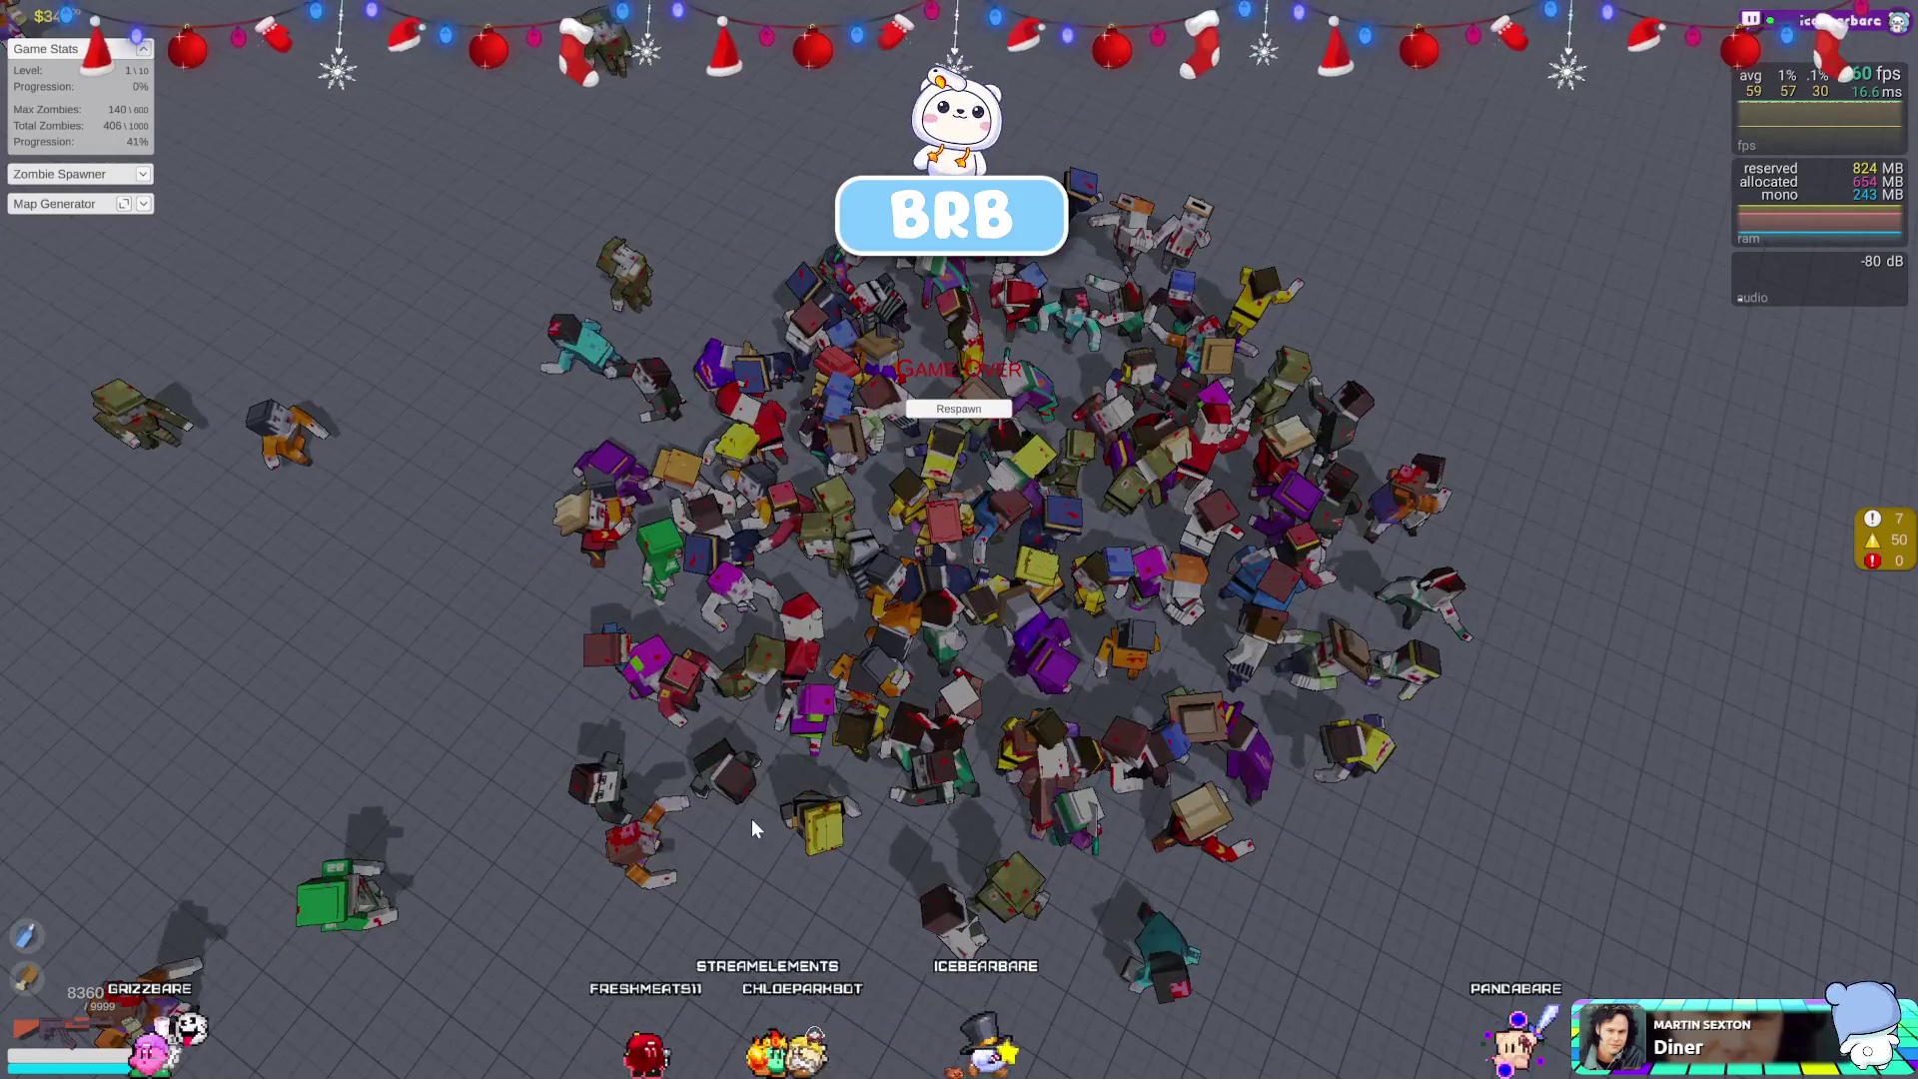
Switch from the running zombie game to Visual Studio showing MMOCharacter.cs.
{"action": "key", "text": "alt+Tab"}
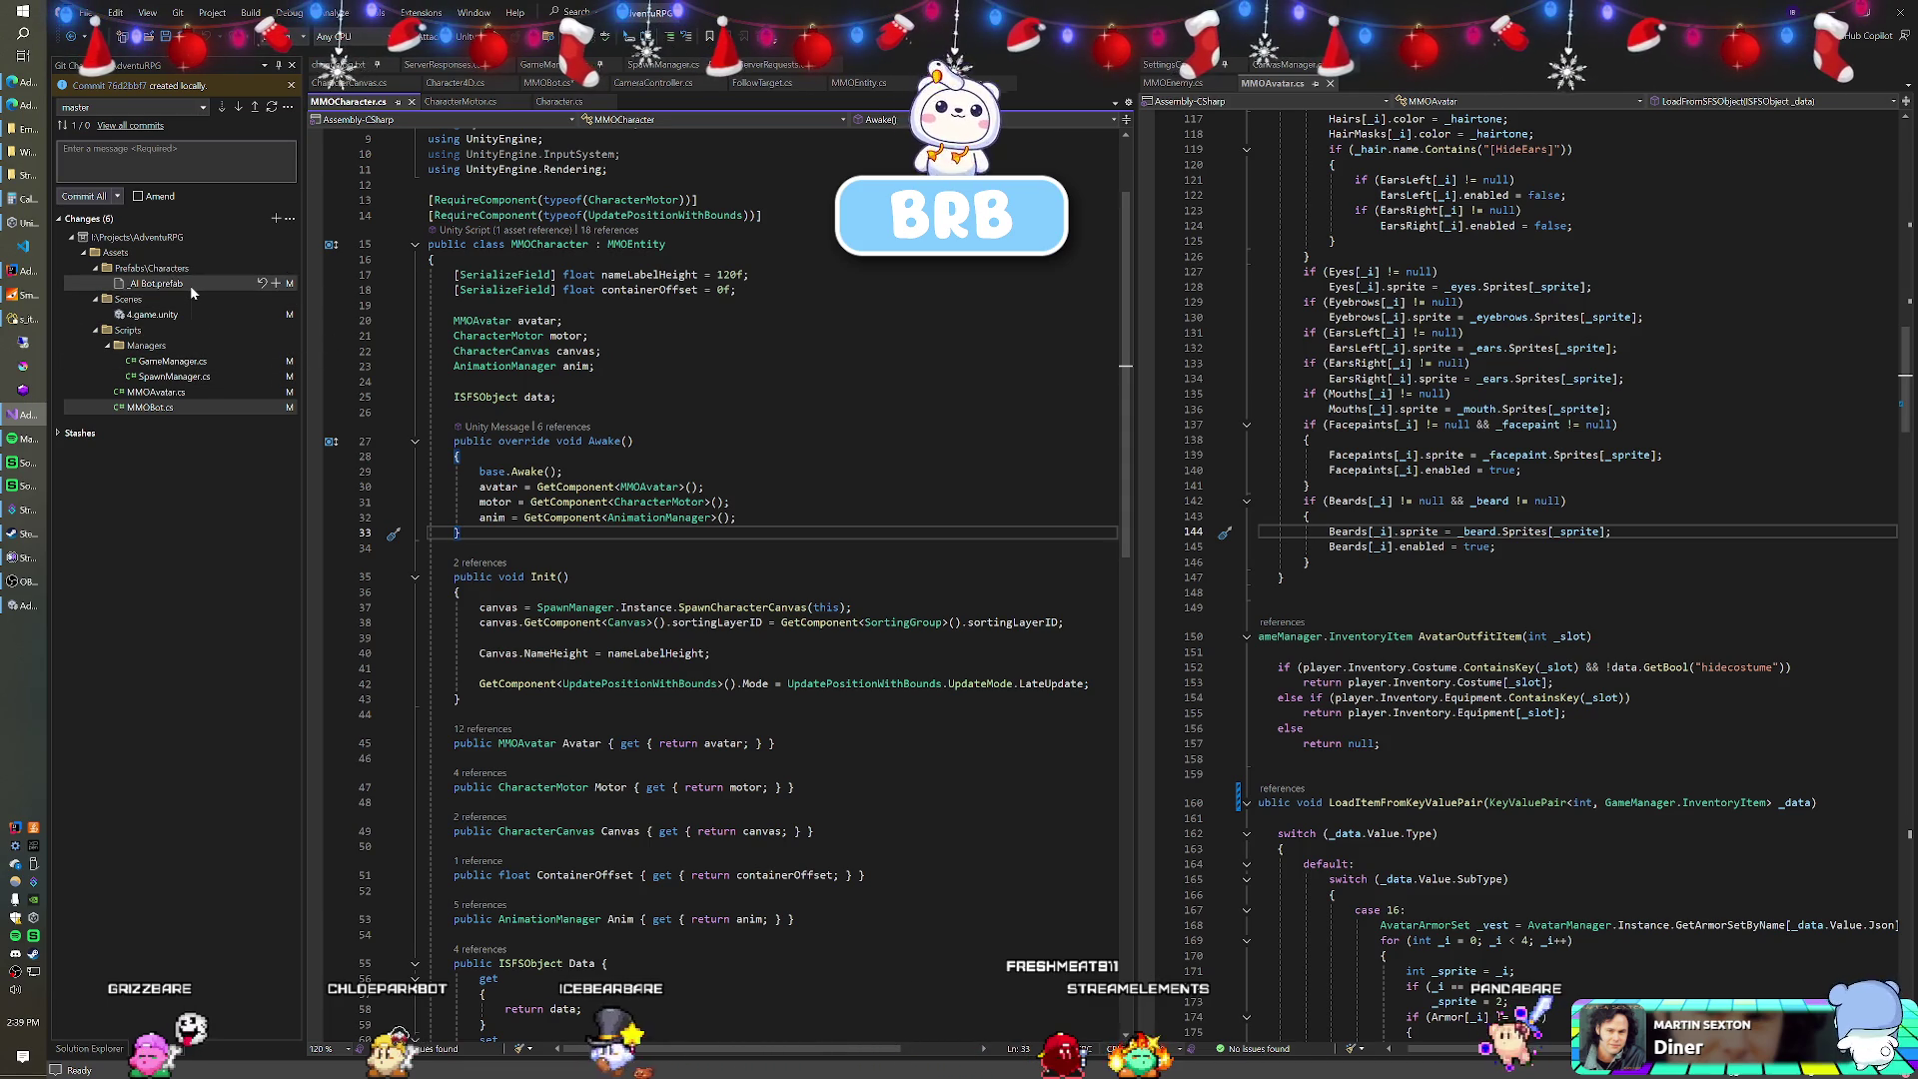
Keep the _AI Bot prefab change but discard the four Scripts folder changes in Git Changes.
{"action": "left_click", "coordinate": [264, 284]}
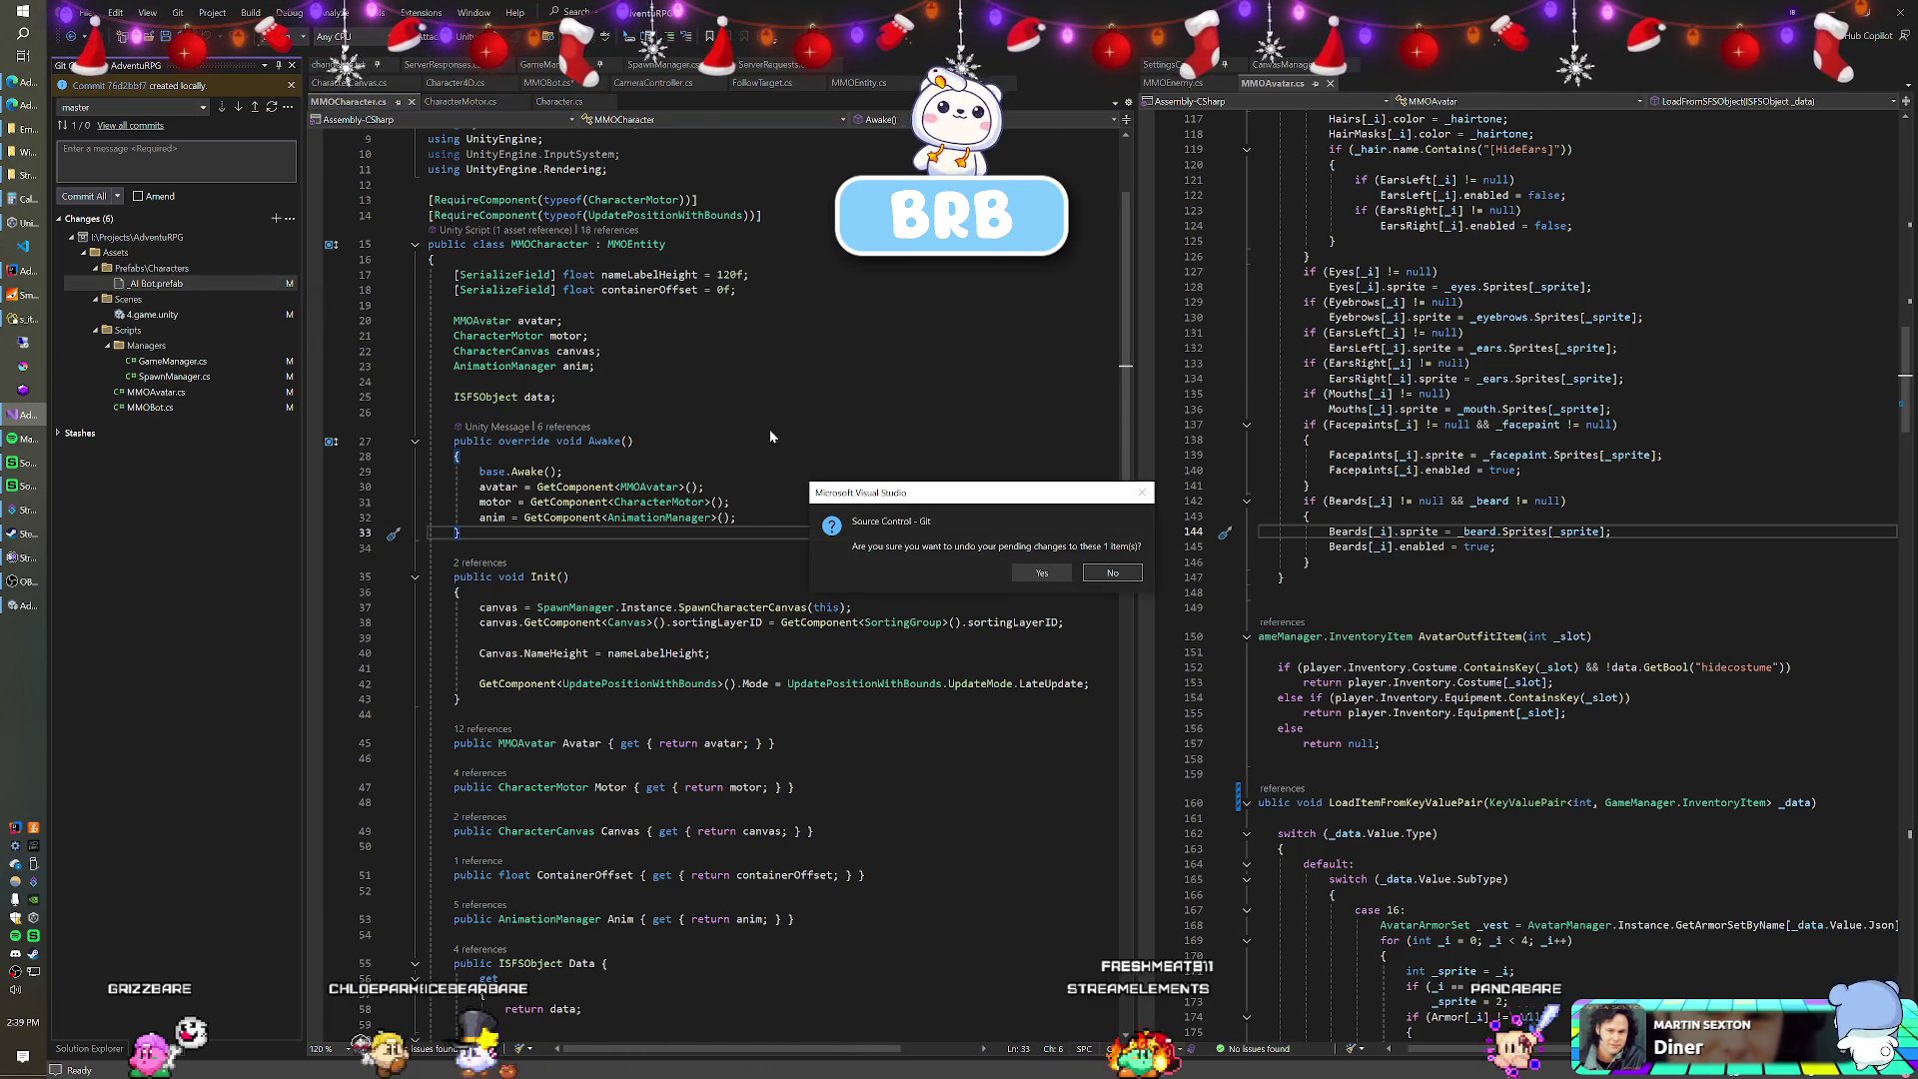
{"action": "left_click", "coordinate": [1039, 573]}
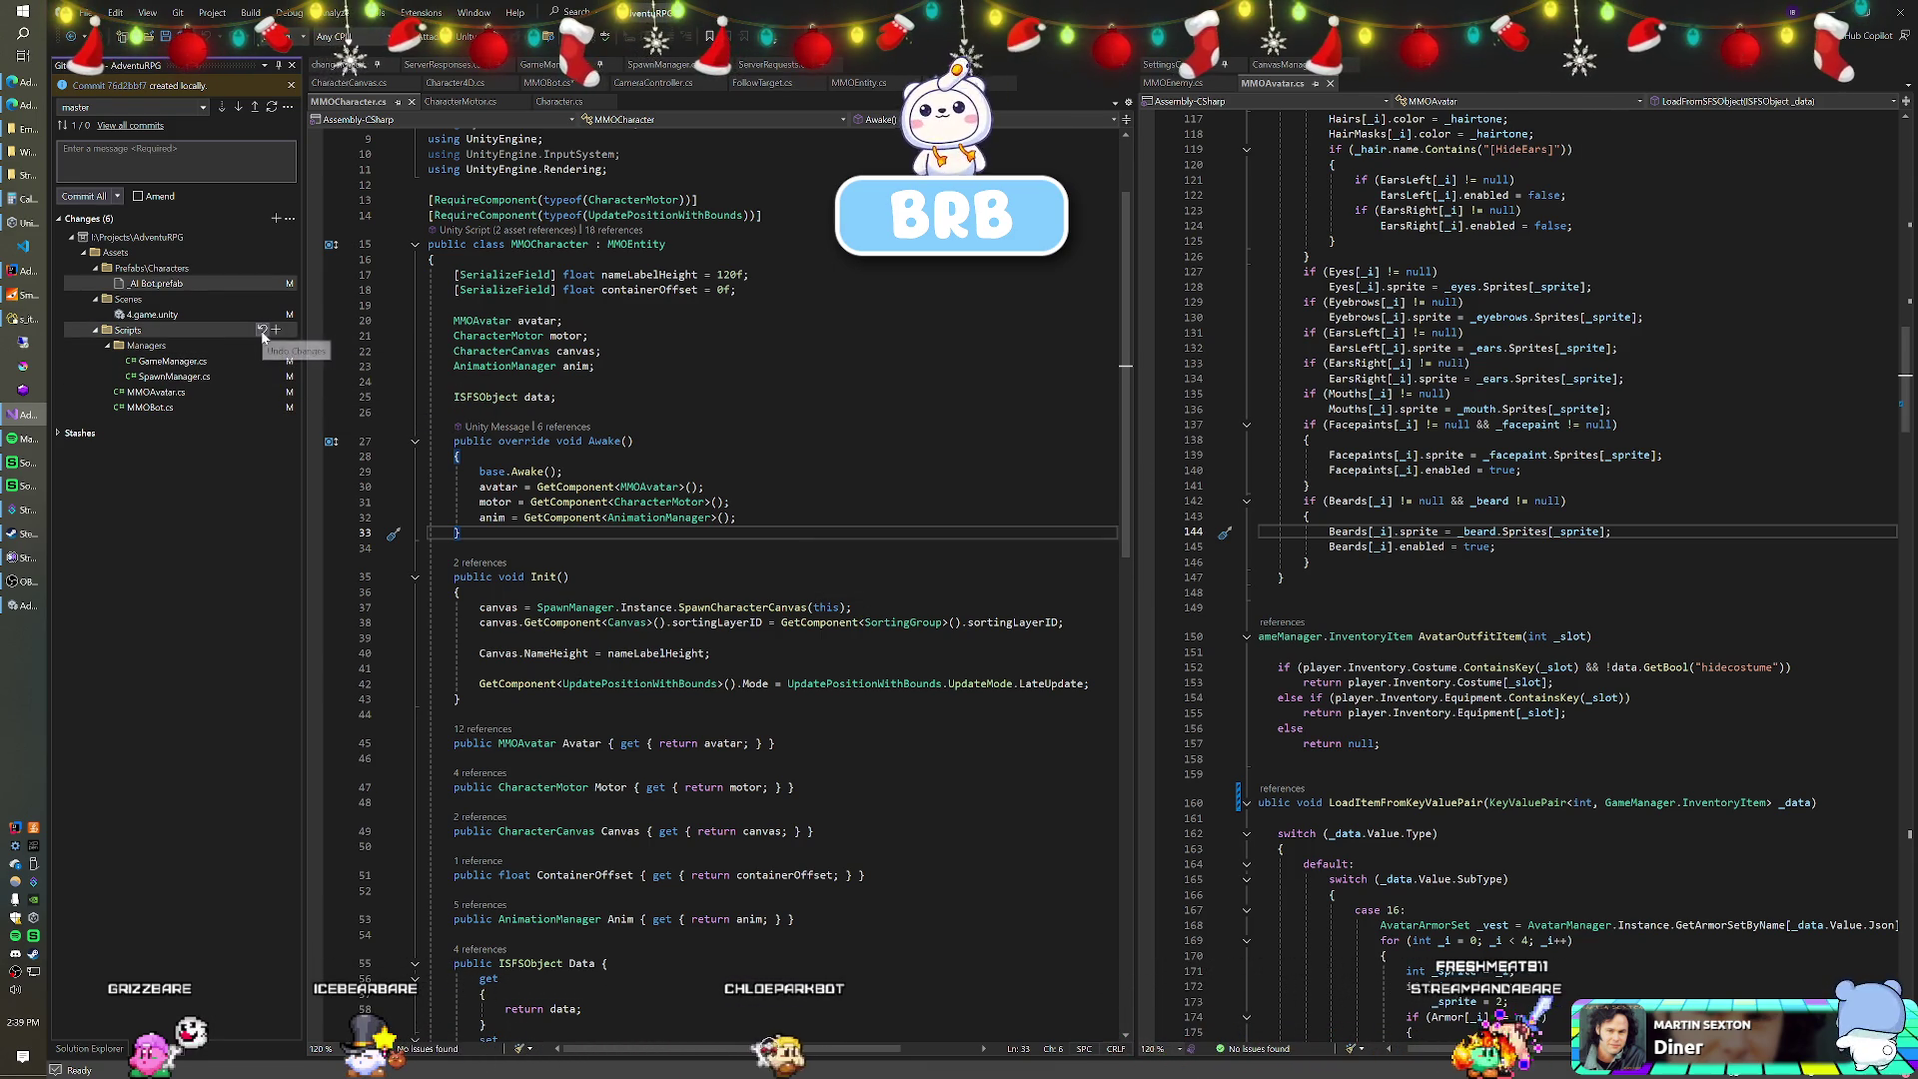
{"action": "left_click", "coordinate": [261, 330]}
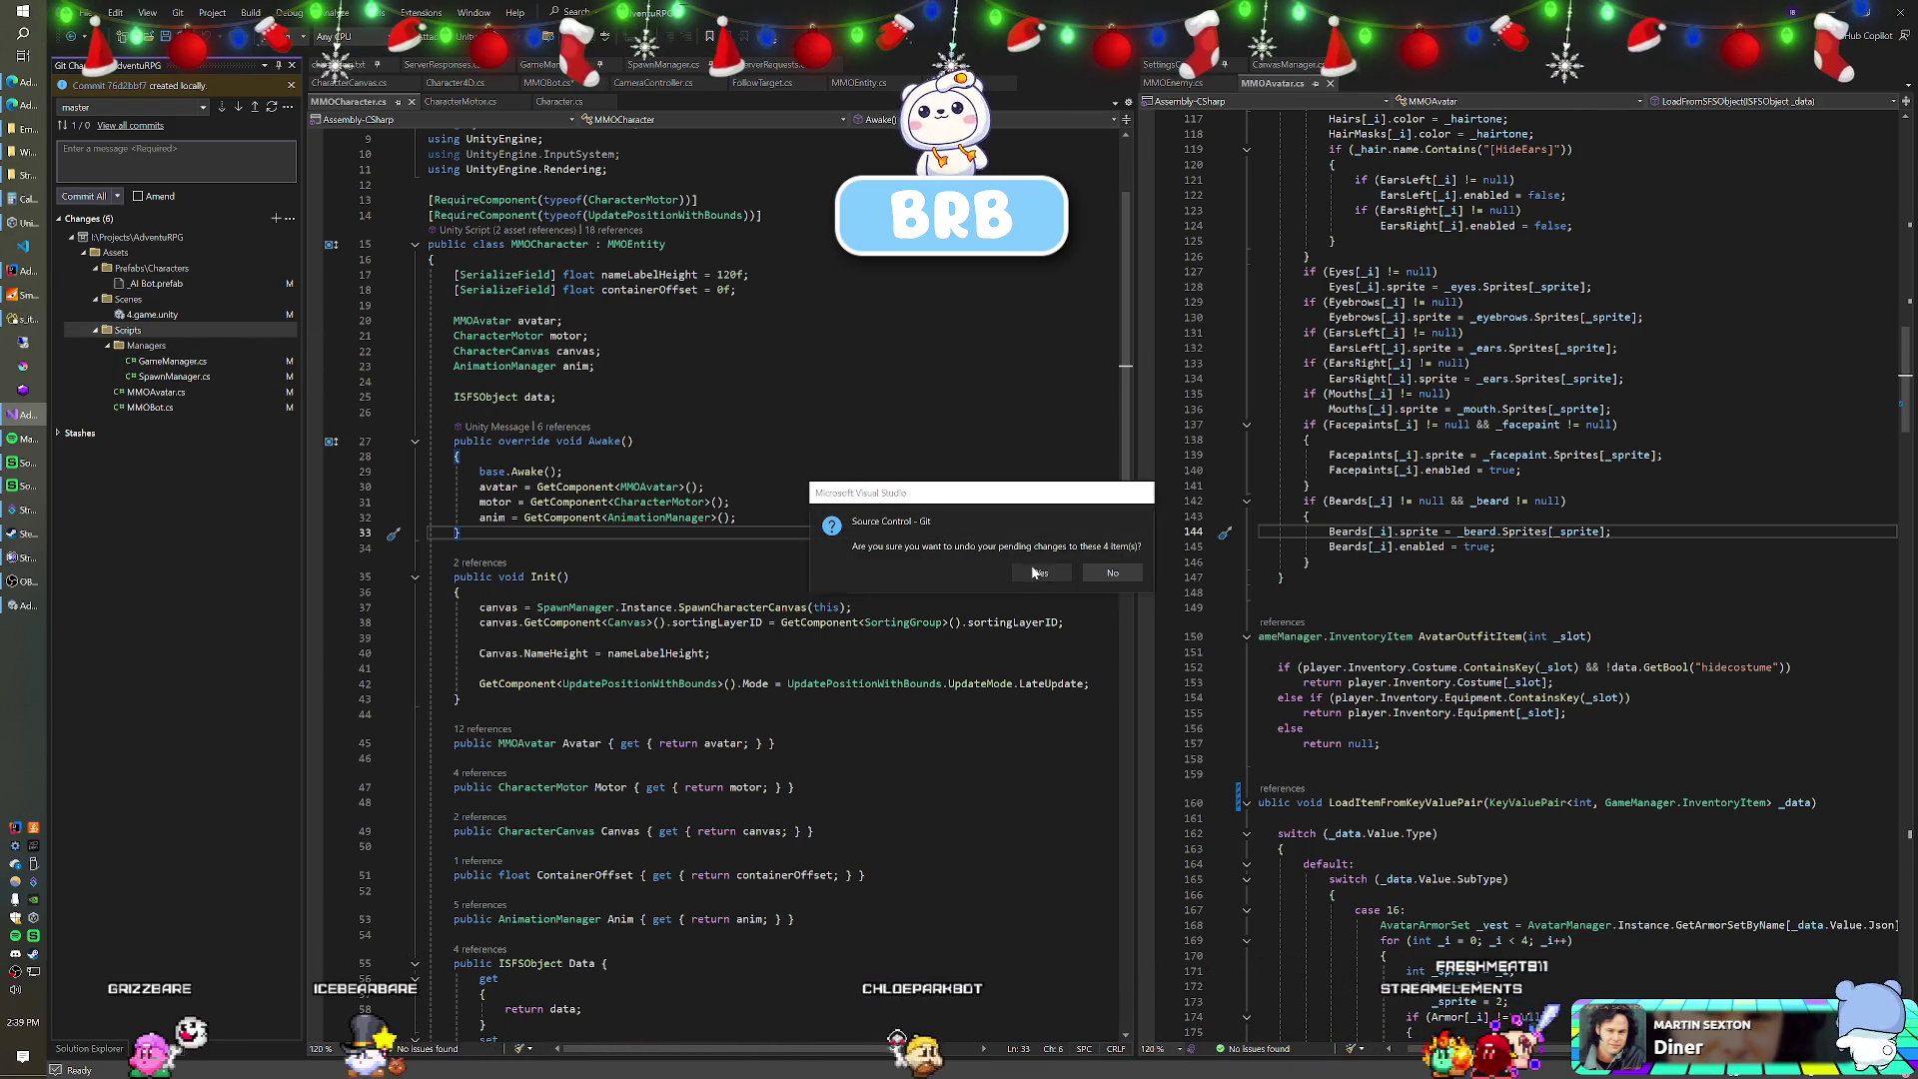
{"action": "left_click", "coordinate": [1036, 572]}
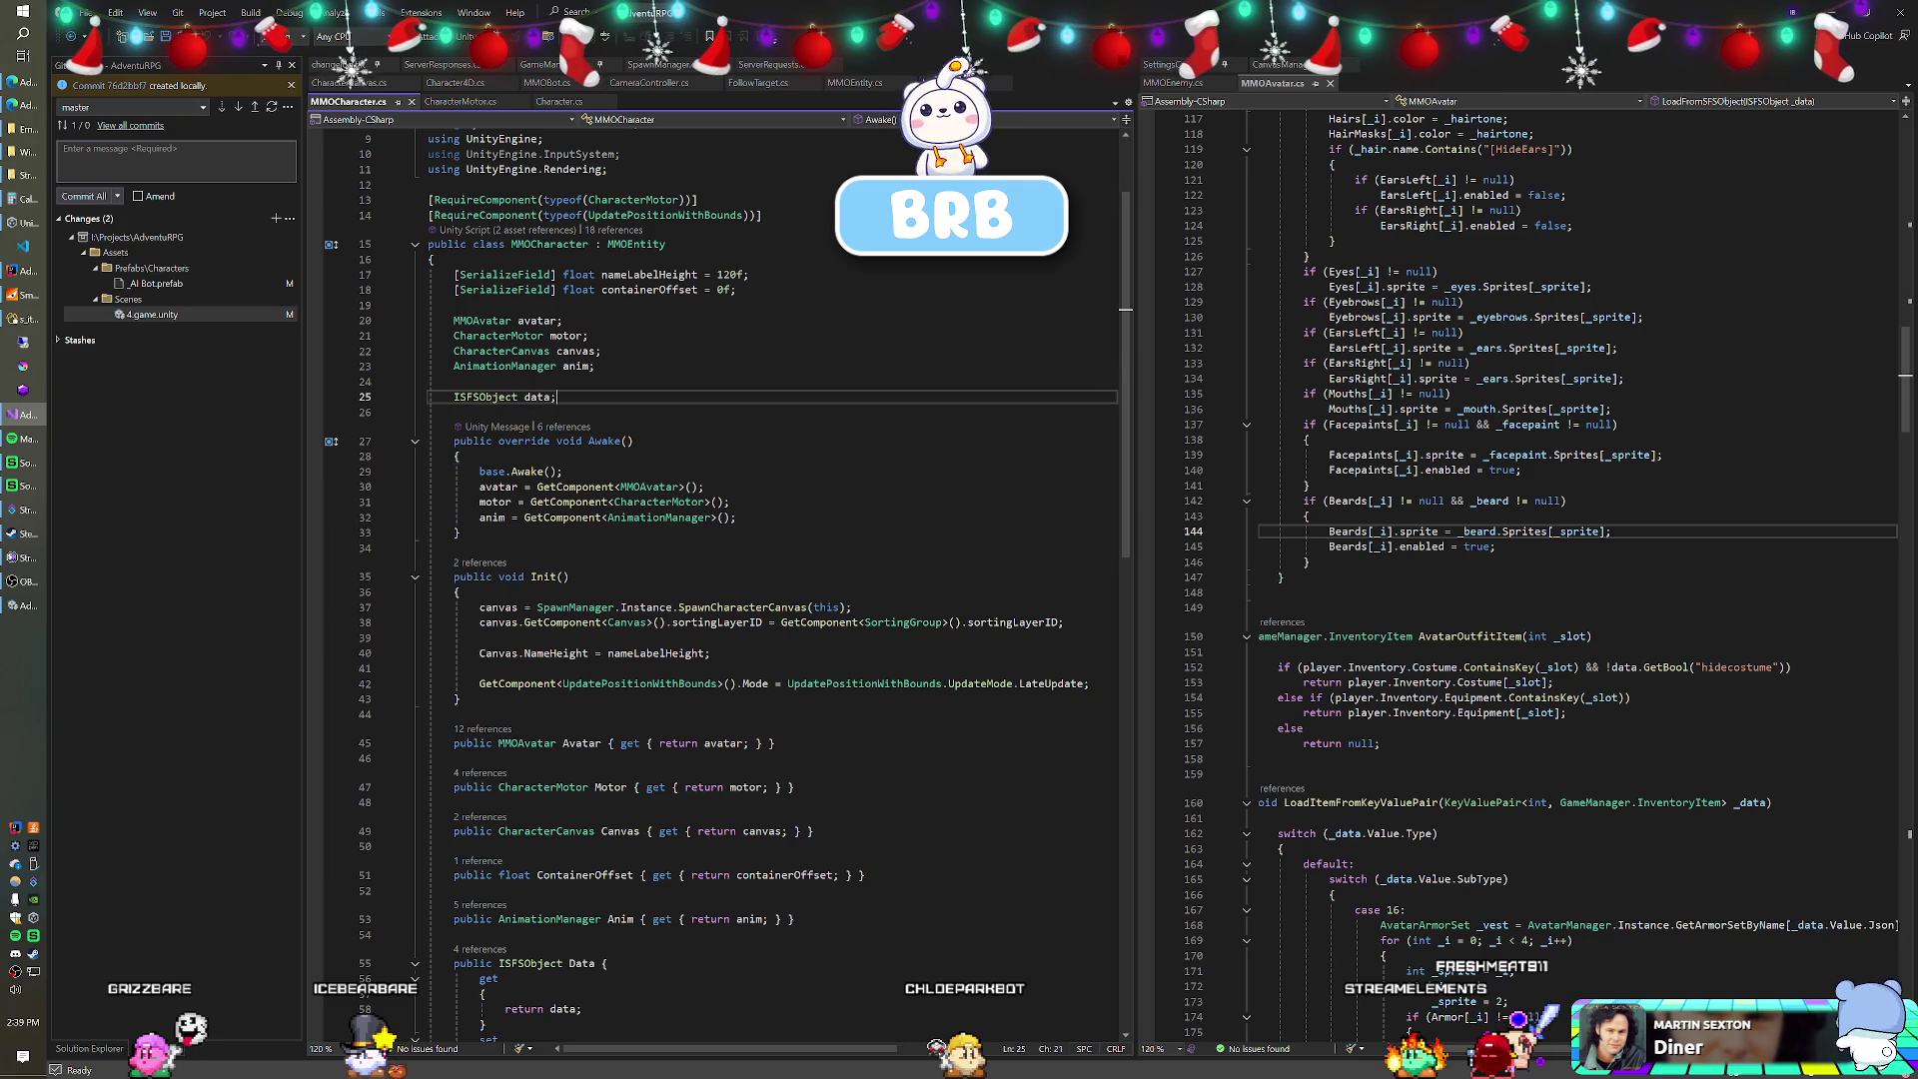
{"action": "key", "text": "alt+Tab"}
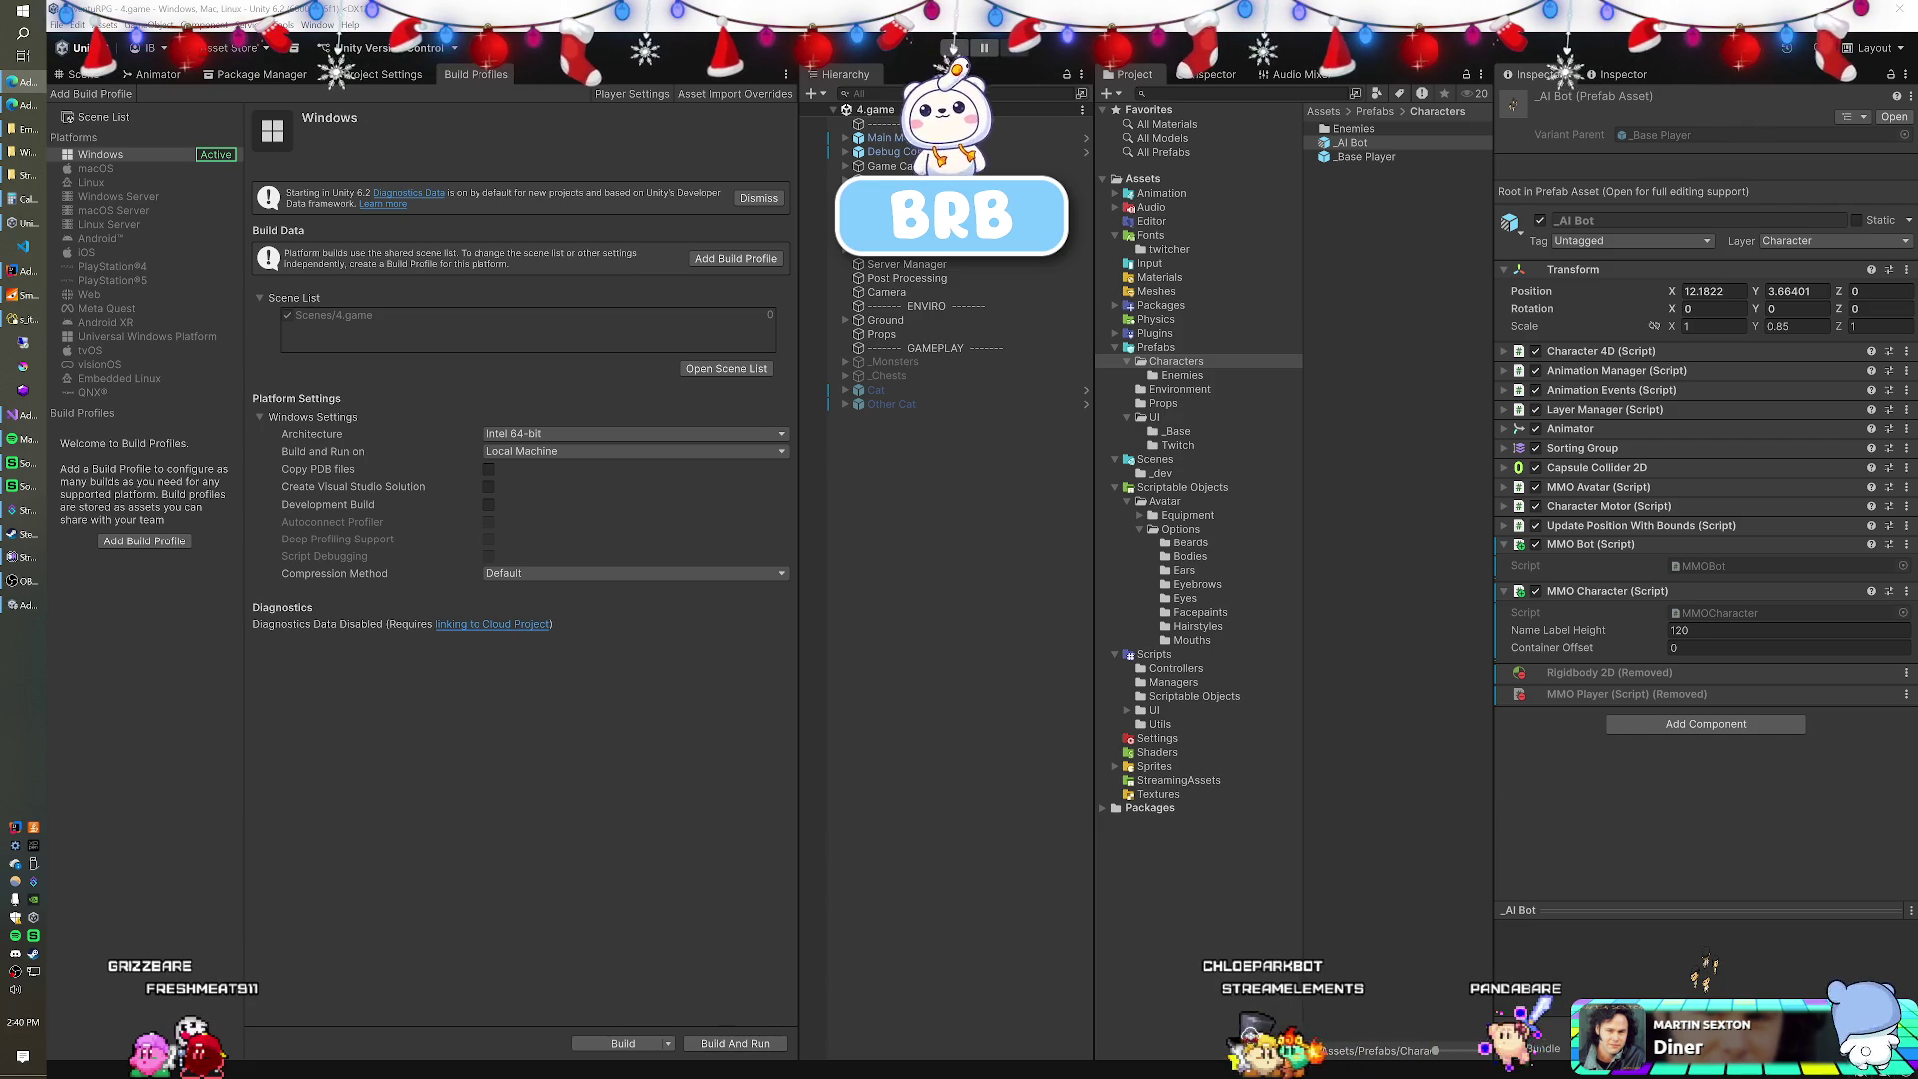
Enlarge the browser so the AdventuRPG Trello board fills the screen.
{"action": "mouse_move", "coordinate": [1231, 401]}
{"action": "left_mouse_down"}
{"action": "mouse_move", "coordinate": [751, 111]}
{"action": "mouse_move", "coordinate": [395, 102]}
{"action": "mouse_move", "coordinate": [396, 10]}
{"action": "left_mouse_up"}
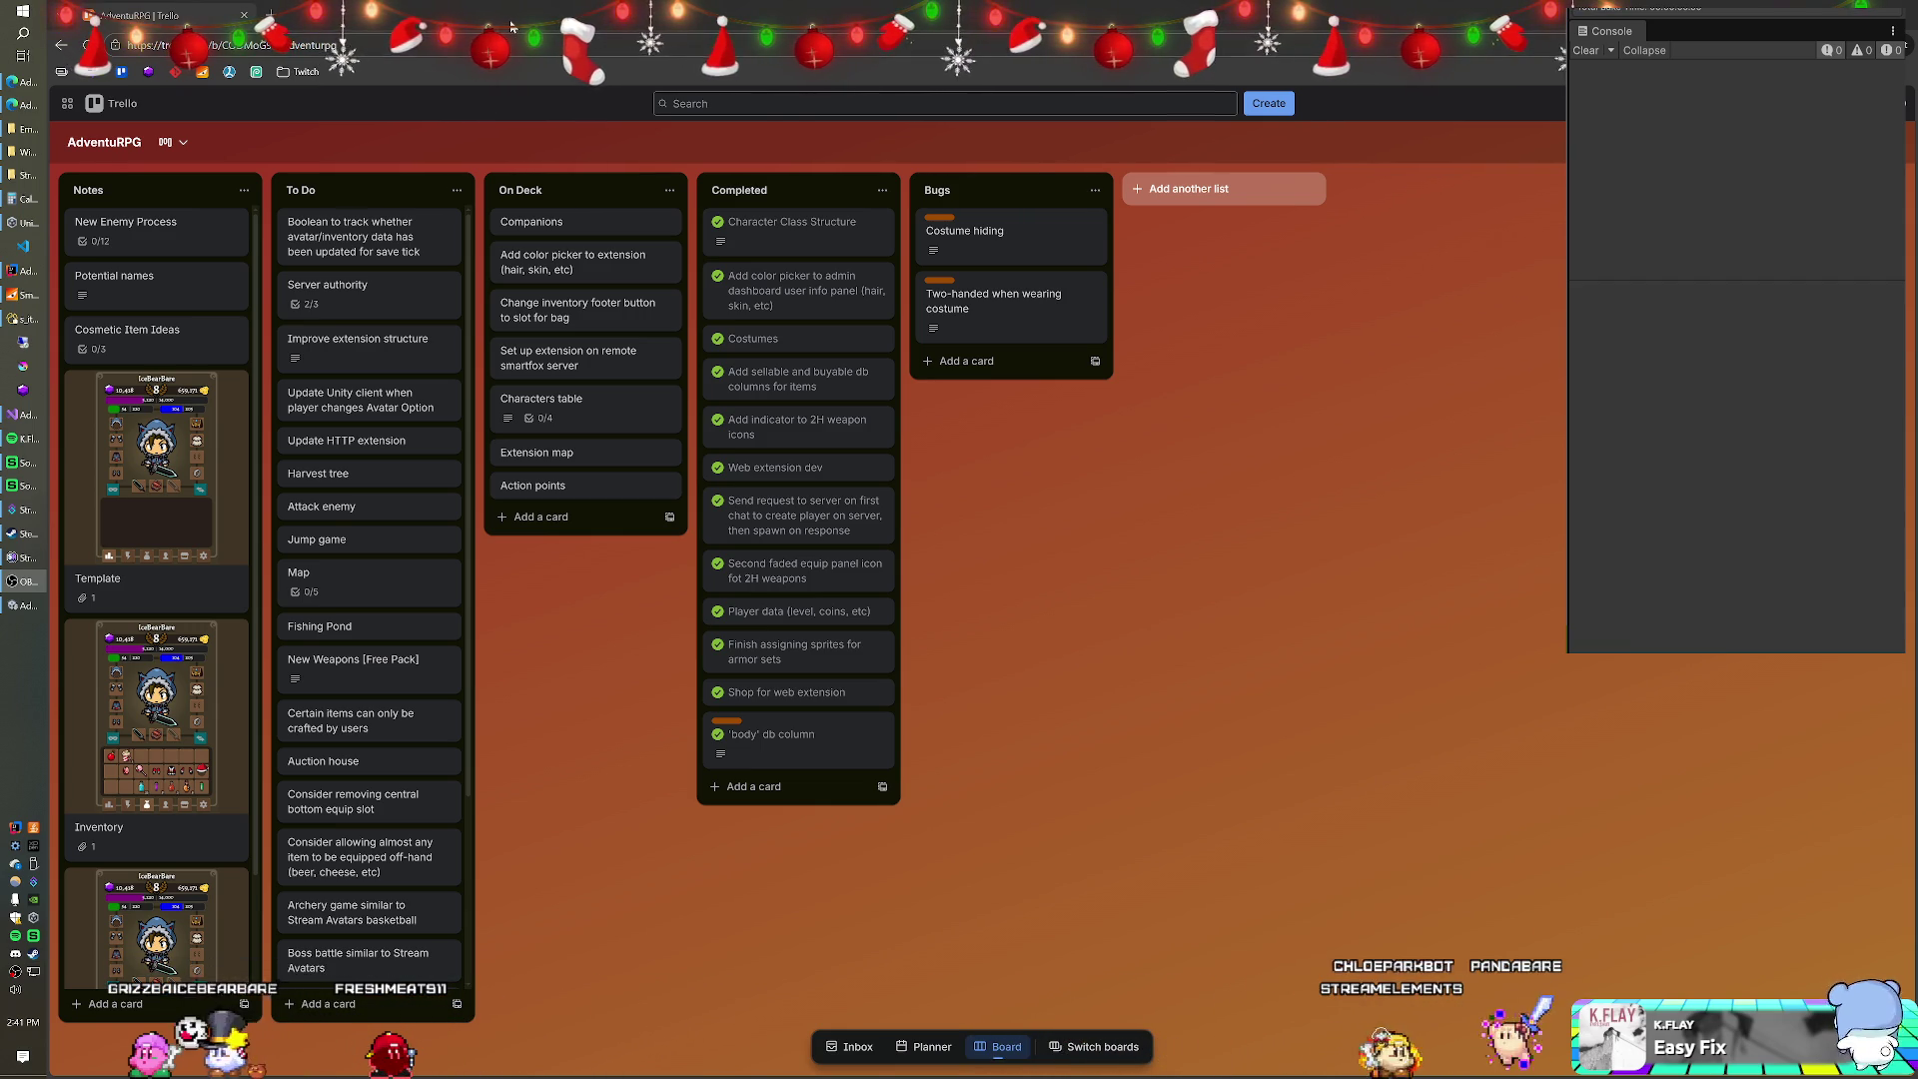
{"action": "key", "text": "alt+Tab"}
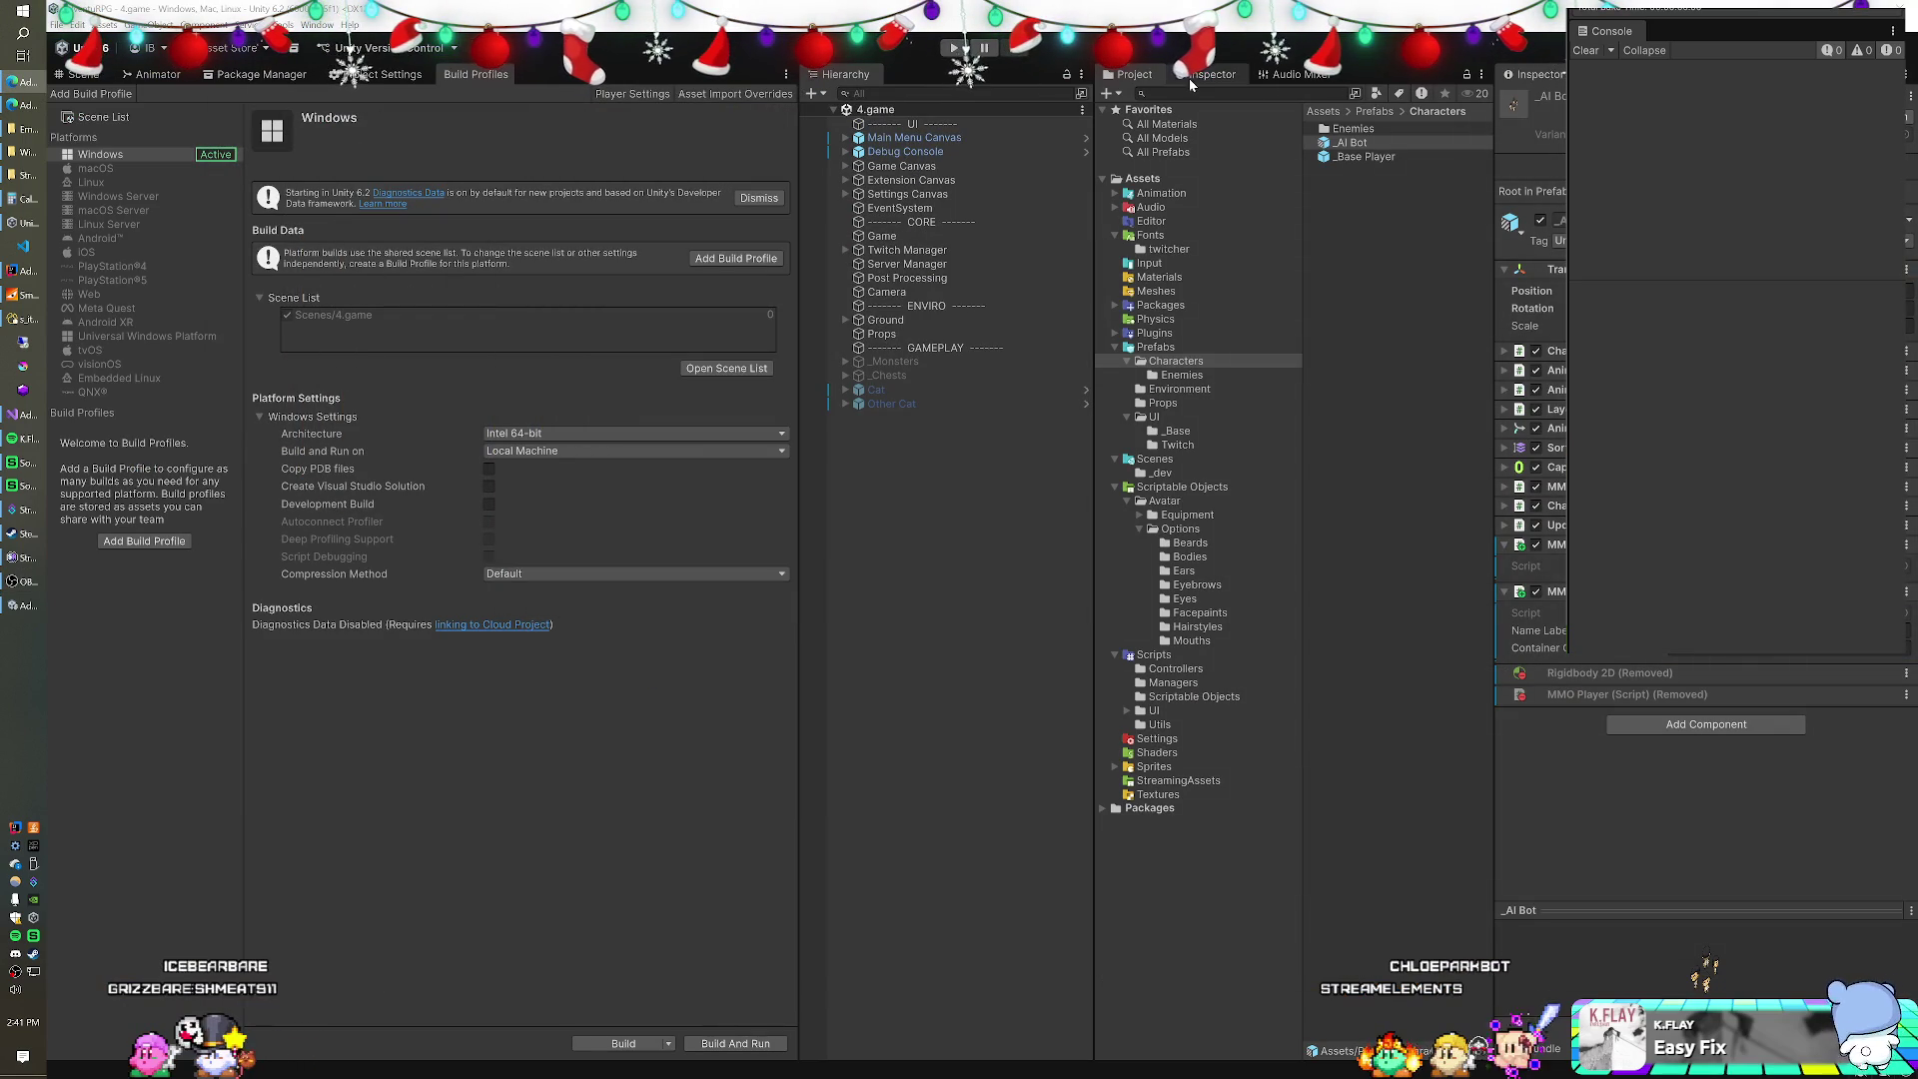
Inspect the Cat and Game objects in the Hierarchy and save the 4.game scene.
{"action": "left_click", "coordinate": [909, 387]}
{"action": "left_click", "coordinate": [1540, 107]}
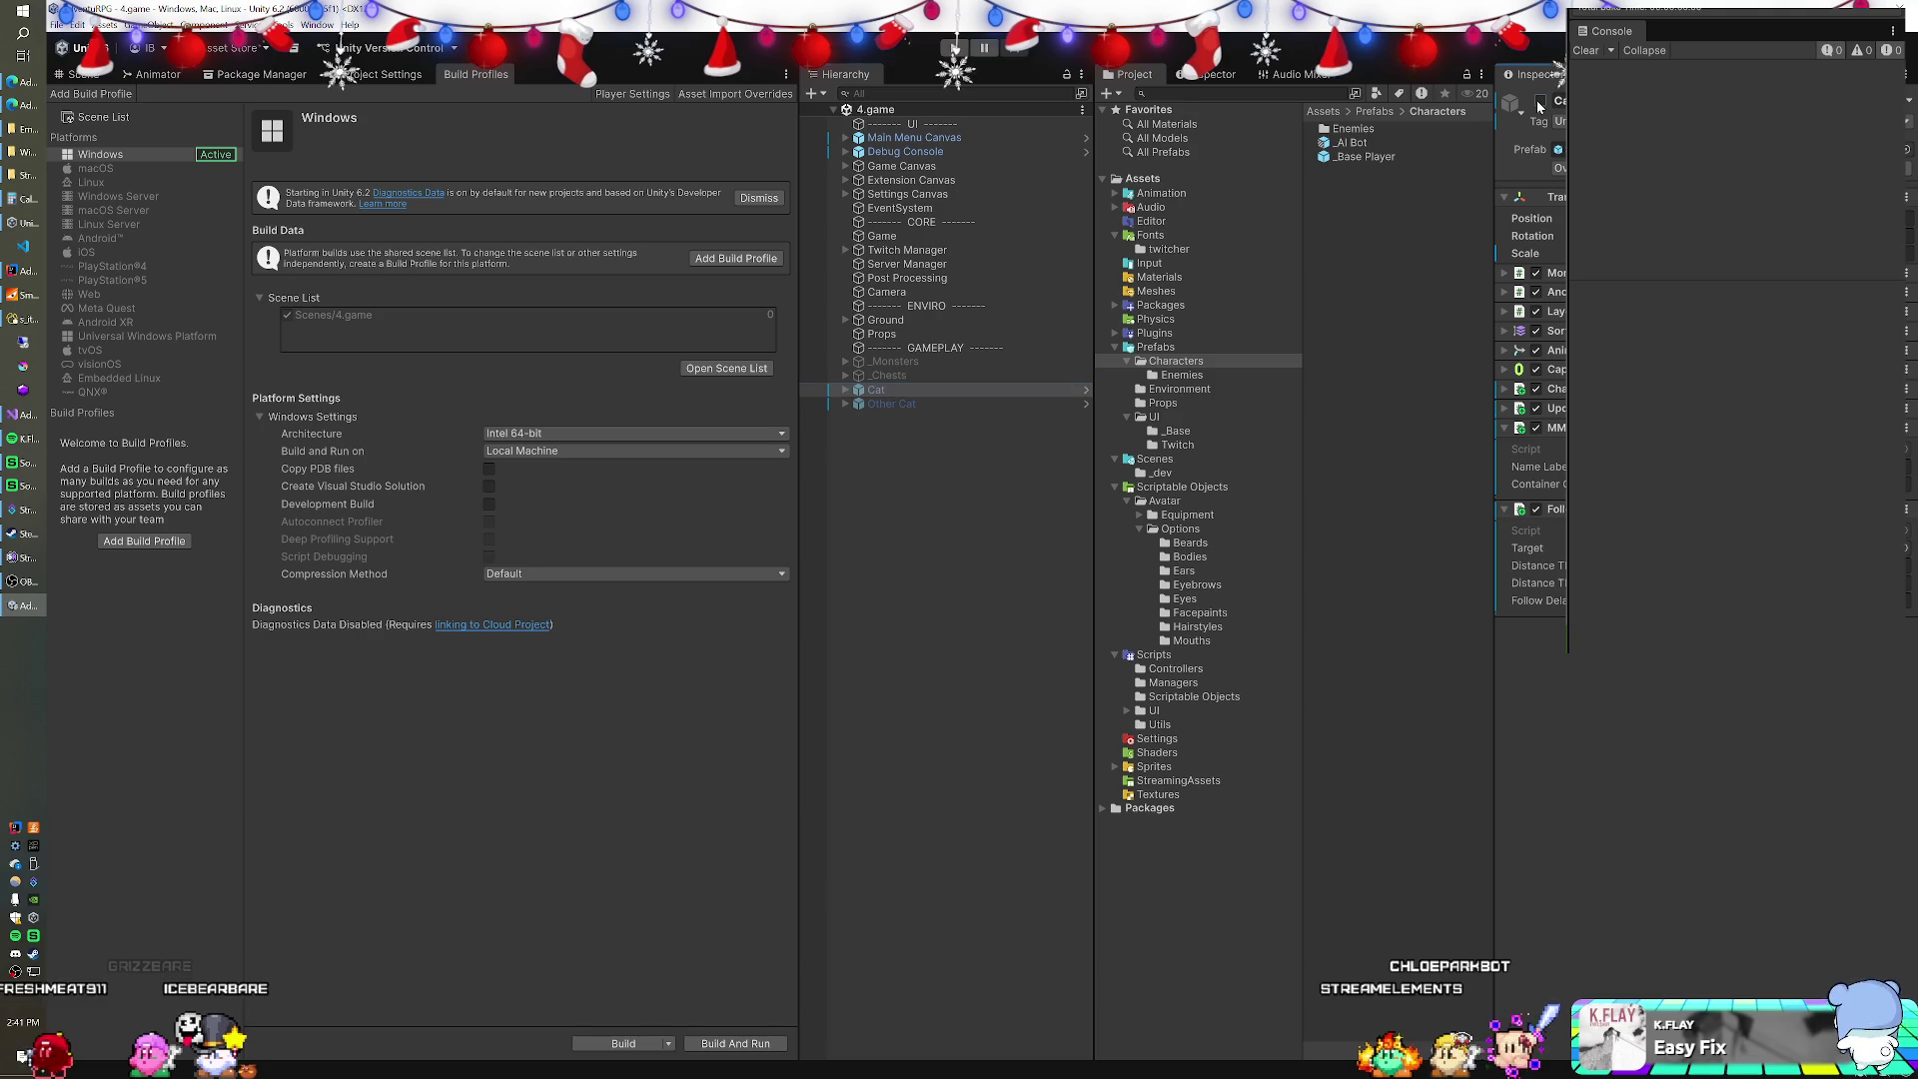
{"action": "left_click", "coordinate": [911, 236]}
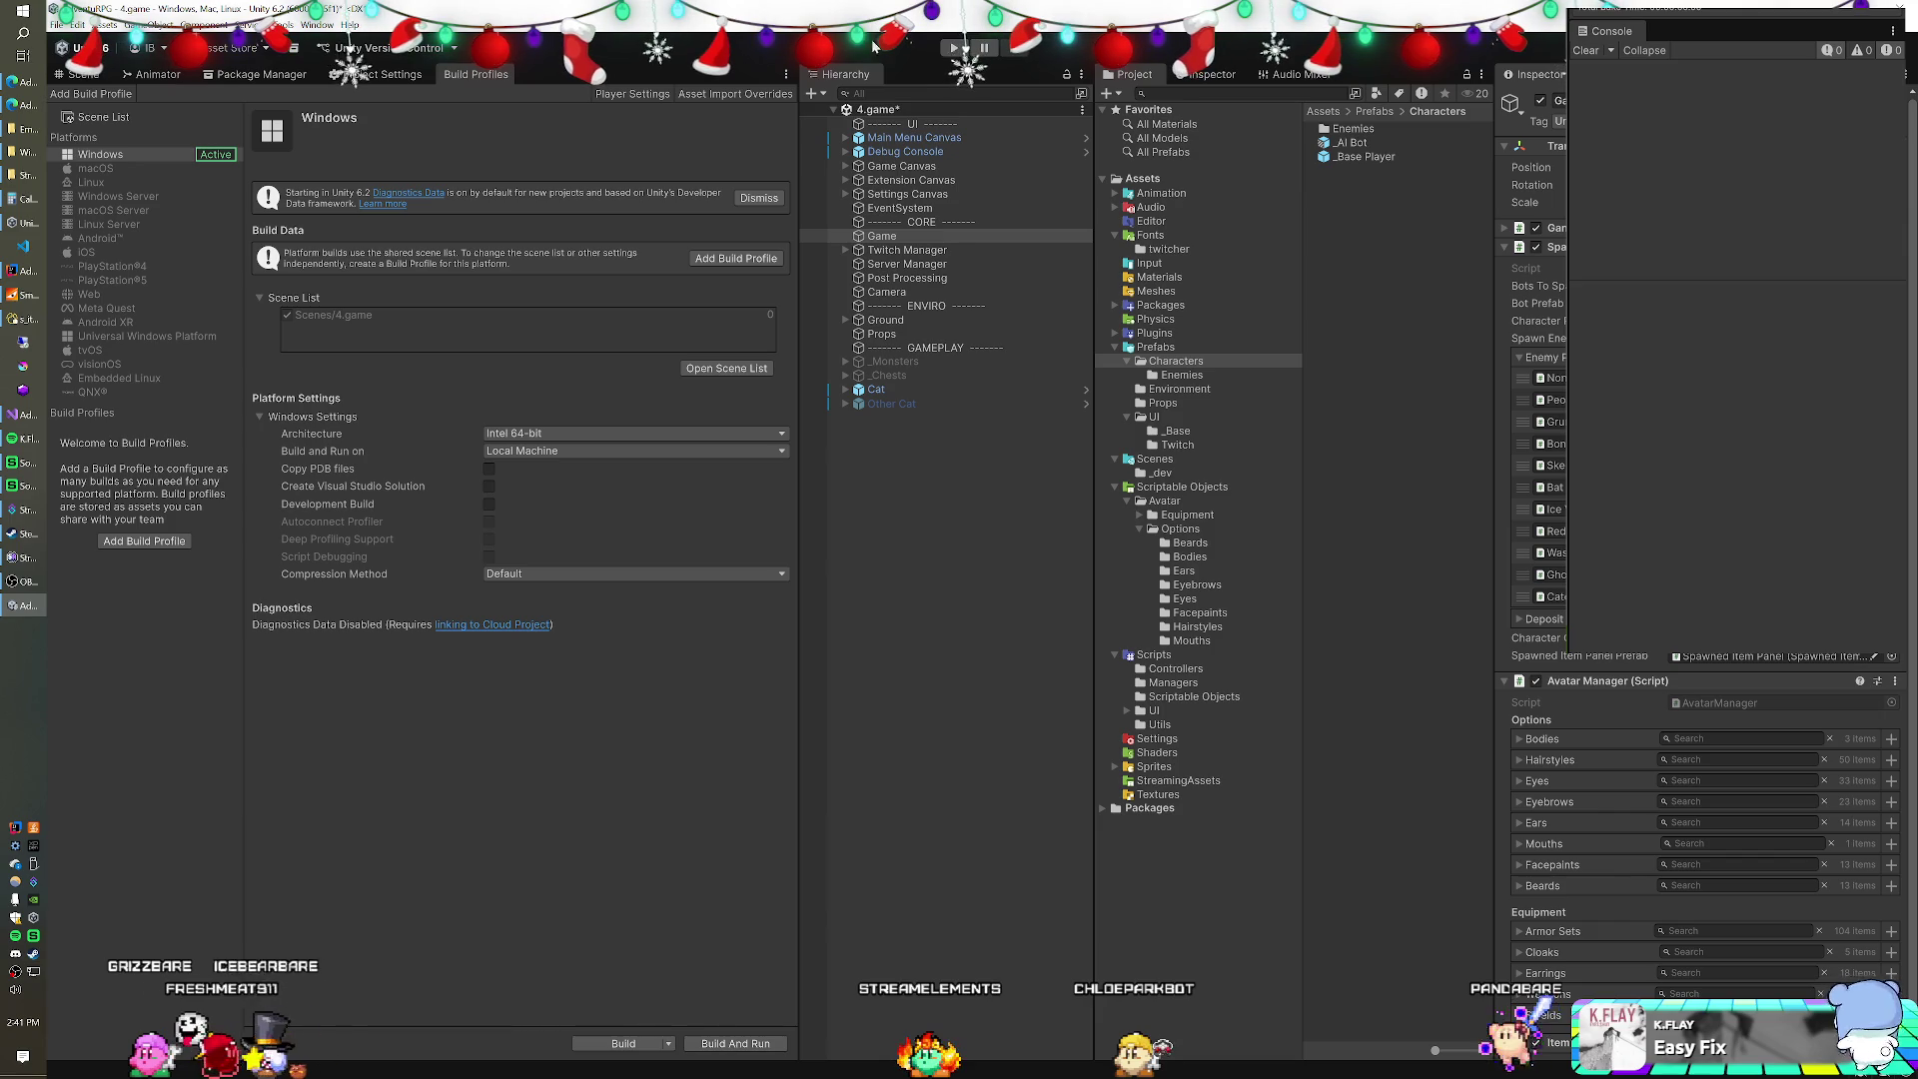
{"action": "left_click", "coordinate": [955, 48]}
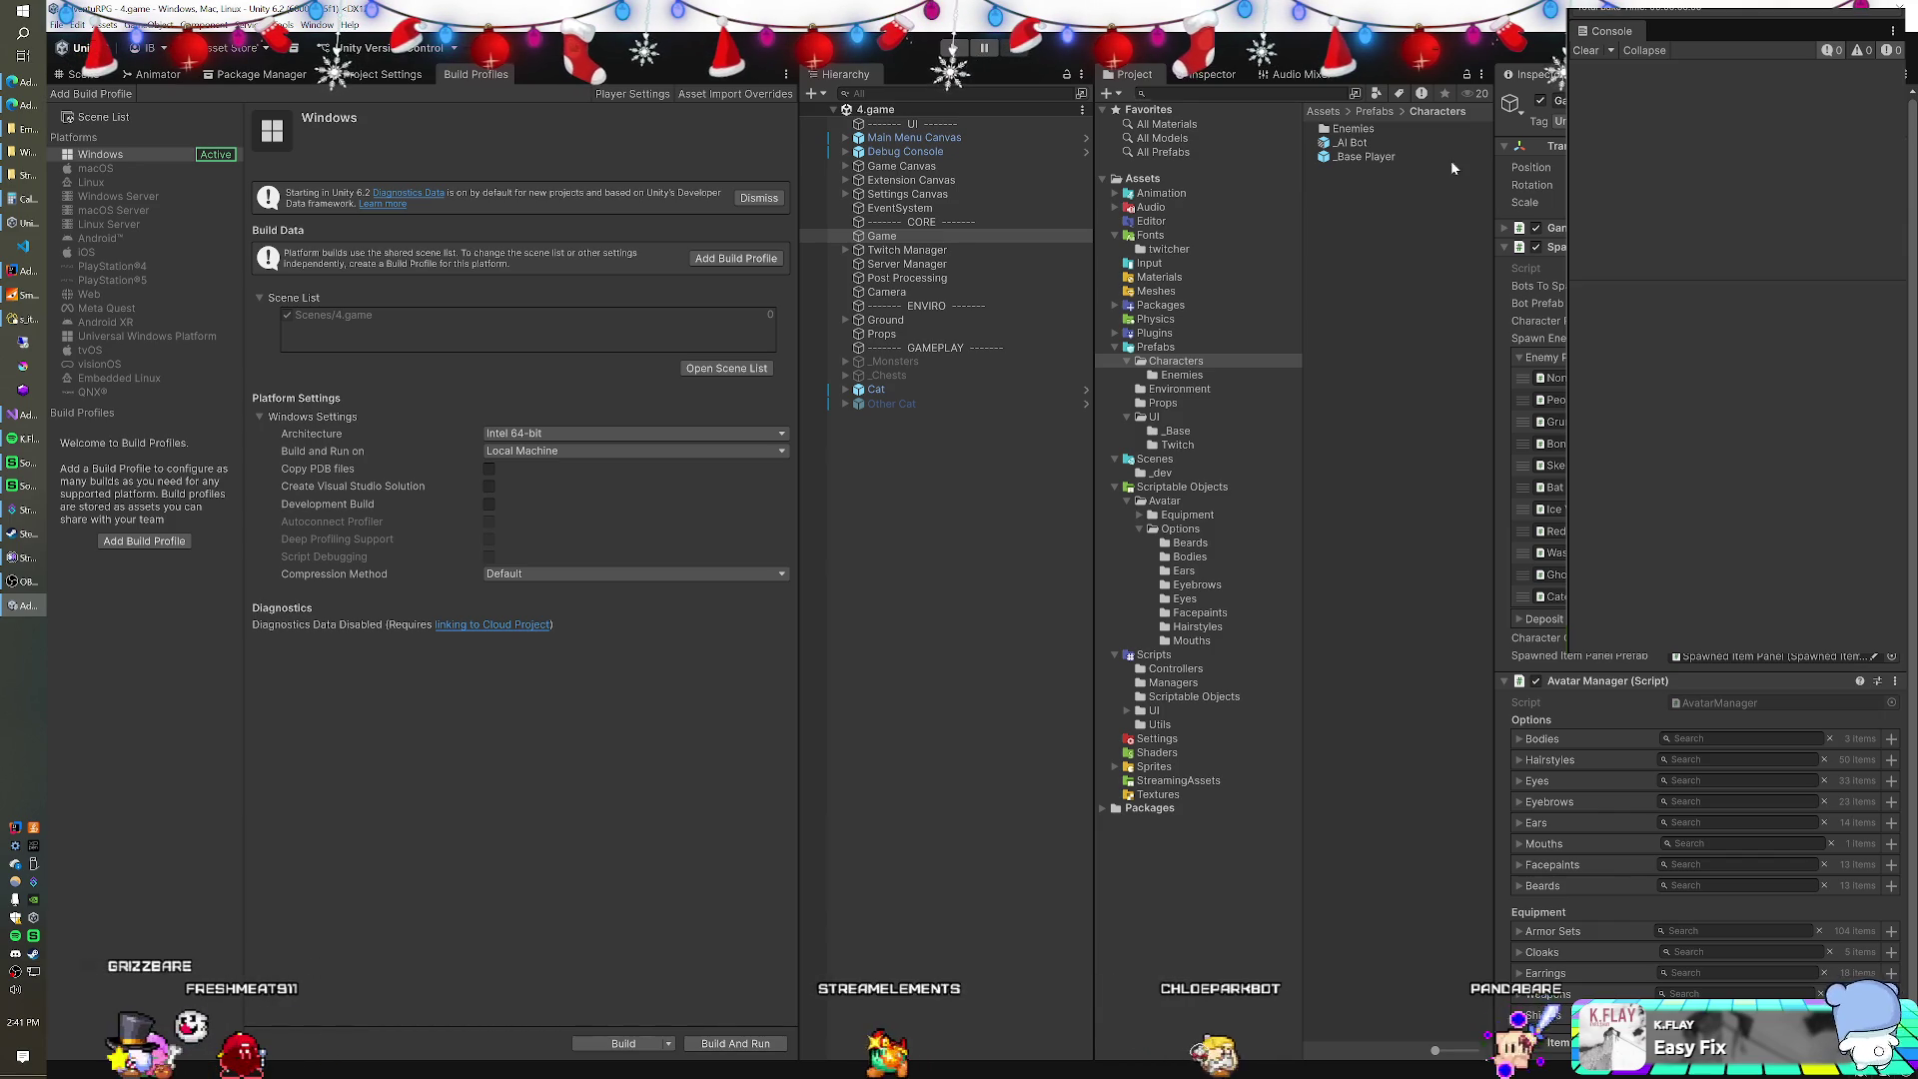
Collapse Avatar Manager, expand the spawner's enemy list, then play-test the scene and stop it.
{"action": "left_click", "coordinate": [1503, 247]}
{"action": "left_click", "coordinate": [1505, 265]}
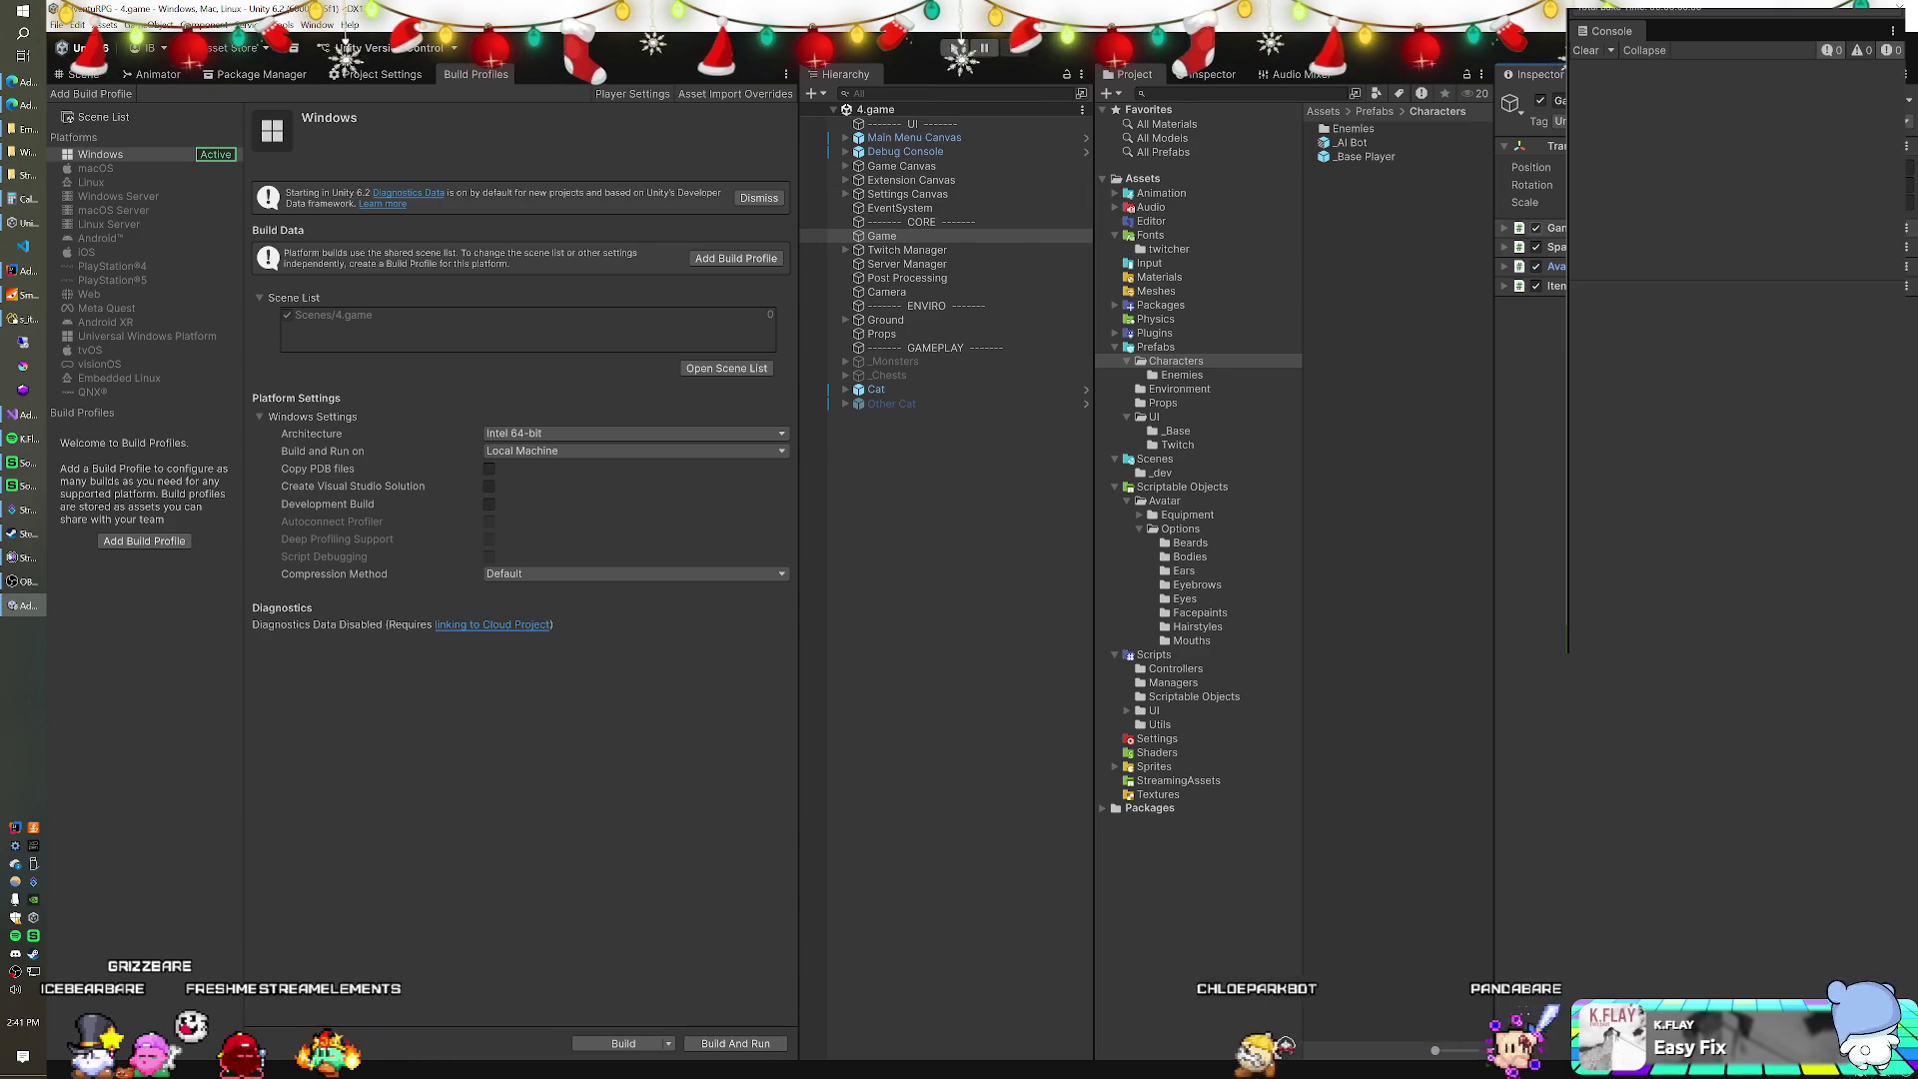
{"action": "left_click", "coordinate": [1507, 229]}
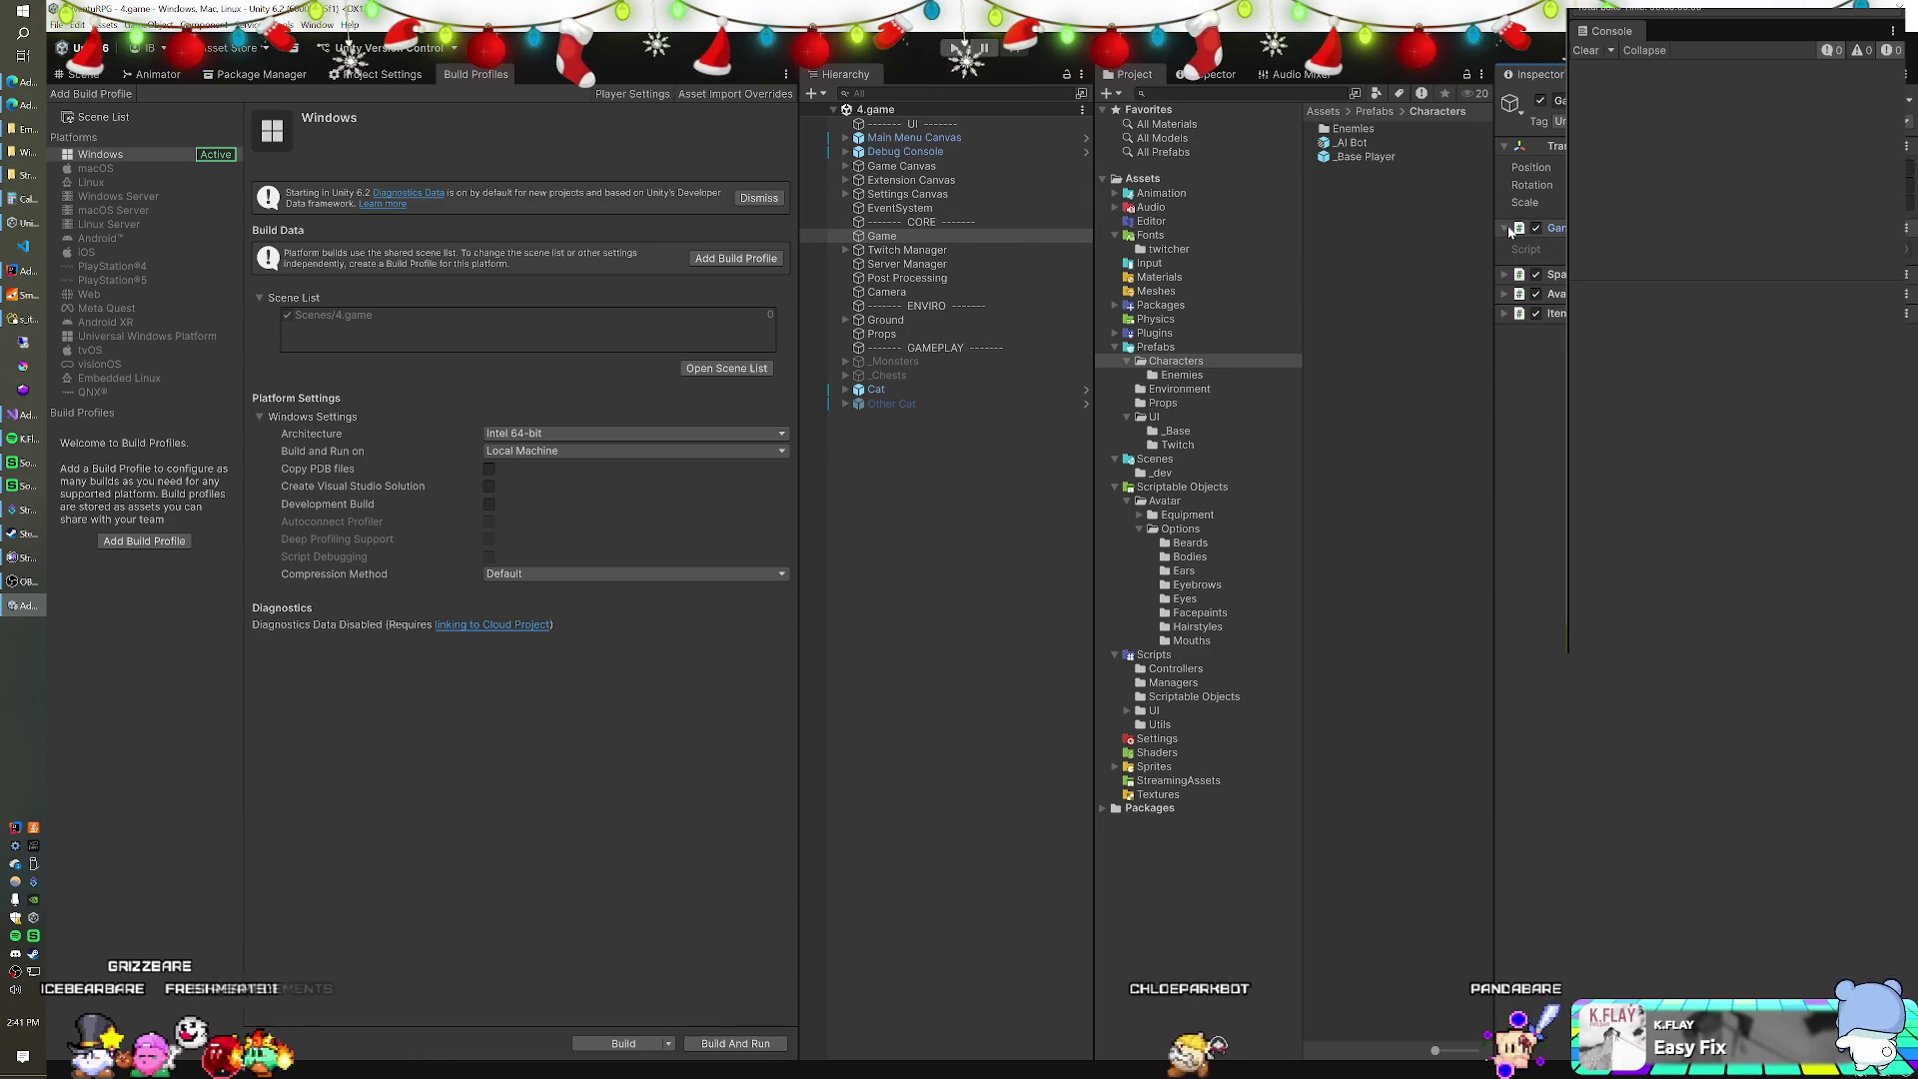
{"action": "left_click", "coordinate": [1509, 279]}
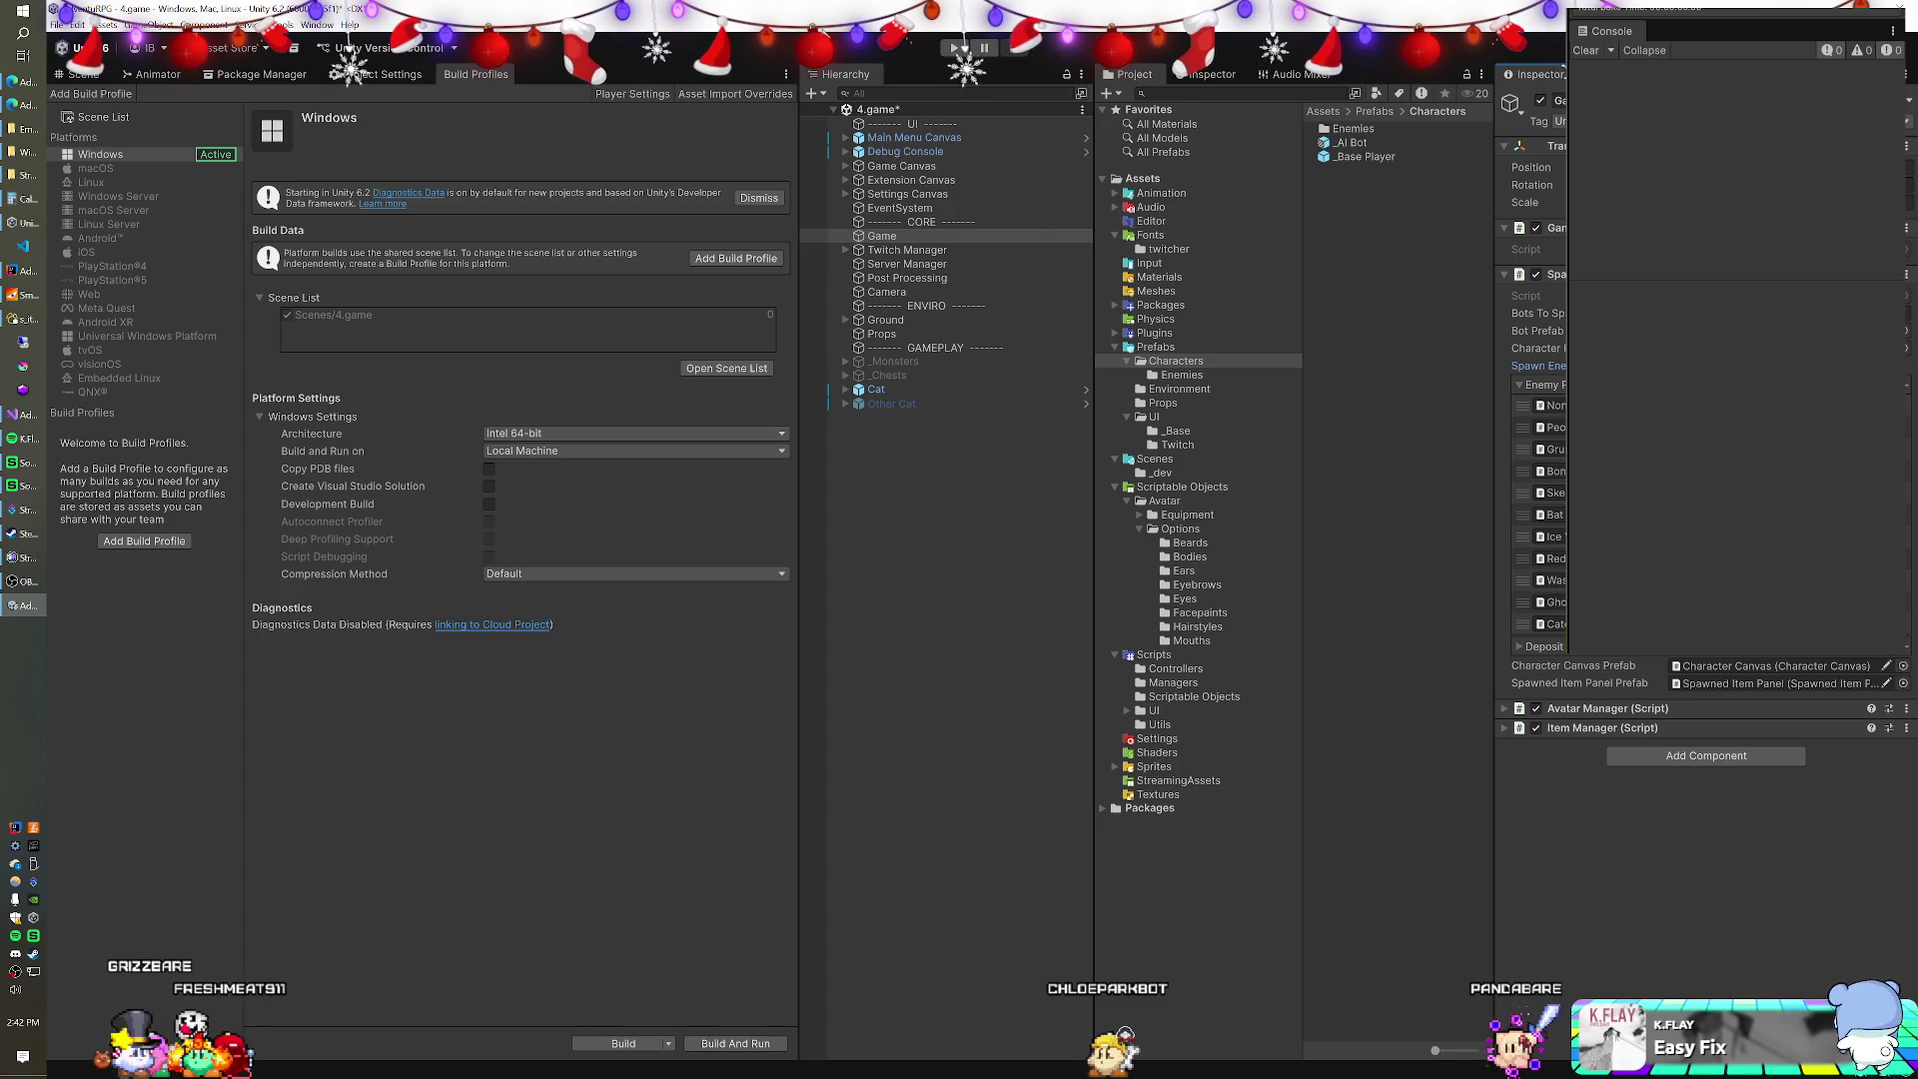
{"action": "left_click", "coordinate": [950, 49]}
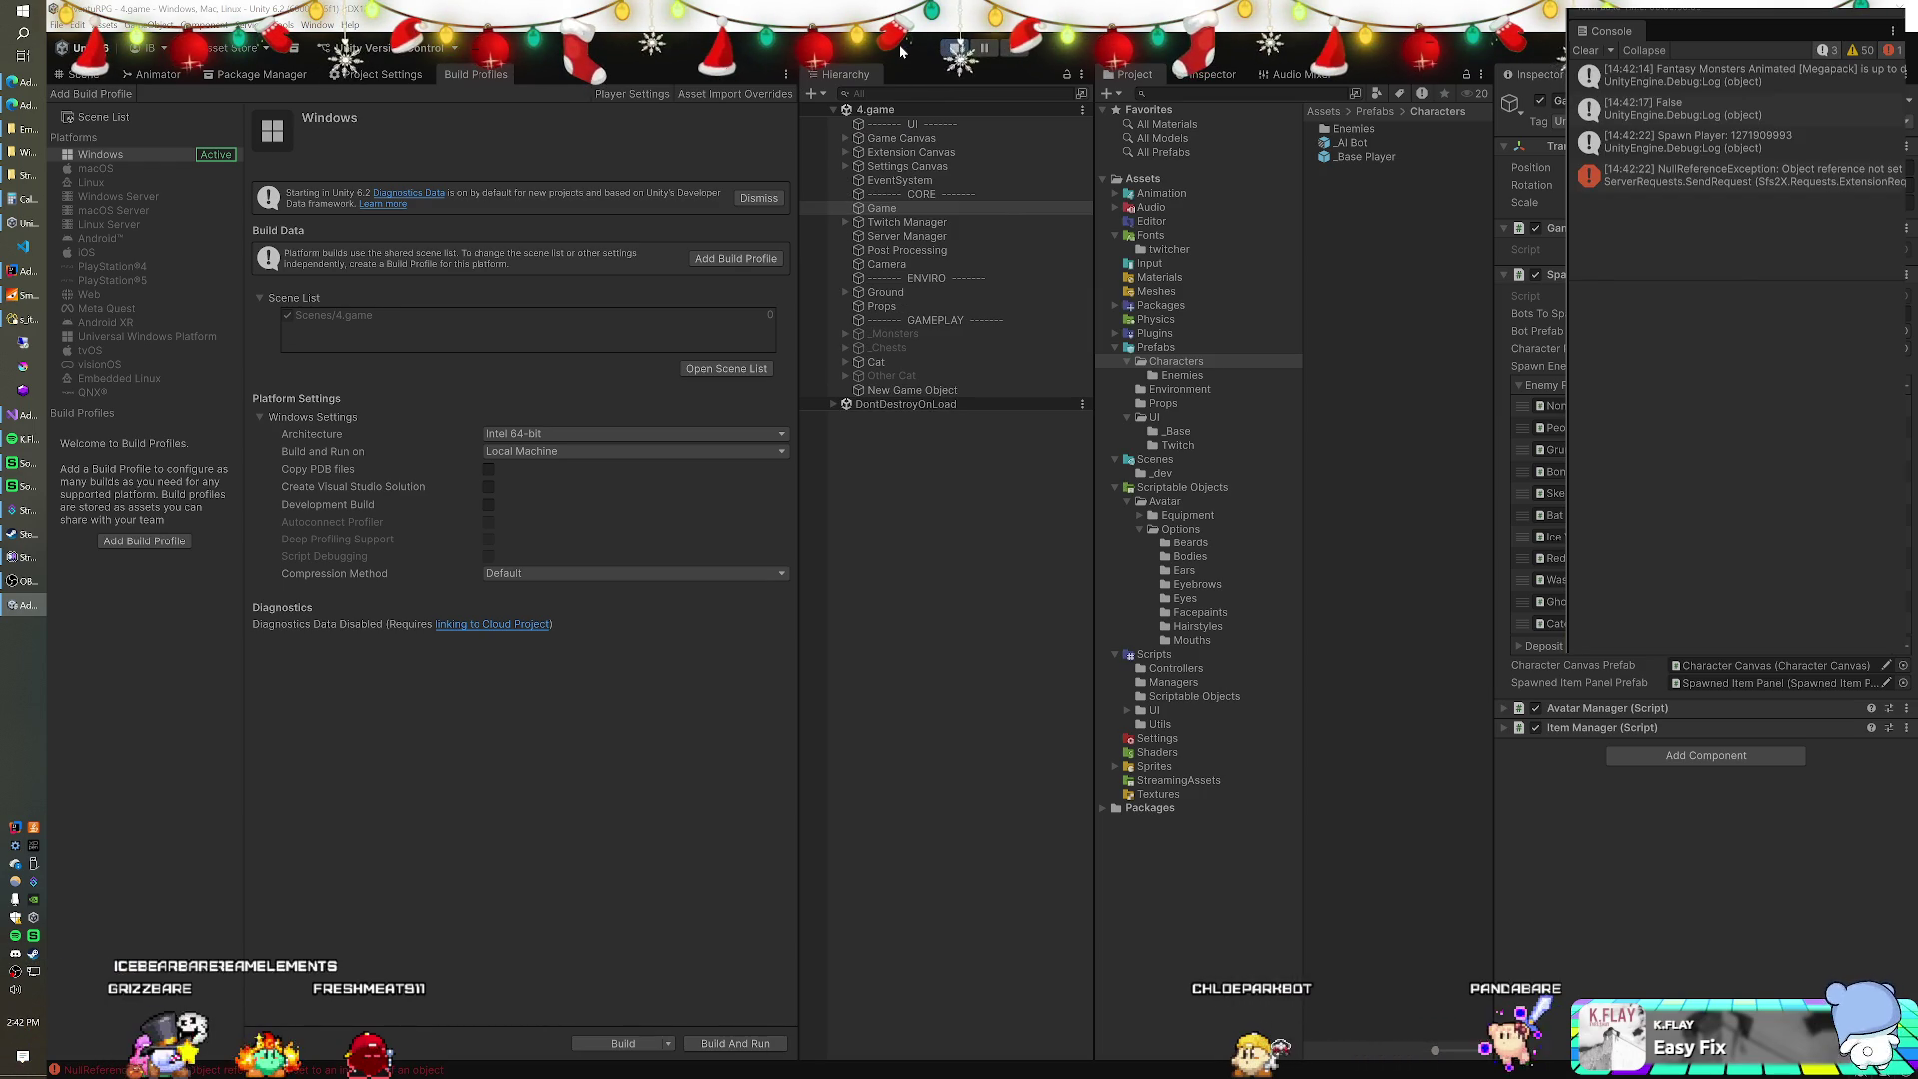
{"action": "key", "text": "ctrl+p"}
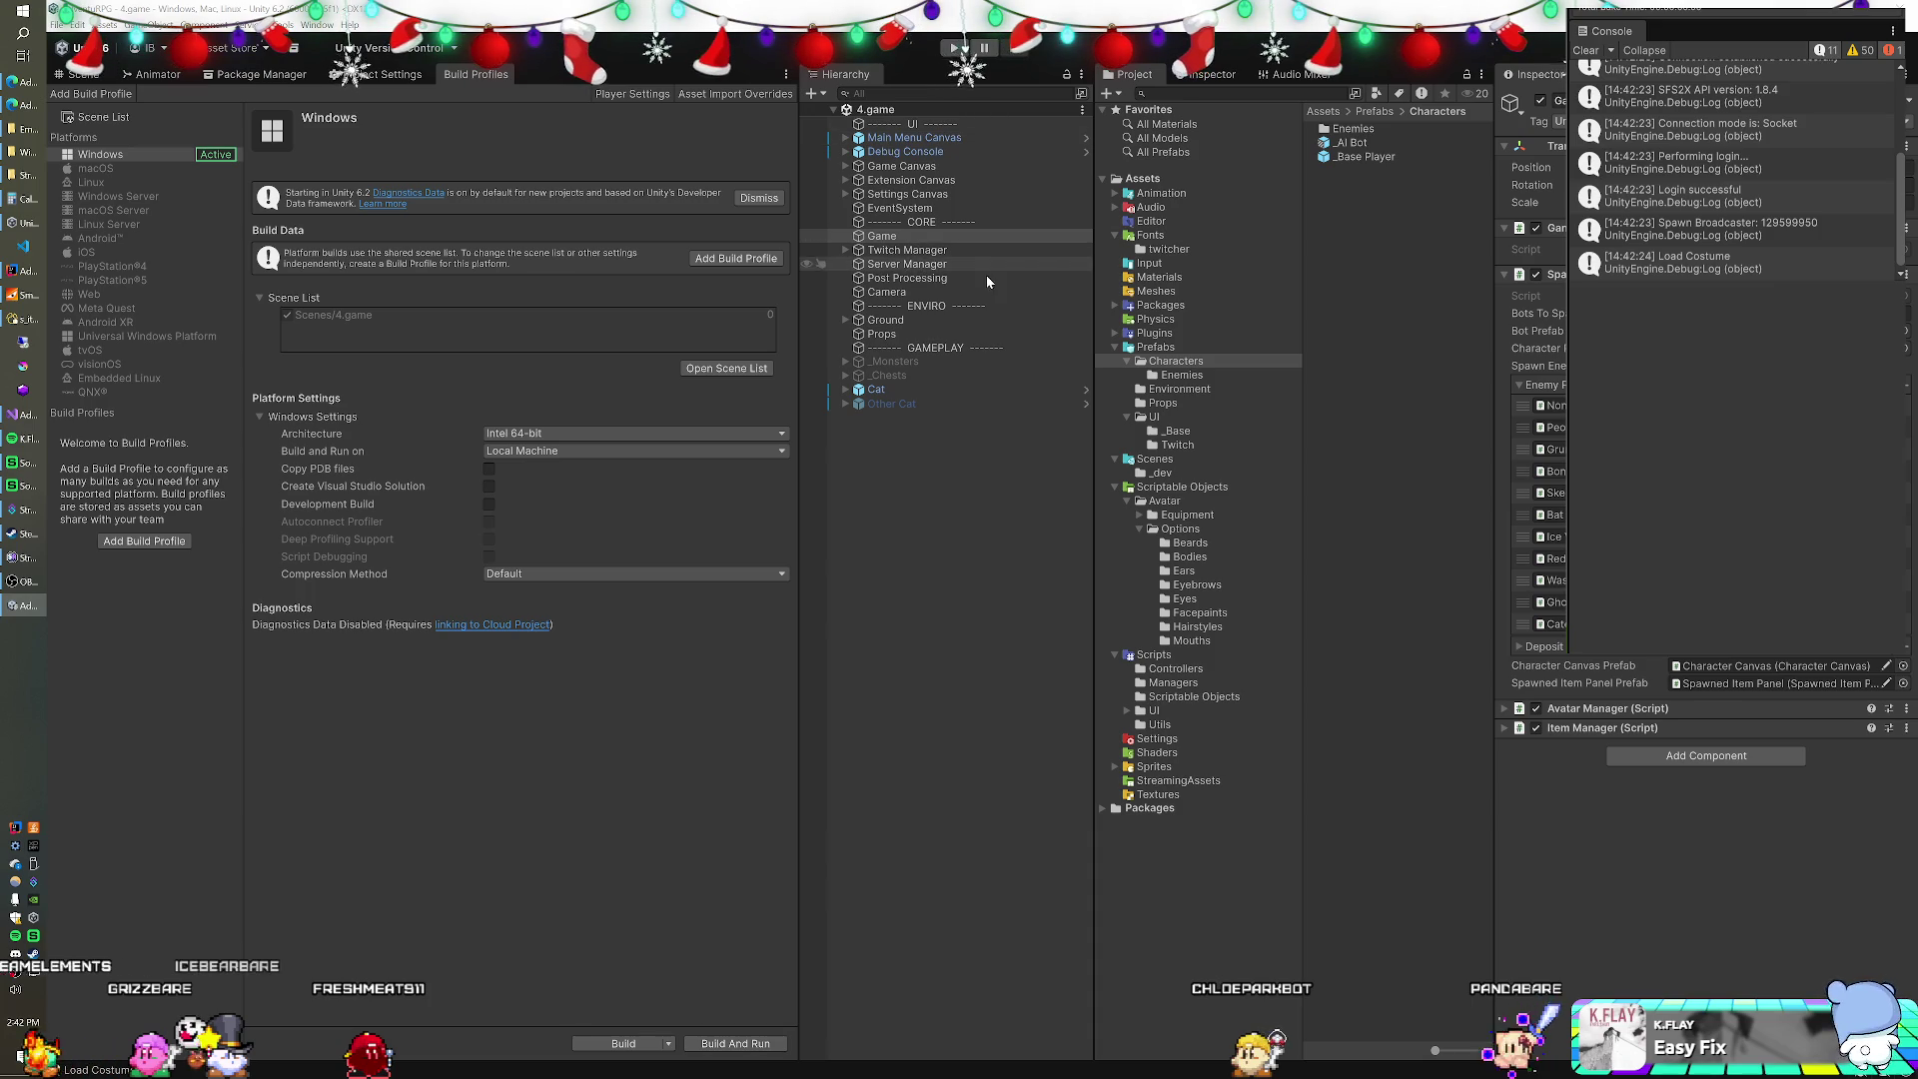
Set the Camera's Camera Controller mode to Elevated and run the scene again, zoomed in.
{"action": "left_click", "coordinate": [897, 292]}
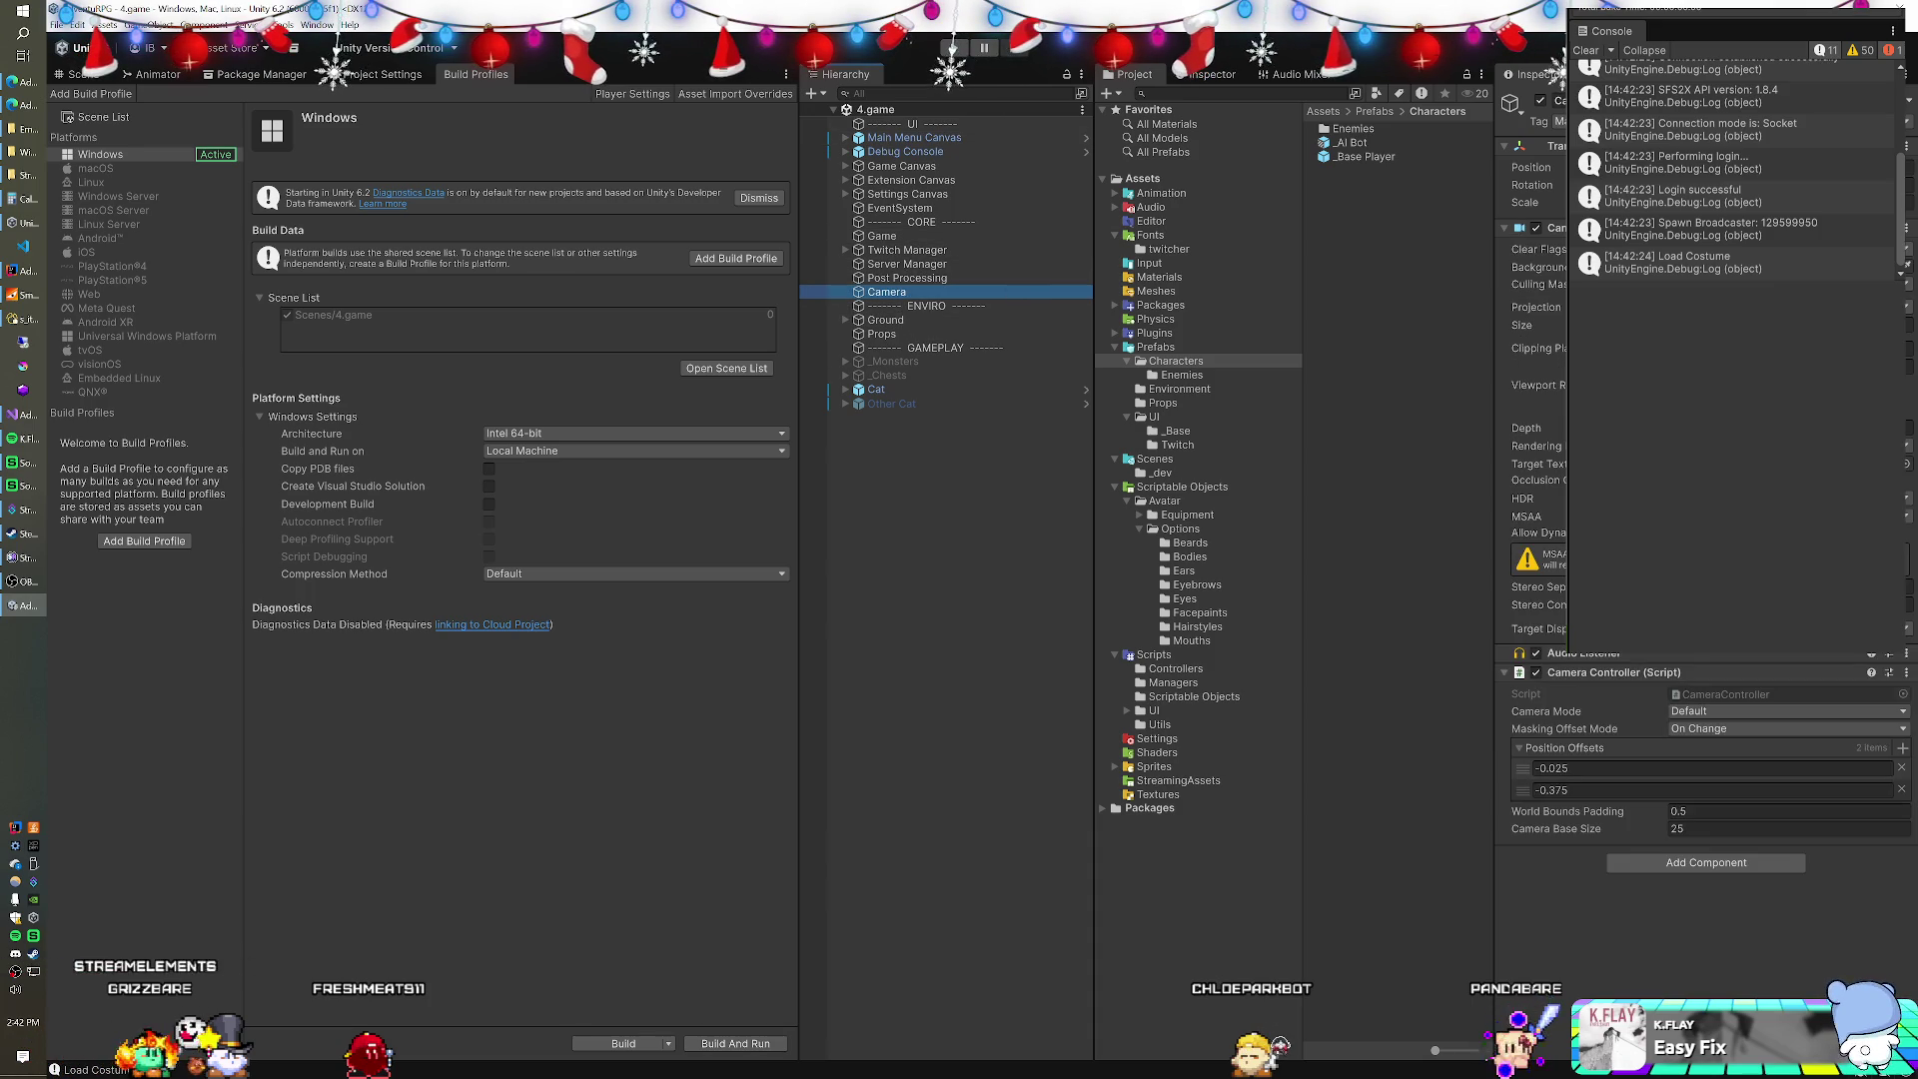
{"action": "left_click", "coordinate": [1706, 711]}
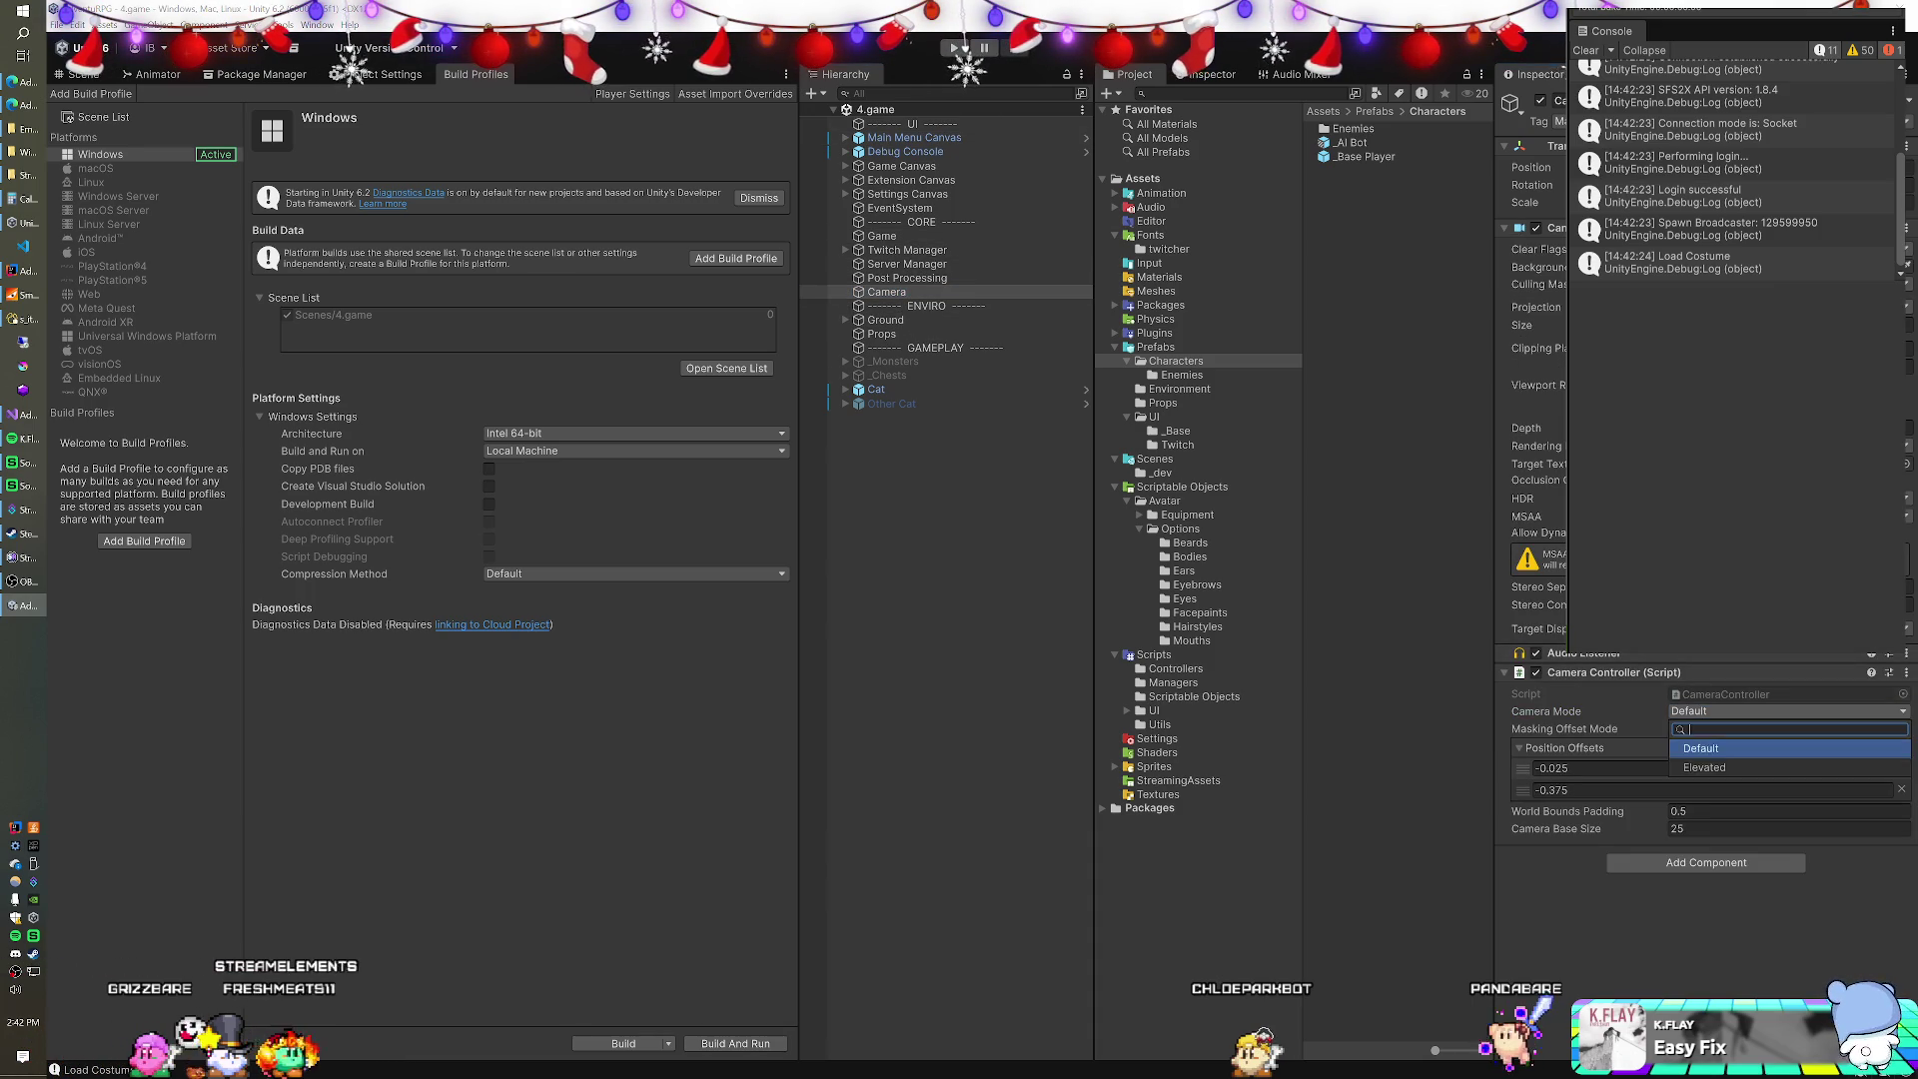
{"action": "left_click", "coordinate": [1703, 747]}
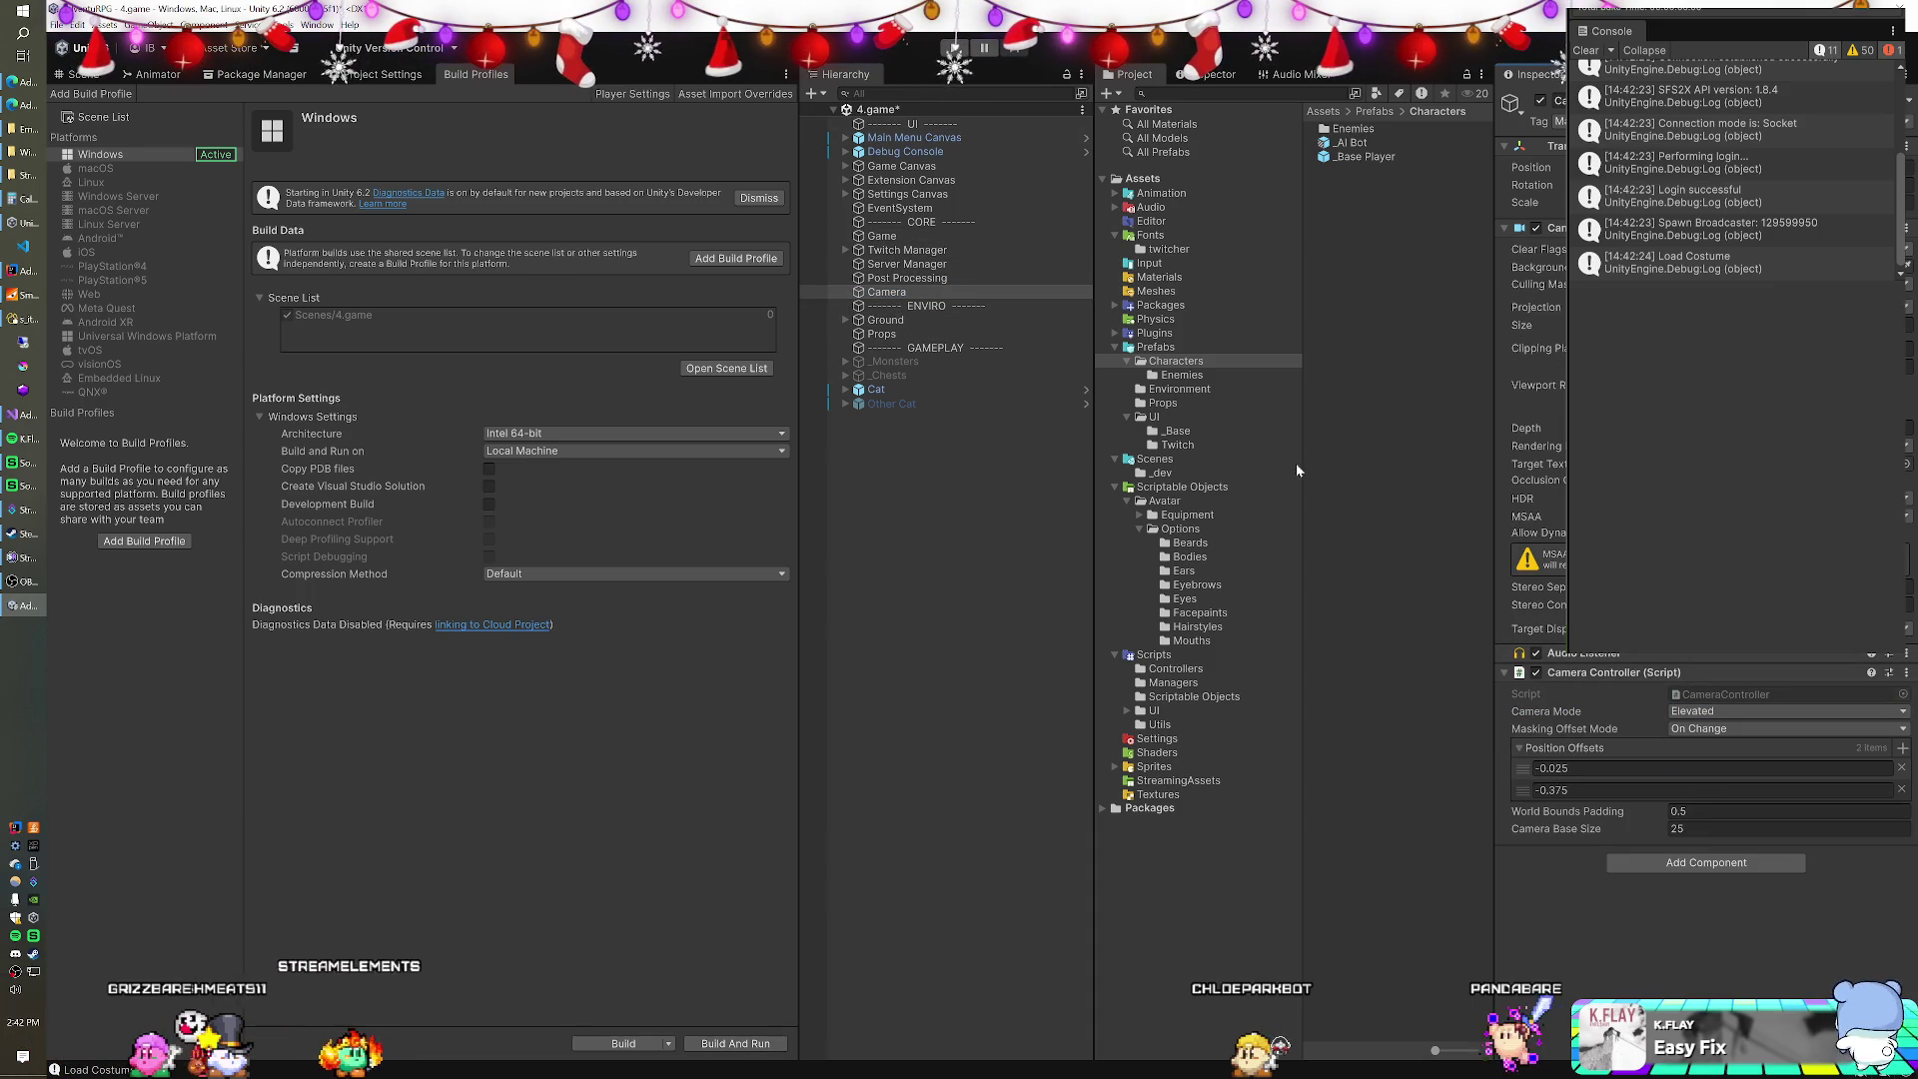
{"action": "left_click", "coordinate": [956, 48]}
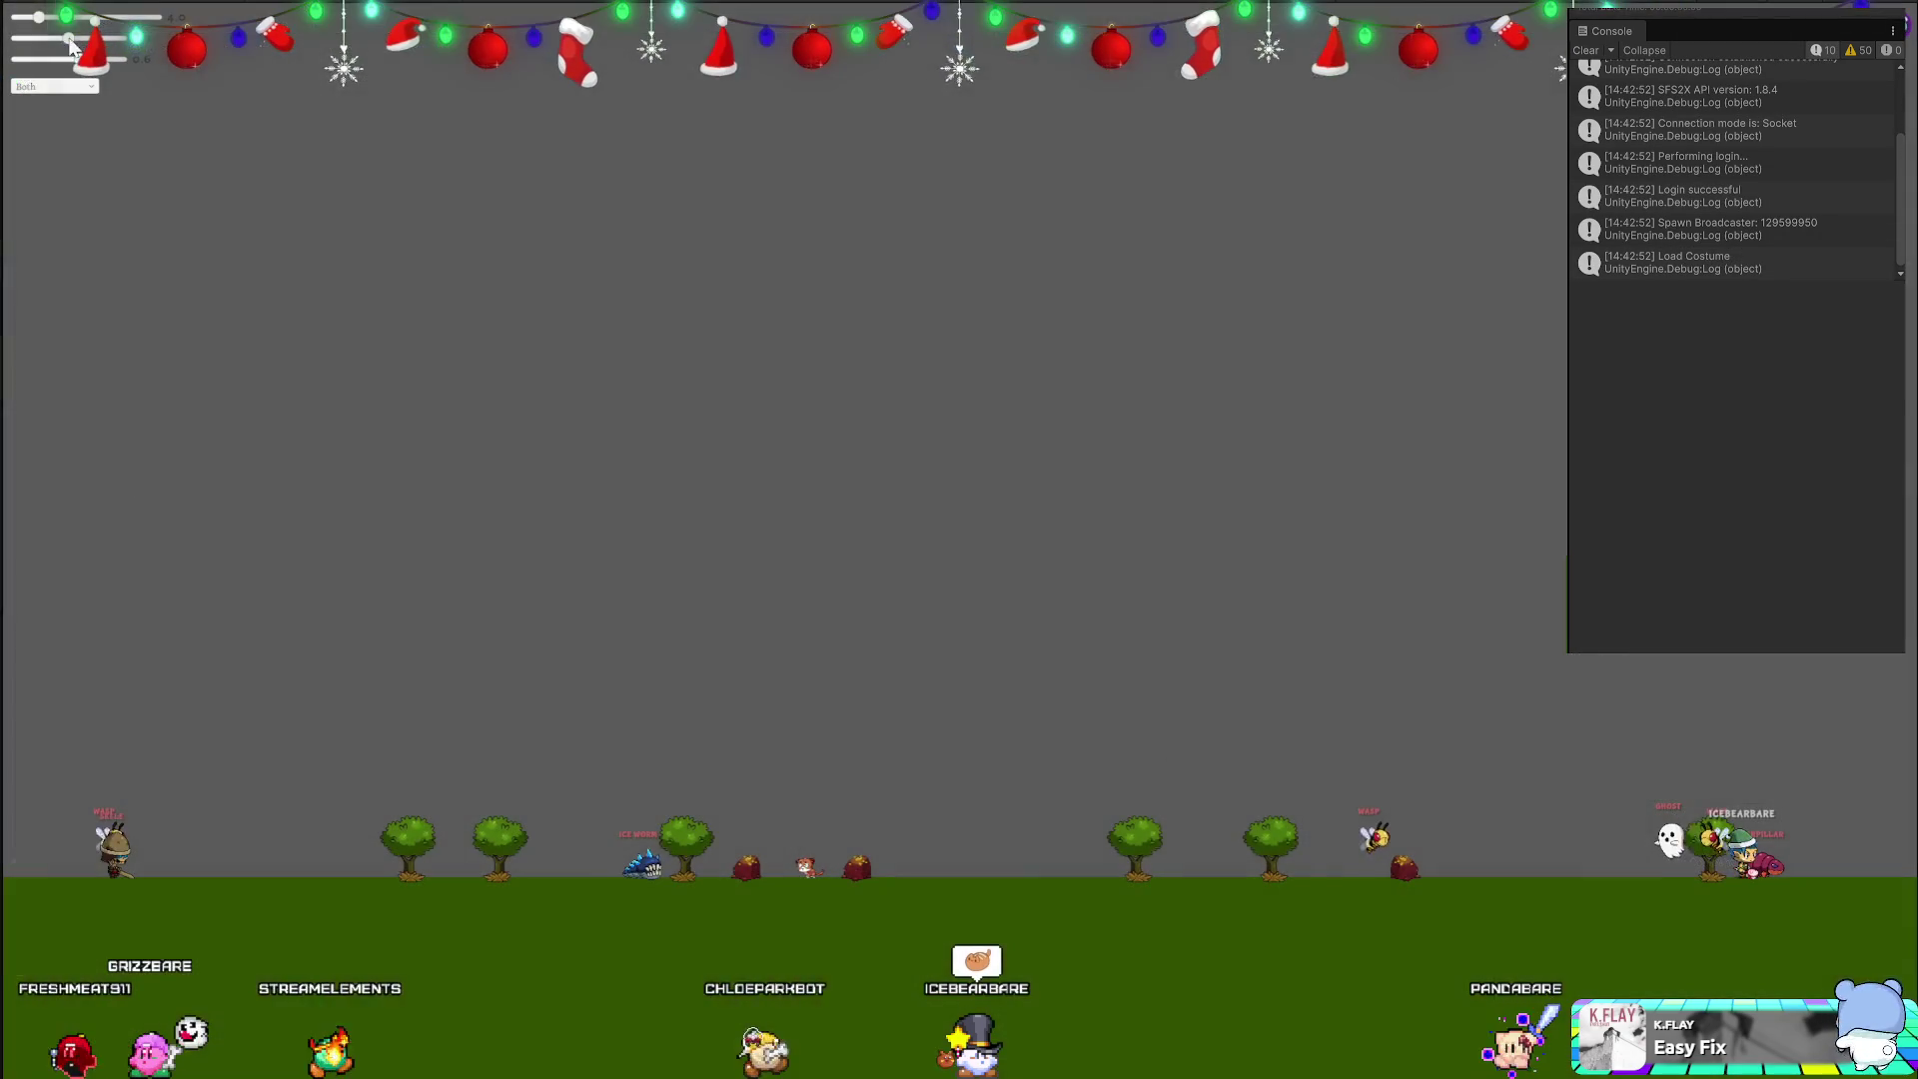
{"action": "left_click_drag", "start_coordinate": [38, 17], "coordinate": [133, 17]}
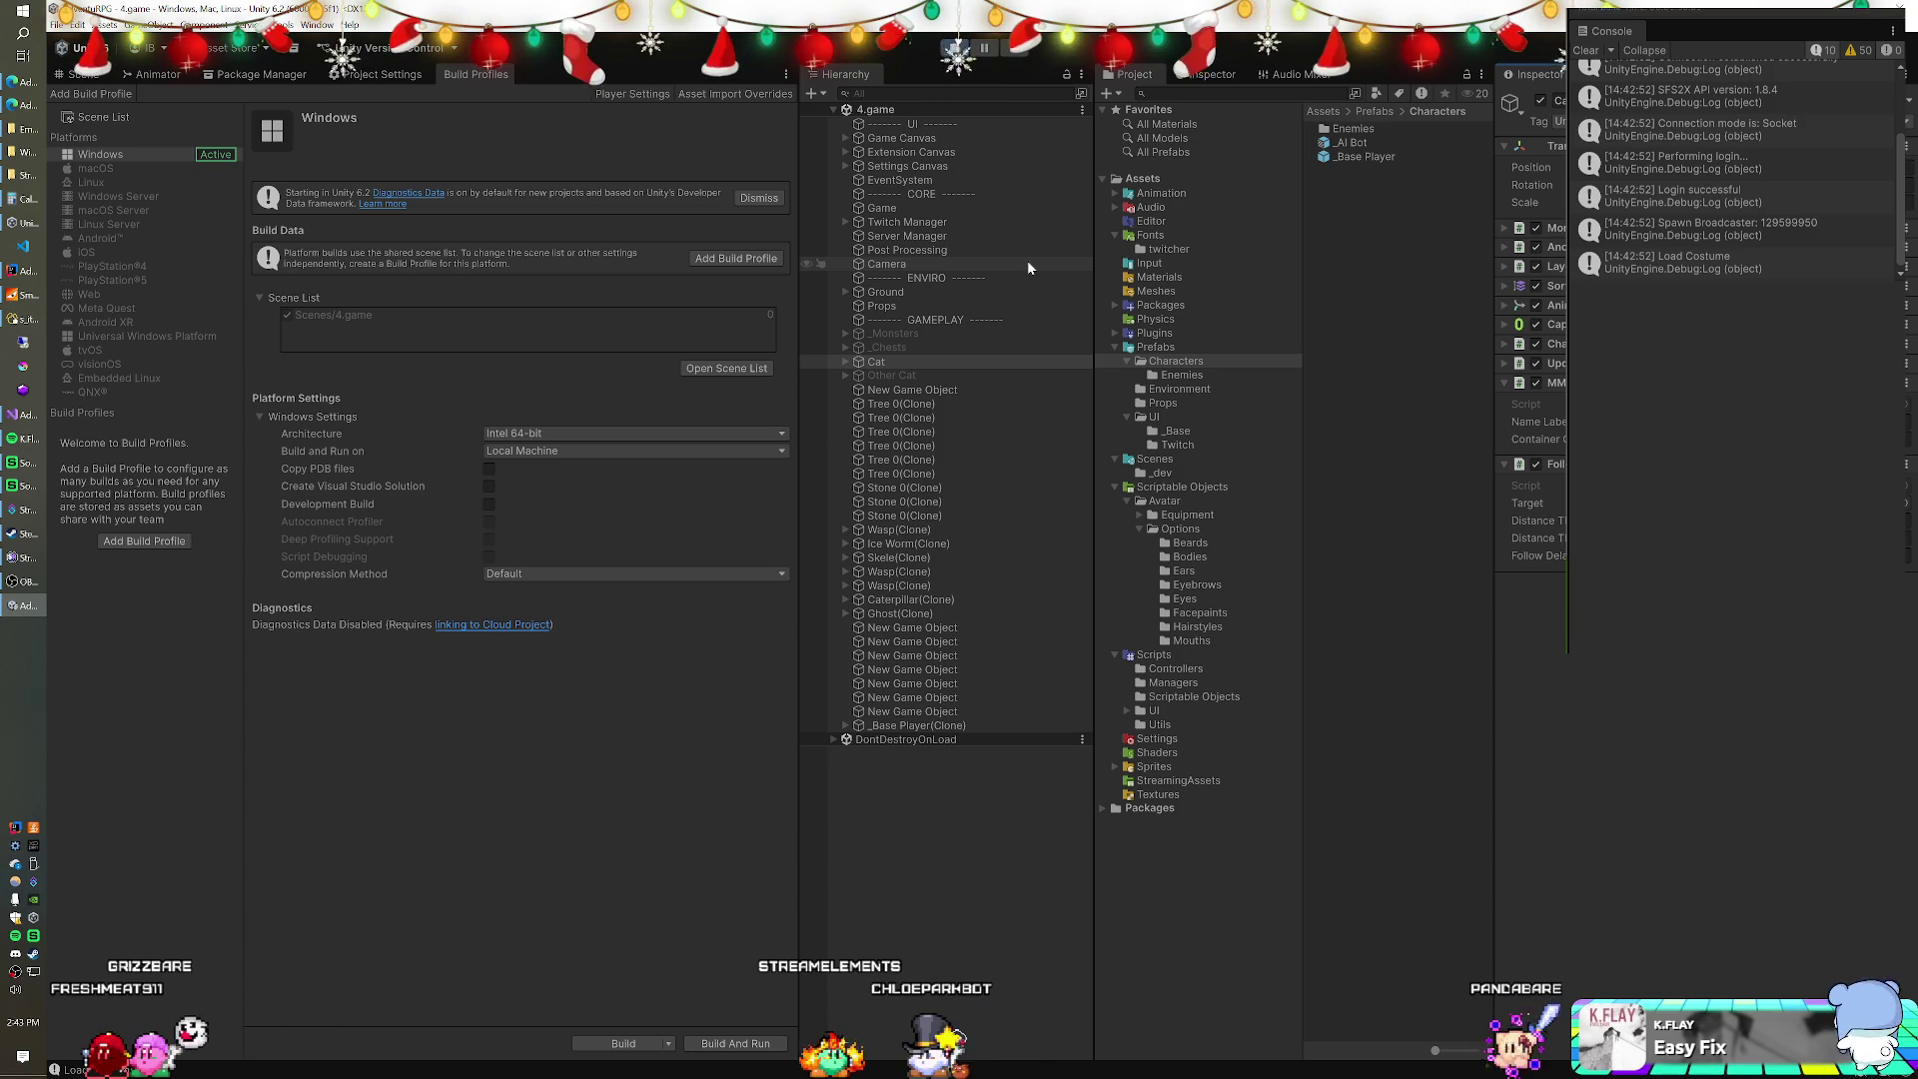
Stop Play mode and return to the MMOCharacter script in Visual Studio.
{"action": "left_click", "coordinate": [956, 47]}
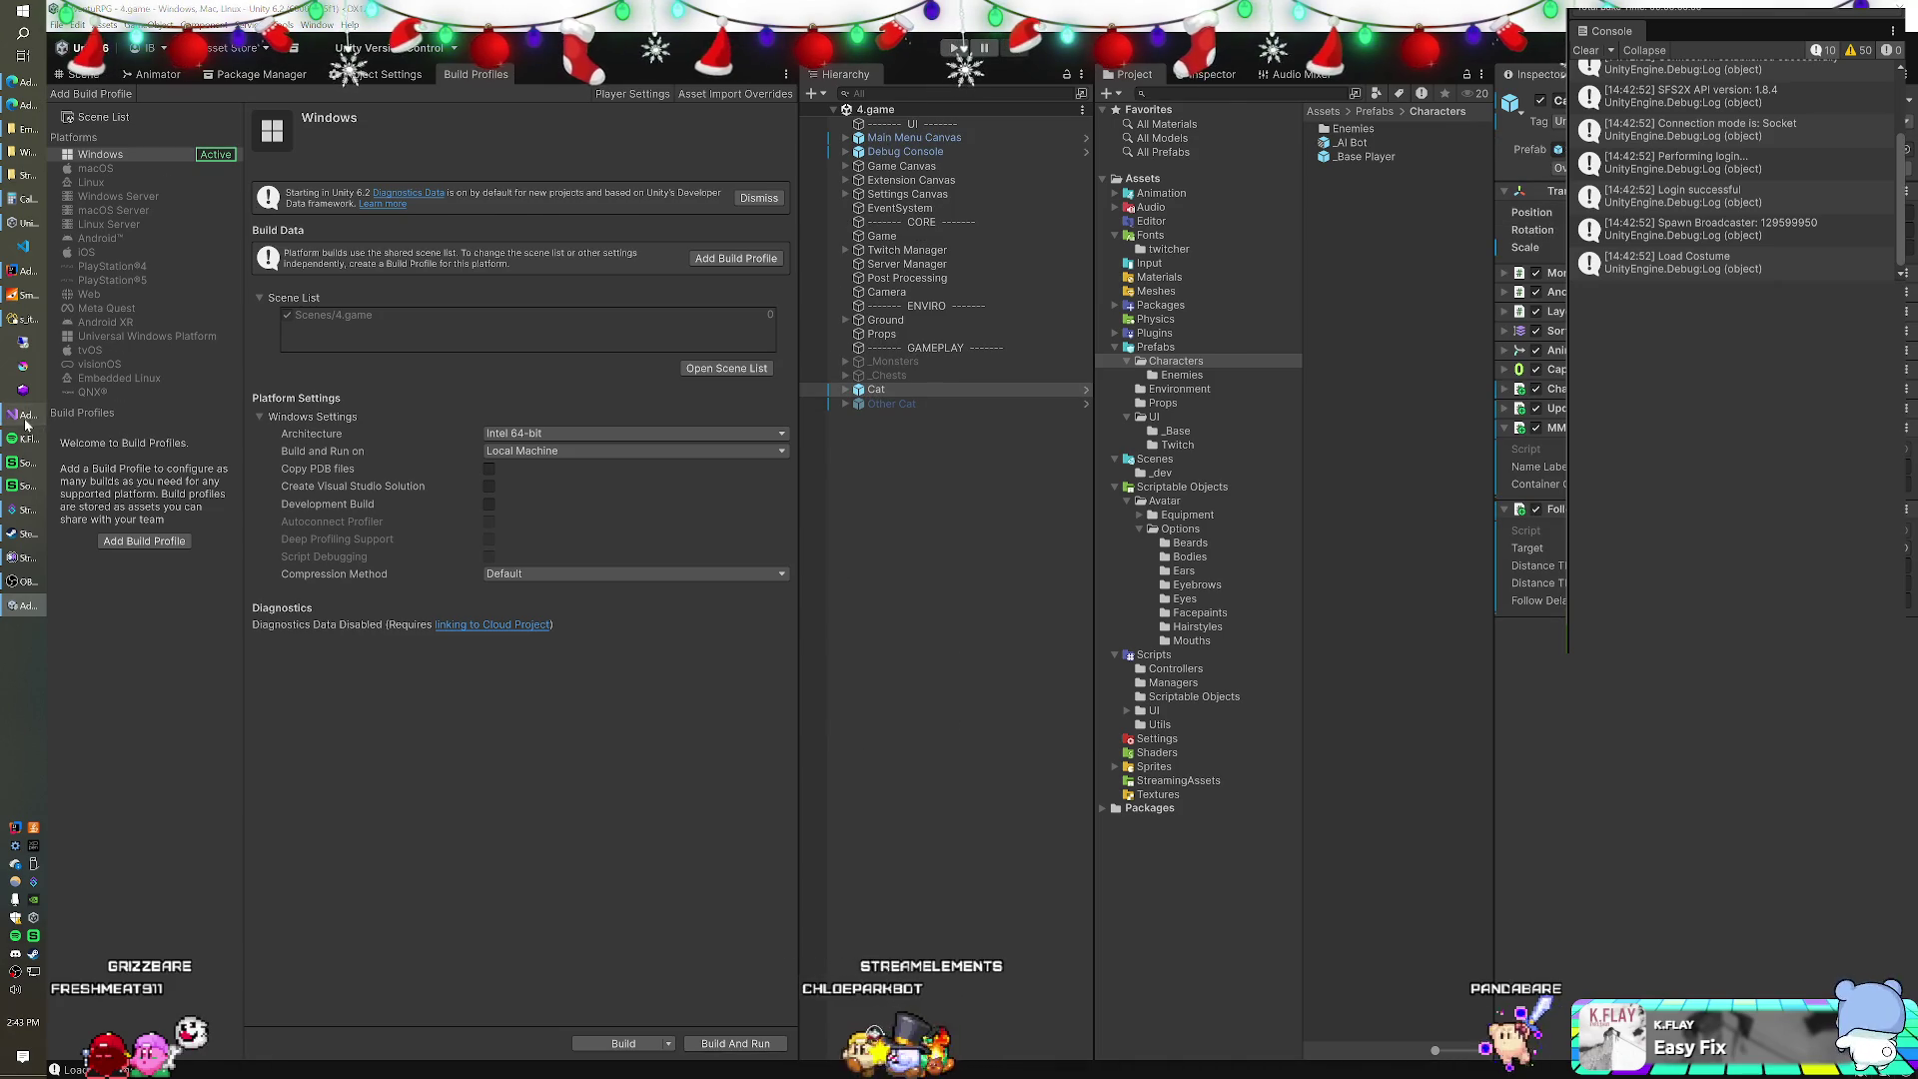
{"action": "key", "text": "alt+Tab"}
{"action": "scroll", "coordinate": [714, 500], "scroll_direction": "down", "scroll_amount": 3}
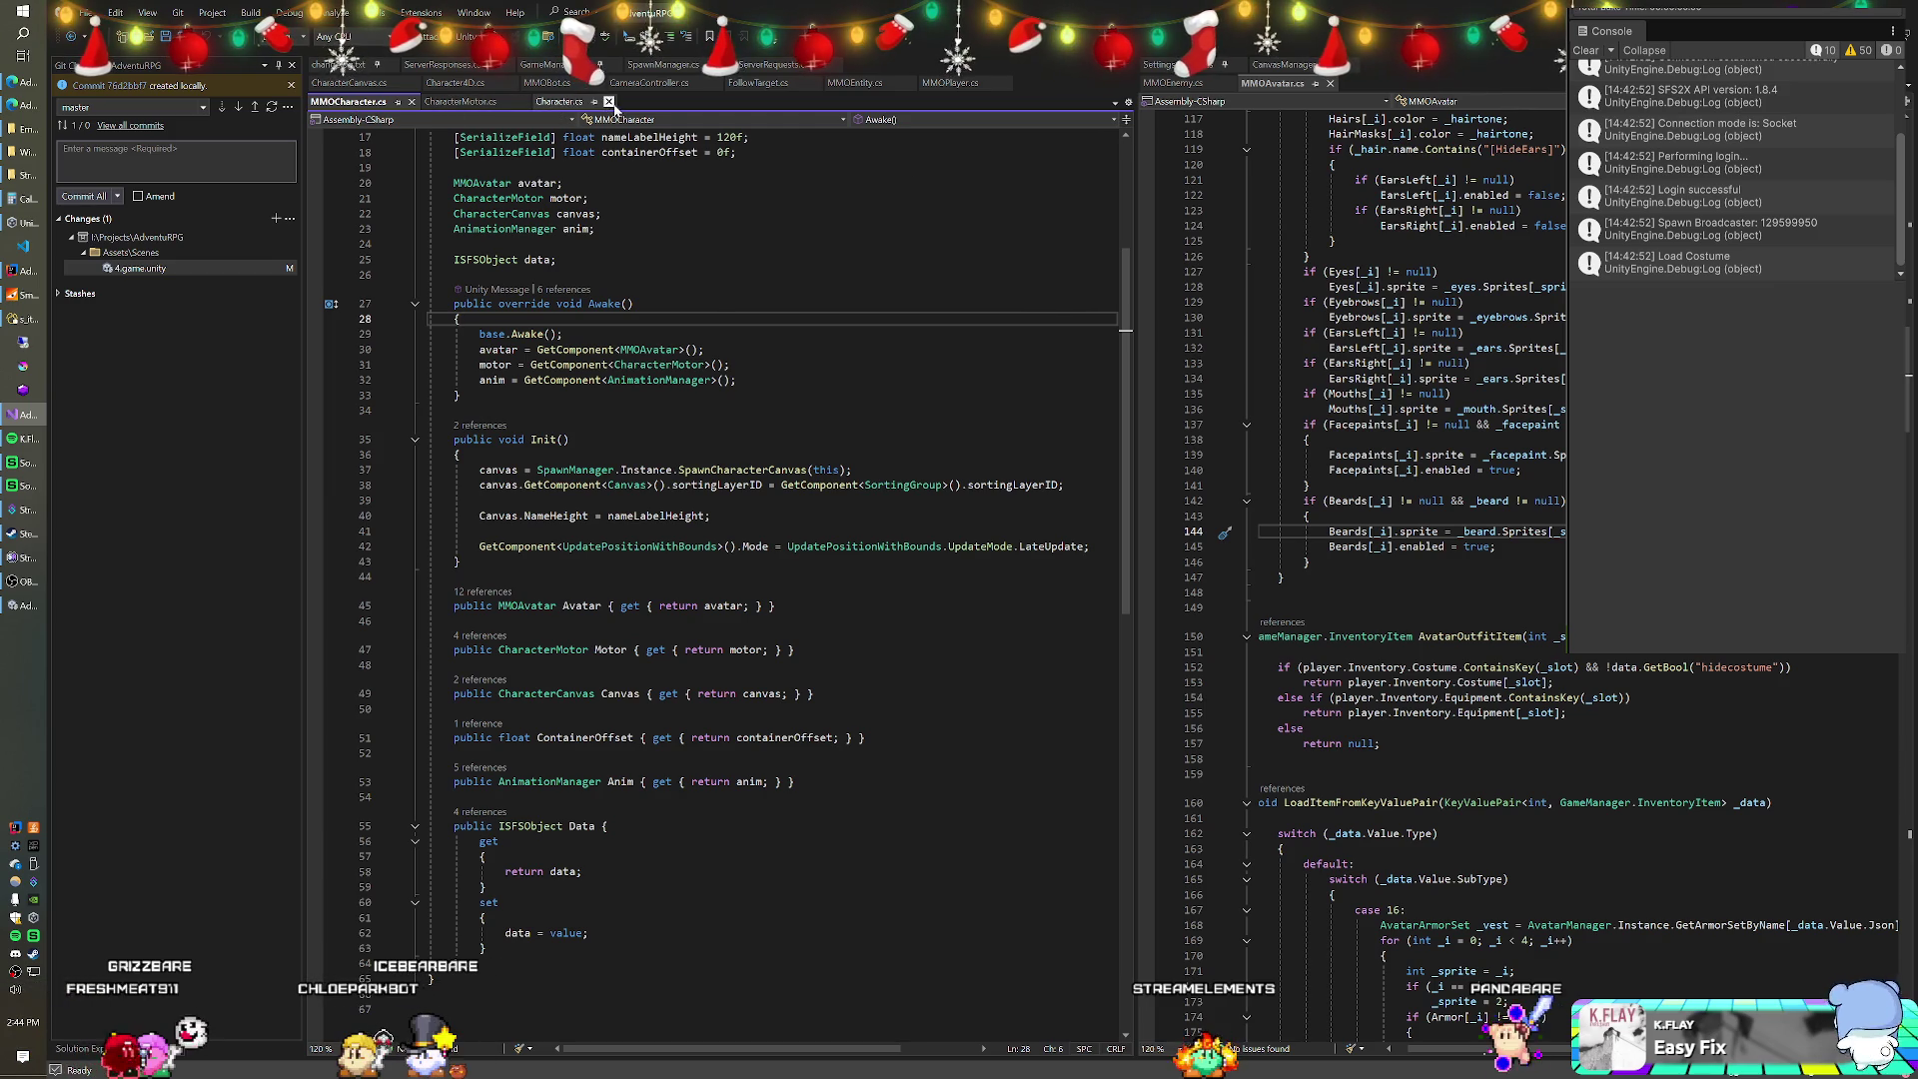
In FollowTarget's CoFollow, add a while loop testing the offset's sqrMagnitude against distanceThreshold squared.
{"action": "left_click", "coordinate": [765, 90]}
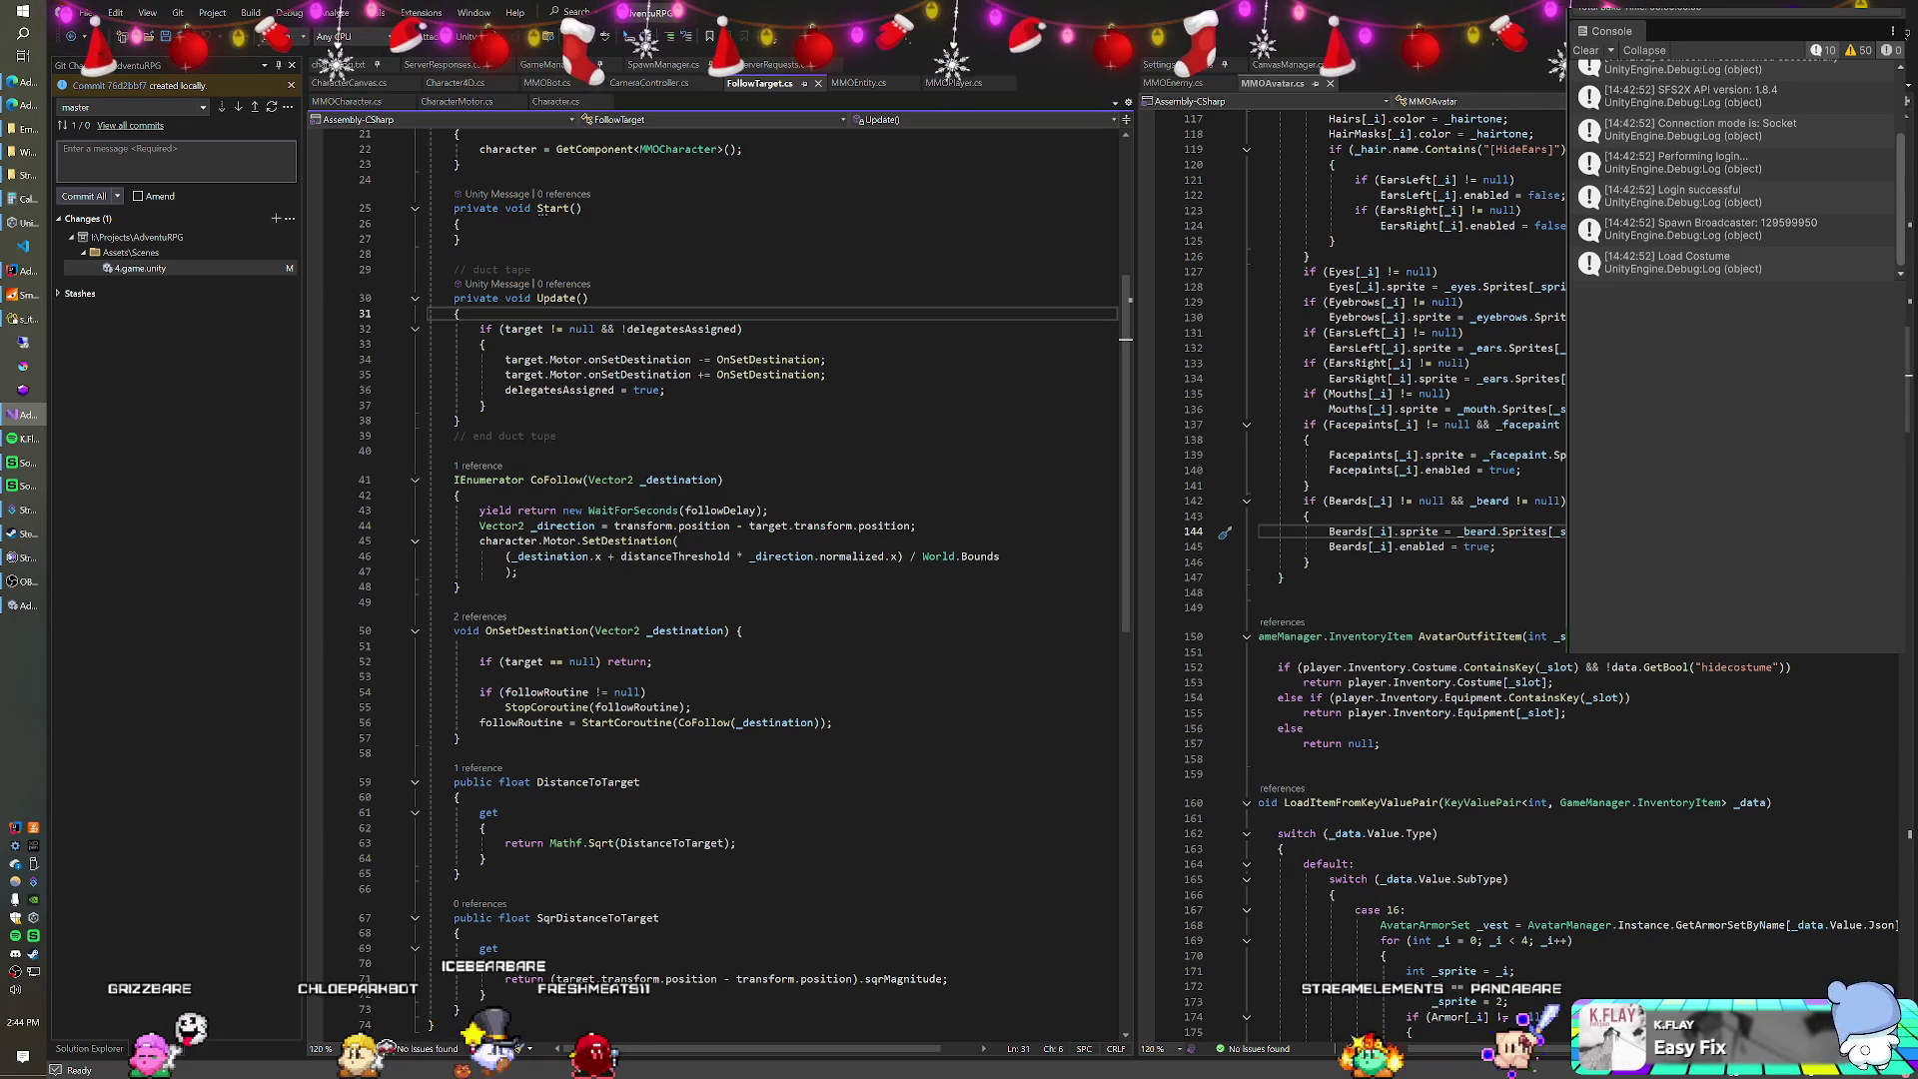
{"action": "left_click", "coordinate": [461, 494]}
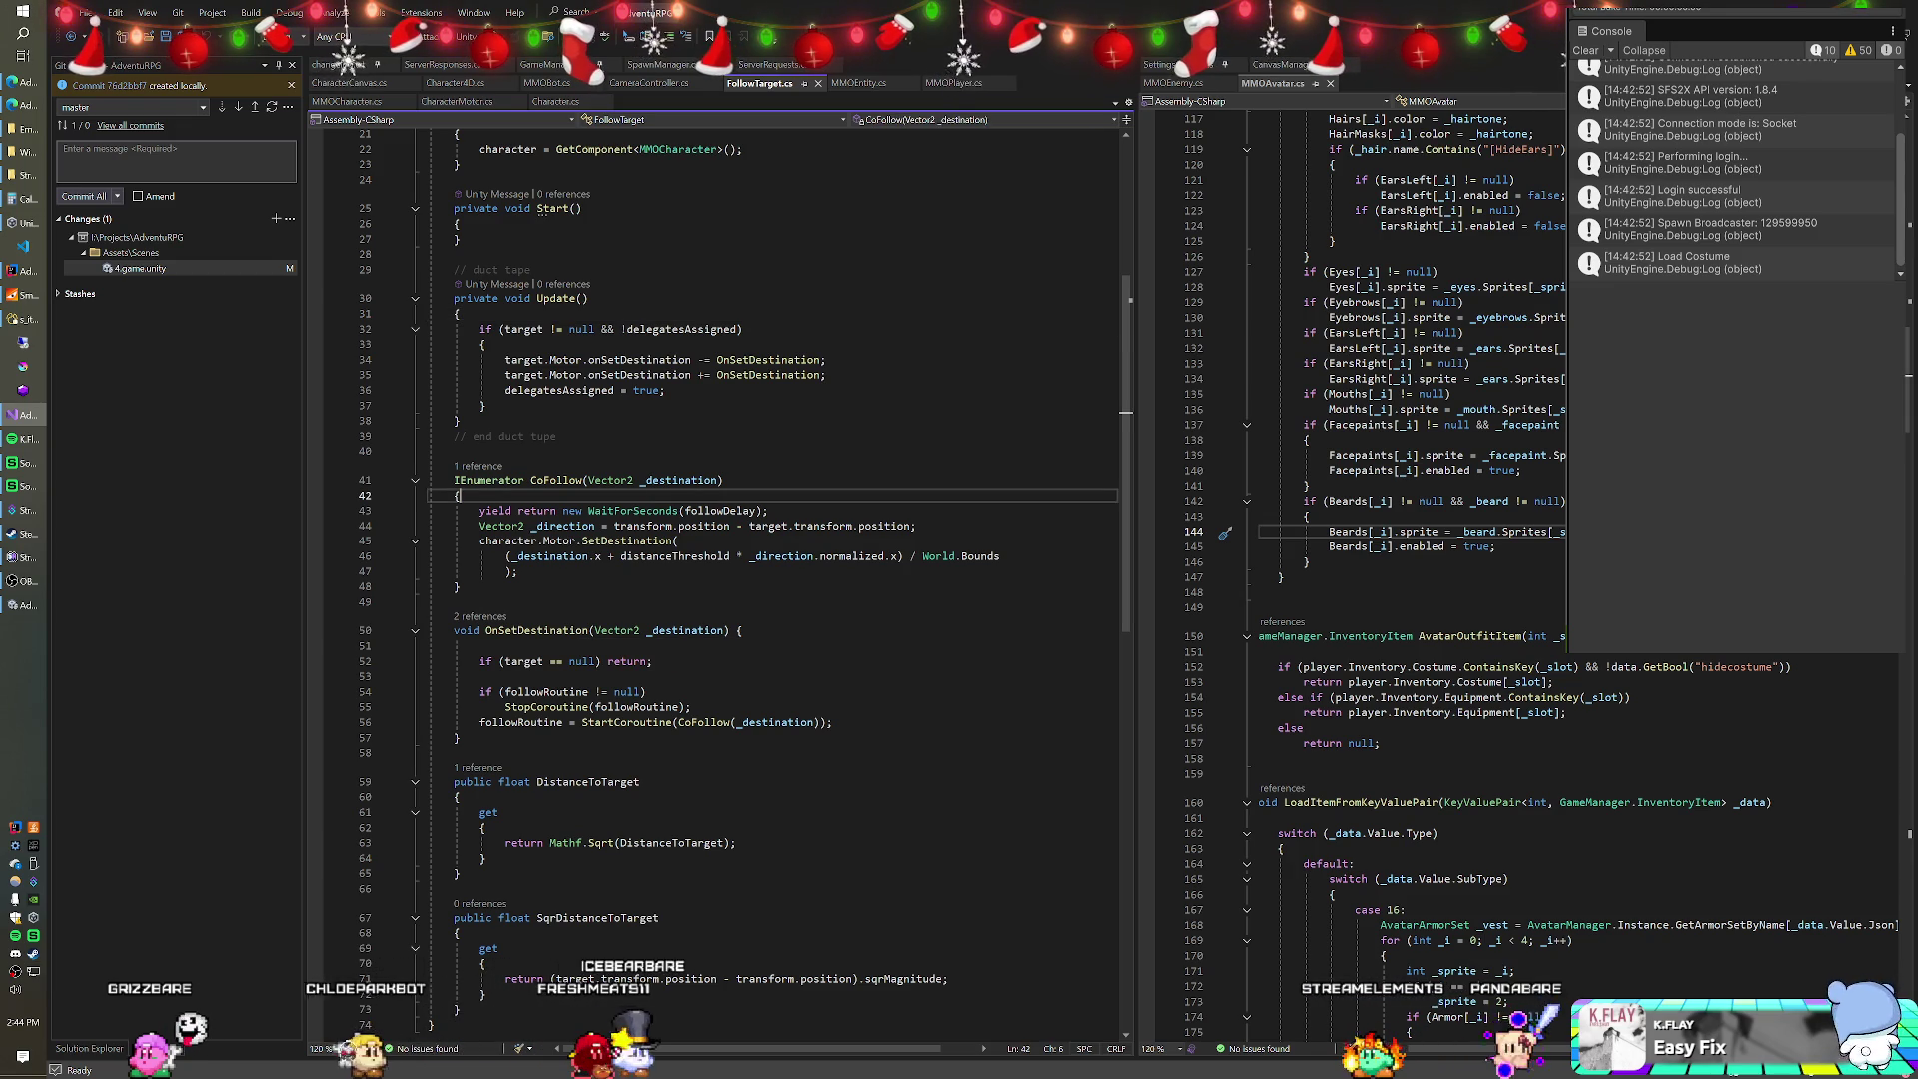
{"action": "key", "text": "Return"}
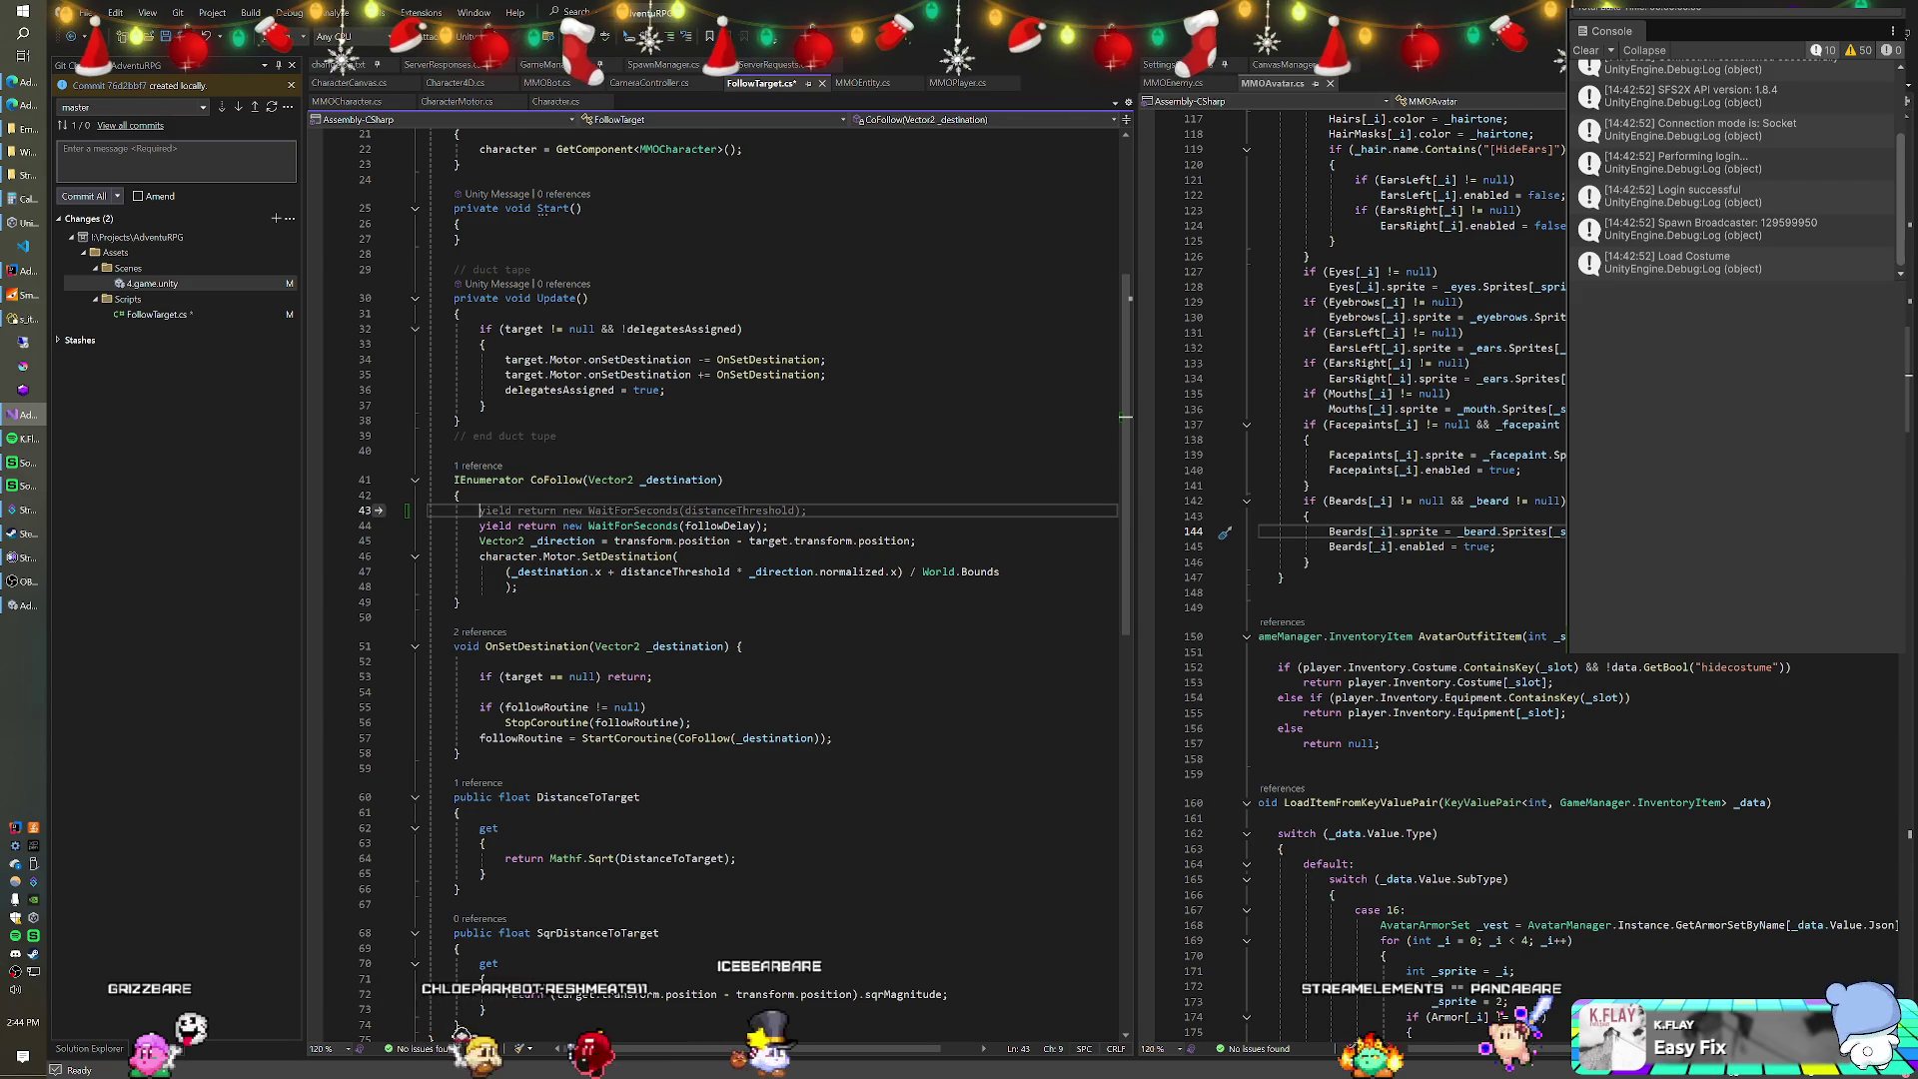
{"action": "type", "text": "while("}
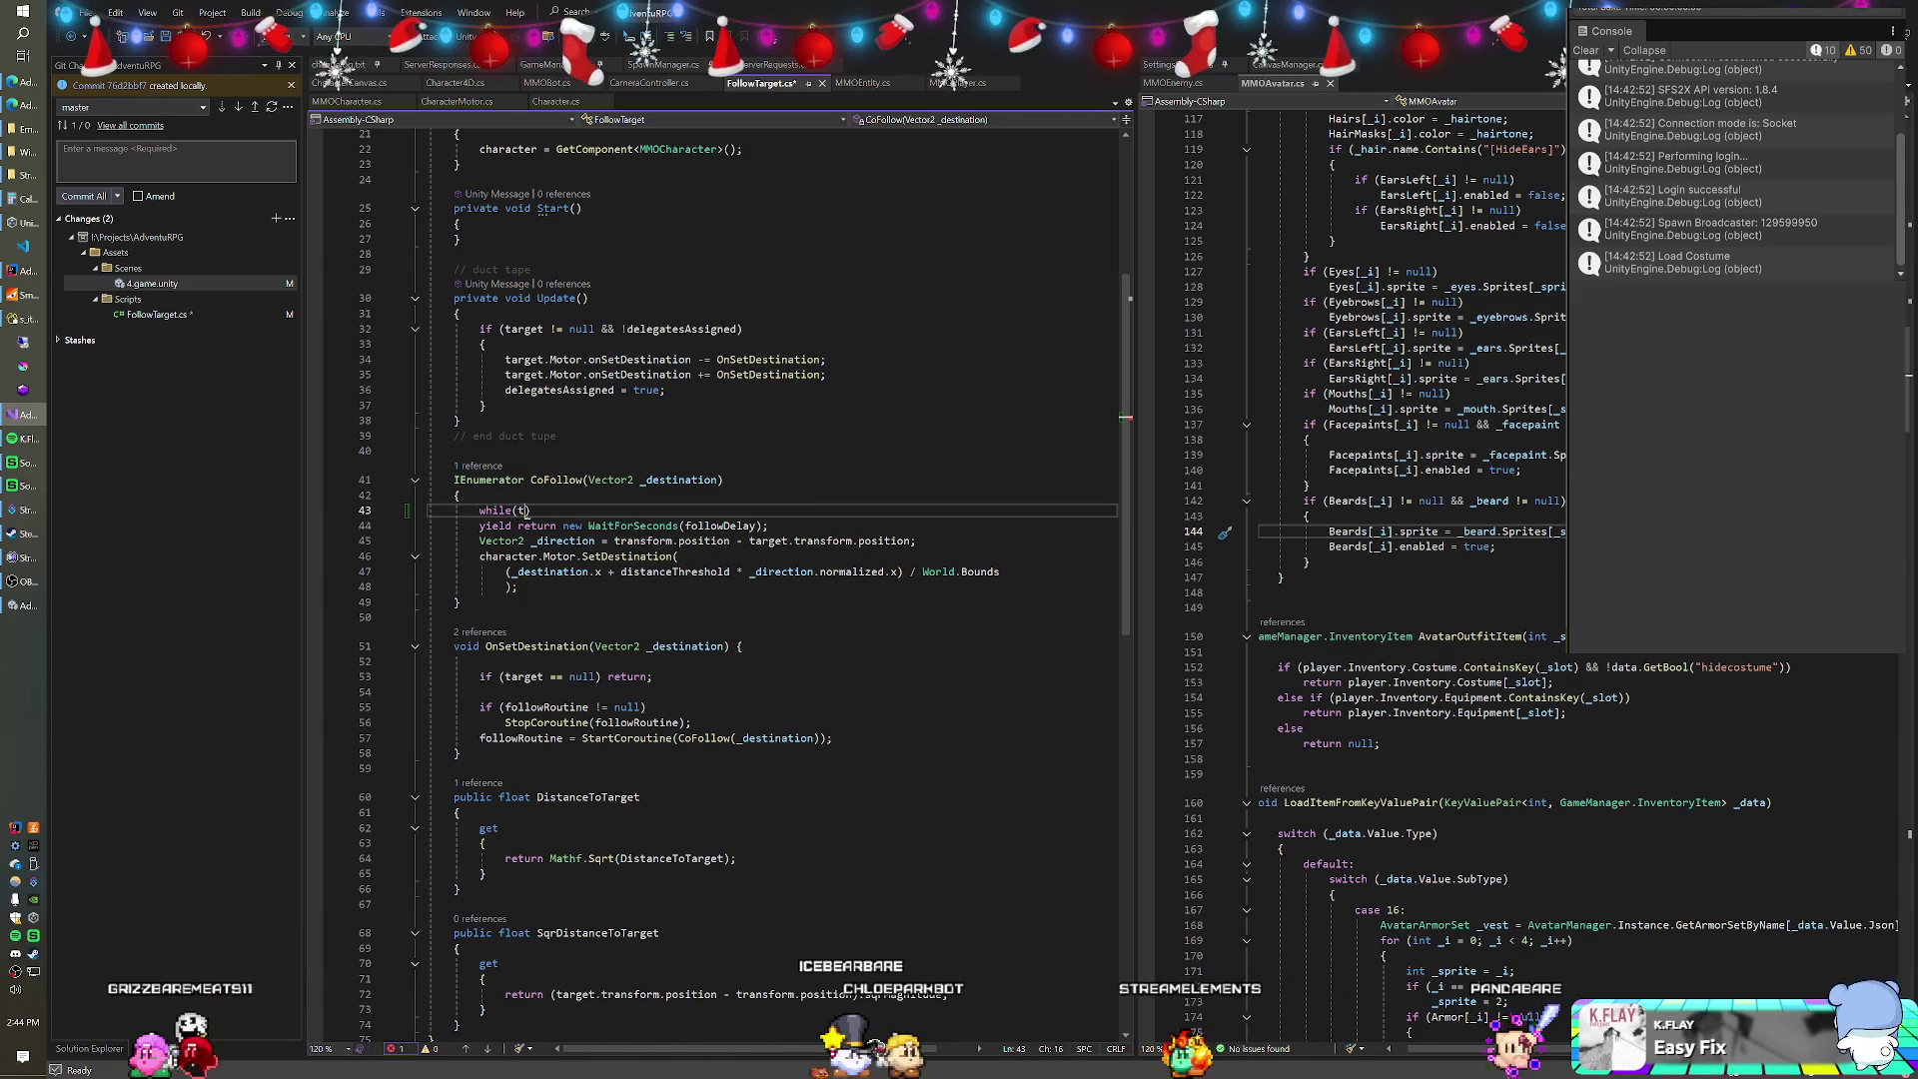
{"action": "type", "text": "transform"}
{"action": "type", "text": ".position "}
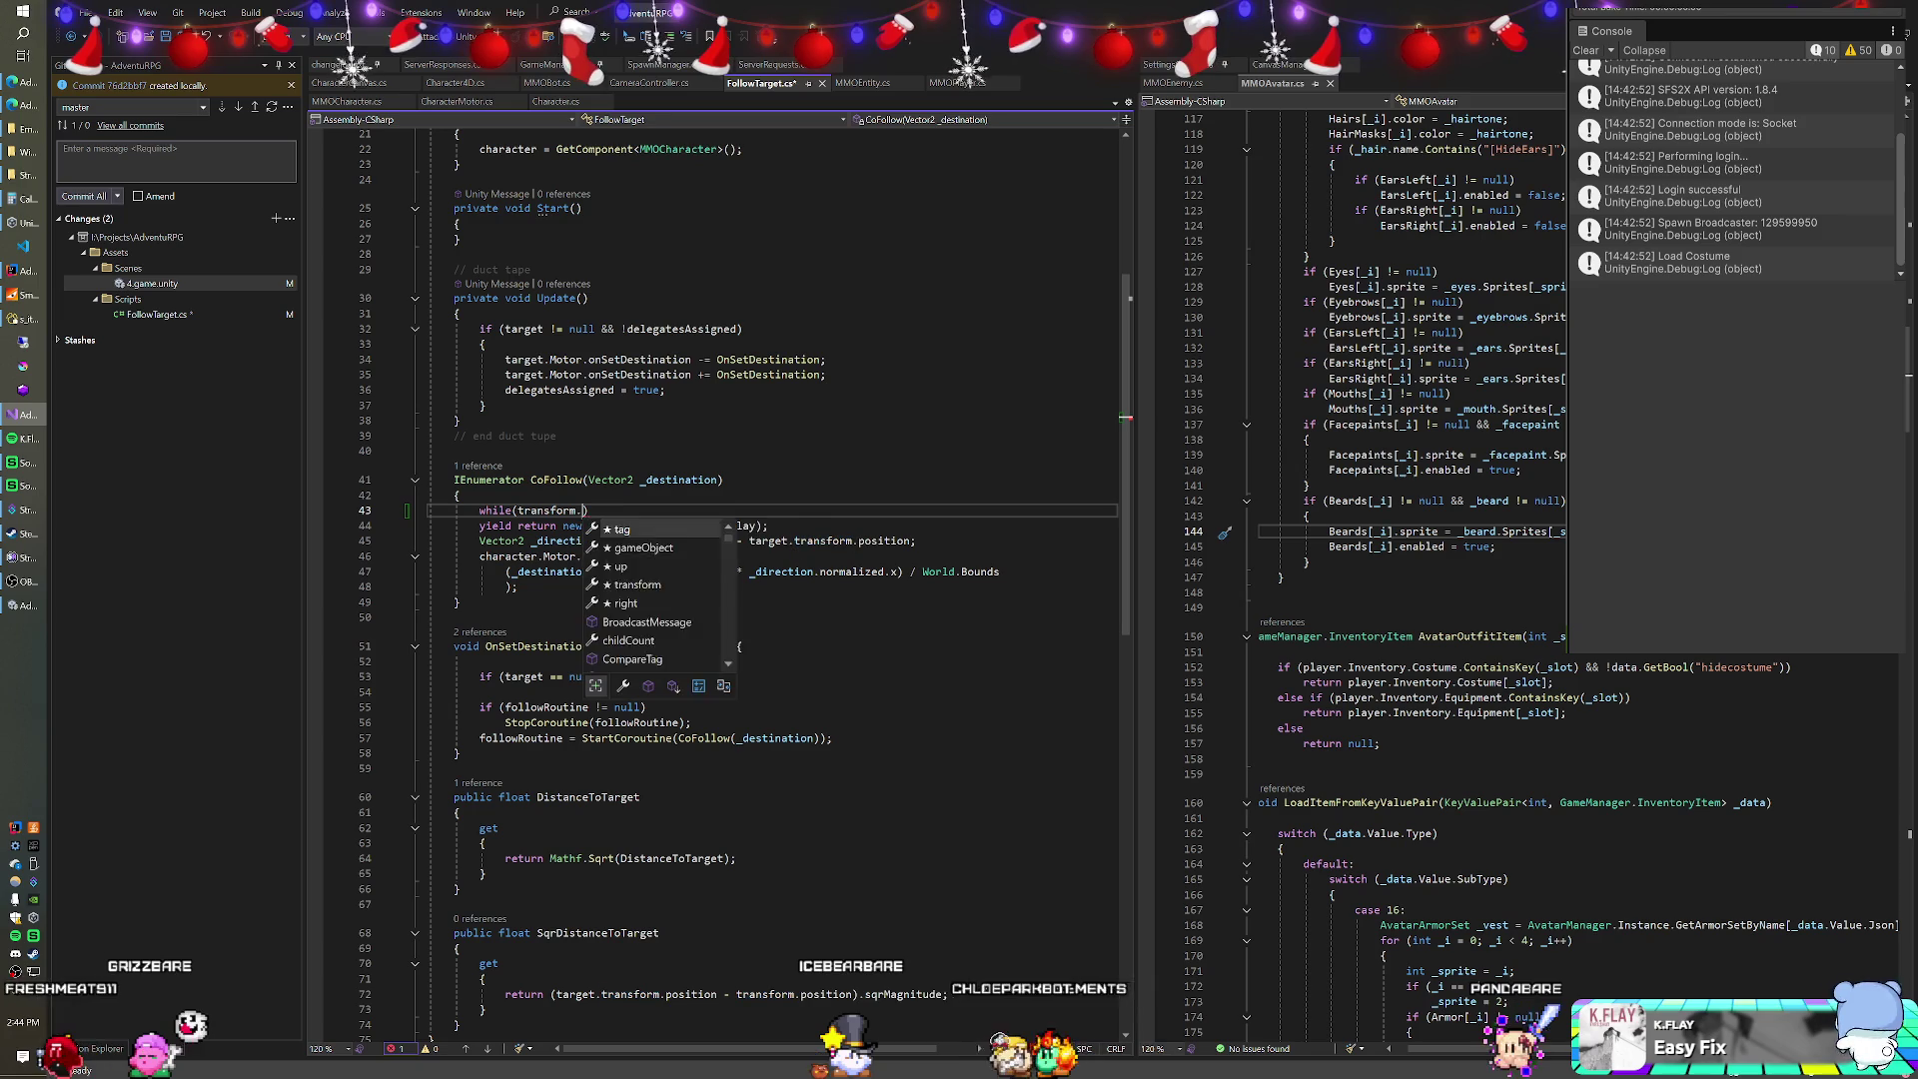
{"action": "type", "text": "- "}
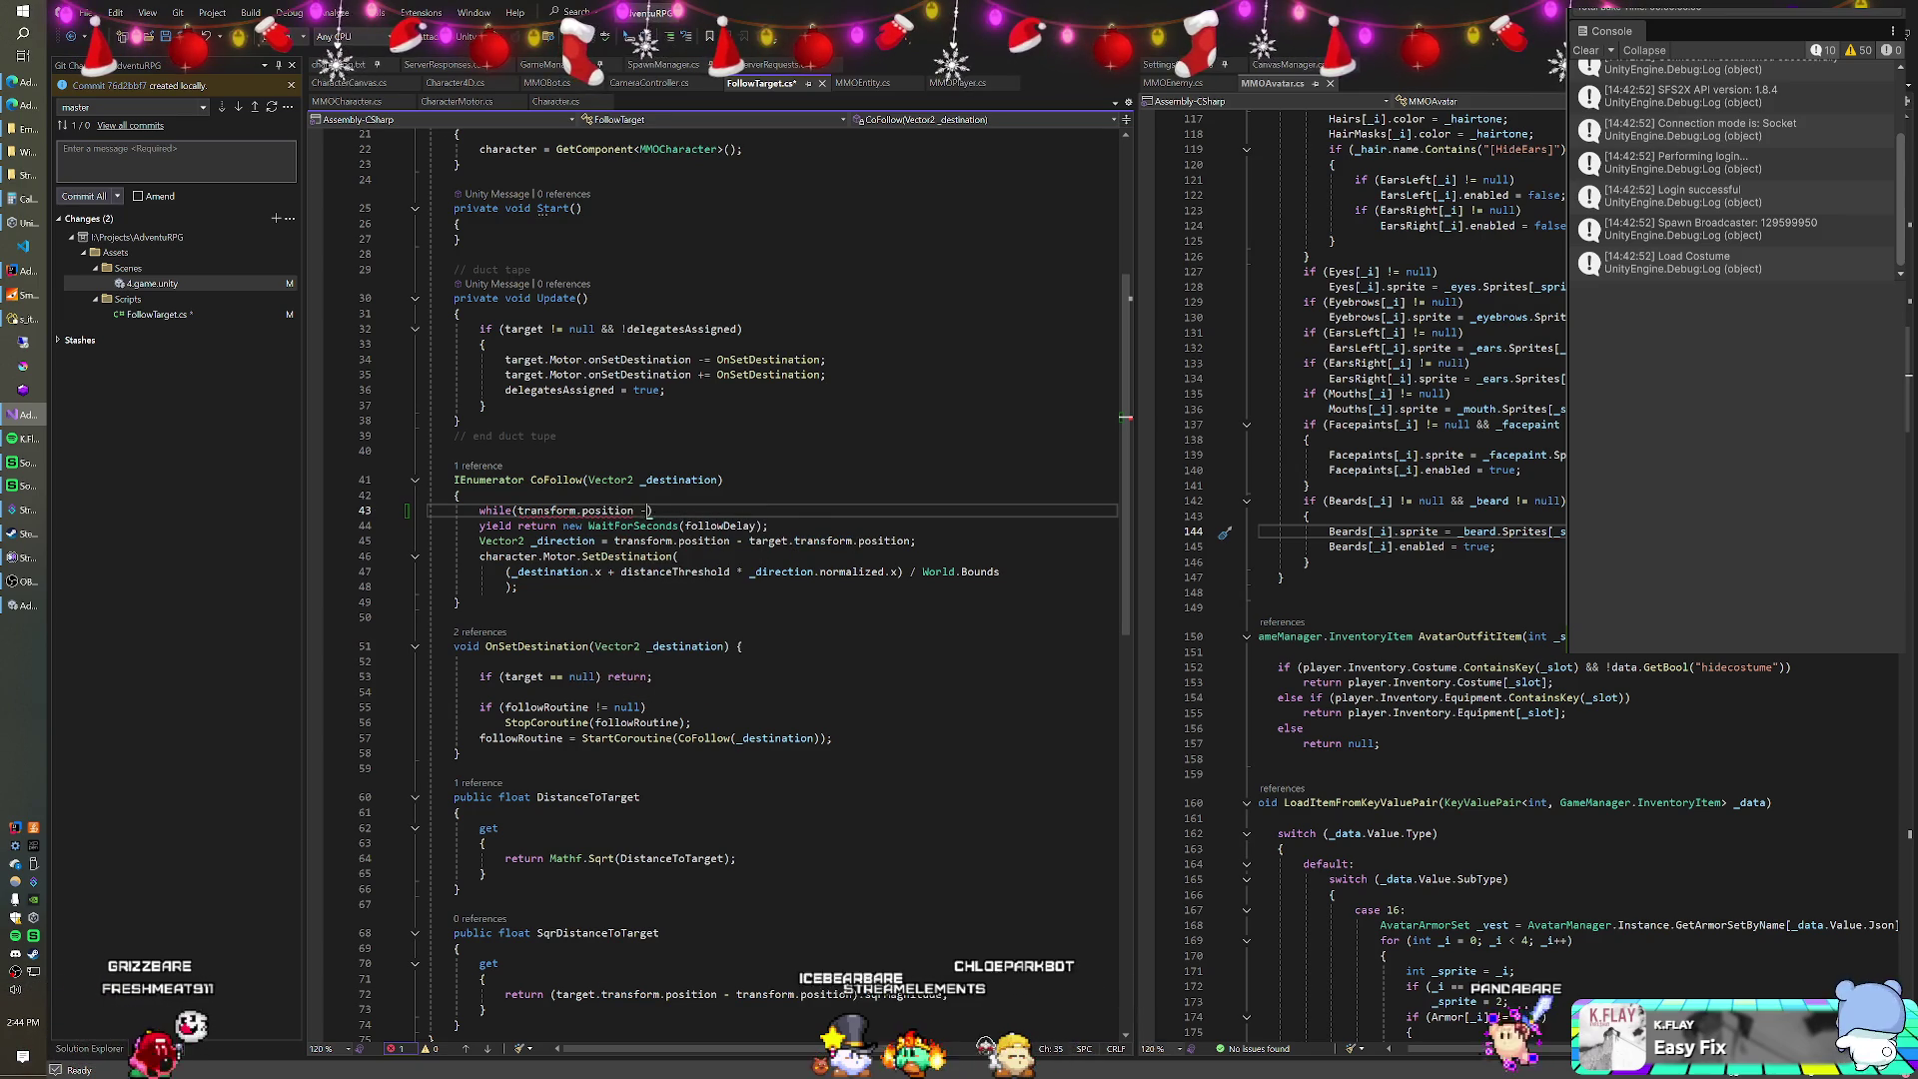
{"action": "type", "text": "target"}
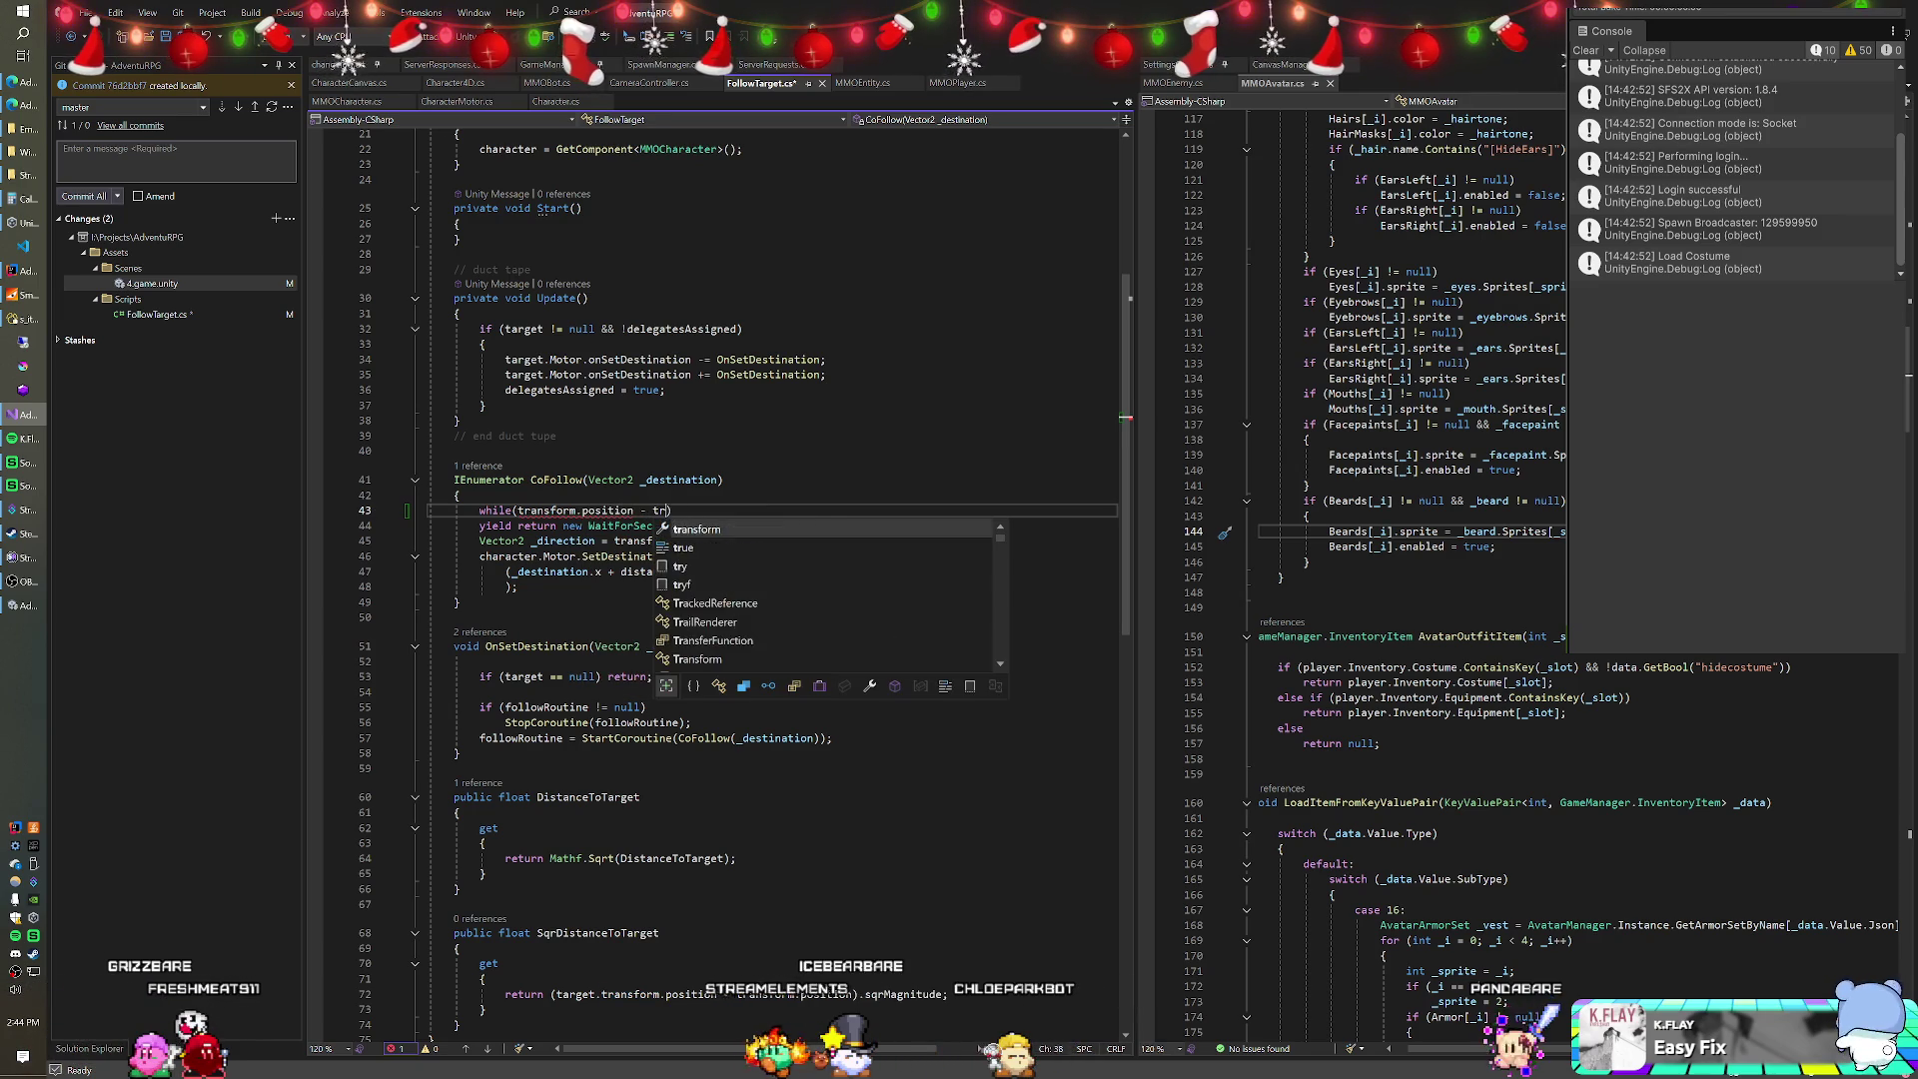
{"action": "type", "text": ".transform."}
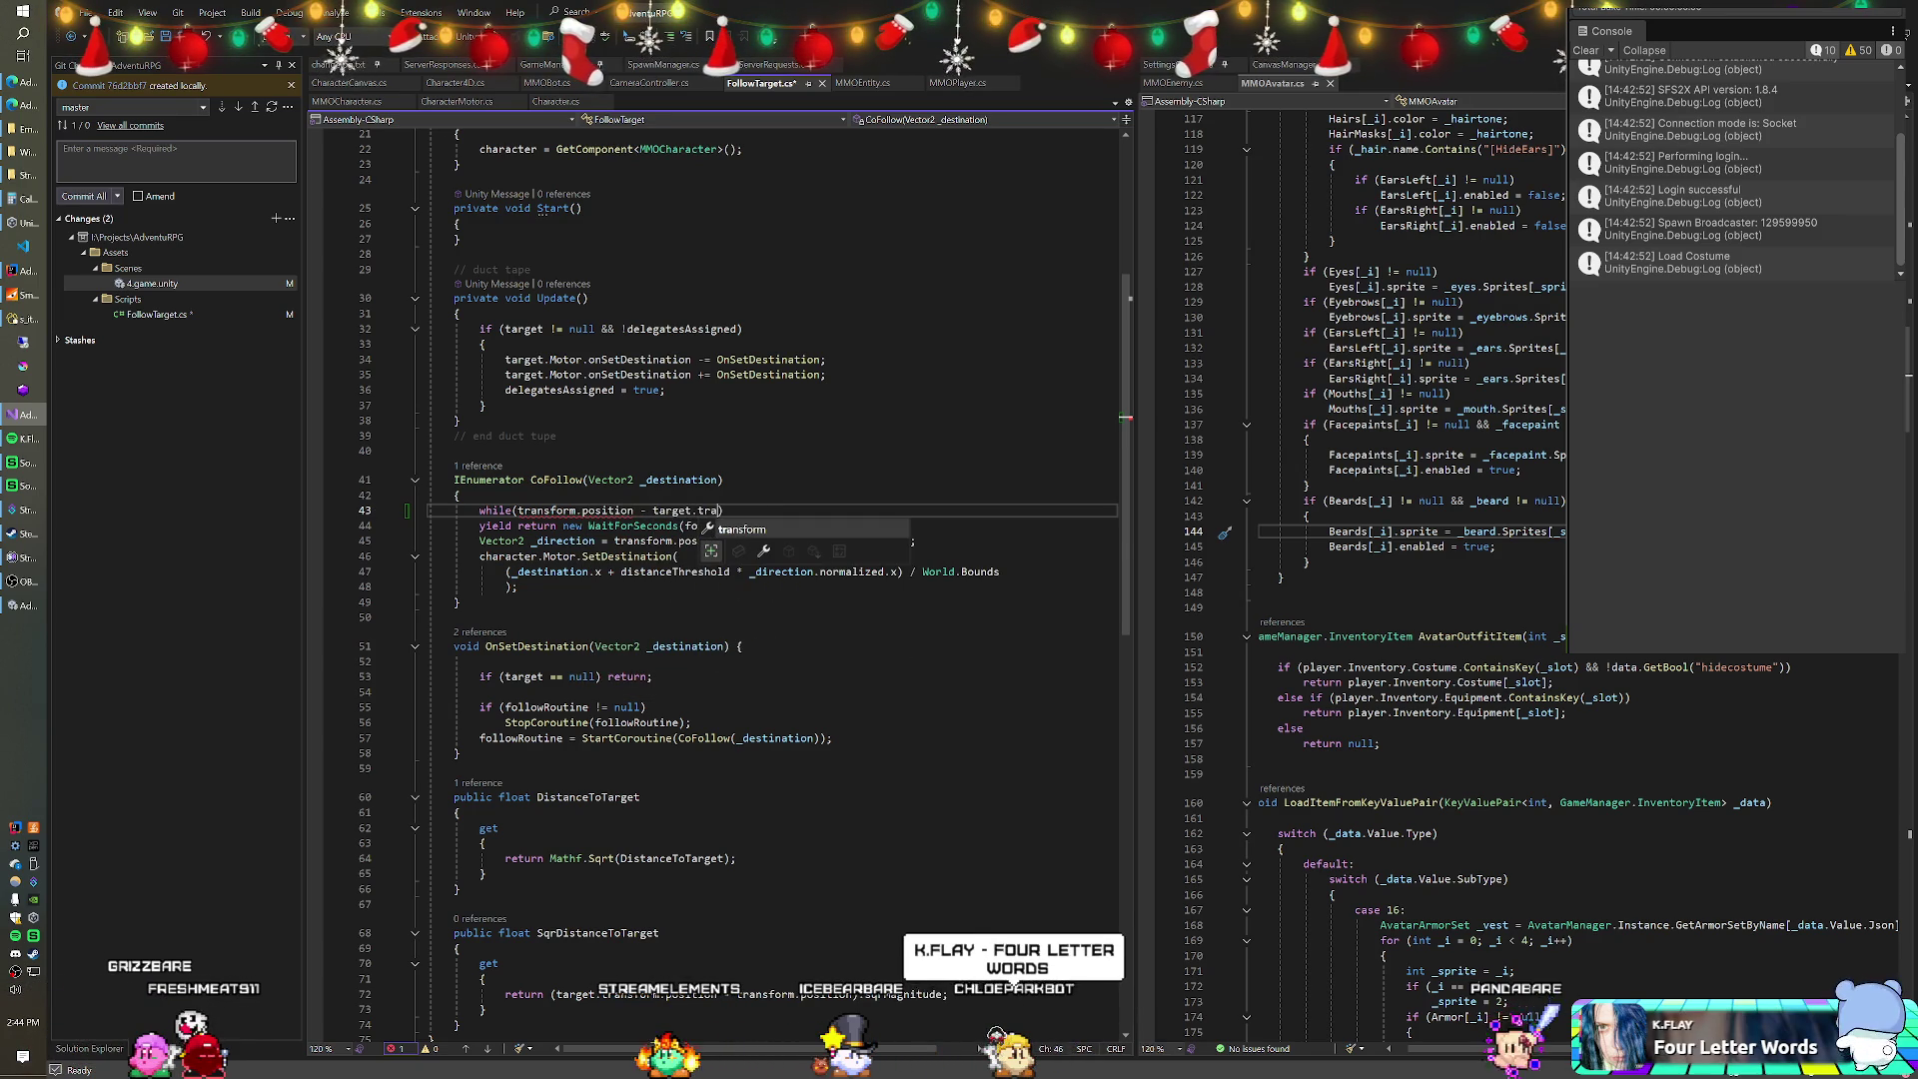
{"action": "type", "text": "position"}
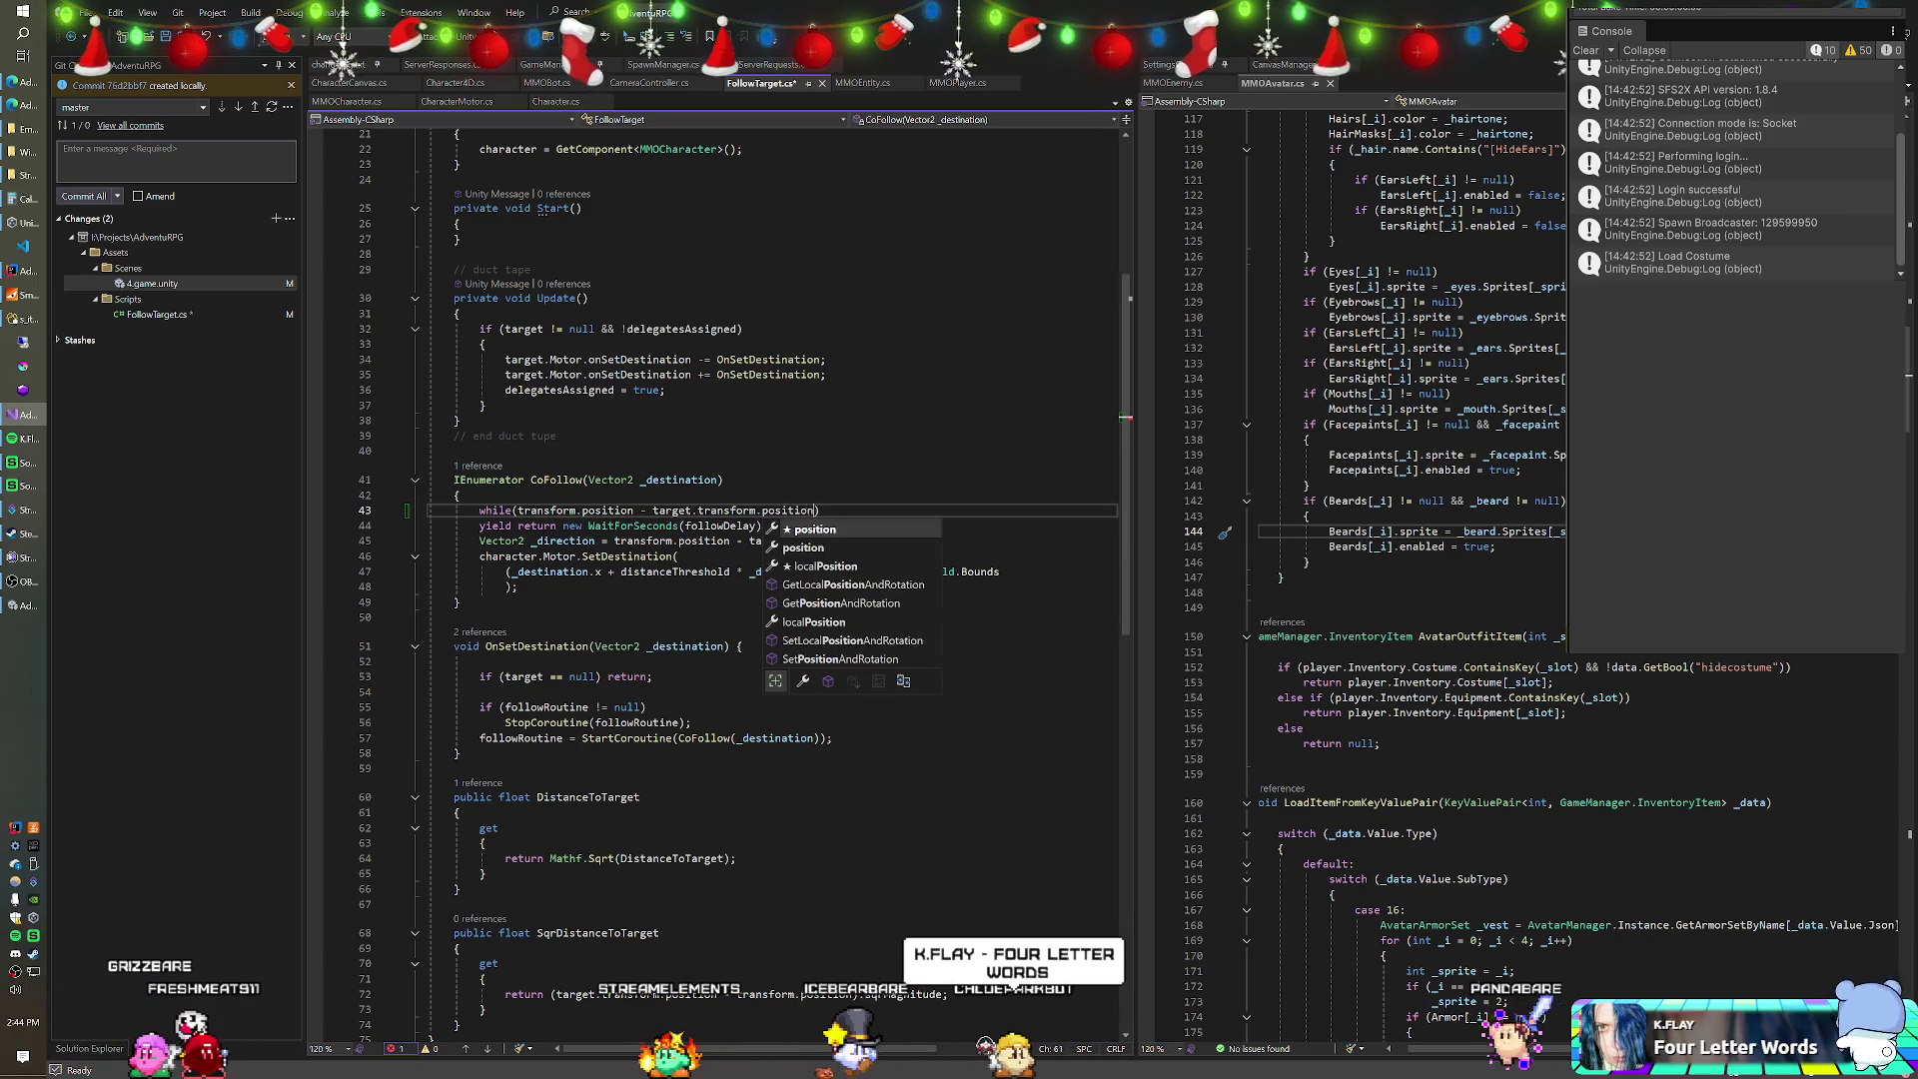
{"action": "type", "text": ".s"}
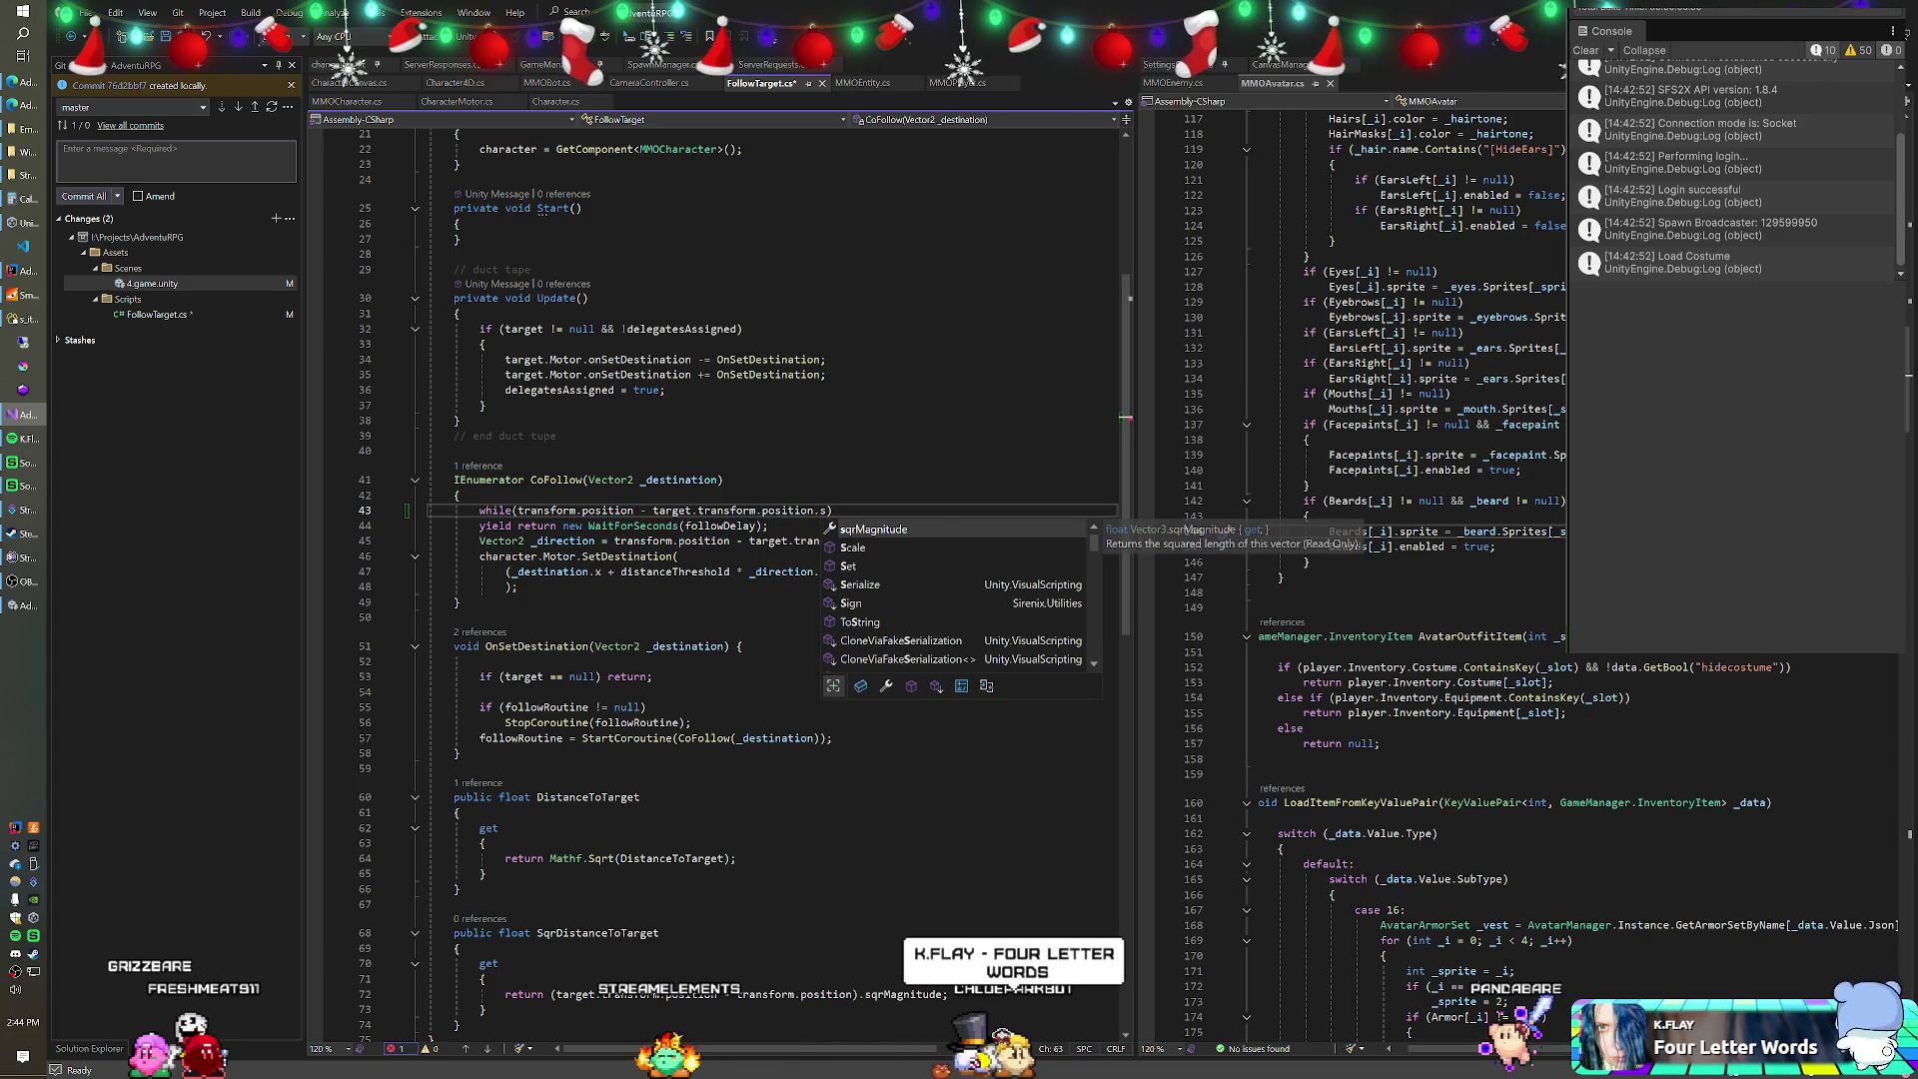
{"action": "key", "text": "BackSpace"}
{"action": "key", "text": "BackSpace"}
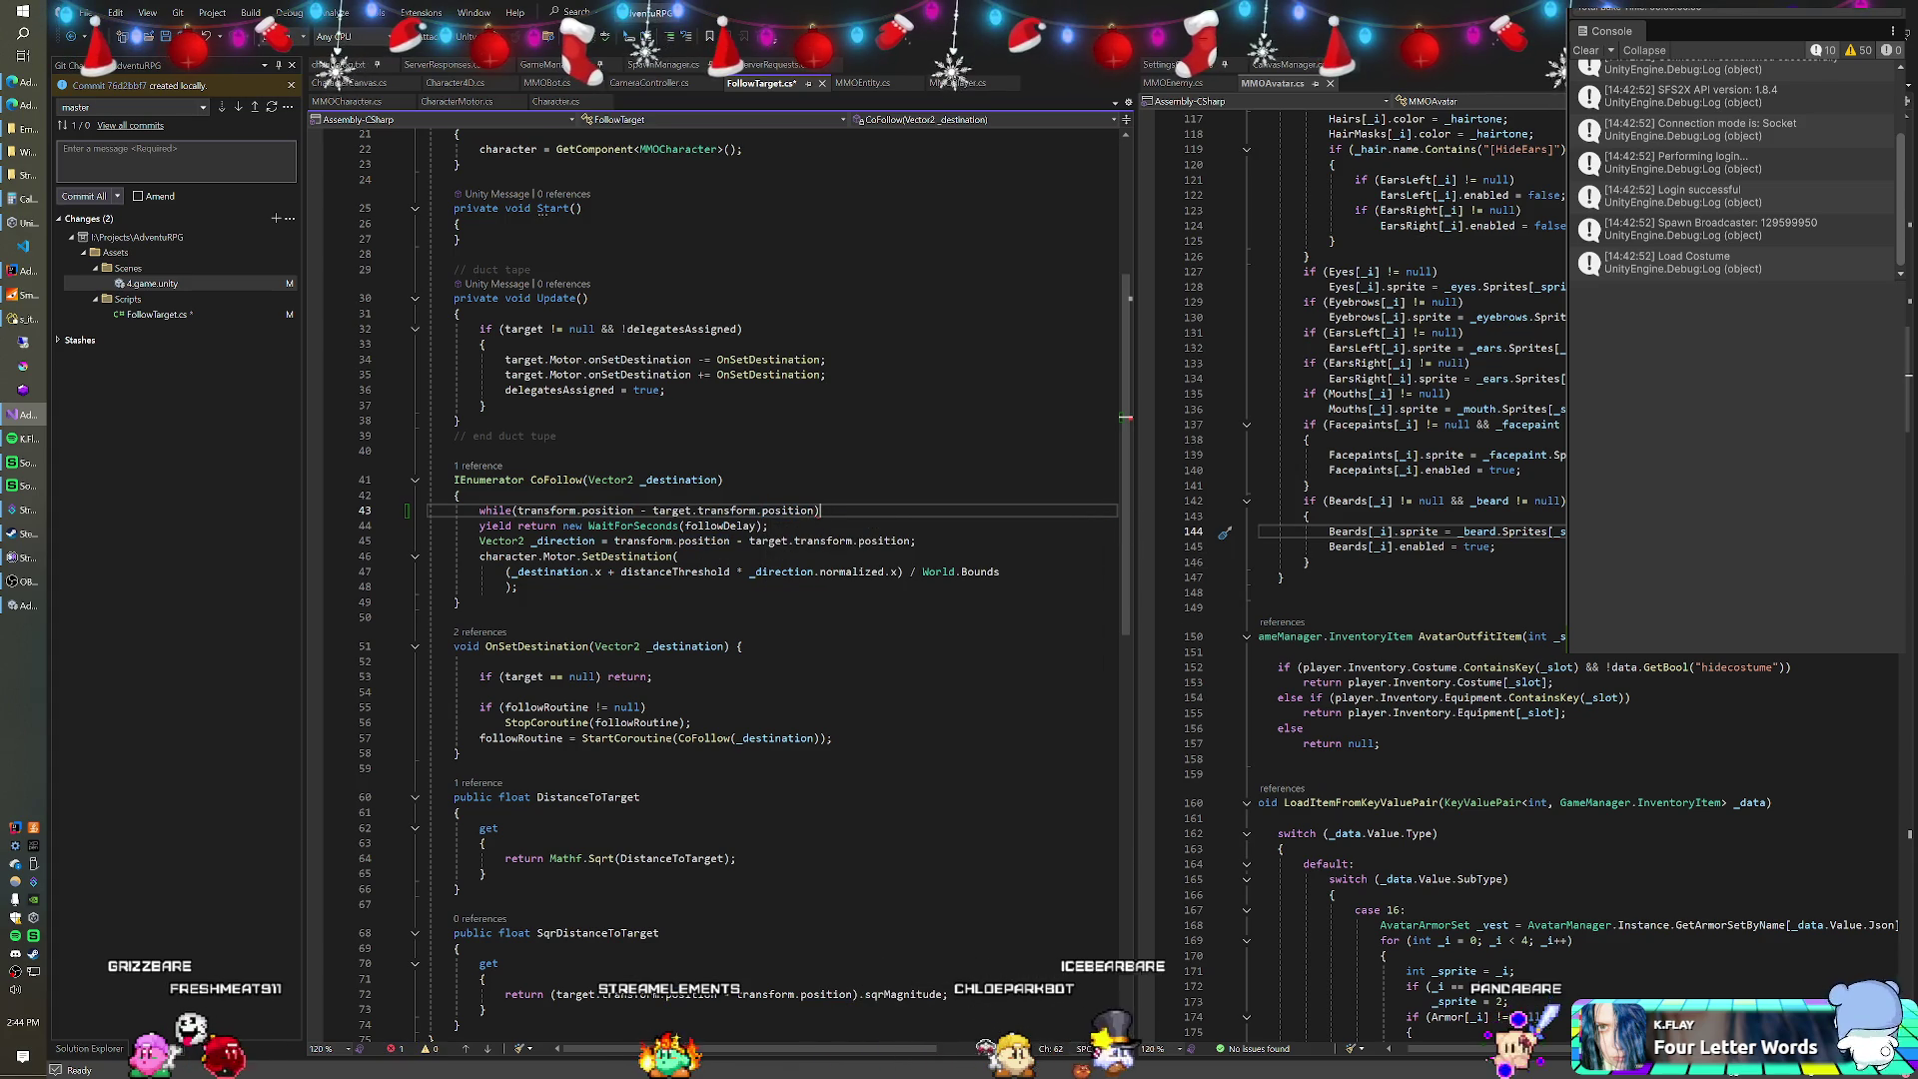
{"action": "key", "text": "BackSpace"}
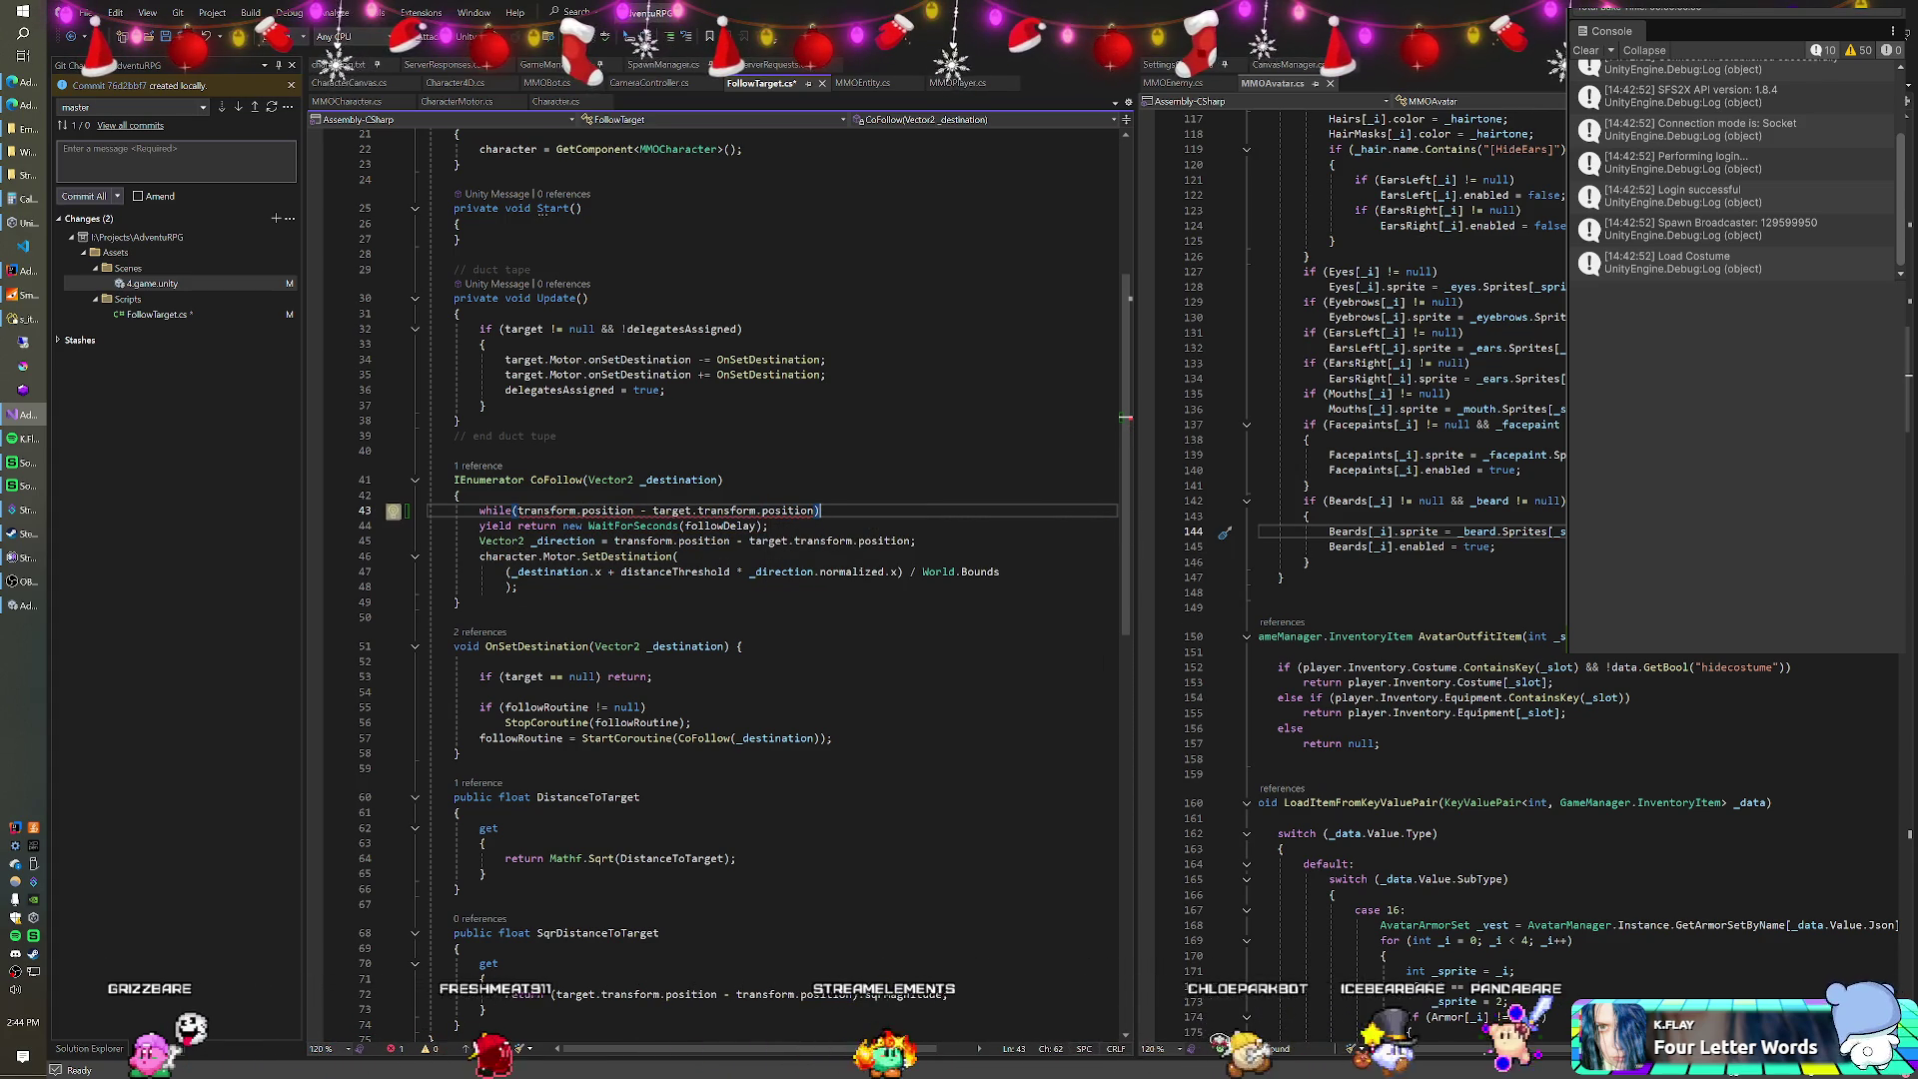
{"action": "left_click", "coordinate": [524, 511]}
{"action": "type", "text": "("}
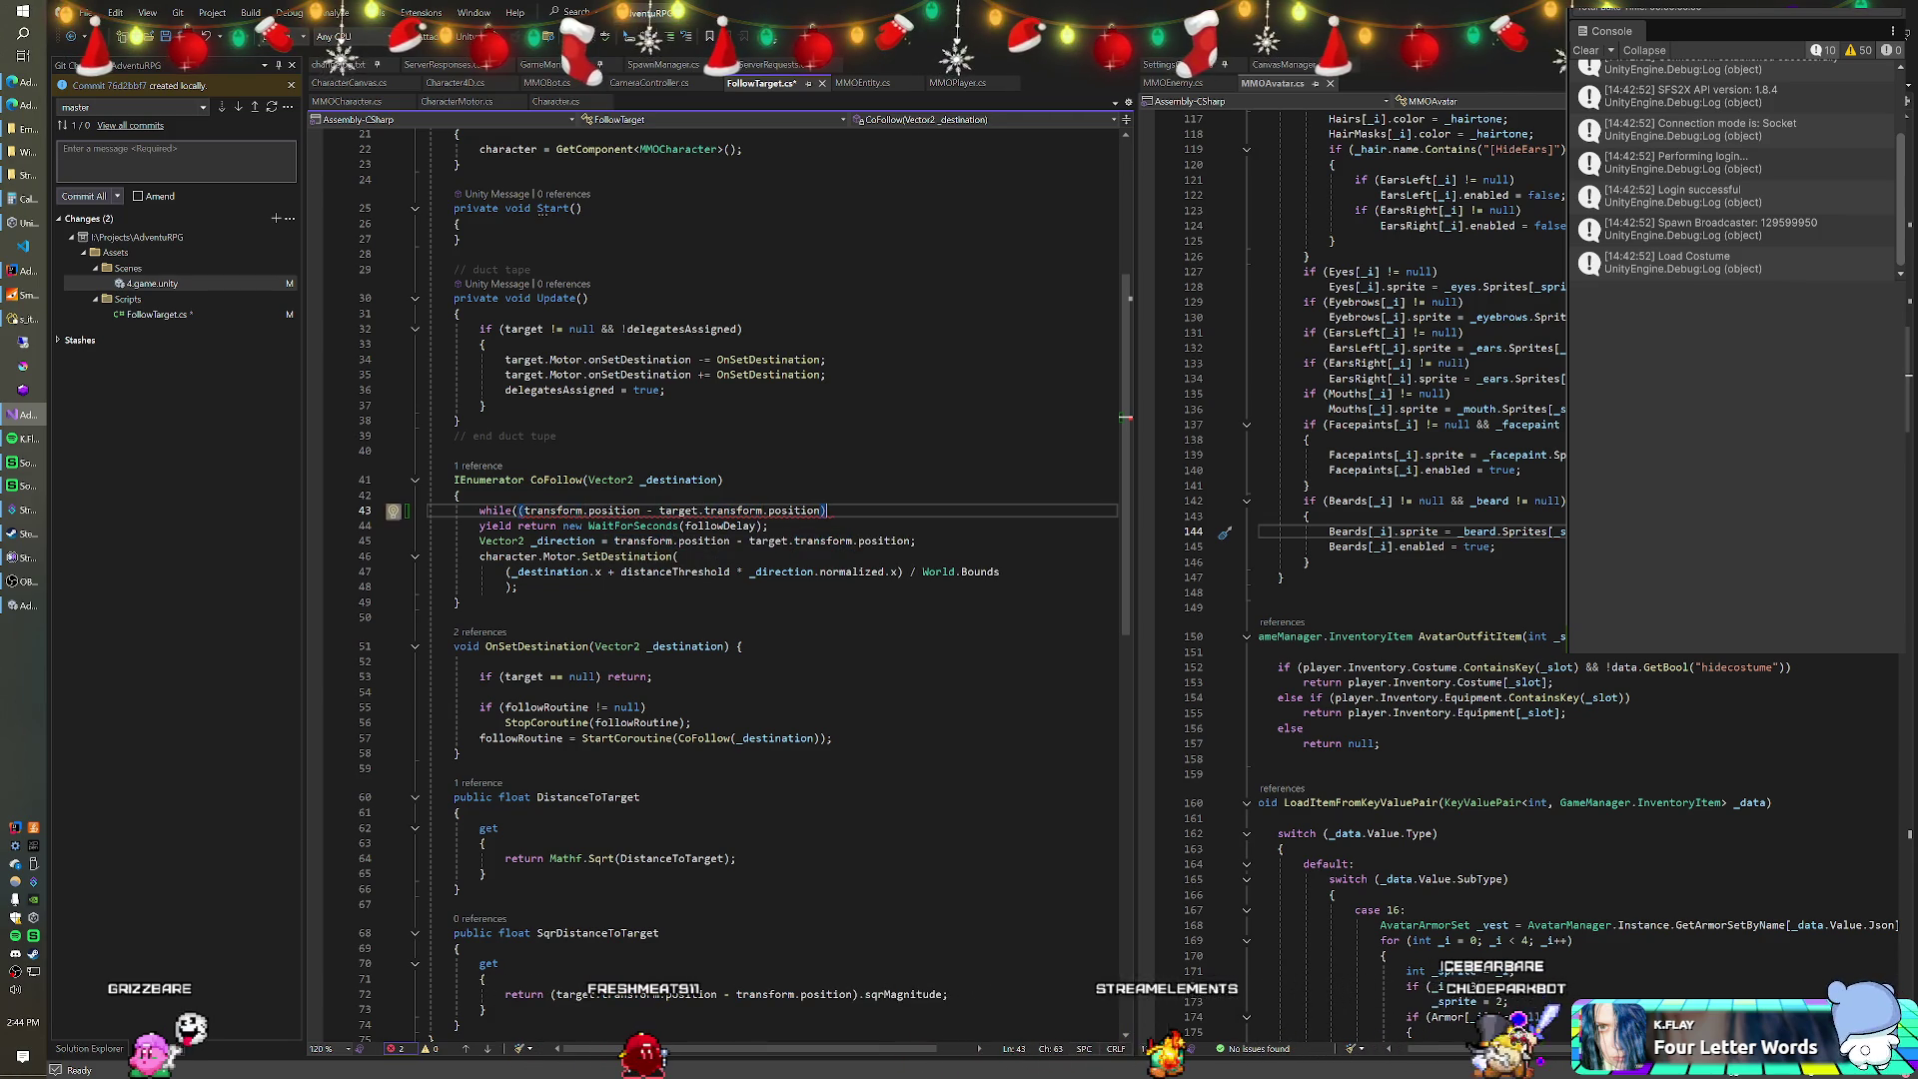
{"action": "type", "text": "sqrMagnitude"}
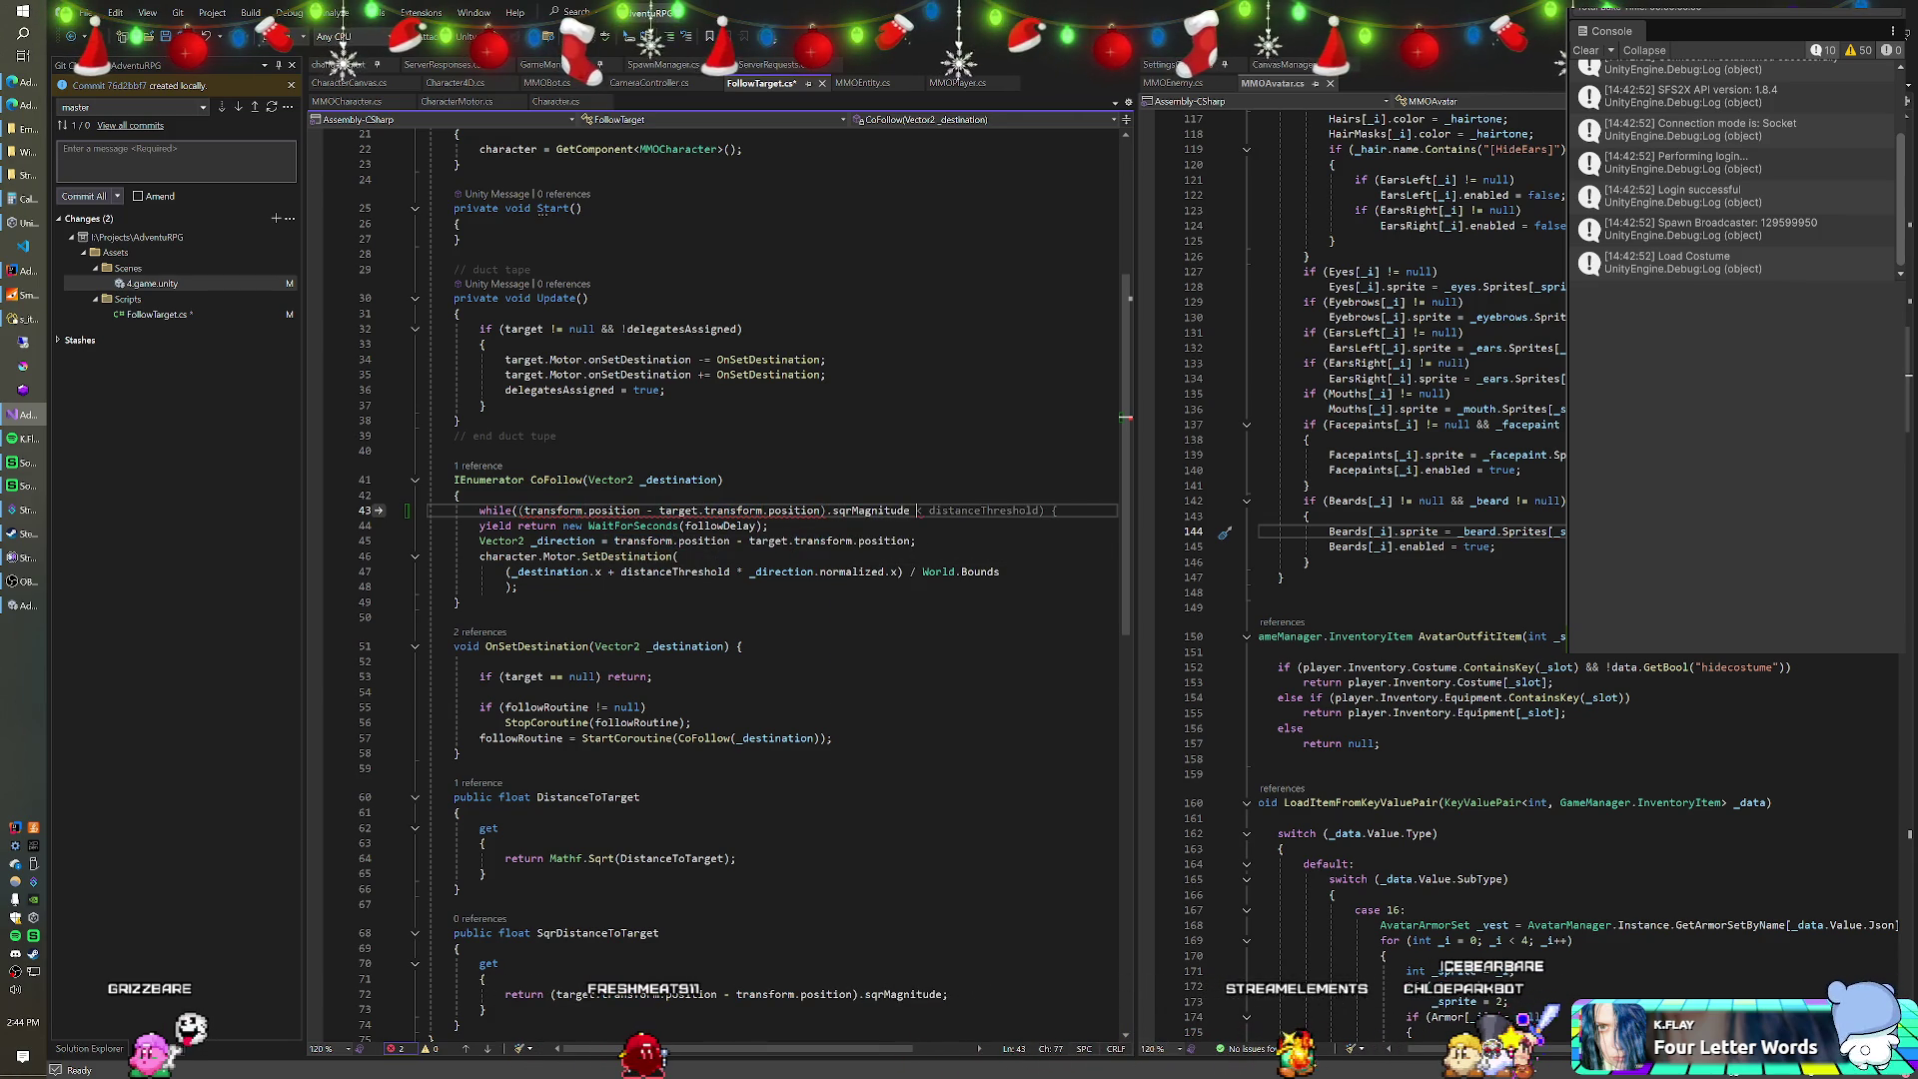
{"action": "type", "text": "di"}
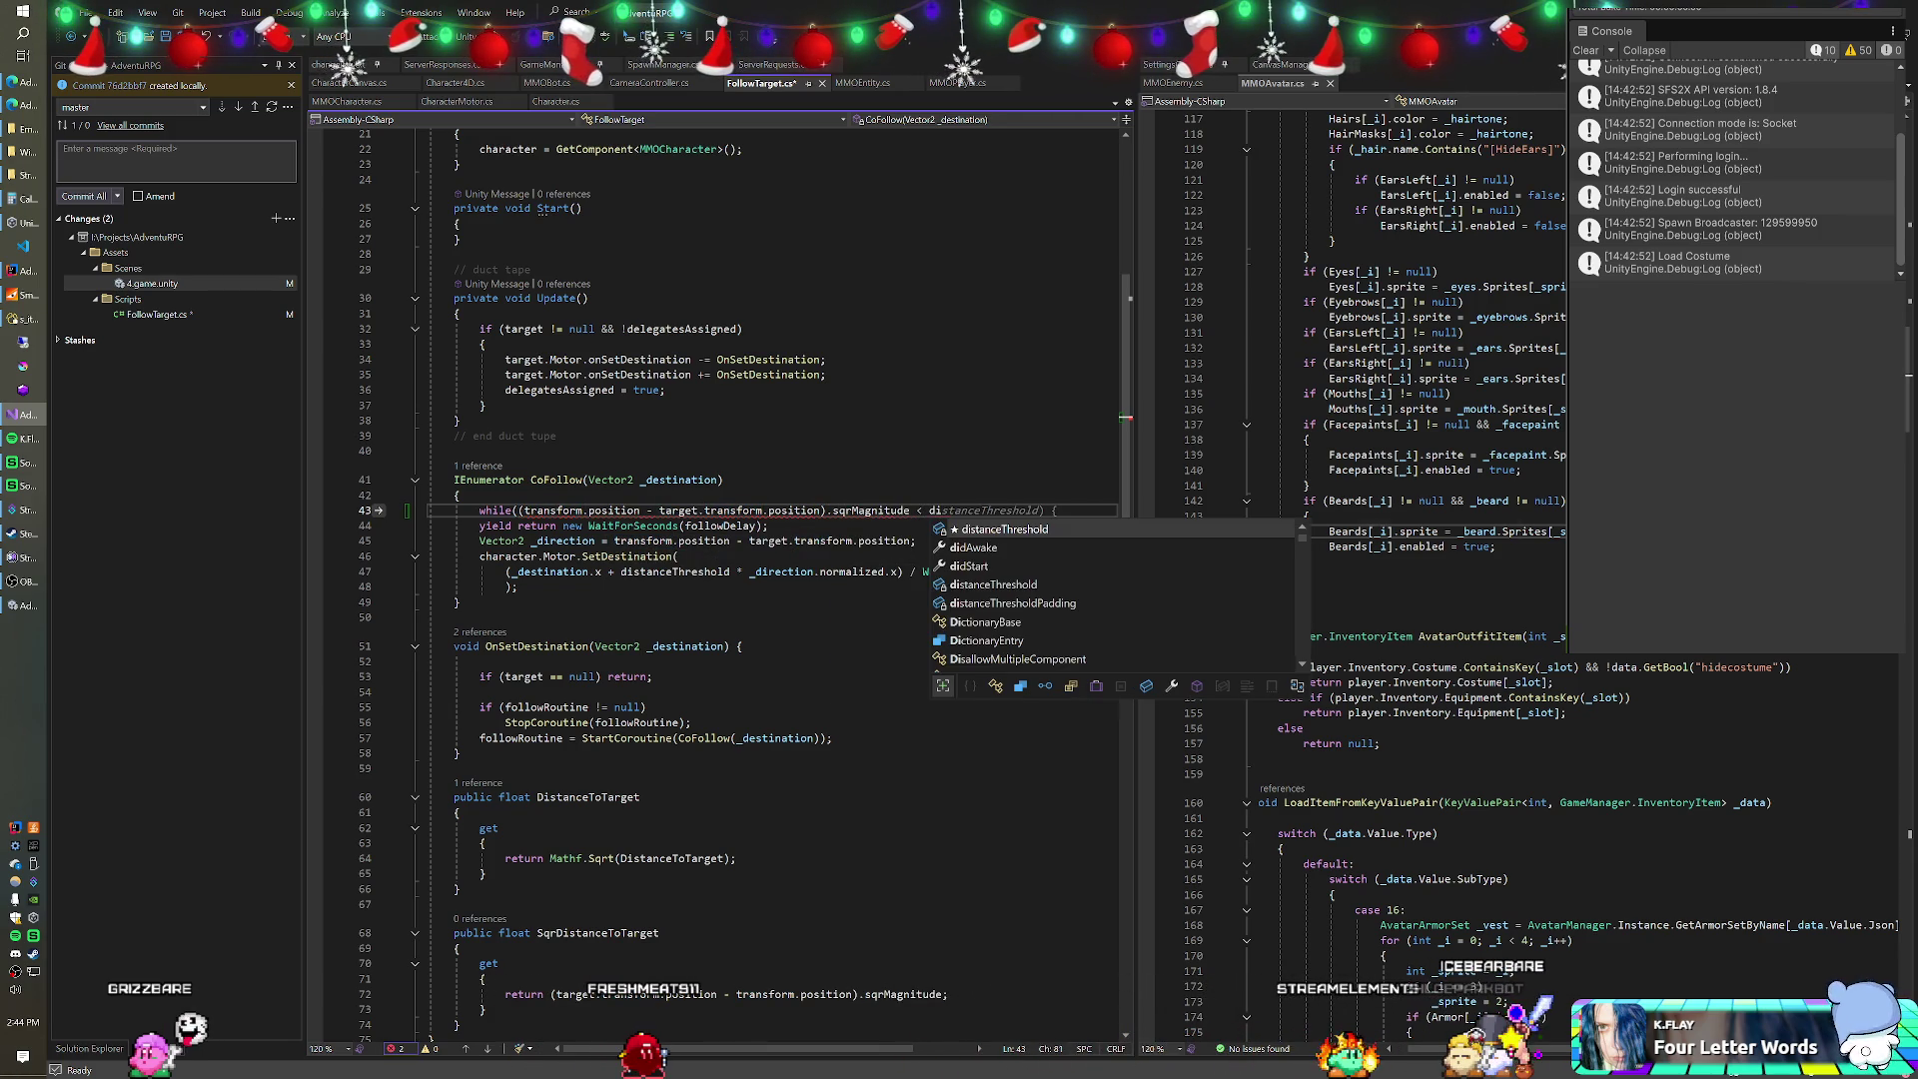
{"action": "key", "text": "Tab"}
{"action": "type", "text": "di"}
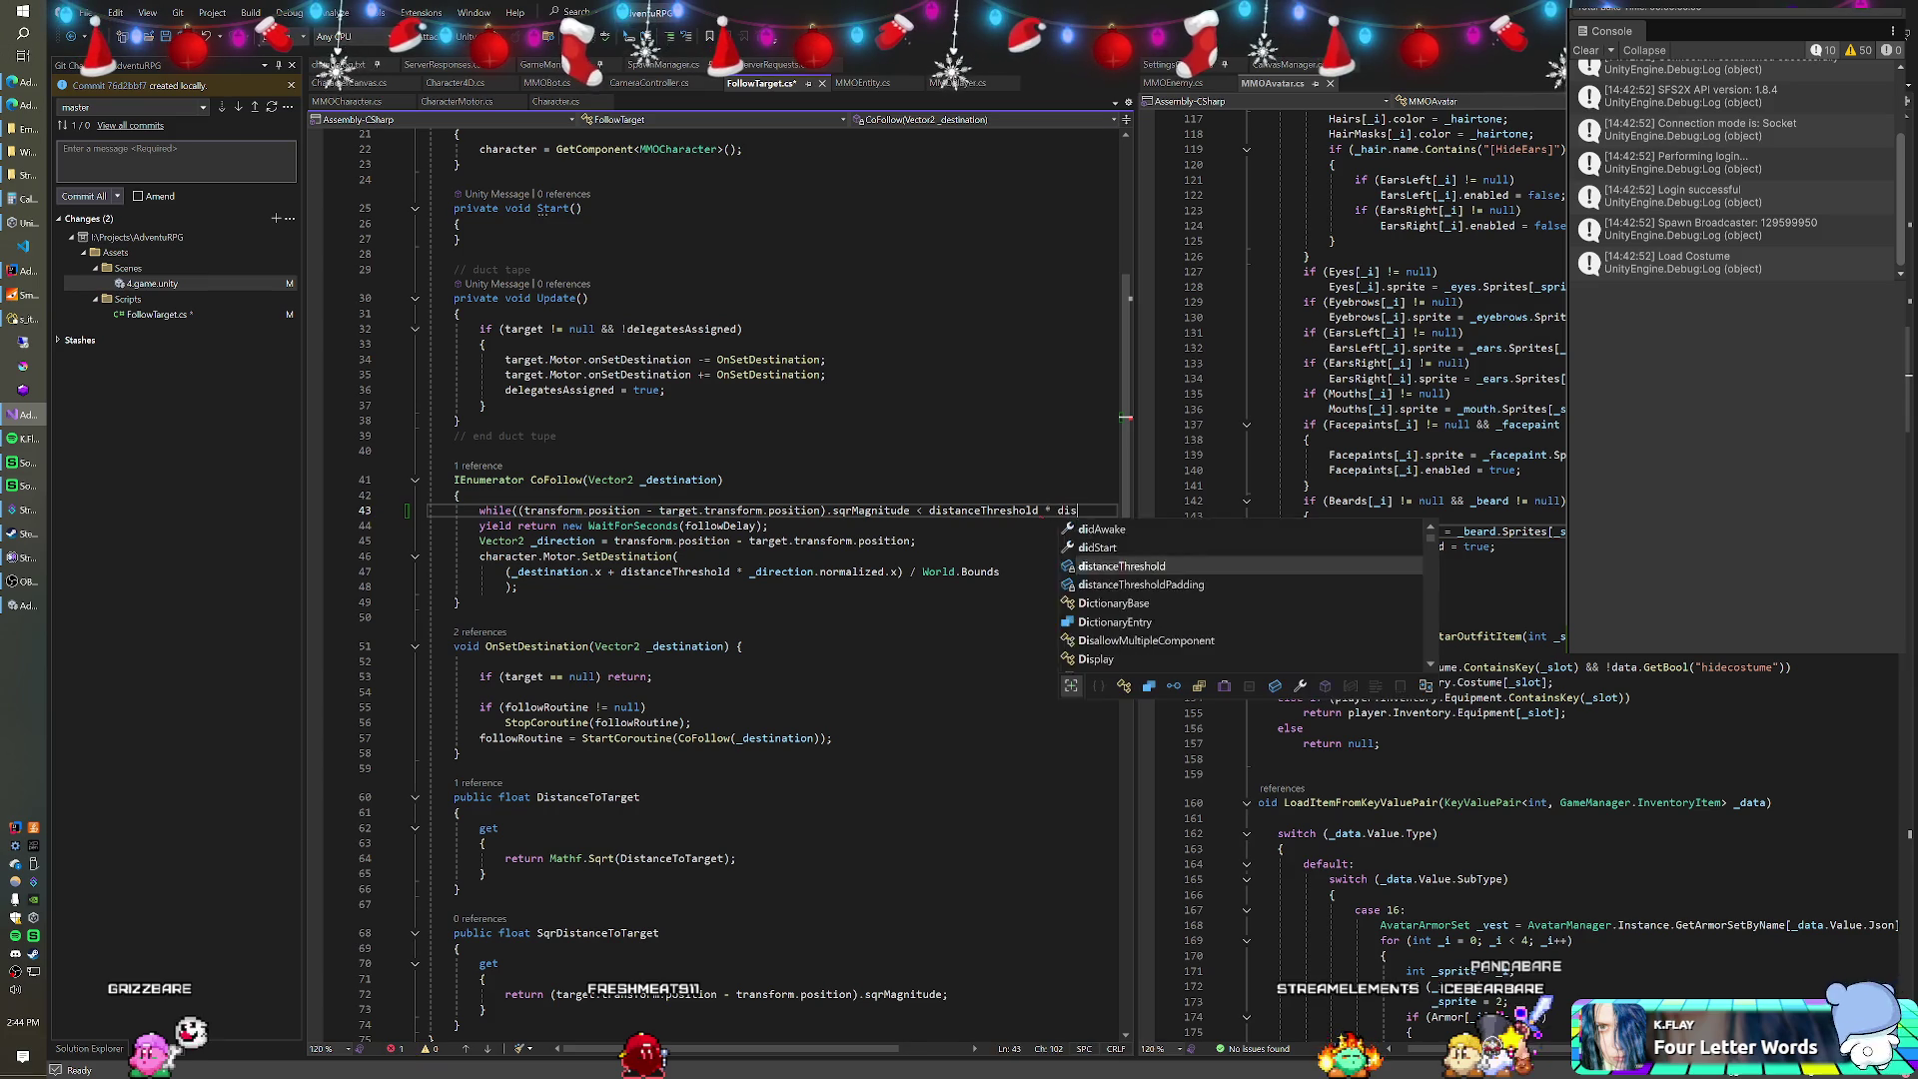
{"action": "key", "text": "Tab"}
{"action": "type", "text": ")"}
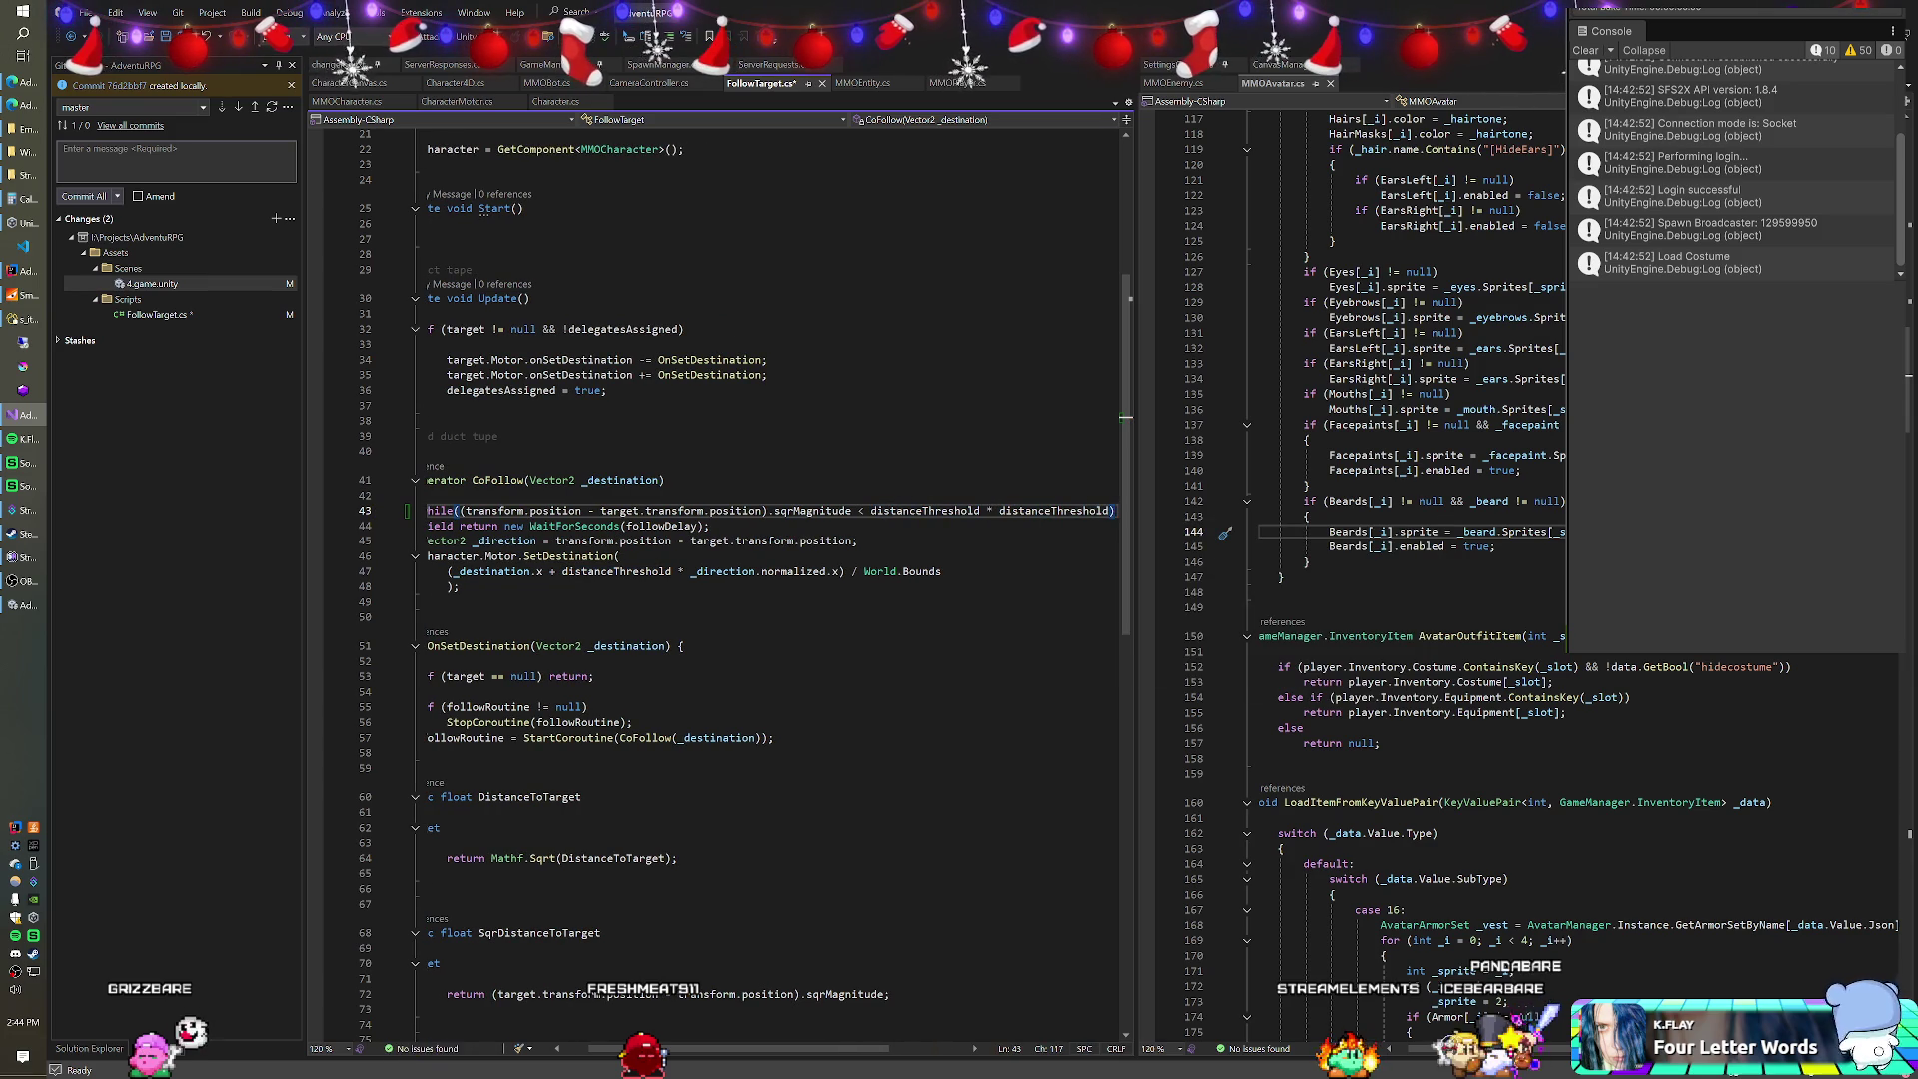
Make the loop body 'yield return null;' and save FollowTarget.cs.
{"action": "key", "text": "Return"}
{"action": "type", "text": "yield retu"}
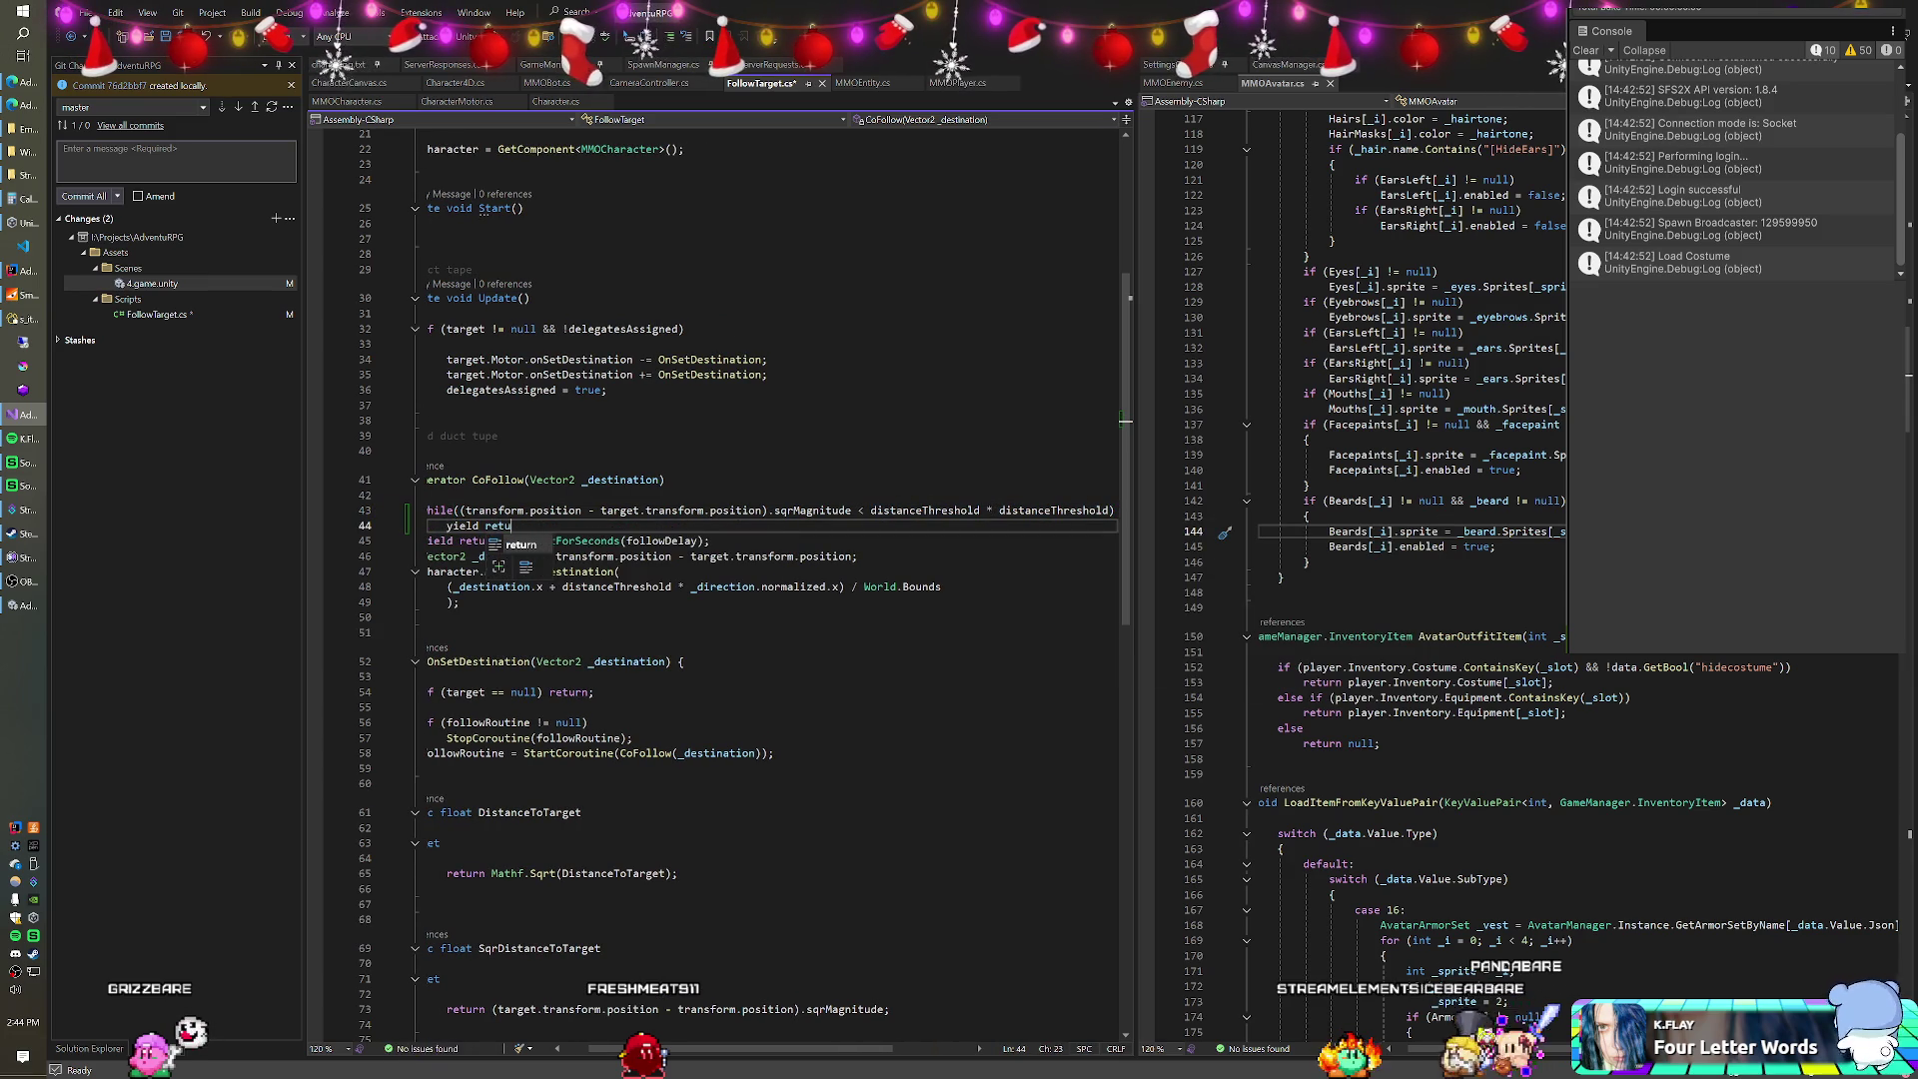
{"action": "type", "text": "rn null;"}
{"action": "key", "text": "ctrl+s"}
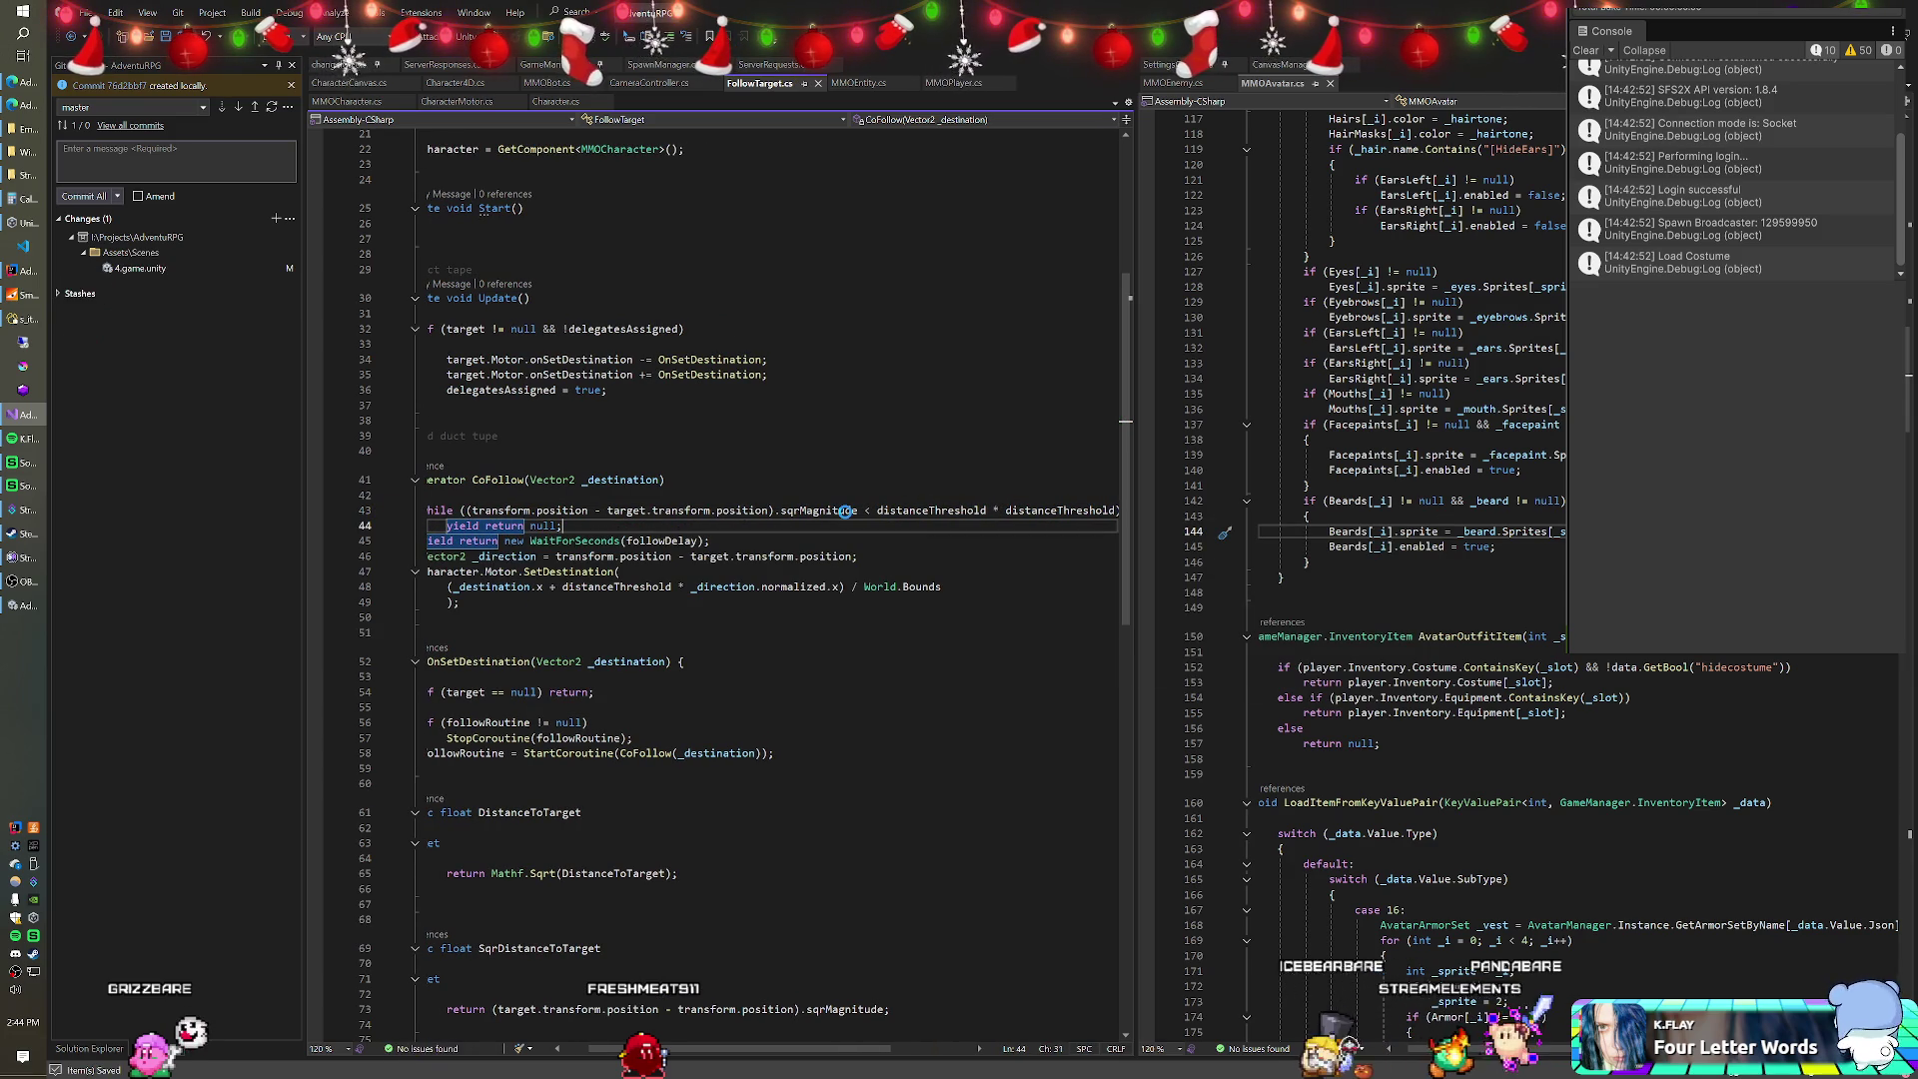
{"action": "left_click", "coordinate": [575, 1052]}
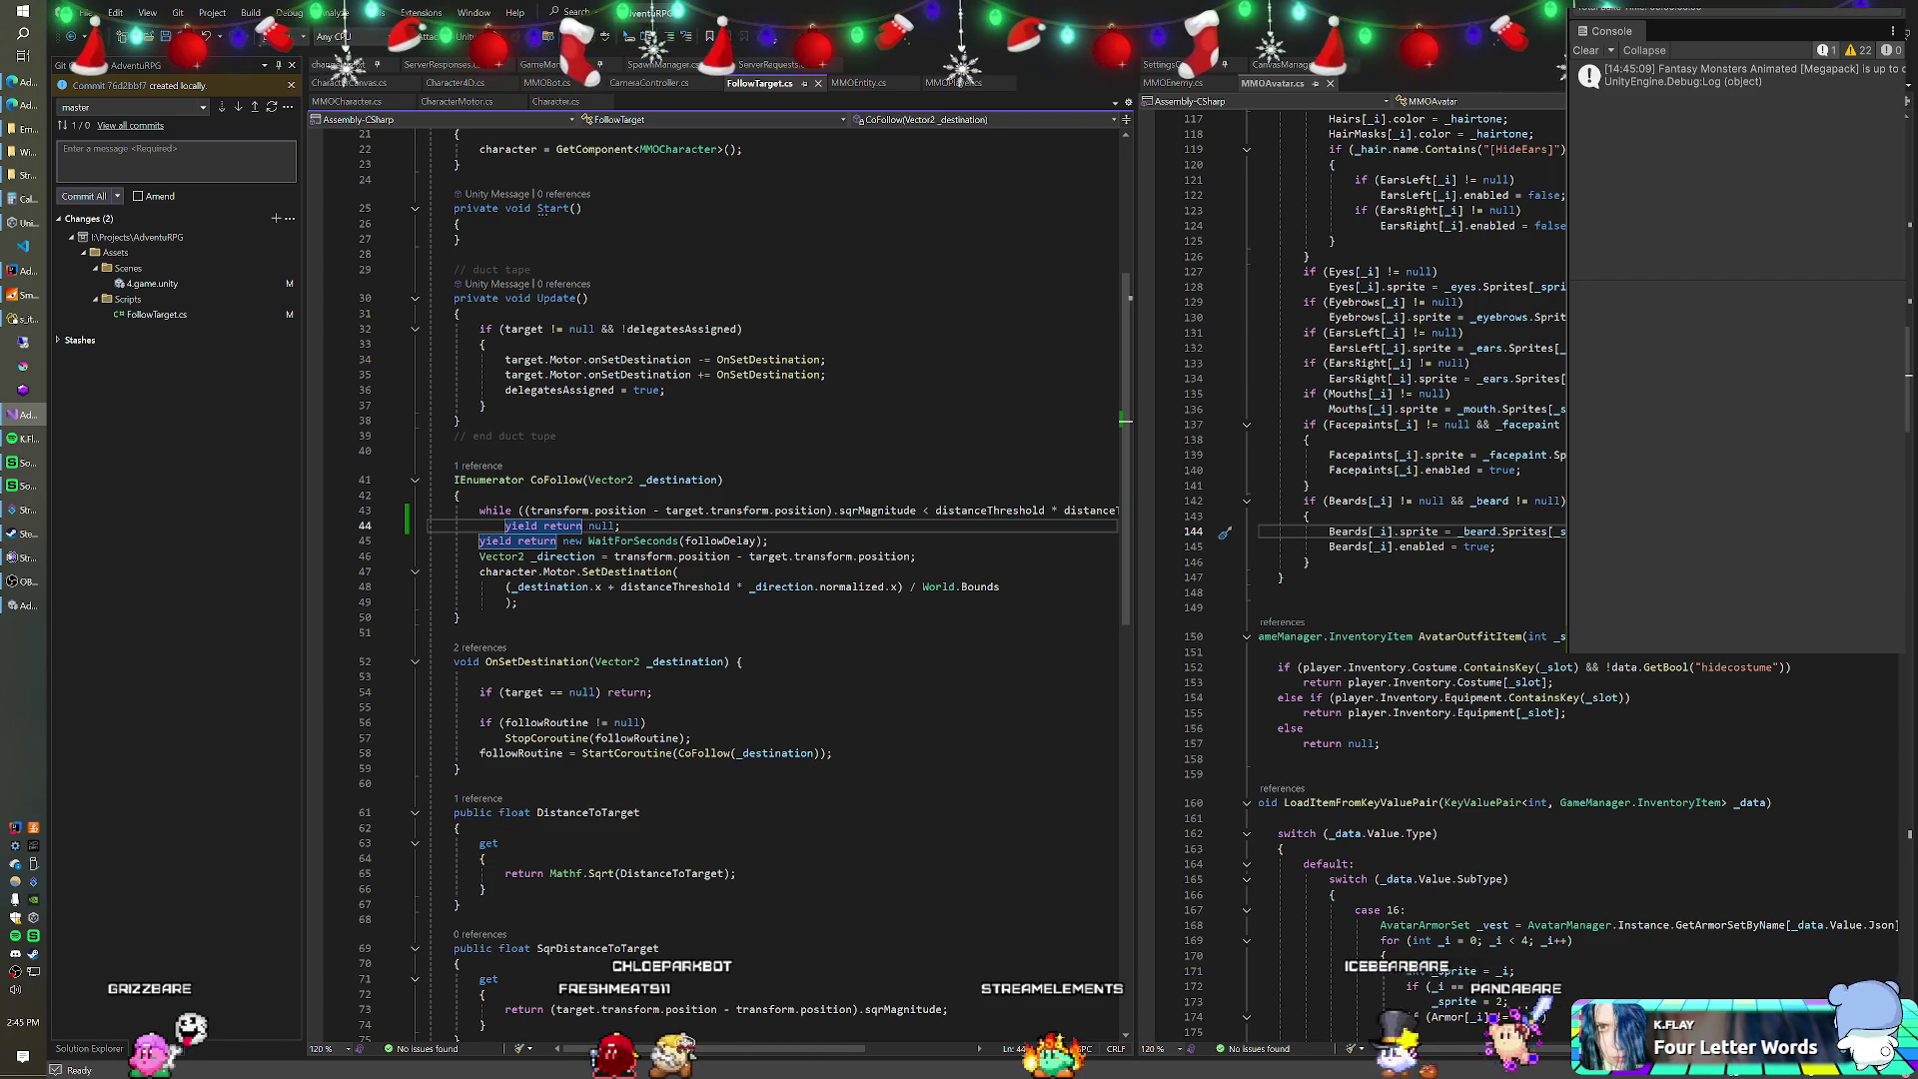
{"action": "key", "text": "ctrl+s"}
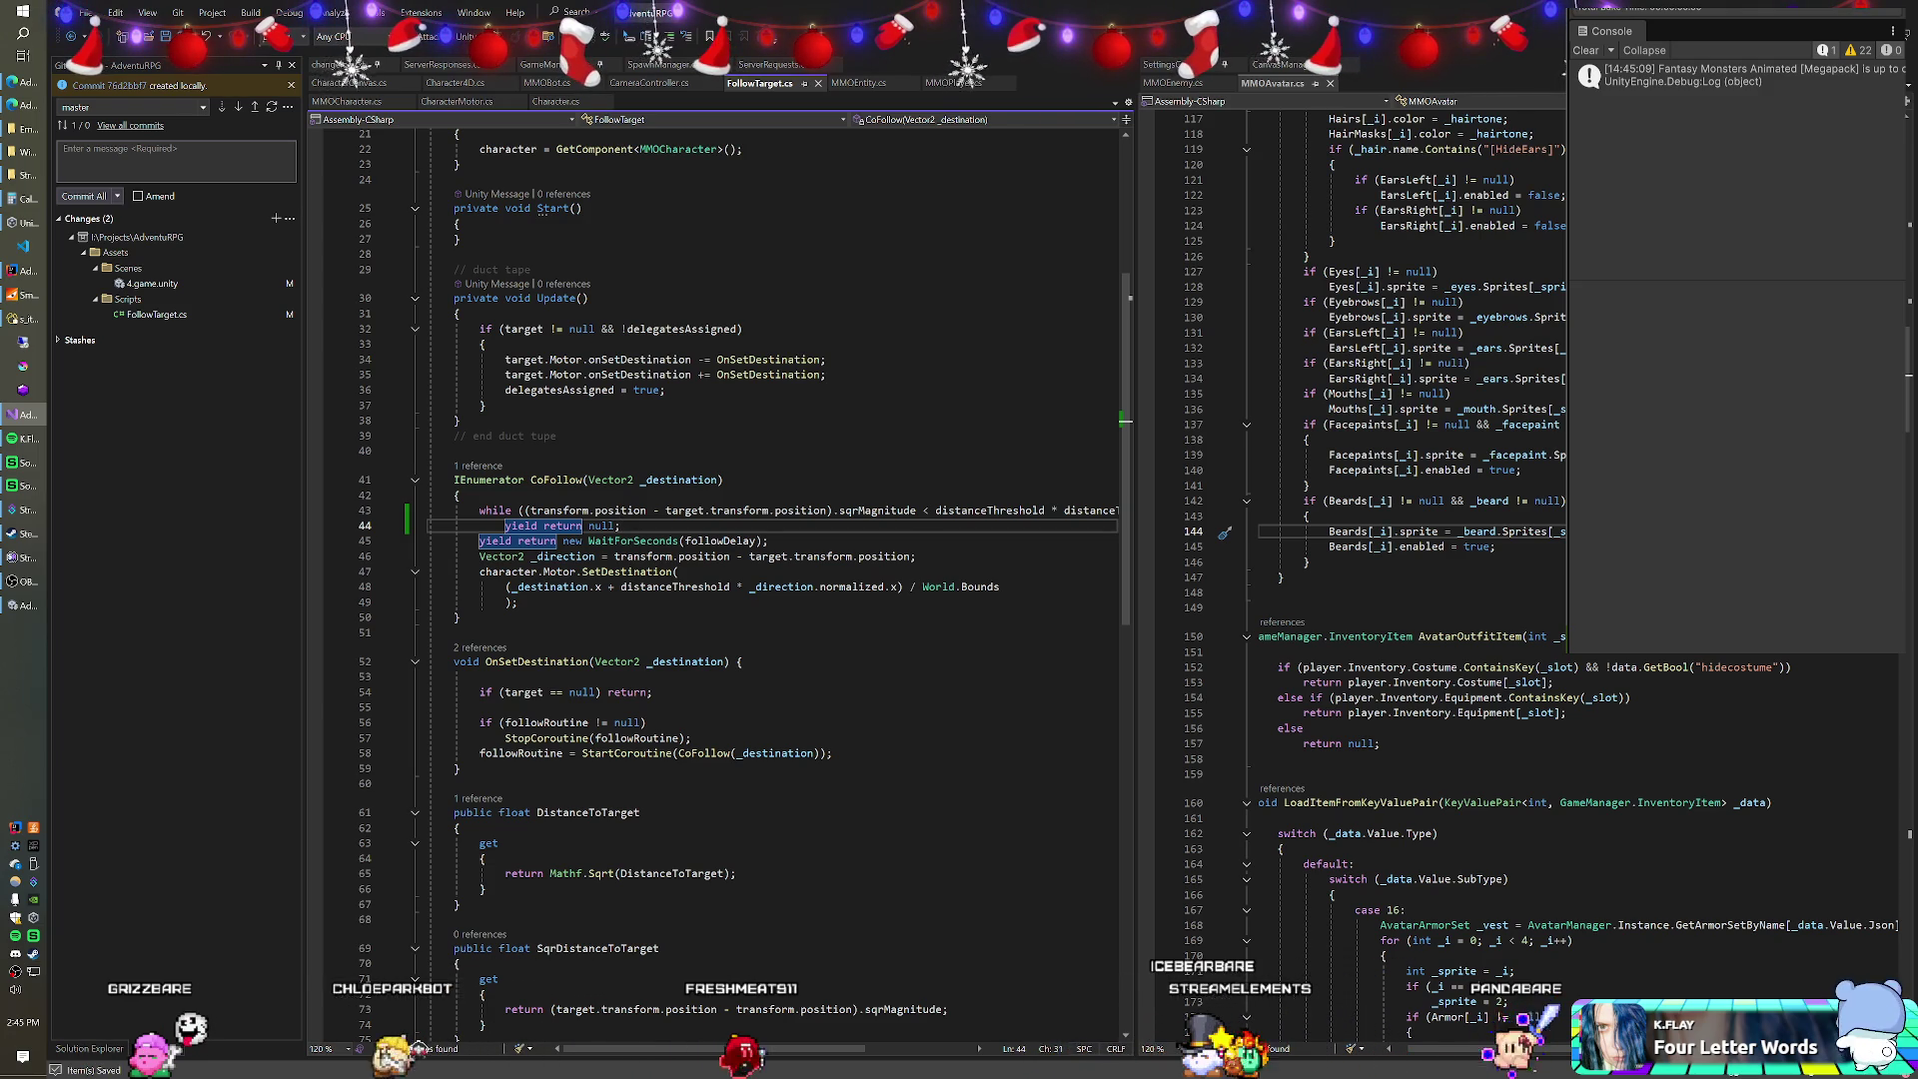
Review the top of FollowTarget.cs near the end duct tape comment, then switch to Unity.
{"action": "mouse_move", "coordinate": [877, 512]}
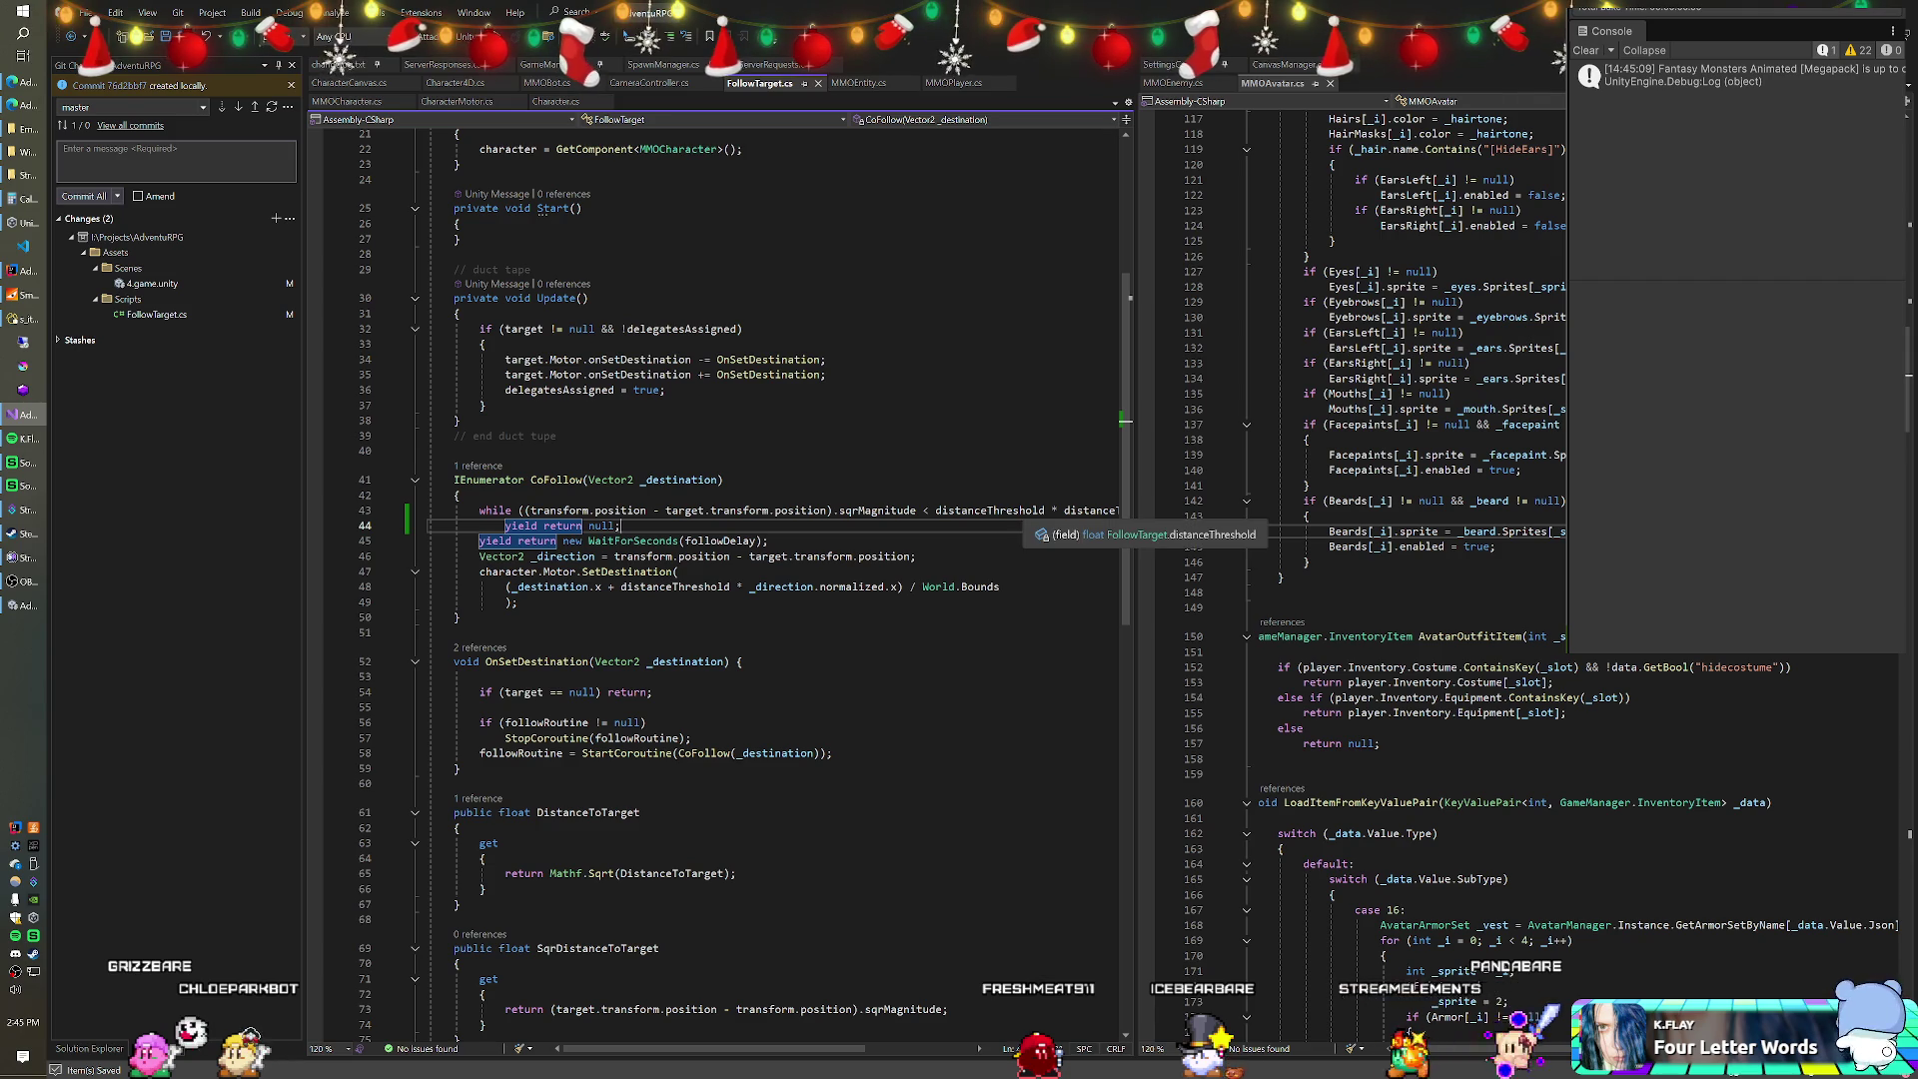
{"action": "scroll", "coordinate": [714, 579], "scroll_direction": "up", "scroll_amount": 2}
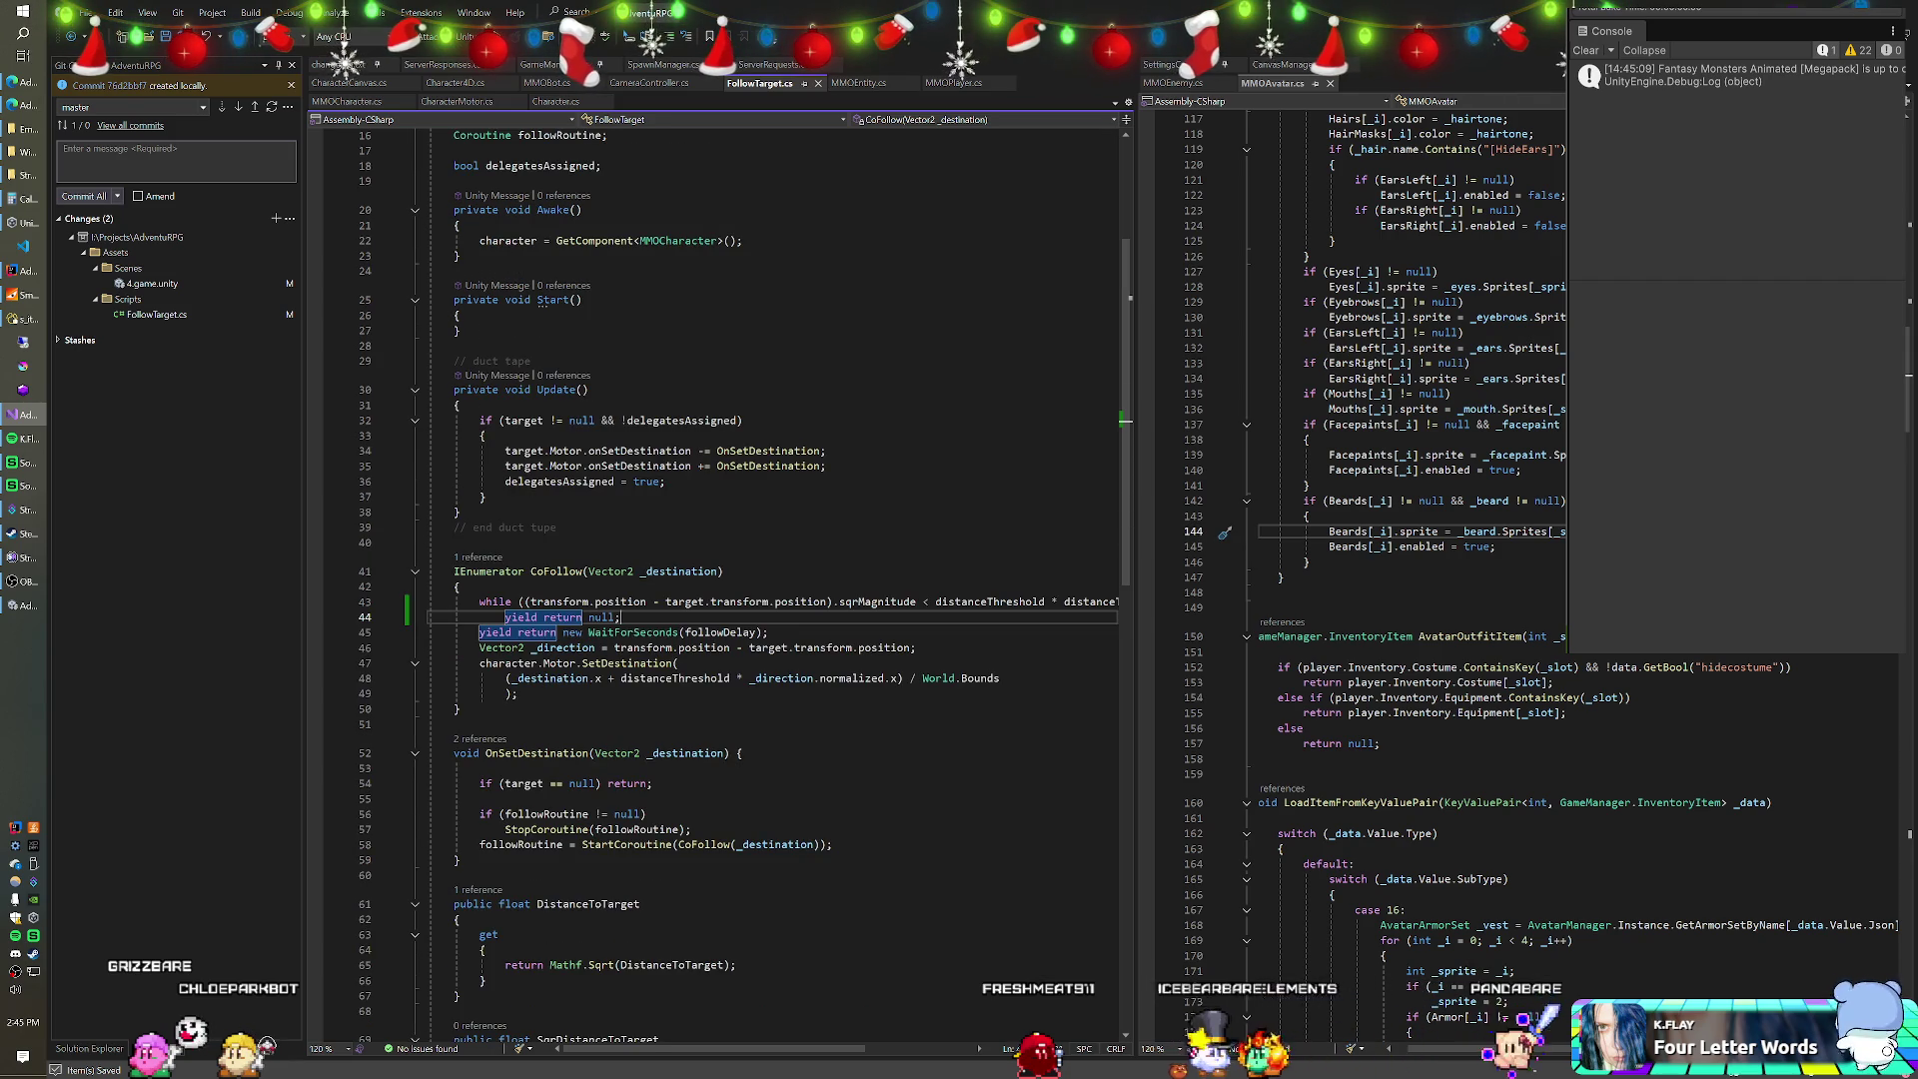
{"action": "key", "text": "Up"}
{"action": "key", "text": "Up"}
{"action": "key", "text": "Up"}
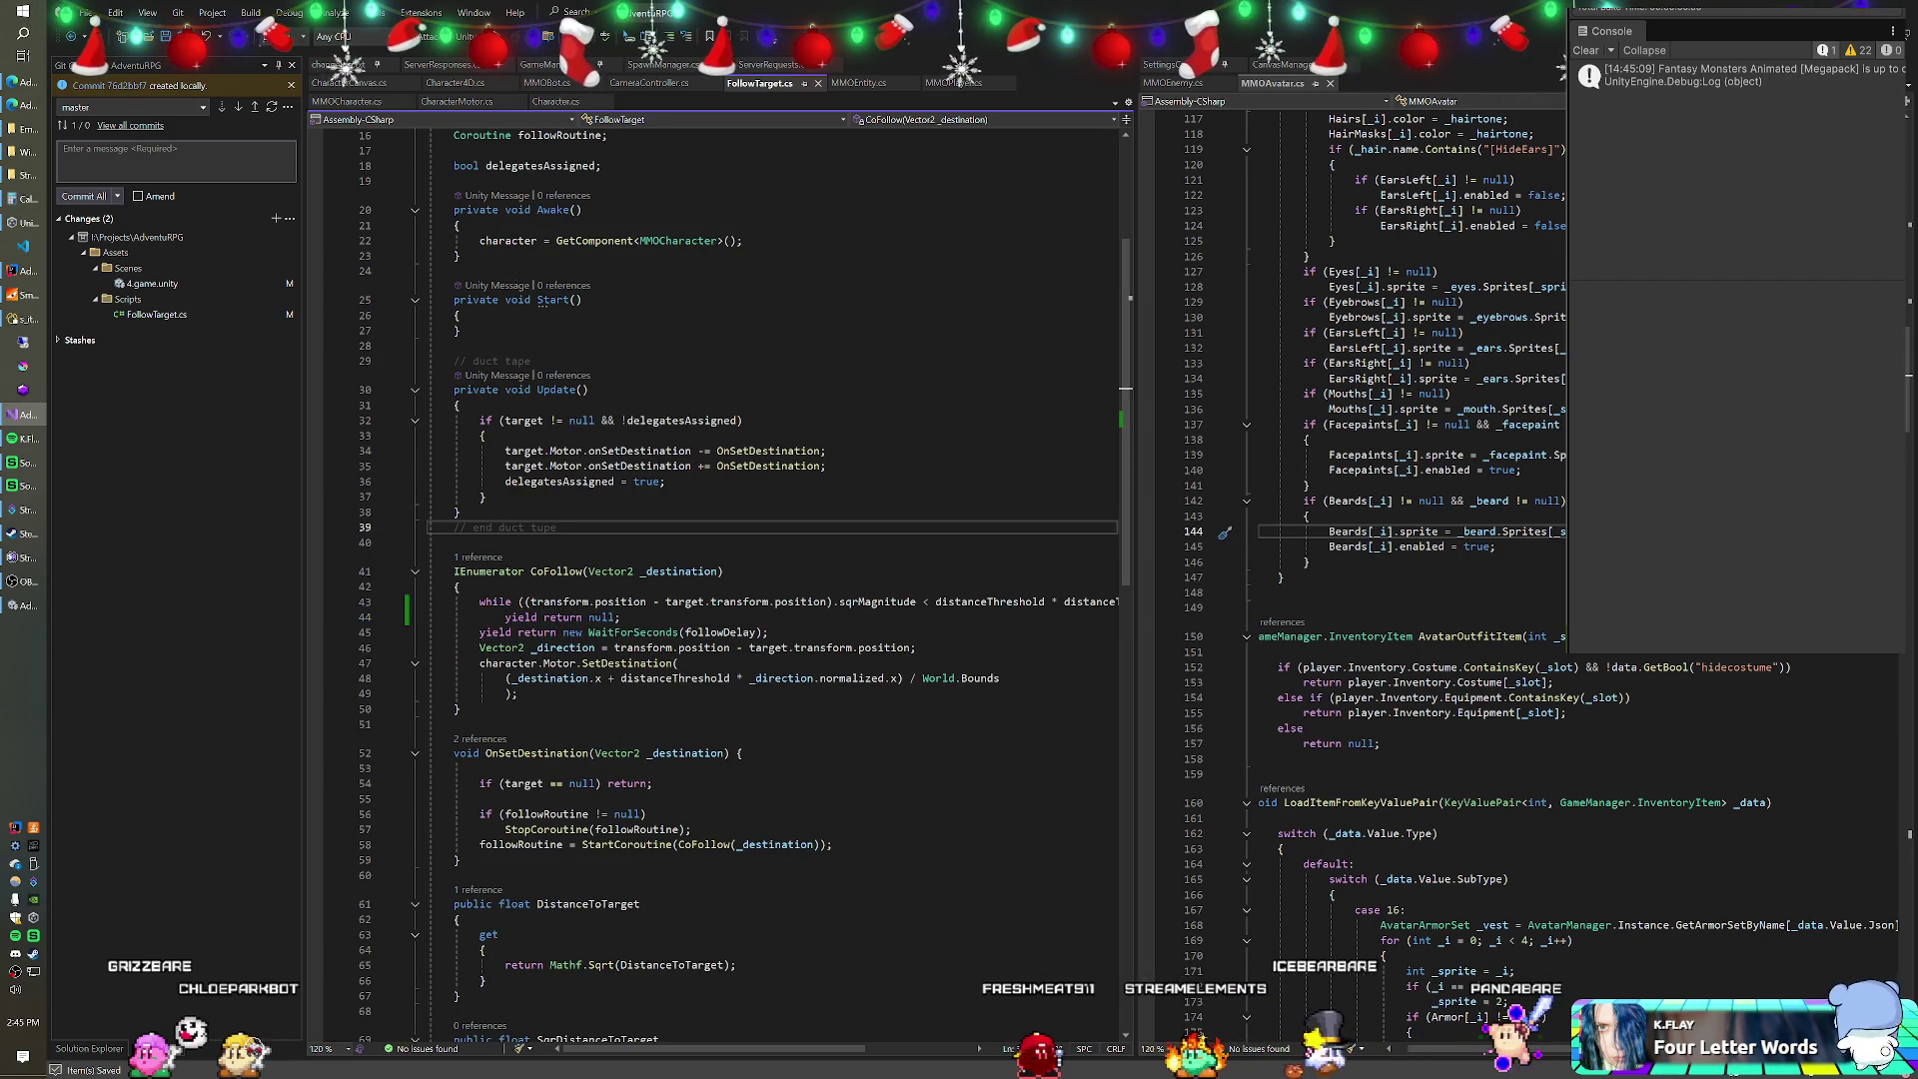
{"action": "scroll", "coordinate": [714, 579], "scroll_direction": "up", "scroll_amount": 2}
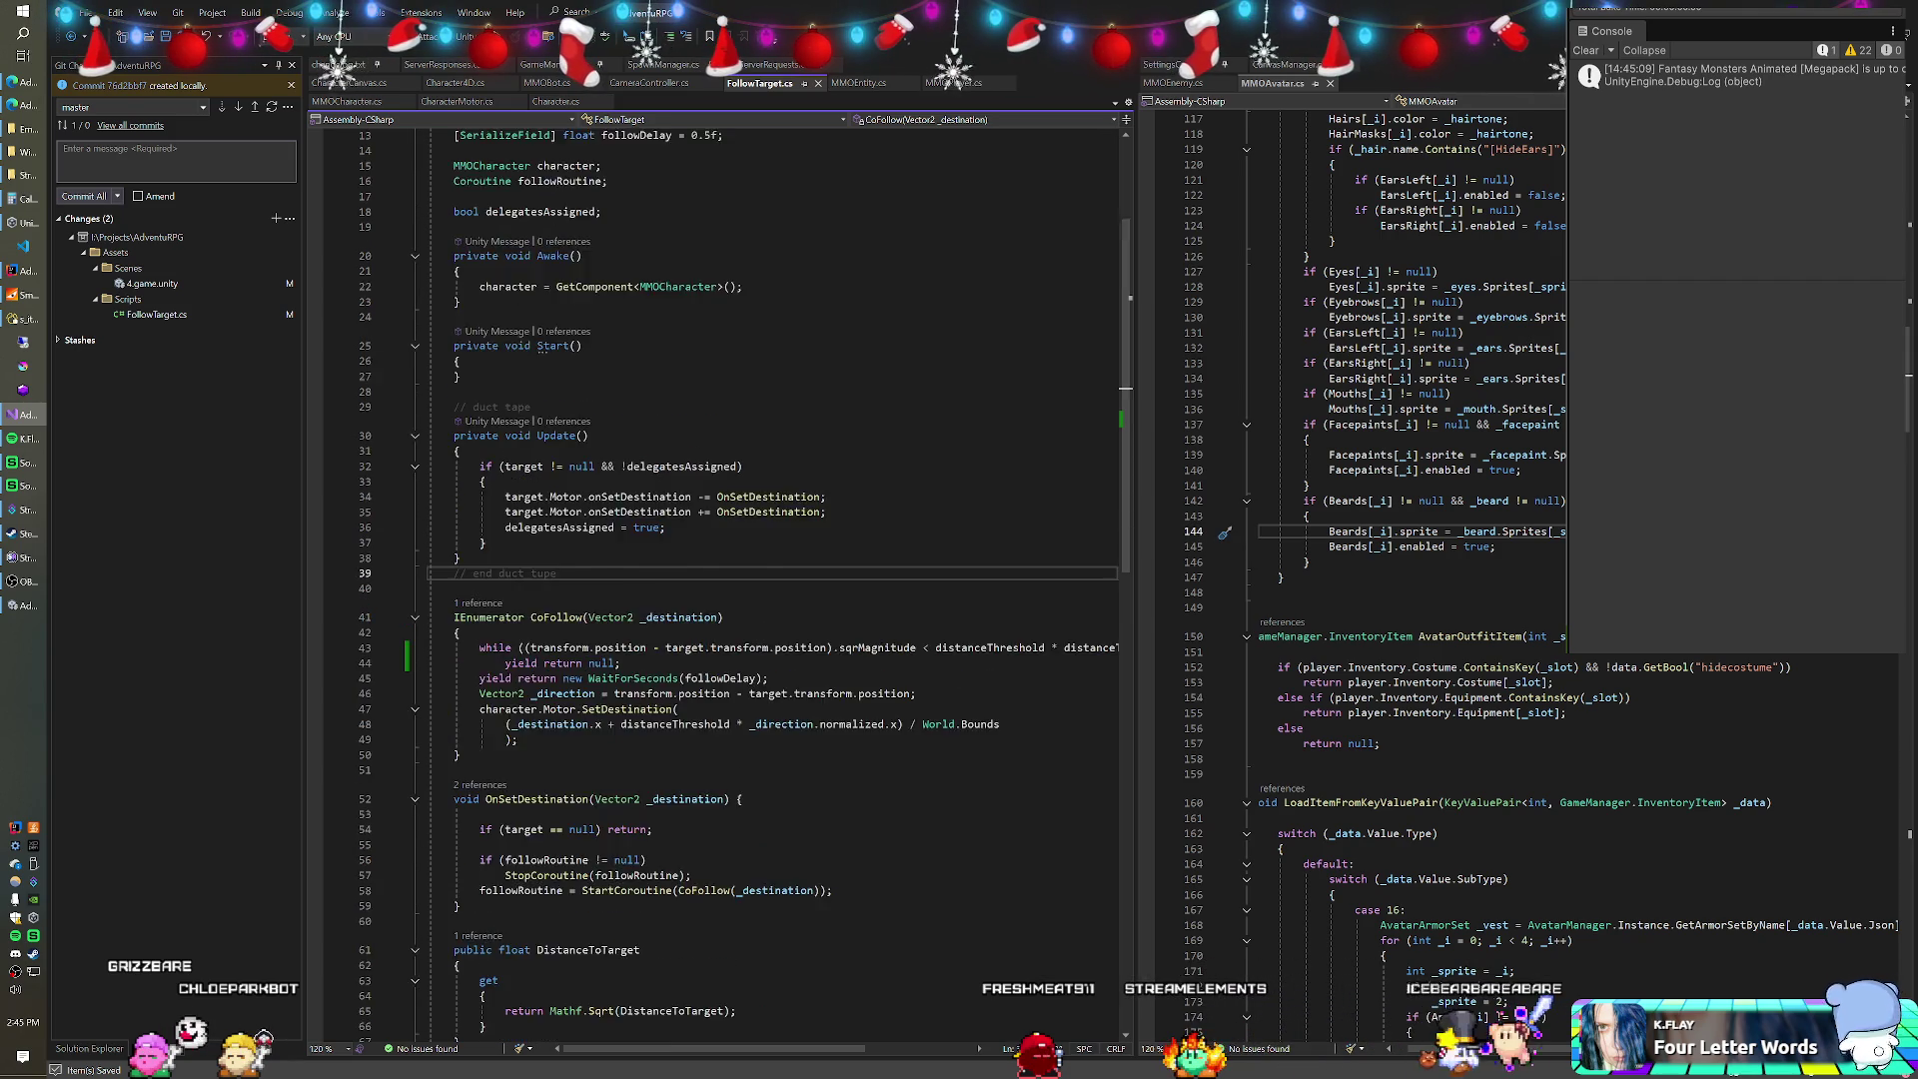
{"action": "scroll", "coordinate": [714, 580], "scroll_direction": "up", "scroll_amount": 1}
{"action": "scroll", "coordinate": [714, 579], "scroll_direction": "up", "scroll_amount": 2}
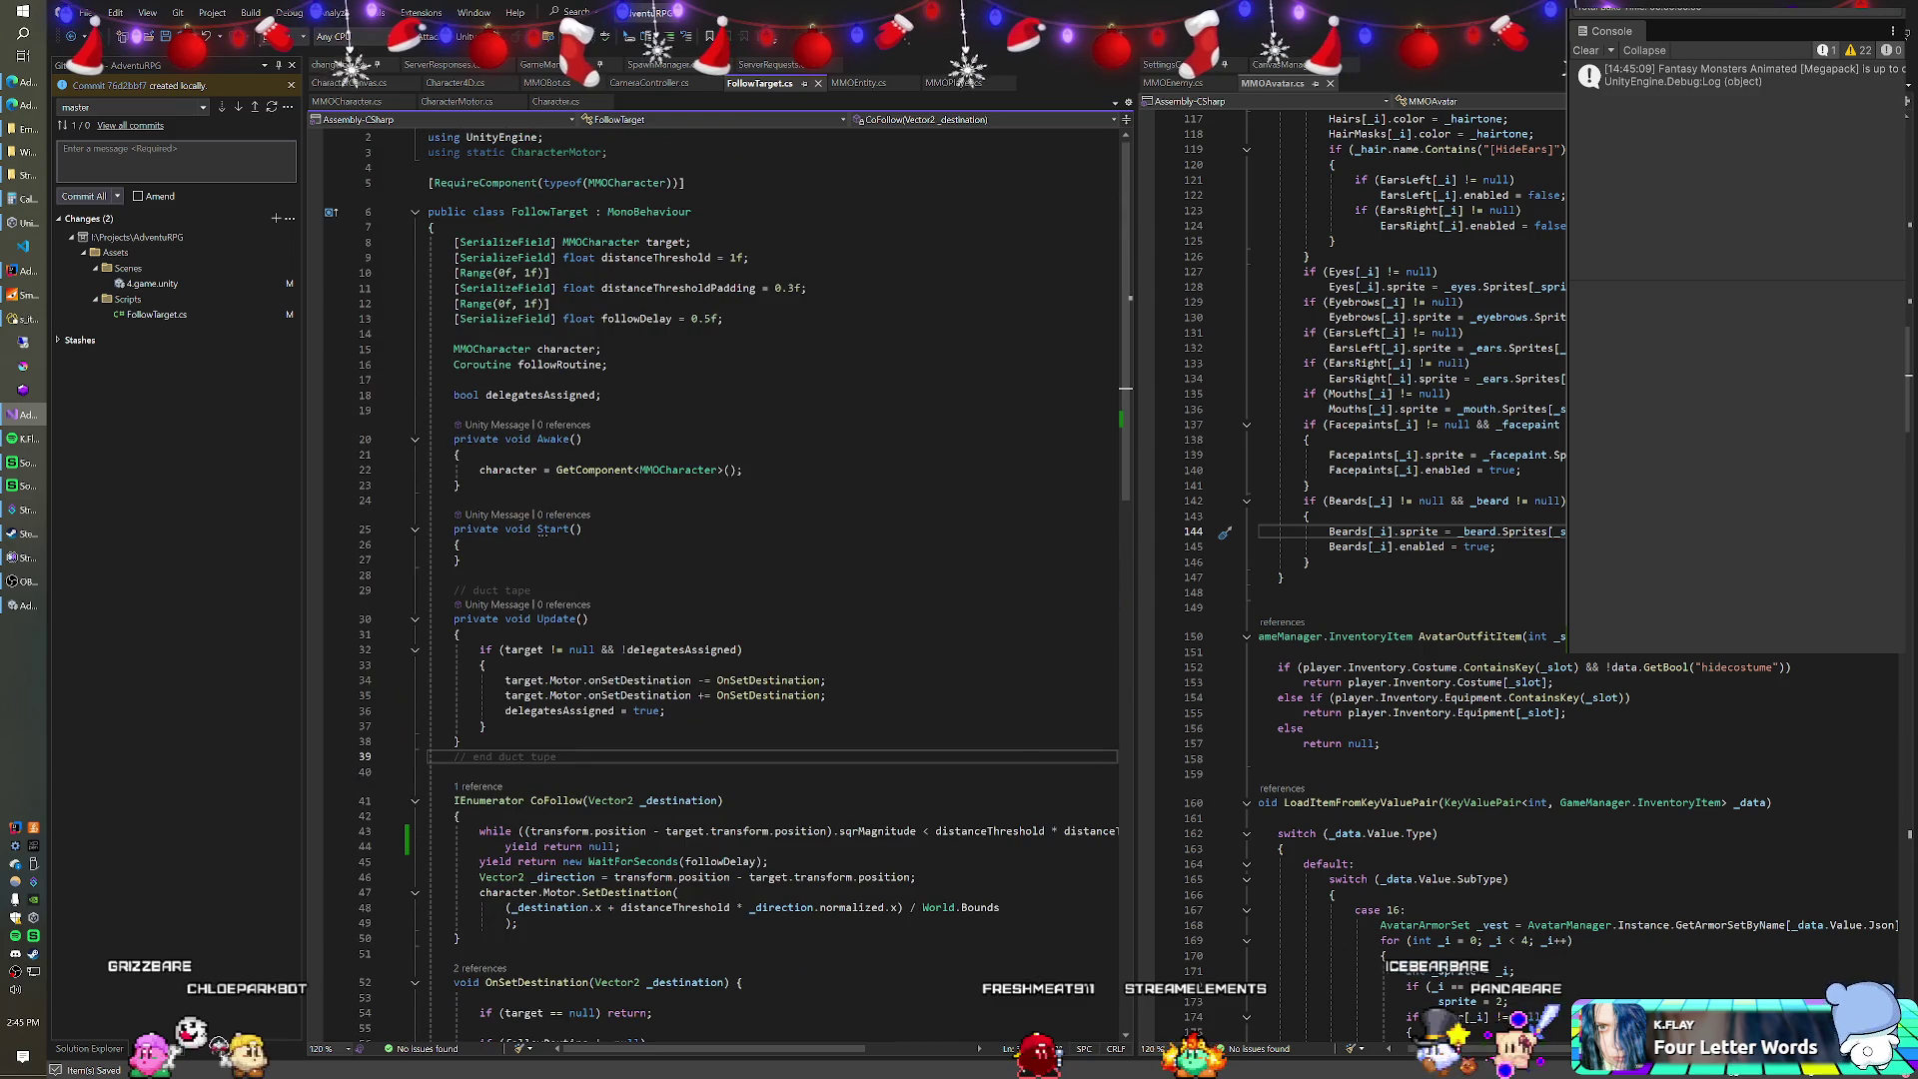
{"action": "key", "text": "alt+Tab"}
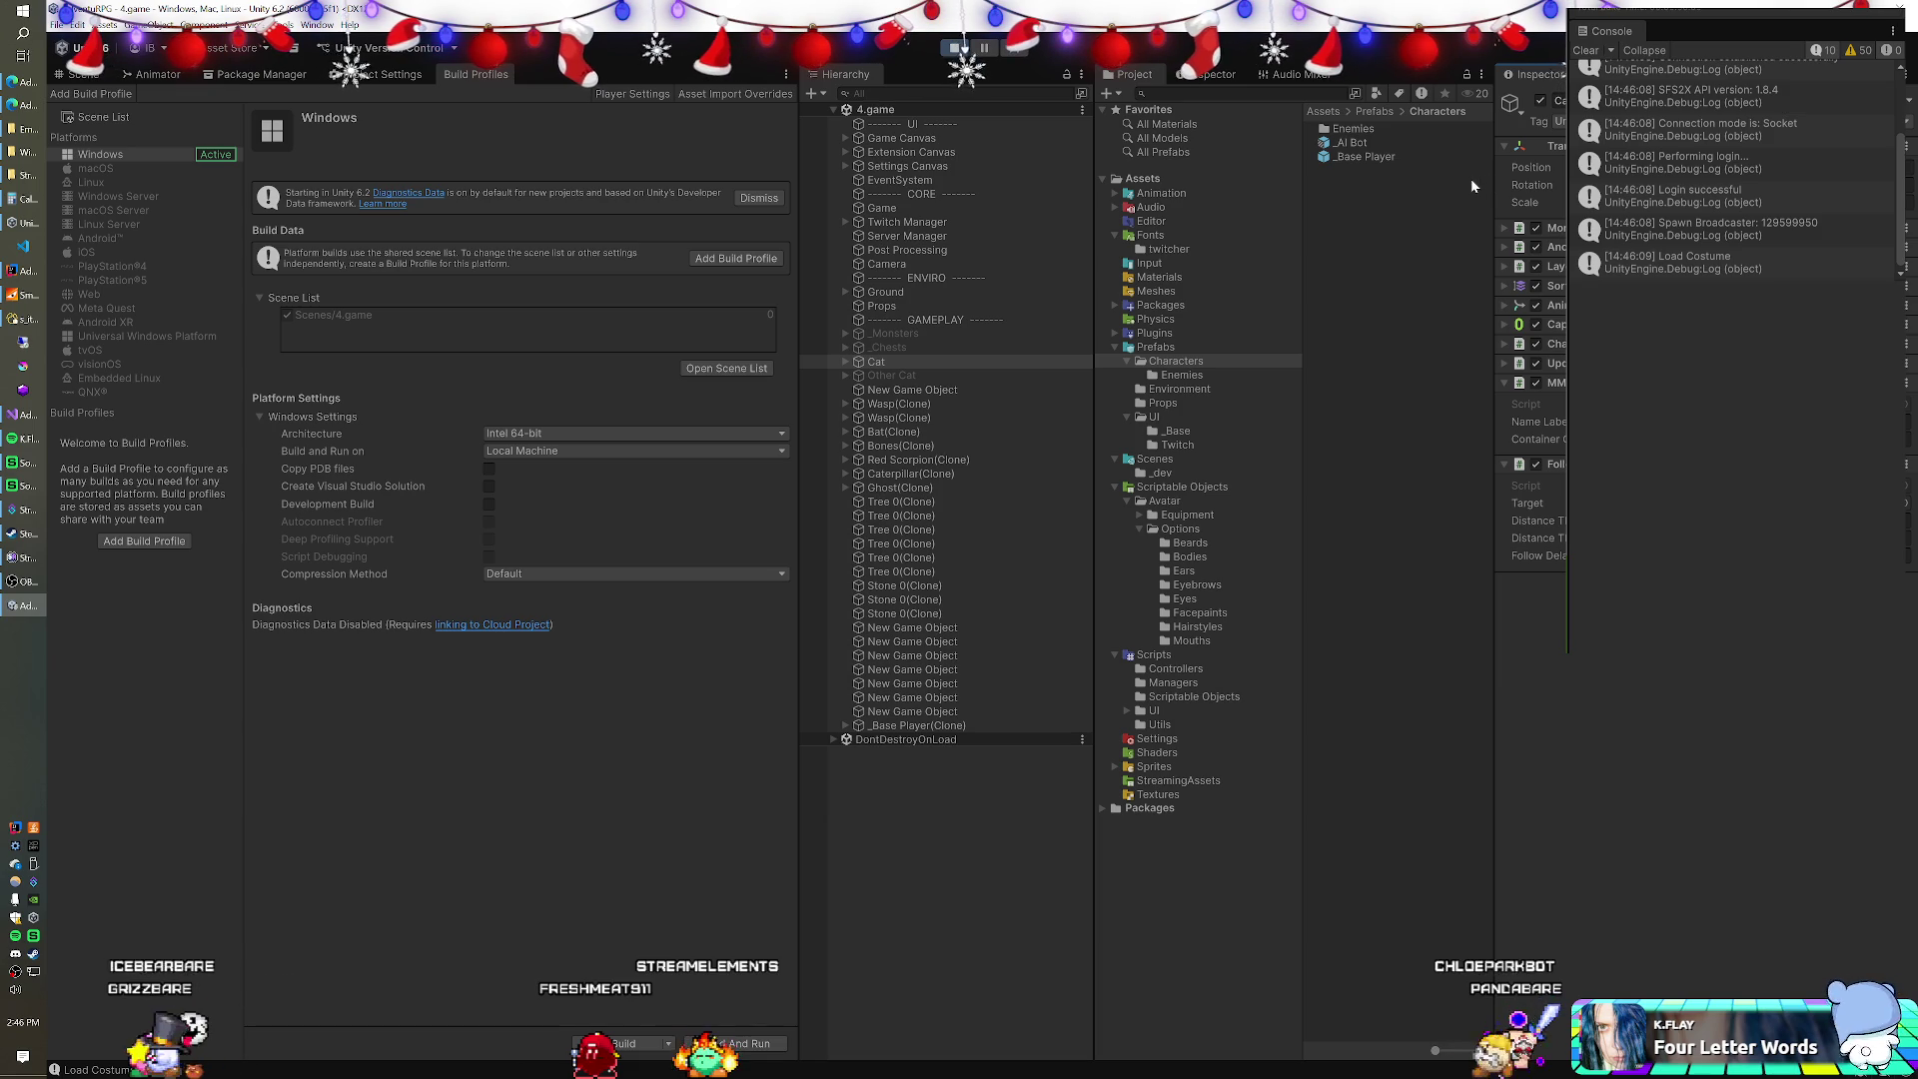
Expand Cat, select its _Container child, and leave the fullscreen playtest for the editor.
{"action": "left_click", "coordinate": [845, 362]}
{"action": "left_click", "coordinate": [883, 376]}
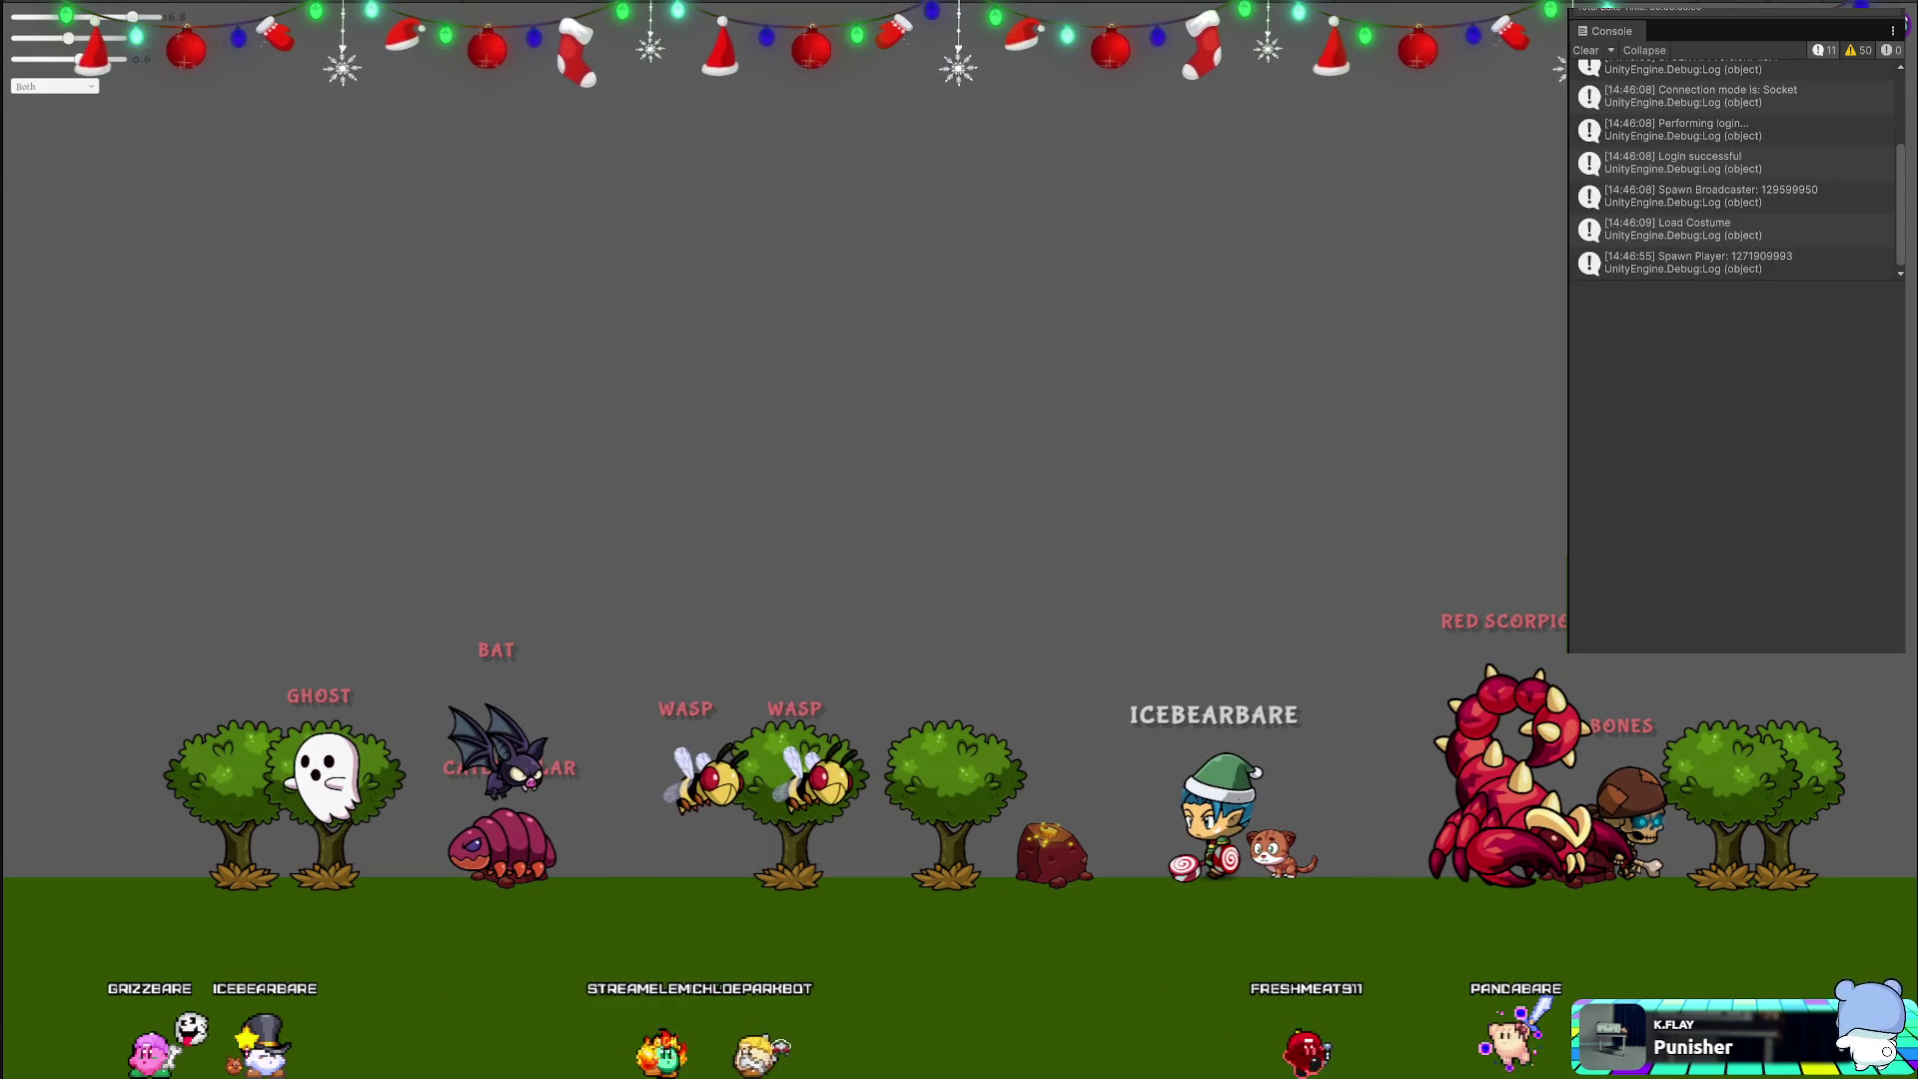
{"action": "key", "text": "alt+Tab"}
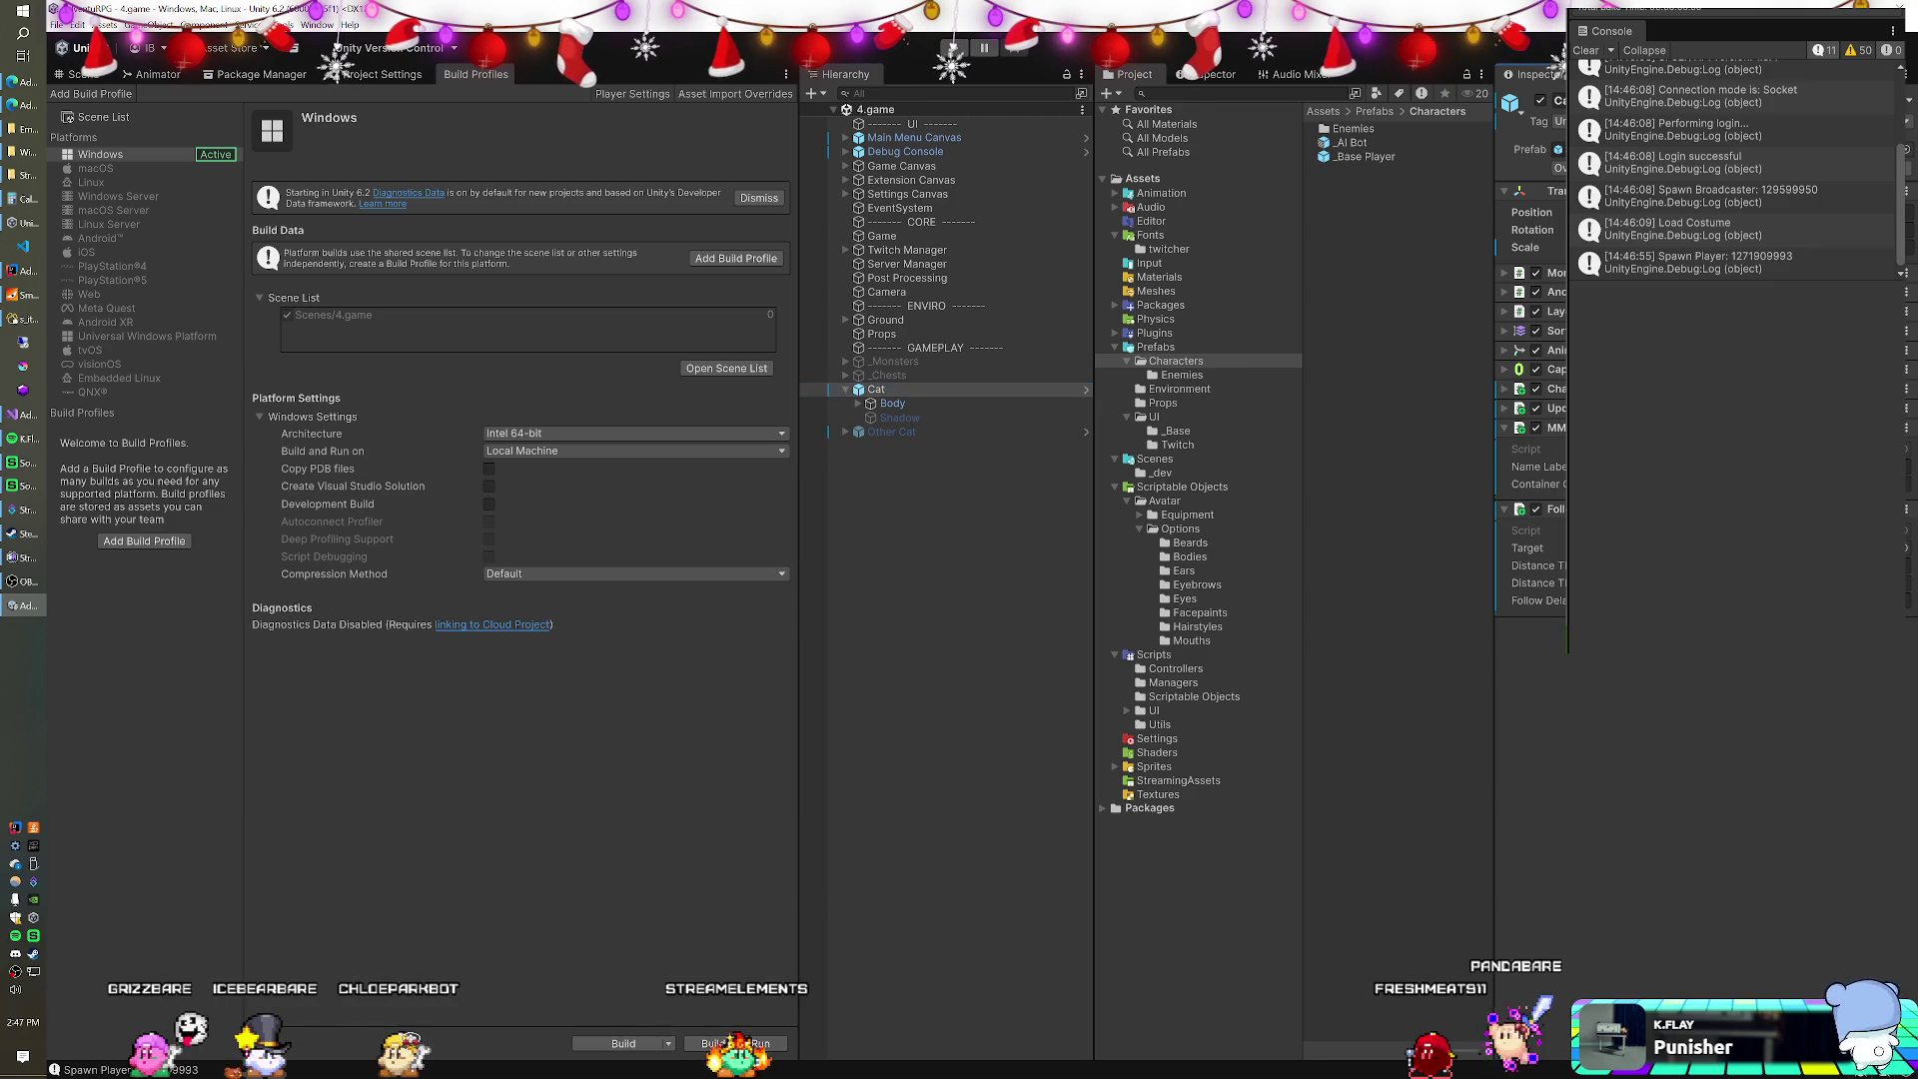
Select Cat and navigate the Project panel to the Prefabs/Characters folder.
{"action": "left_click", "coordinate": [1557, 149]}
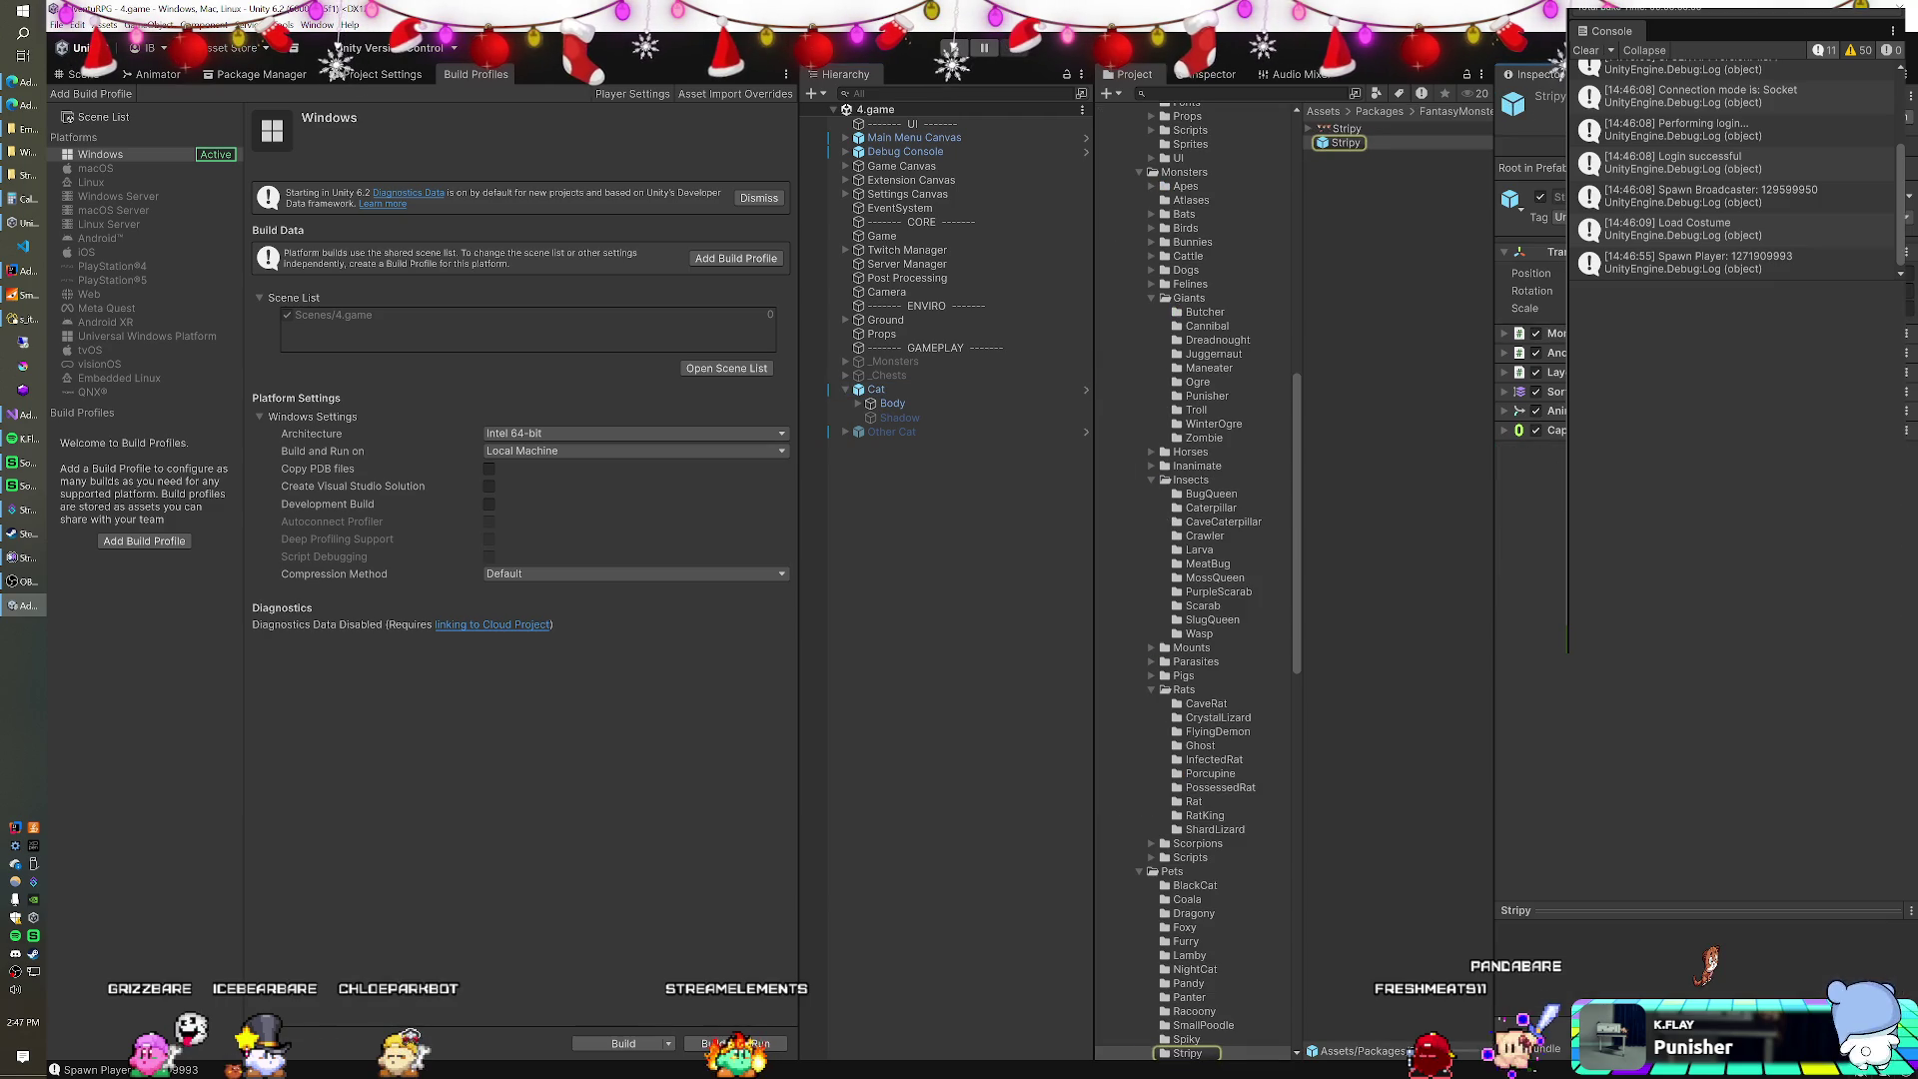
{"action": "left_click", "coordinate": [902, 390]}
{"action": "scroll", "coordinate": [1136, 330], "scroll_direction": "up", "scroll_amount": 15}
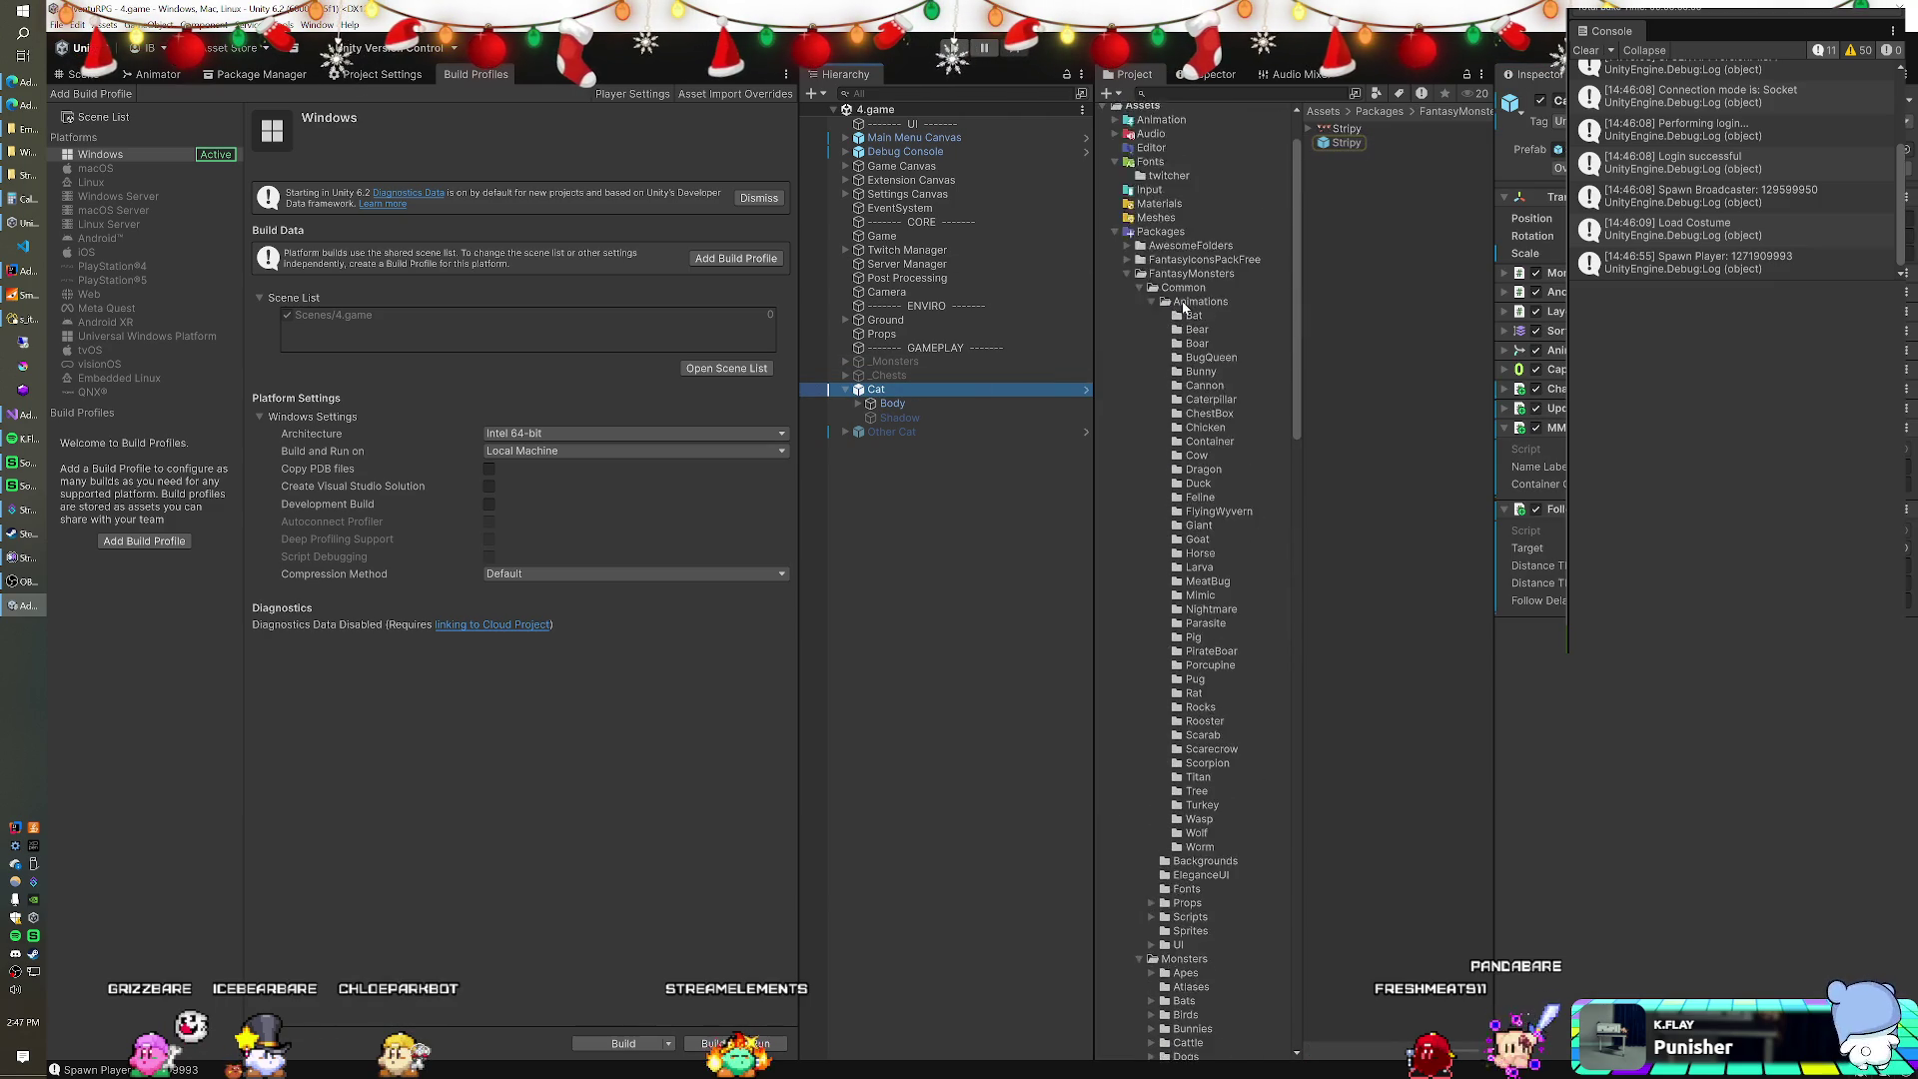
{"action": "left_click", "coordinate": [1116, 305]}
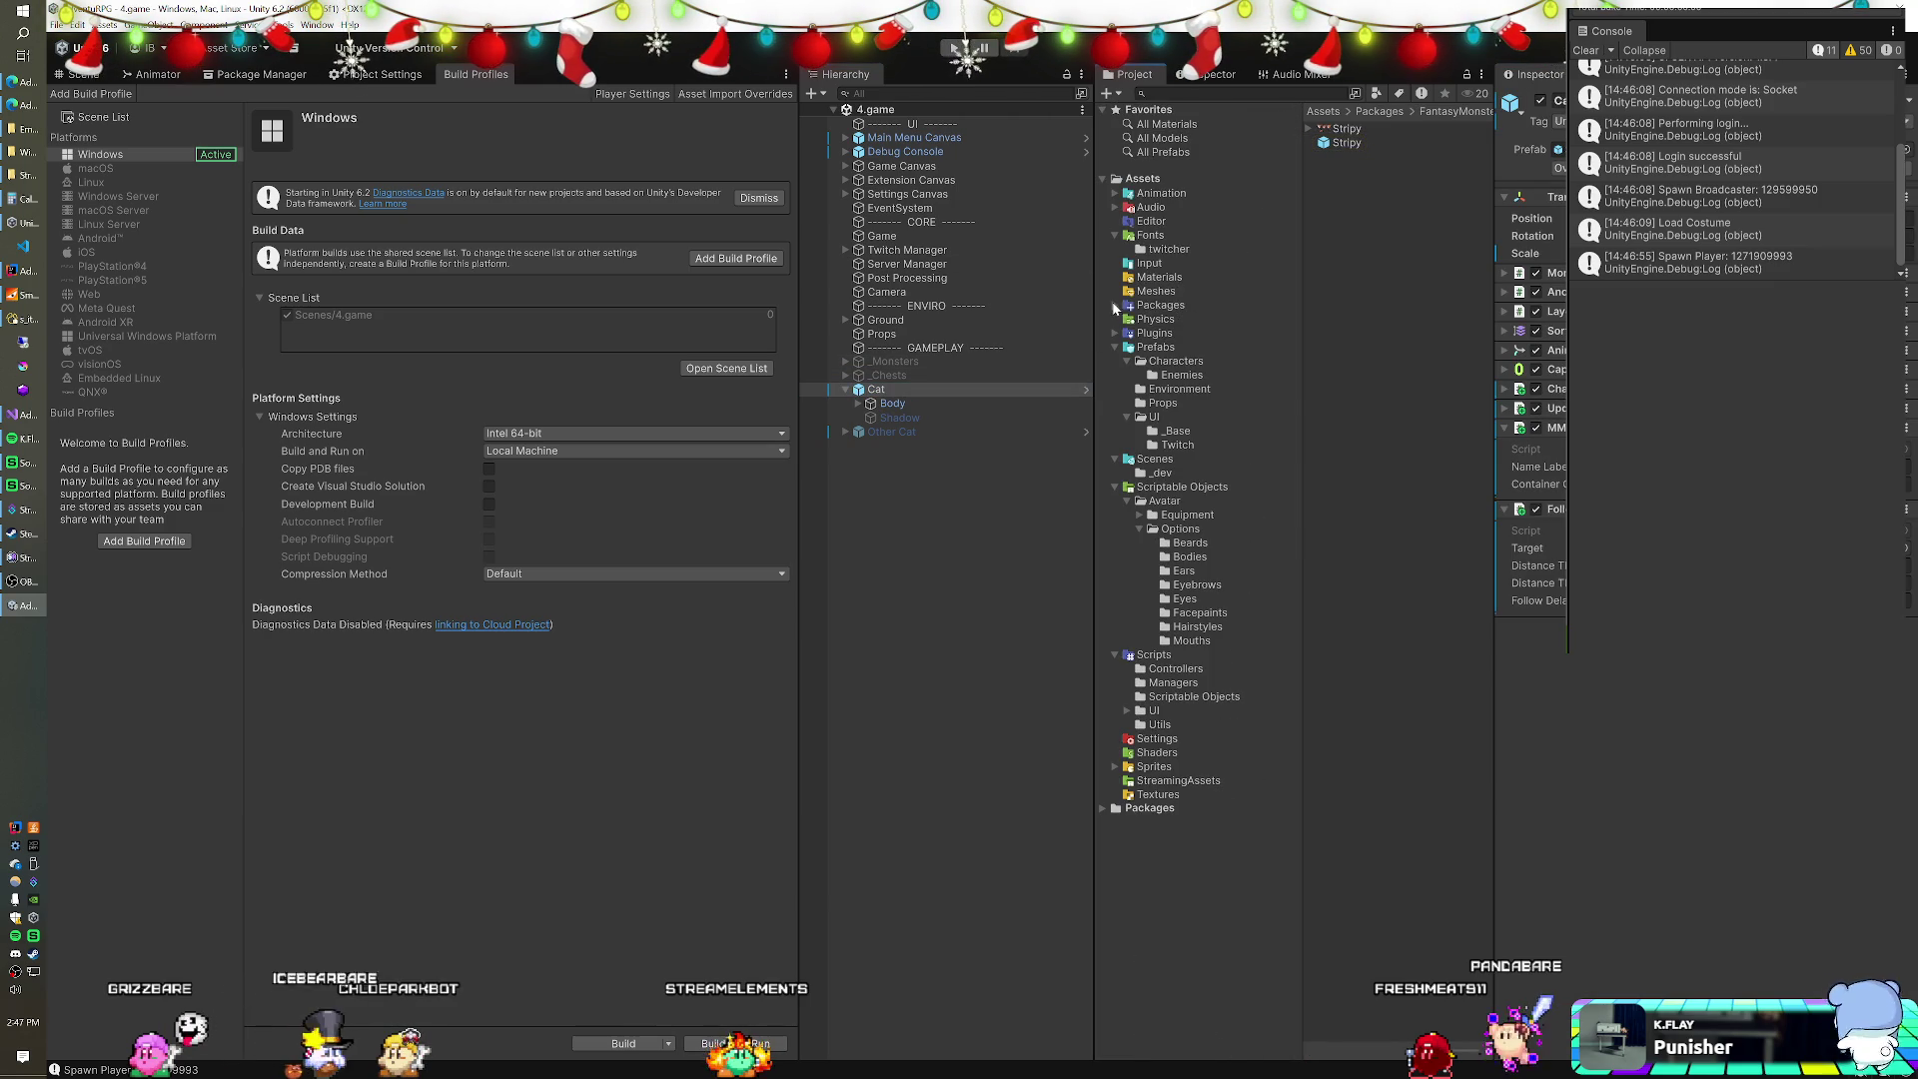
{"action": "left_click", "coordinate": [1167, 362]}
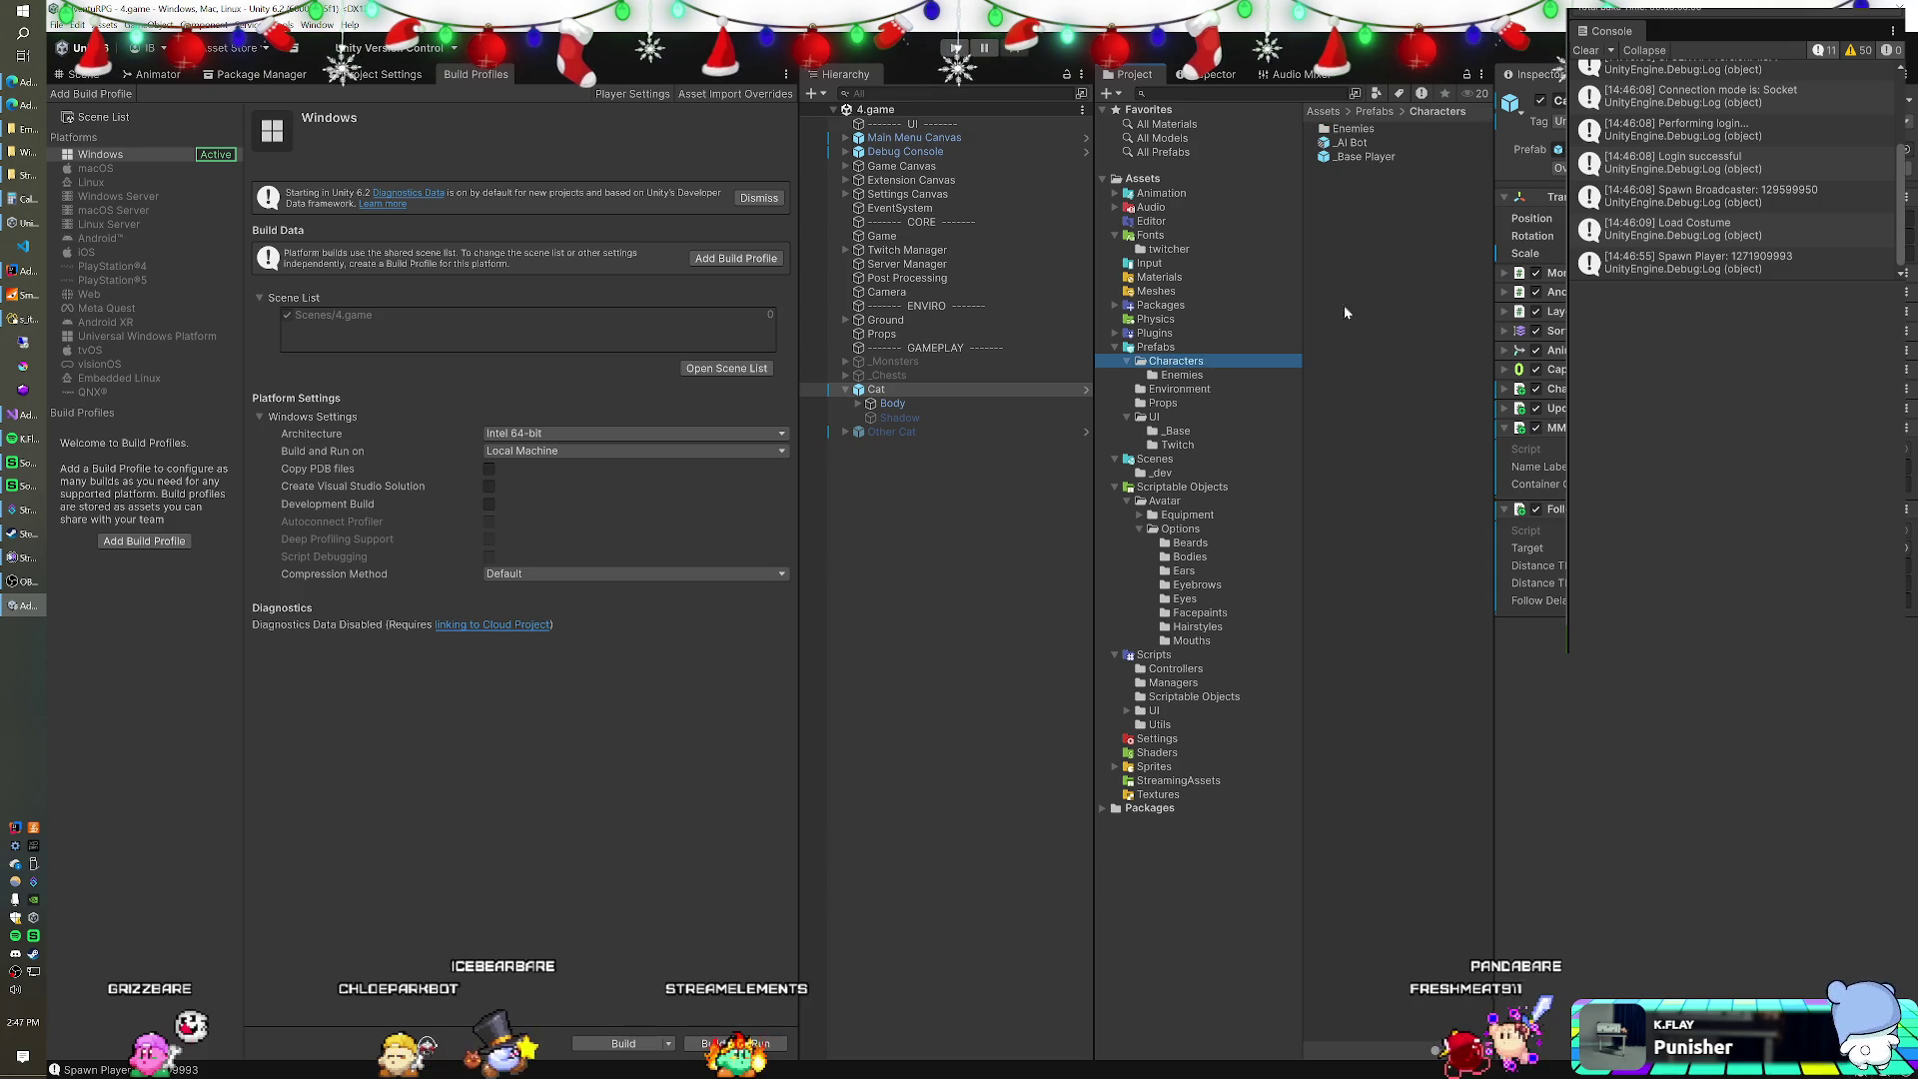
Create a Companions folder inside Prefabs/Characters and open it.
{"action": "right_click", "coordinate": [1351, 281]}
{"action": "mouse_move", "coordinate": [1398, 289]}
{"action": "left_click", "coordinate": [1613, 290]}
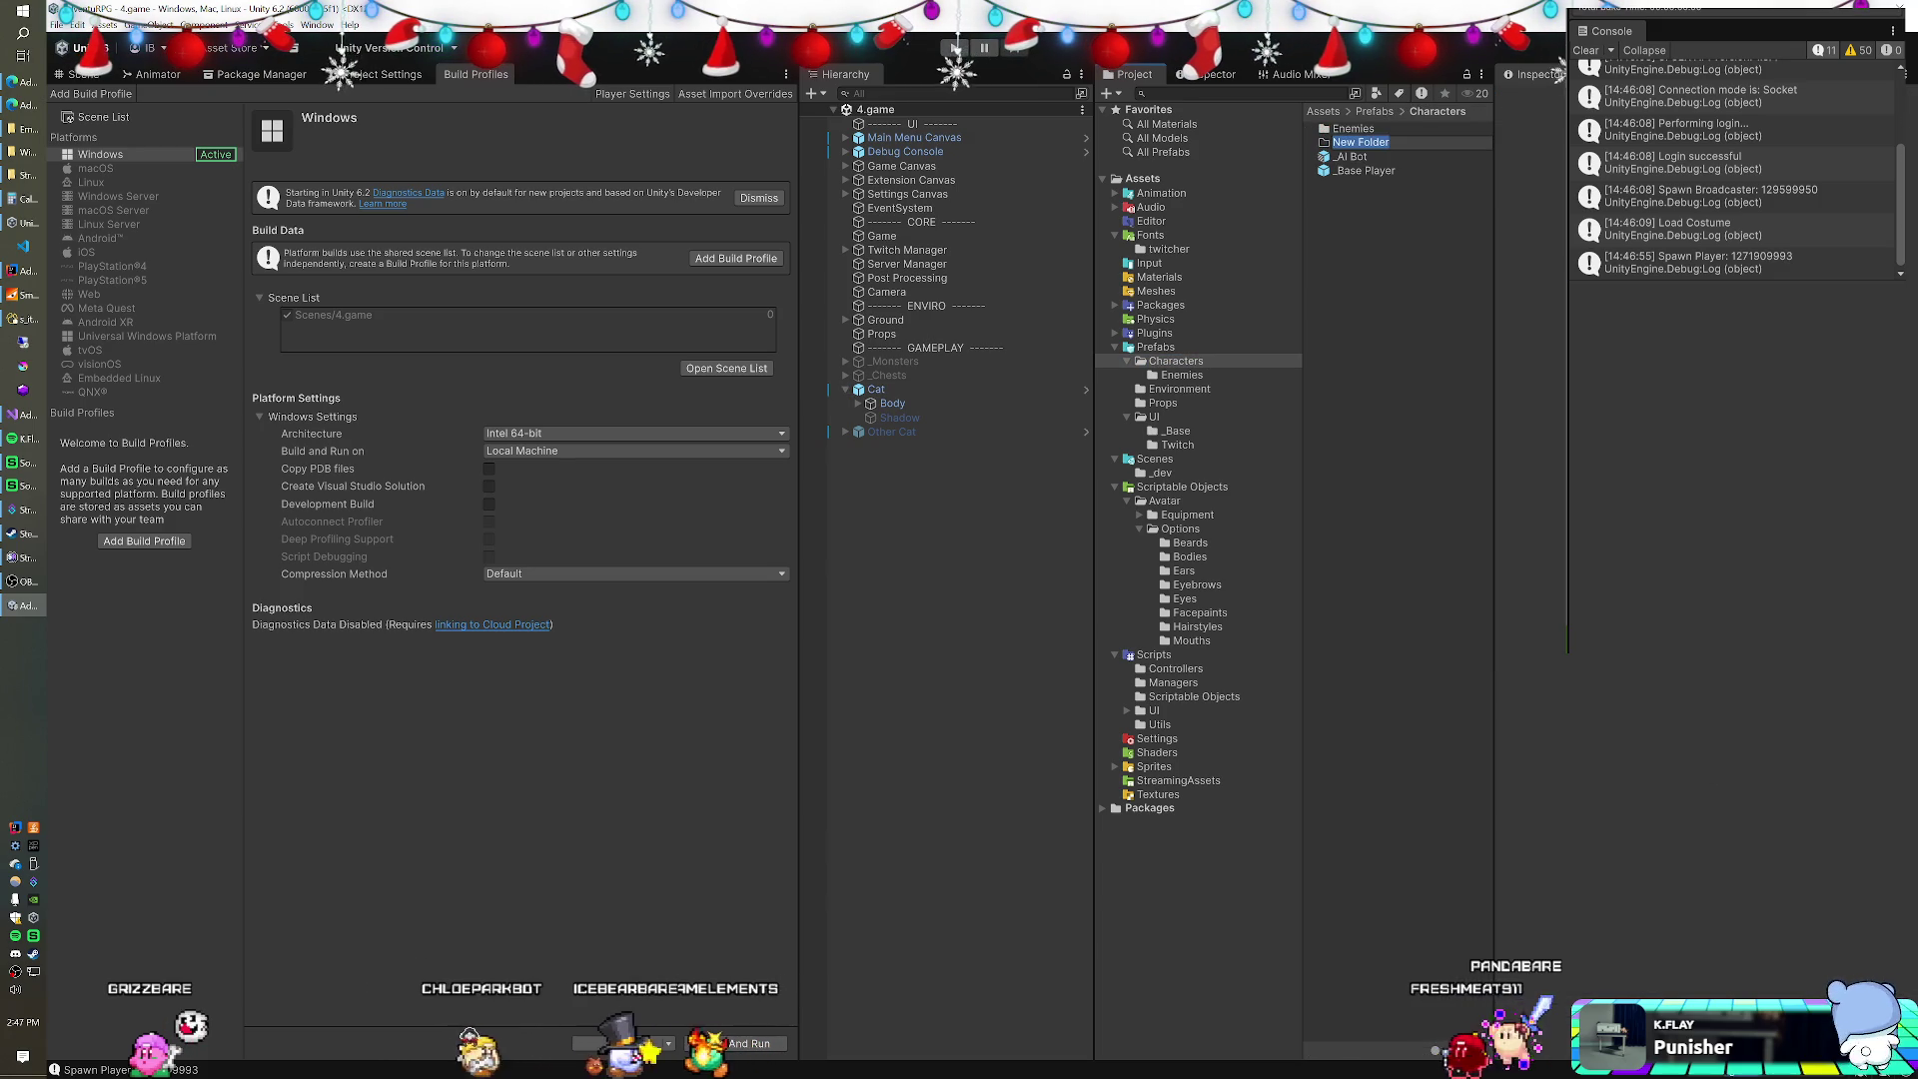
{"action": "type", "text": "Companion"}
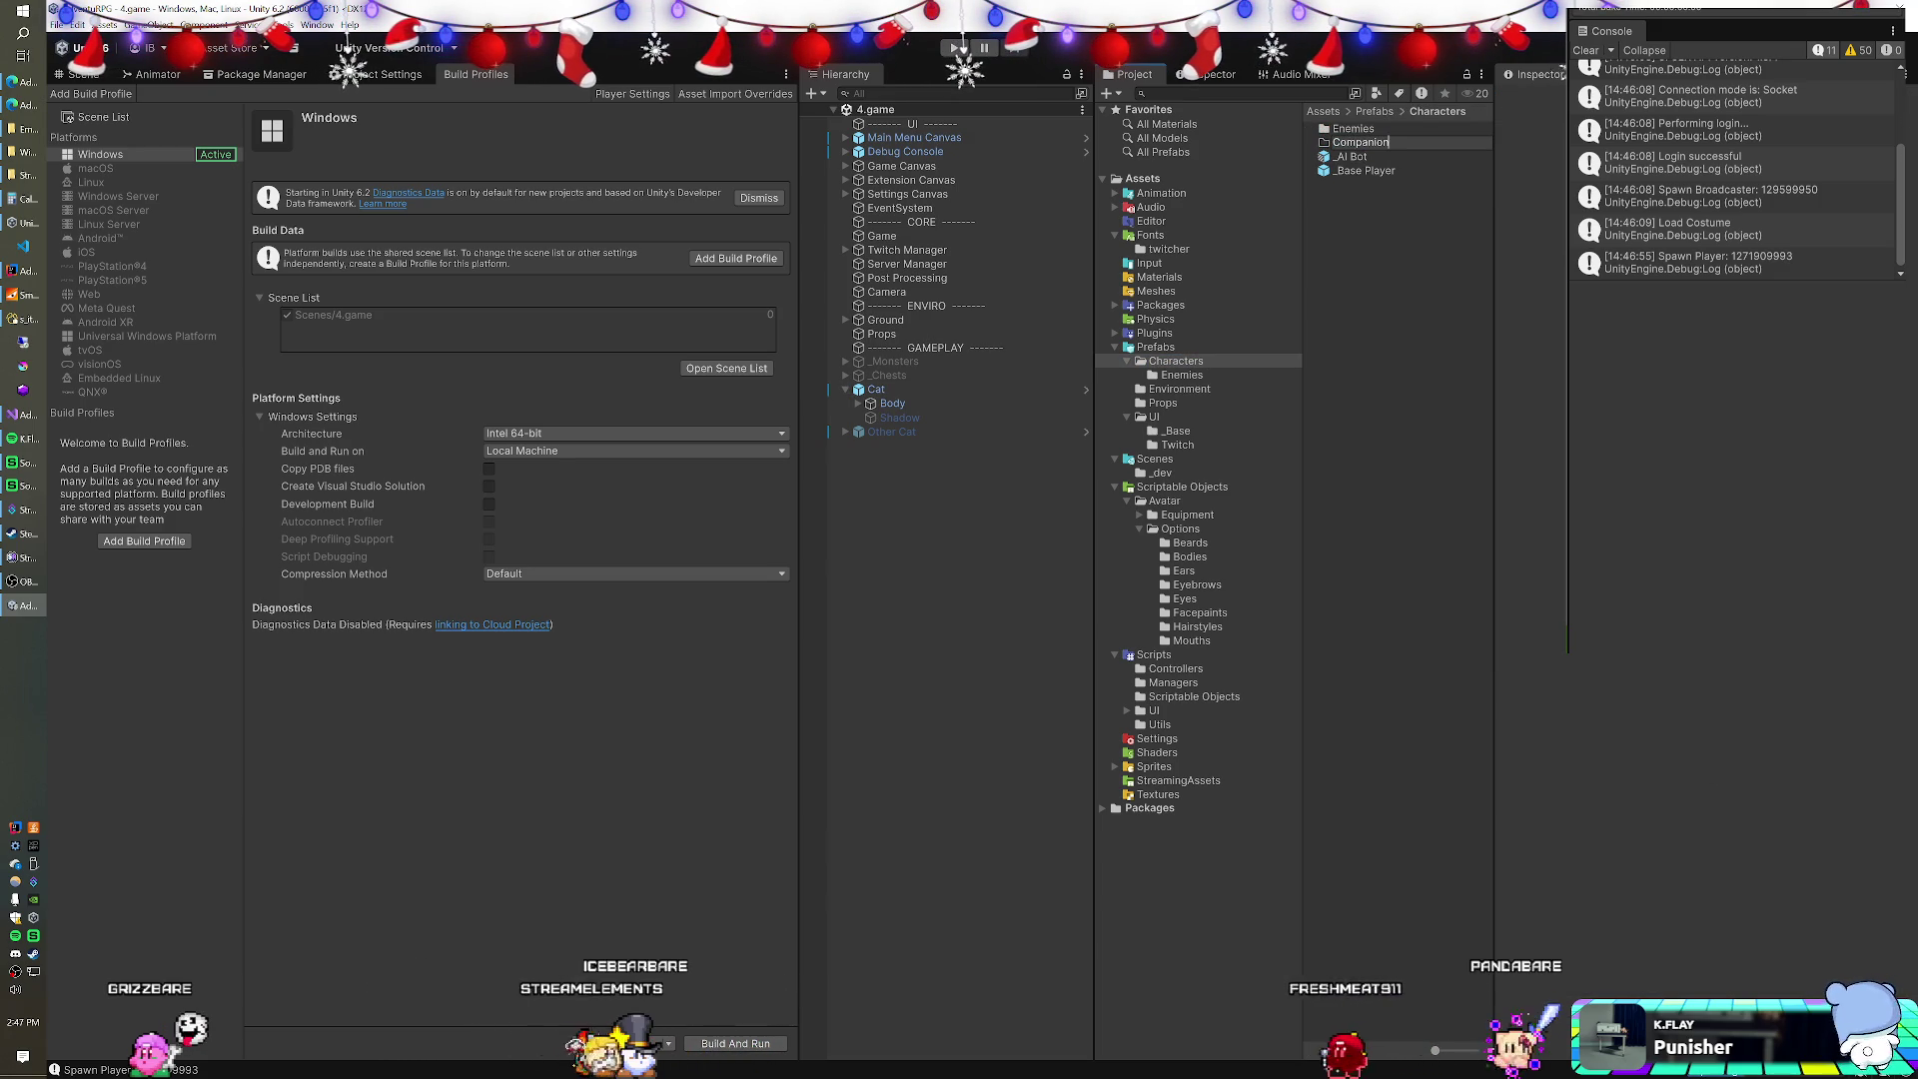
{"action": "type", "text": "s"}
{"action": "key", "text": "Return"}
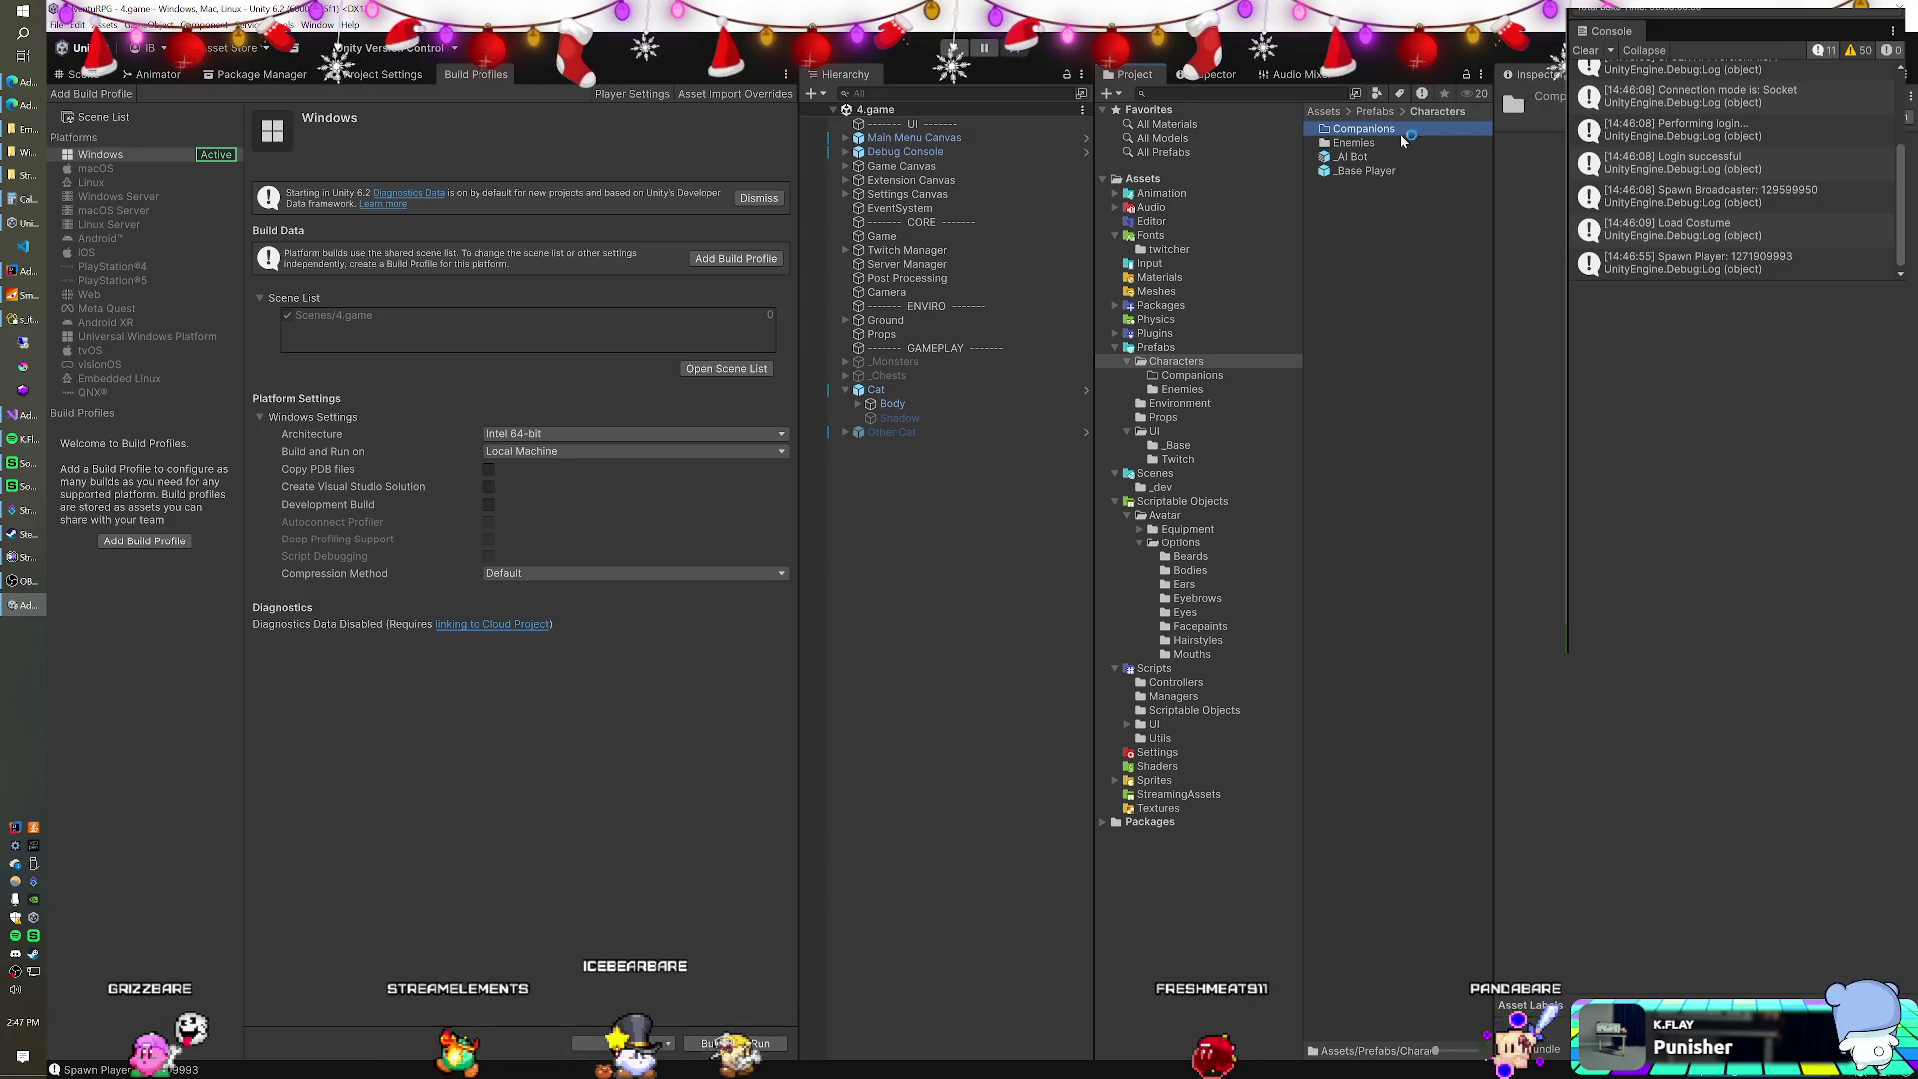
{"action": "double_click", "coordinate": [1381, 128]}
Drag the scene's Cat into Companions as a Prefab Variant named Cat.
{"action": "left_click", "coordinate": [896, 392]}
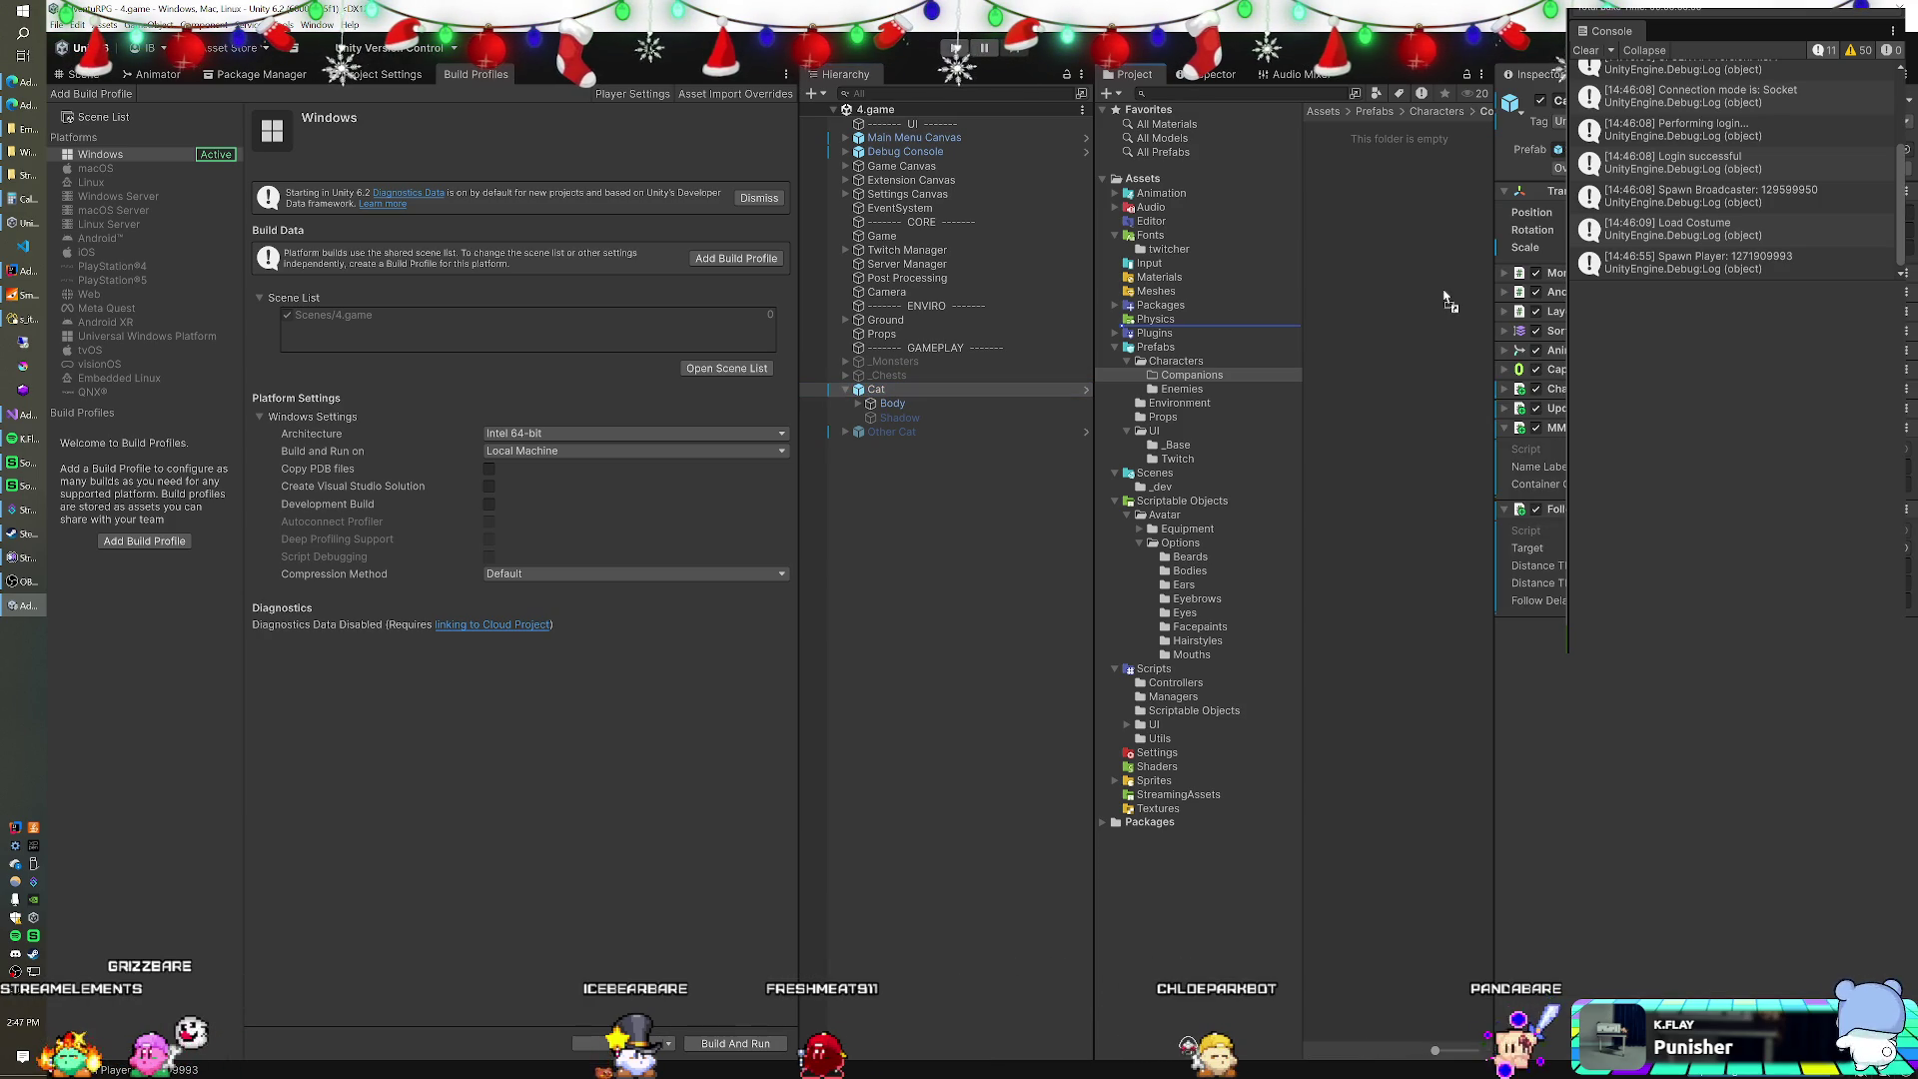
{"action": "left_click_drag", "start_coordinate": [1448, 302], "coordinate": [1290, 384]}
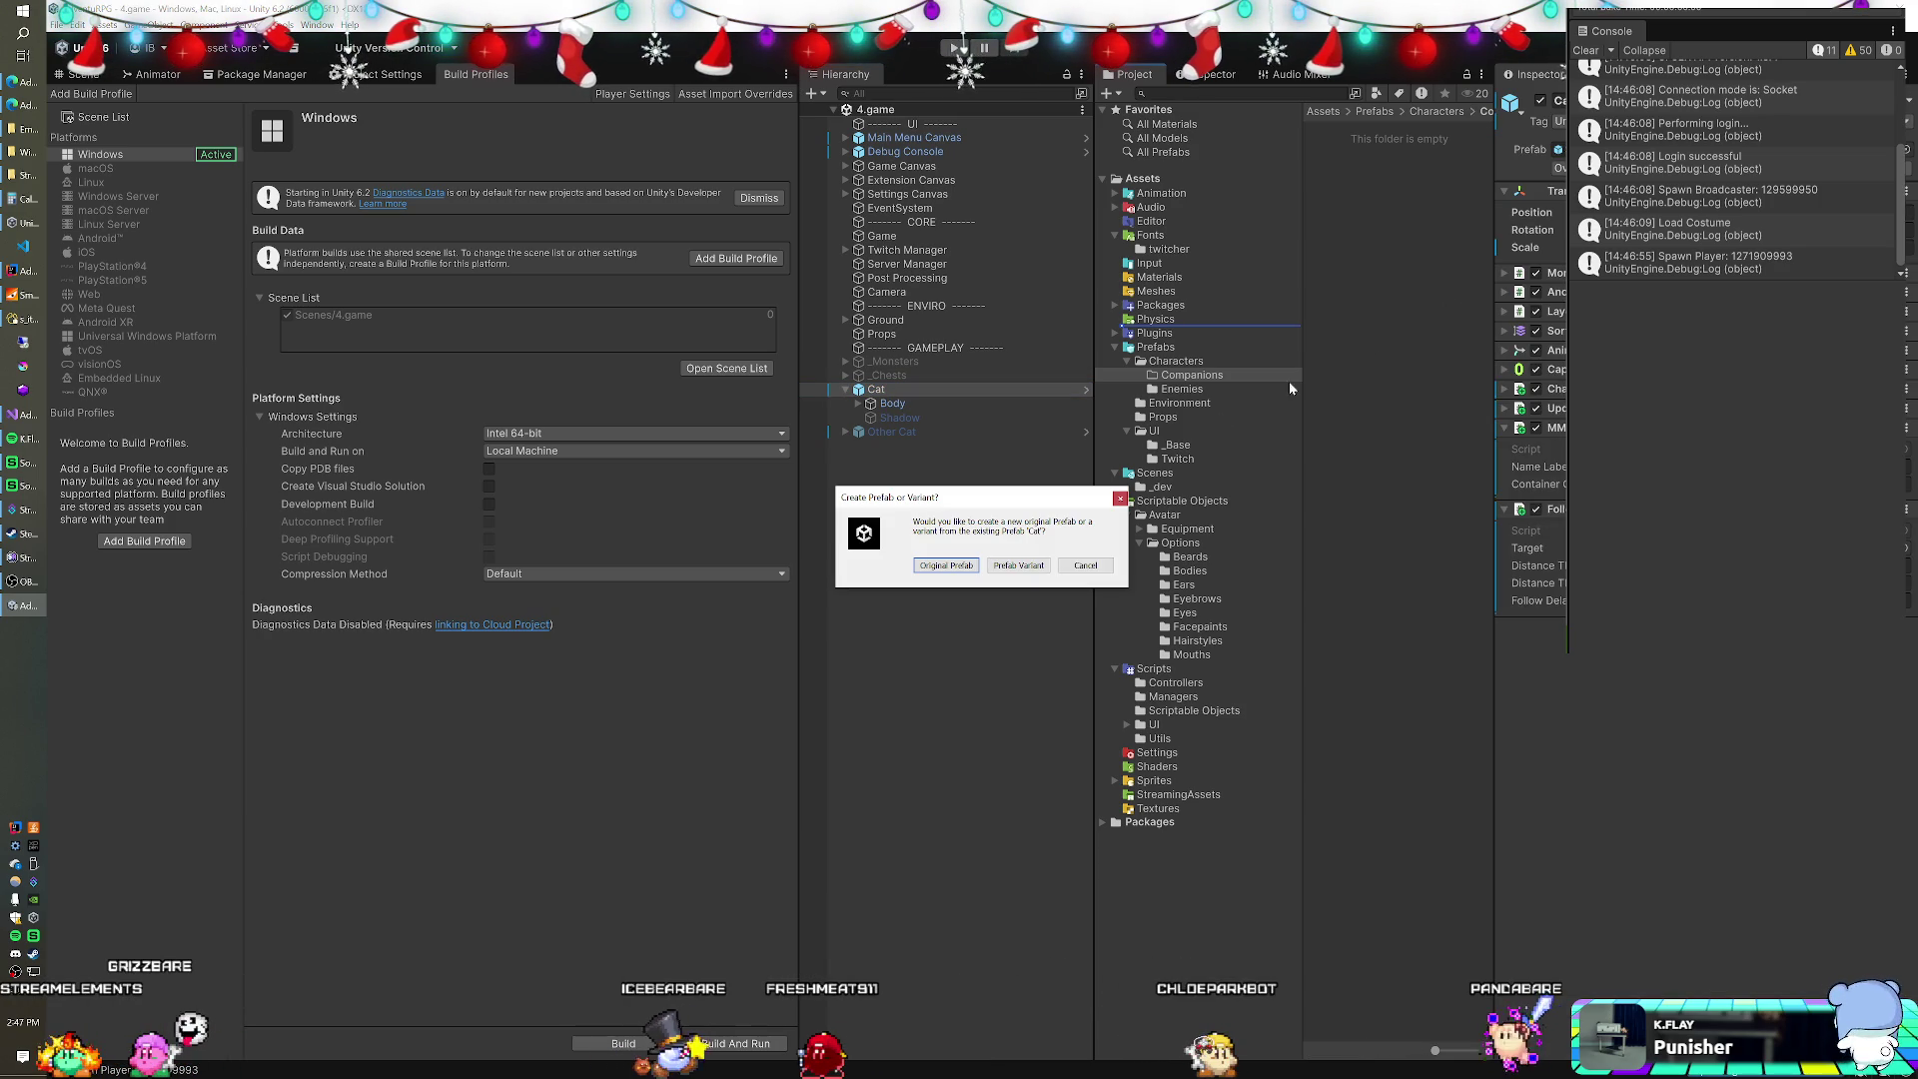
{"action": "left_click", "coordinate": [1036, 563]}
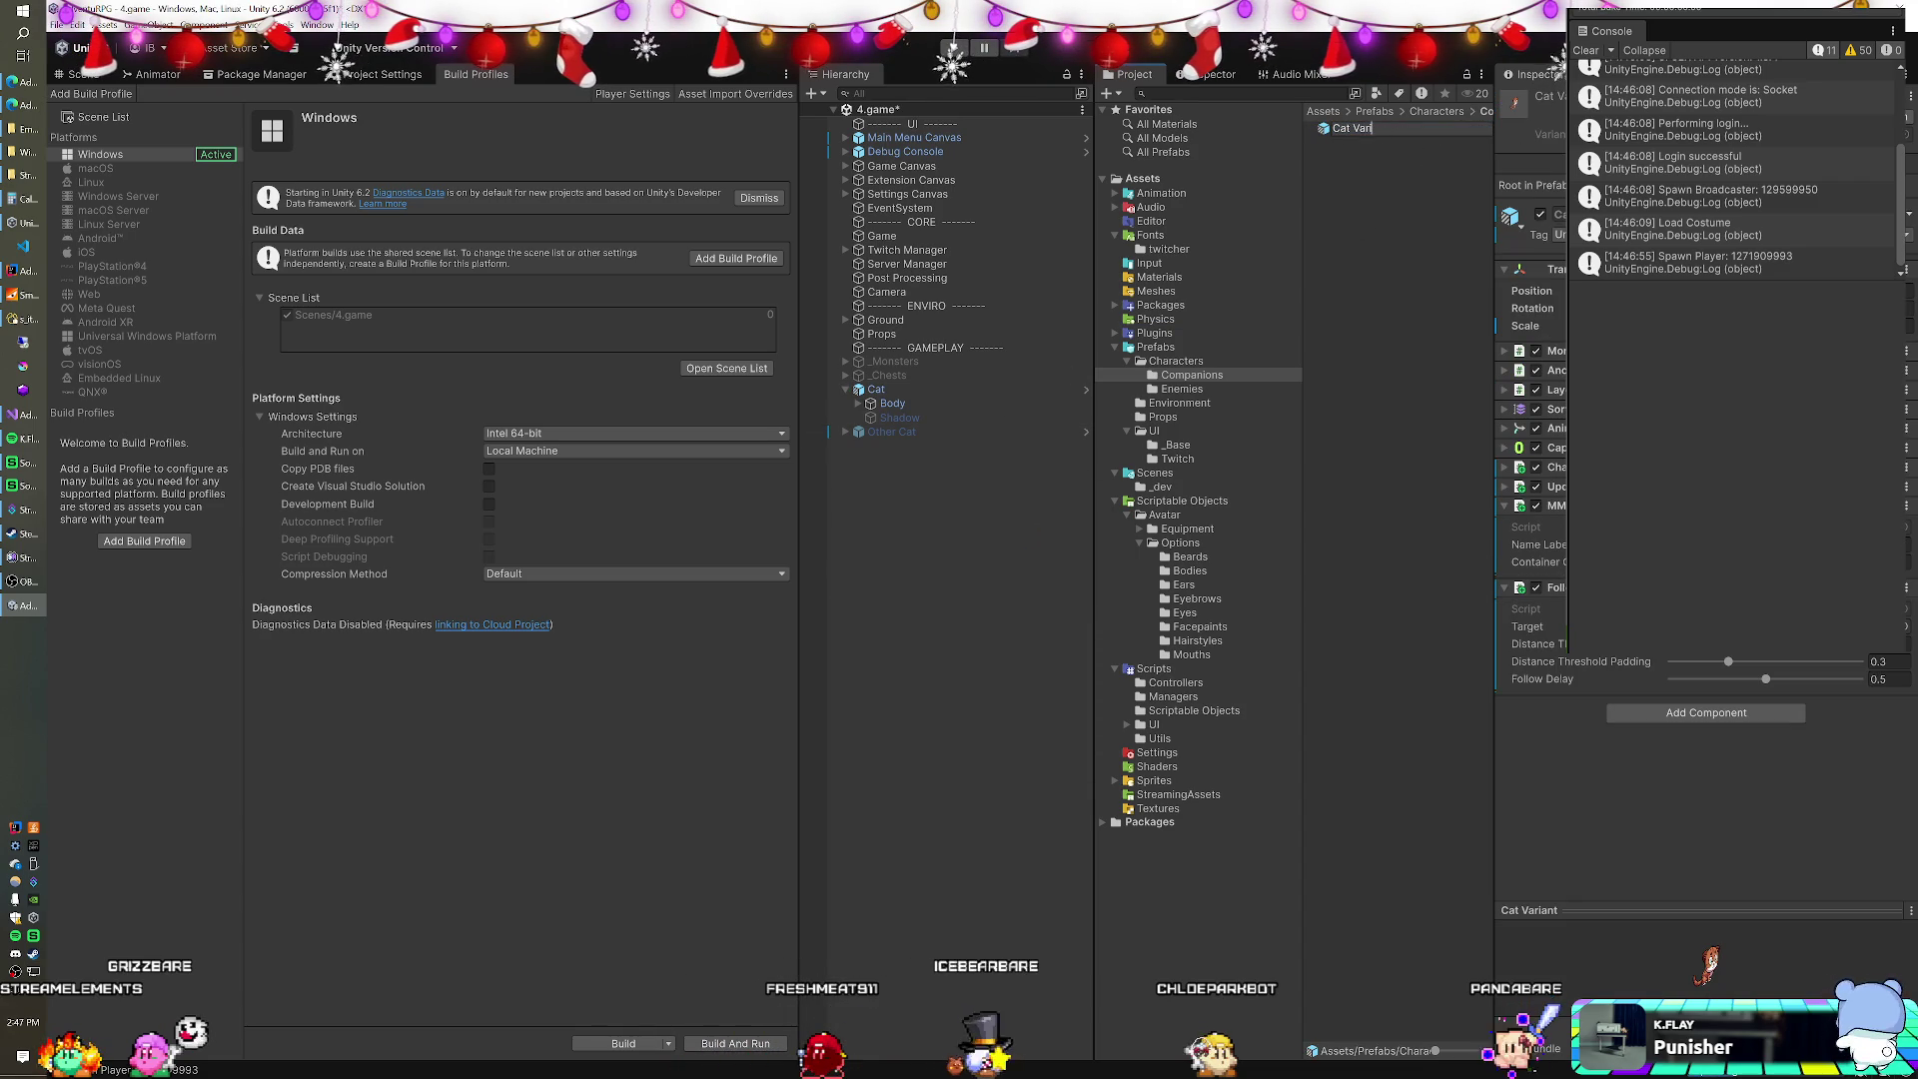
{"action": "key", "text": "BackSpace"}
{"action": "key", "text": "BackSpace"}
{"action": "key", "text": "Return"}
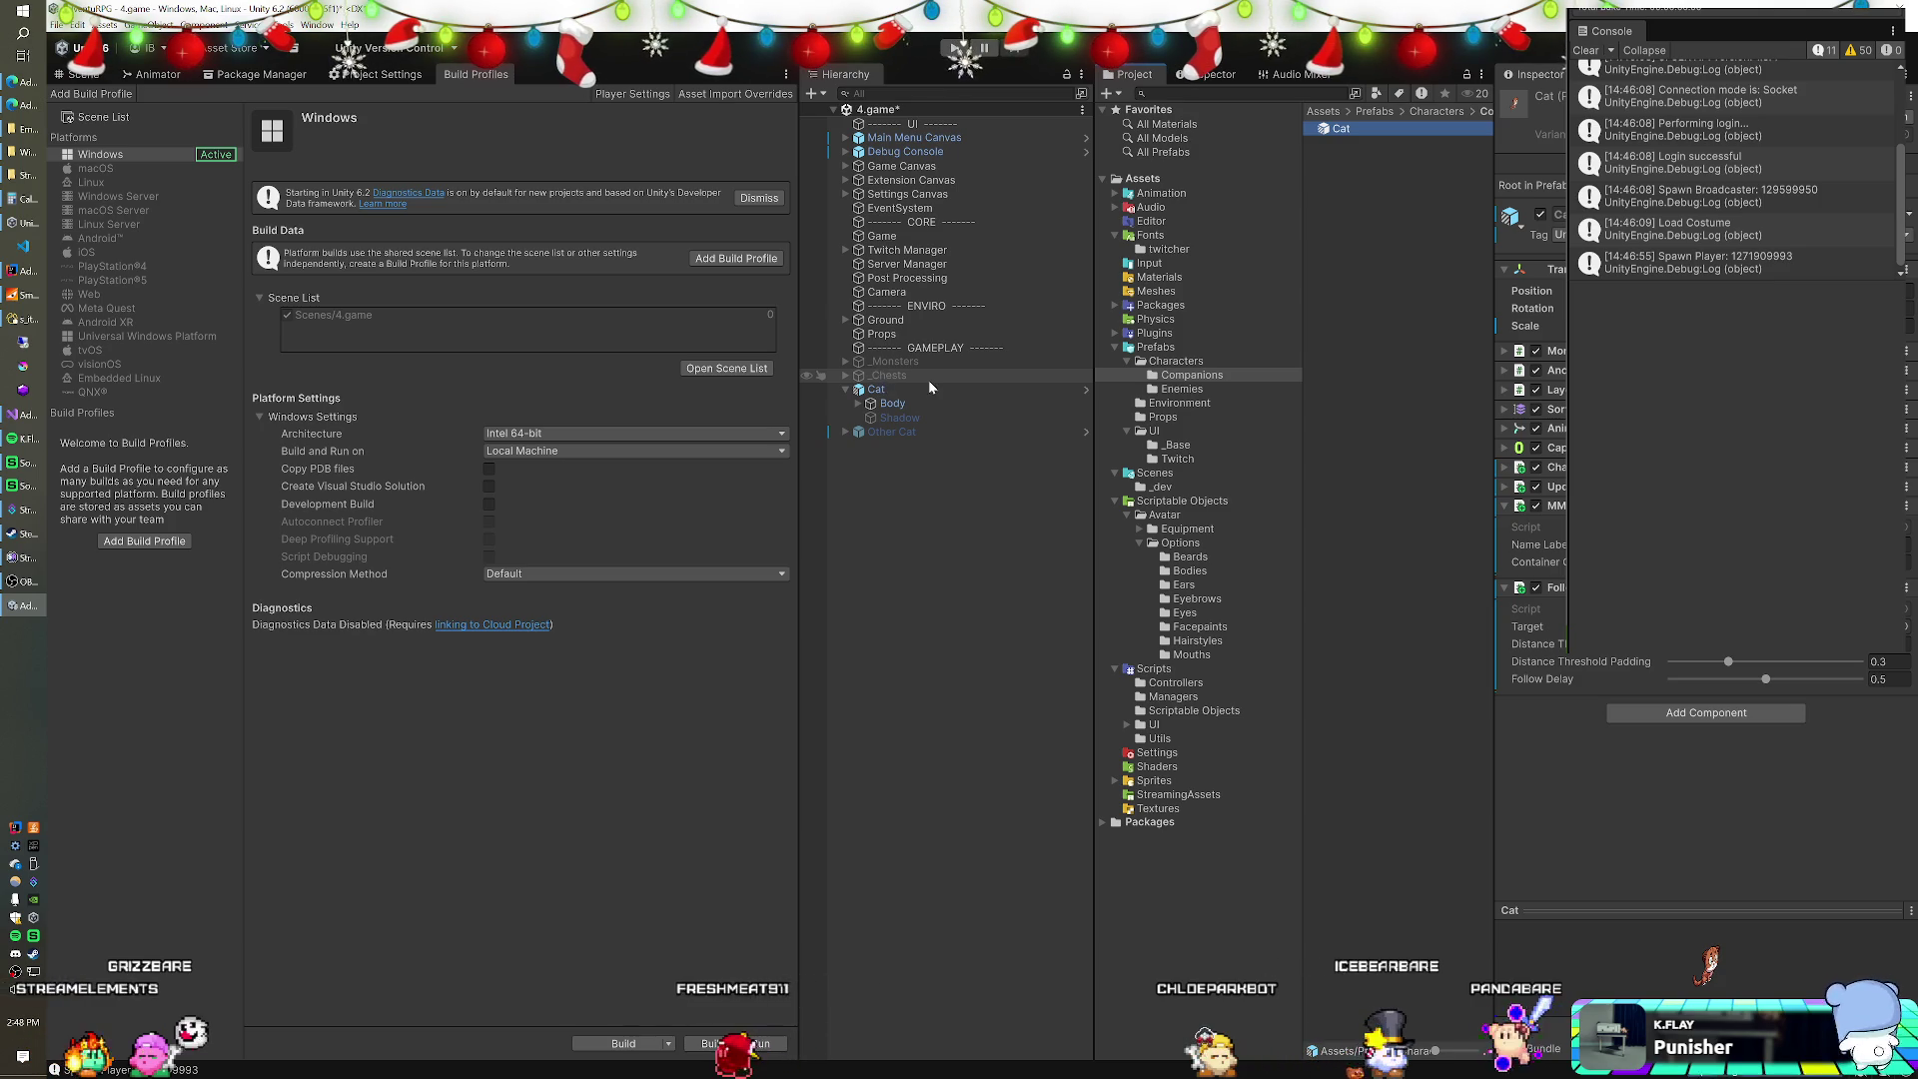
{"action": "left_click", "coordinate": [893, 431]}
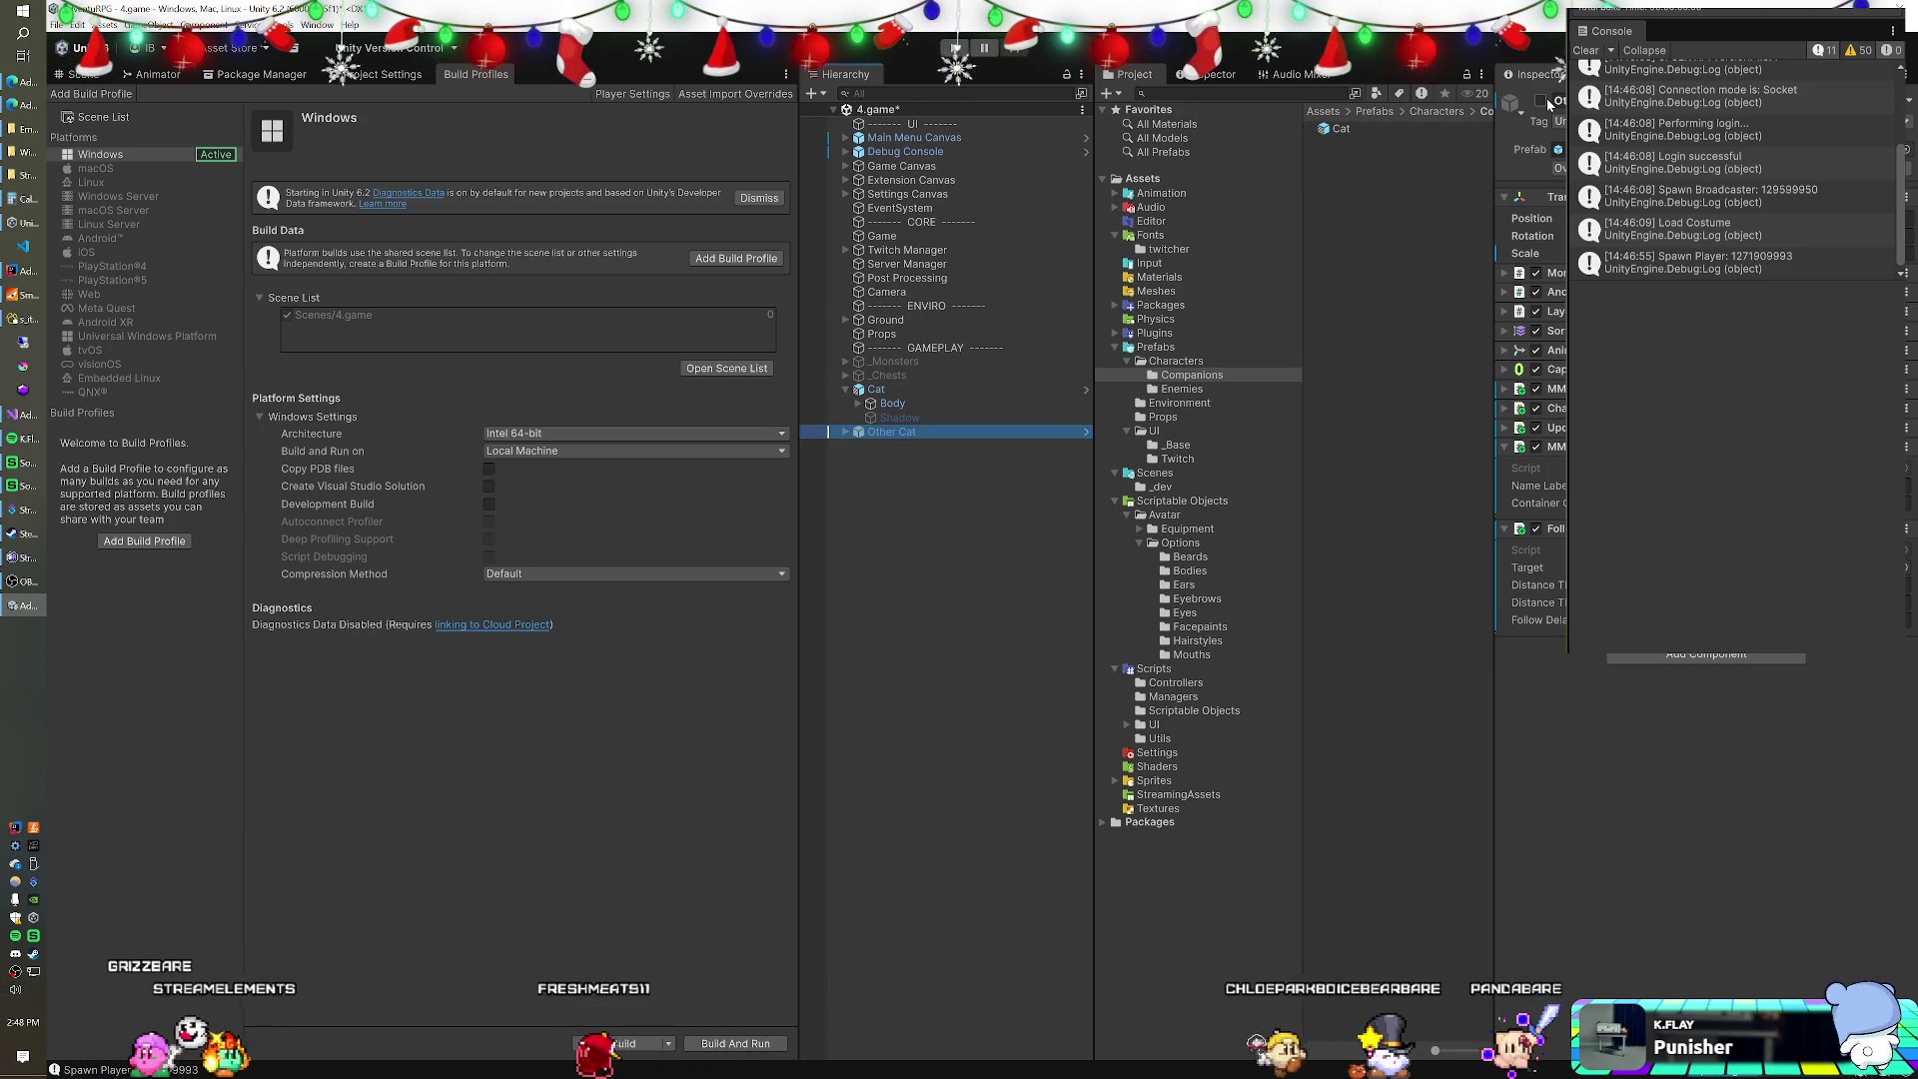
{"action": "left_click", "coordinate": [895, 391]}
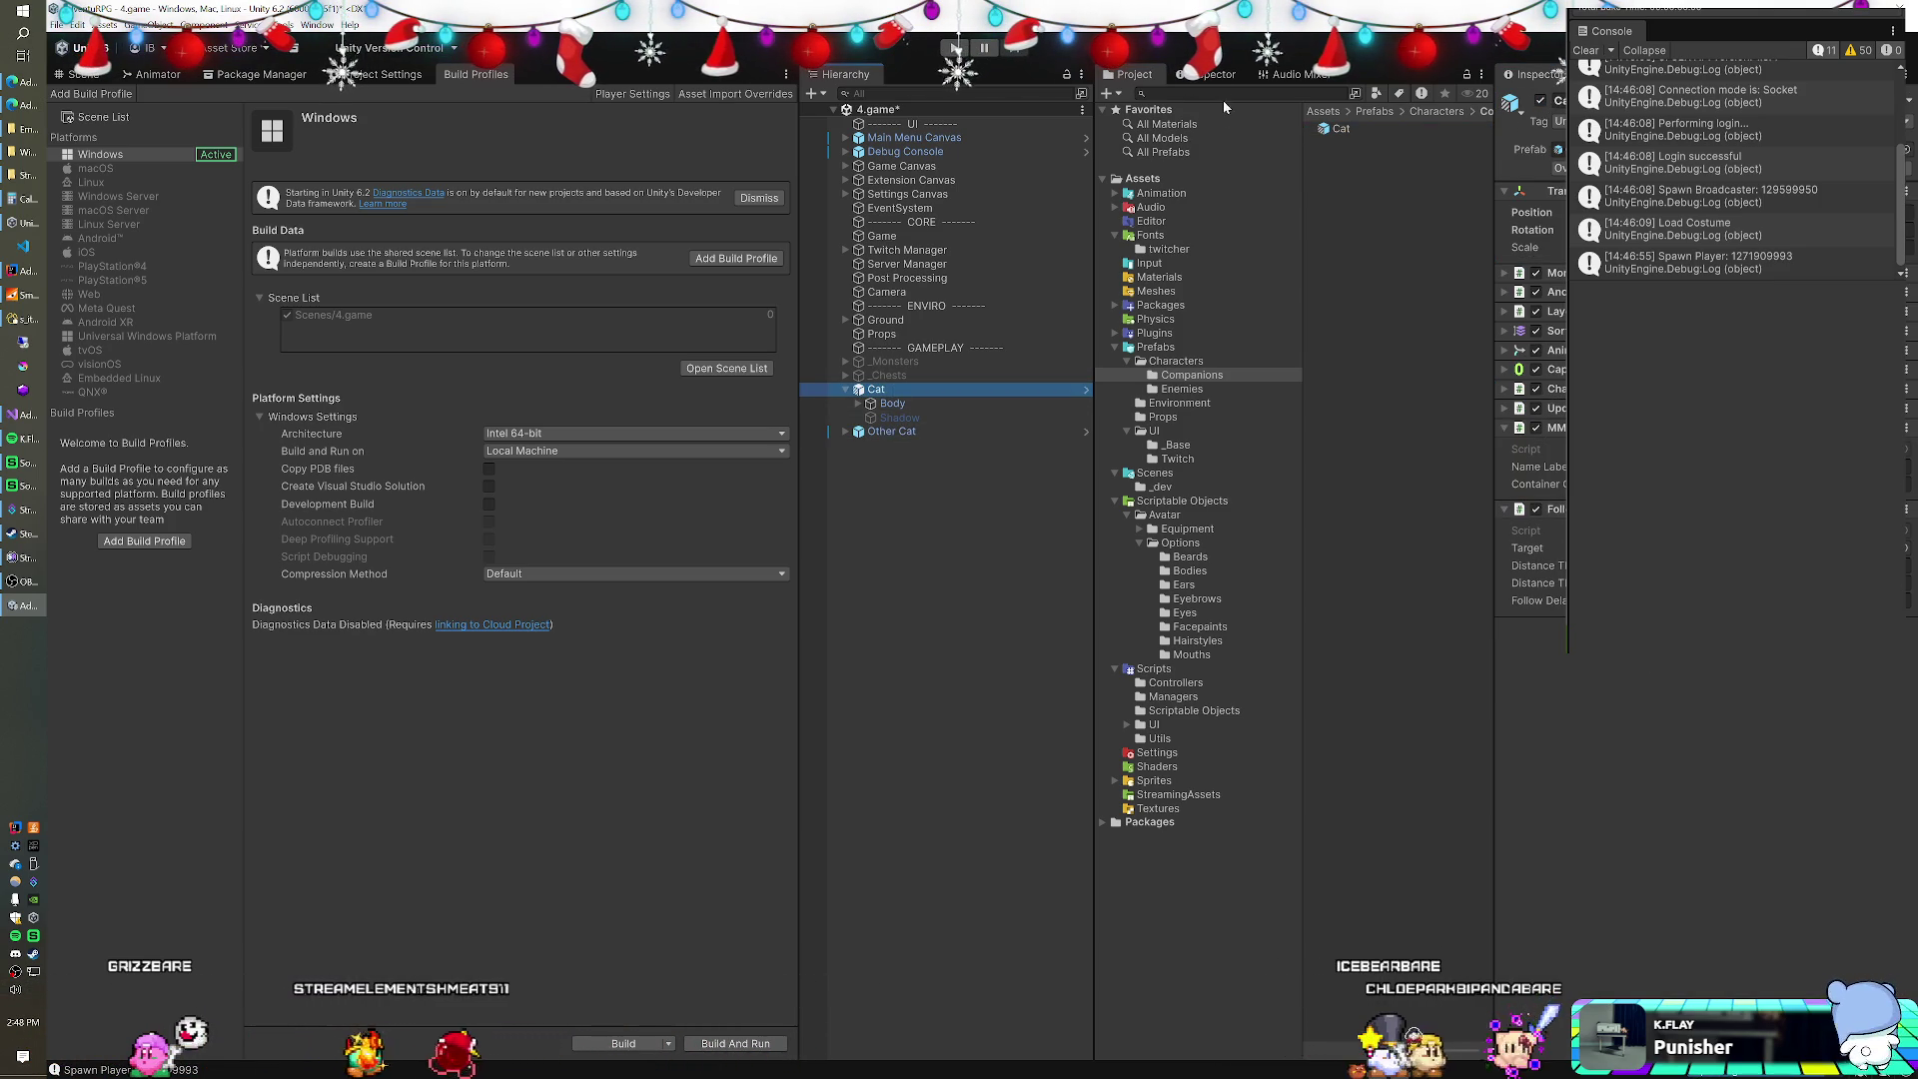
Compare Cat's and Other Cat's components side by side, expanding both animation settings.
{"action": "left_click", "coordinate": [1211, 74]}
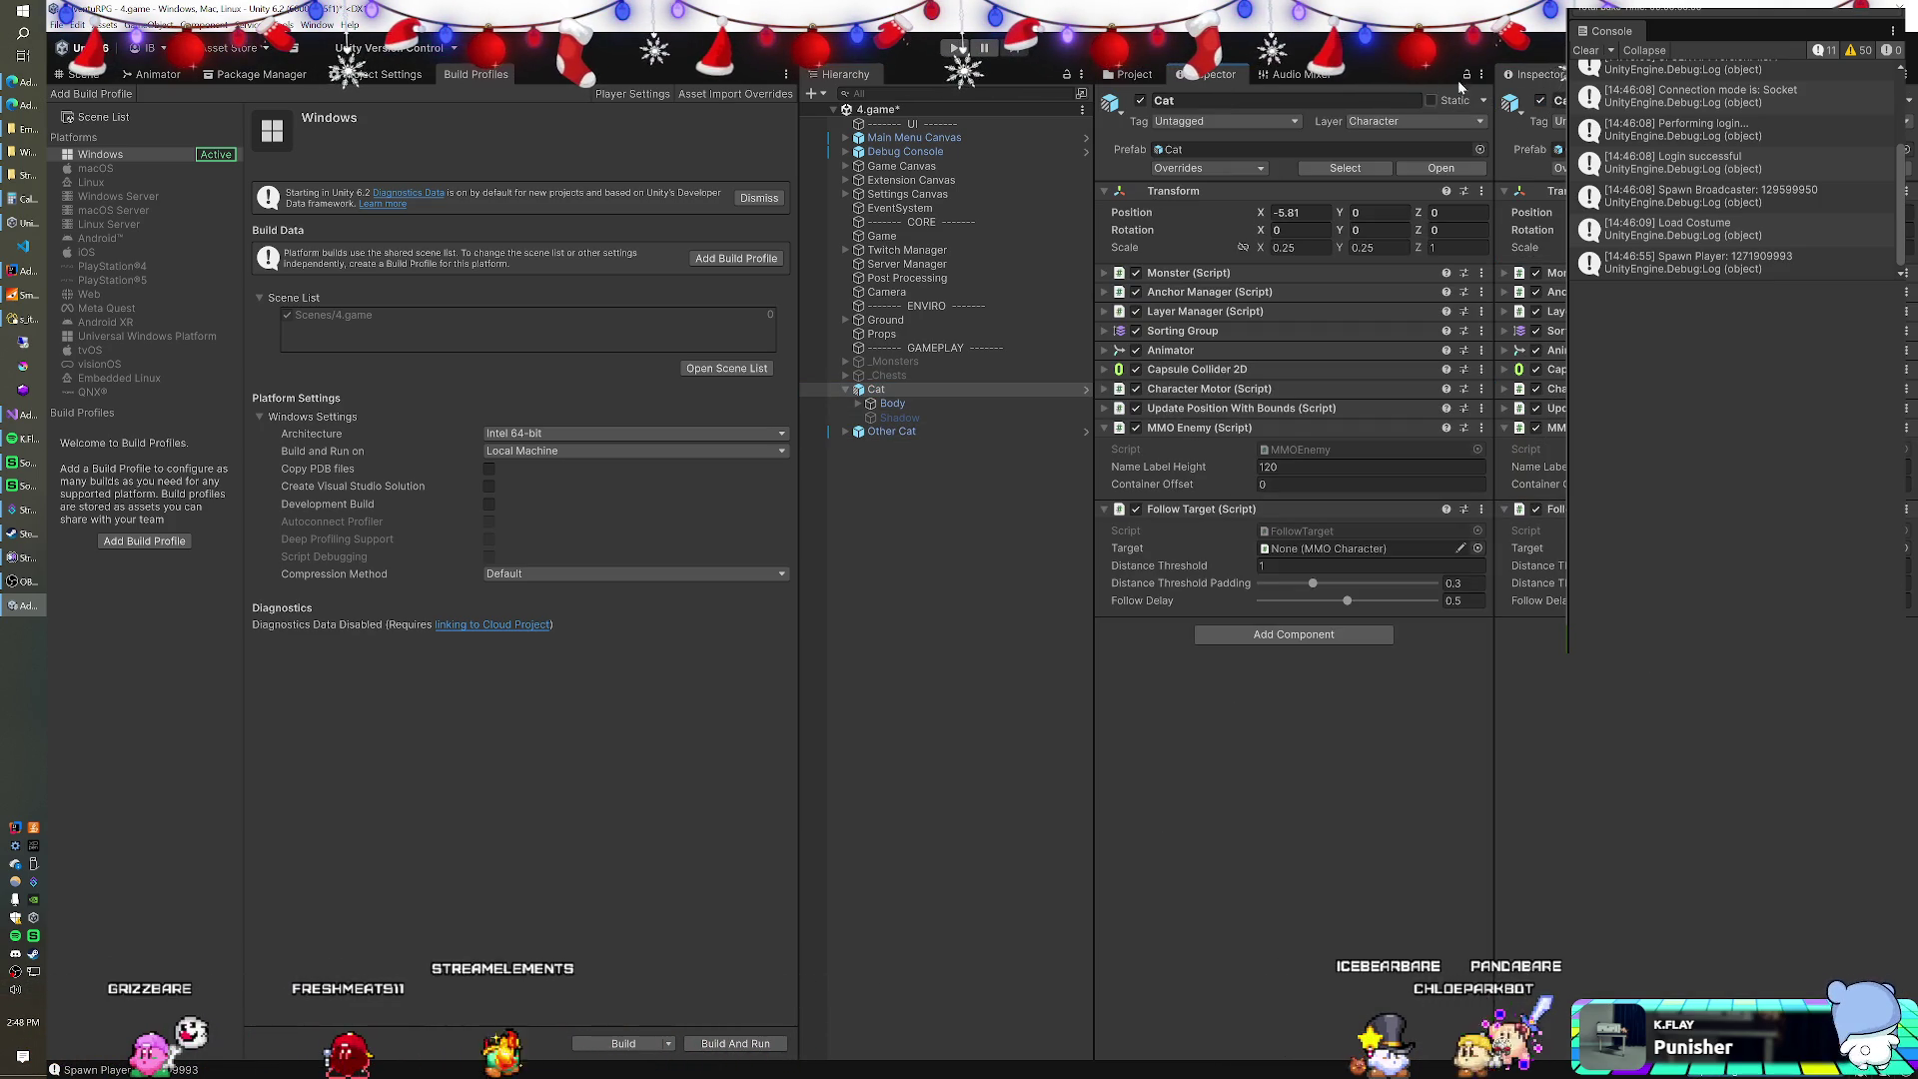
{"action": "left_click", "coordinate": [884, 431]}
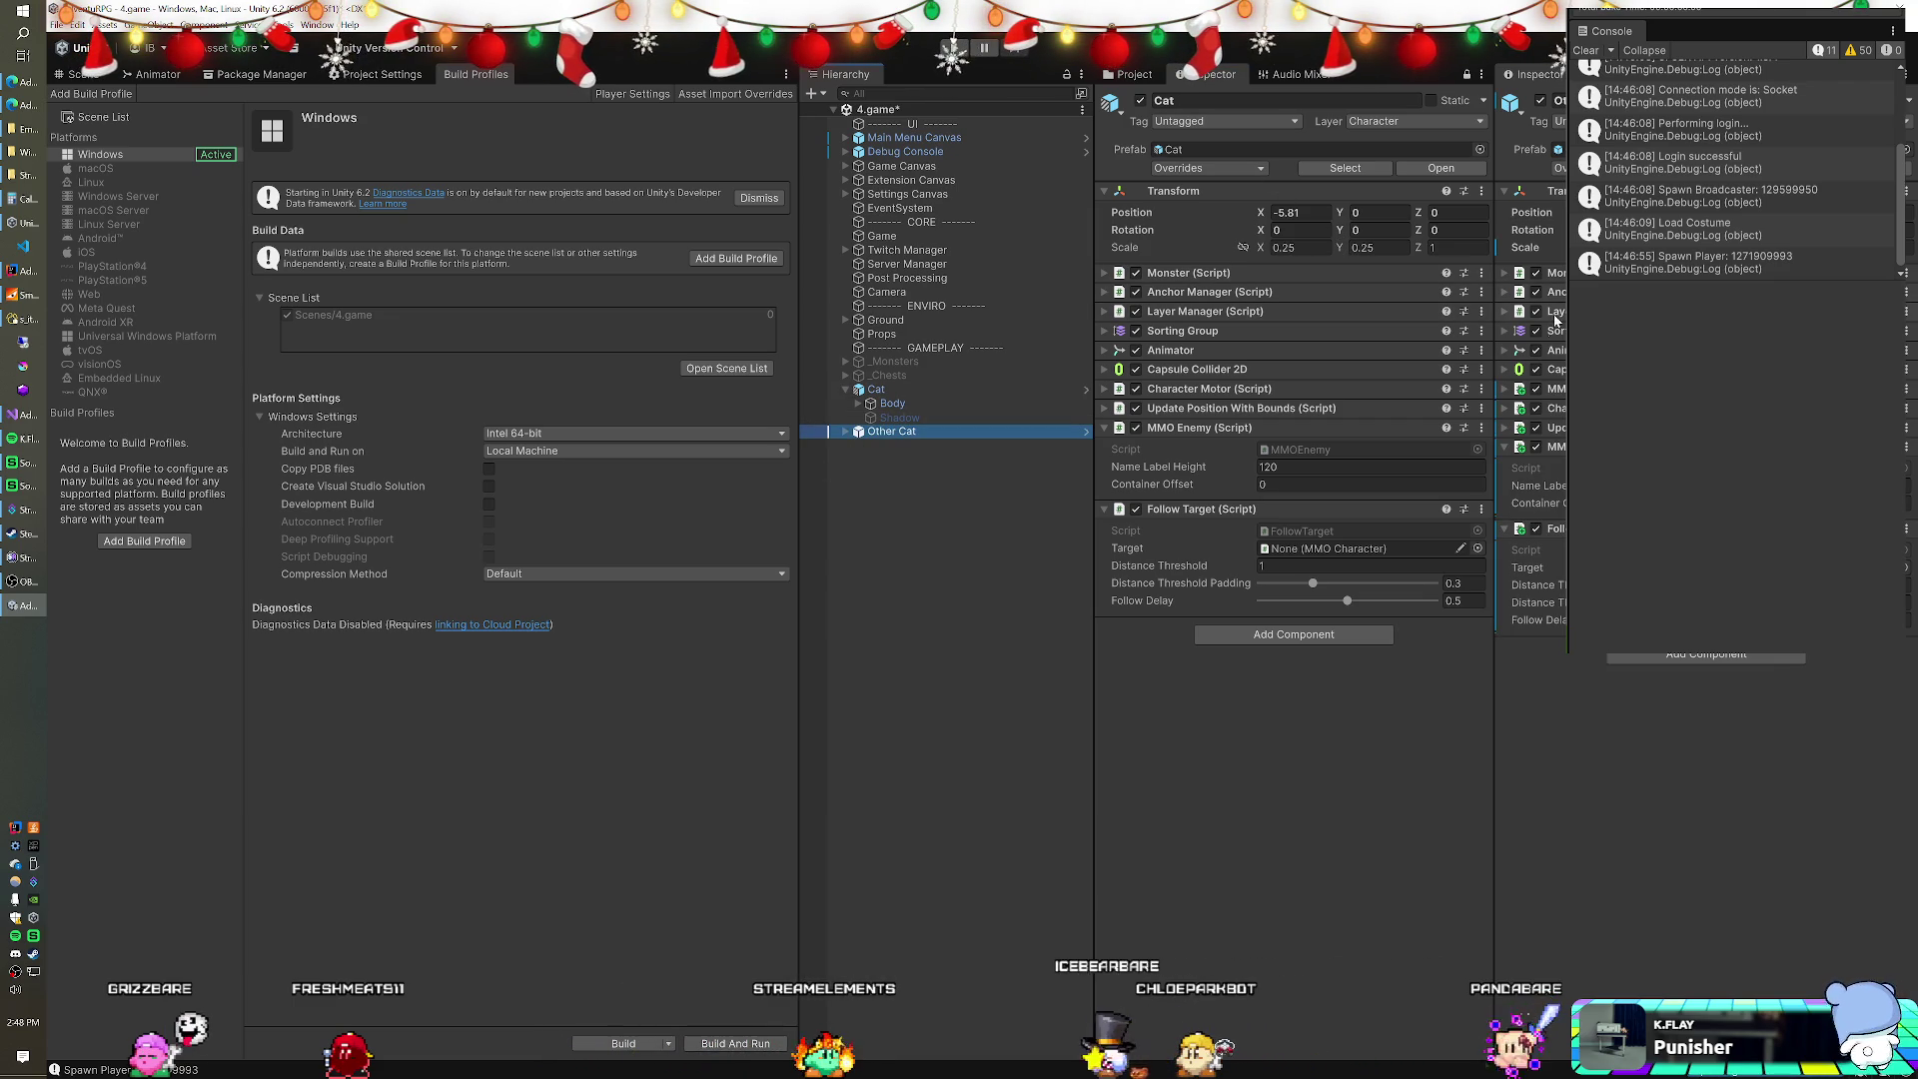
{"action": "left_click", "coordinate": [1505, 331]}
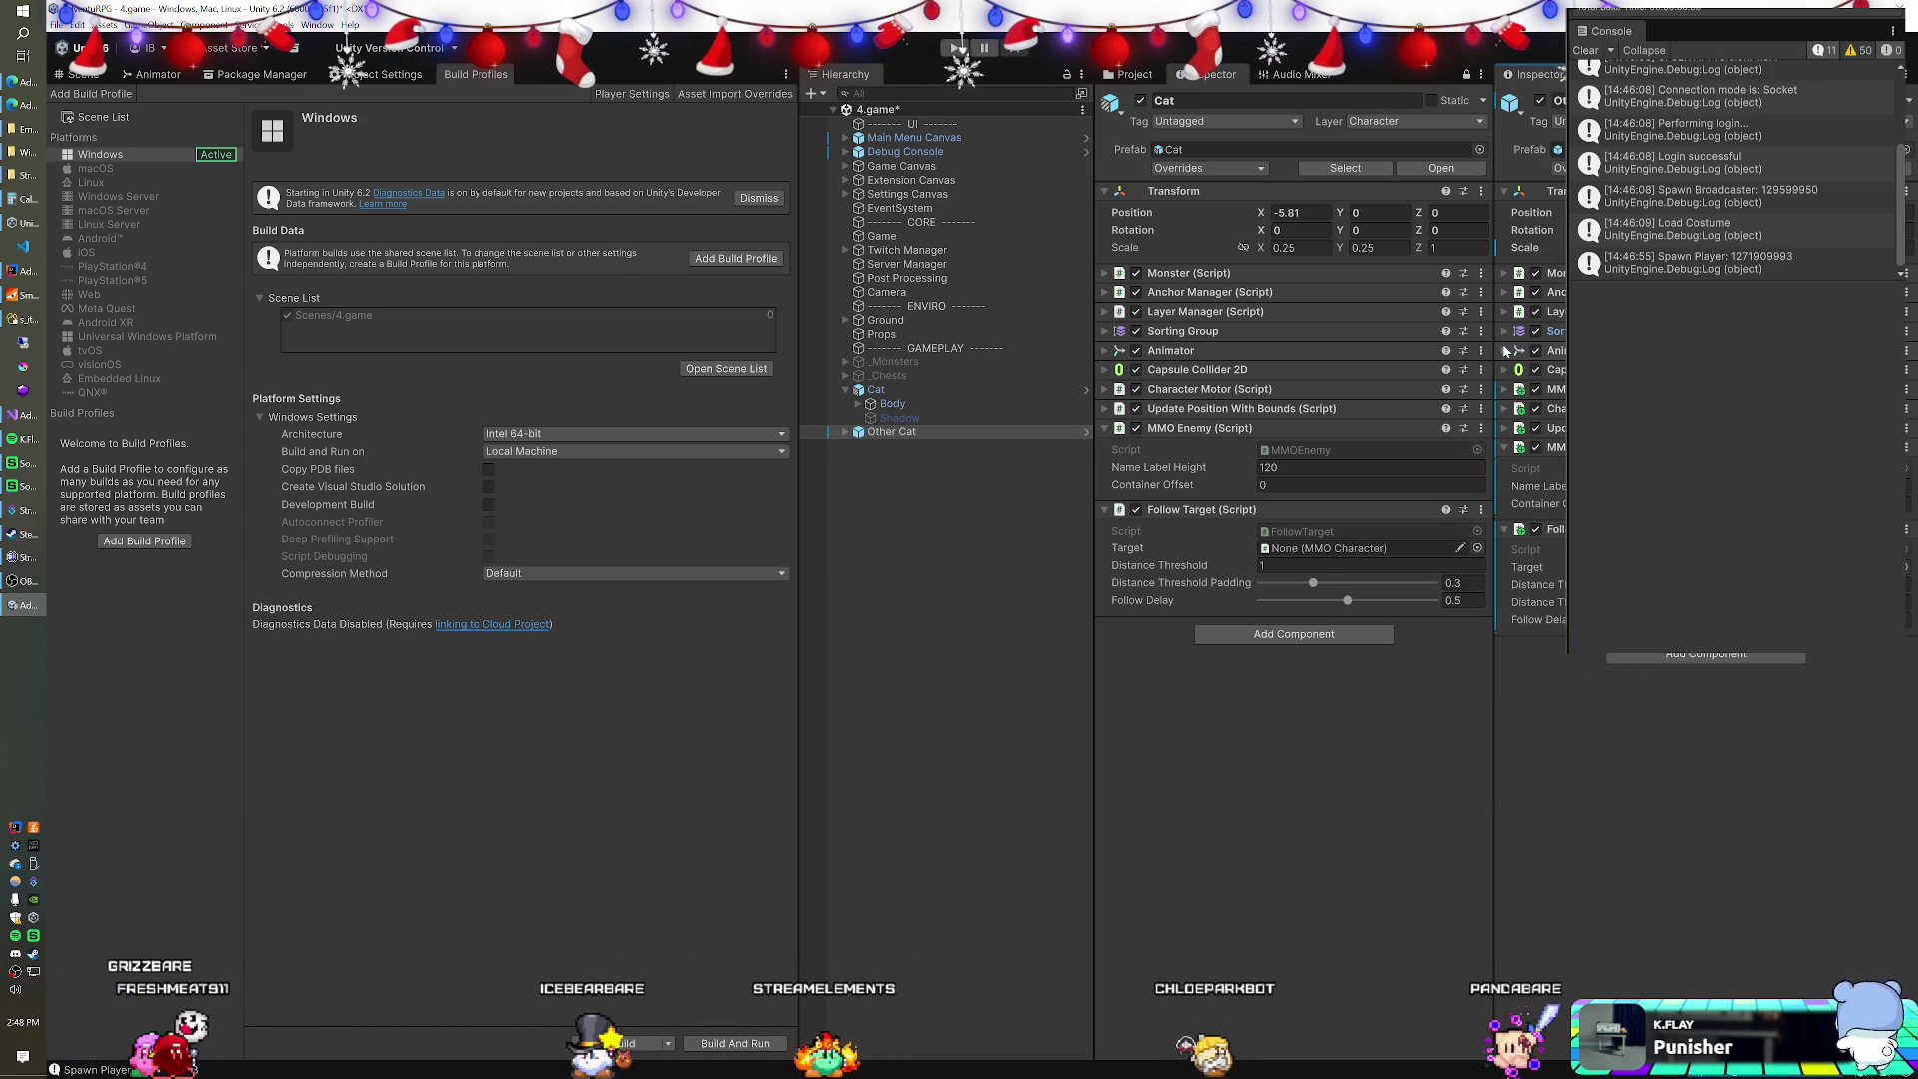
{"action": "left_click", "coordinate": [1505, 350]}
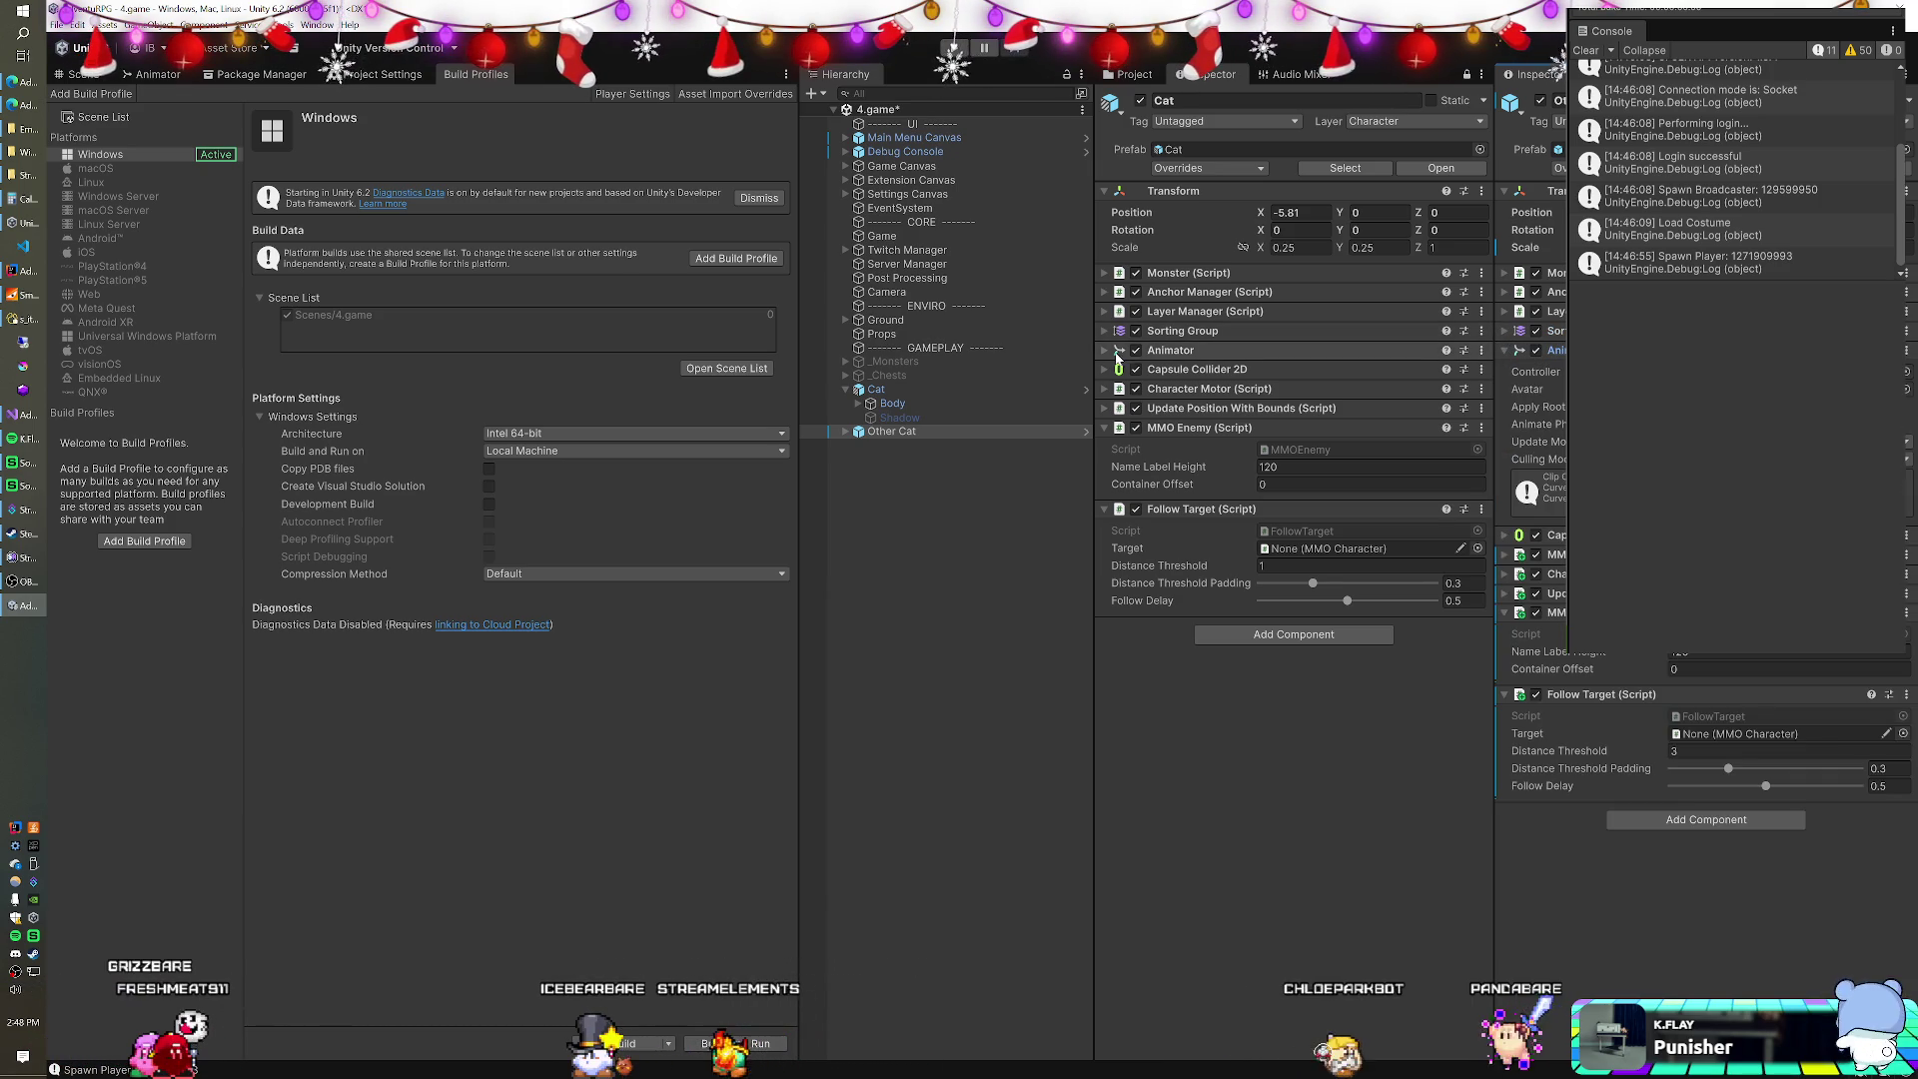
{"action": "left_click", "coordinate": [1257, 351]}
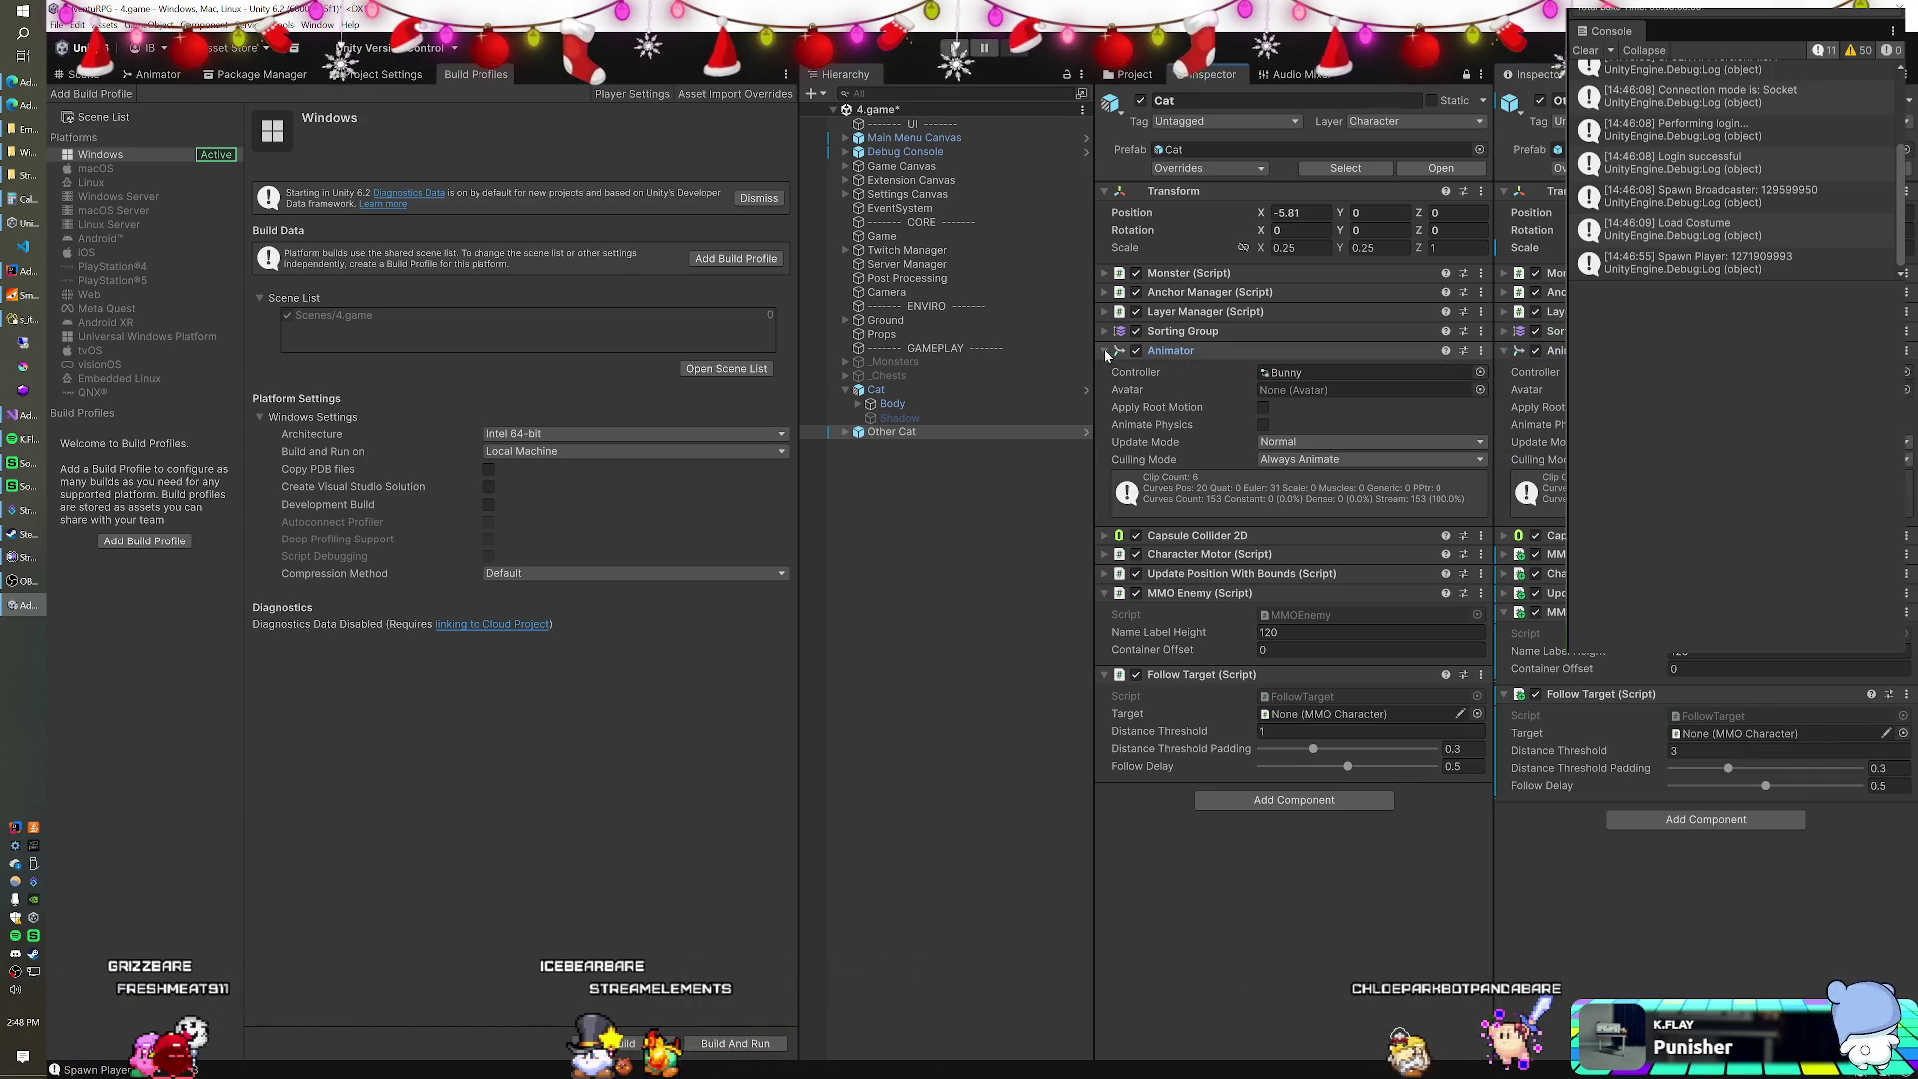
{"action": "right_click", "coordinate": [1314, 372]}
{"action": "left_click", "coordinate": [1318, 444]}
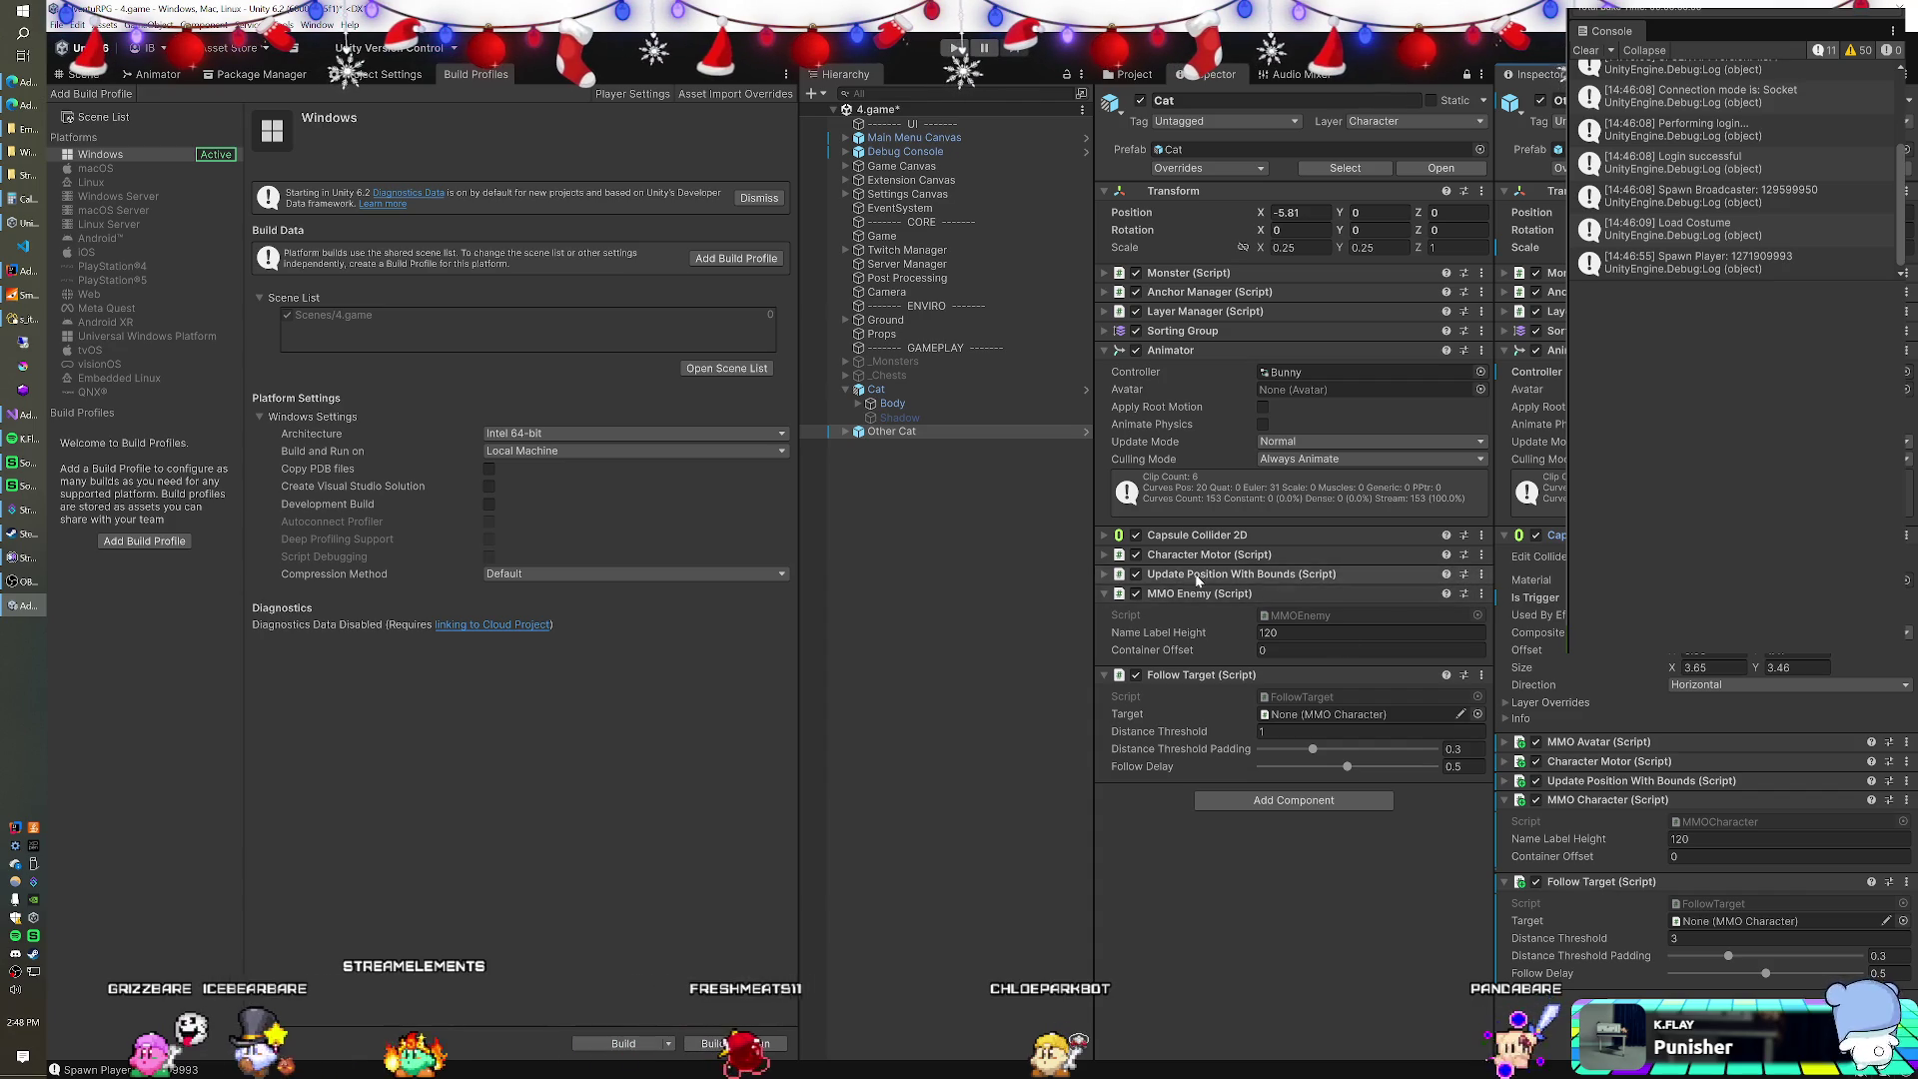
Remove MMO Avatar from Other Cat and copy its Follow Target component.
{"action": "right_click", "coordinate": [1641, 744]}
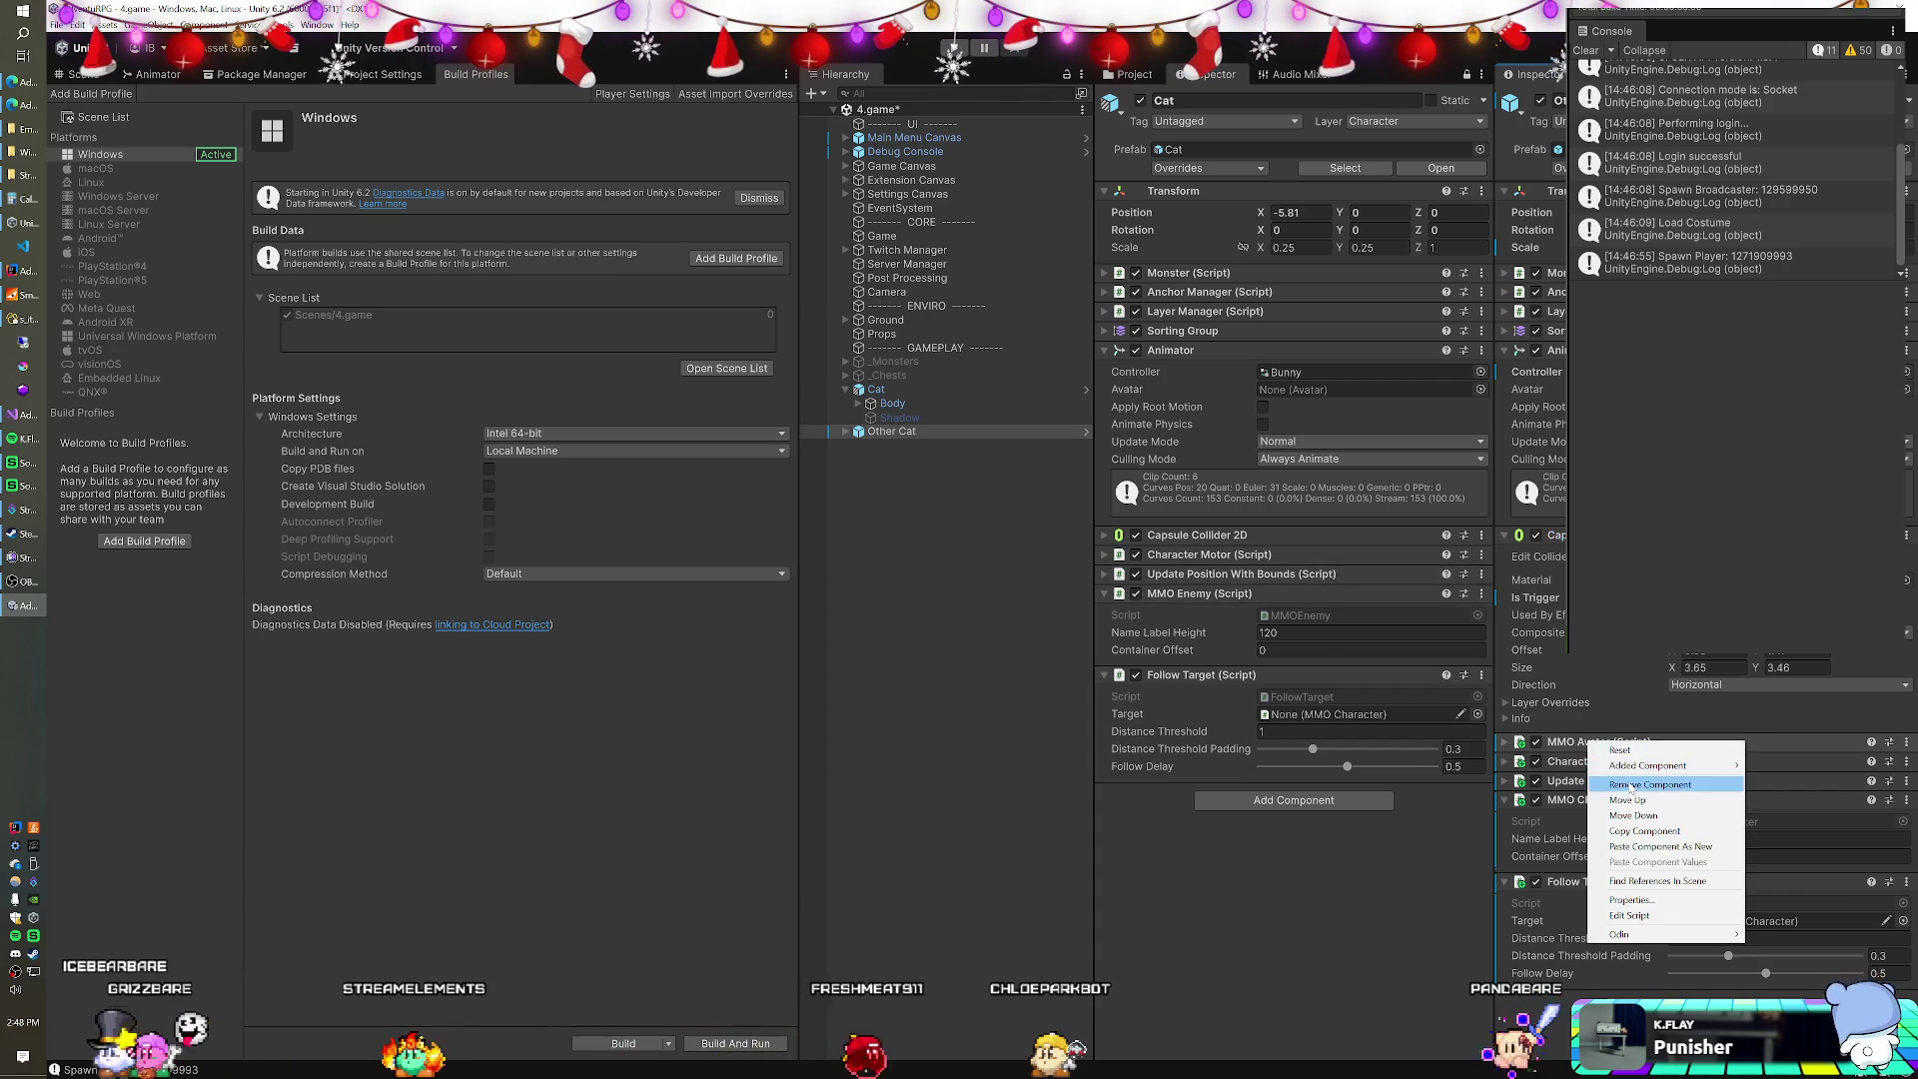
{"action": "left_click", "coordinate": [1649, 784]}
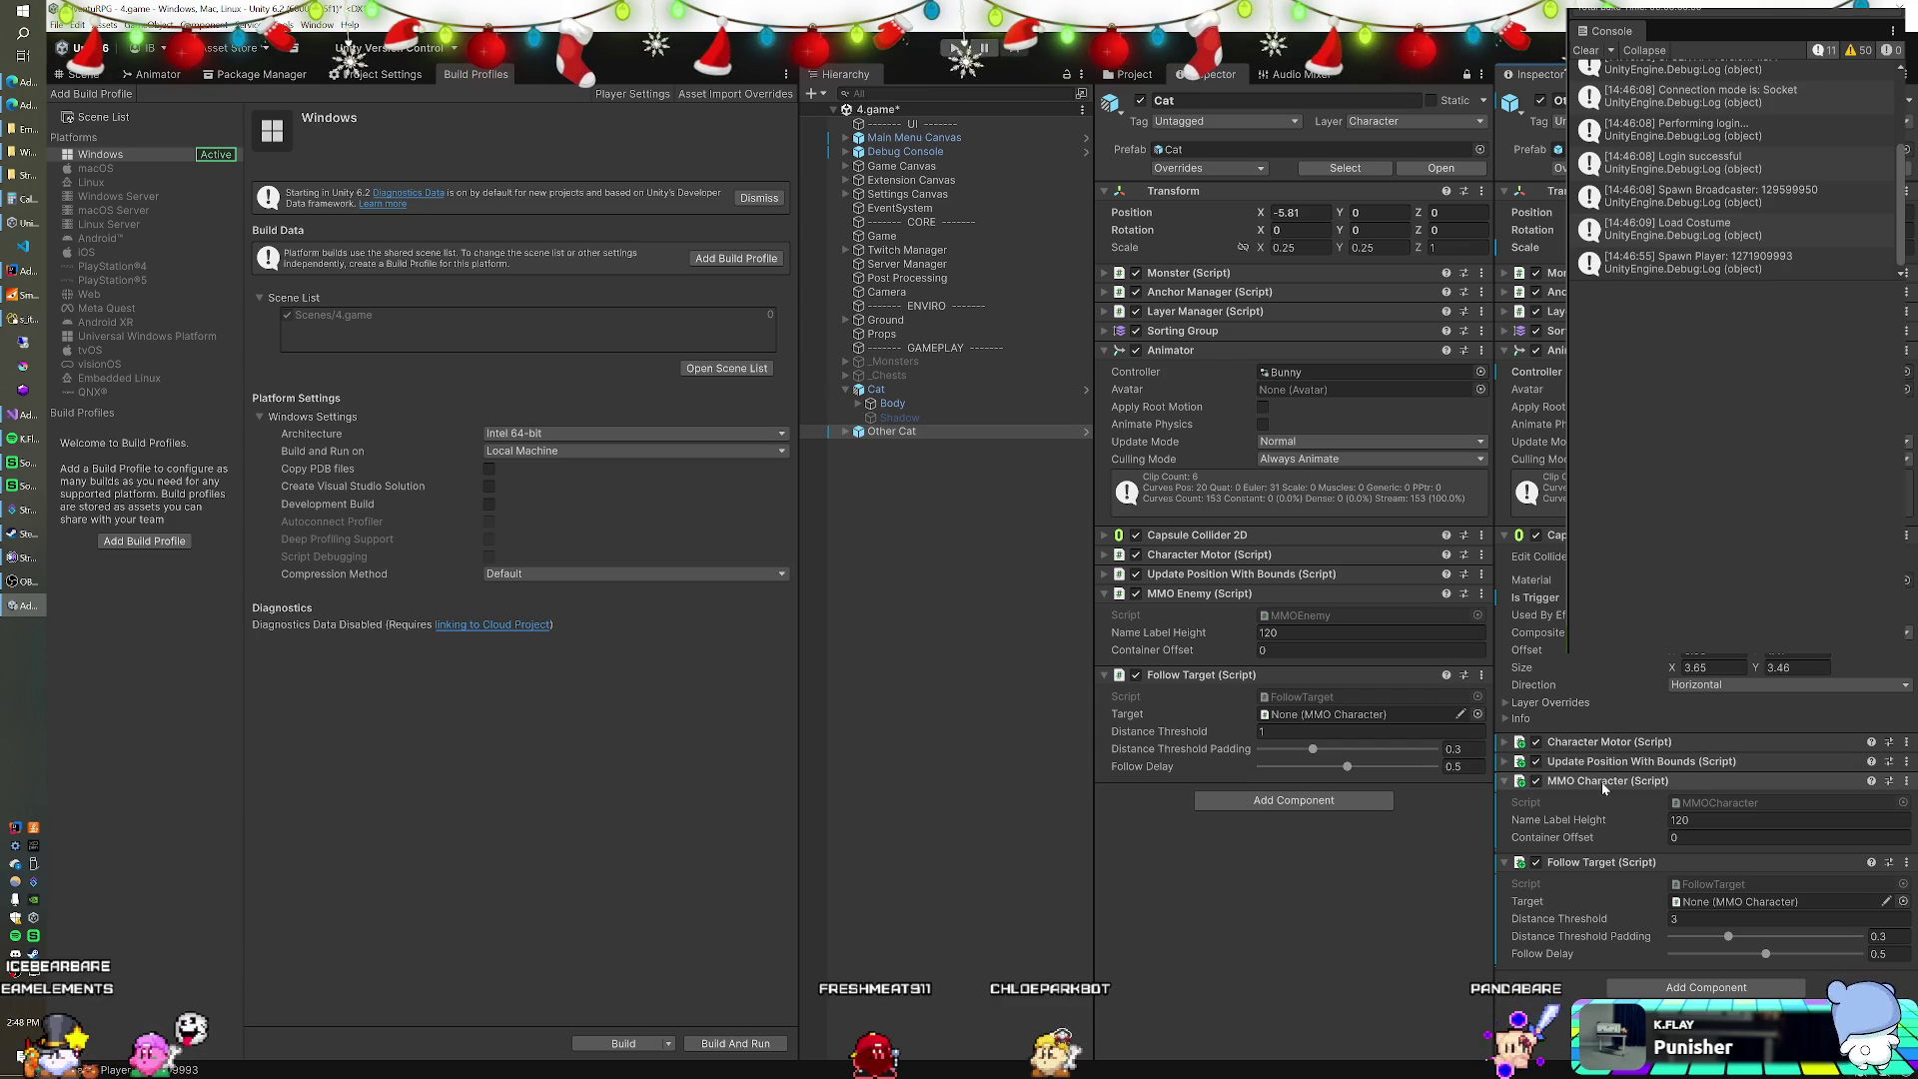
{"action": "right_click", "coordinate": [1603, 784]}
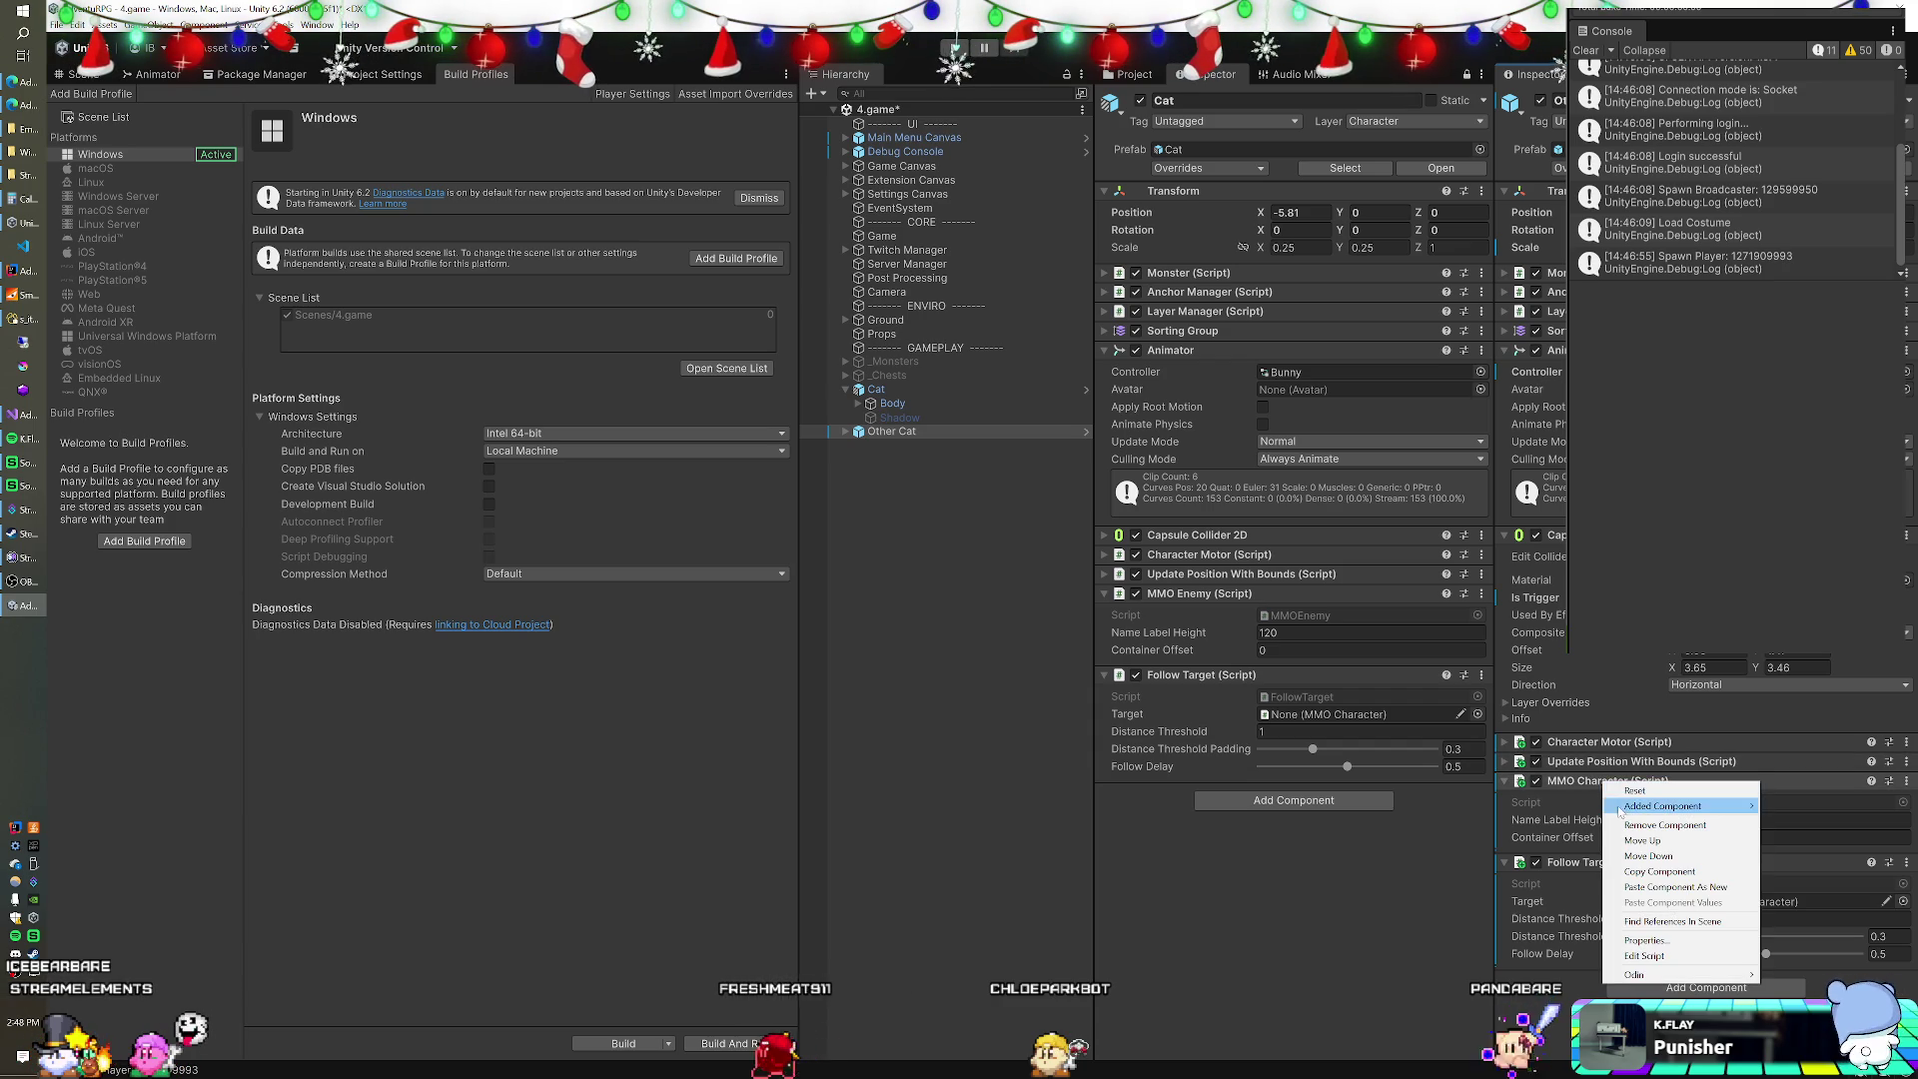
{"action": "left_click", "coordinate": [1631, 825]}
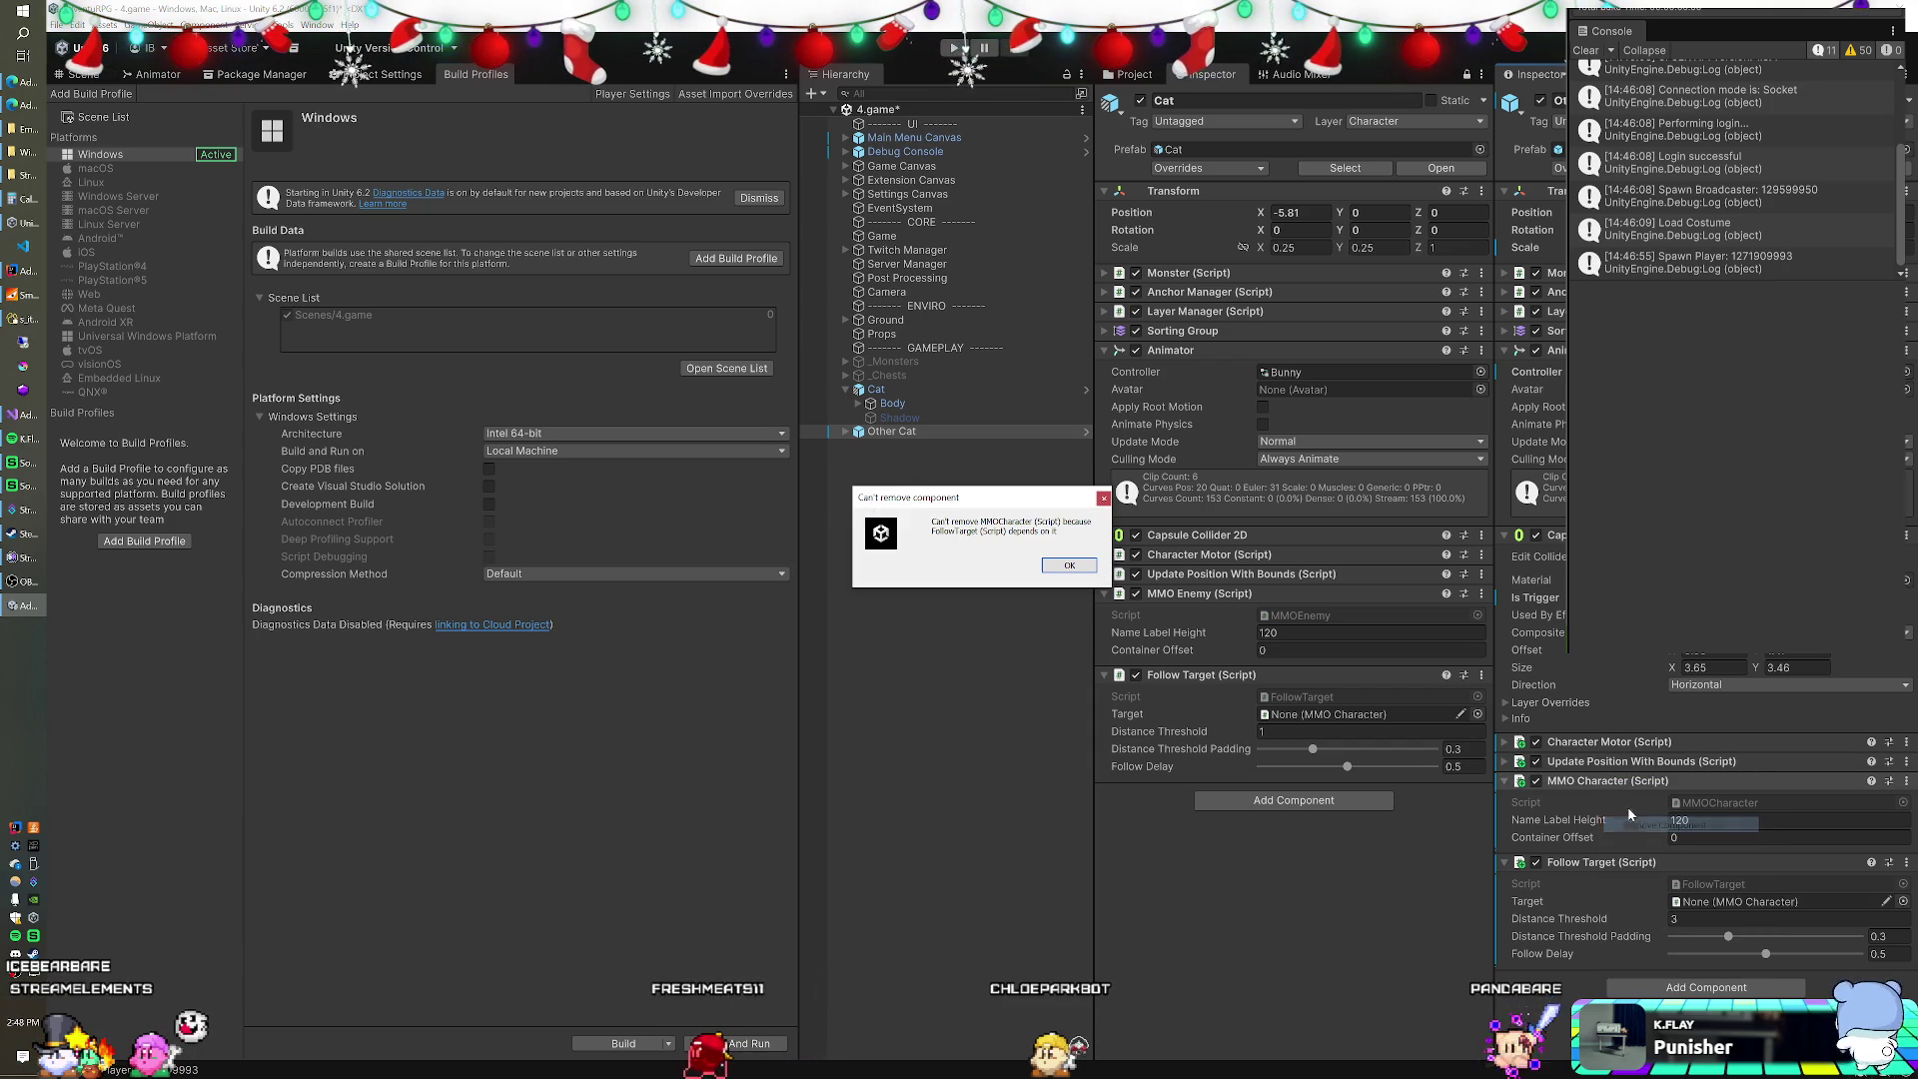
{"action": "left_click", "coordinate": [1067, 566]}
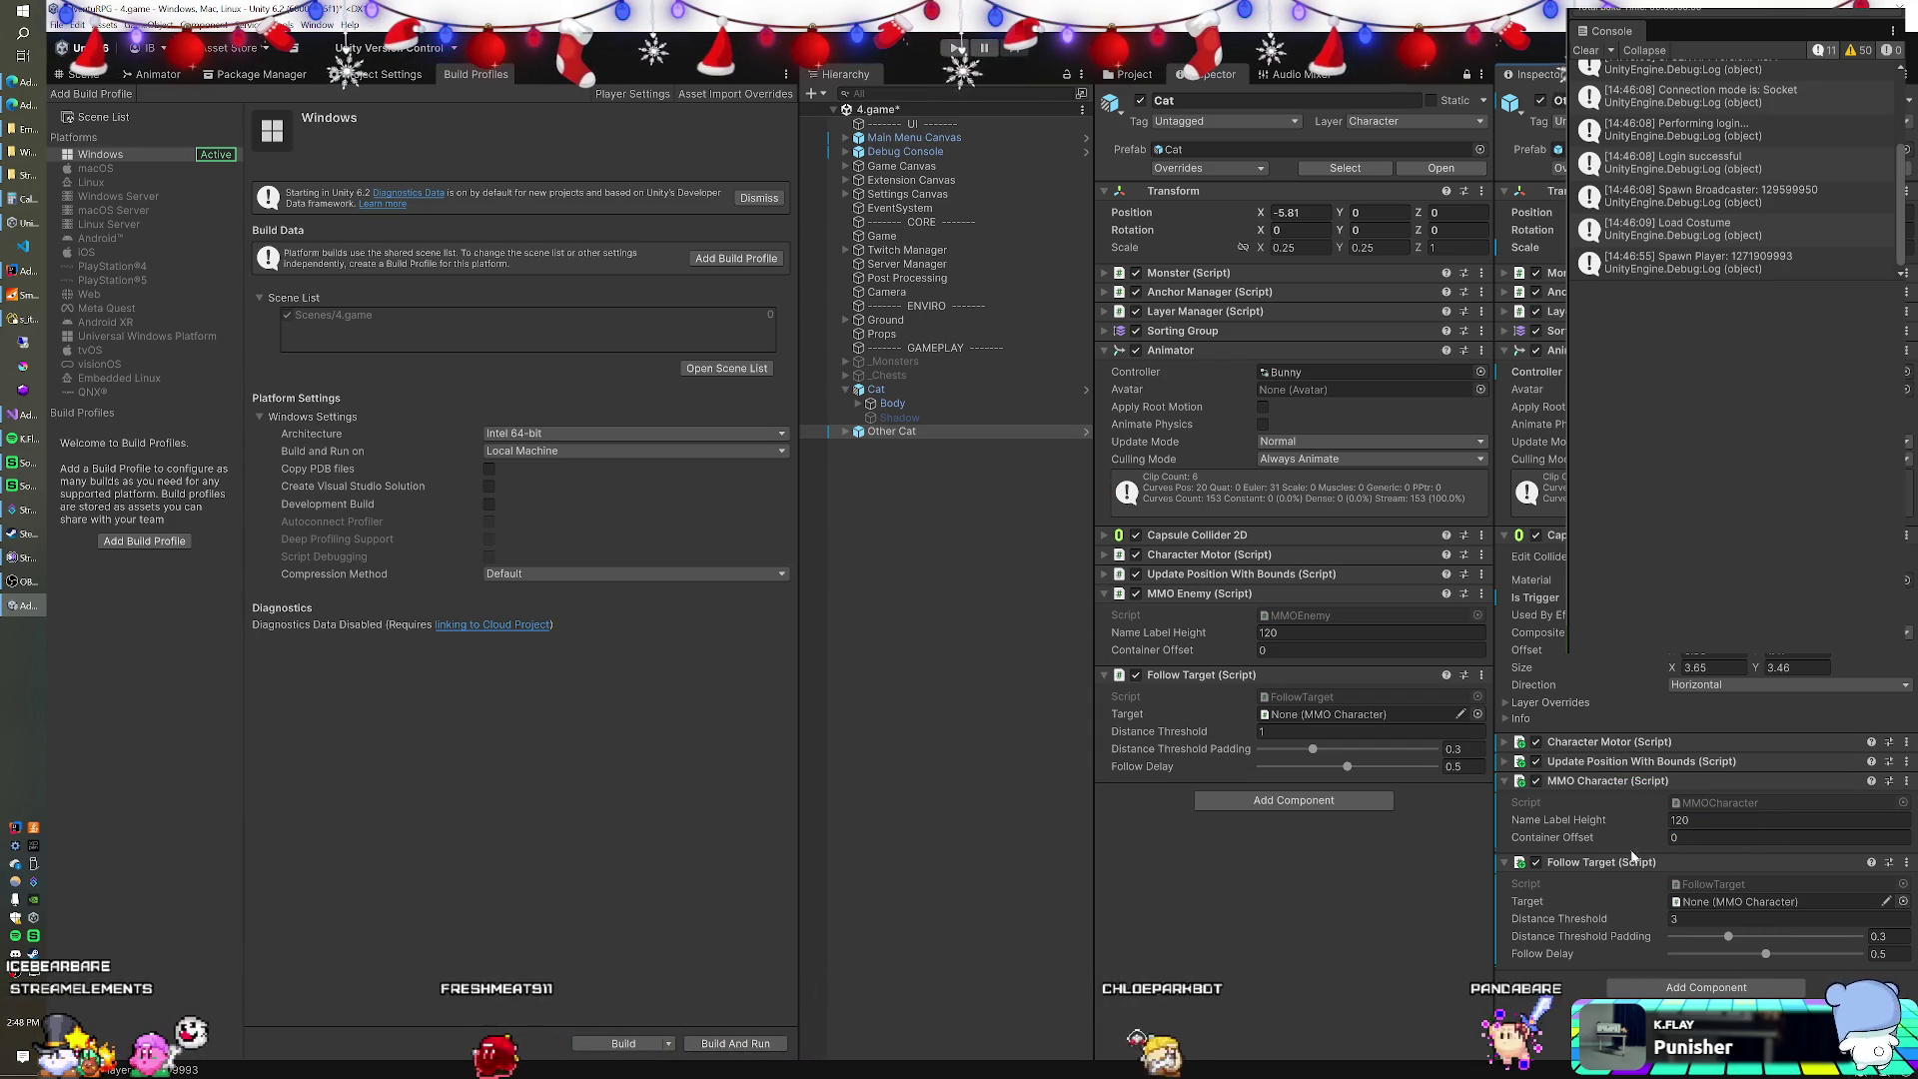
{"action": "right_click", "coordinate": [1611, 863]}
{"action": "left_click", "coordinate": [1654, 952]}
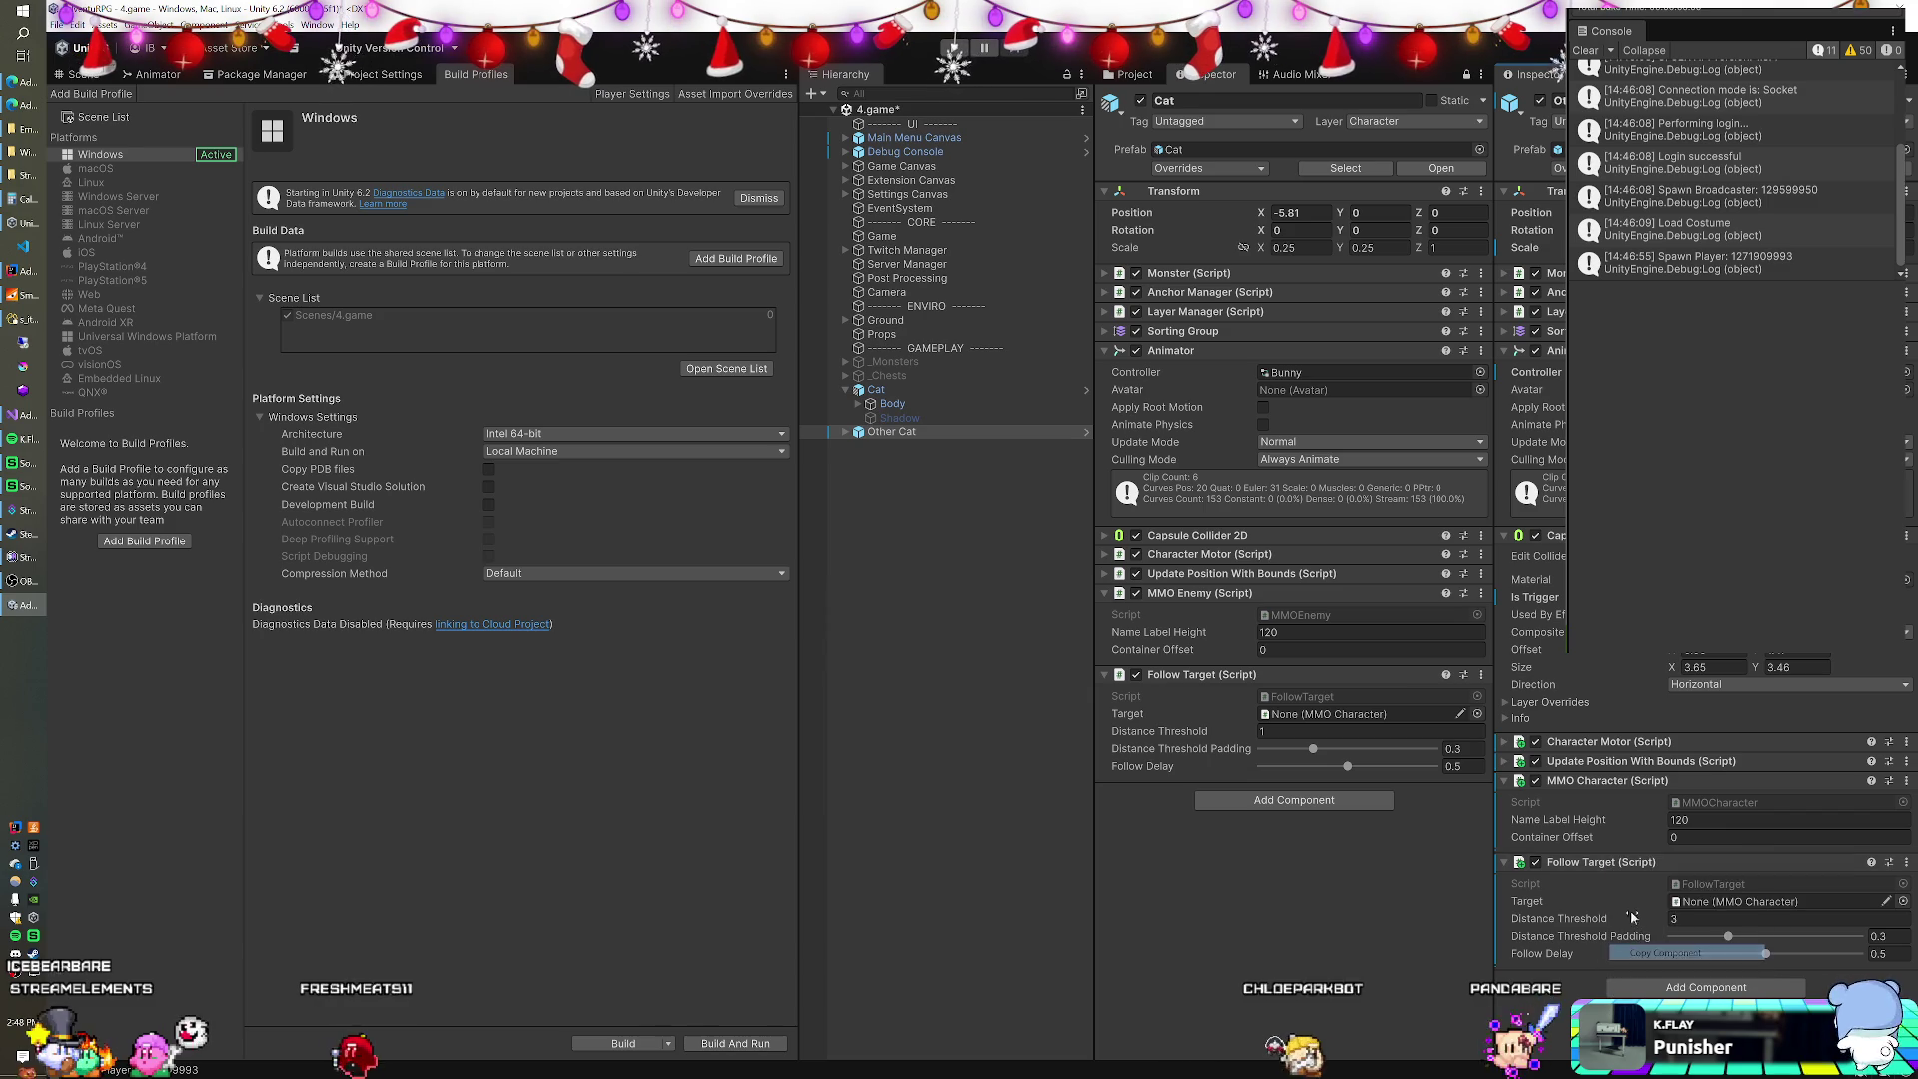
Replace Other Cat's Follow Target and MMO Character with an MMO Enemy component.
{"action": "right_click", "coordinate": [1600, 872]}
{"action": "left_click", "coordinate": [1637, 912]}
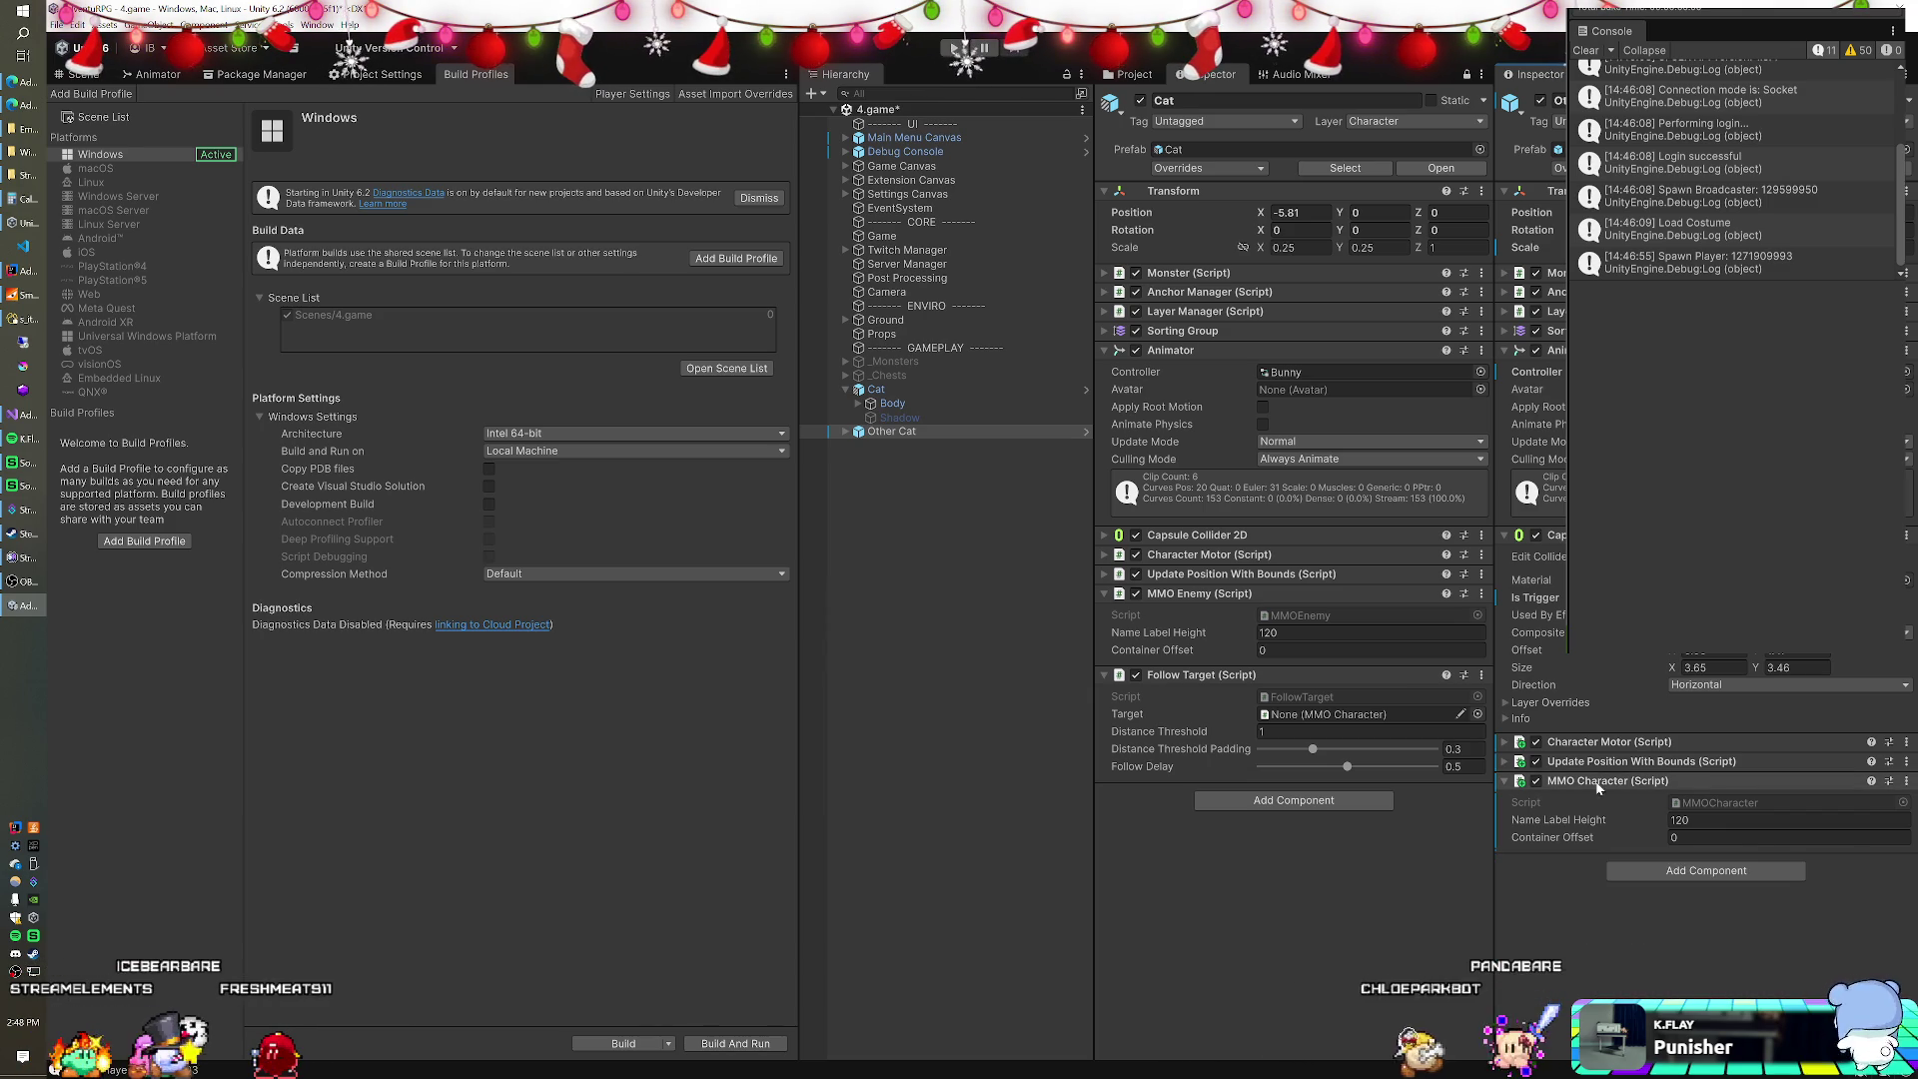
{"action": "right_click", "coordinate": [1599, 783]}
{"action": "left_click", "coordinate": [1638, 827]}
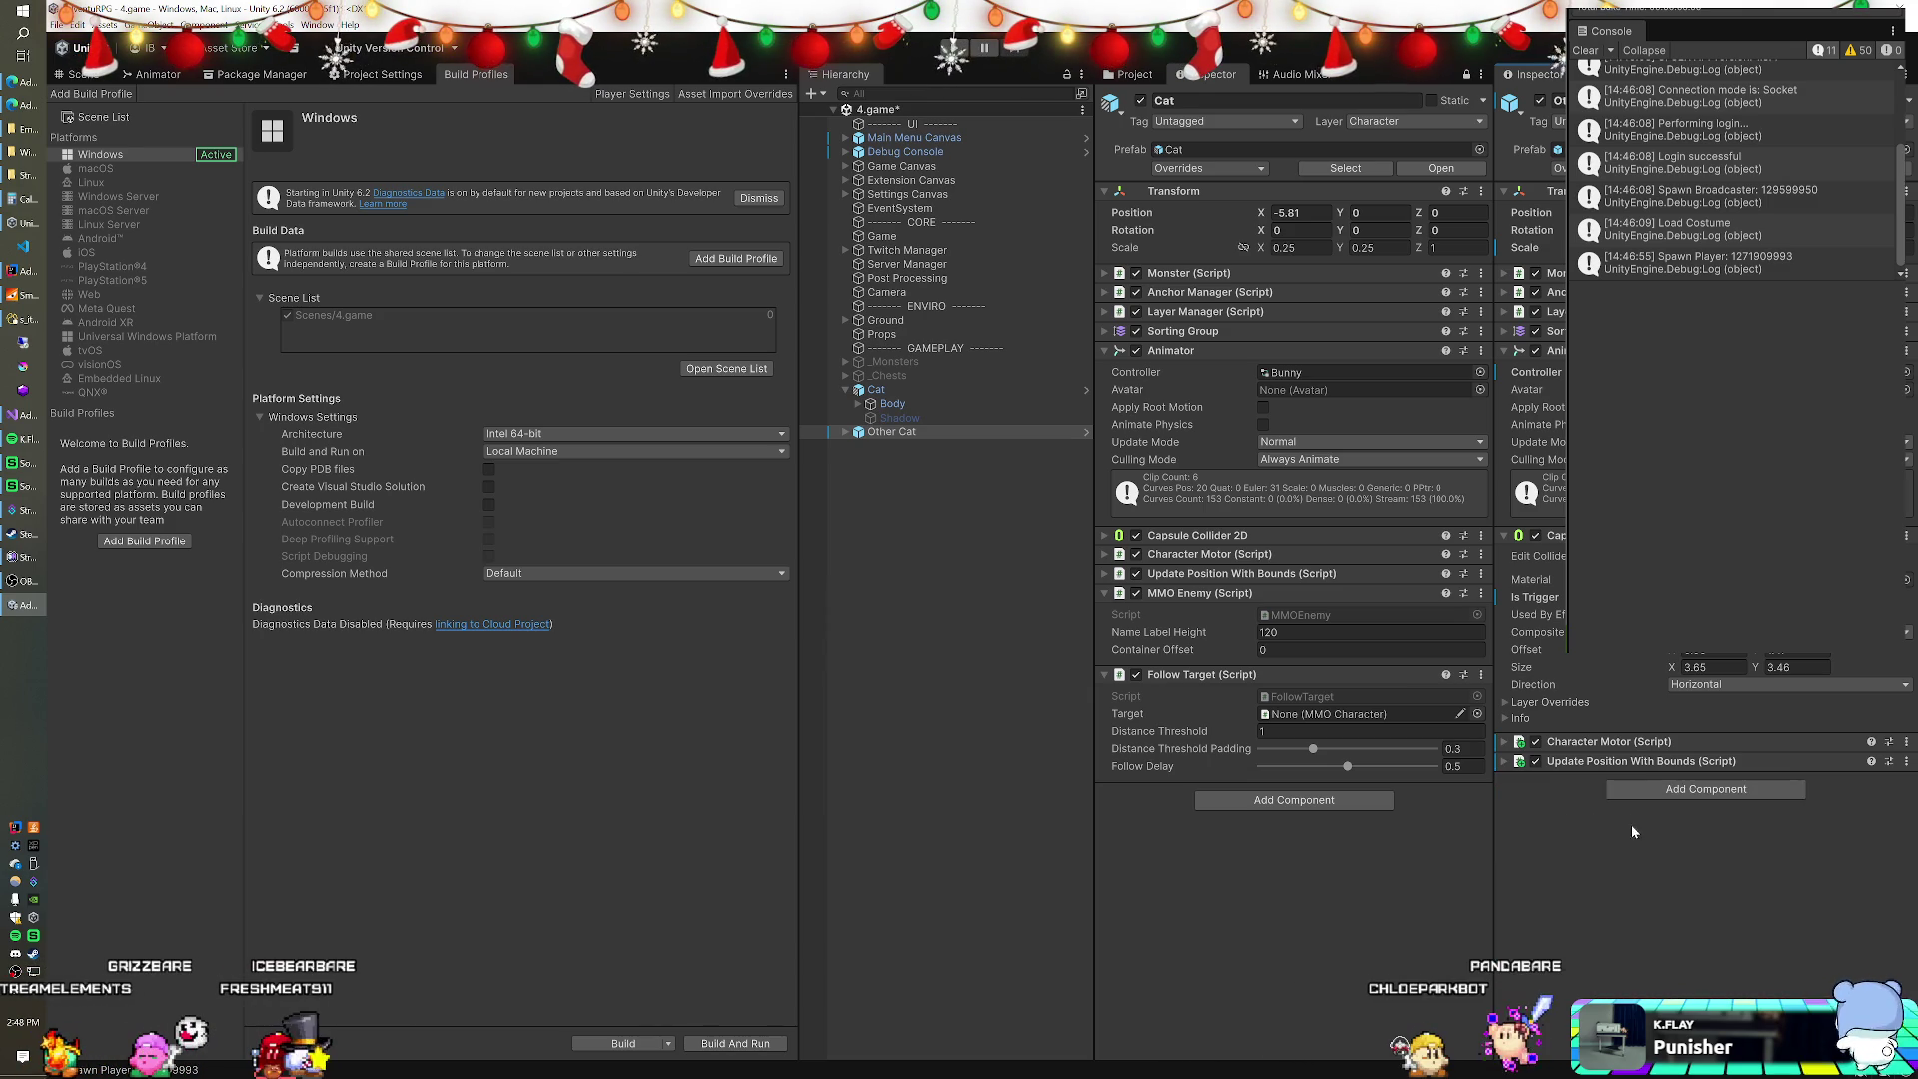
{"action": "left_click", "coordinate": [1628, 787]}
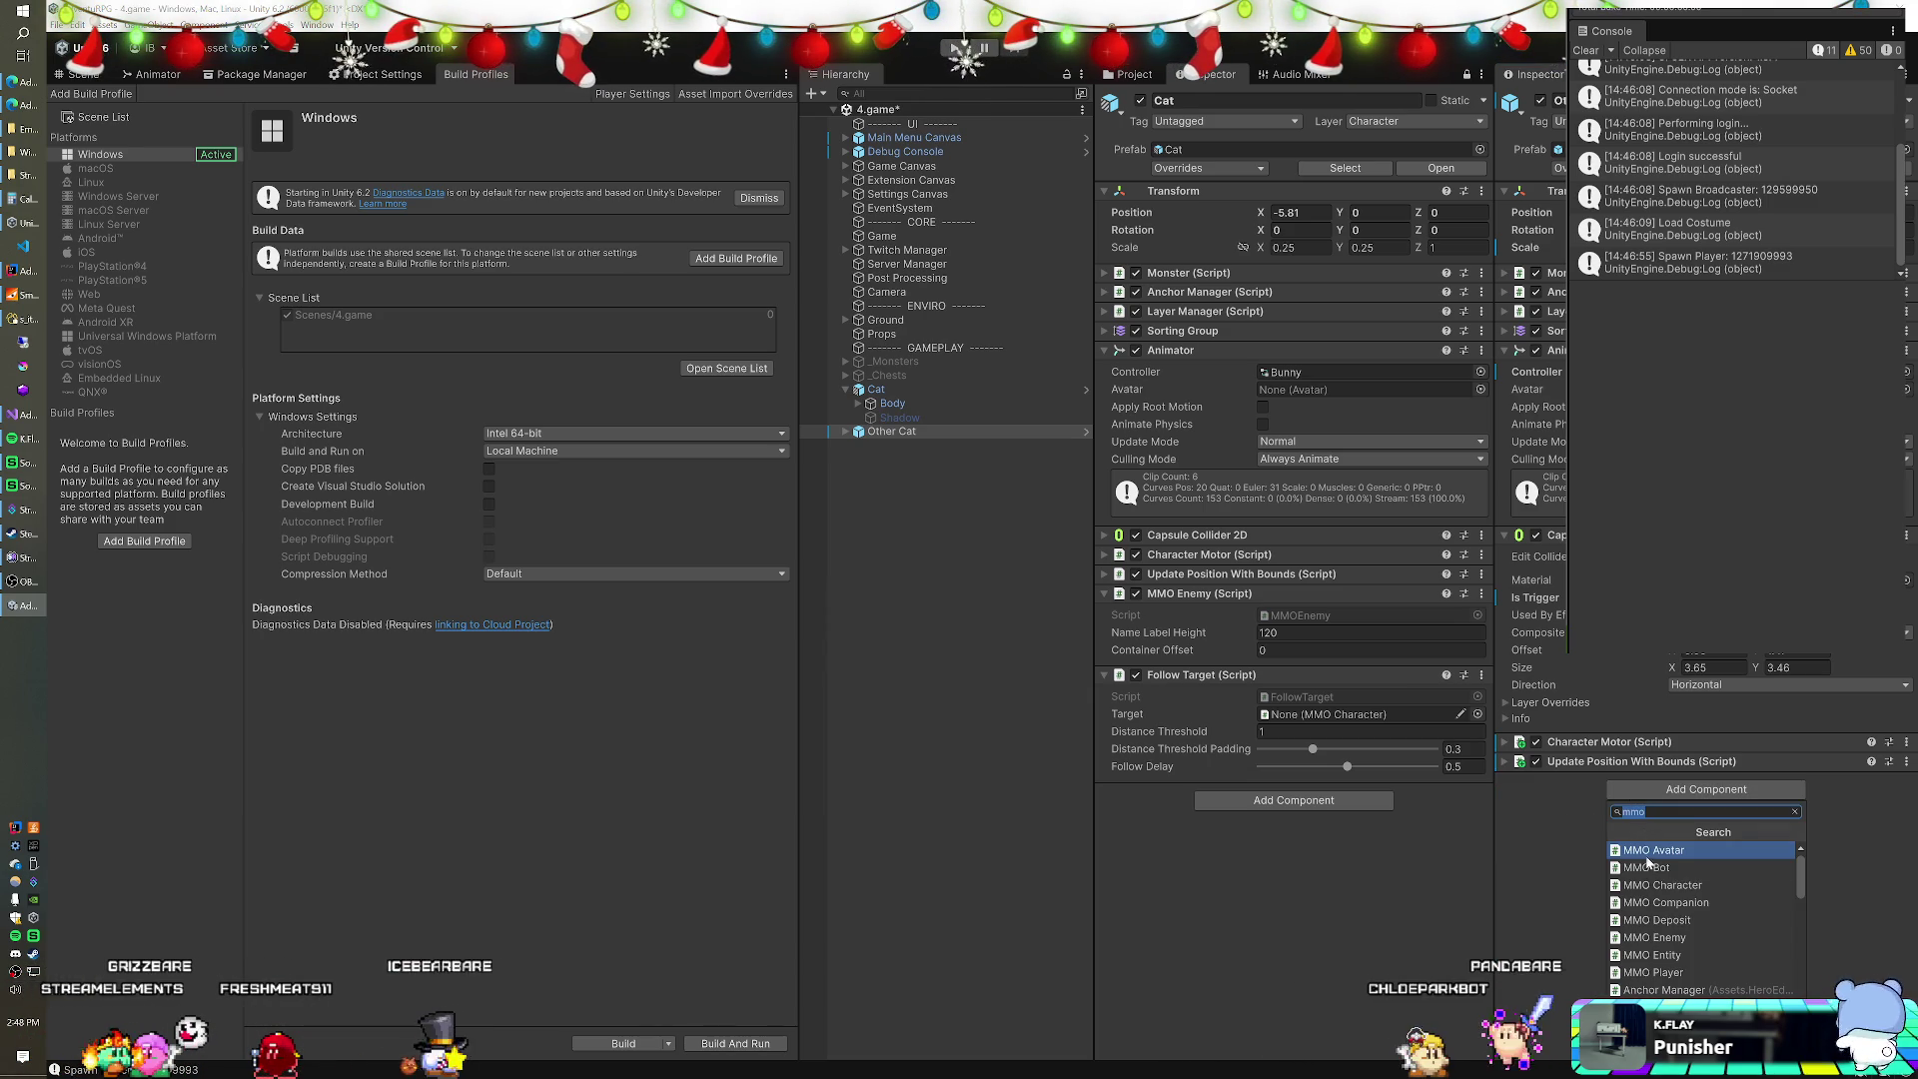
{"action": "key", "text": "Down"}
{"action": "key", "text": "Down"}
{"action": "key", "text": "Down"}
{"action": "key", "text": "Return"}
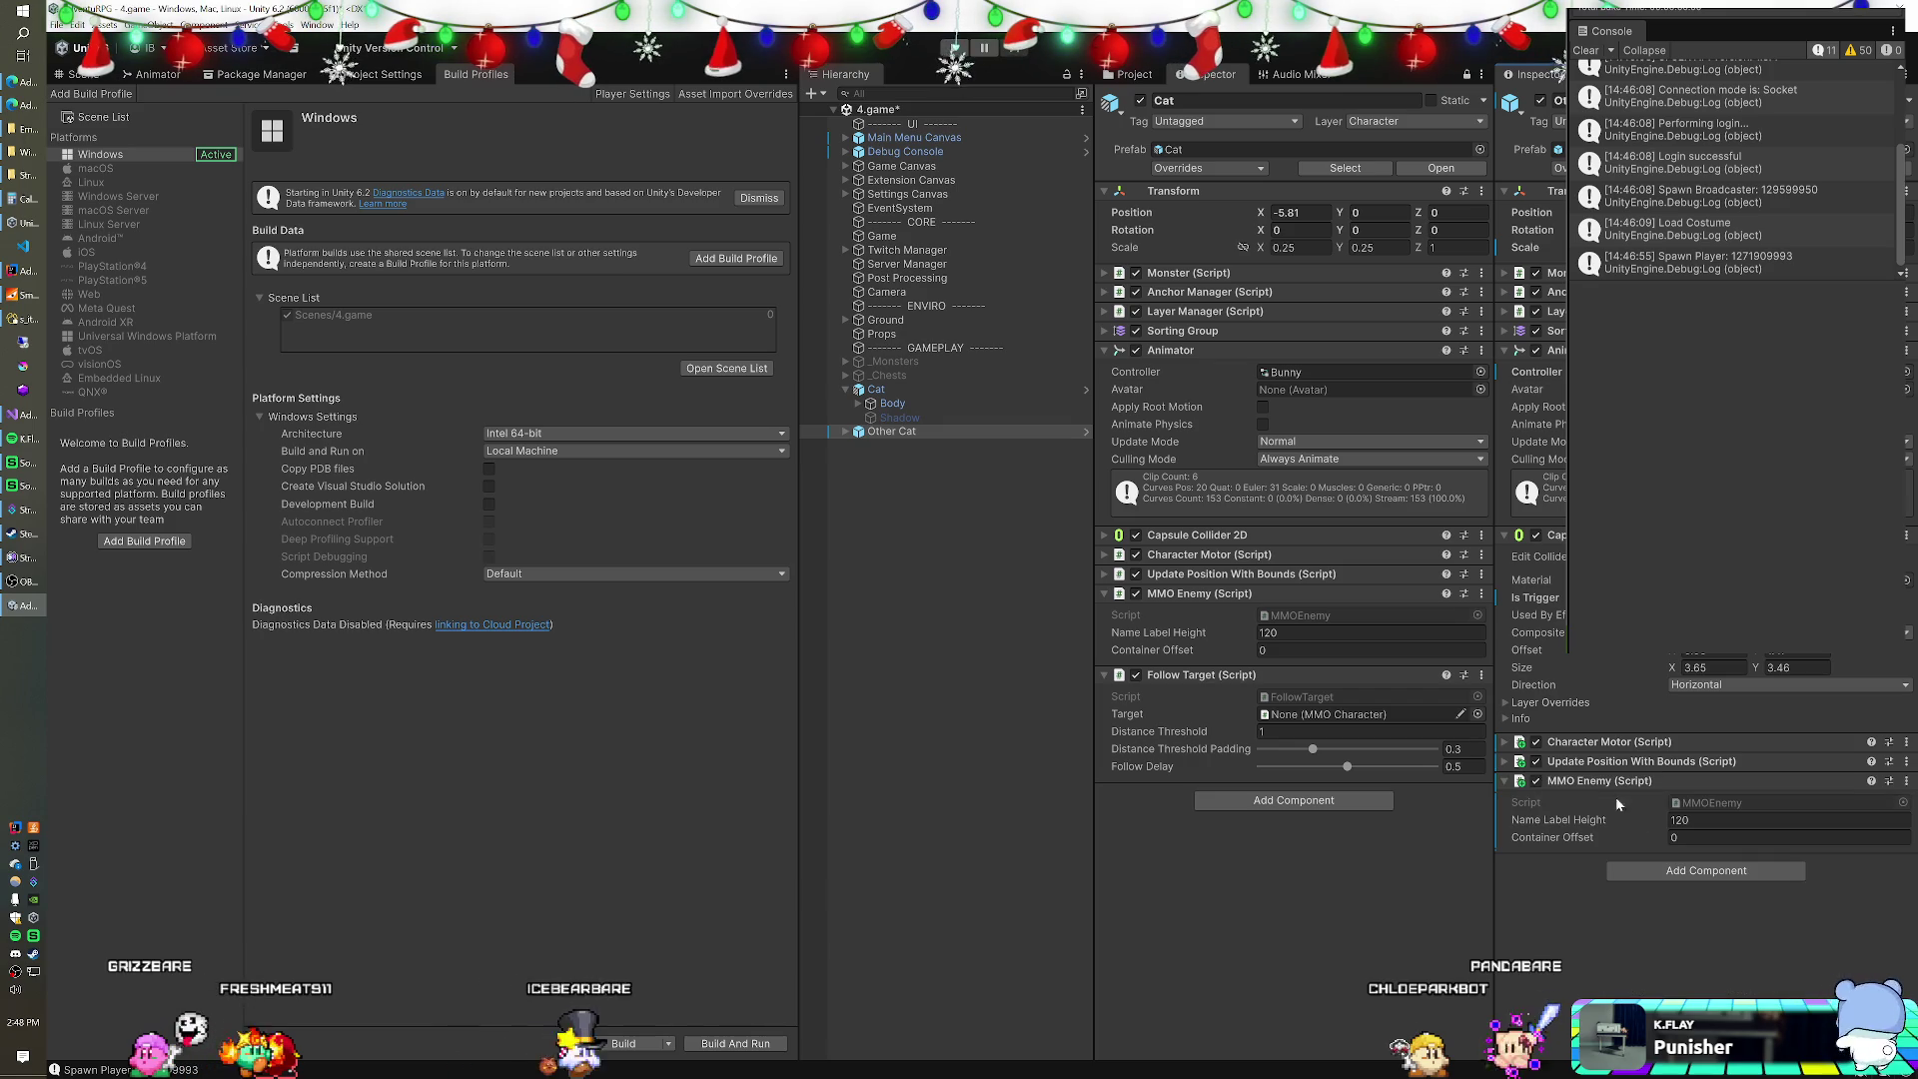
Paste the copied Follow Target as a new component, applying the layer to this object only.
{"action": "right_click", "coordinate": [1610, 783]}
{"action": "left_click", "coordinate": [1642, 892]}
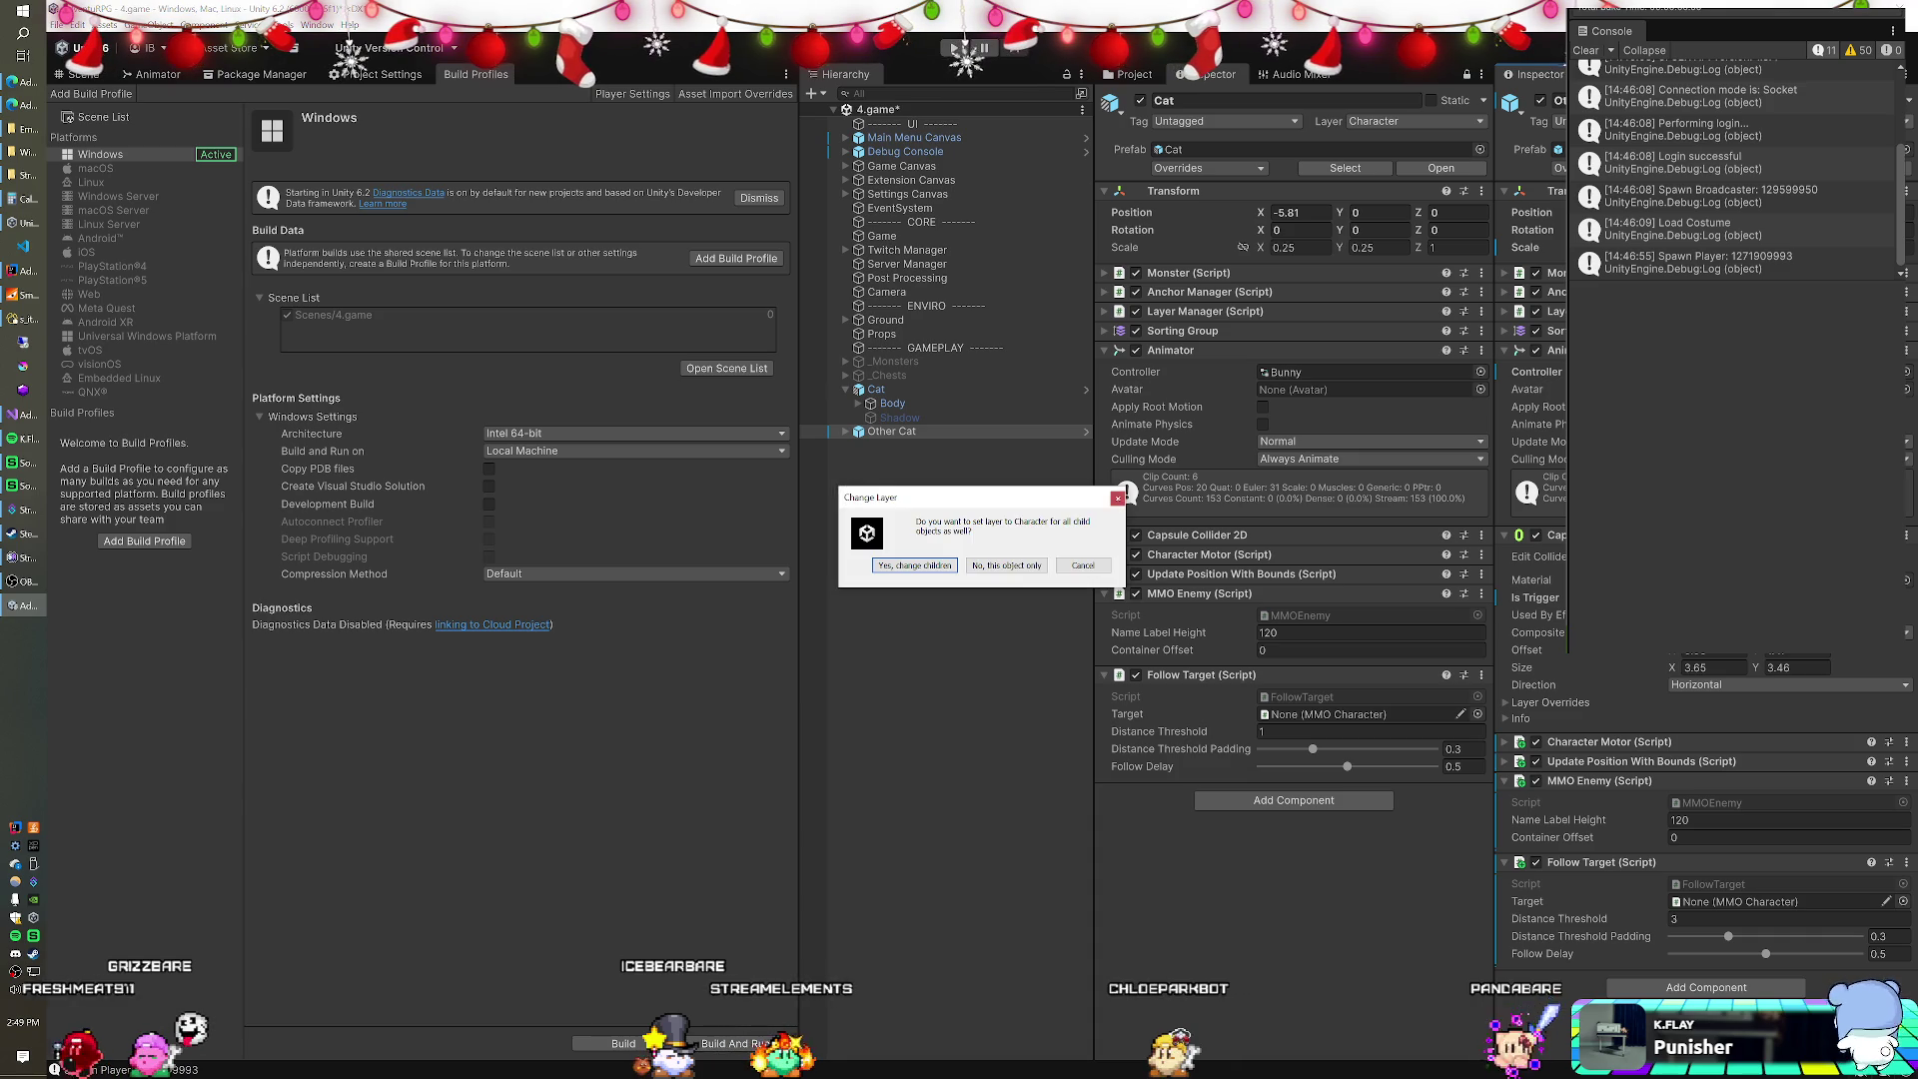
{"action": "left_click", "coordinate": [1022, 568]}
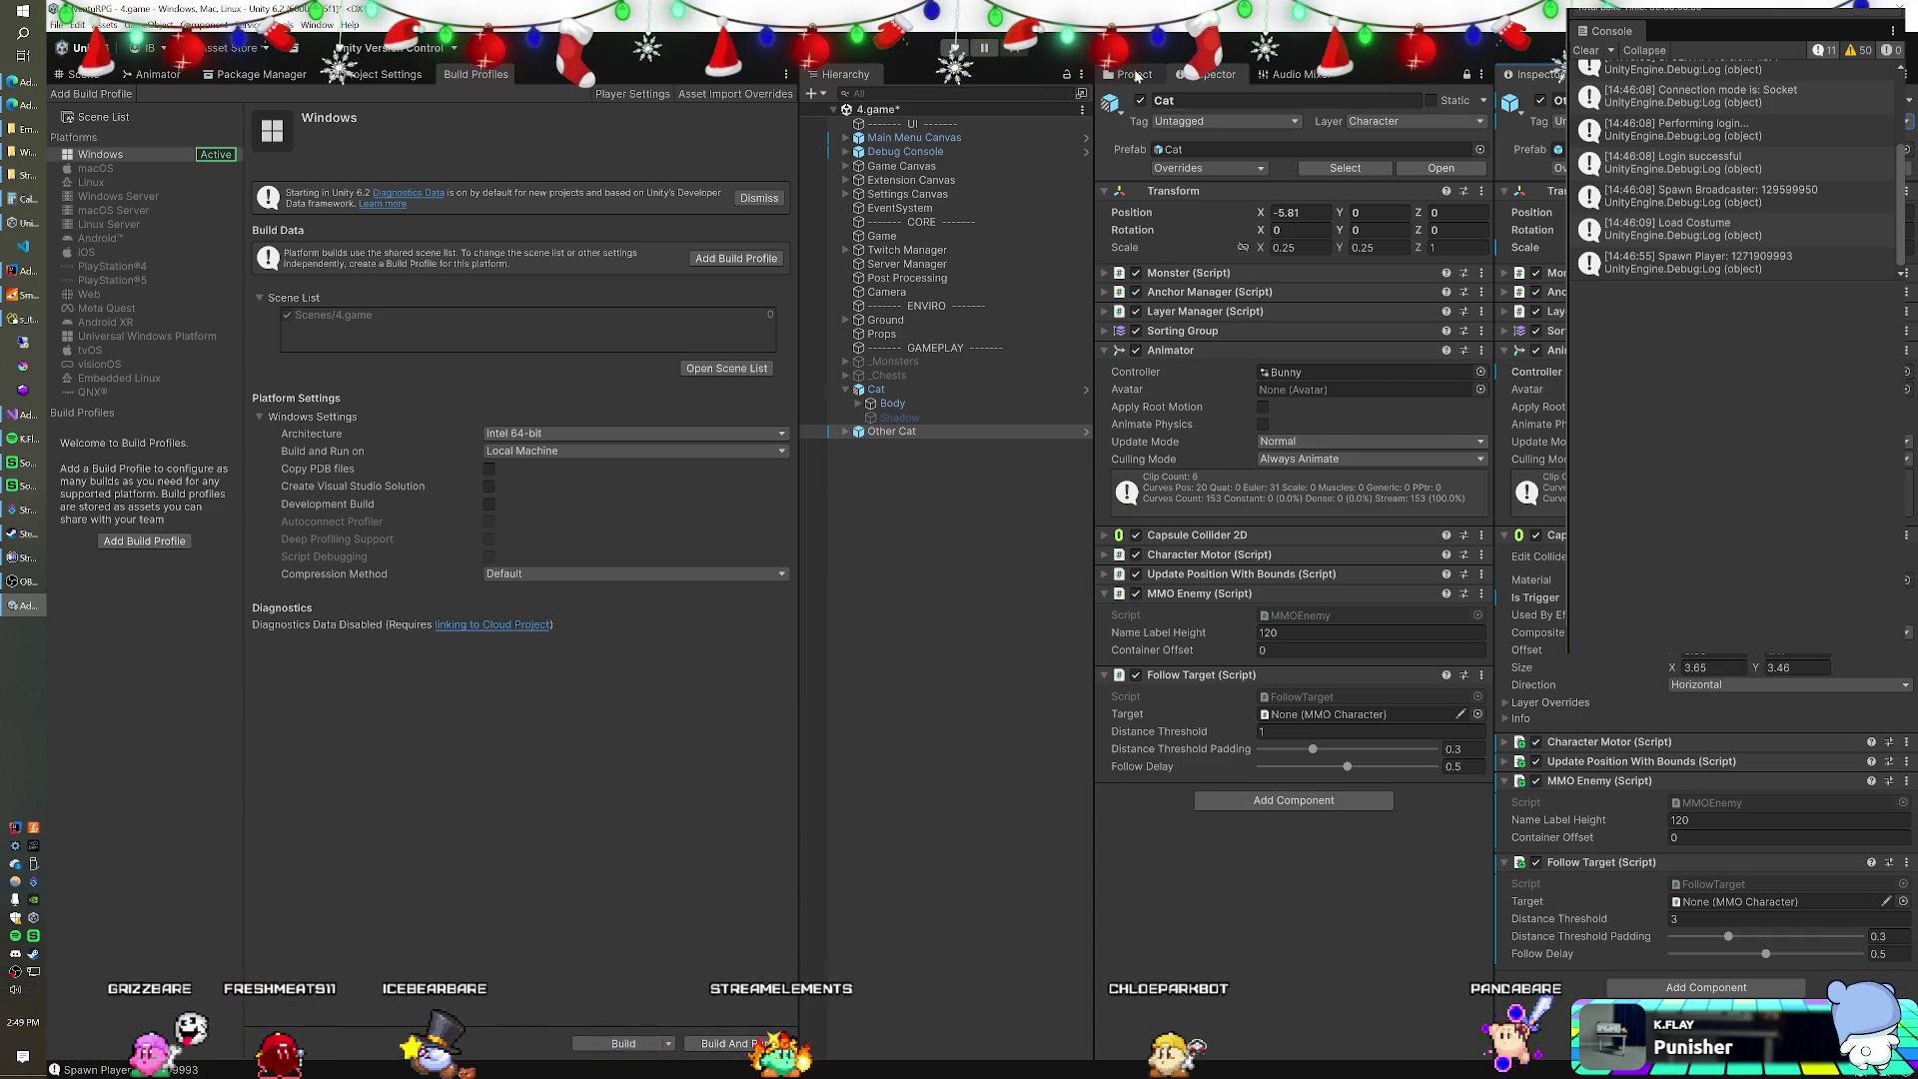
{"action": "left_click", "coordinate": [1134, 73]}
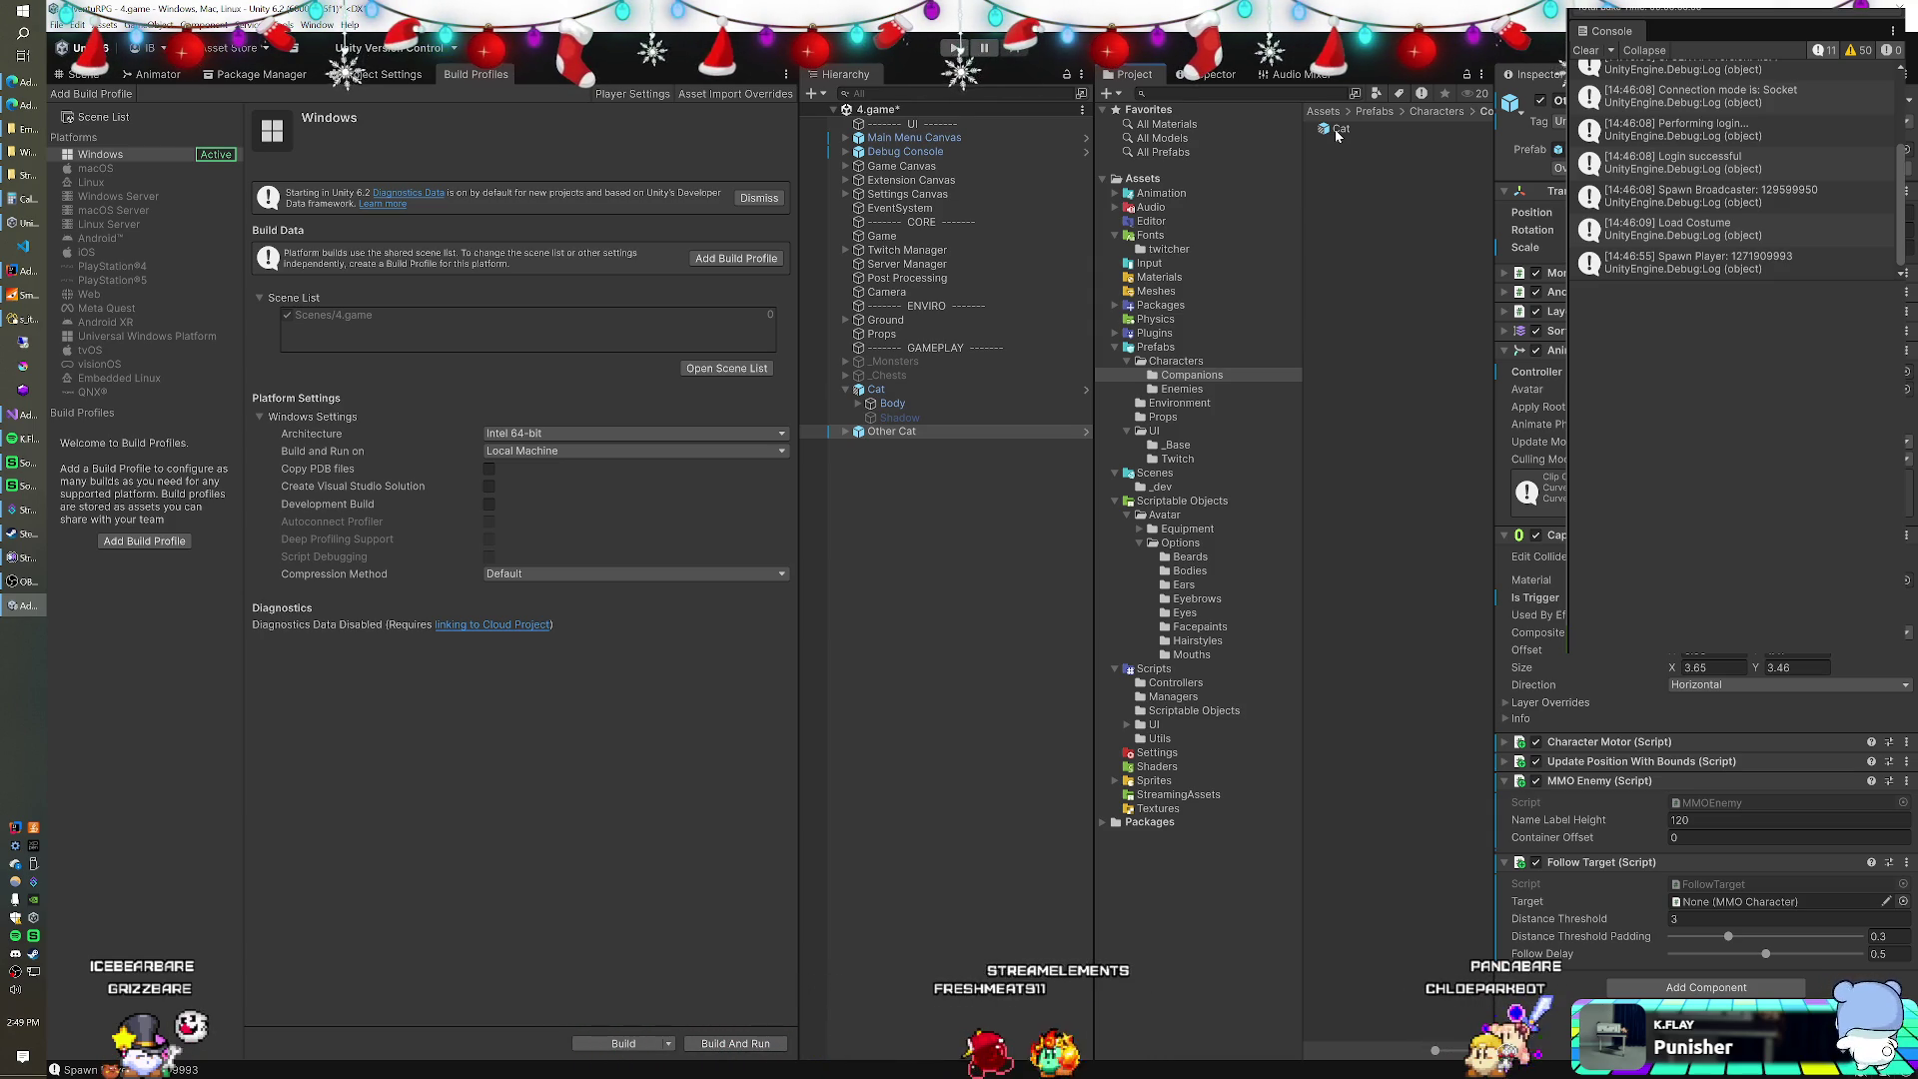
Rename the Companions folder's Cat prefab to 'Stripey' and expand the Packages folder.
{"action": "left_click", "coordinate": [1337, 130]}
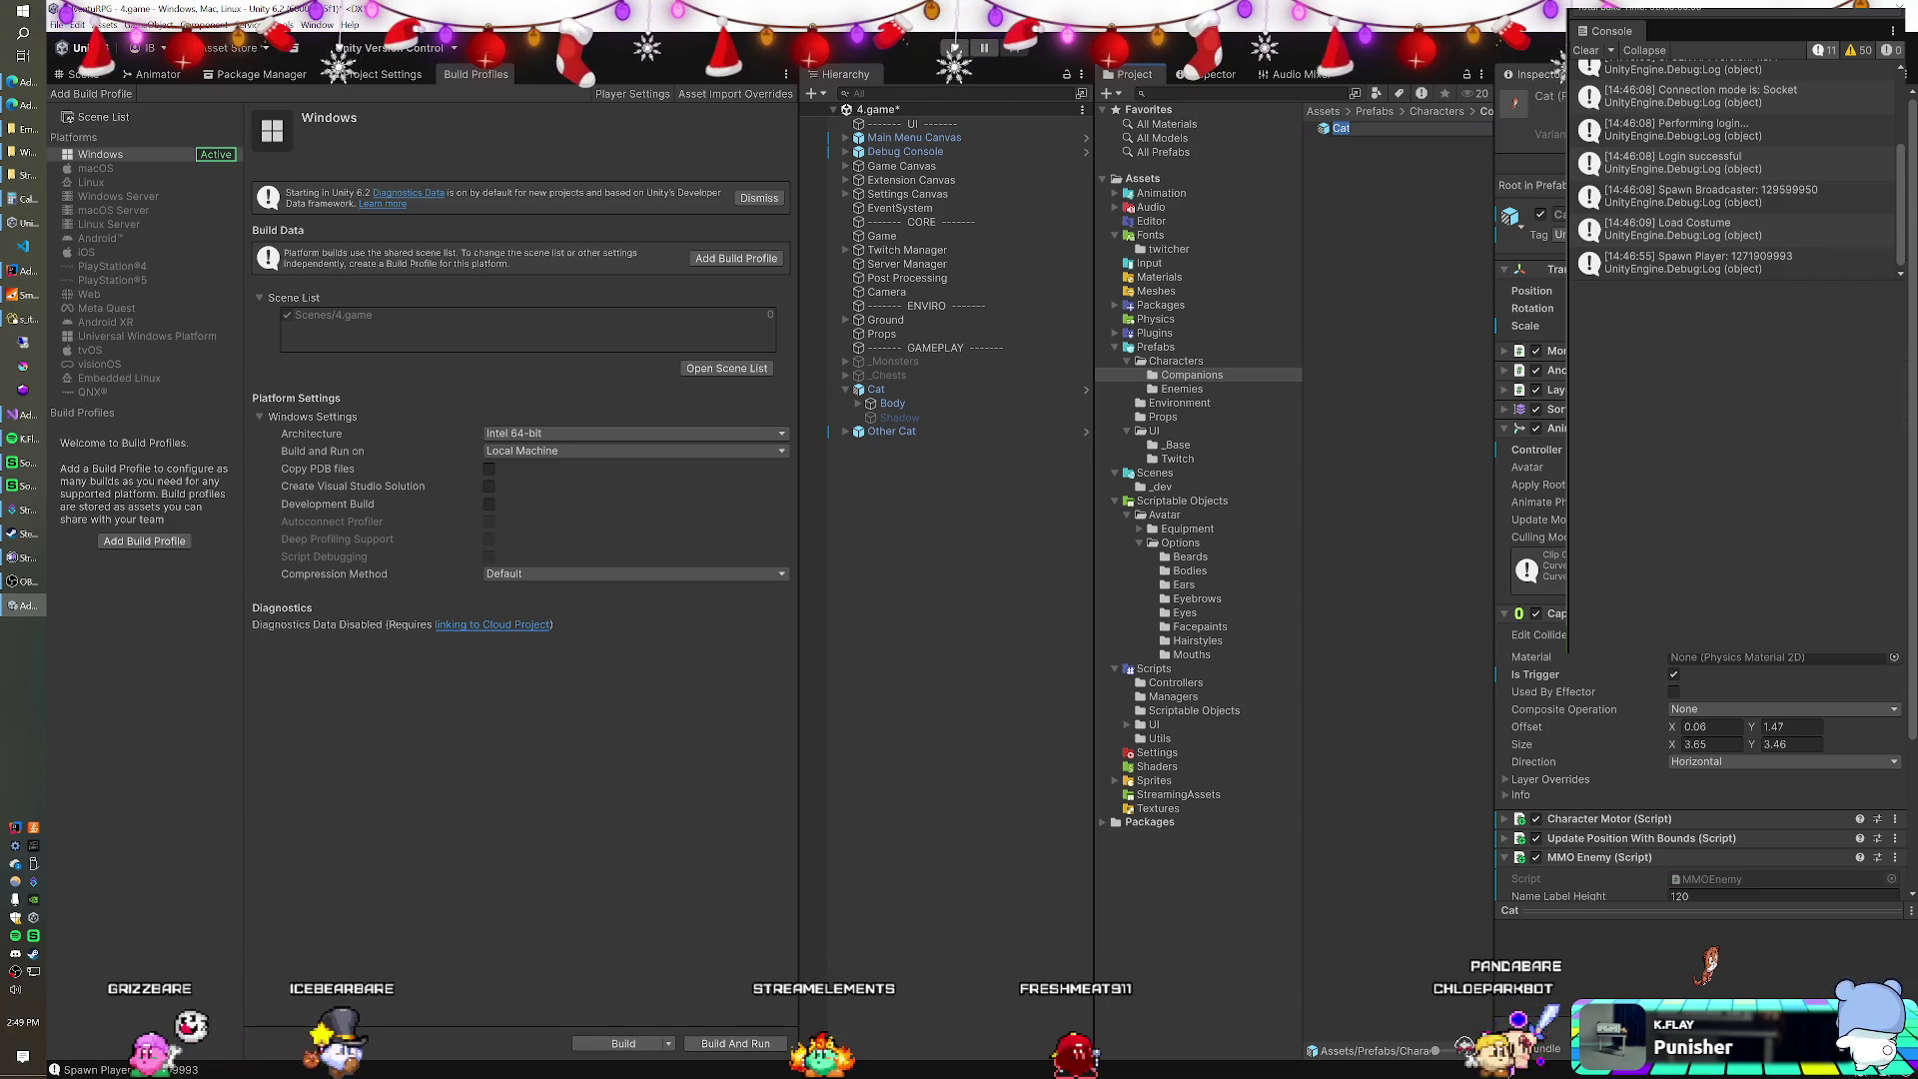
{"action": "type", "text": "Stripey"}
{"action": "key", "text": "Return"}
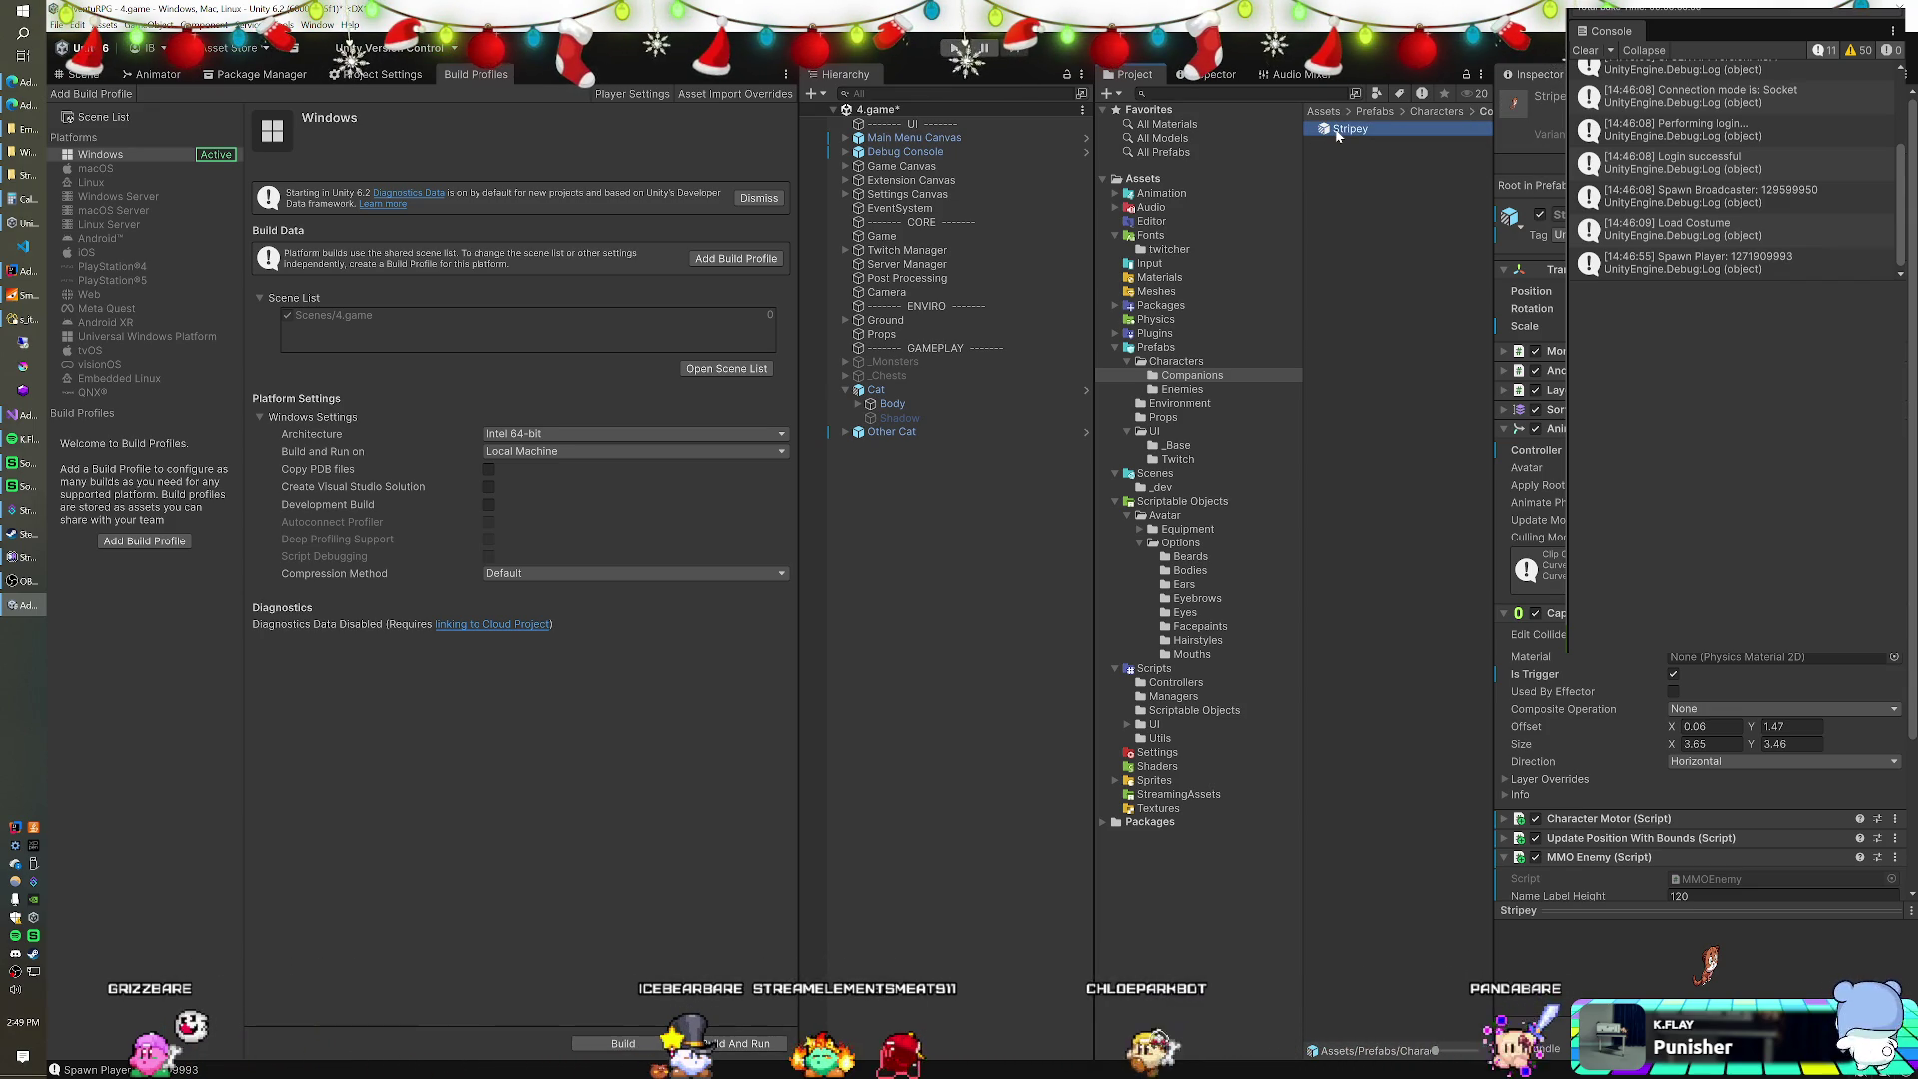
{"action": "left_click", "coordinate": [1115, 306]}
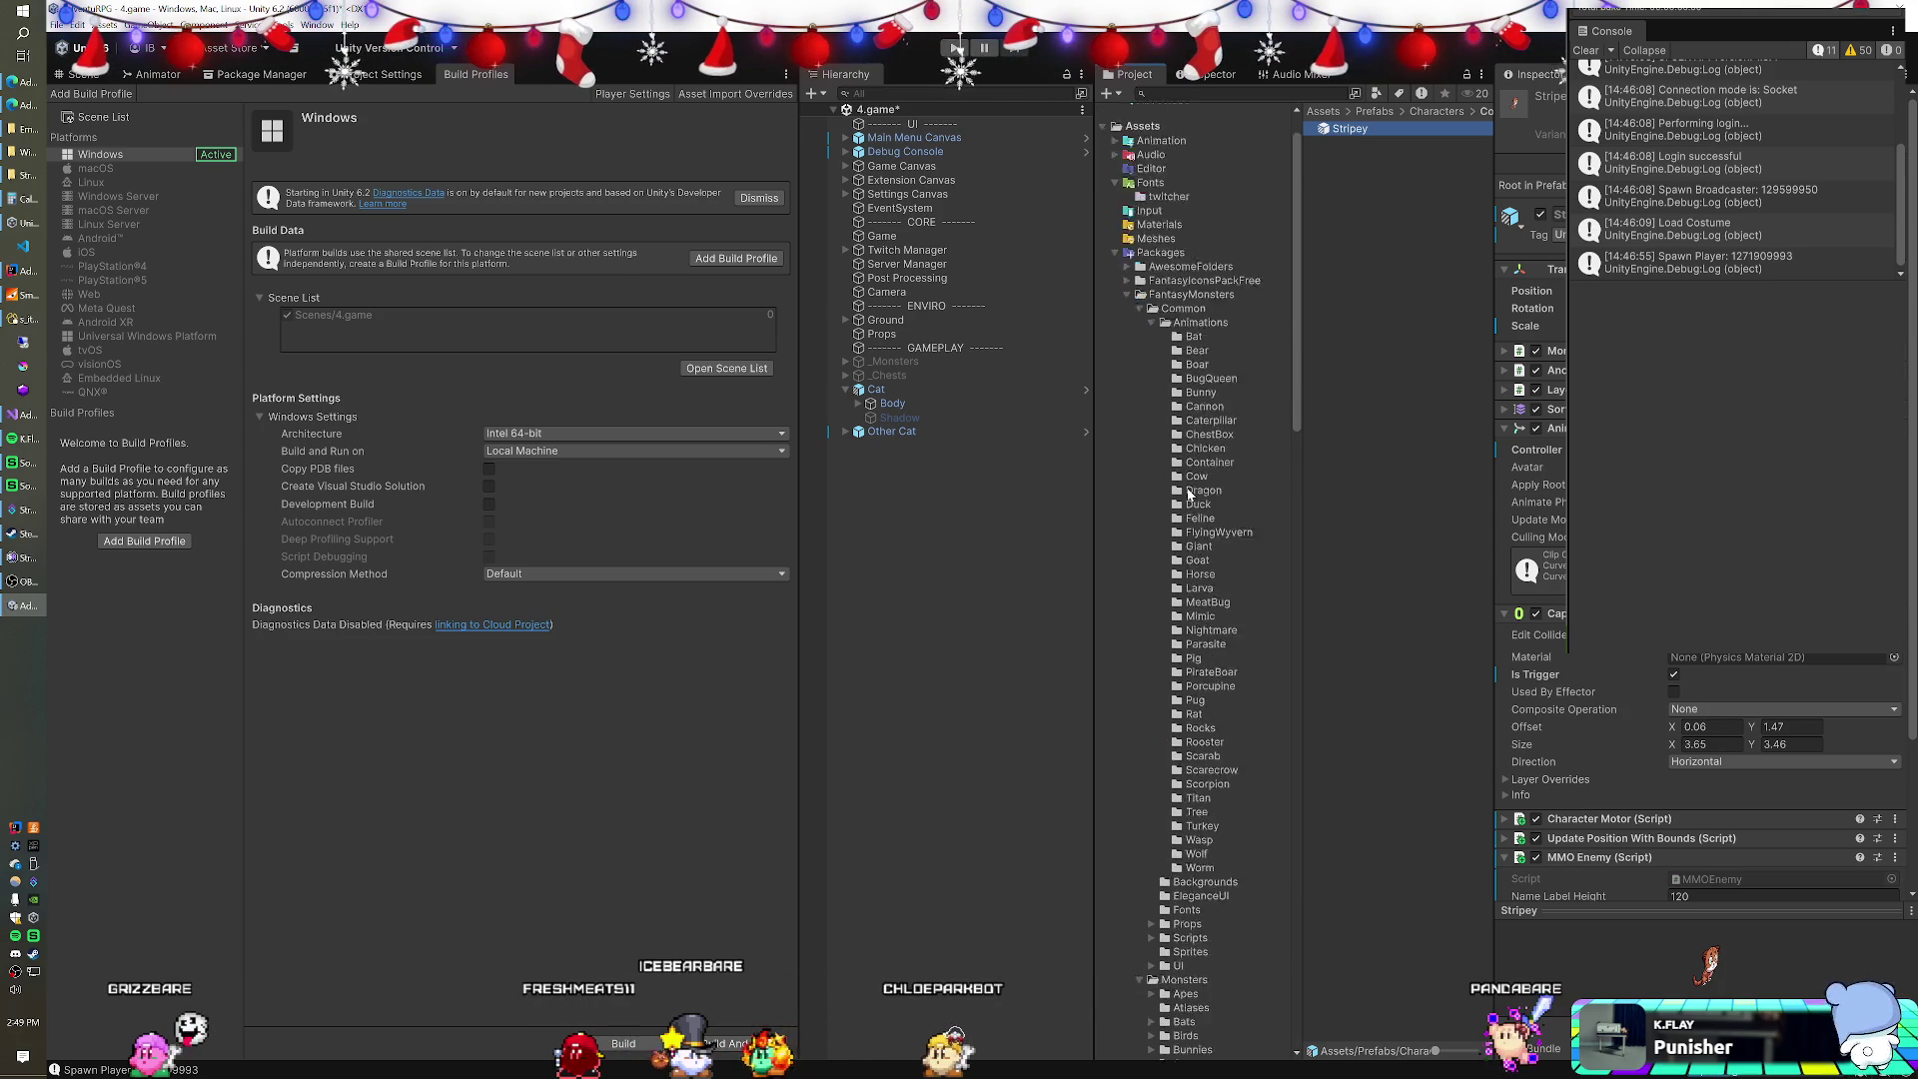
Locate and select the NightCat prefab in the FantasyMonsters Pets folder.
{"action": "scroll", "coordinate": [1188, 494], "scroll_direction": "down", "scroll_amount": 10}
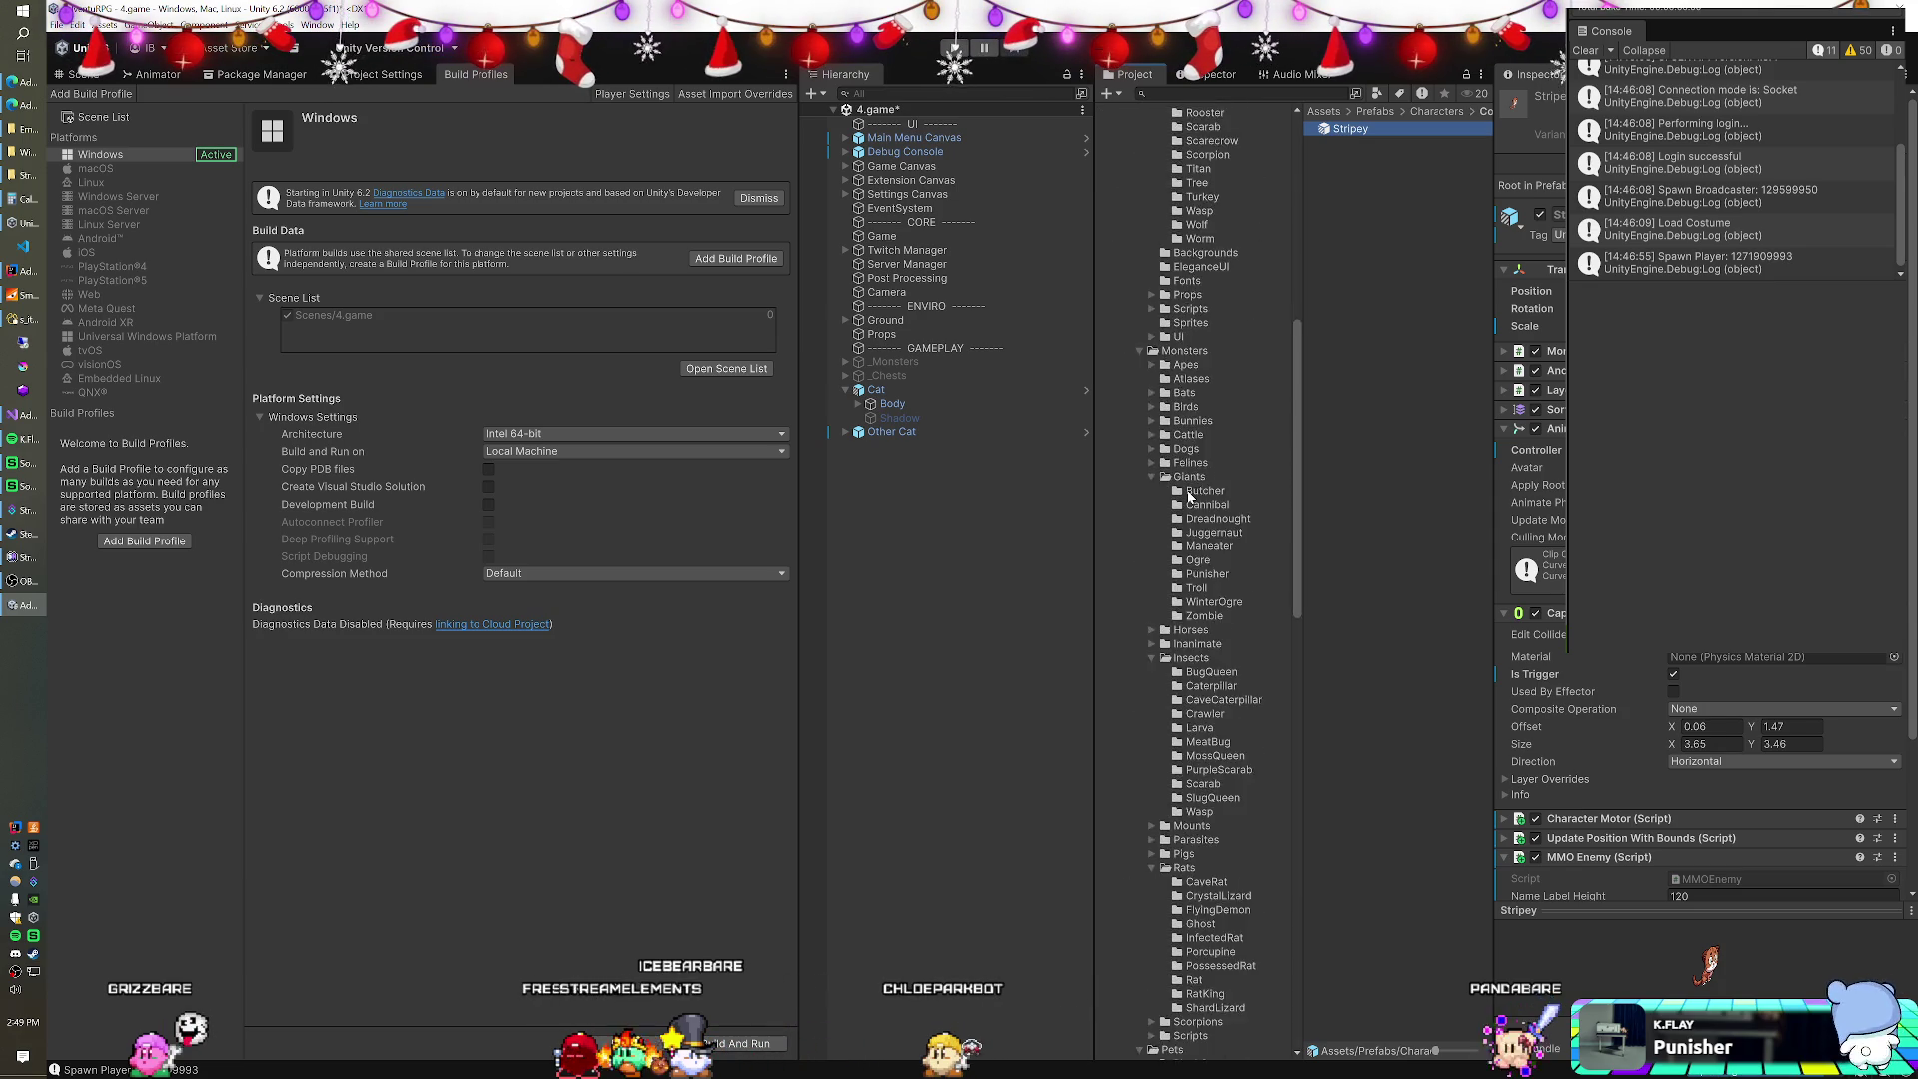
{"action": "scroll", "coordinate": [1189, 494], "scroll_direction": "down", "scroll_amount": 15}
{"action": "scroll", "coordinate": [1189, 499], "scroll_direction": "up", "scroll_amount": 8}
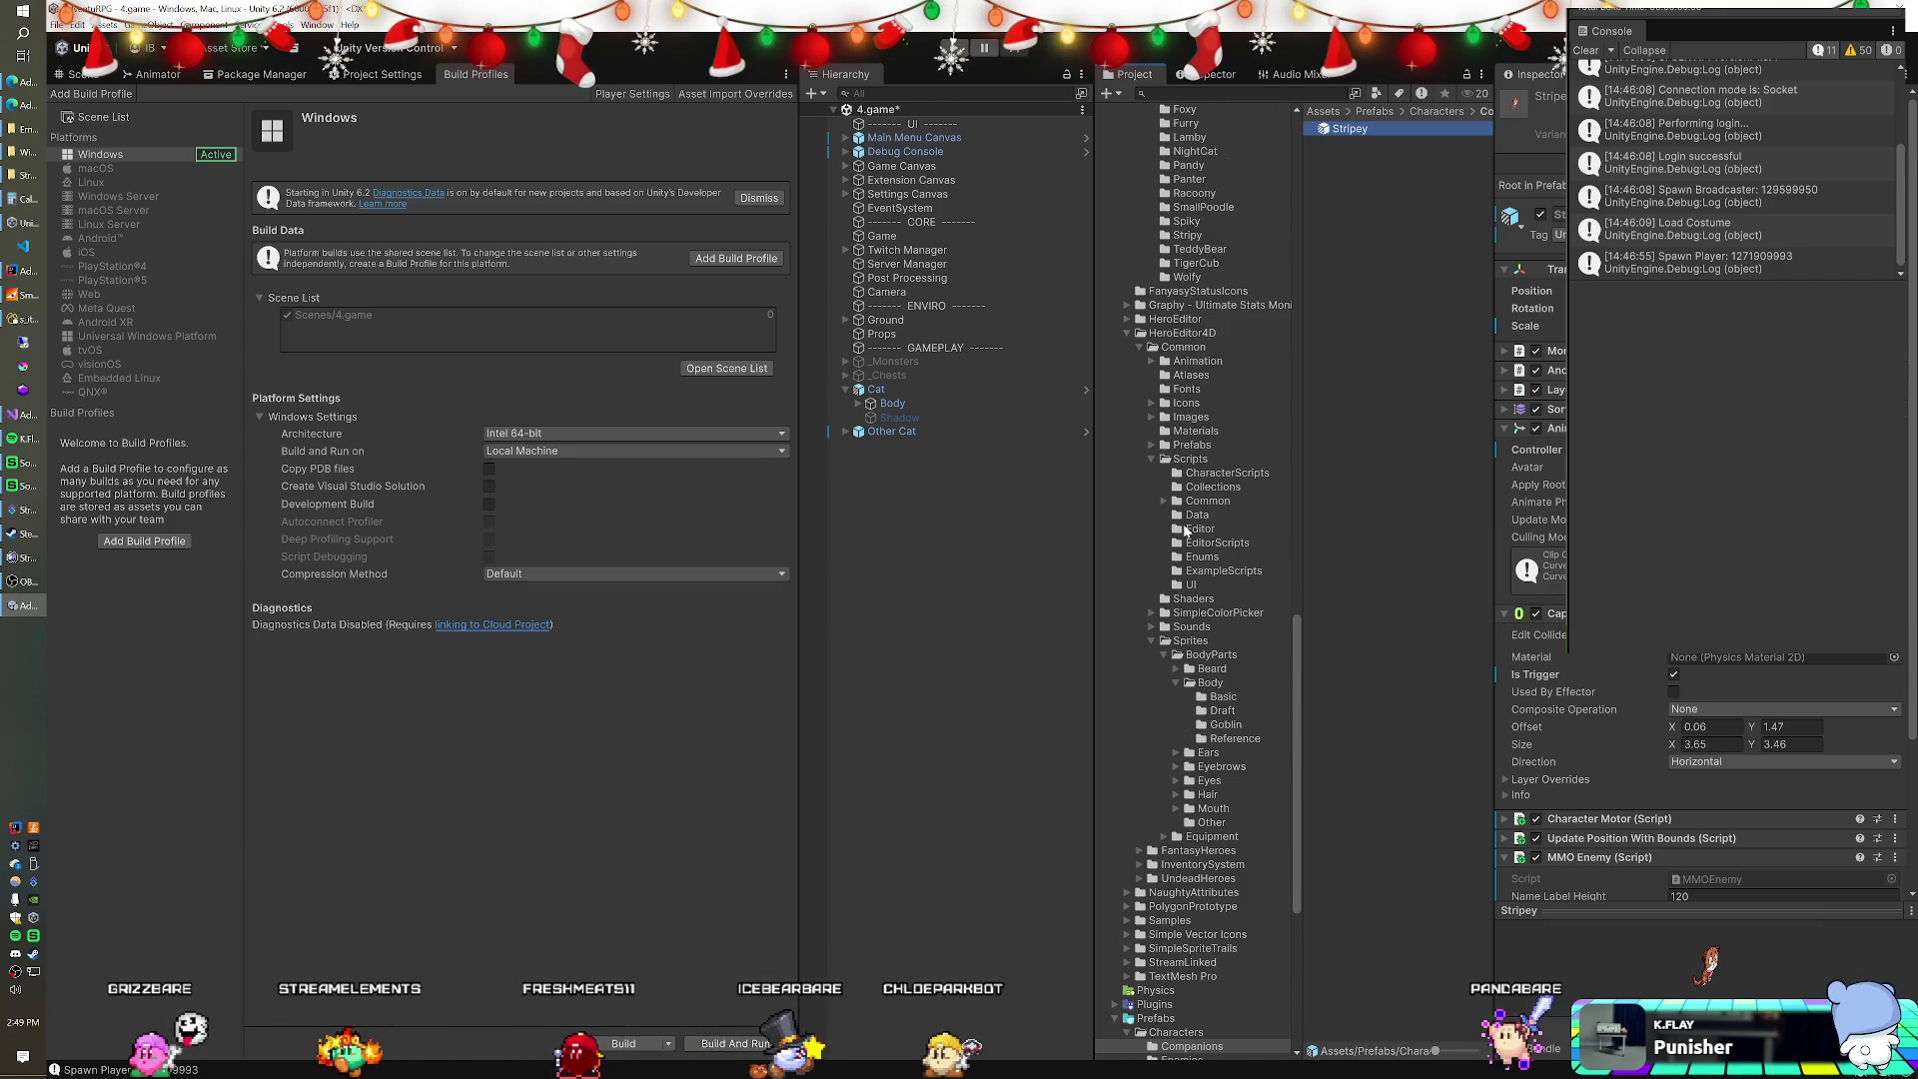
{"action": "scroll", "coordinate": [1186, 529], "scroll_direction": "up", "scroll_amount": 15}
{"action": "scroll", "coordinate": [1186, 531], "scroll_direction": "down", "scroll_amount": 3}
{"action": "scroll", "coordinate": [1183, 668], "scroll_direction": "down", "scroll_amount": 5}
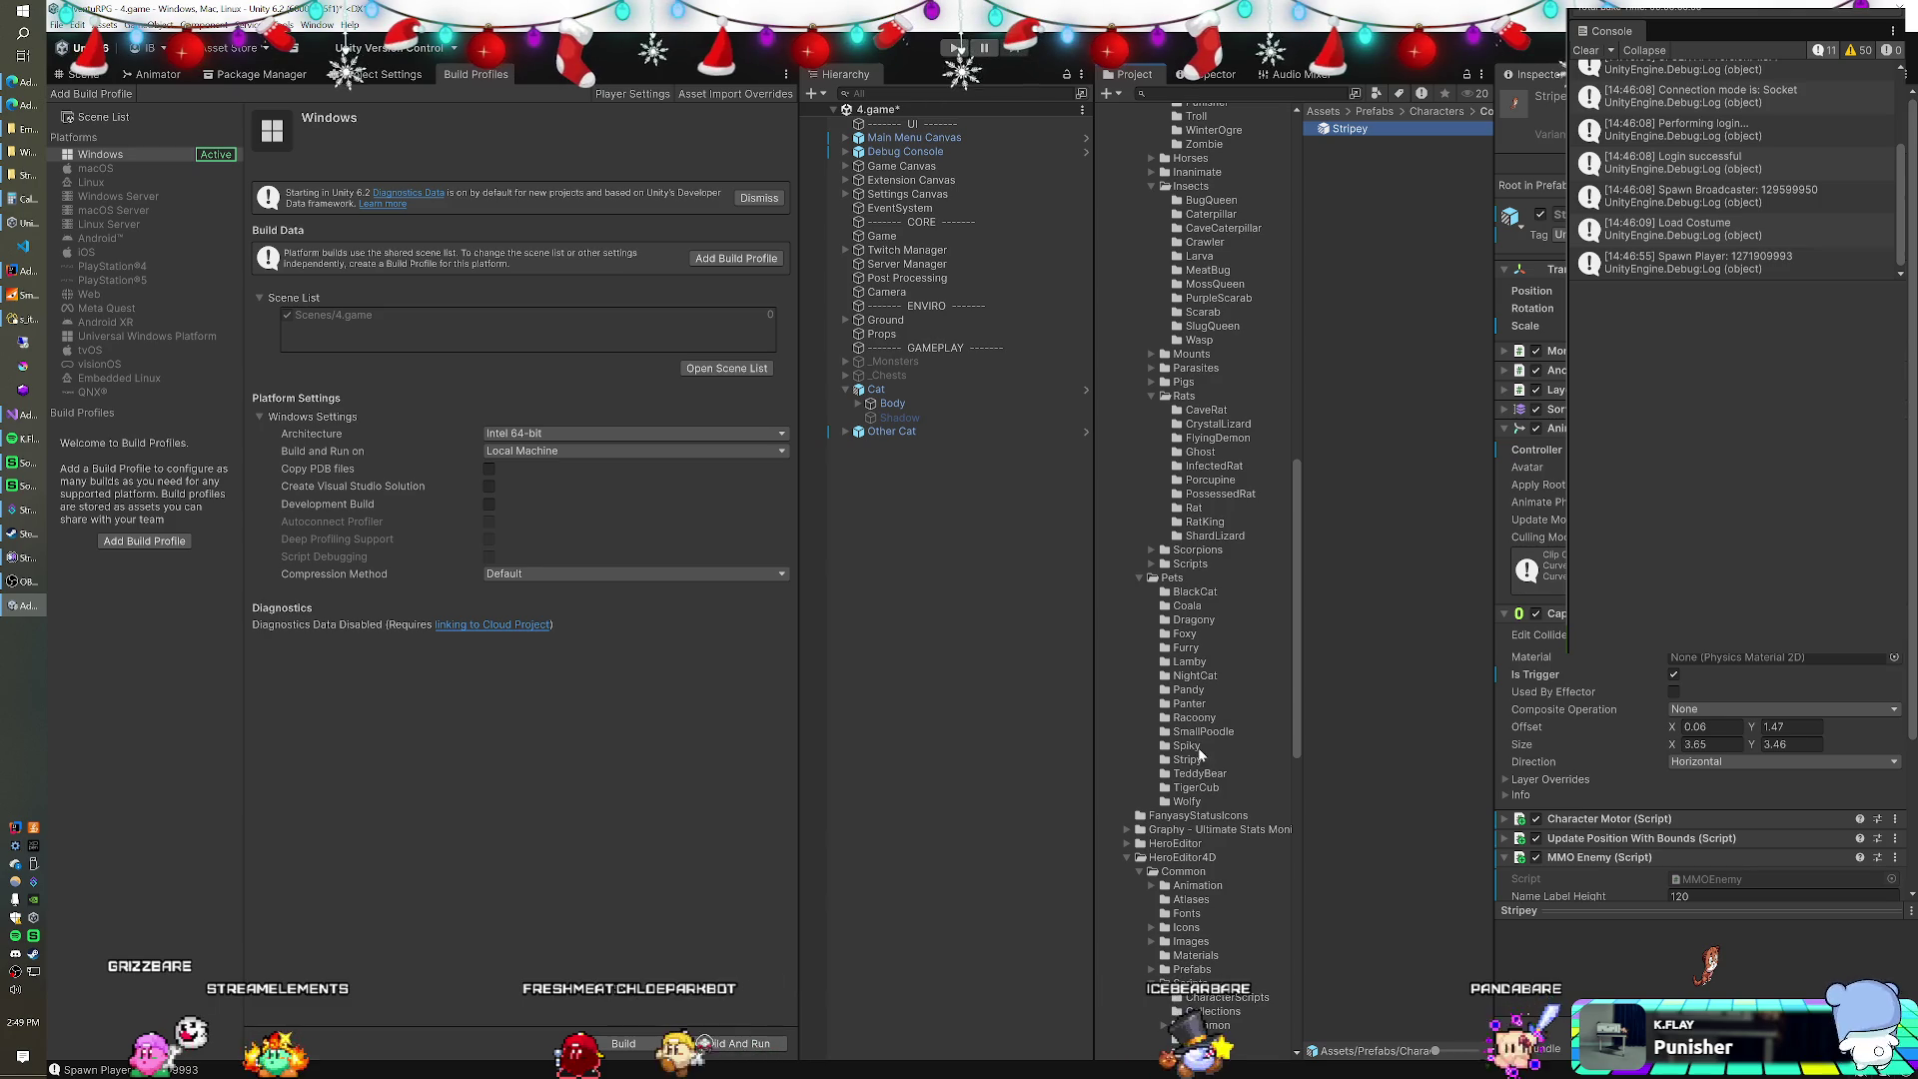
{"action": "left_click", "coordinate": [1190, 671]}
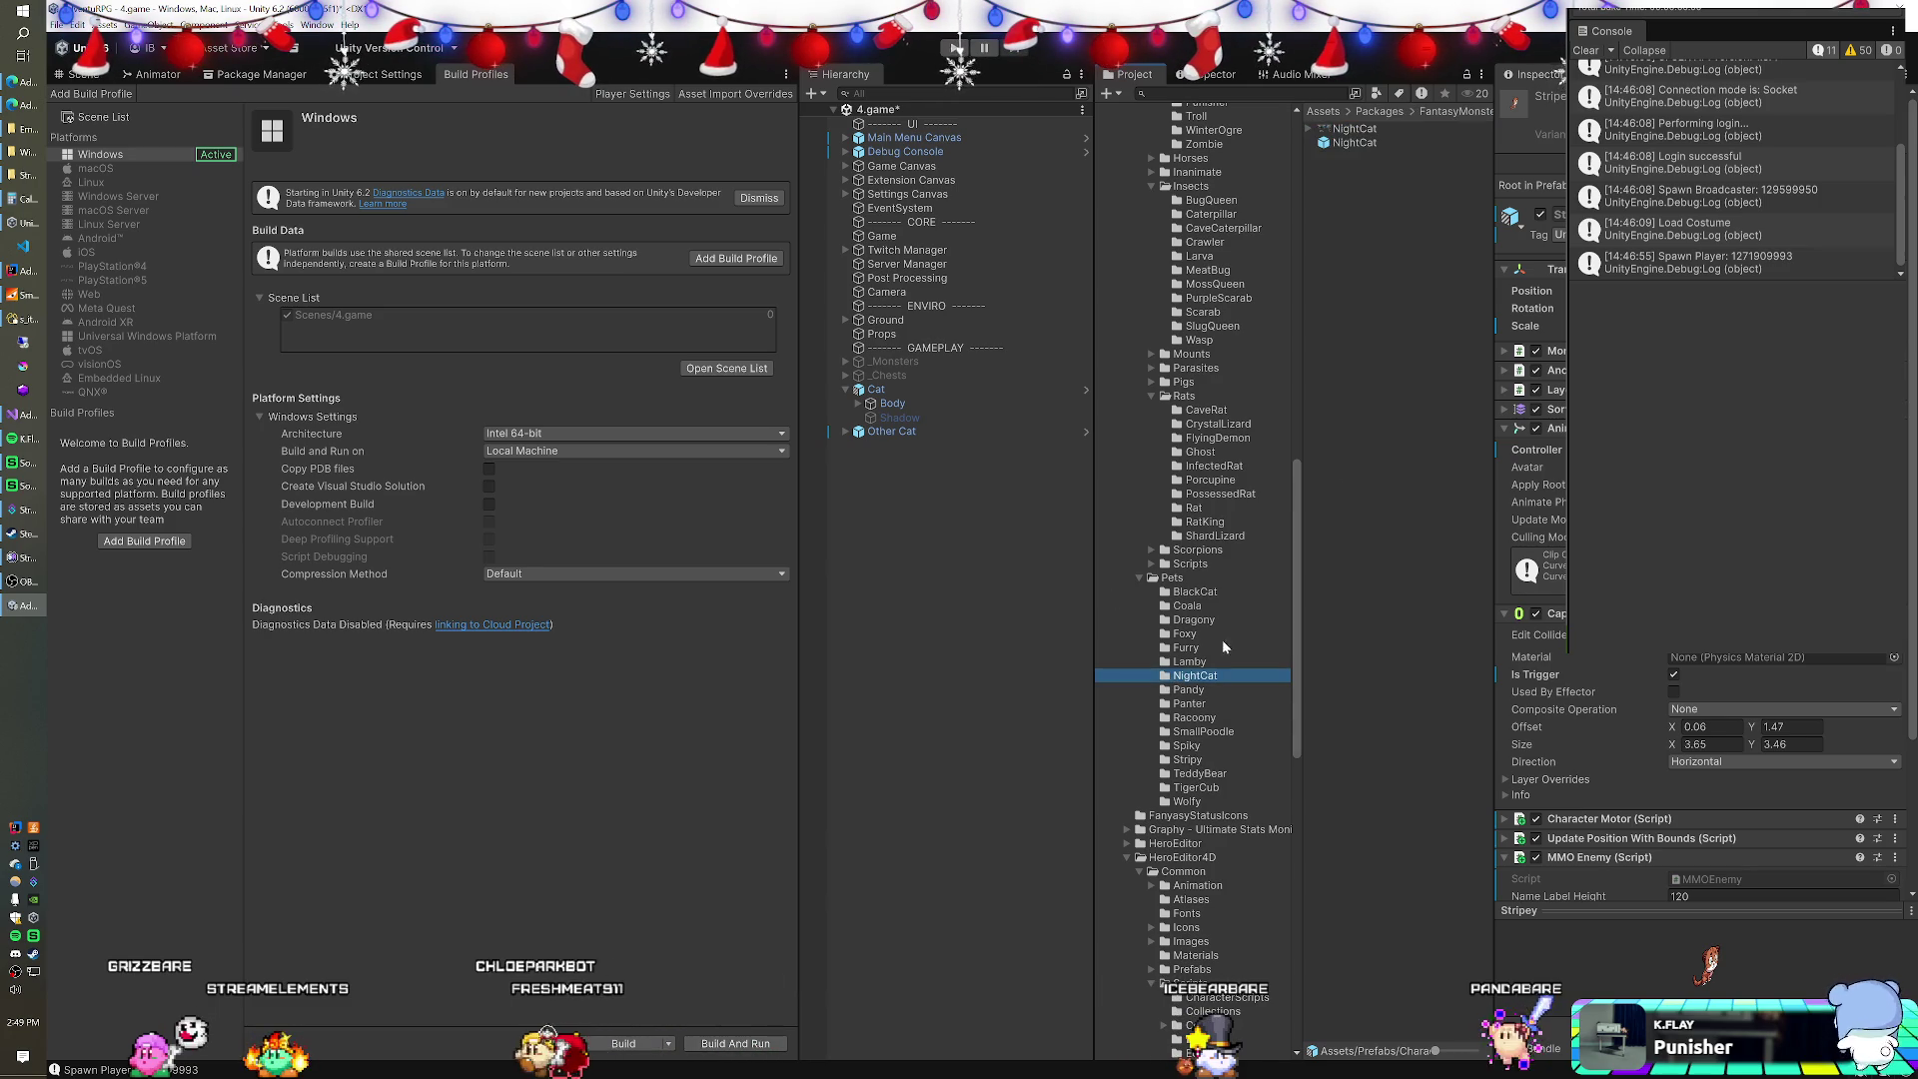
{"action": "left_click", "coordinate": [1354, 142]}
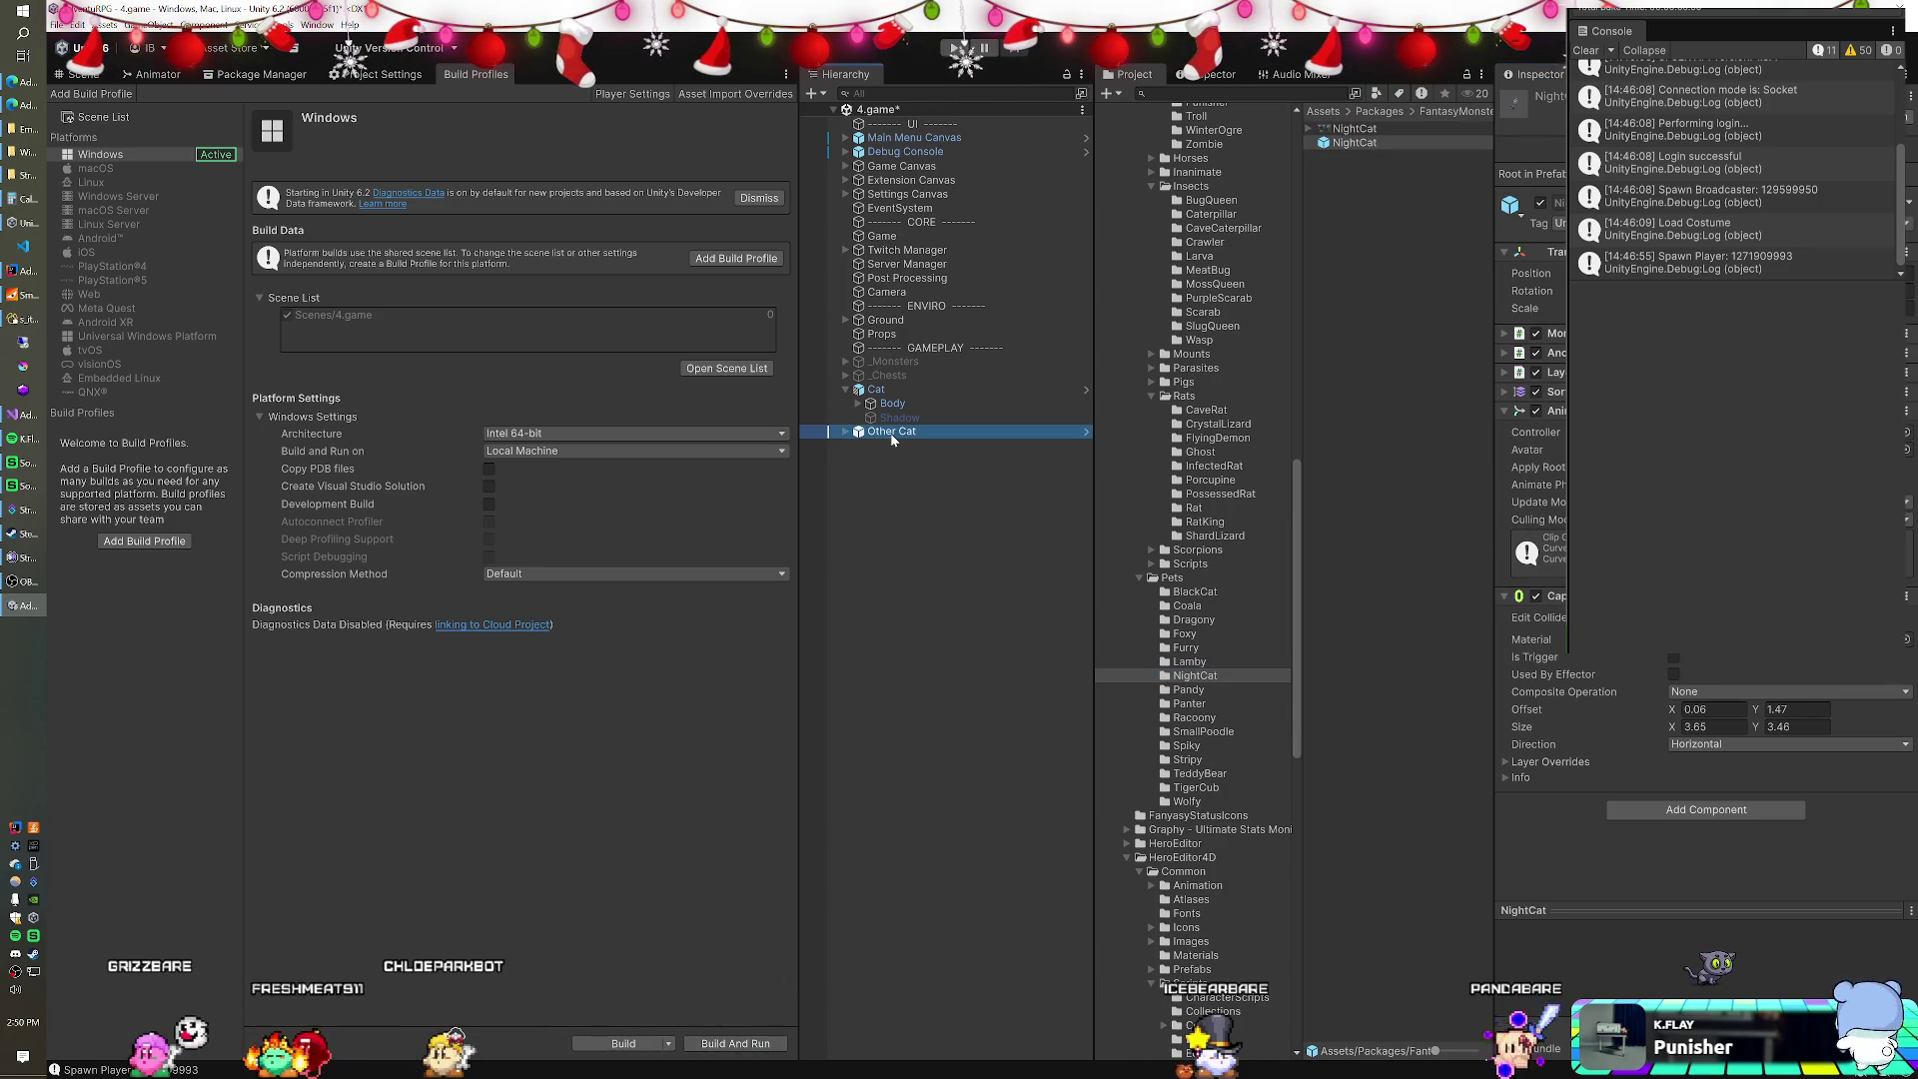
Rename the Other Cat scene object to 'Night cat' and collapse Packages.
{"action": "key", "text": "F2"}
{"action": "type", "text": "Night cat"}
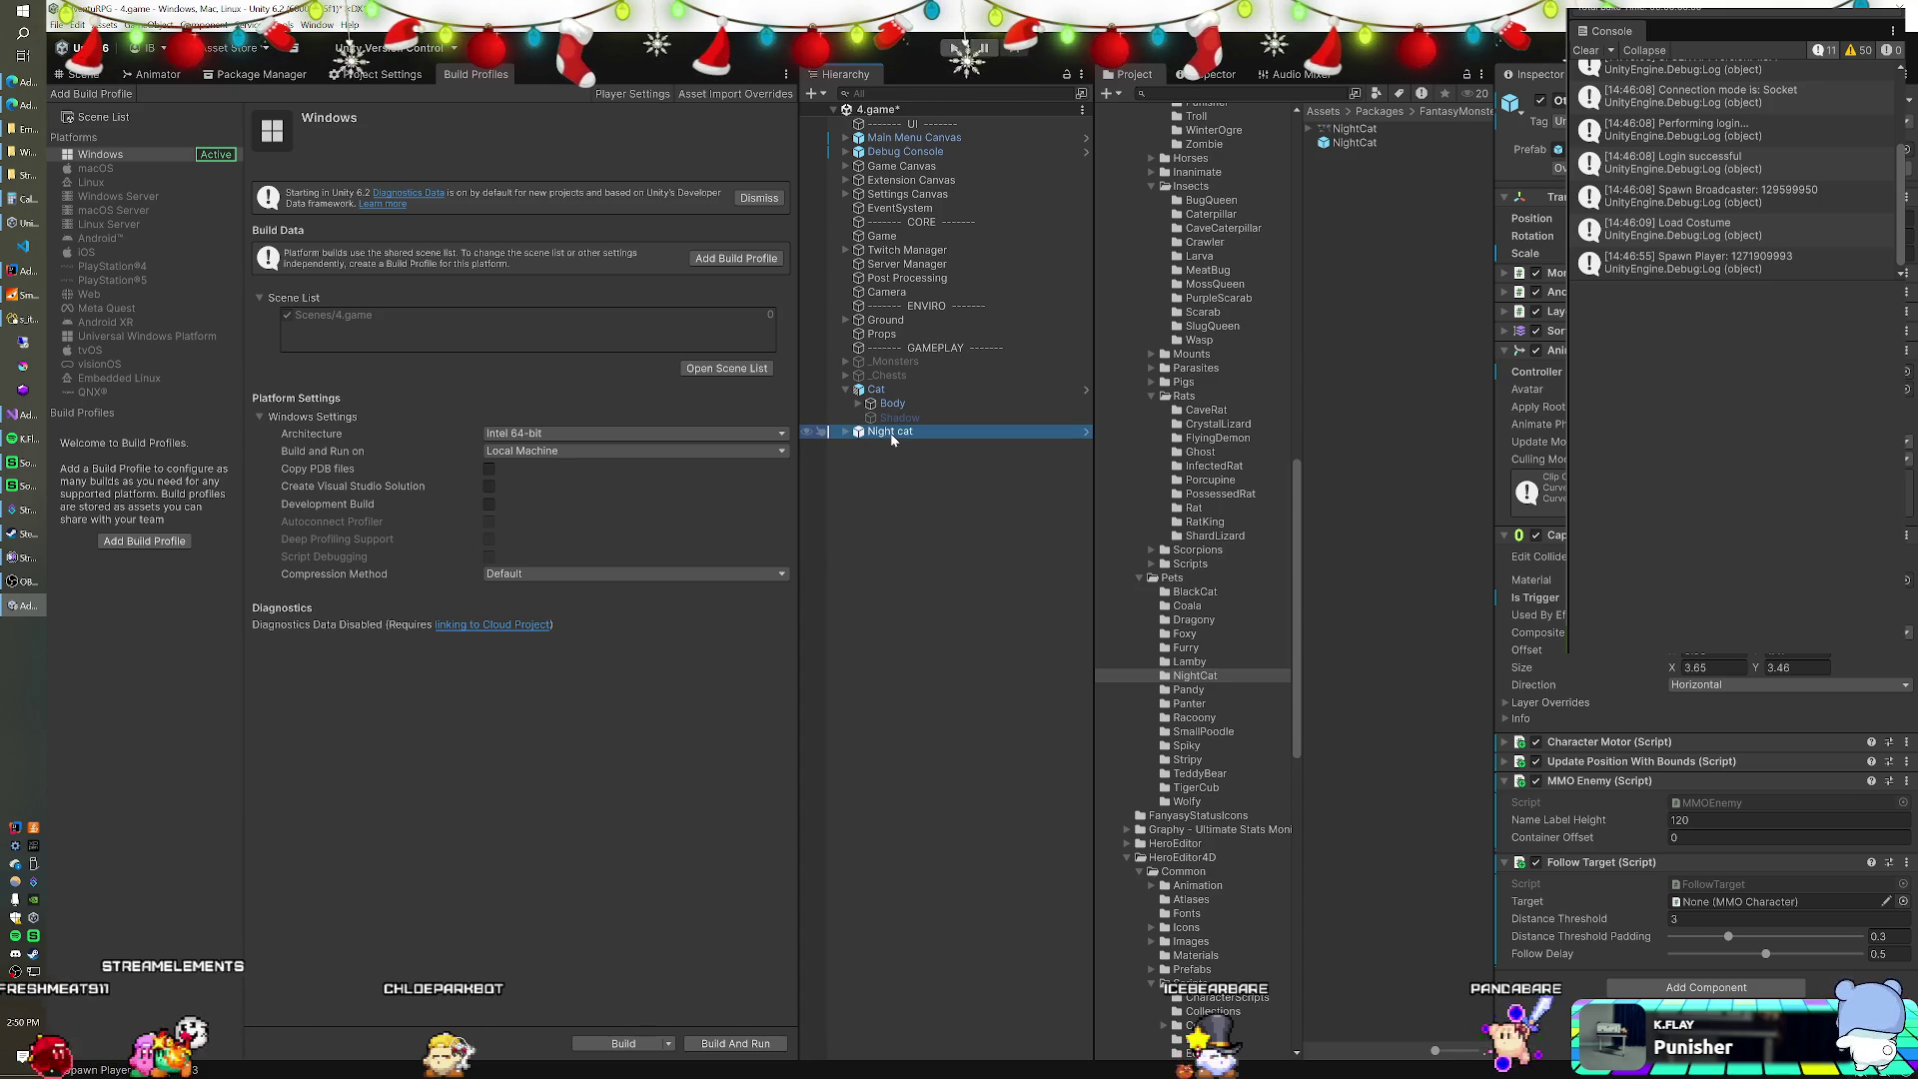
{"action": "key", "text": "F2"}
{"action": "key", "text": "Return"}
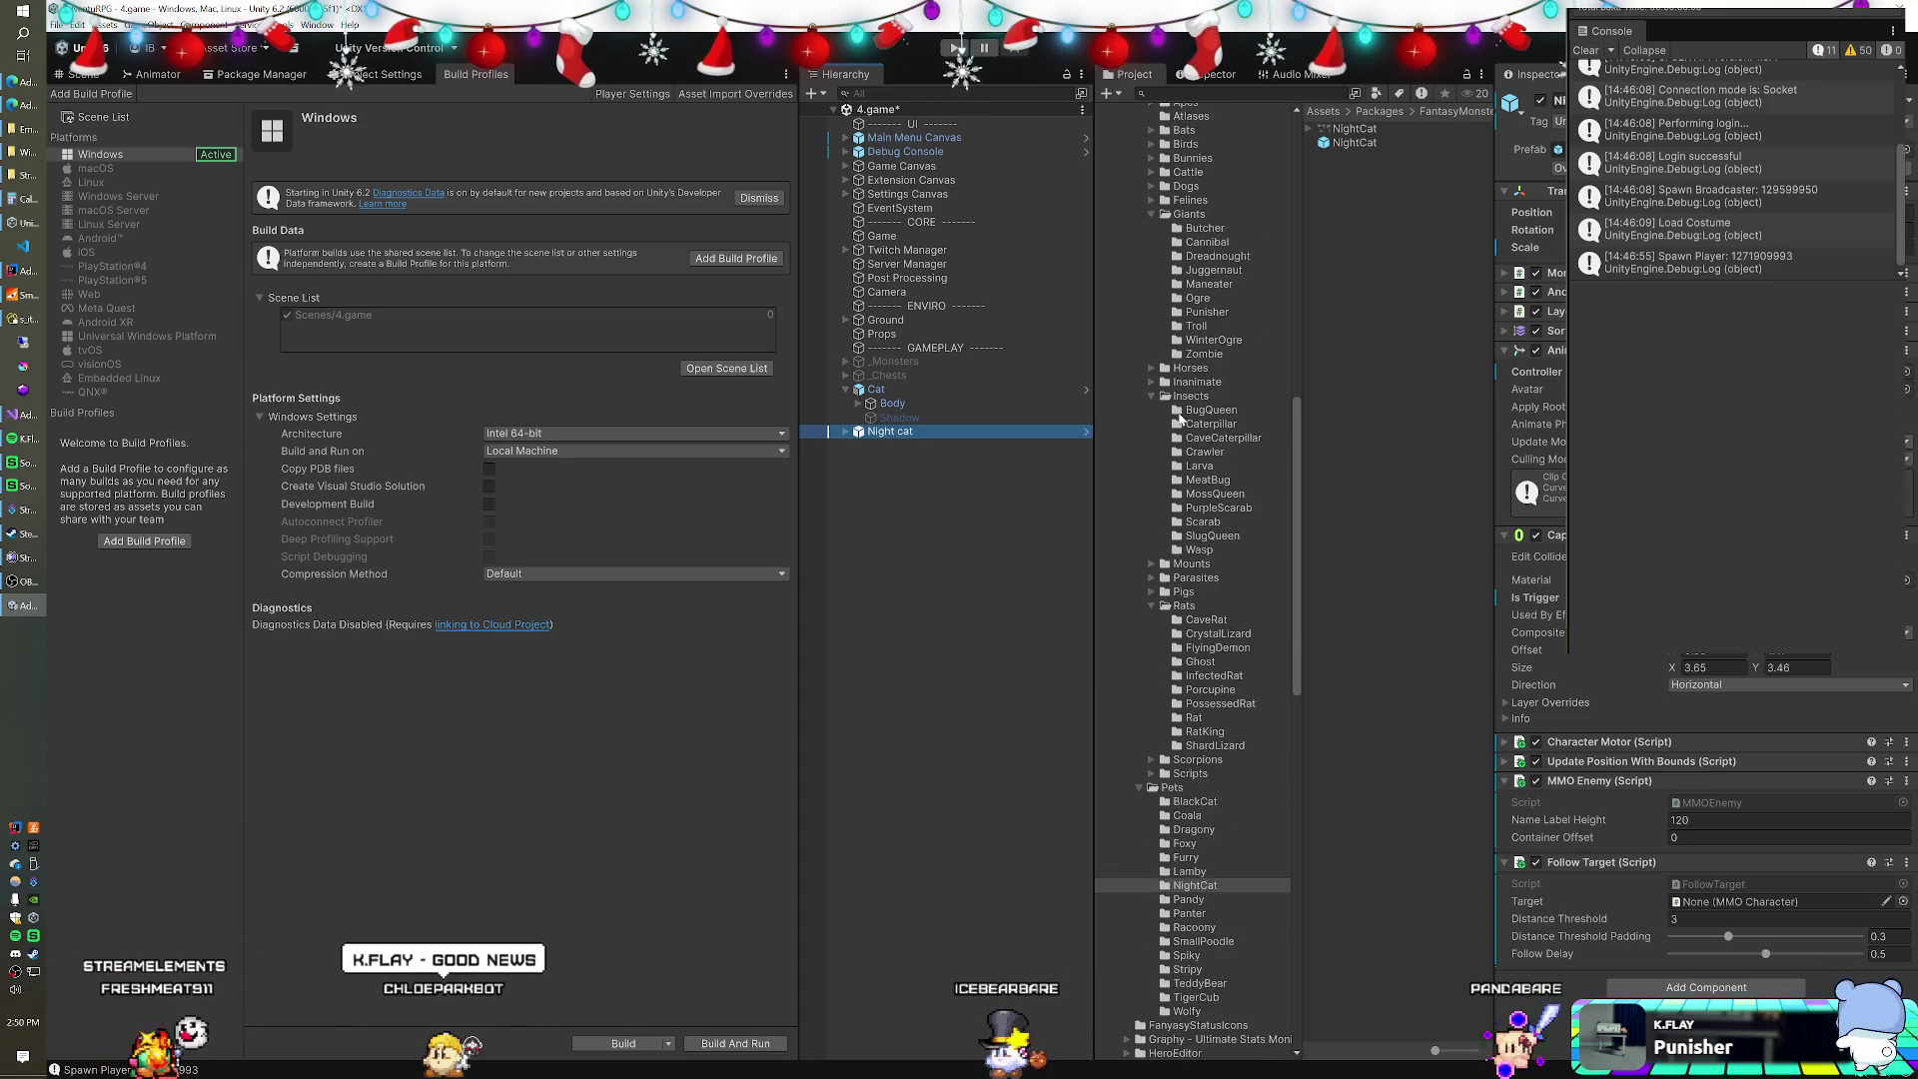
{"action": "scroll", "coordinate": [1186, 433], "scroll_direction": "up", "scroll_amount": 10}
{"action": "scroll", "coordinate": [1186, 433], "scroll_direction": "up", "scroll_amount": 10}
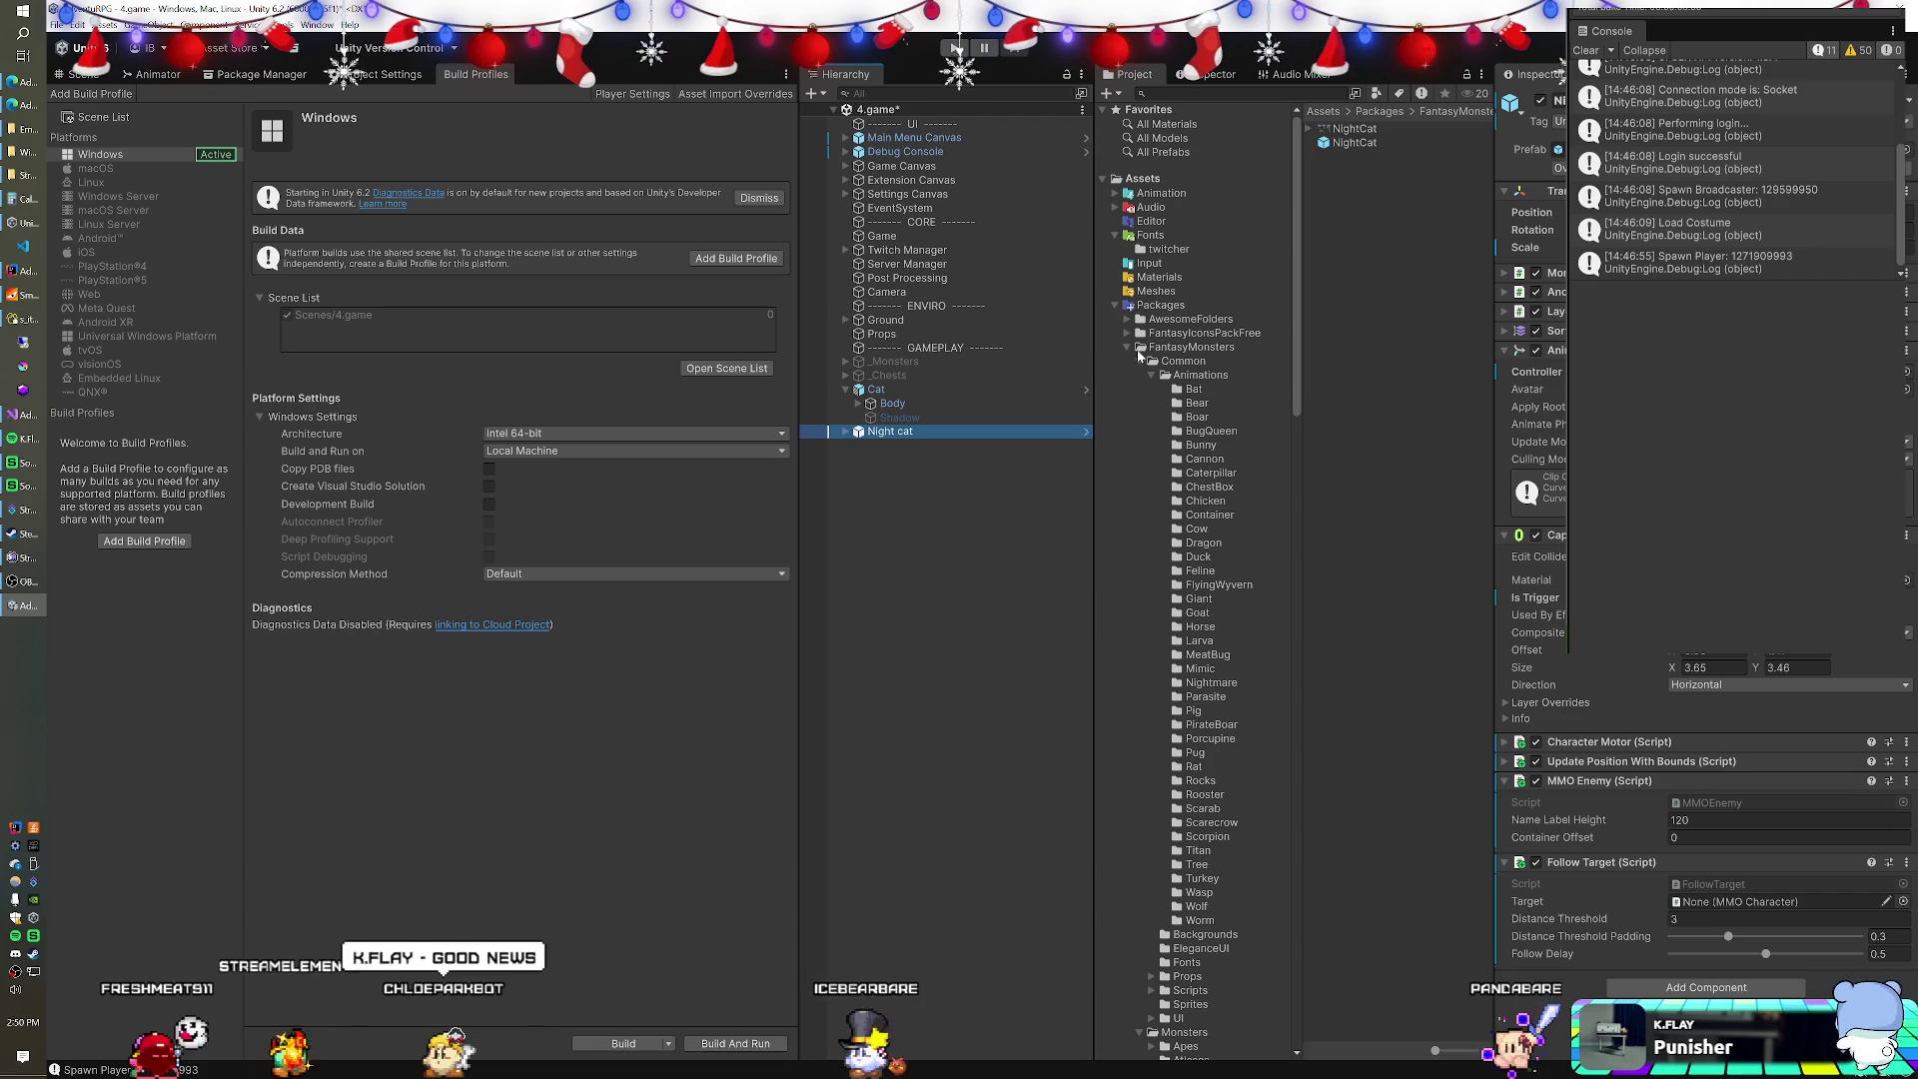
{"action": "left_click", "coordinate": [1115, 304]}
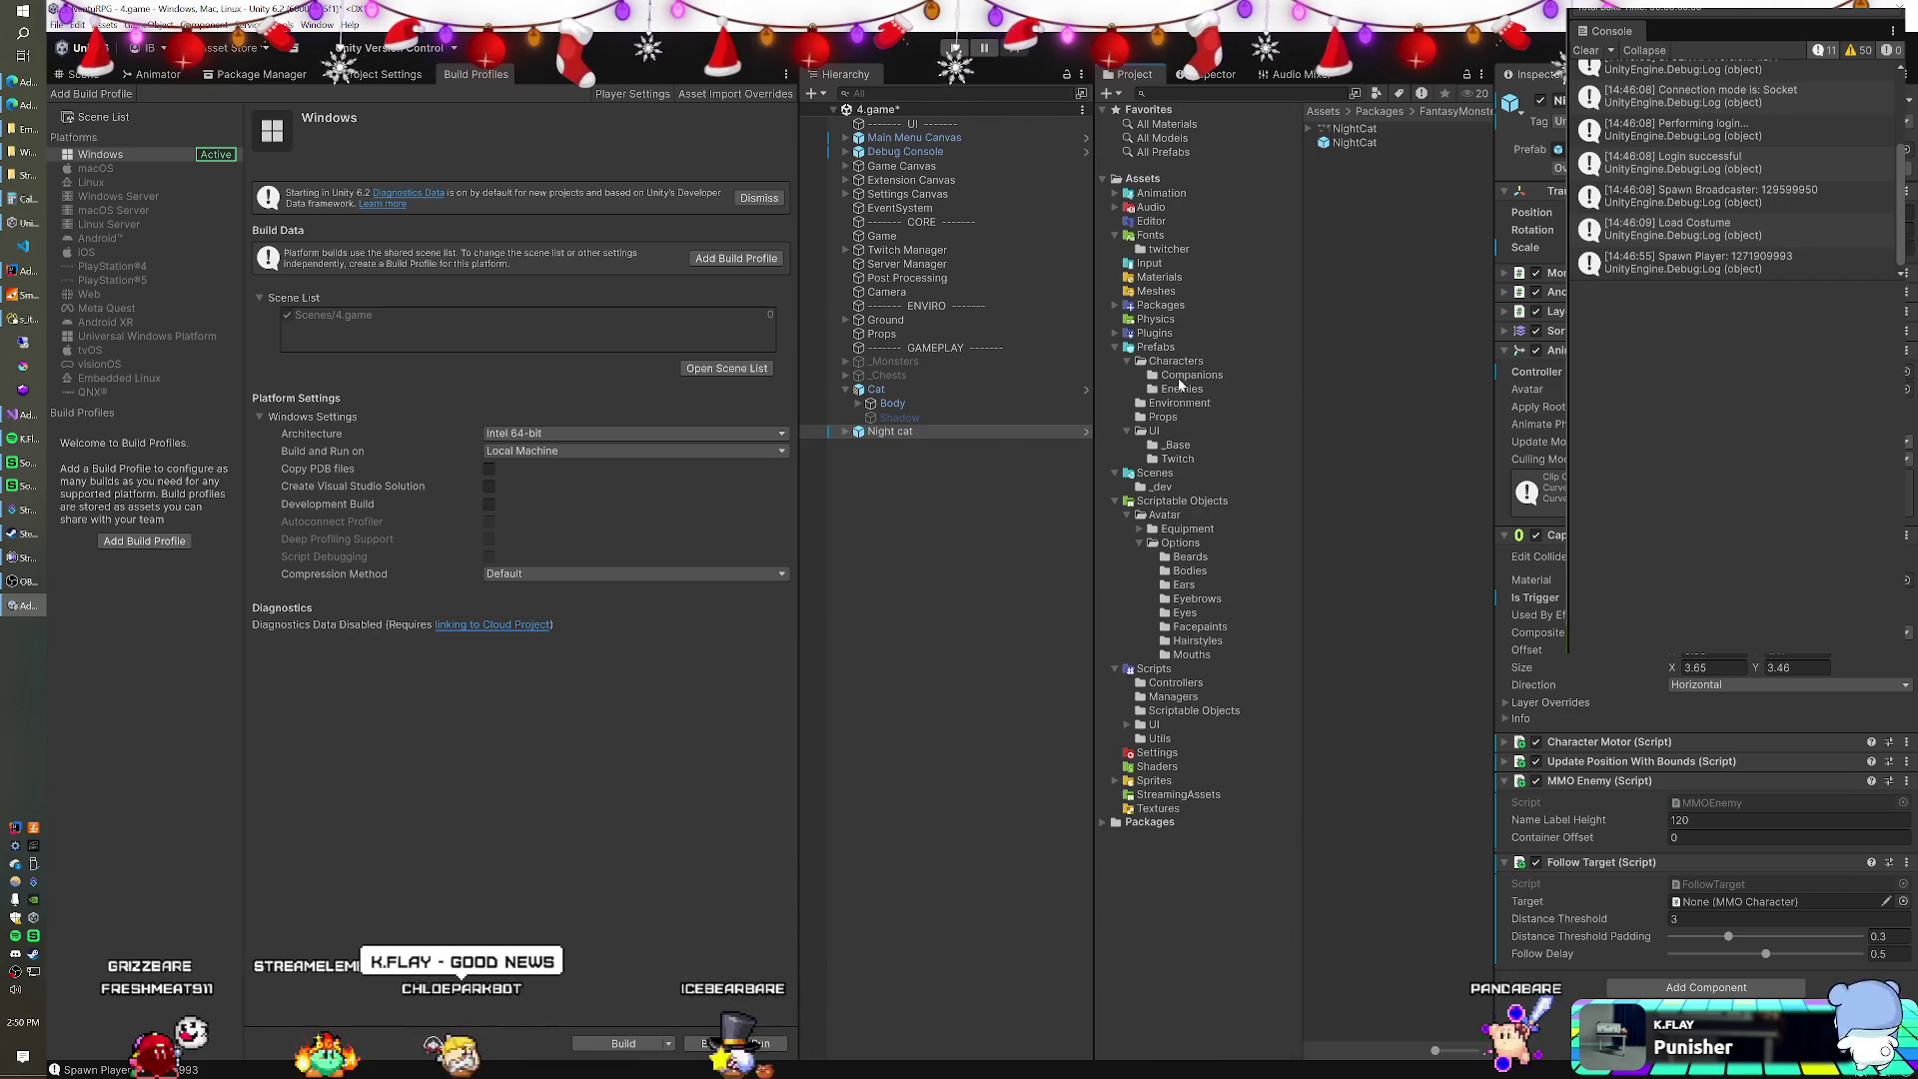
Drag Night cat into Companions as a 'Night cat Variant' prefab variant.
{"action": "left_click", "coordinate": [1192, 374]}
{"action": "left_click_drag", "start_coordinate": [890, 430], "coordinate": [1447, 396]}
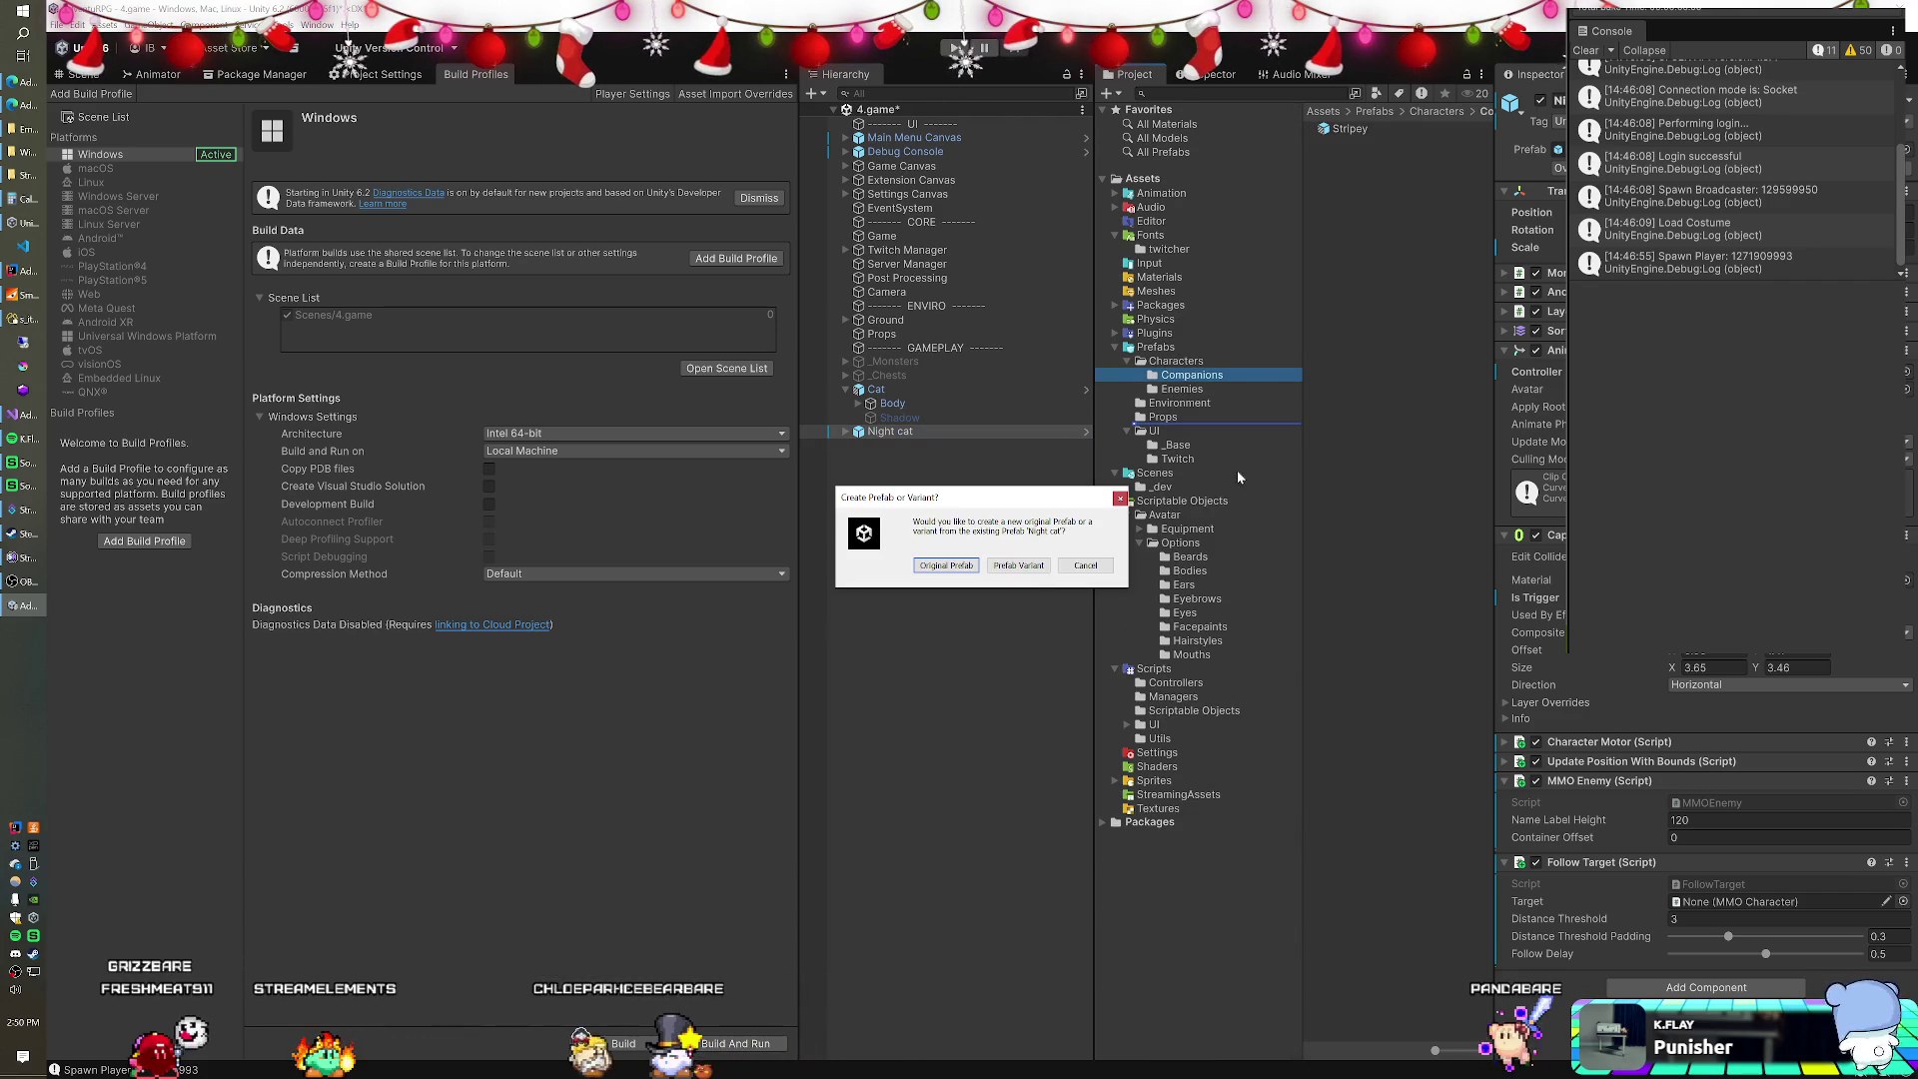
{"action": "left_click", "coordinate": [1039, 569]}
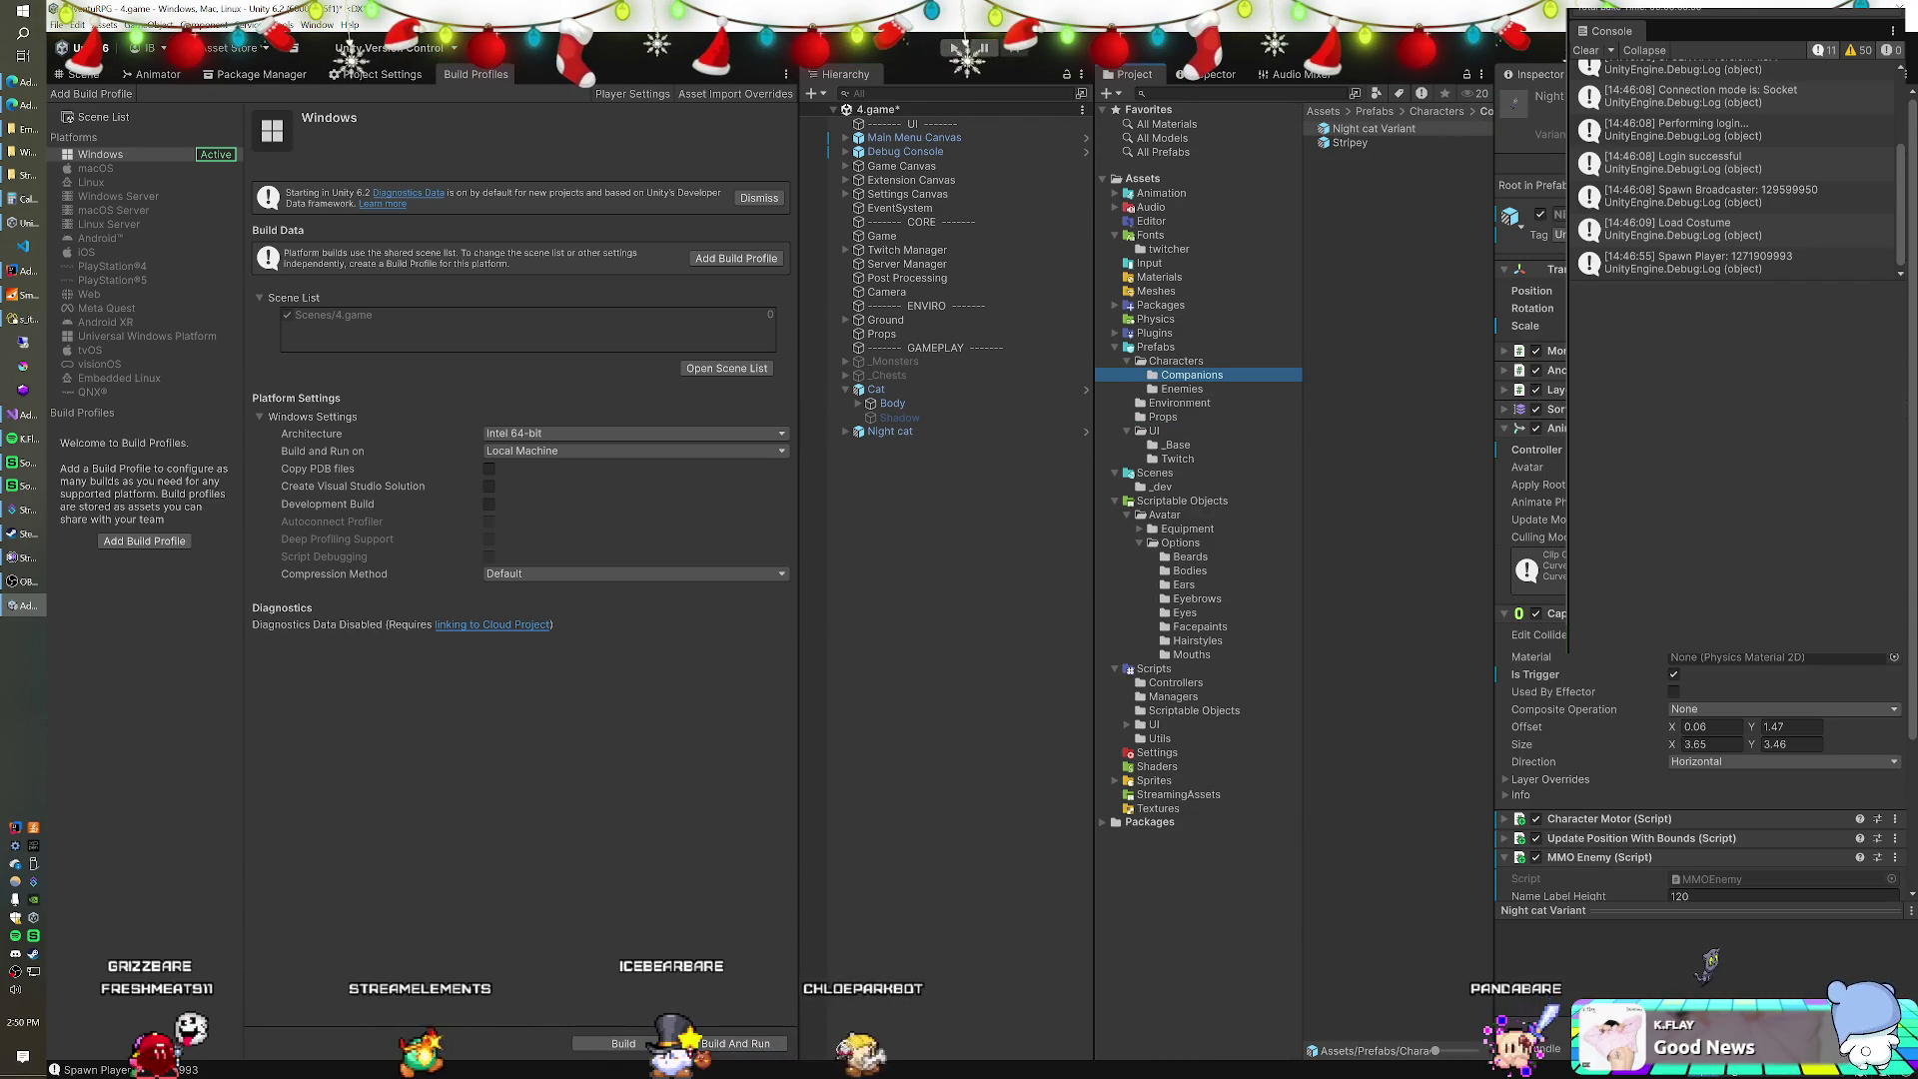
{"action": "left_click", "coordinate": [1504, 408]}
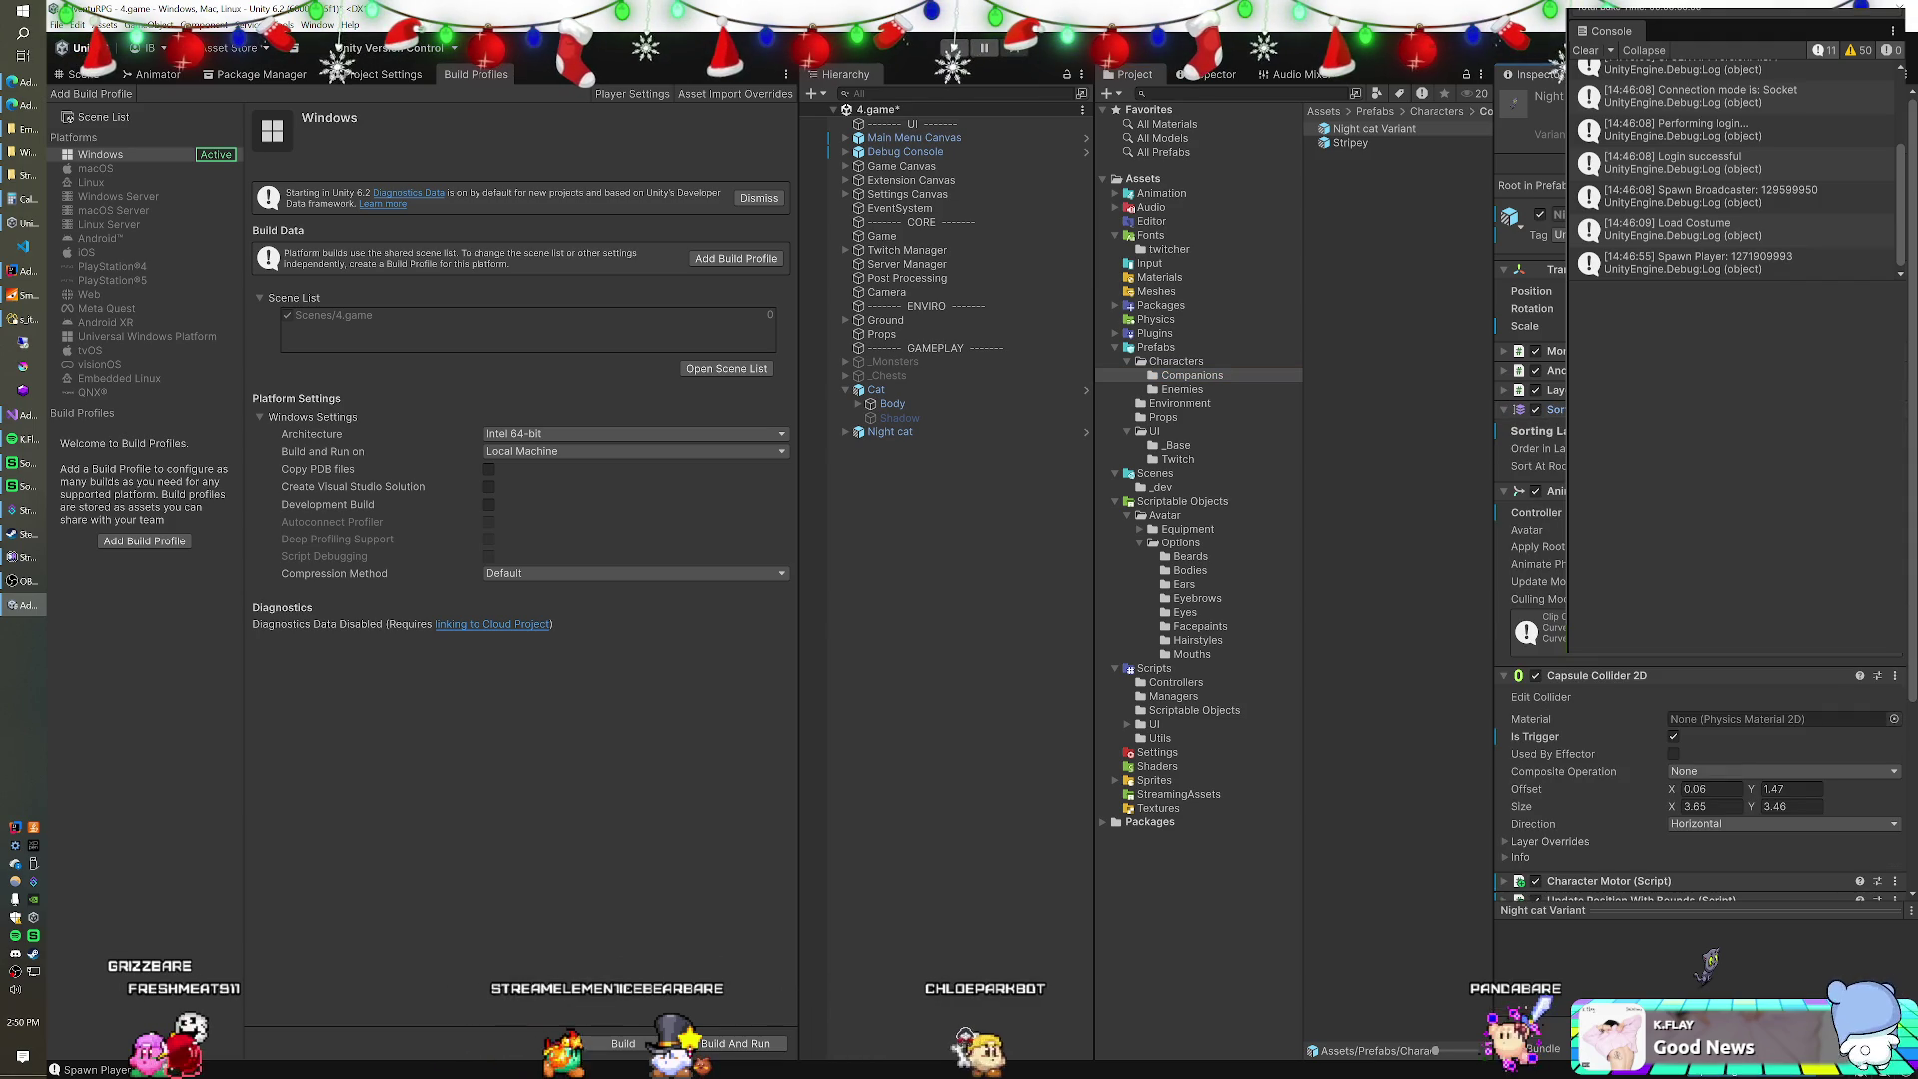
{"action": "left_click", "coordinate": [1141, 178]}
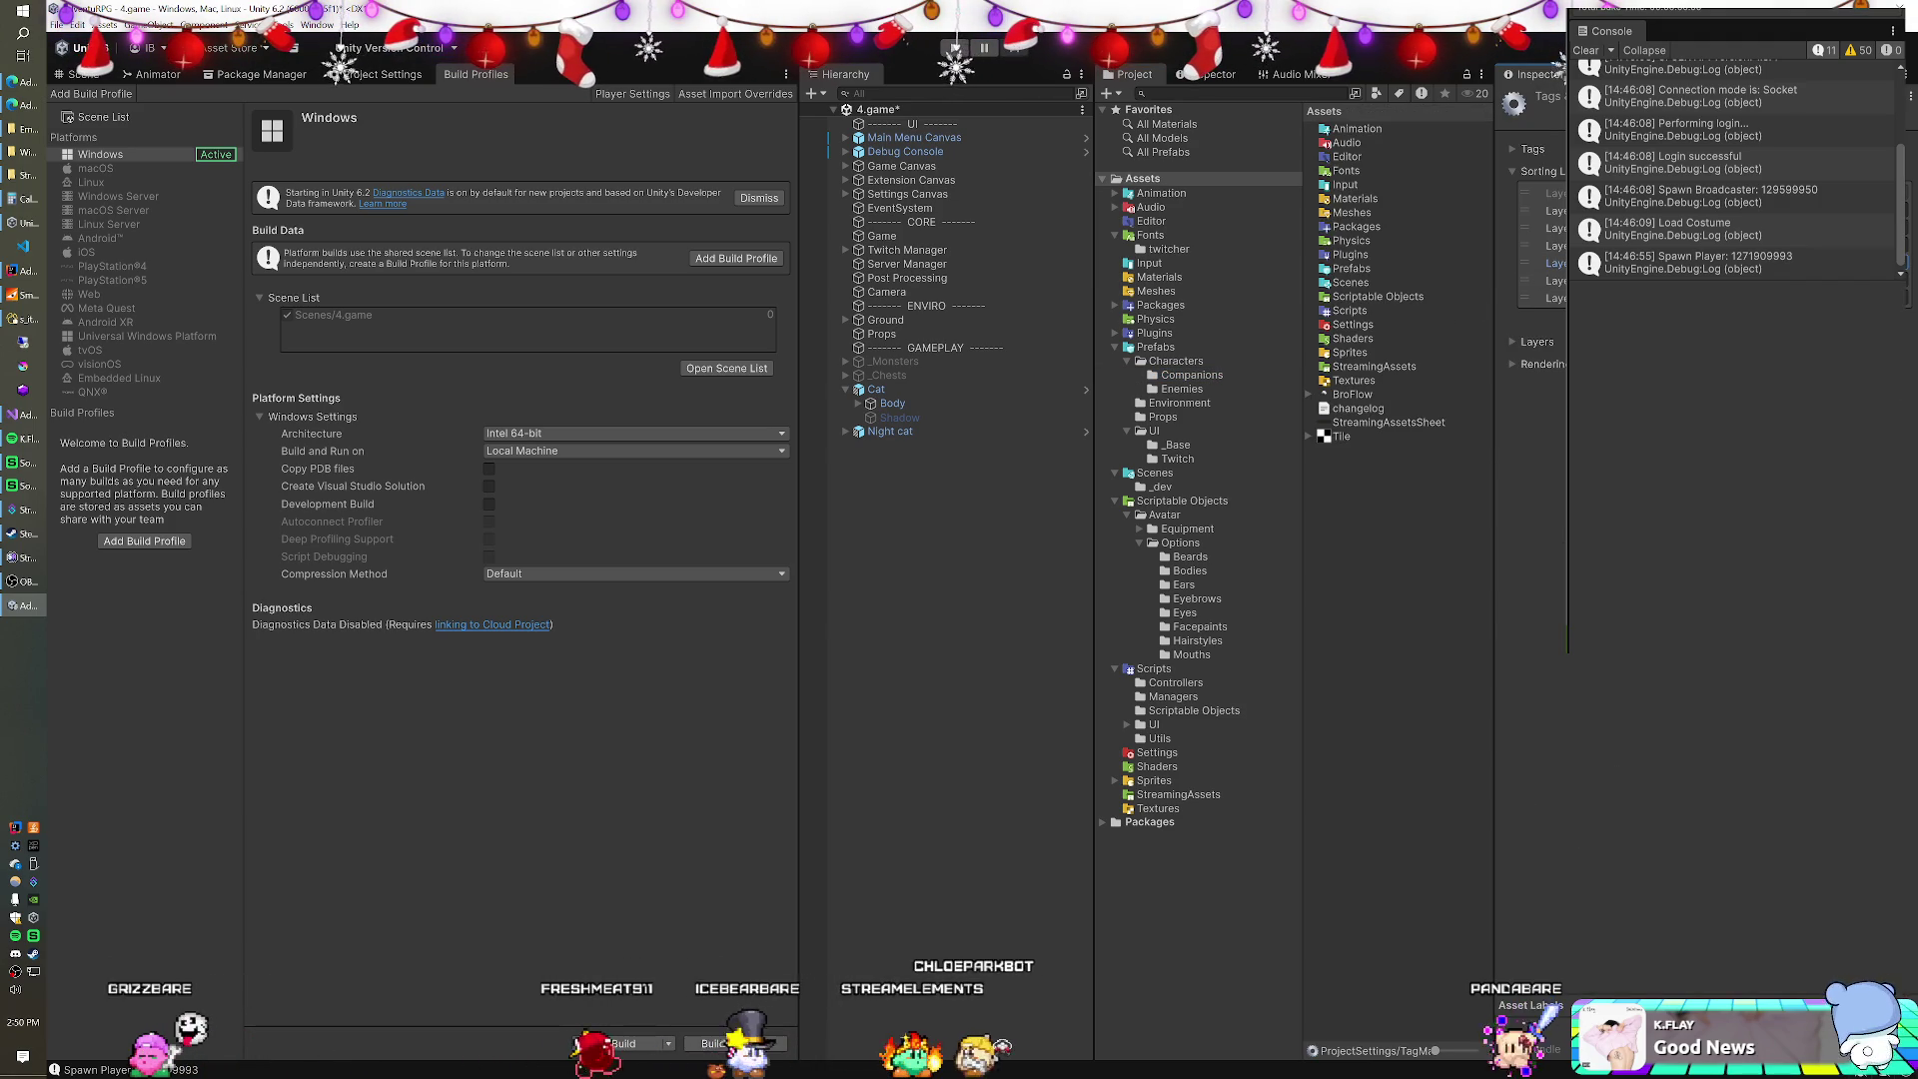
Rename the Night cat object back to 'Other Cat' and collapse the Cat object.
{"action": "left_click", "coordinate": [892, 430]}
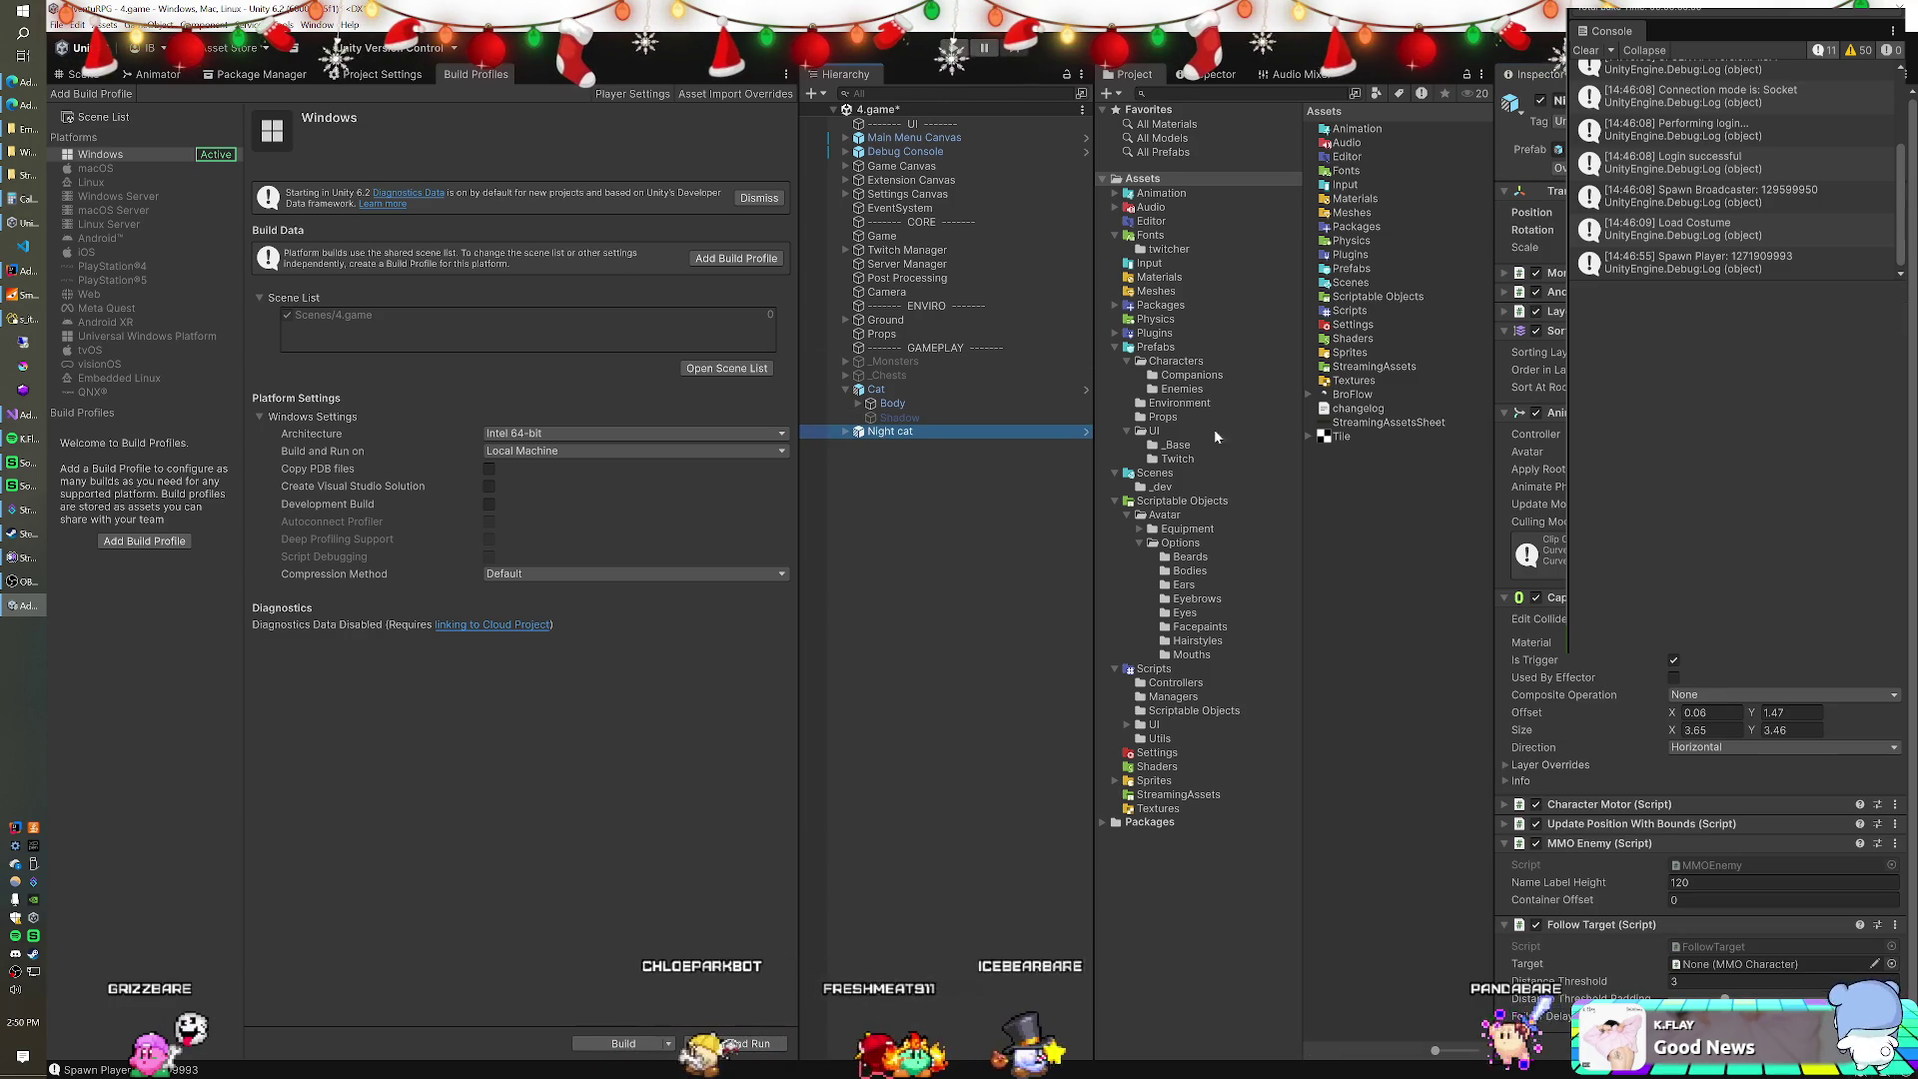
{"action": "left_click", "coordinate": [909, 434]}
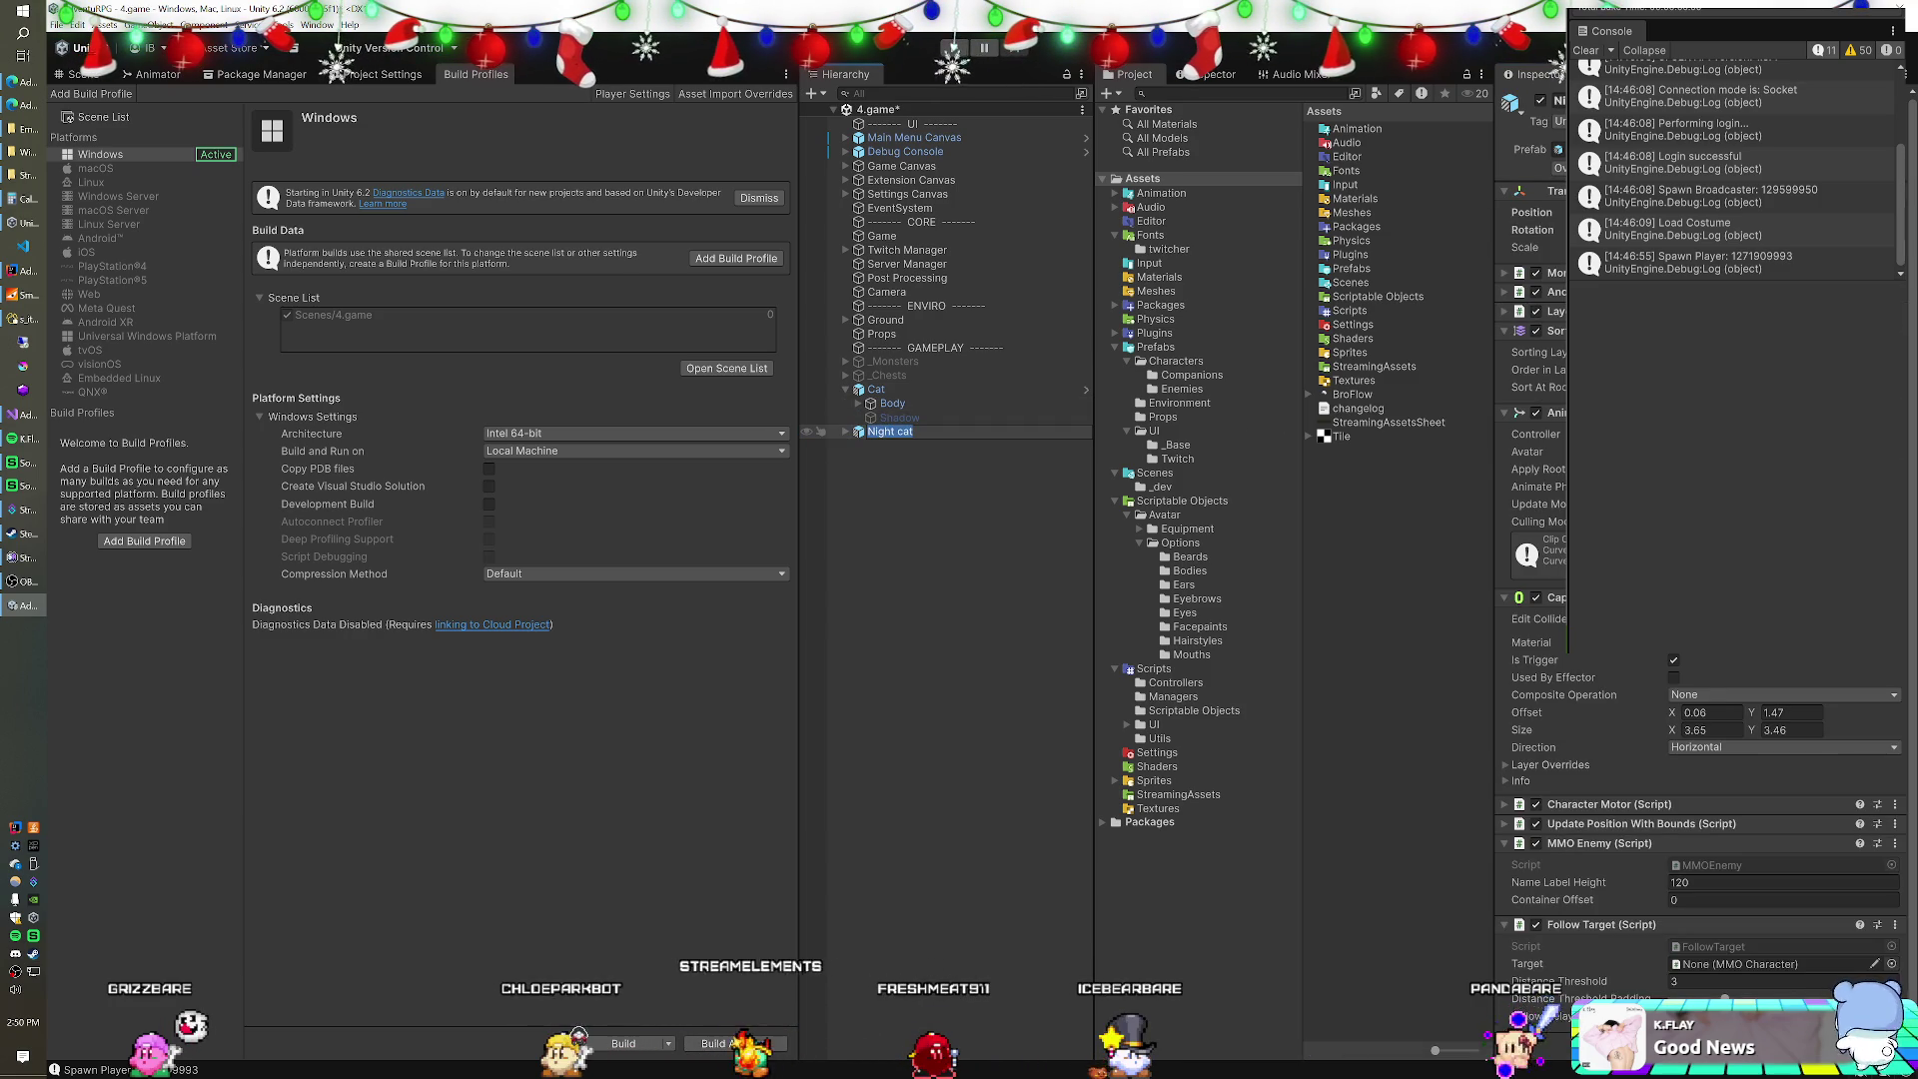
{"action": "type", "text": "OtherCat"}
{"action": "key", "text": "Return"}
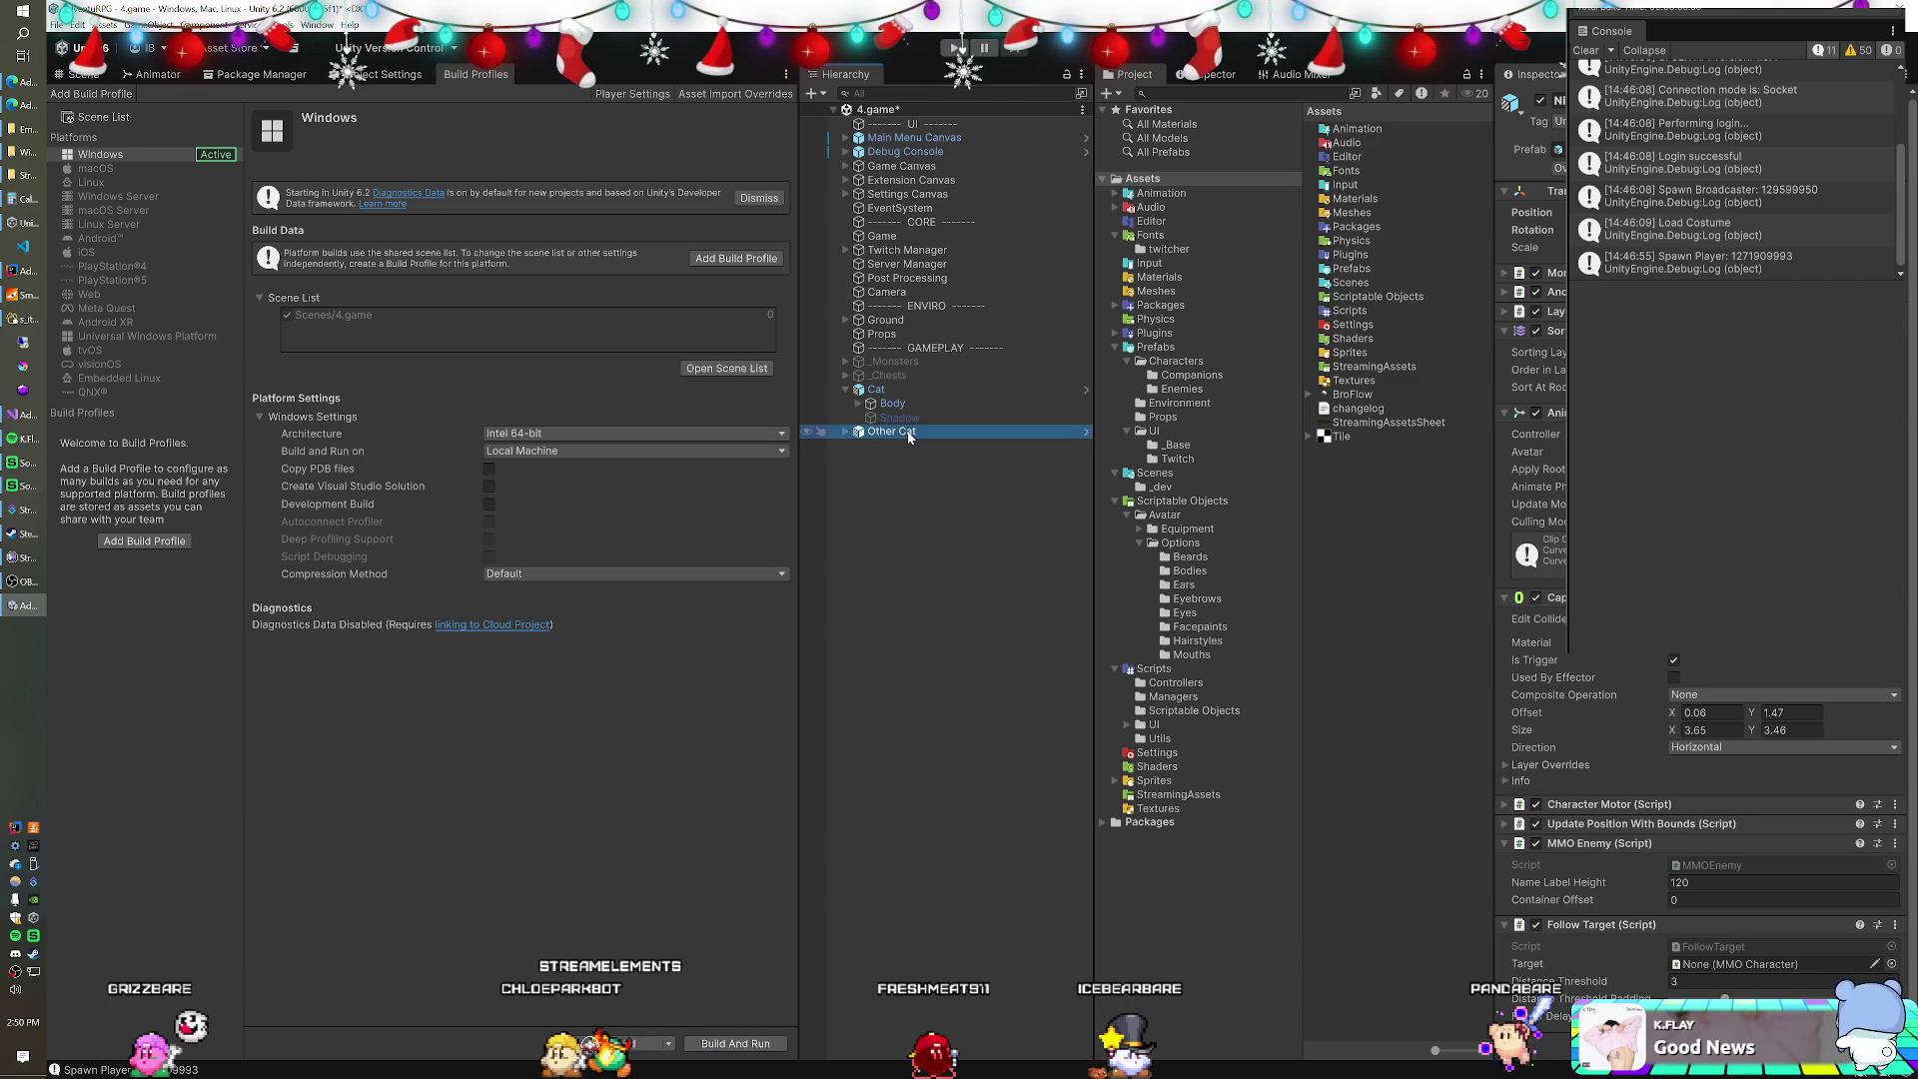
{"action": "left_click", "coordinate": [846, 389]}
{"action": "left_click", "coordinate": [872, 390]}
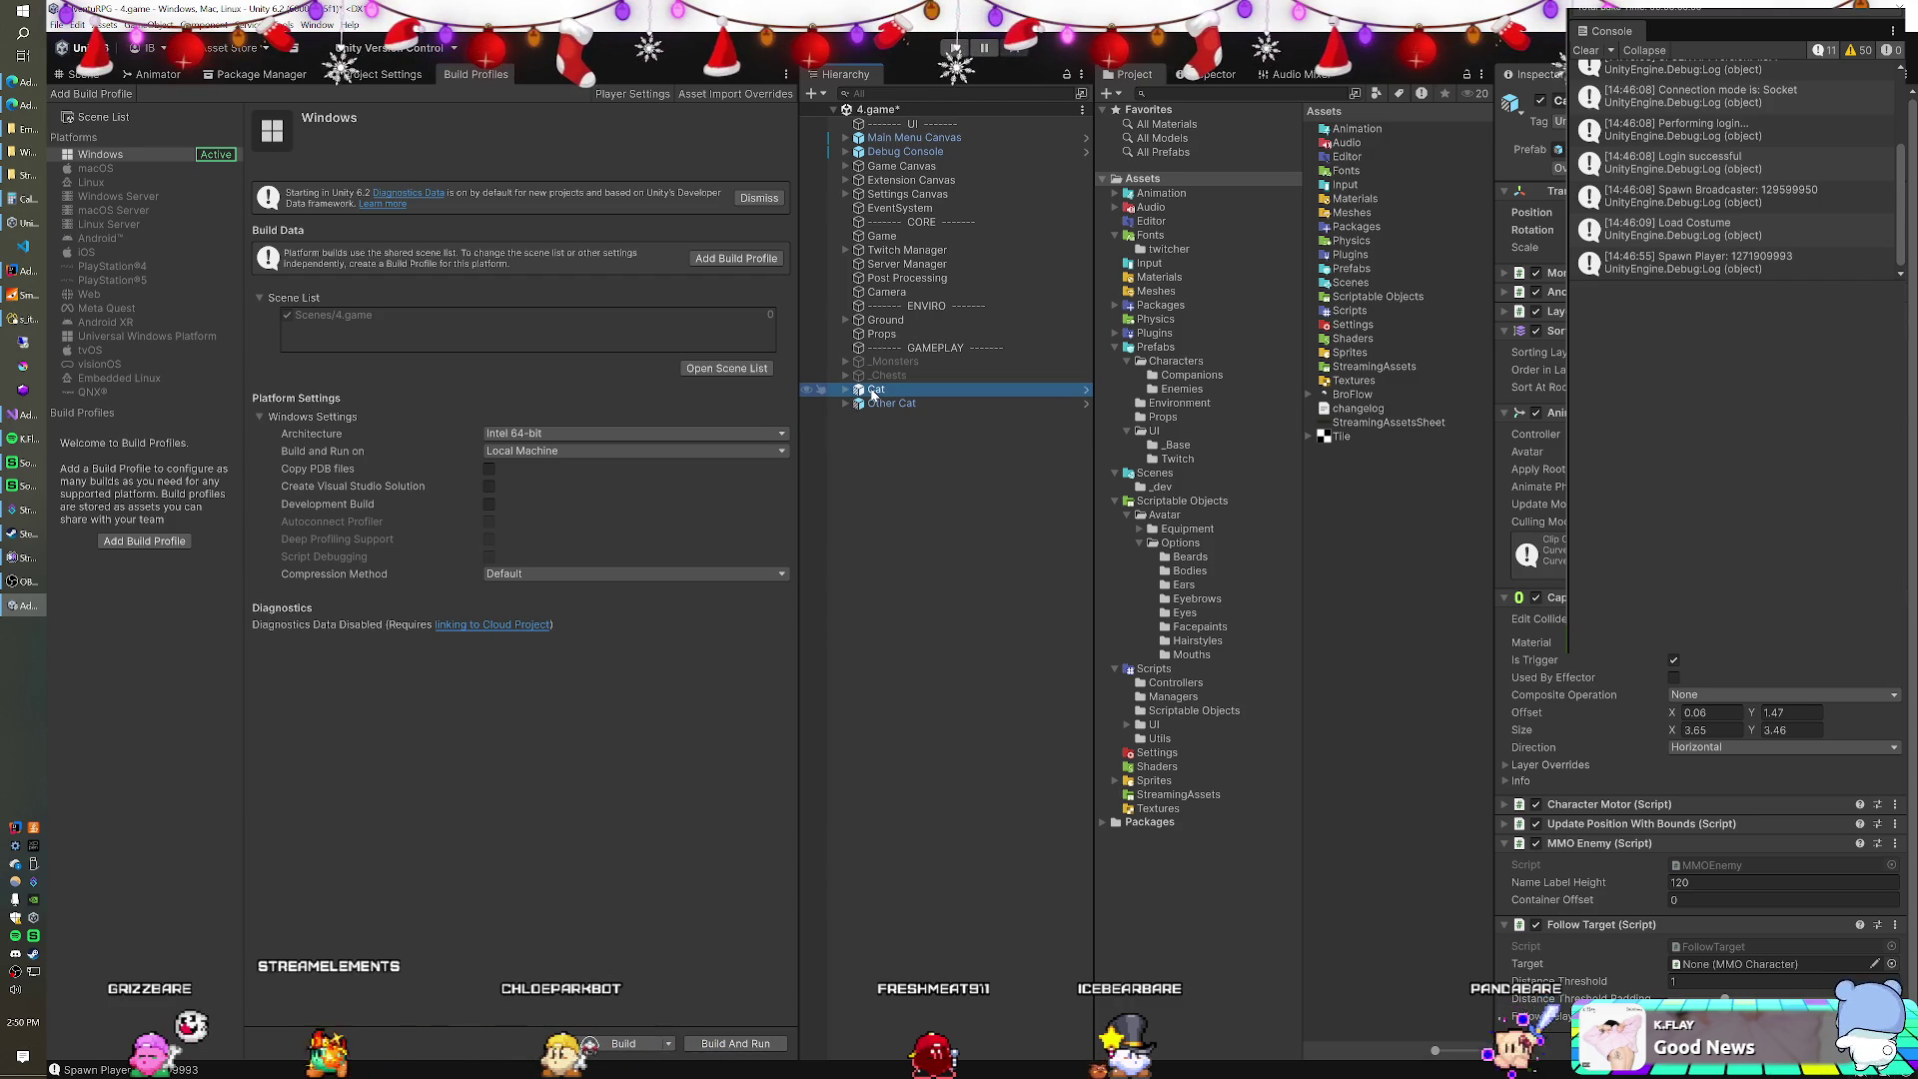
Save the 4.game scene and expand Packages > FantasyMonsters.
{"action": "key", "text": "ctrl+s"}
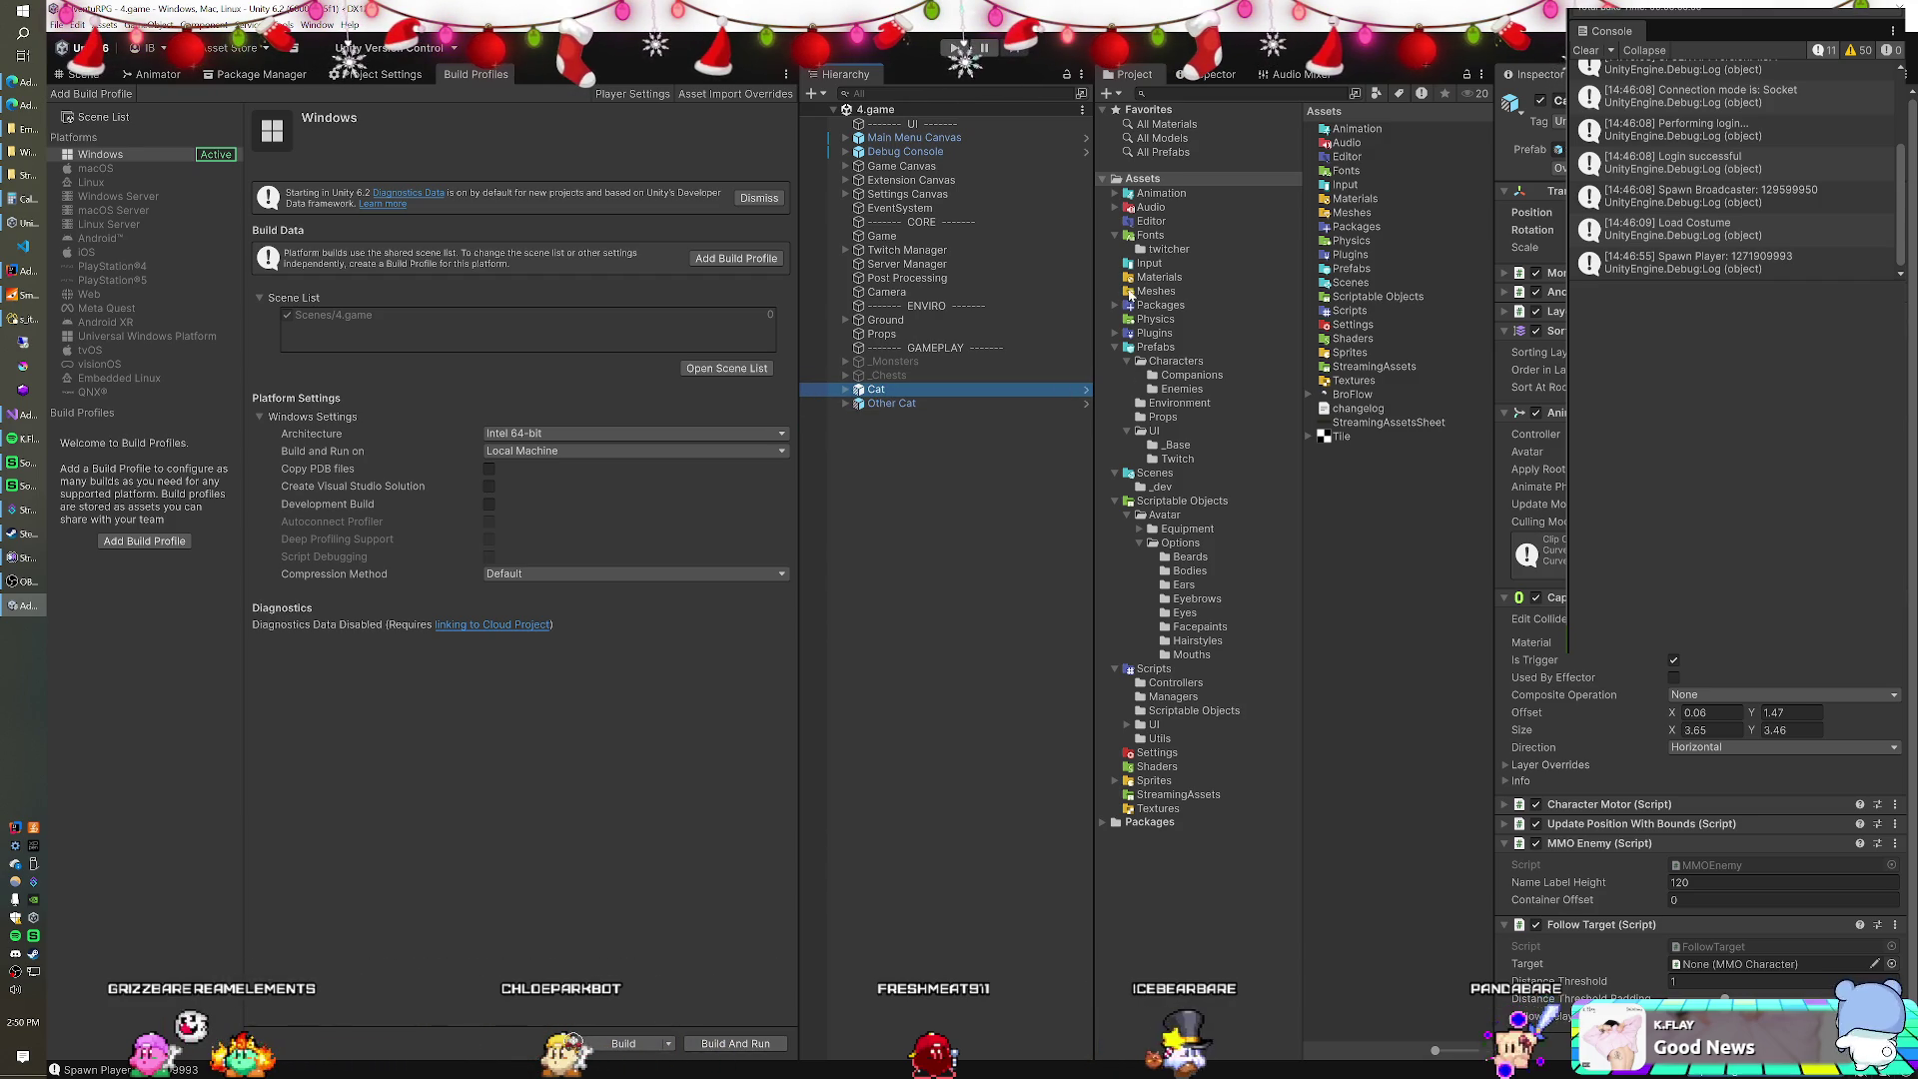
{"action": "left_click", "coordinate": [1115, 305]}
{"action": "left_click", "coordinate": [1130, 346]}
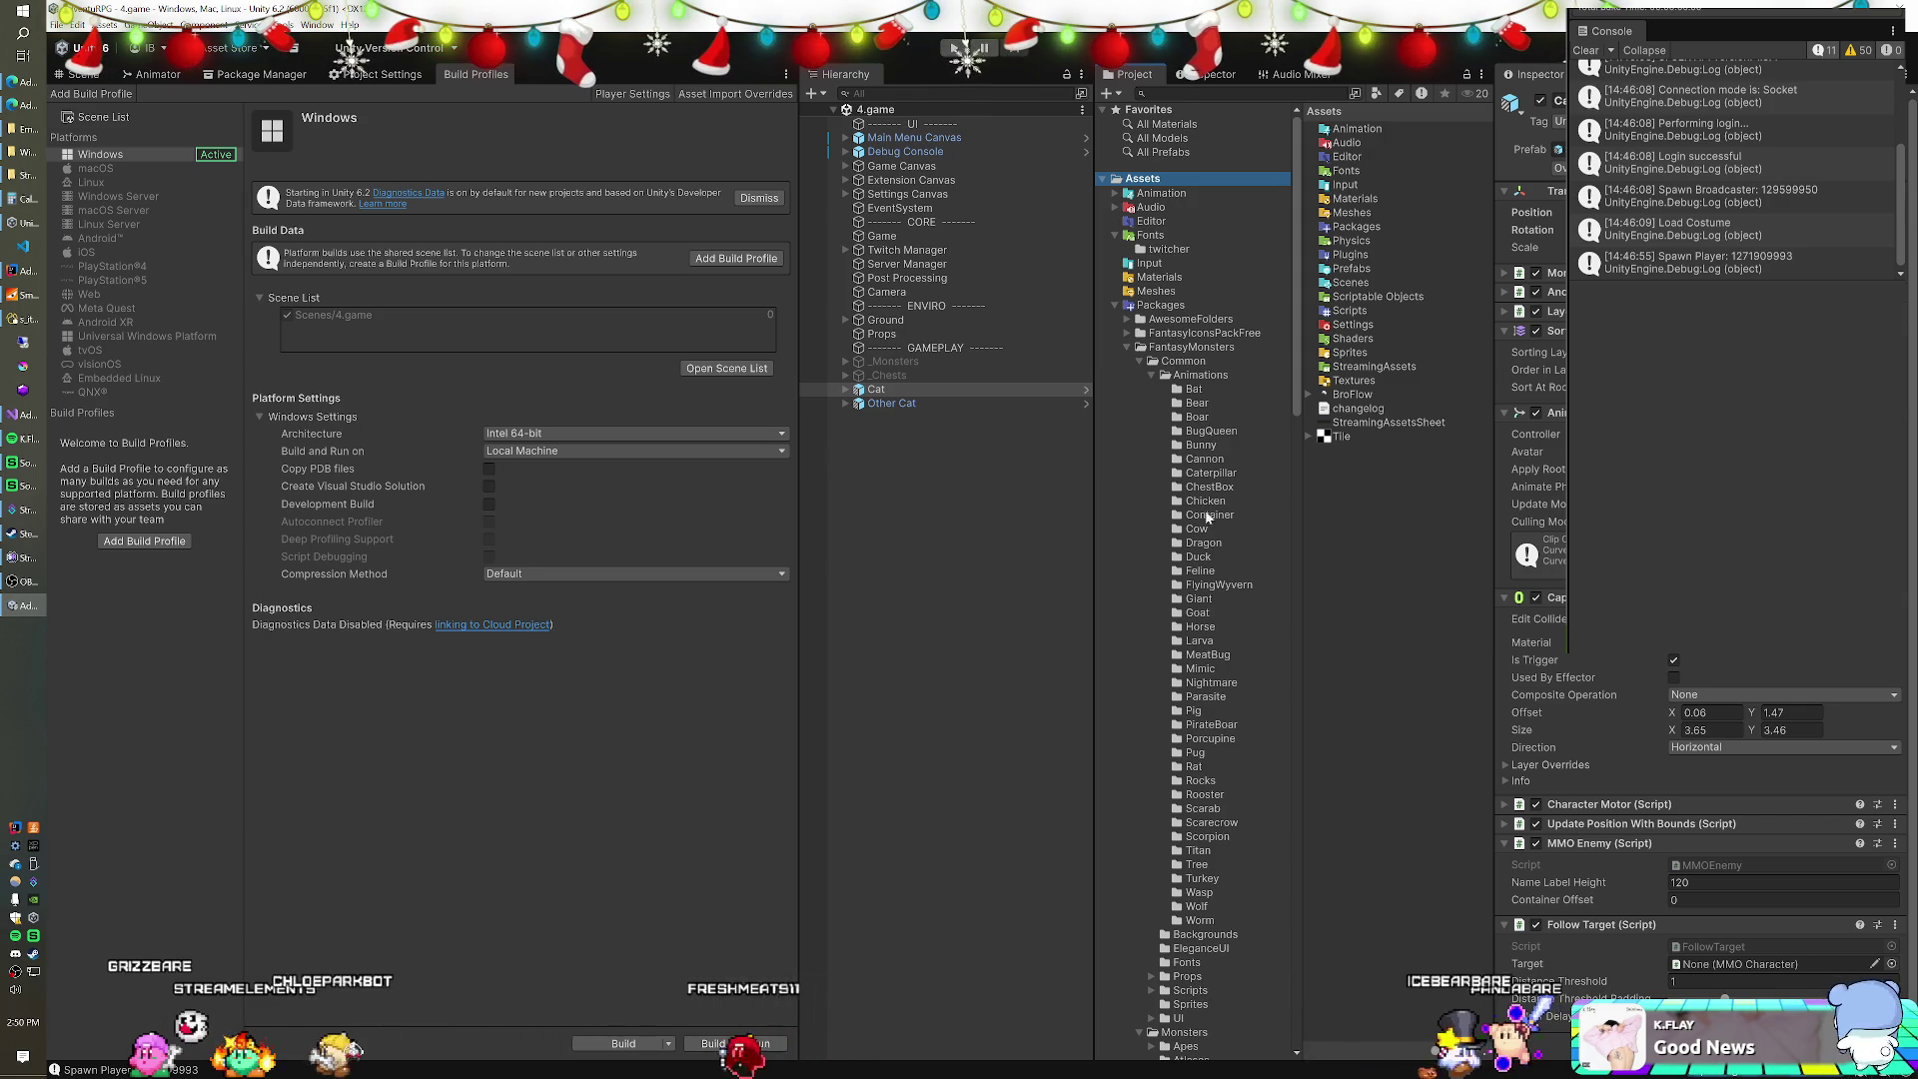
View the Dragon animations, collapse Common, and scroll down to the Pets folder.
{"action": "left_click", "coordinate": [1204, 542]}
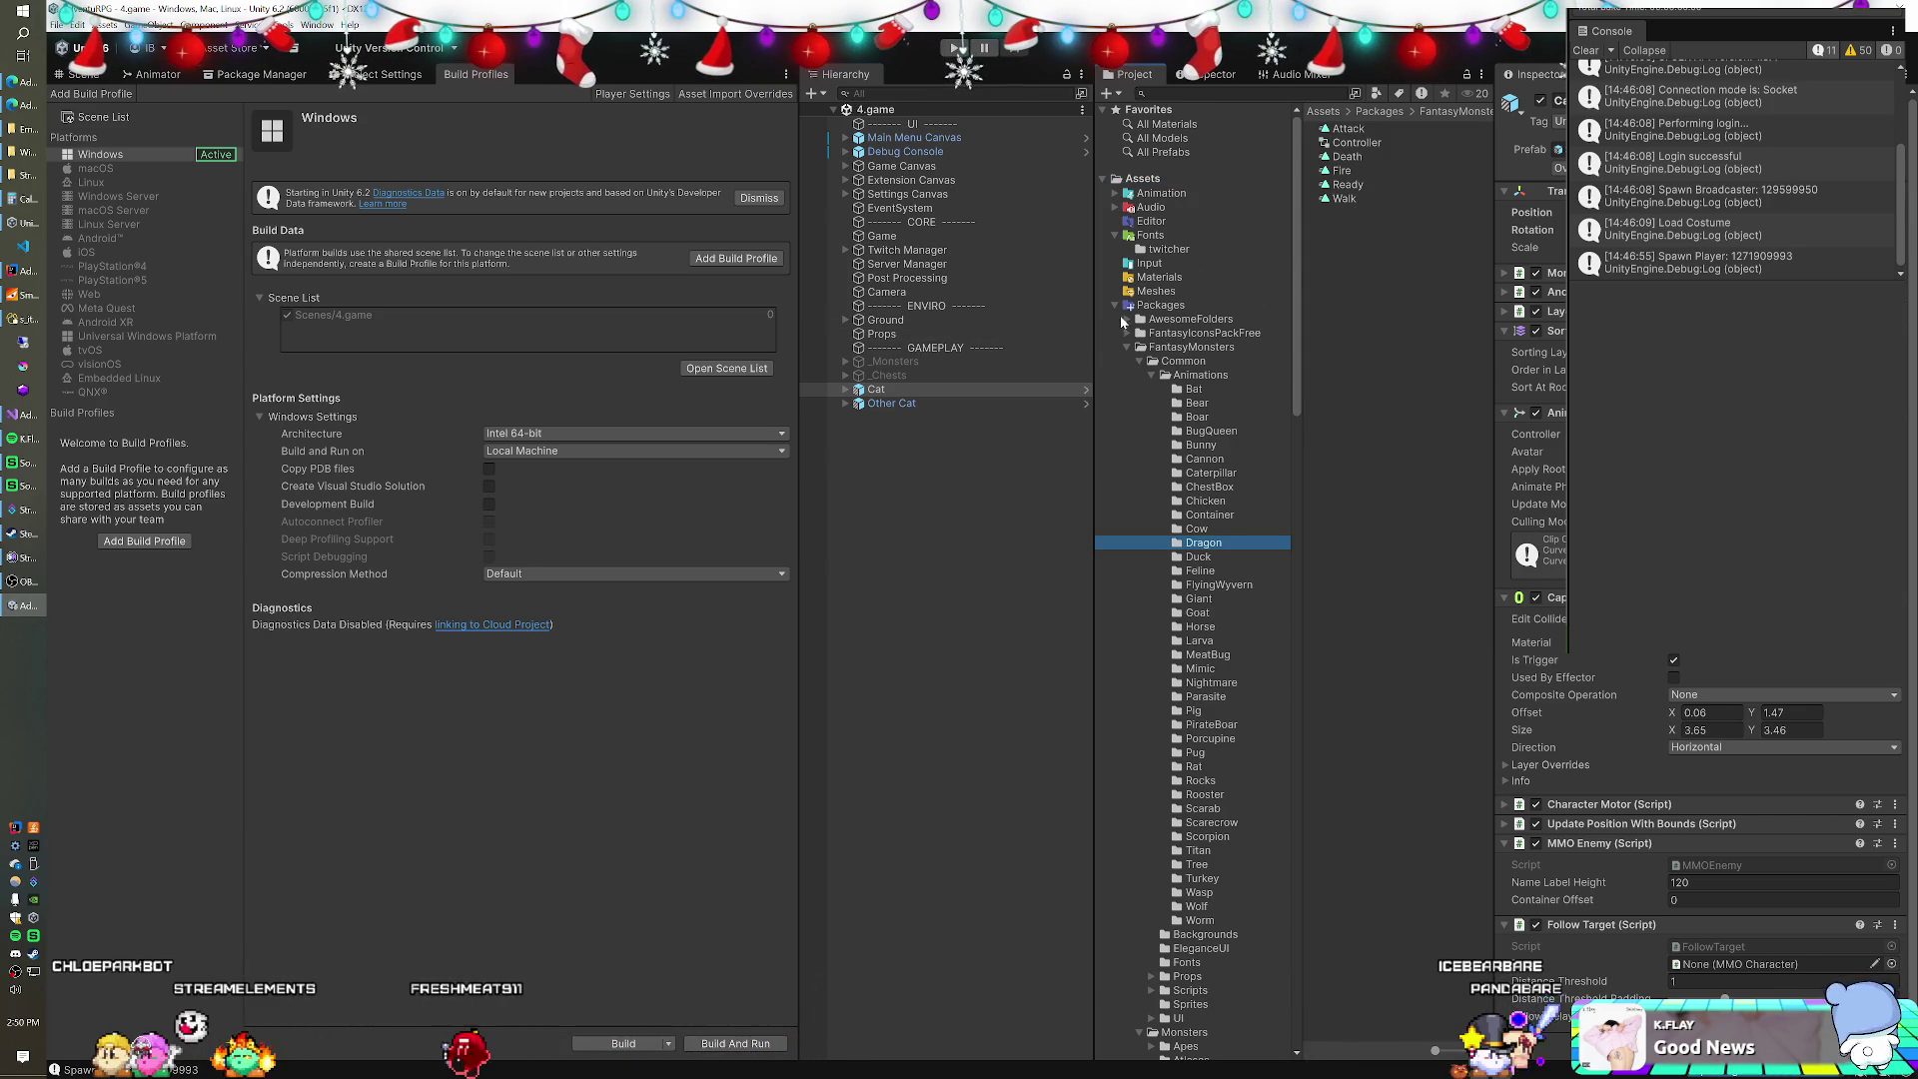
{"action": "left_click", "coordinate": [1139, 362]}
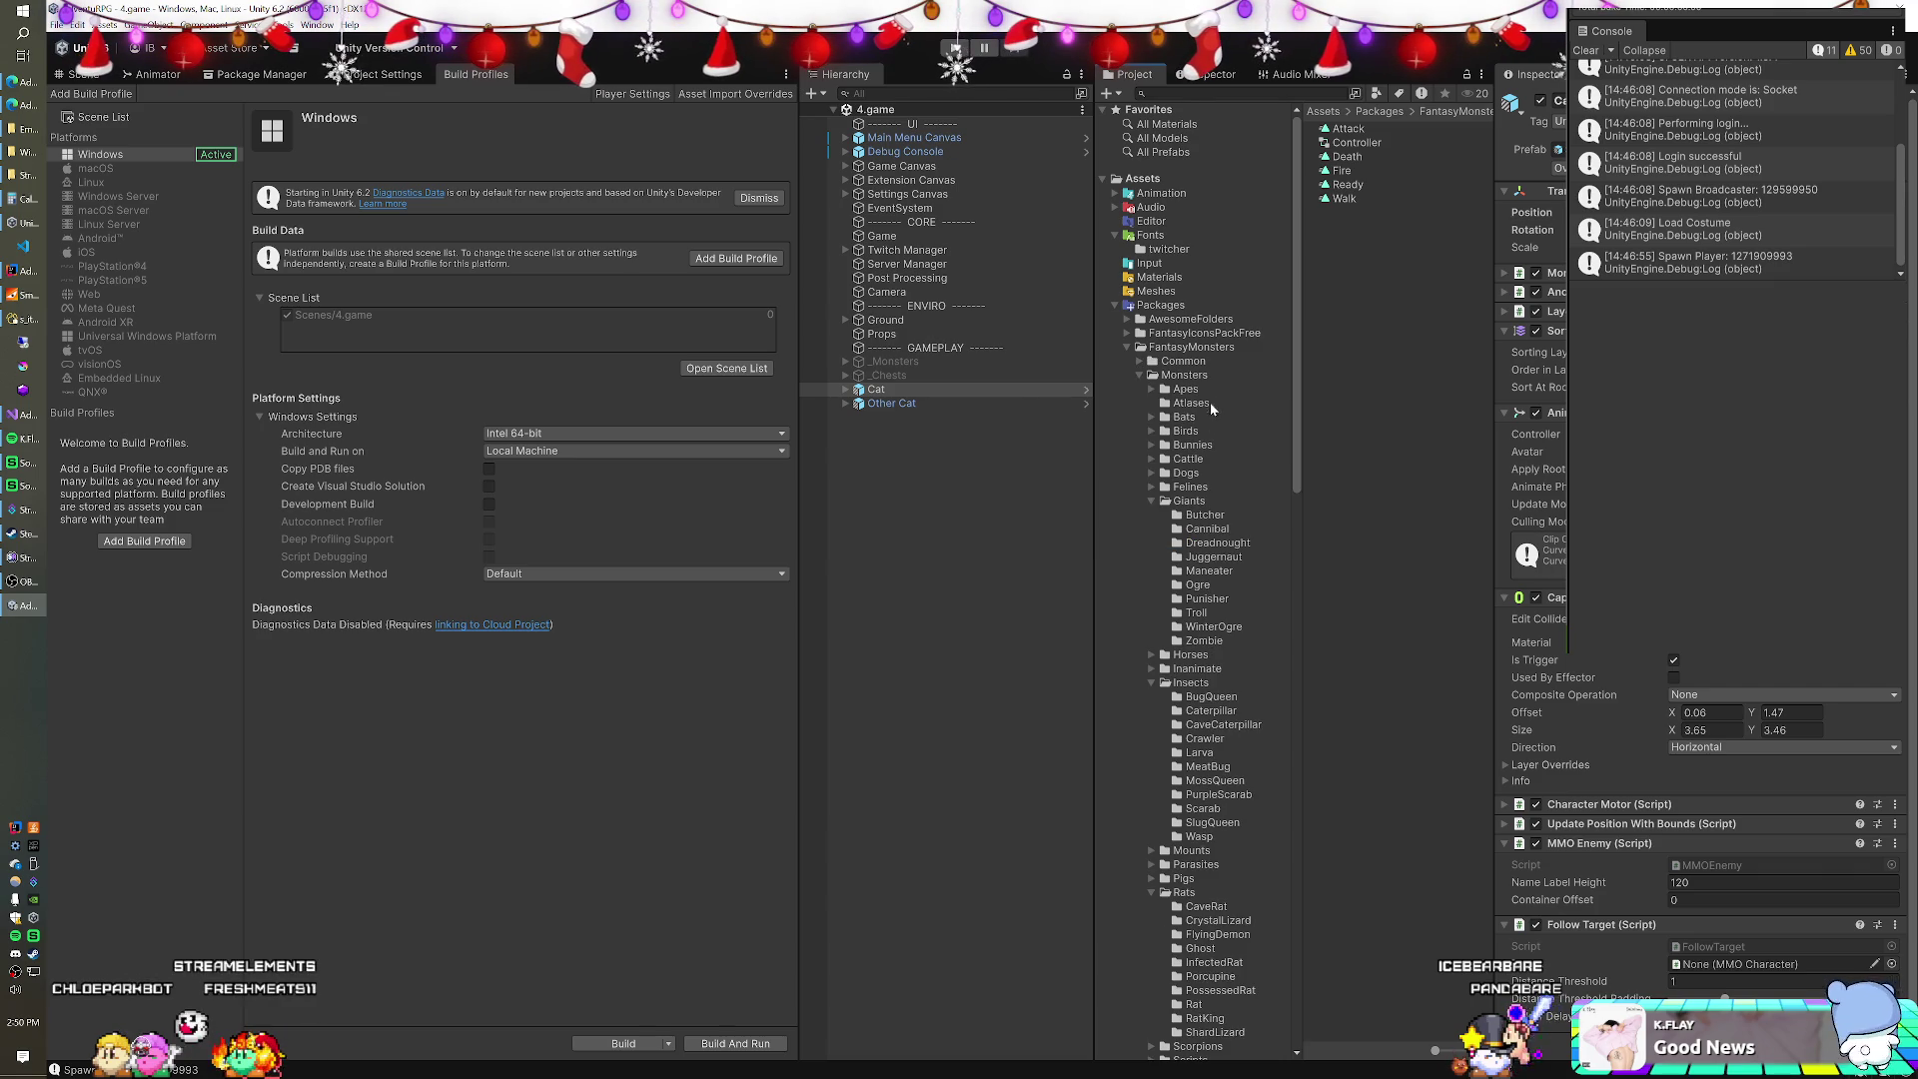
{"action": "scroll", "coordinate": [1211, 398], "scroll_direction": "down", "scroll_amount": 2}
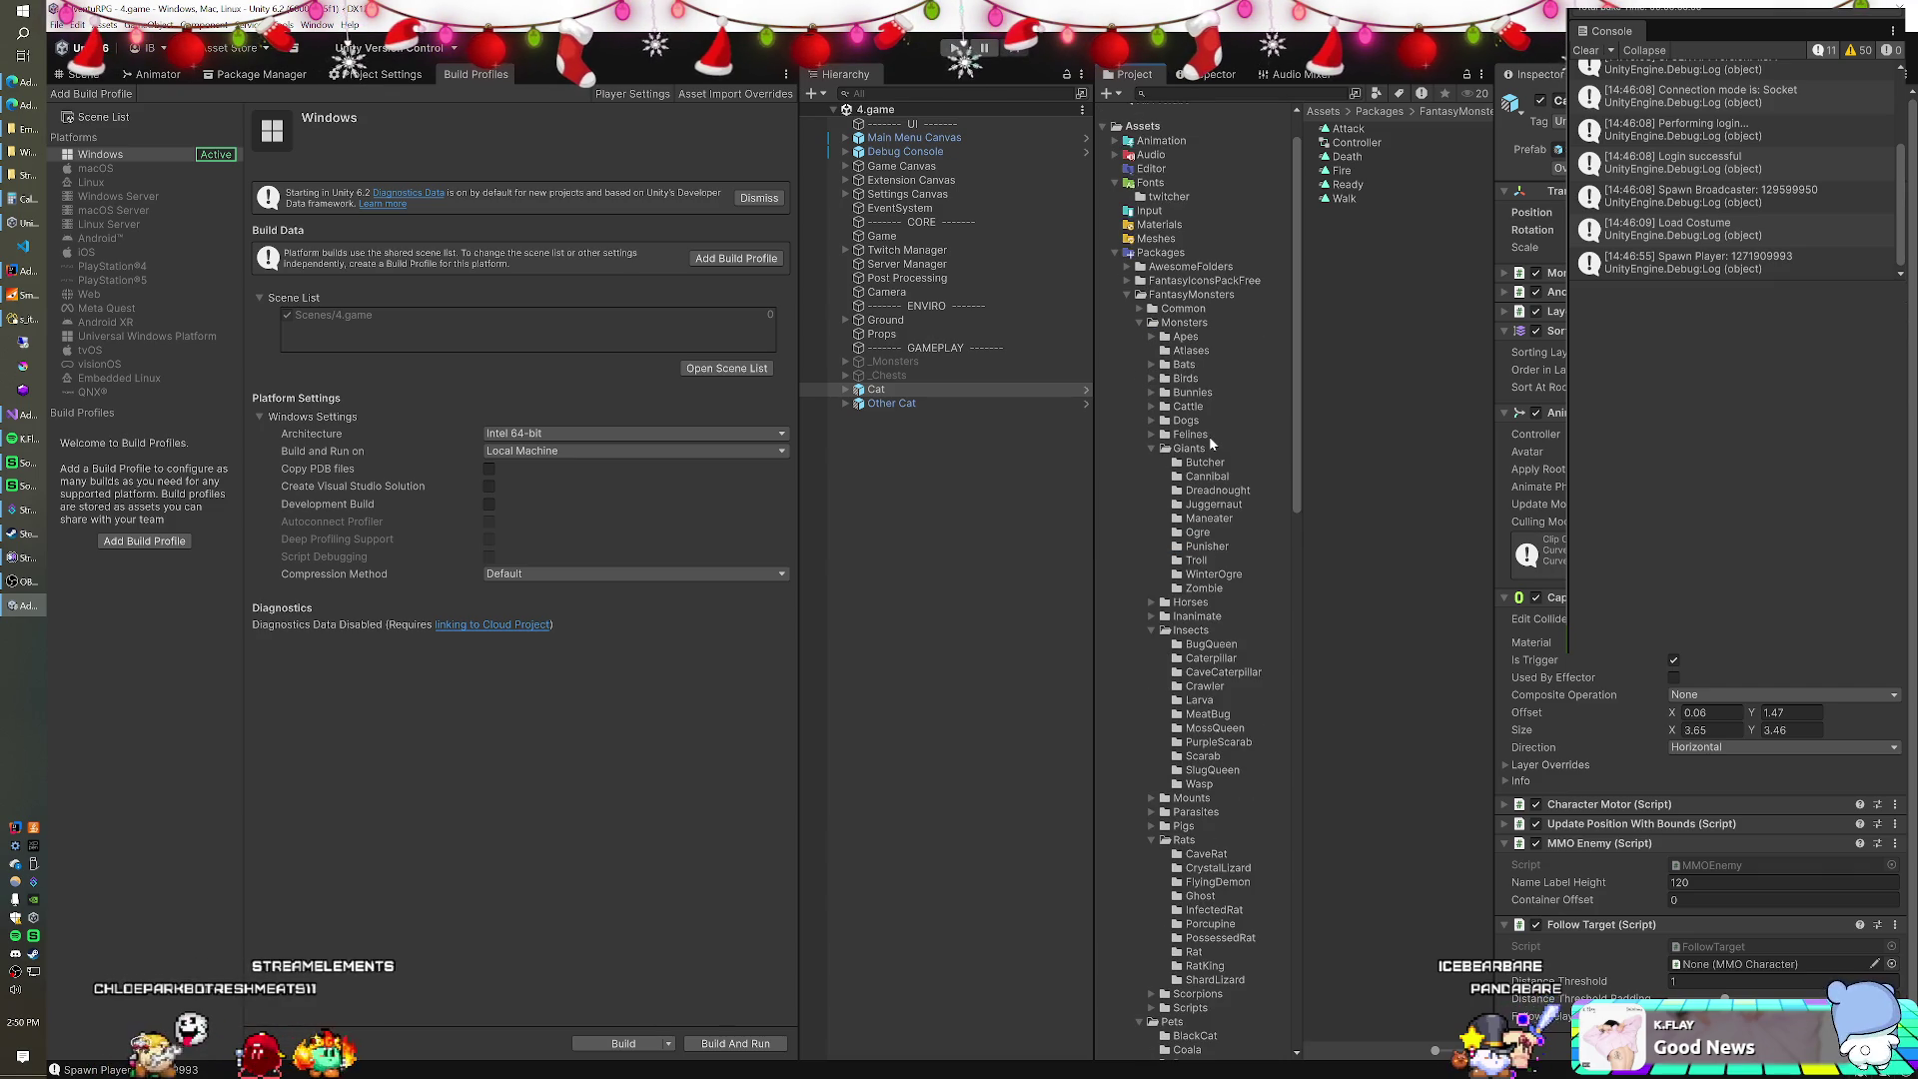
{"action": "scroll", "coordinate": [1208, 436], "scroll_direction": "down", "scroll_amount": 4}
{"action": "scroll", "coordinate": [1212, 443], "scroll_direction": "down", "scroll_amount": 4}
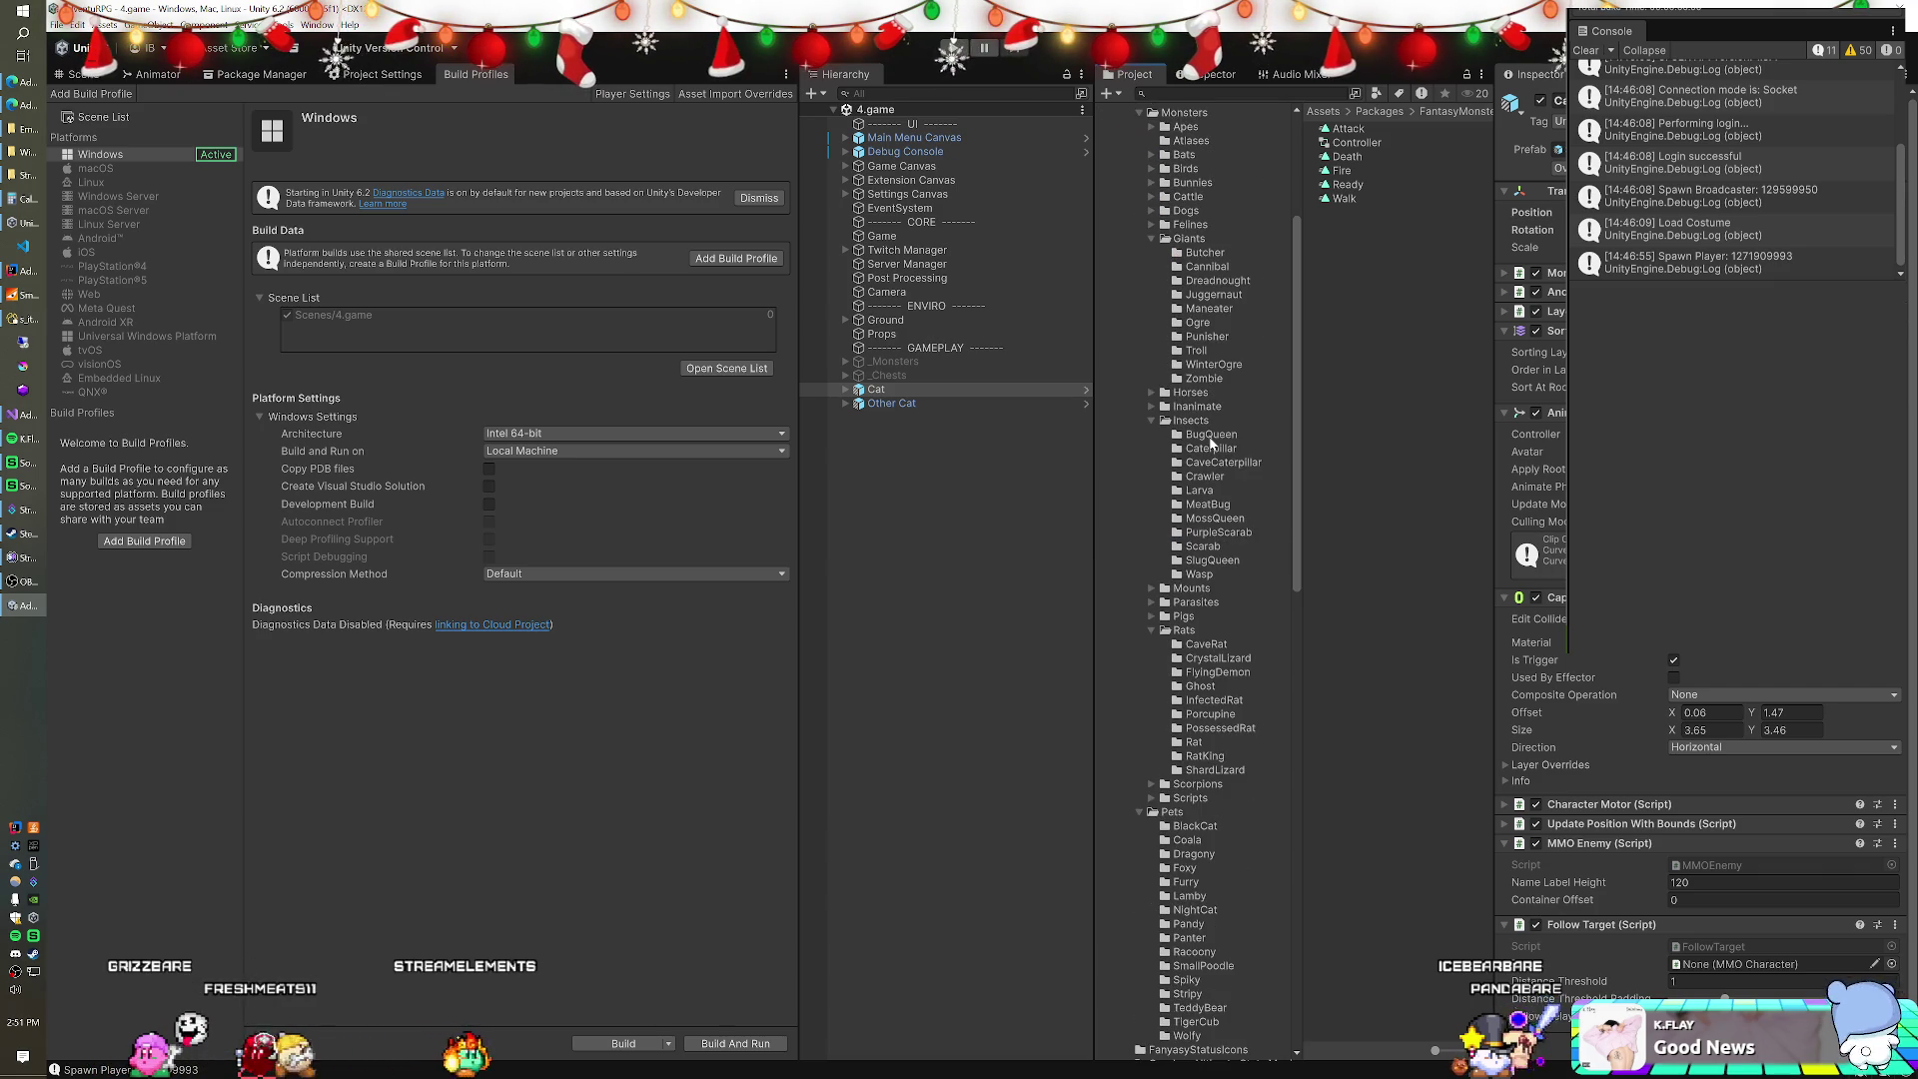
{"action": "scroll", "coordinate": [1212, 443], "scroll_direction": "down", "scroll_amount": 12}
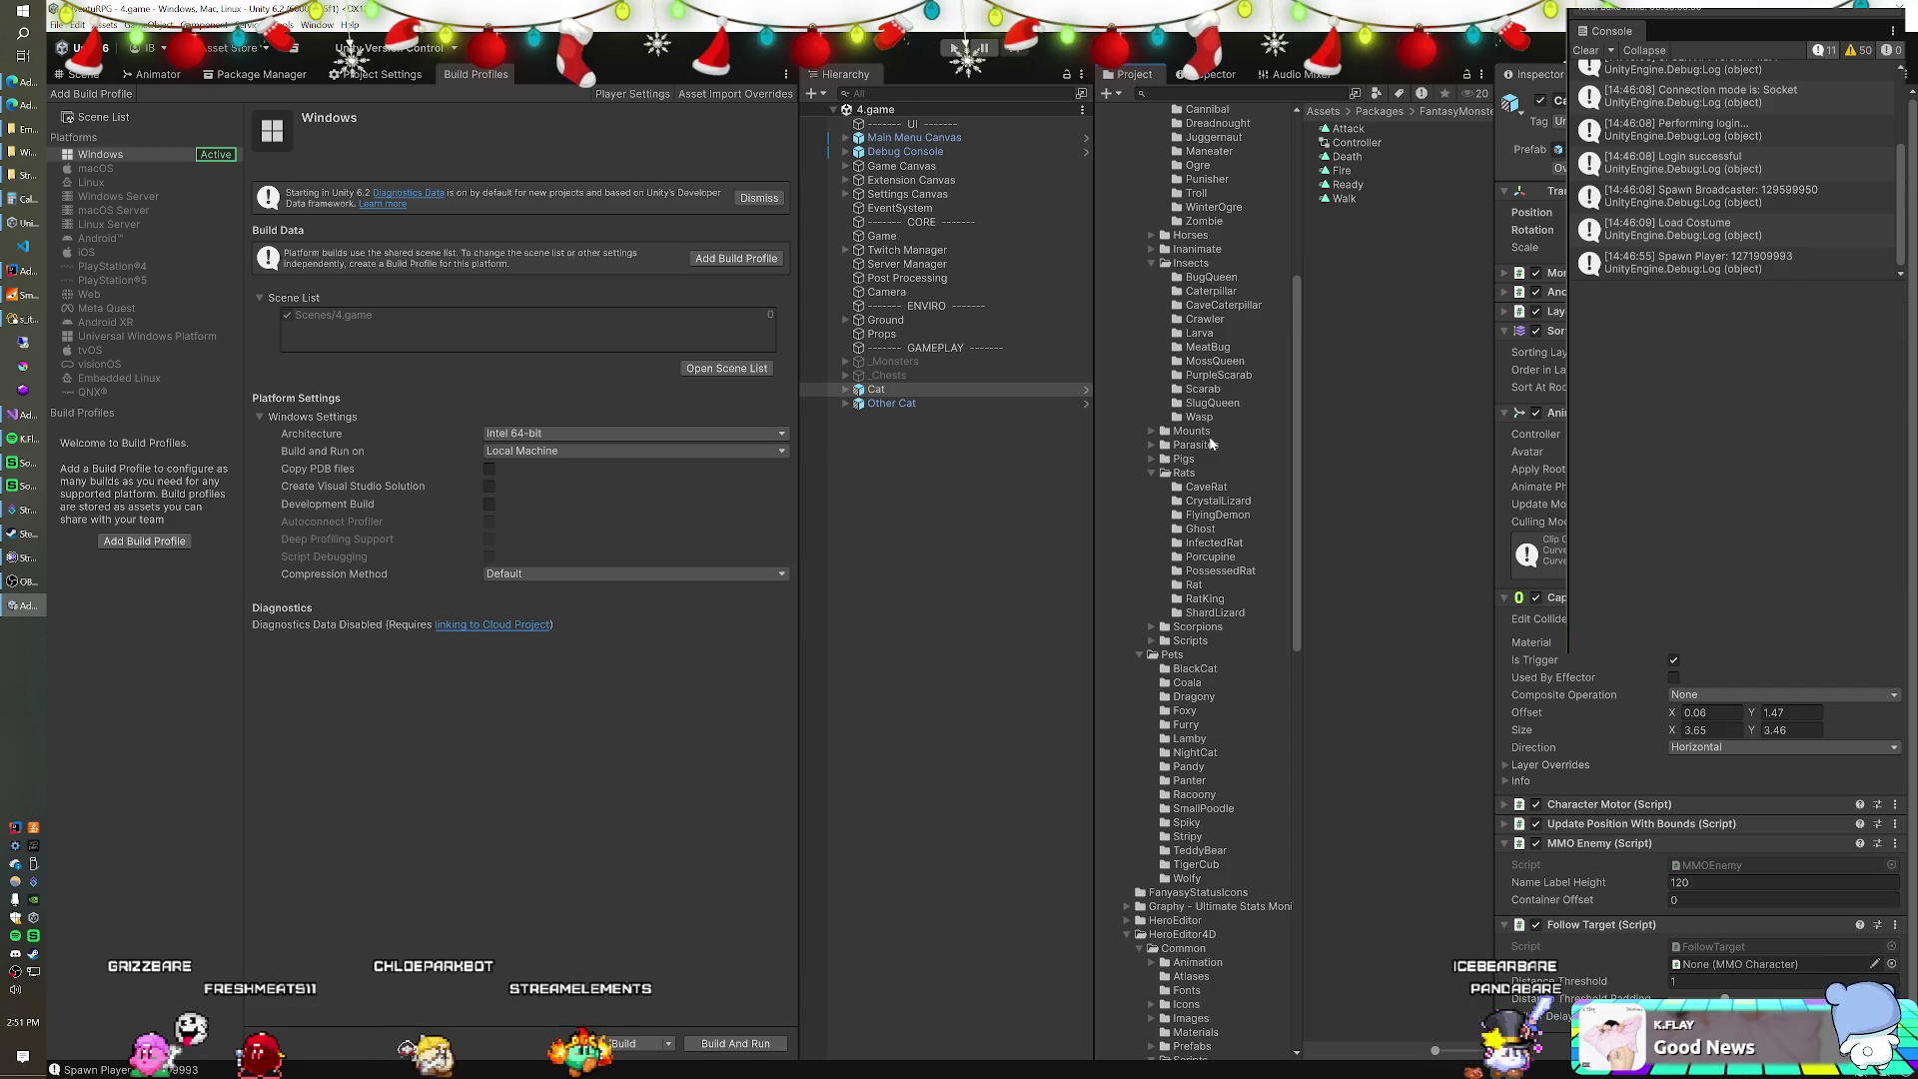
Place the Dragony pet prefab in the scene with layer Character, leaving its children unchanged.
{"action": "left_click", "coordinate": [1195, 540]}
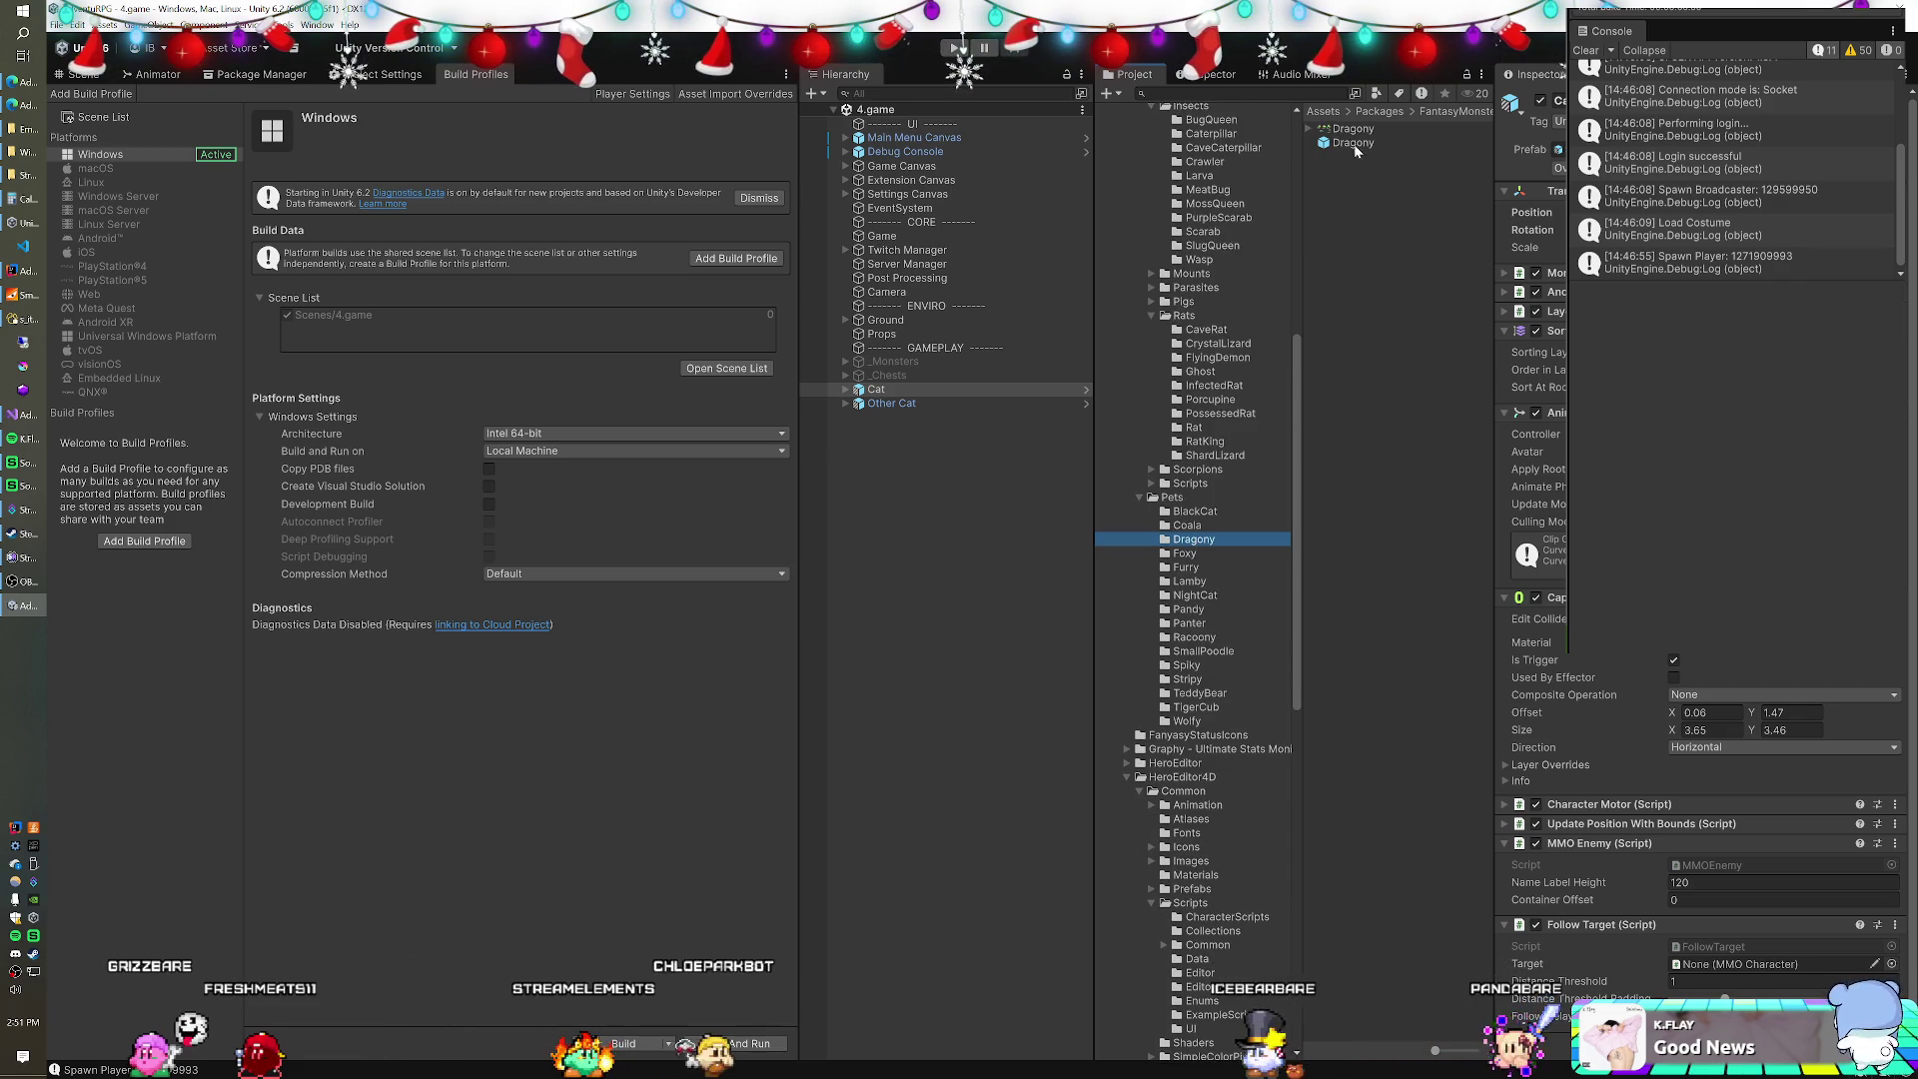
{"action": "left_click_drag", "start_coordinate": [1353, 142], "coordinate": [931, 488]}
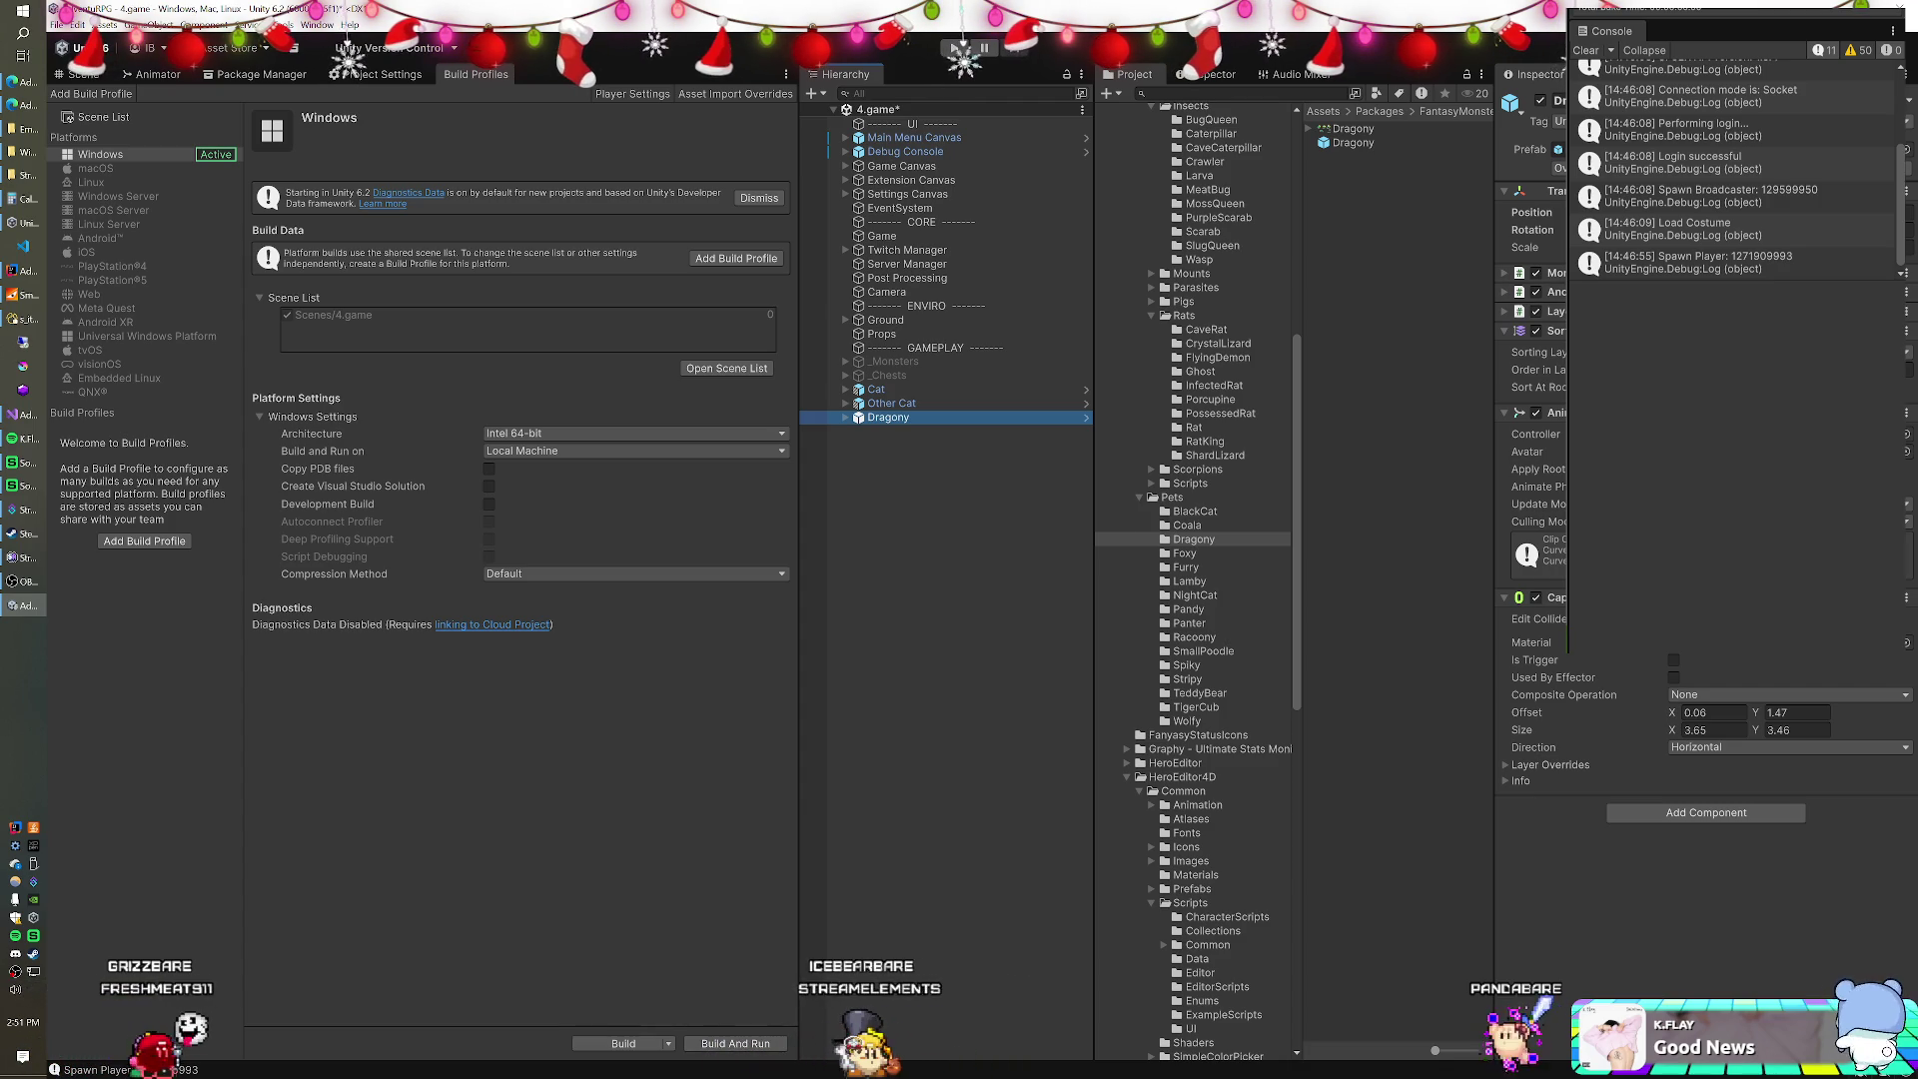
{"action": "left_click", "coordinate": [1501, 346]}
{"action": "left_click", "coordinate": [1079, 566]}
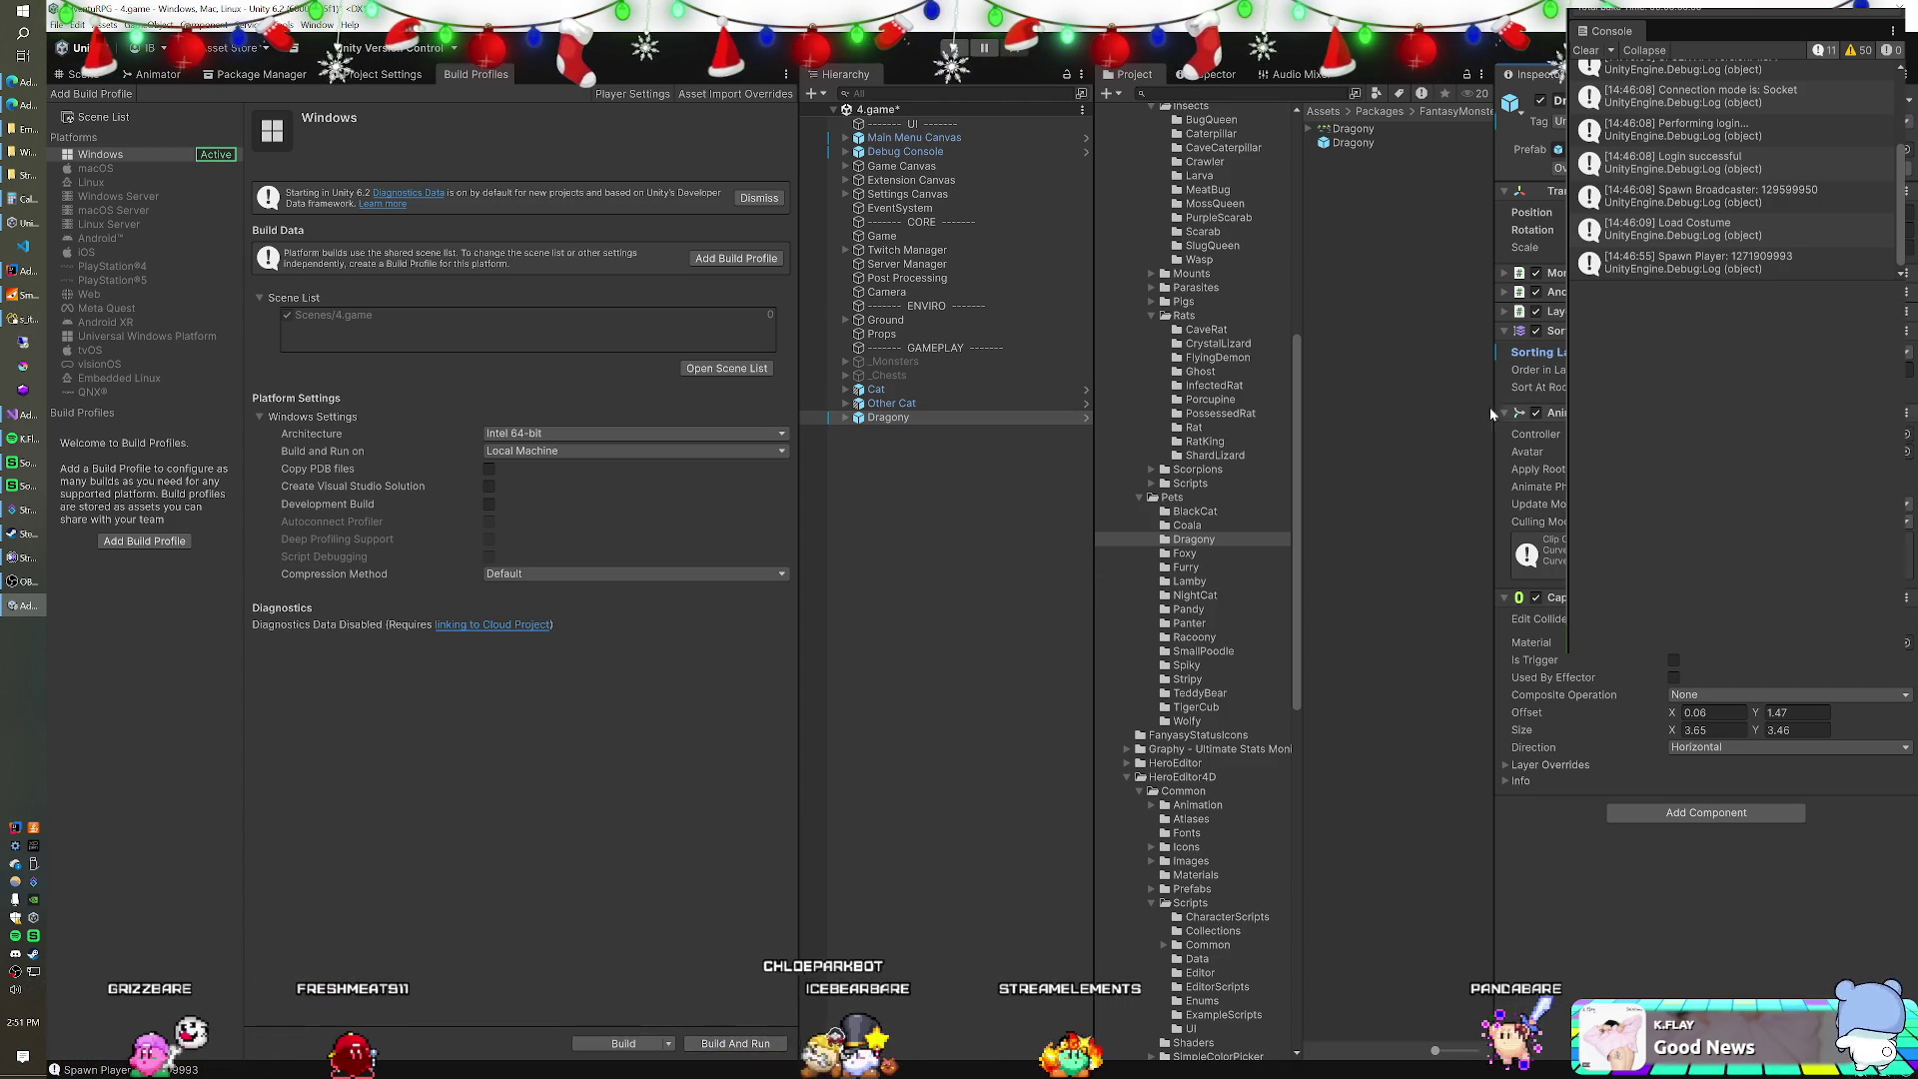
{"action": "scroll", "coordinate": [1279, 353], "scroll_direction": "up", "scroll_amount": 10}
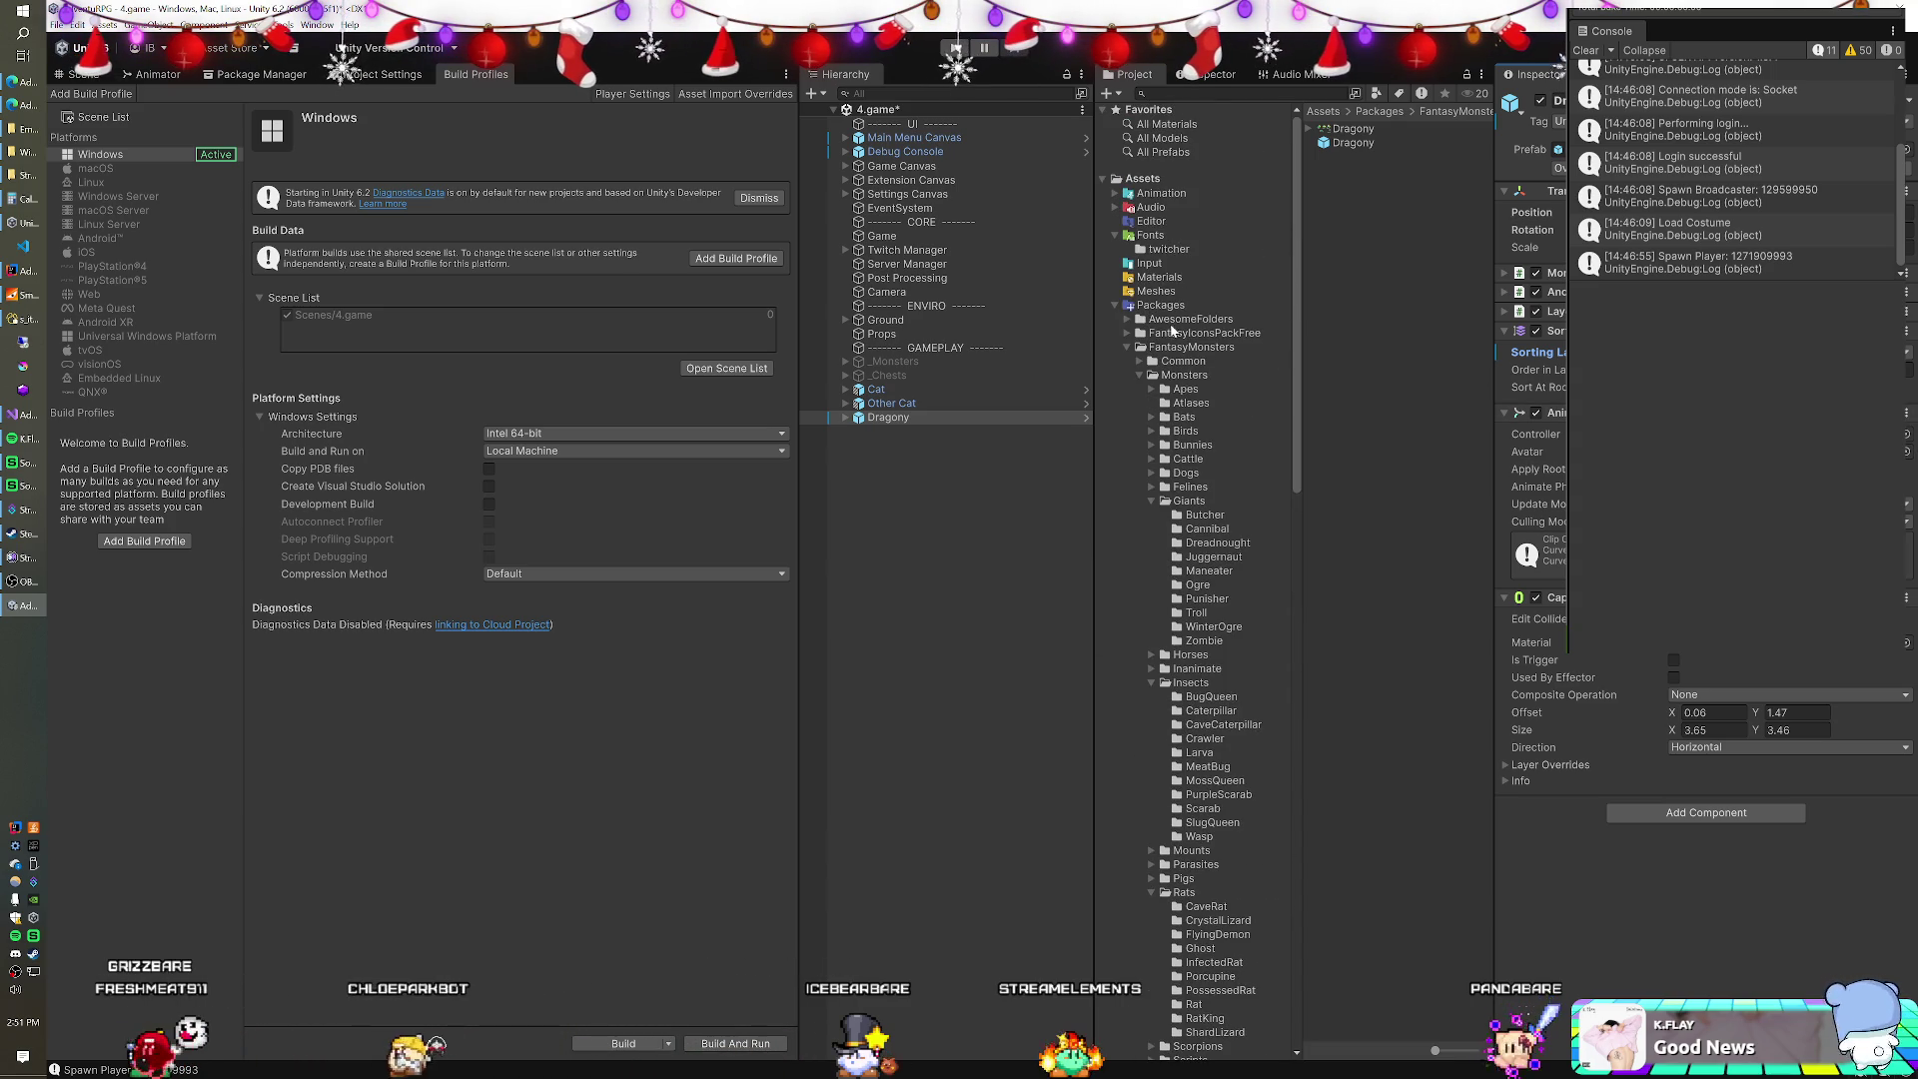
Make Dragony's Capsule Collider 2D a trigger, add MMO Enemy, and paste Follow Target.
{"action": "left_click", "coordinate": [1536, 434]}
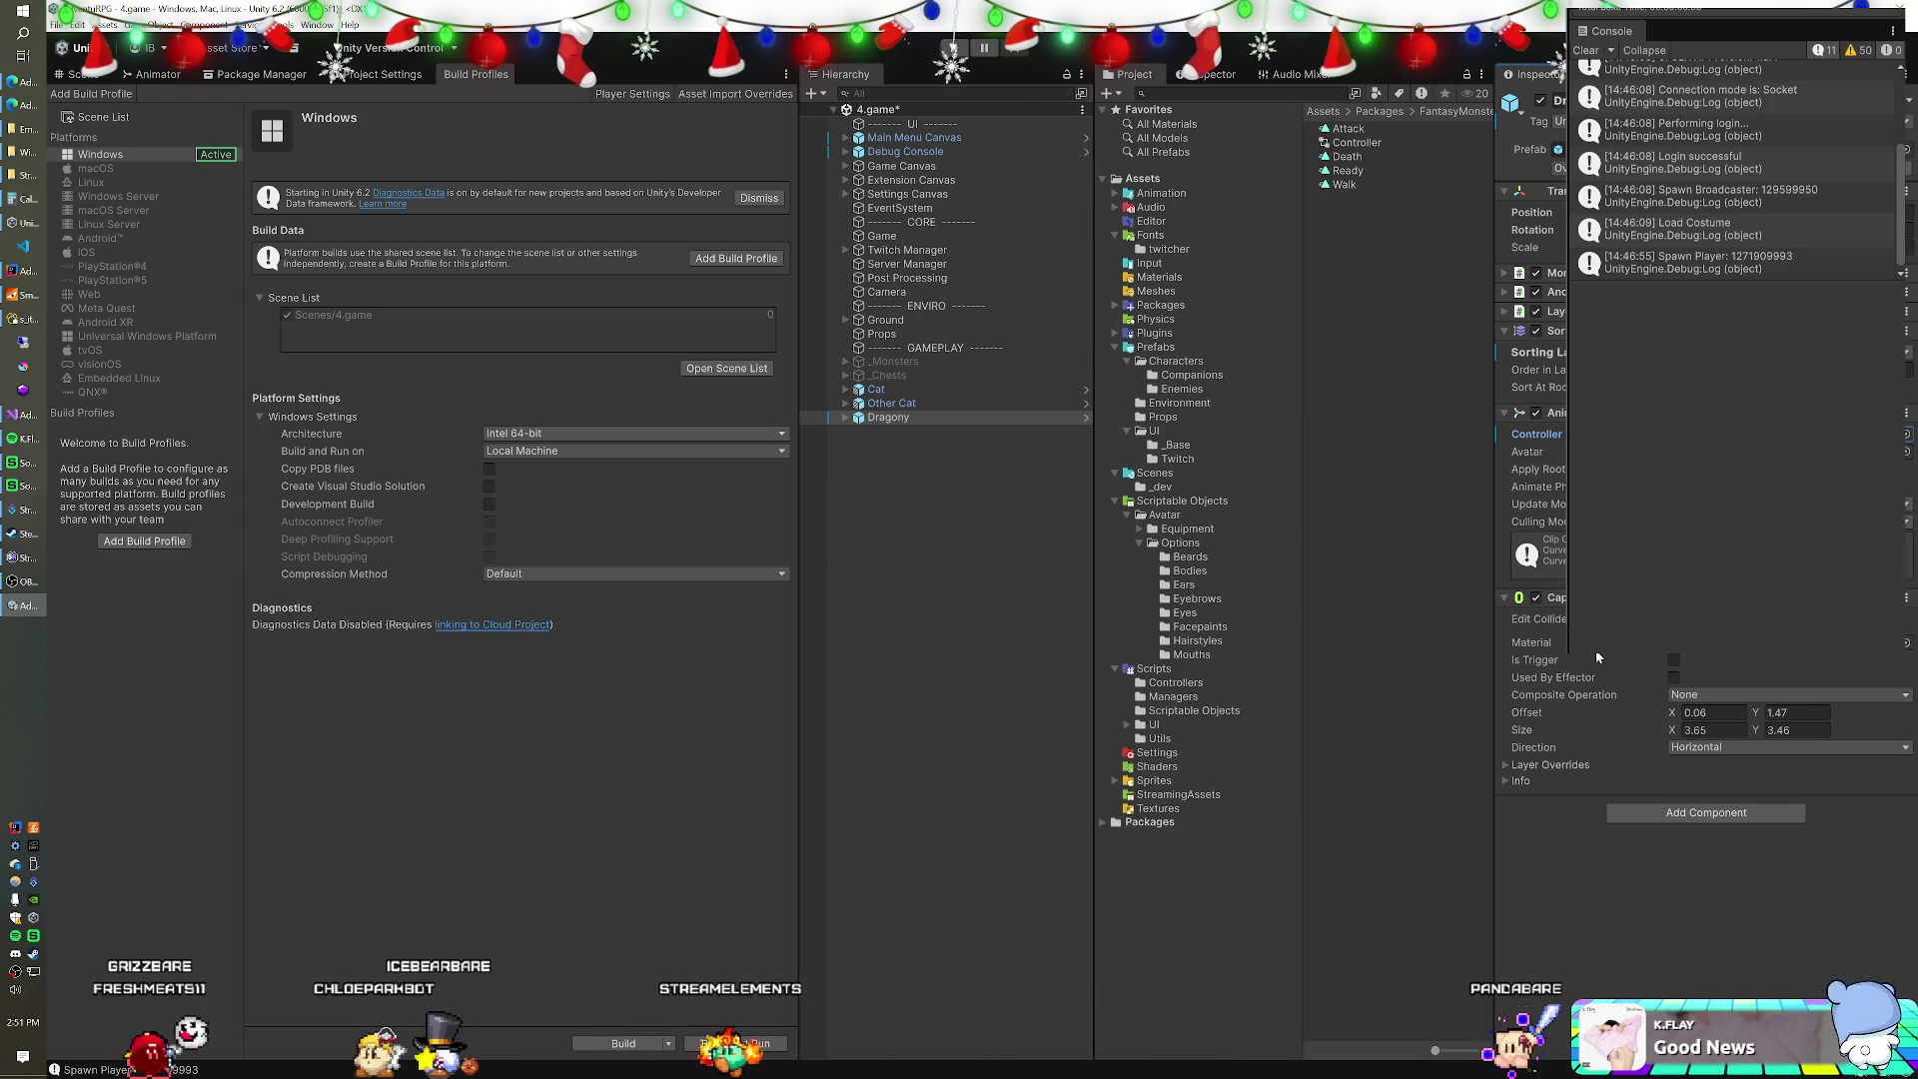
{"action": "left_click", "coordinate": [1673, 660]}
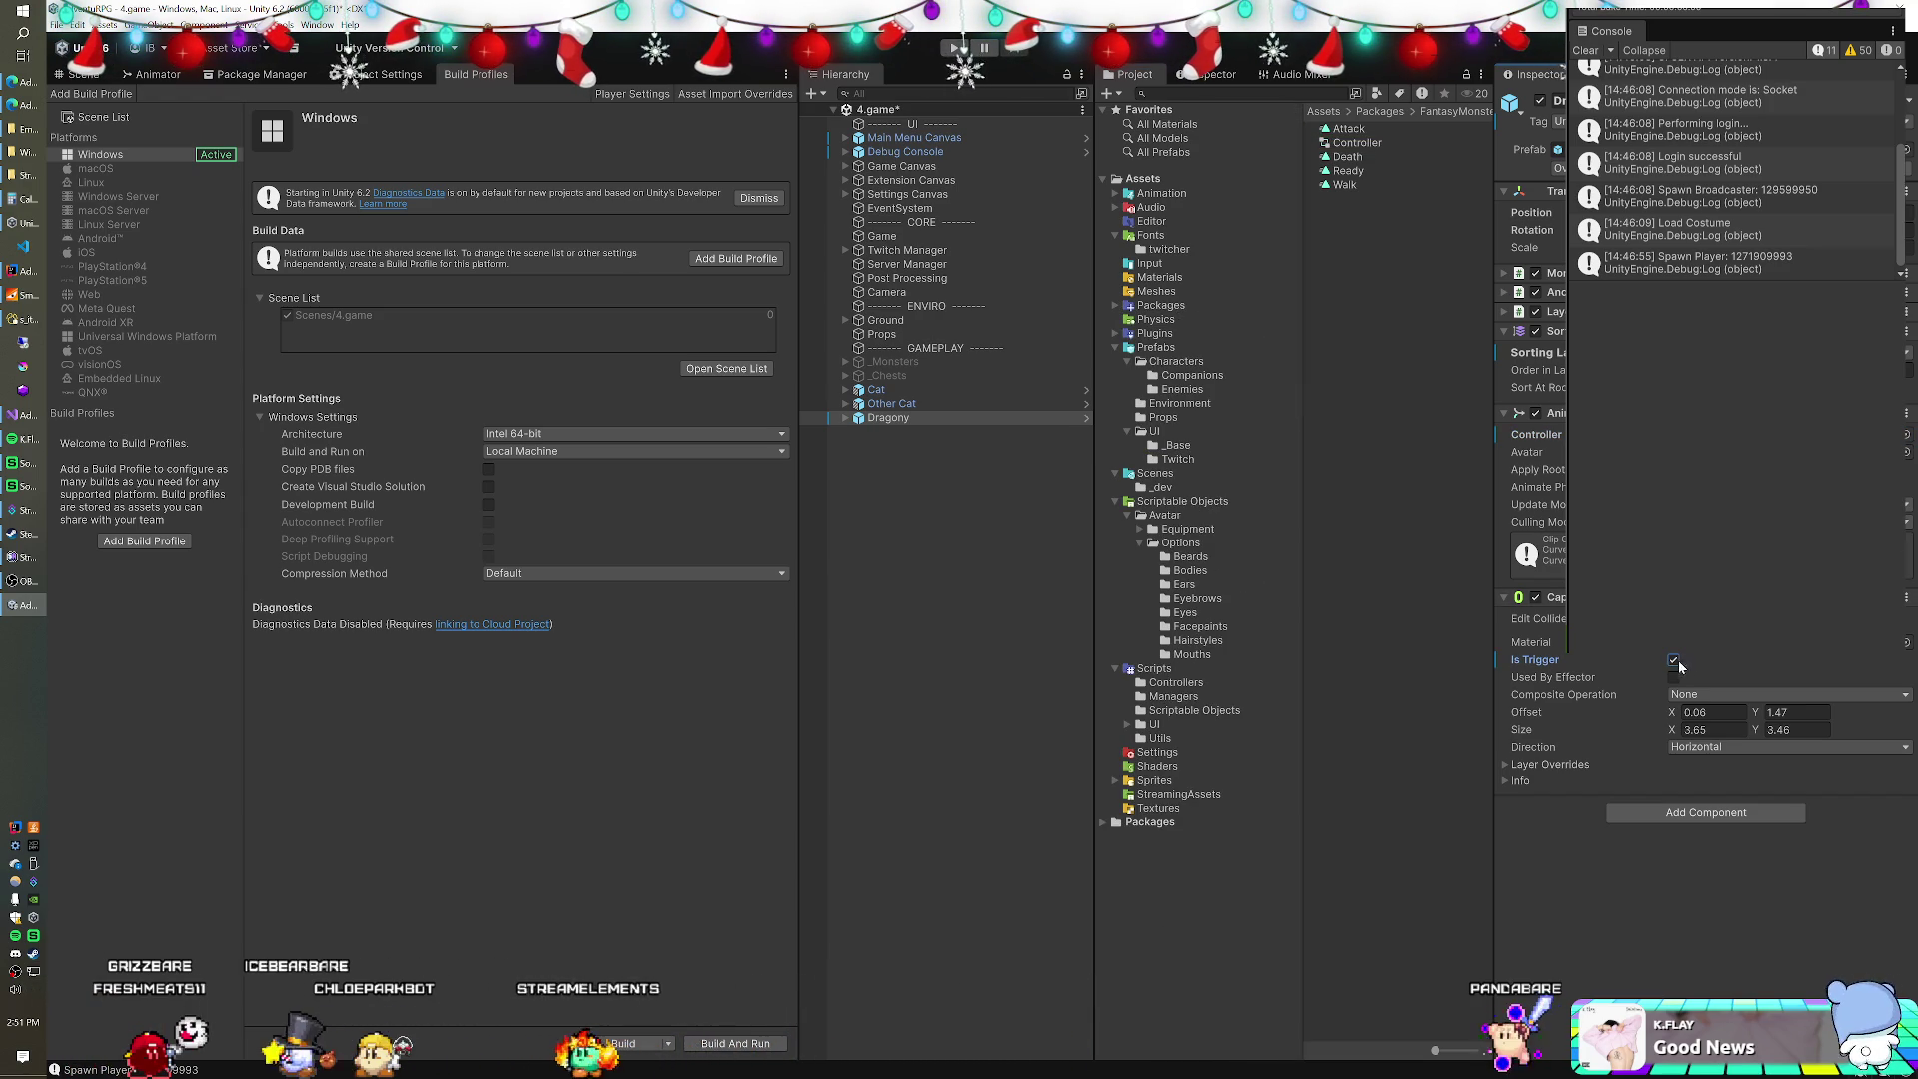
{"action": "left_click", "coordinate": [1640, 812]}
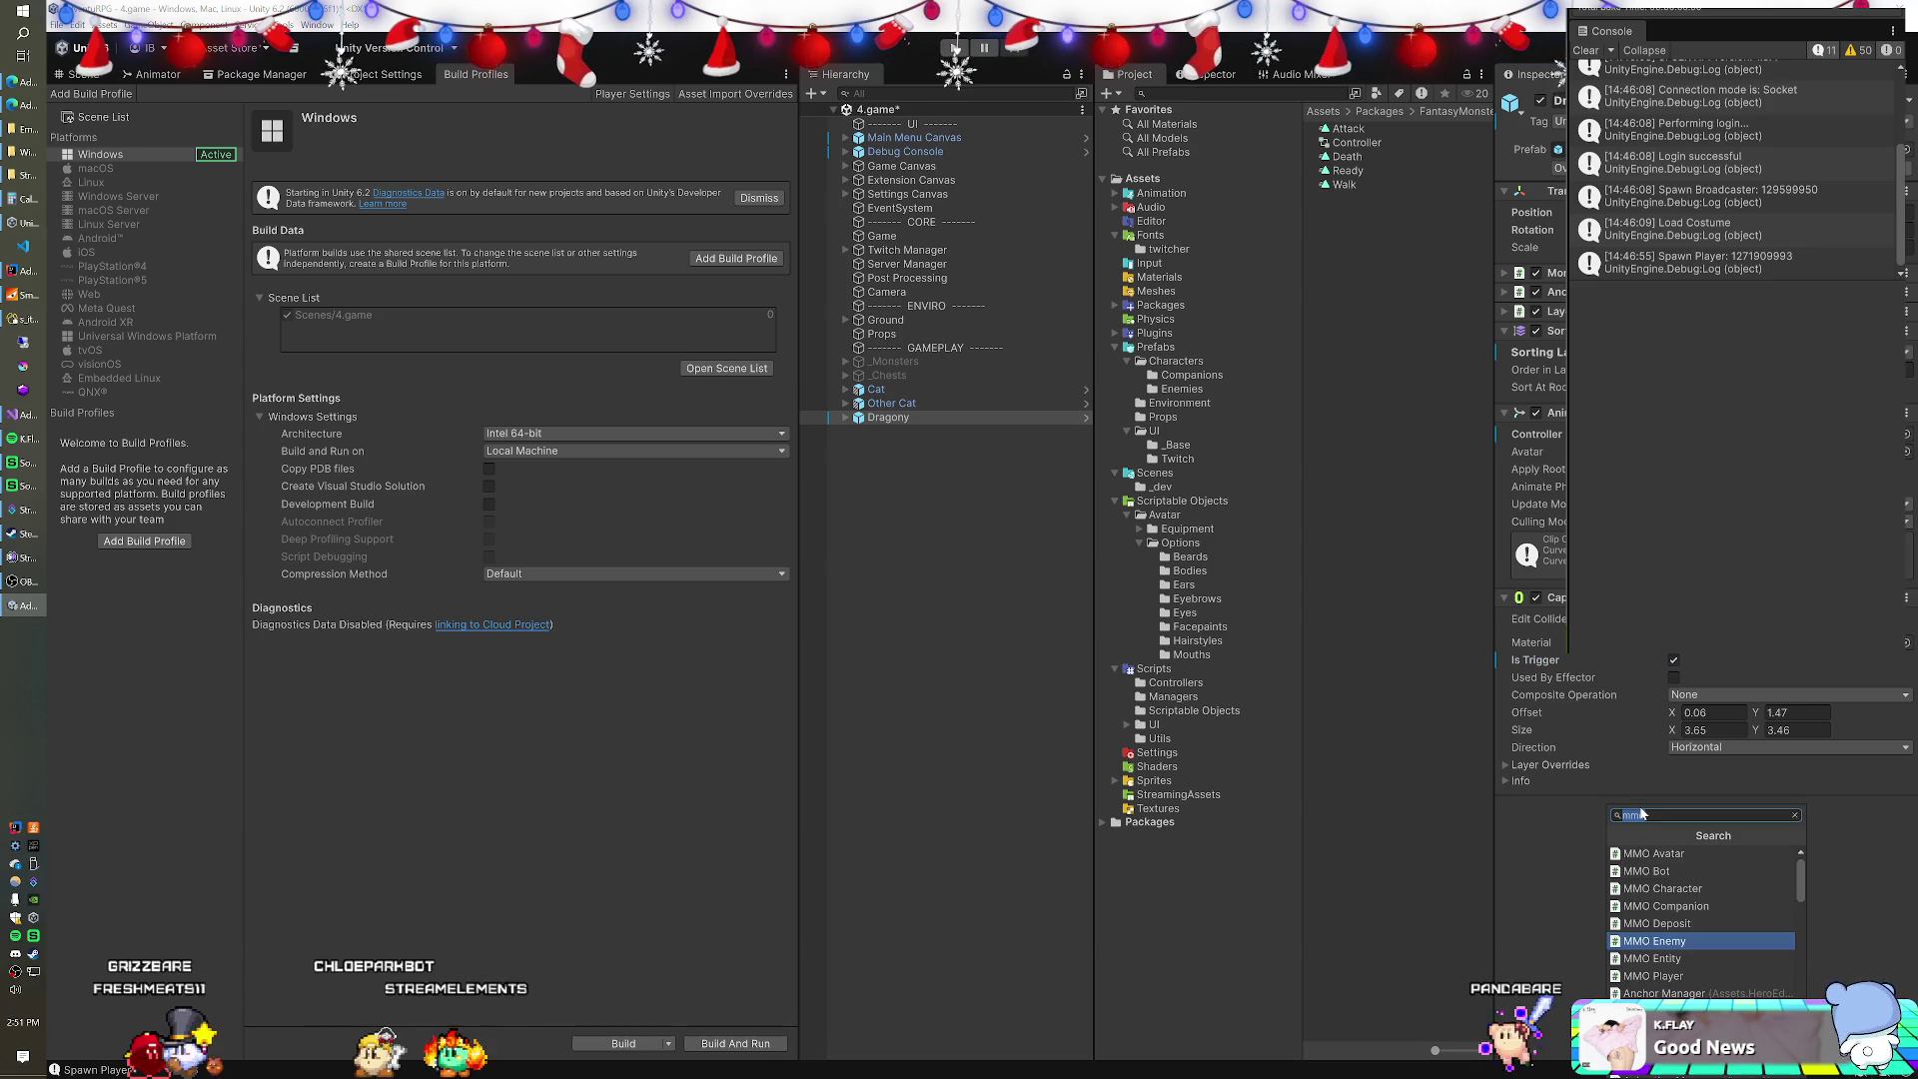
{"action": "left_click", "coordinate": [1659, 941]}
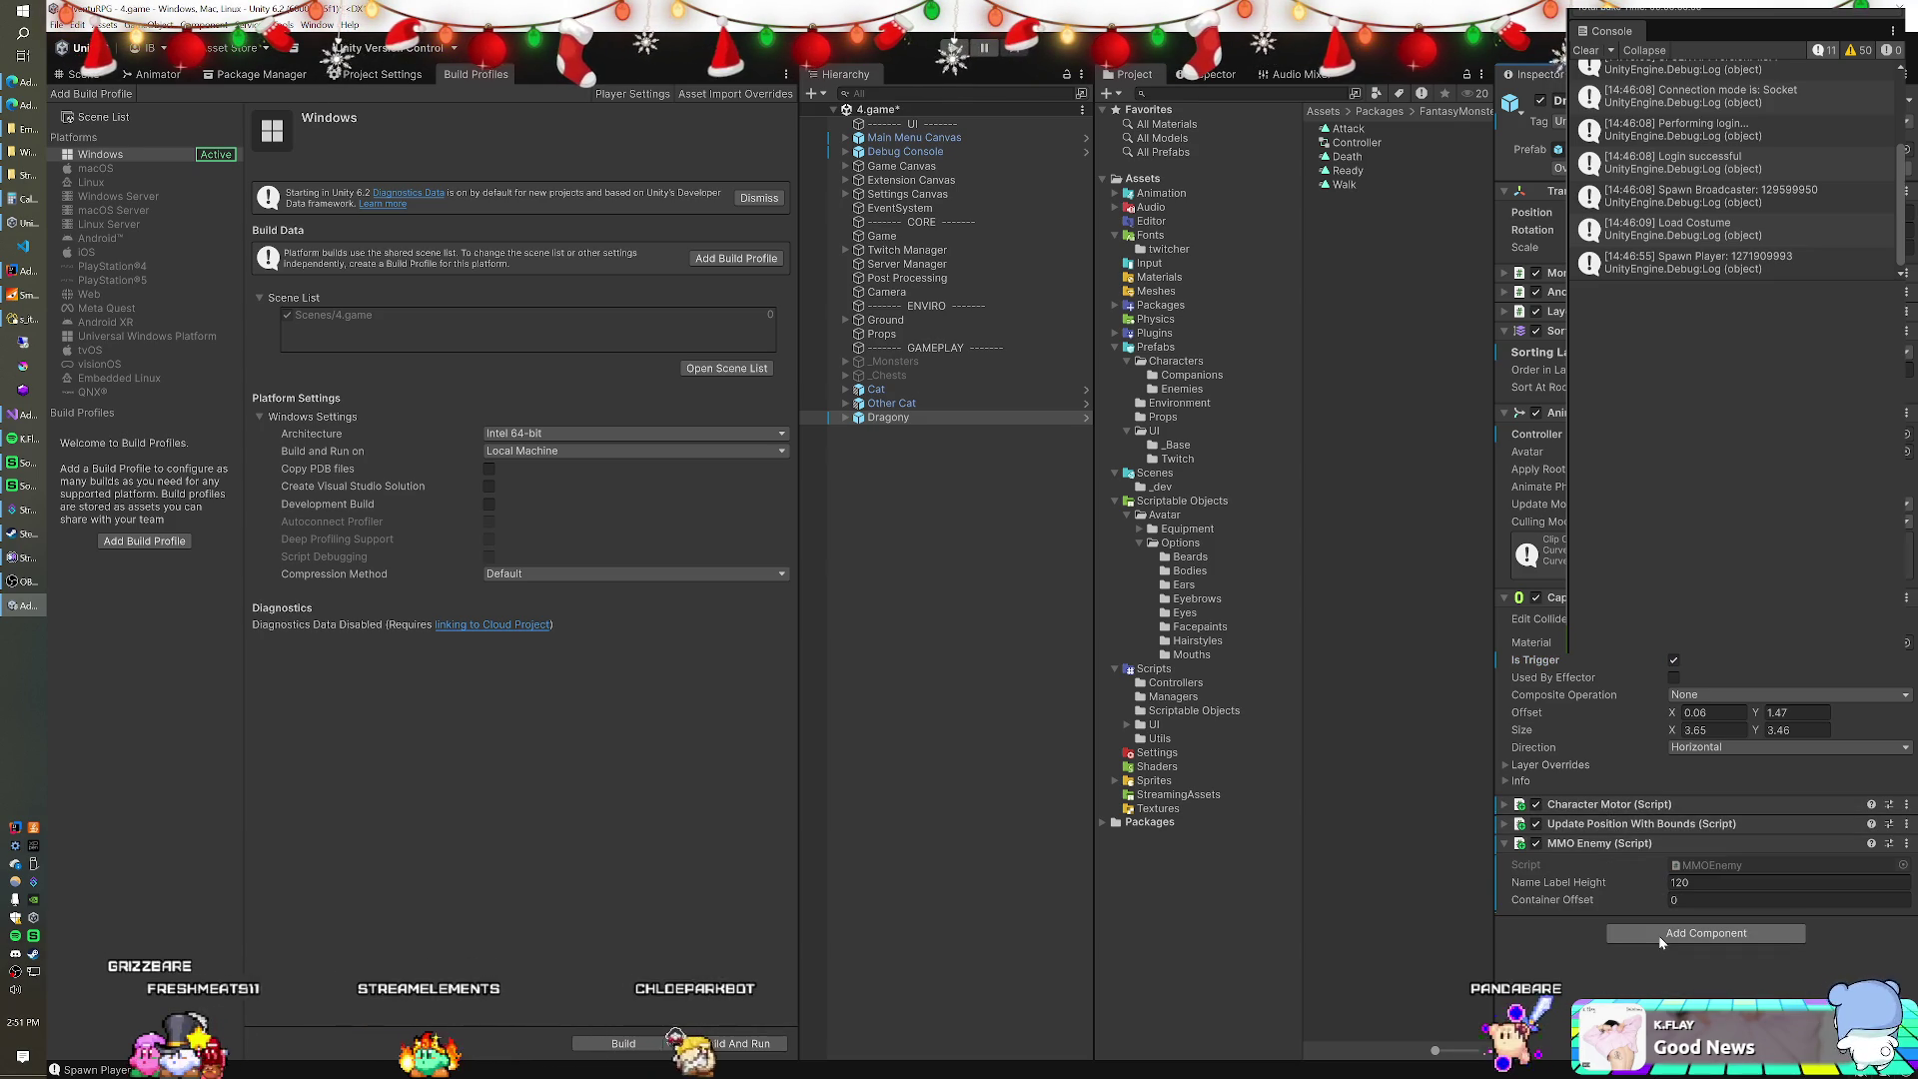
{"action": "right_click", "coordinate": [1623, 848]}
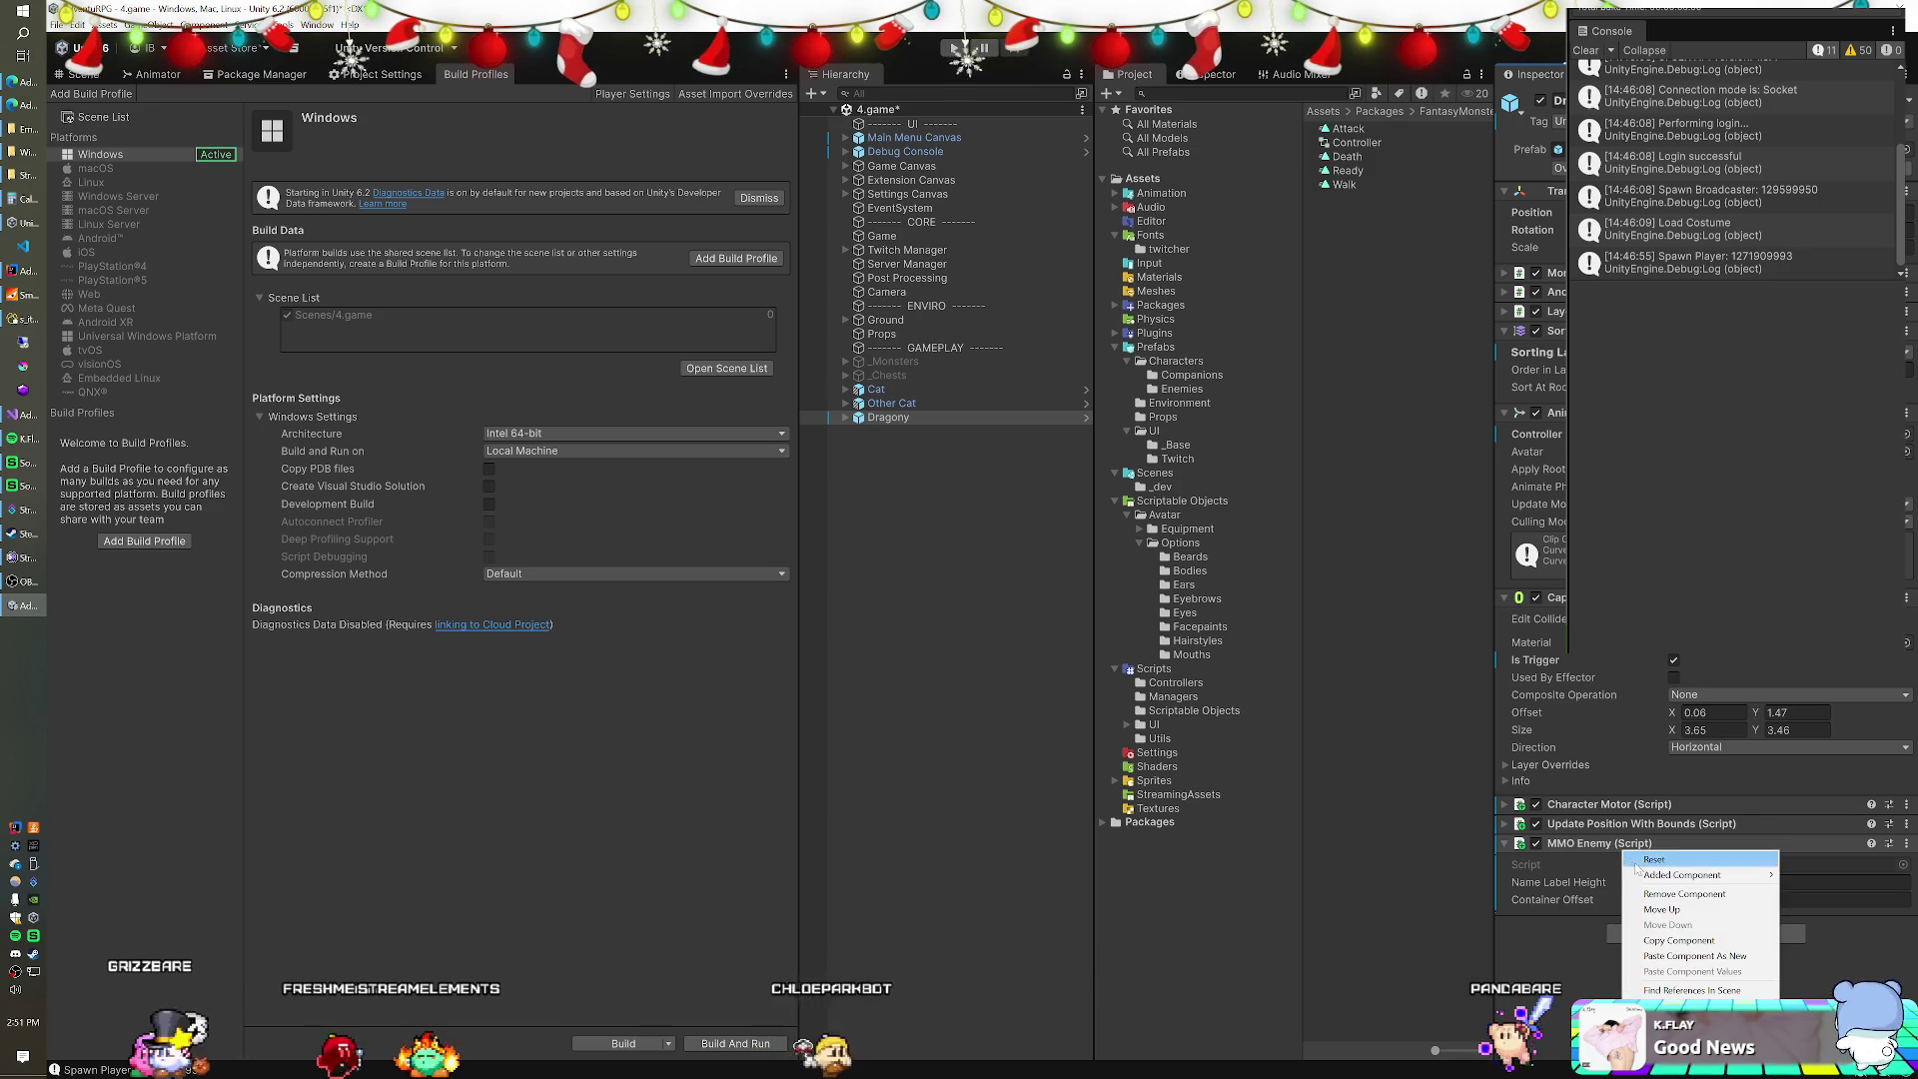
{"action": "left_click", "coordinate": [1694, 956]}
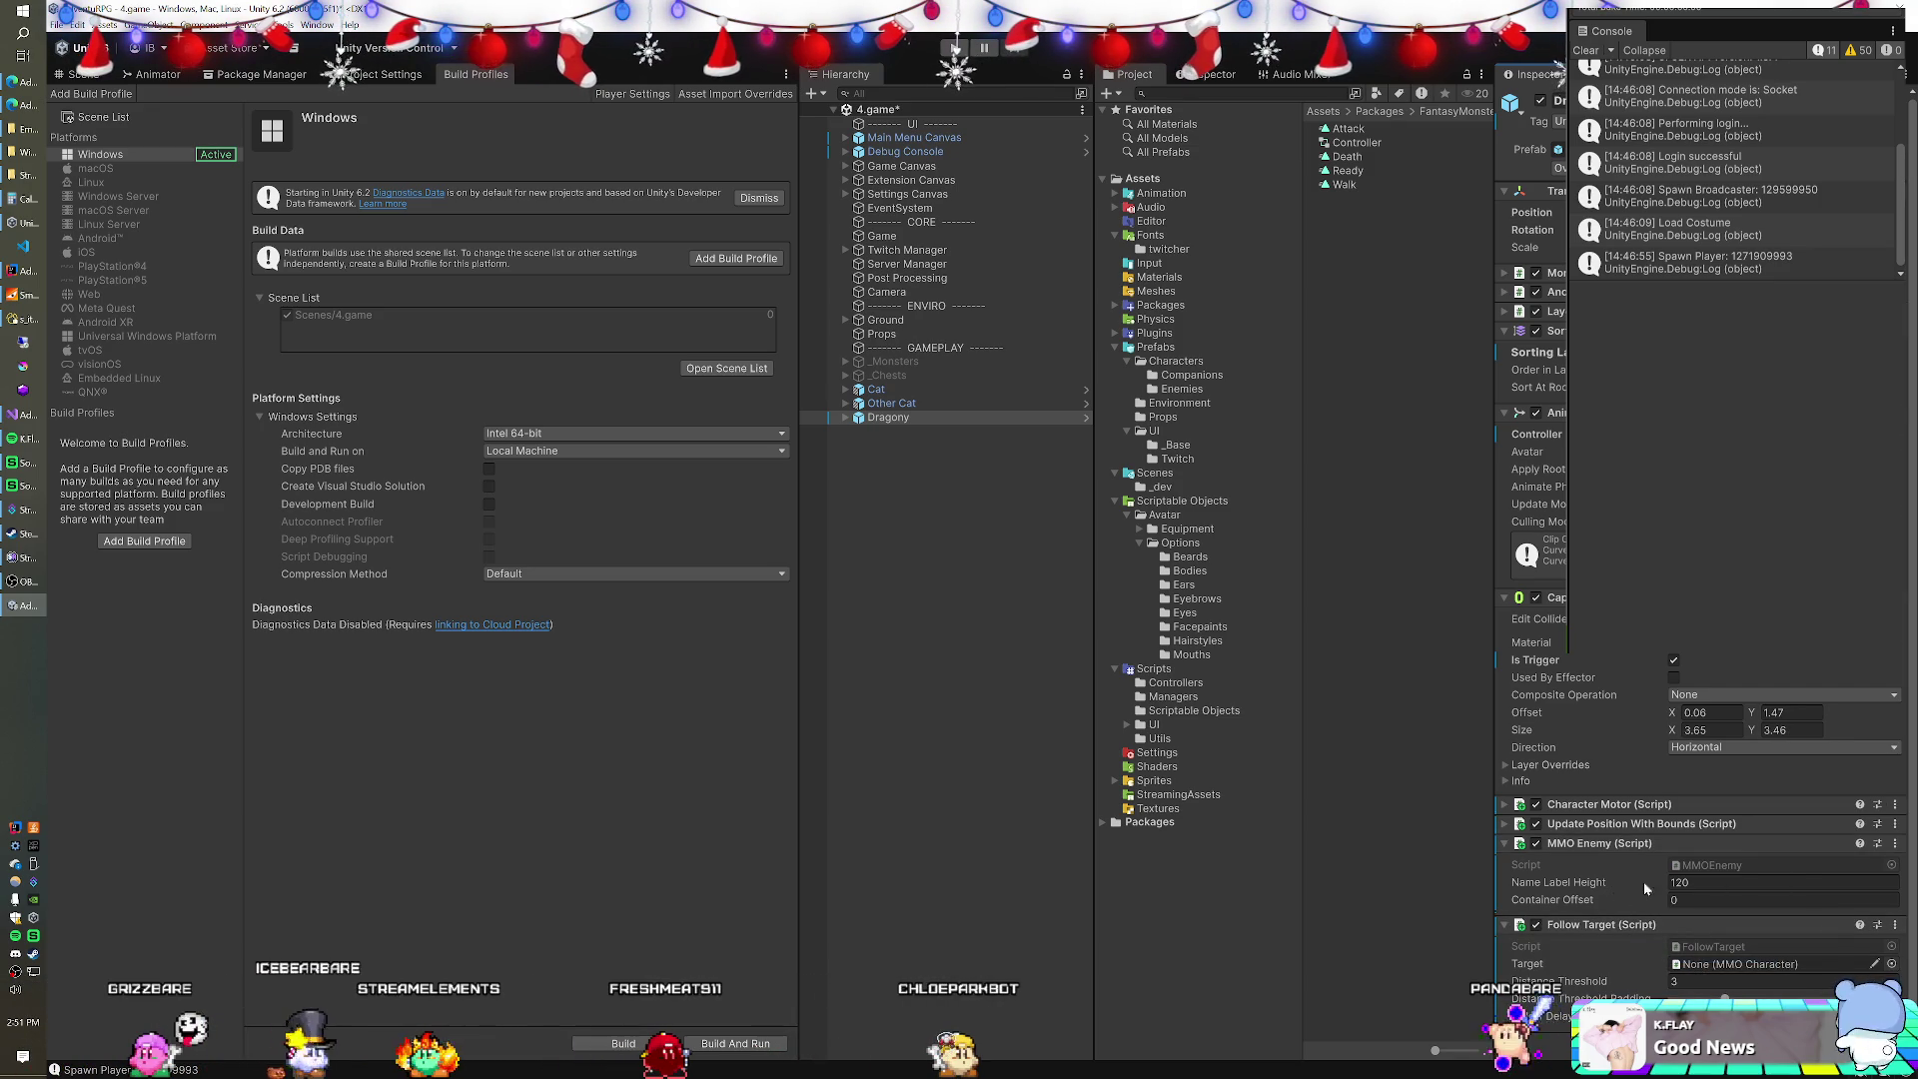
{"action": "left_click", "coordinate": [951, 390]}
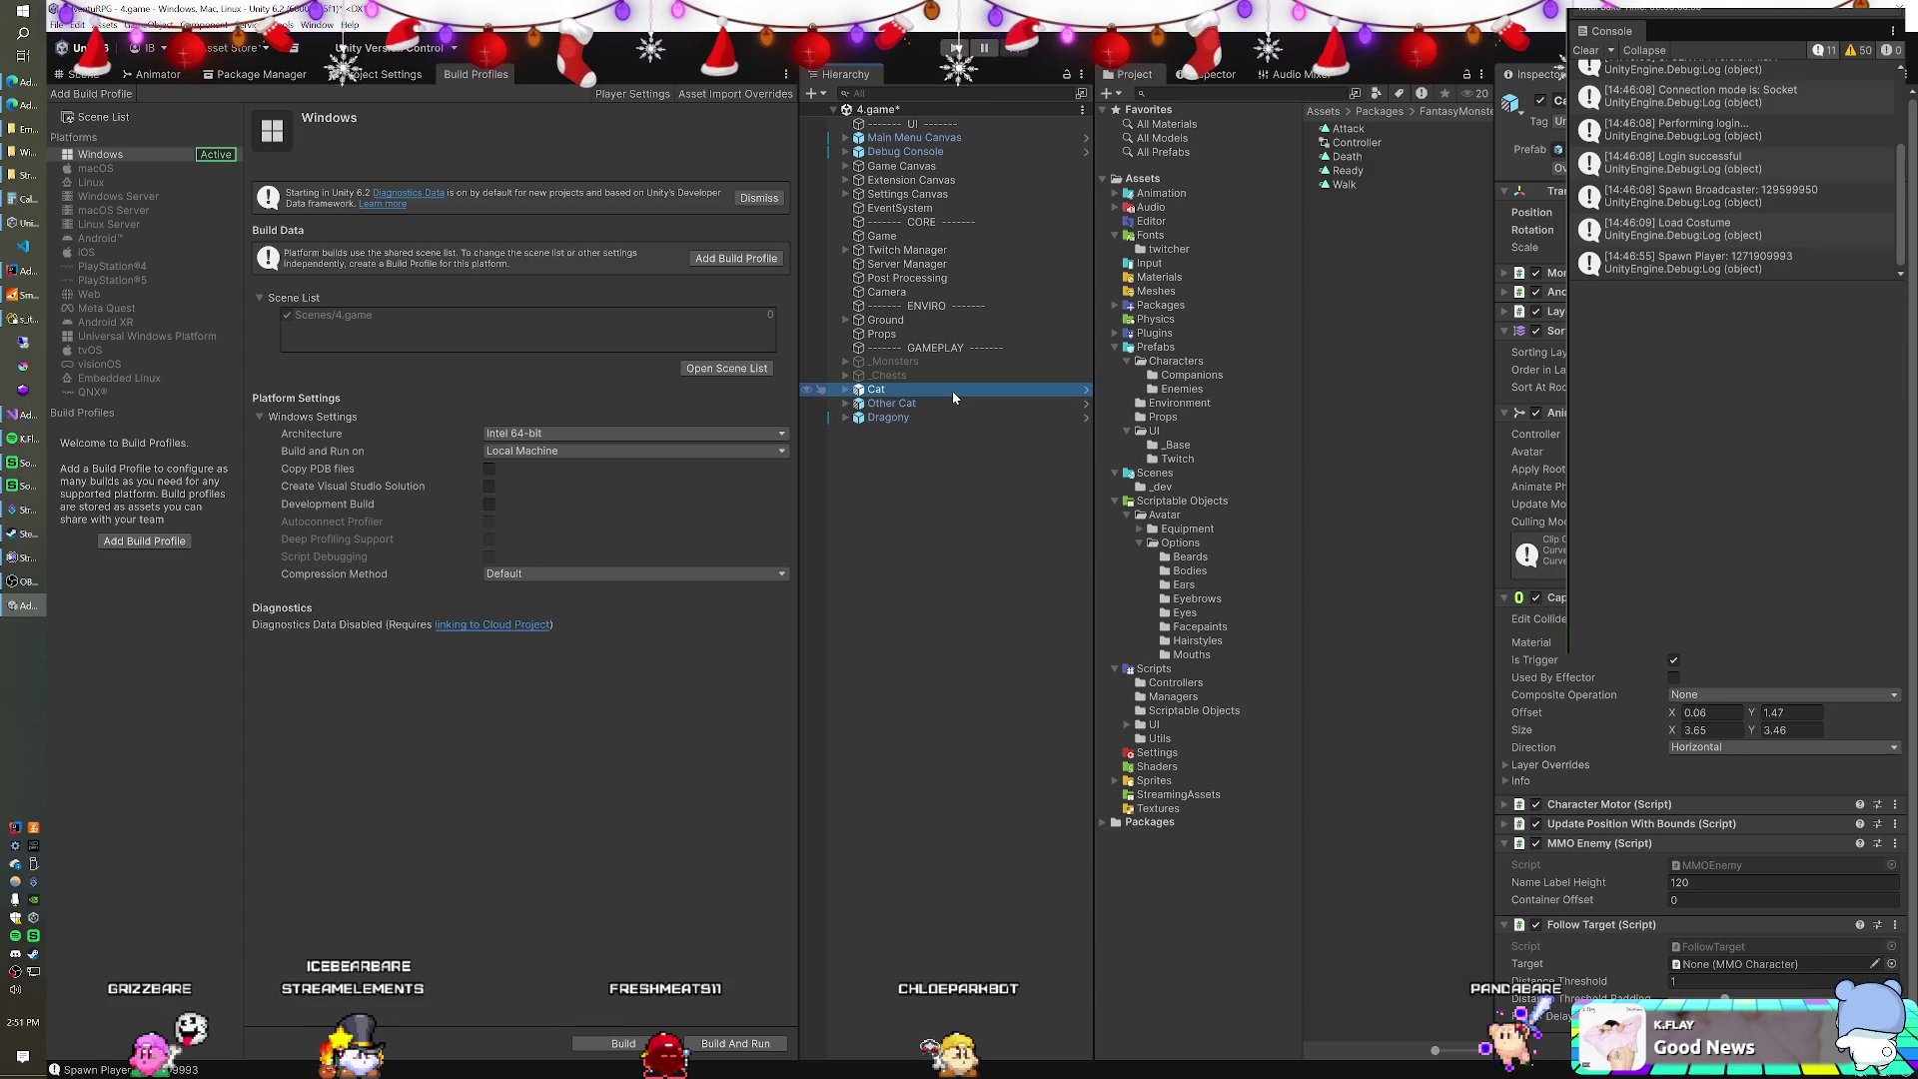
Compare Dragony with the cat objects' settings and enter 1 in a Dragony field.
{"action": "left_click", "coordinate": [951, 405]}
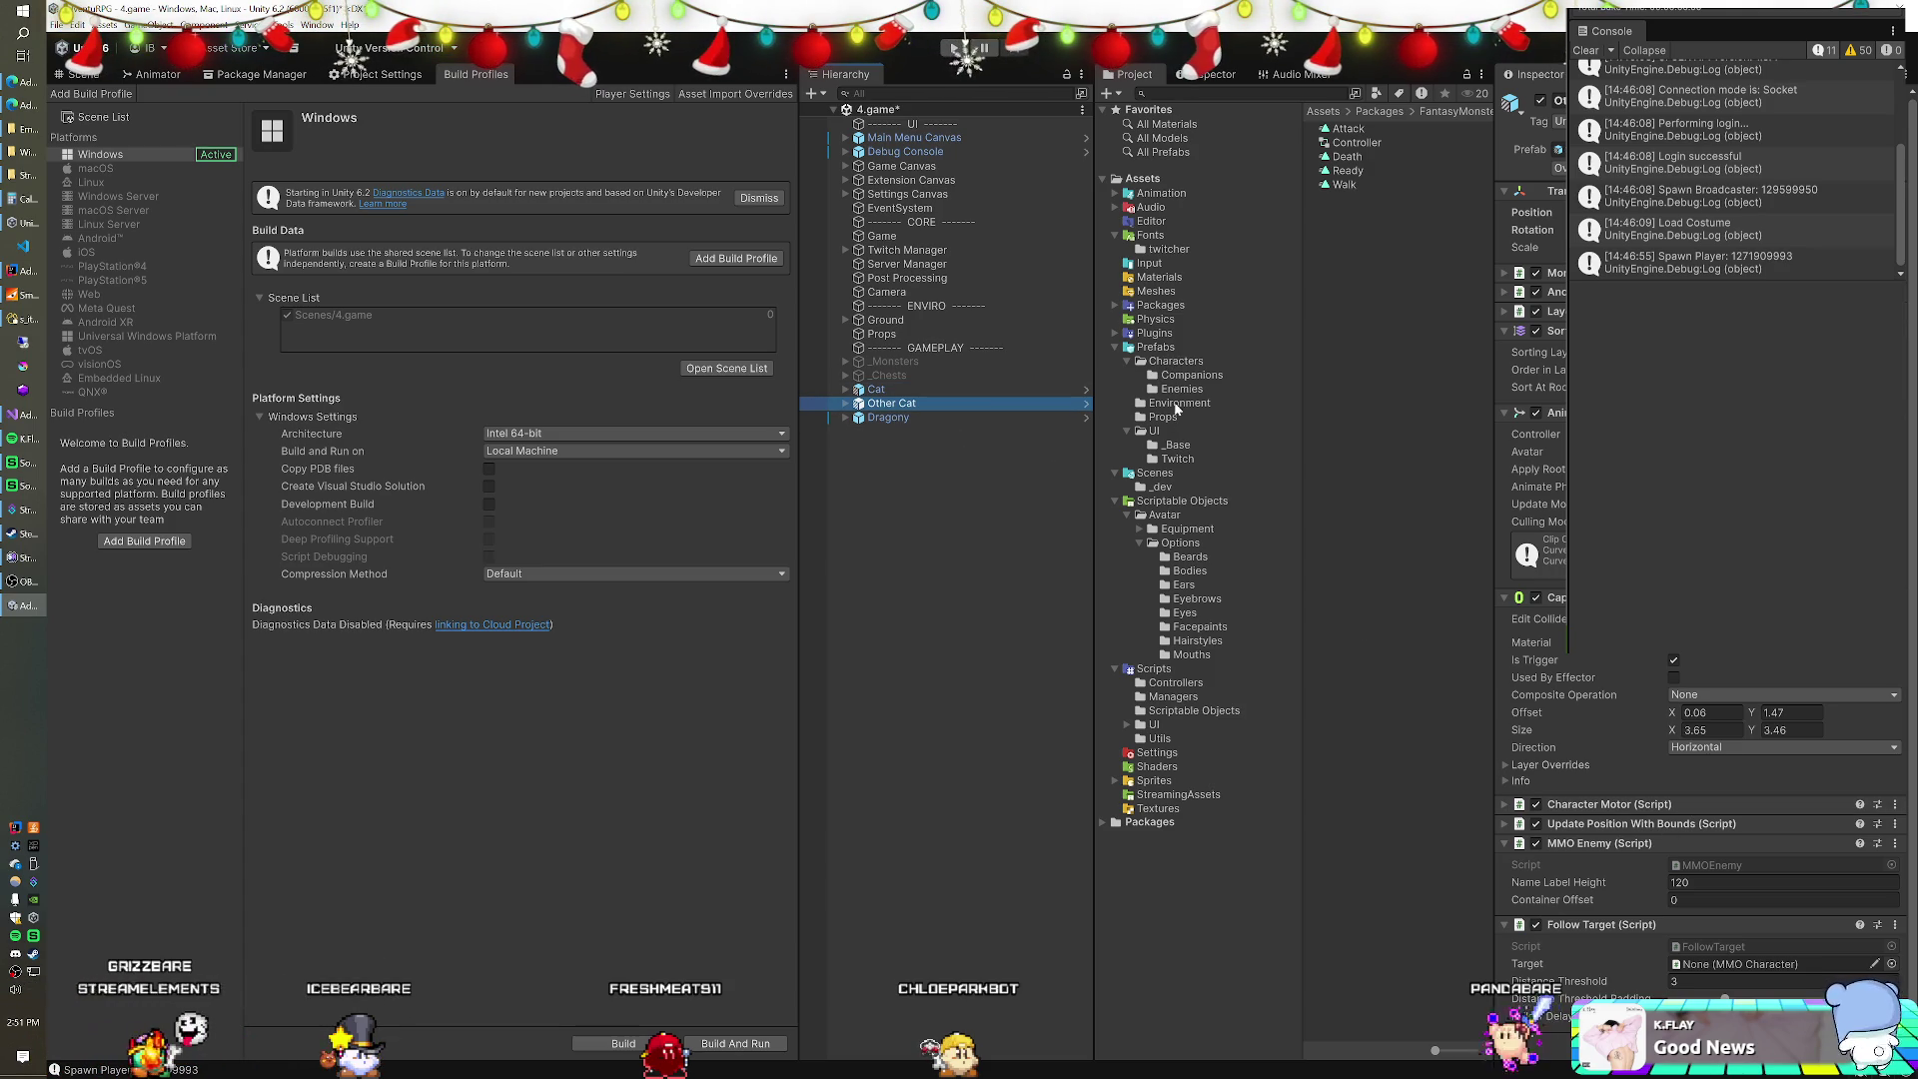
{"action": "left_click", "coordinate": [1184, 378]}
{"action": "left_click", "coordinate": [888, 419]}
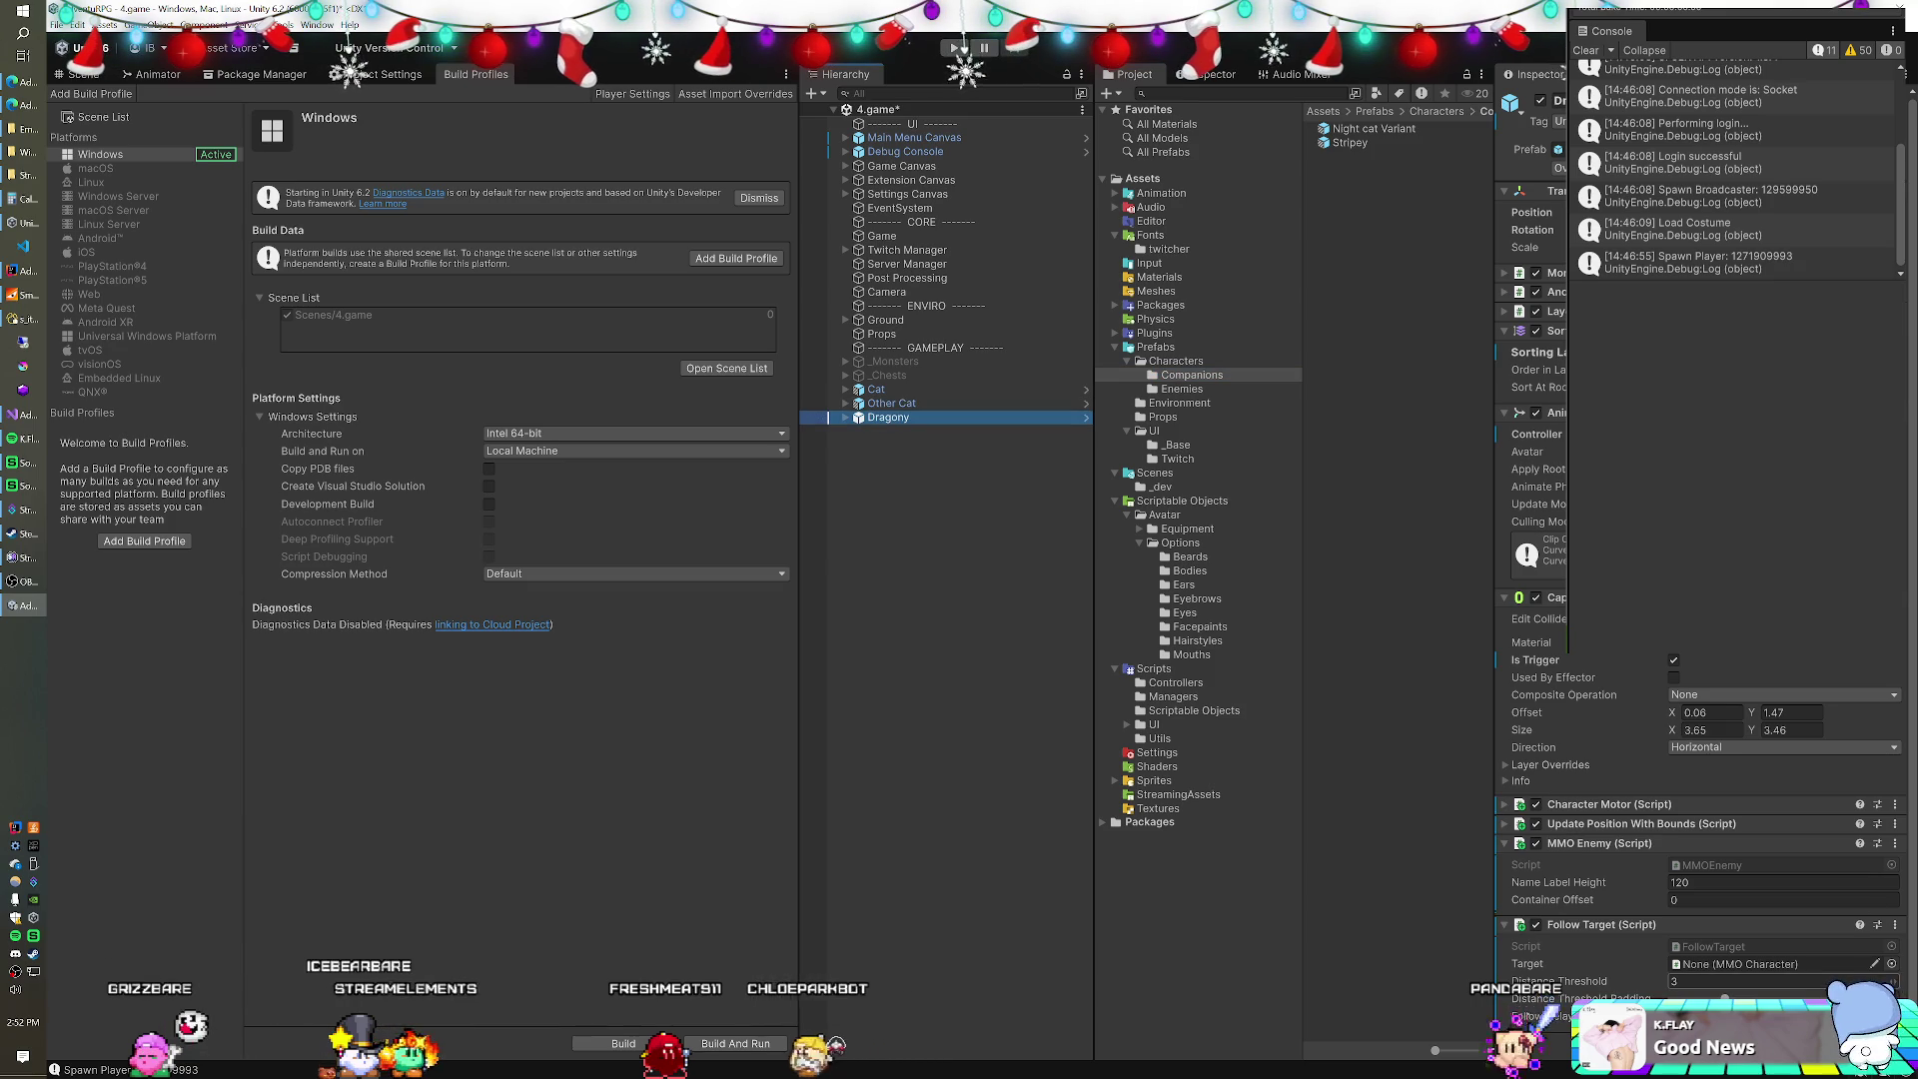
{"action": "type", "text": "1"}
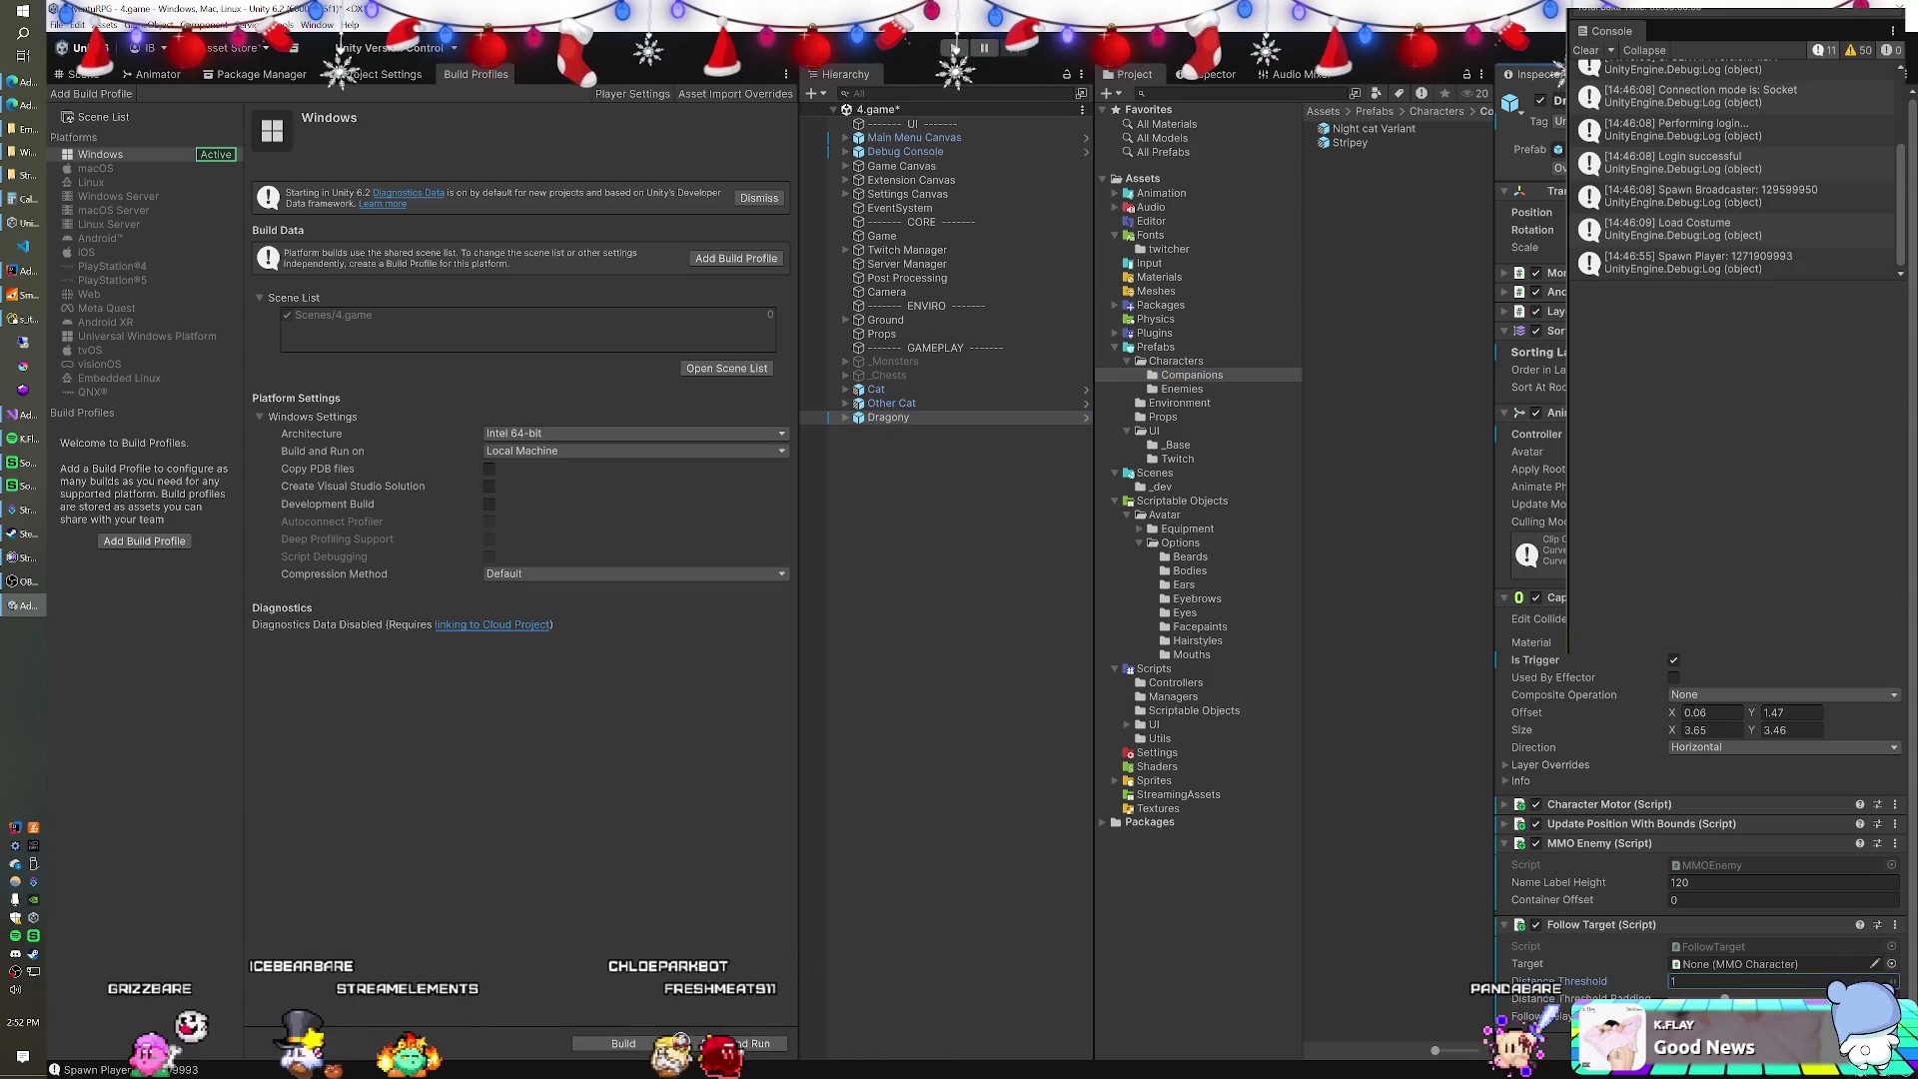
{"action": "left_click", "coordinate": [932, 392]}
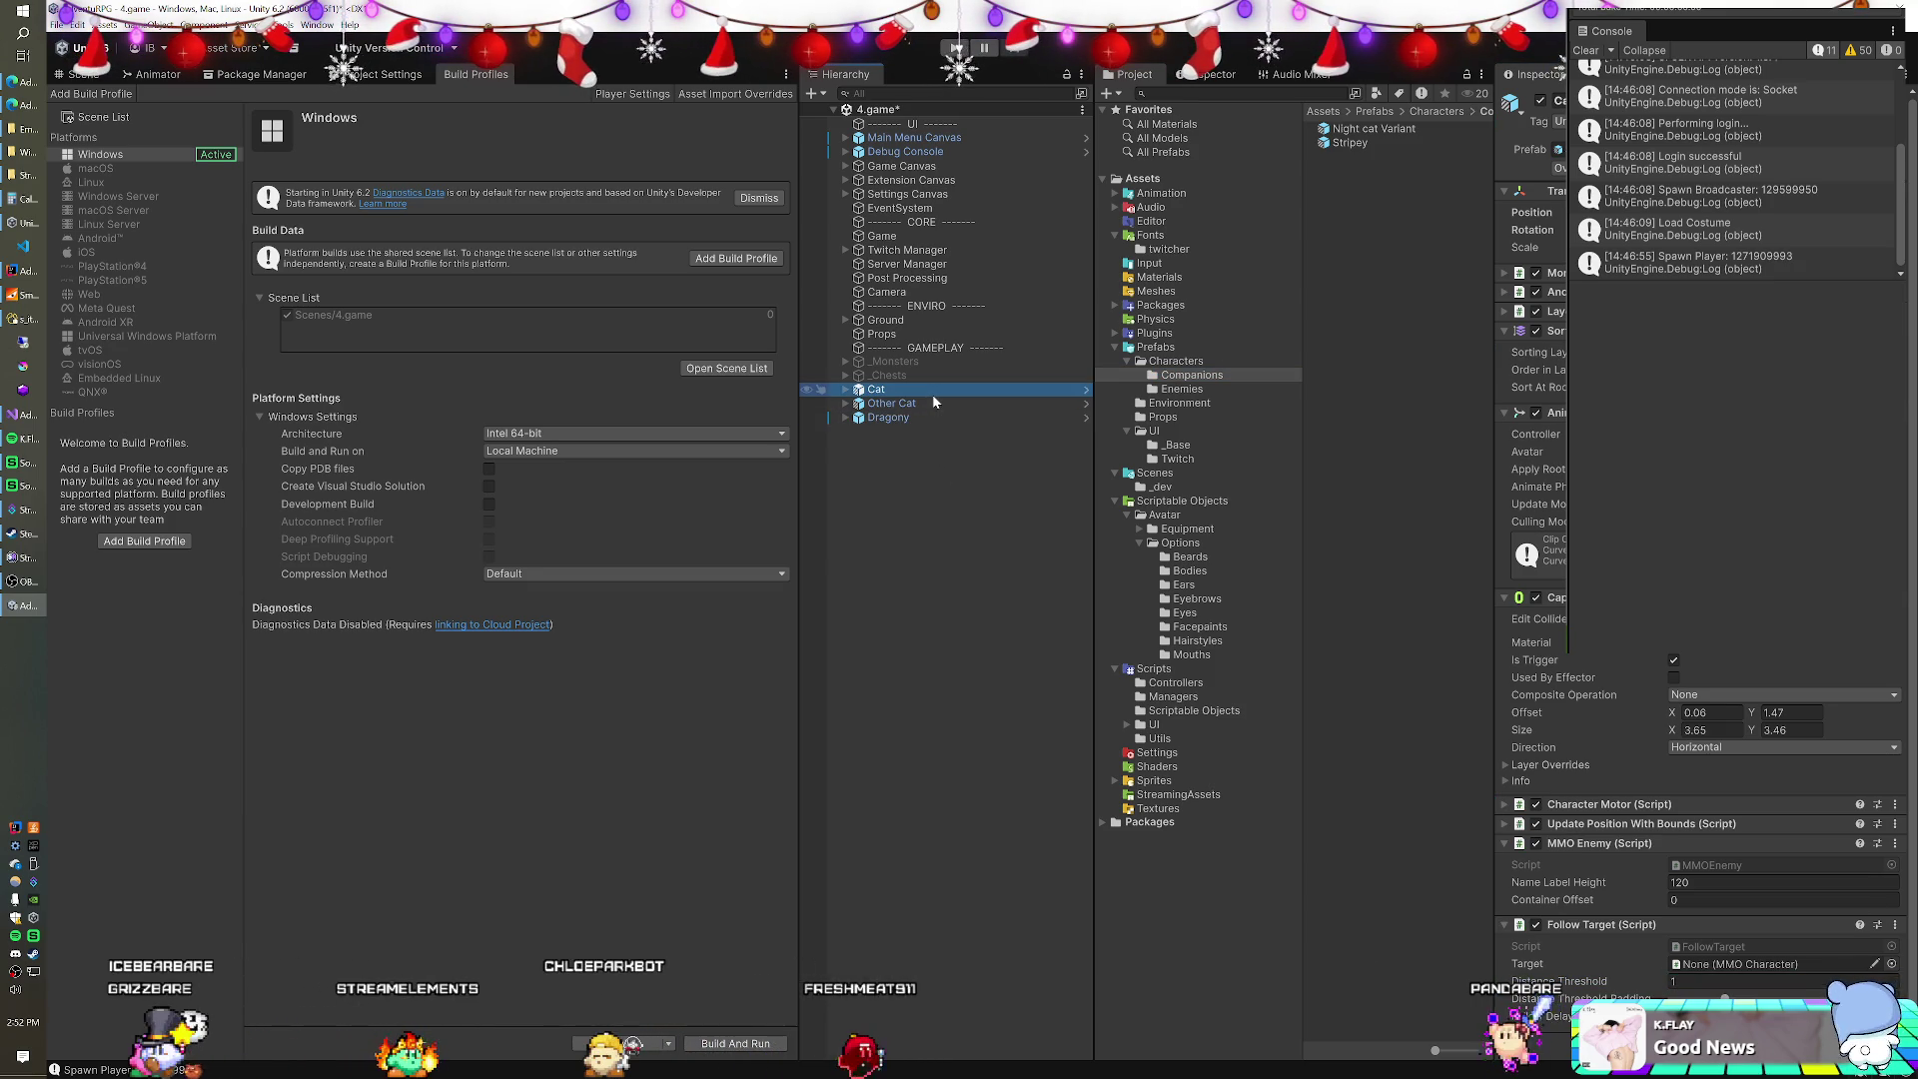
{"action": "left_click", "coordinate": [926, 419]}
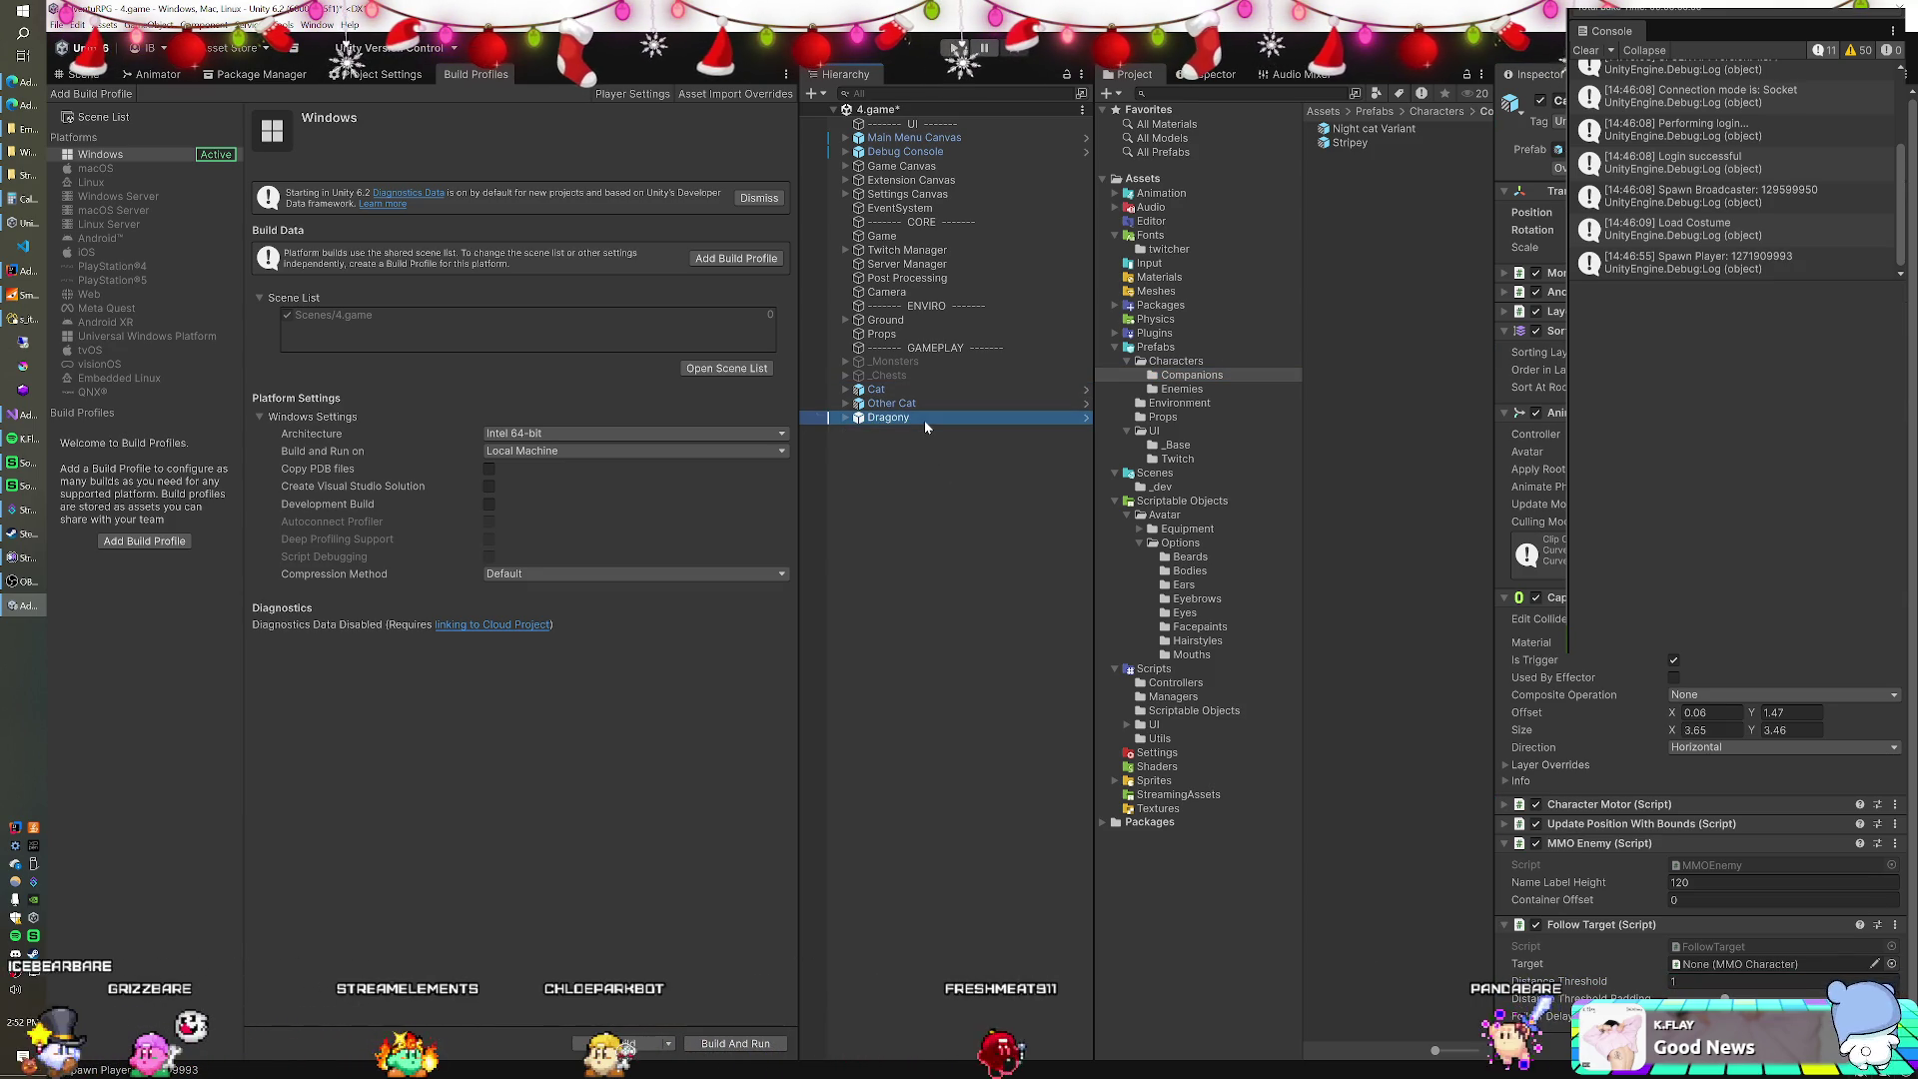
Save Dragony as a prefab variant in Companions and inspect Night cat Variant's Follow Target.
{"action": "left_click_drag", "start_coordinate": [925, 418], "coordinate": [1412, 364]}
{"action": "left_click", "coordinate": [1018, 565]}
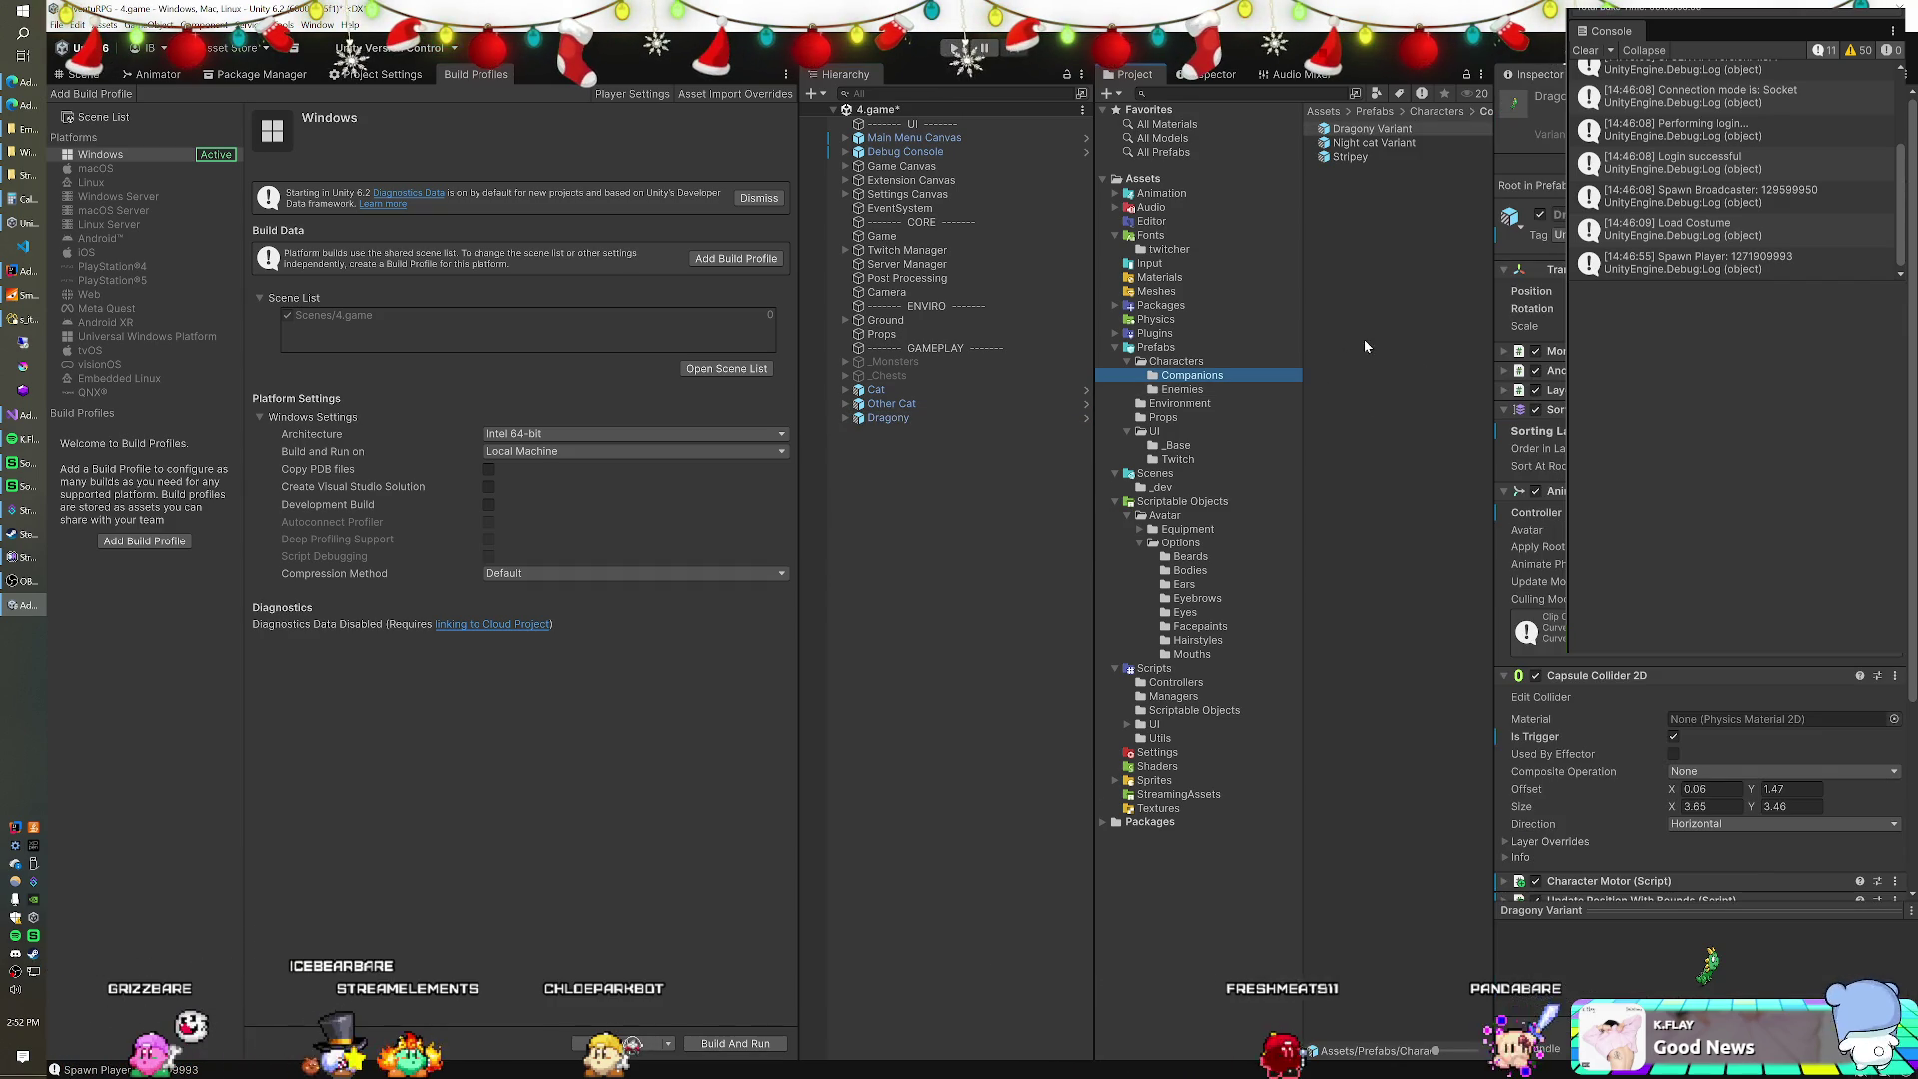
{"action": "left_click", "coordinate": [1387, 132]}
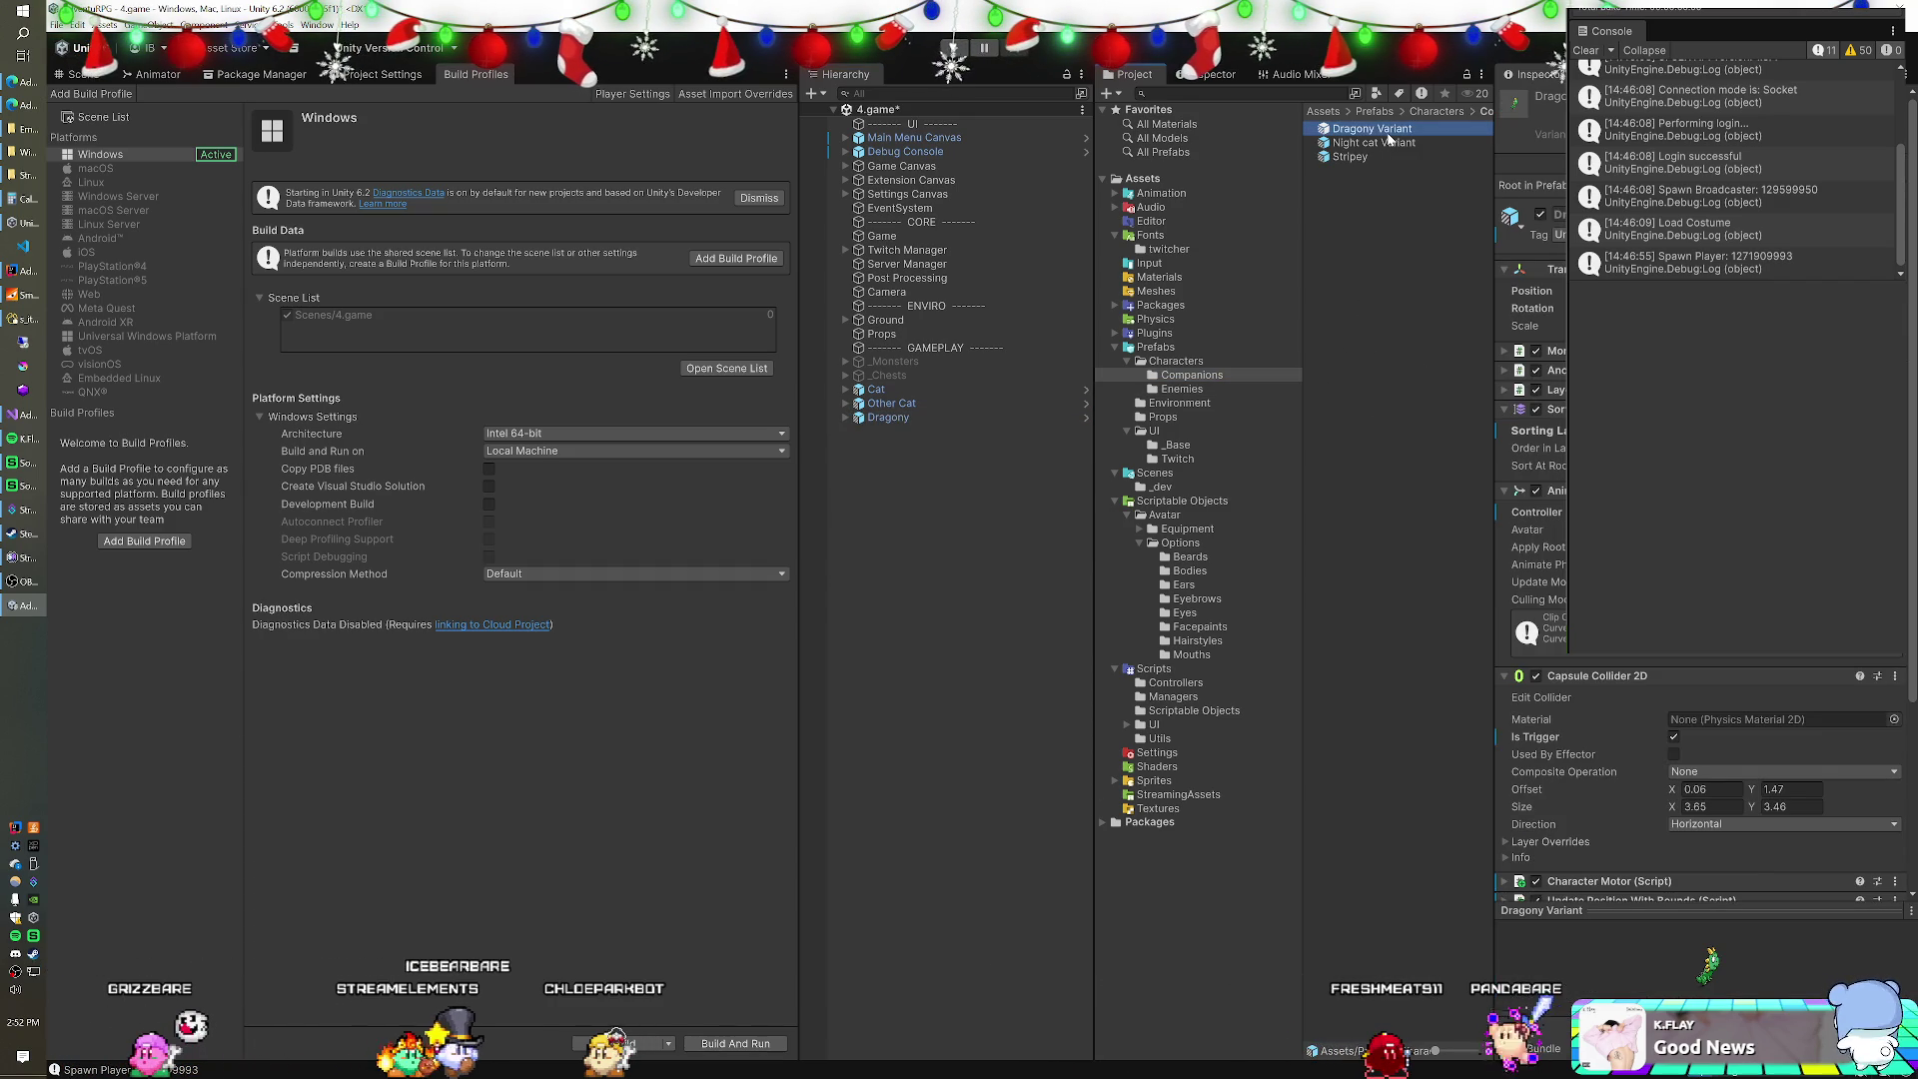
{"action": "left_click", "coordinate": [1389, 141]}
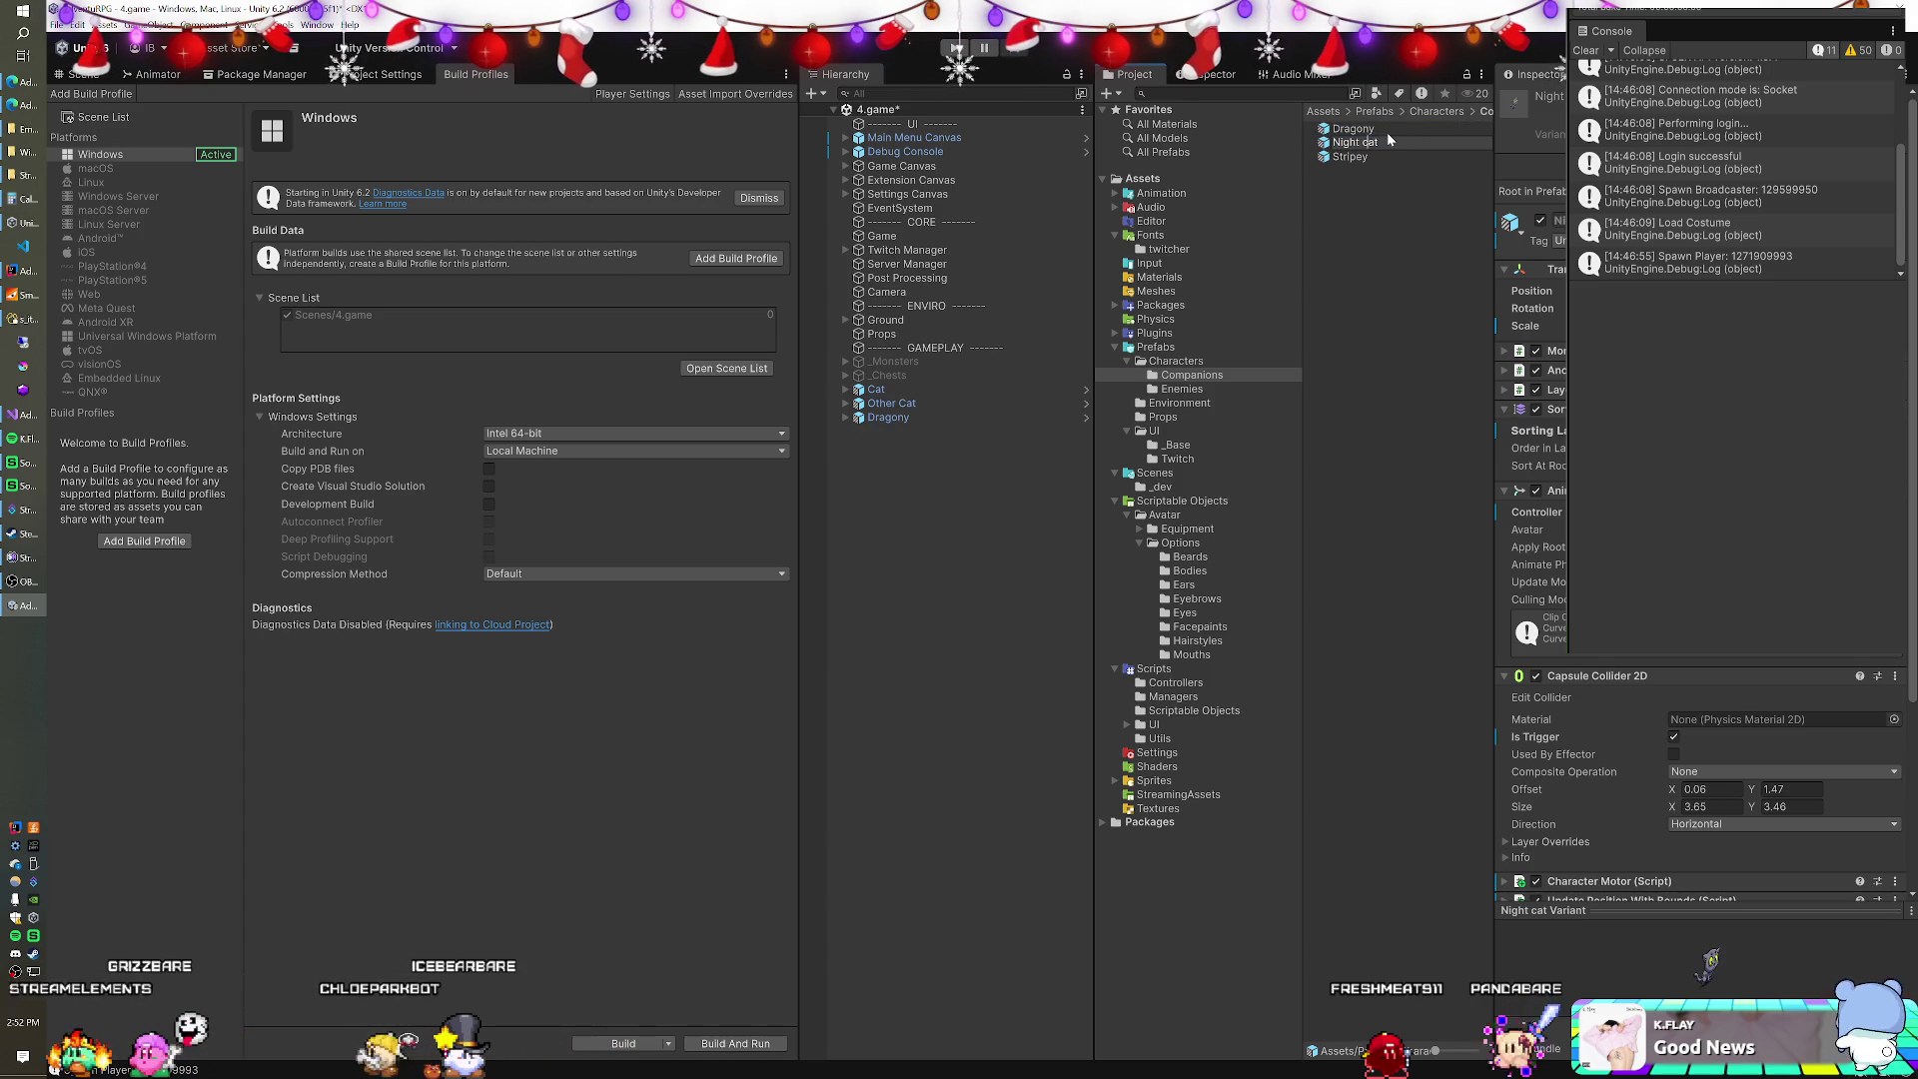
{"action": "scroll", "coordinate": [1723, 673], "scroll_direction": "down", "scroll_amount": 5}
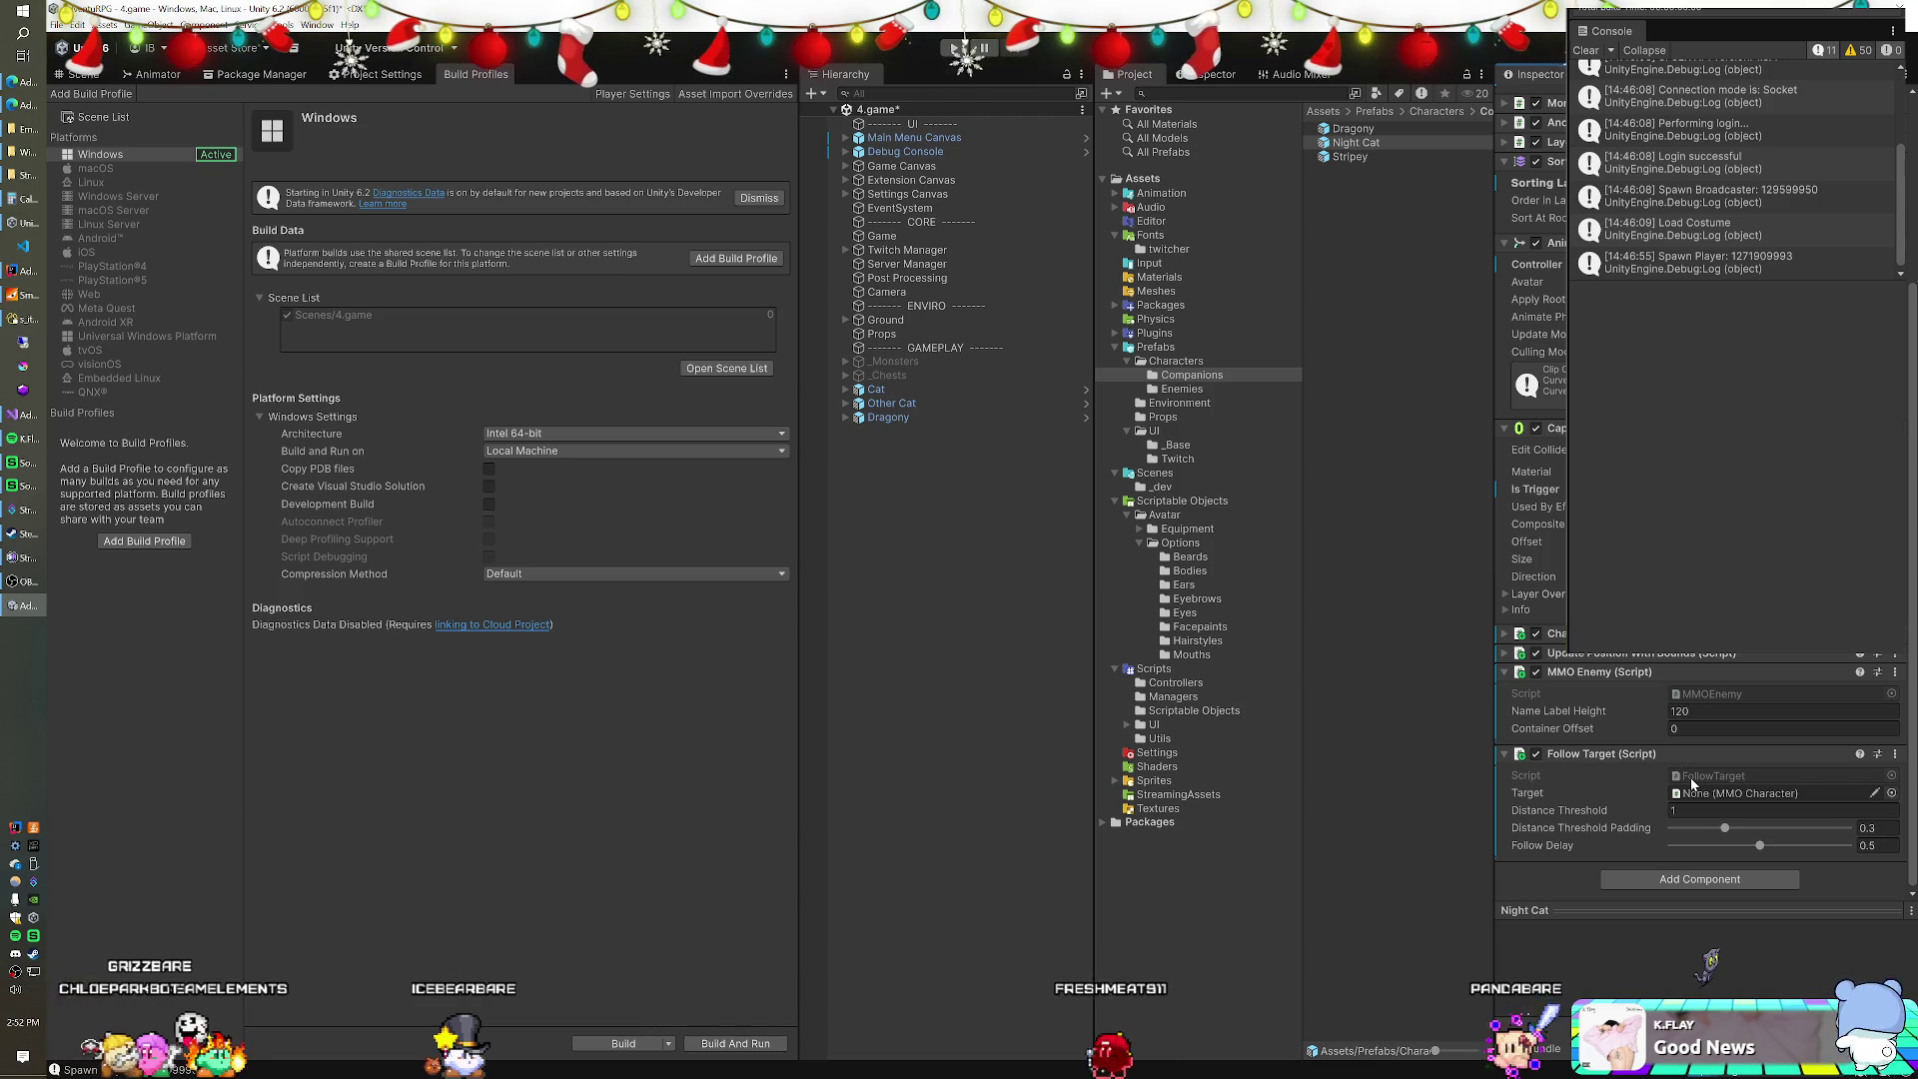
{"action": "double_click", "coordinate": [1691, 779]}
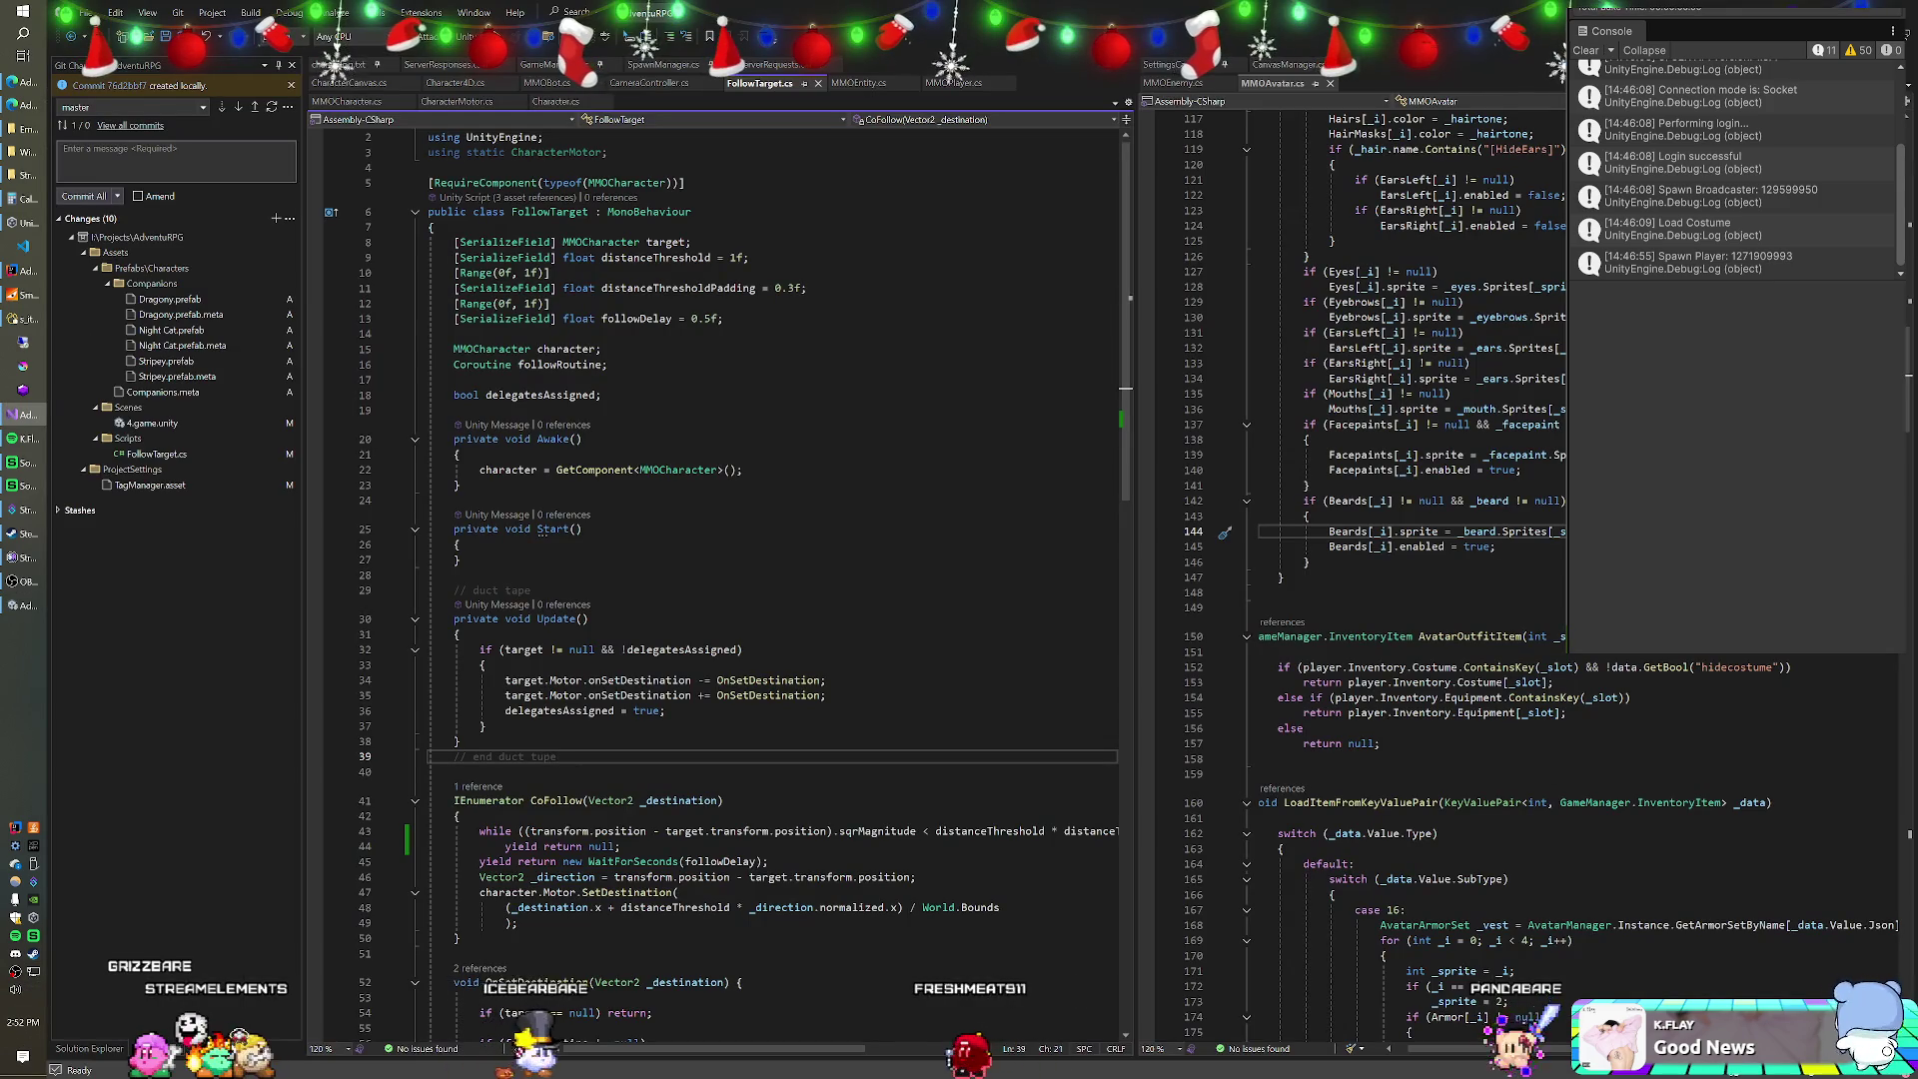
Check the distanceThreshold declaration in FollowTarget.cs, then return to Unity.
{"action": "mouse_move", "coordinate": [639, 258]}
{"action": "left_click", "coordinate": [755, 257]}
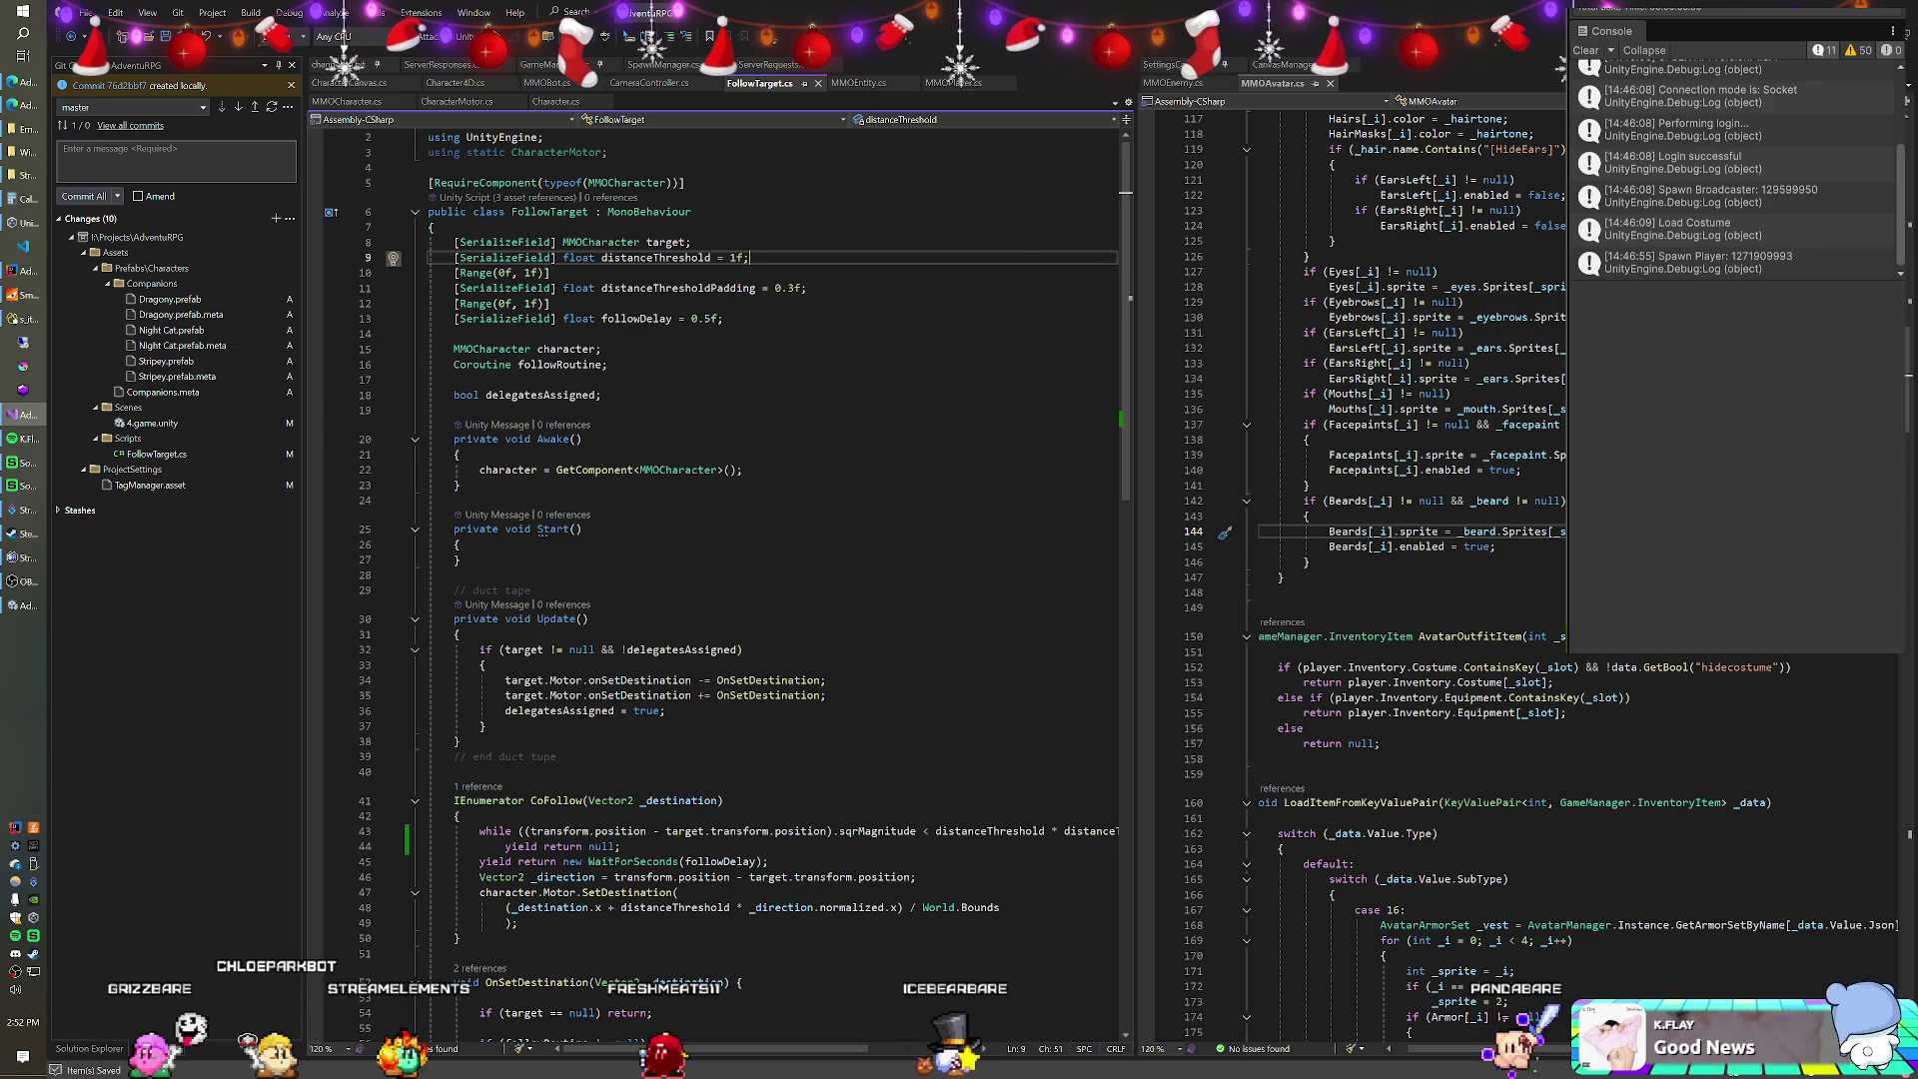
{"action": "key", "text": "alt+Tab"}
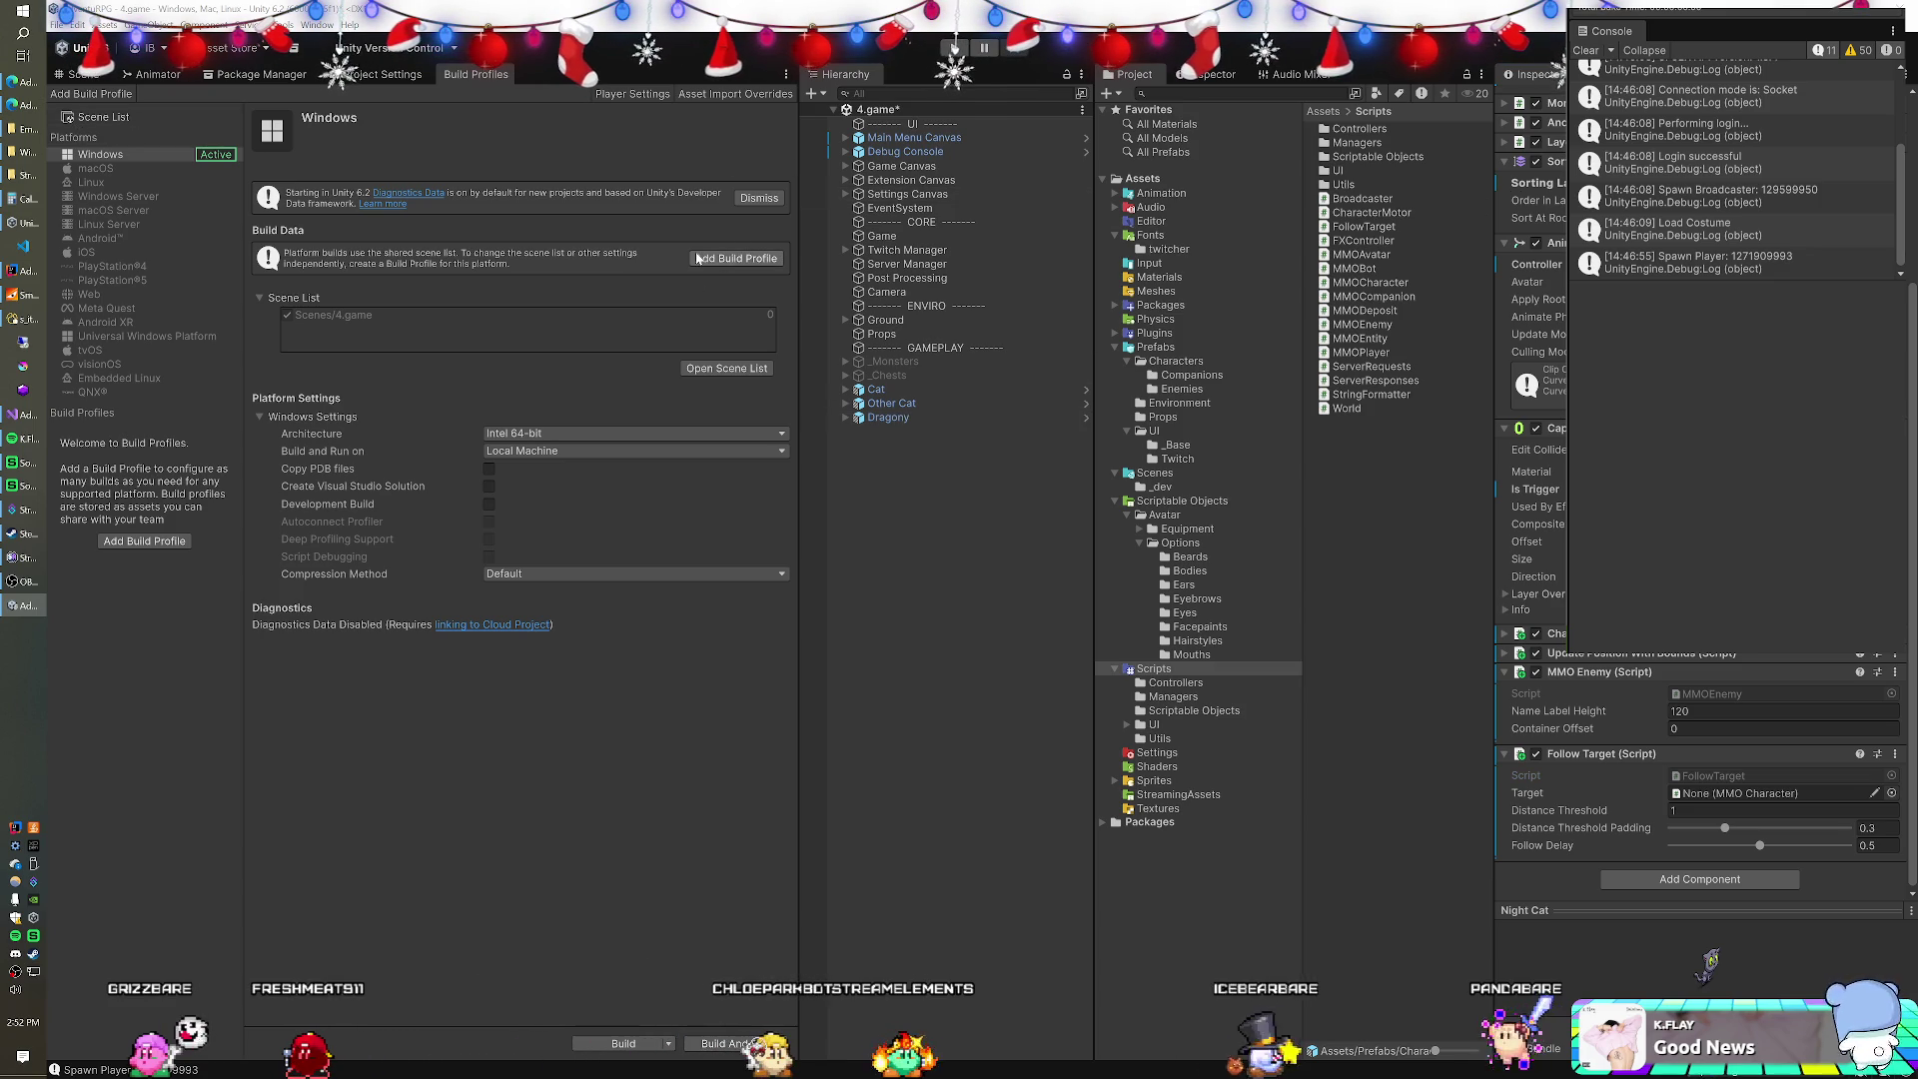
Inspect the Game object's manager components, then switch to the browser's Admin All Users page.
{"action": "left_click", "coordinate": [949, 236]}
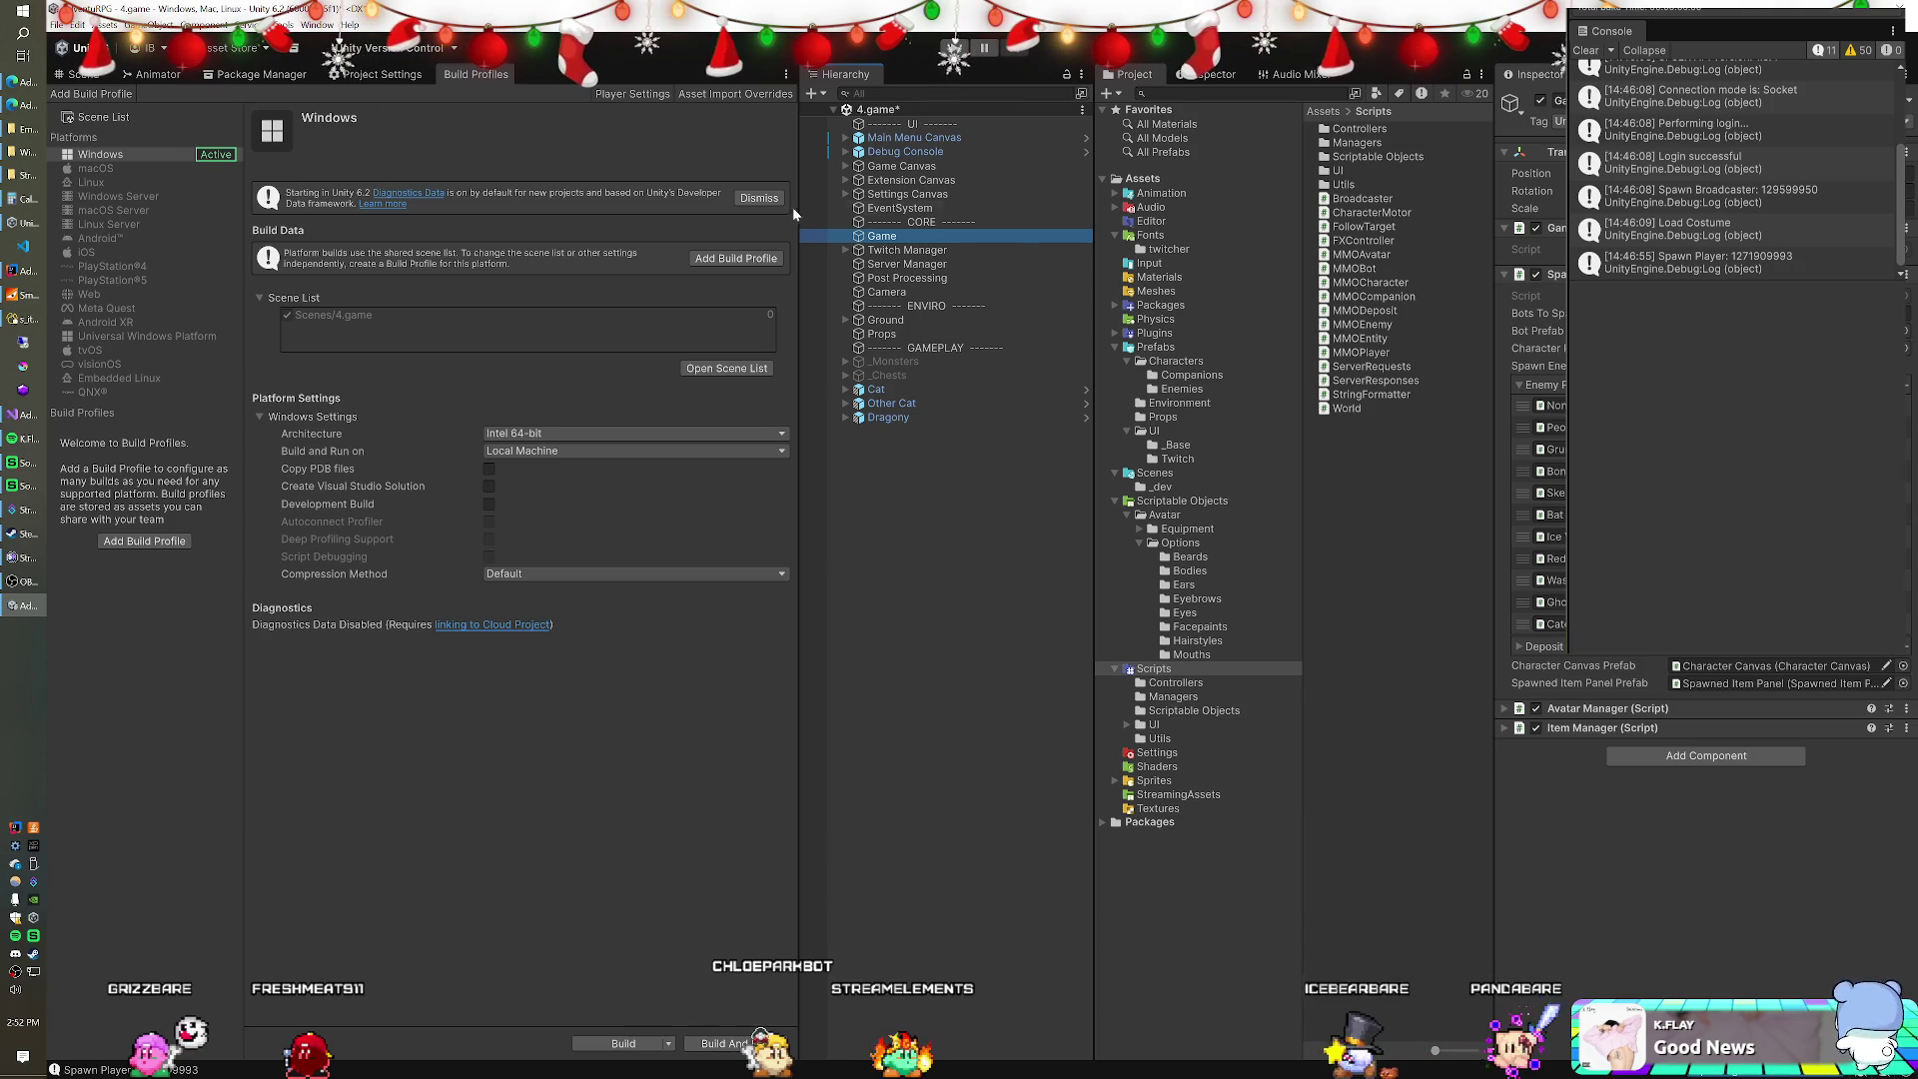
{"action": "left_click", "coordinate": [751, 160]}
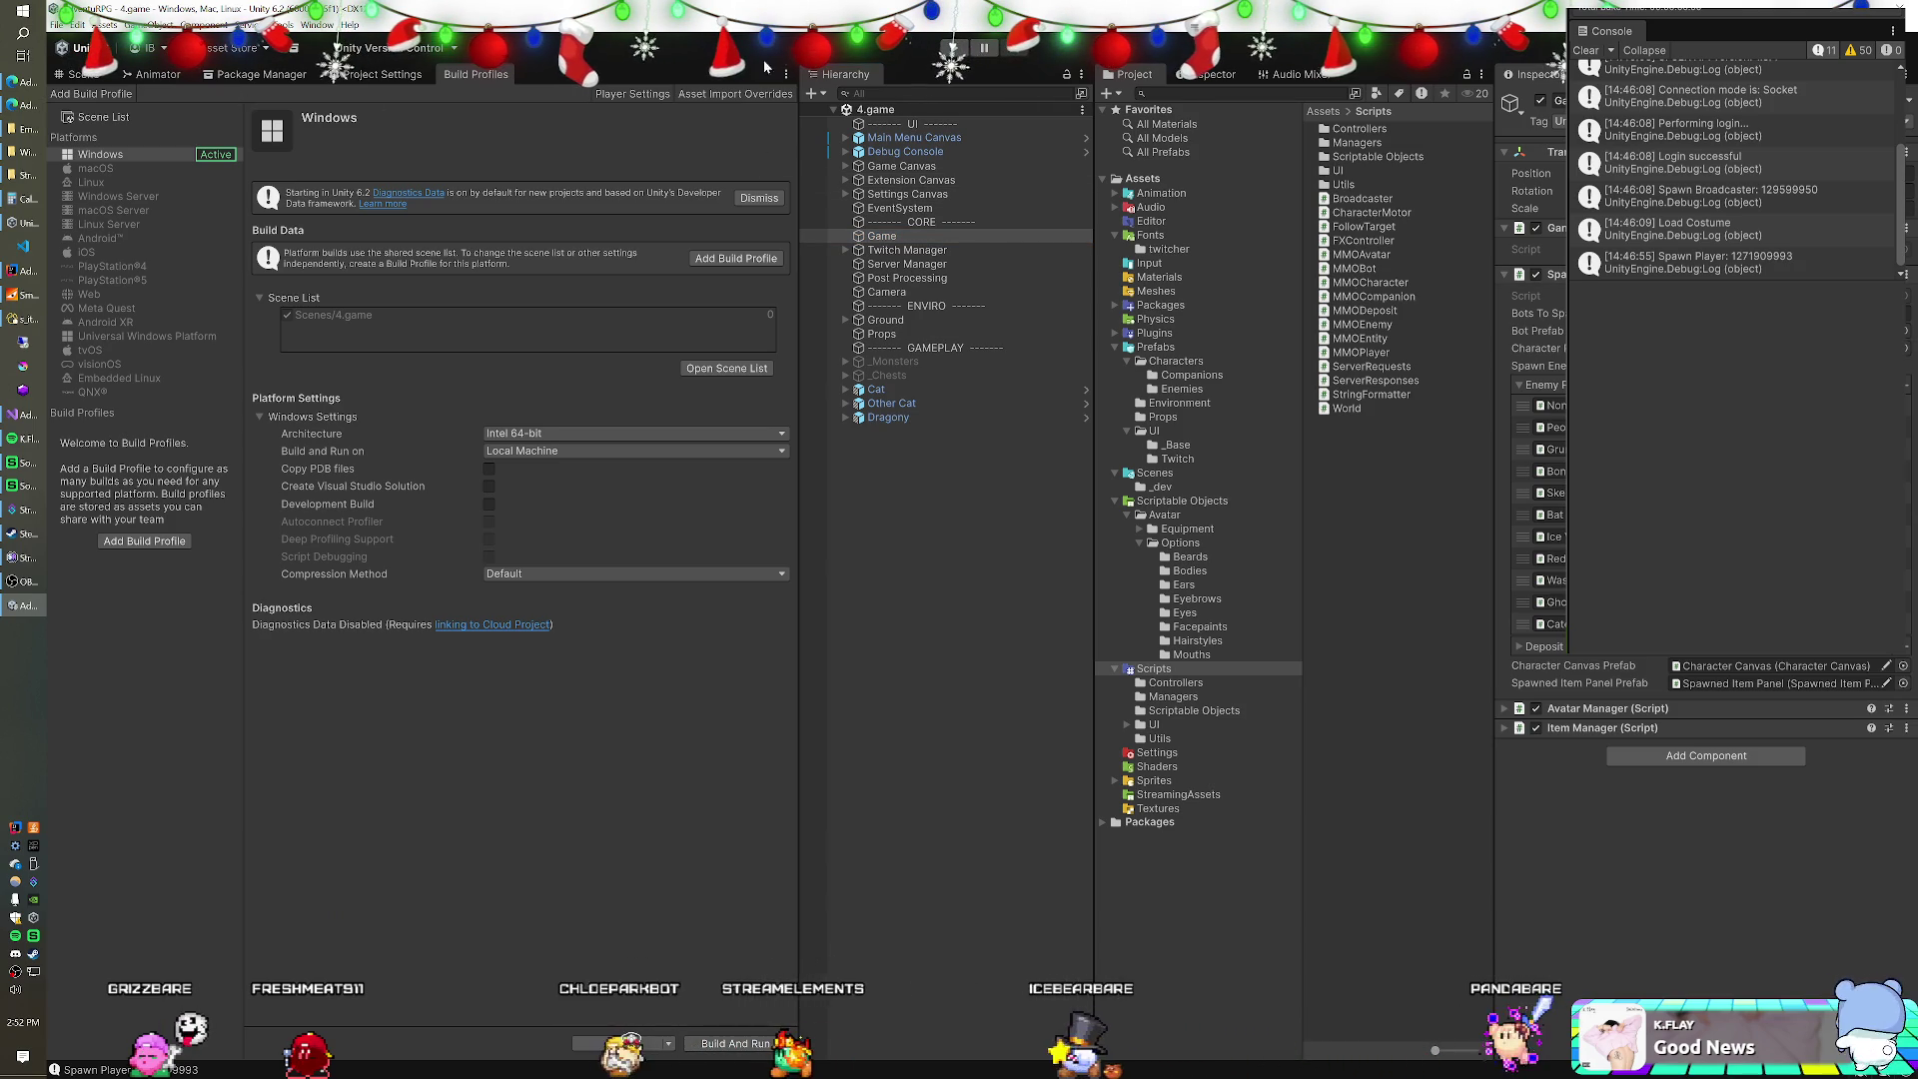
{"action": "left_click", "coordinate": [83, 155]}
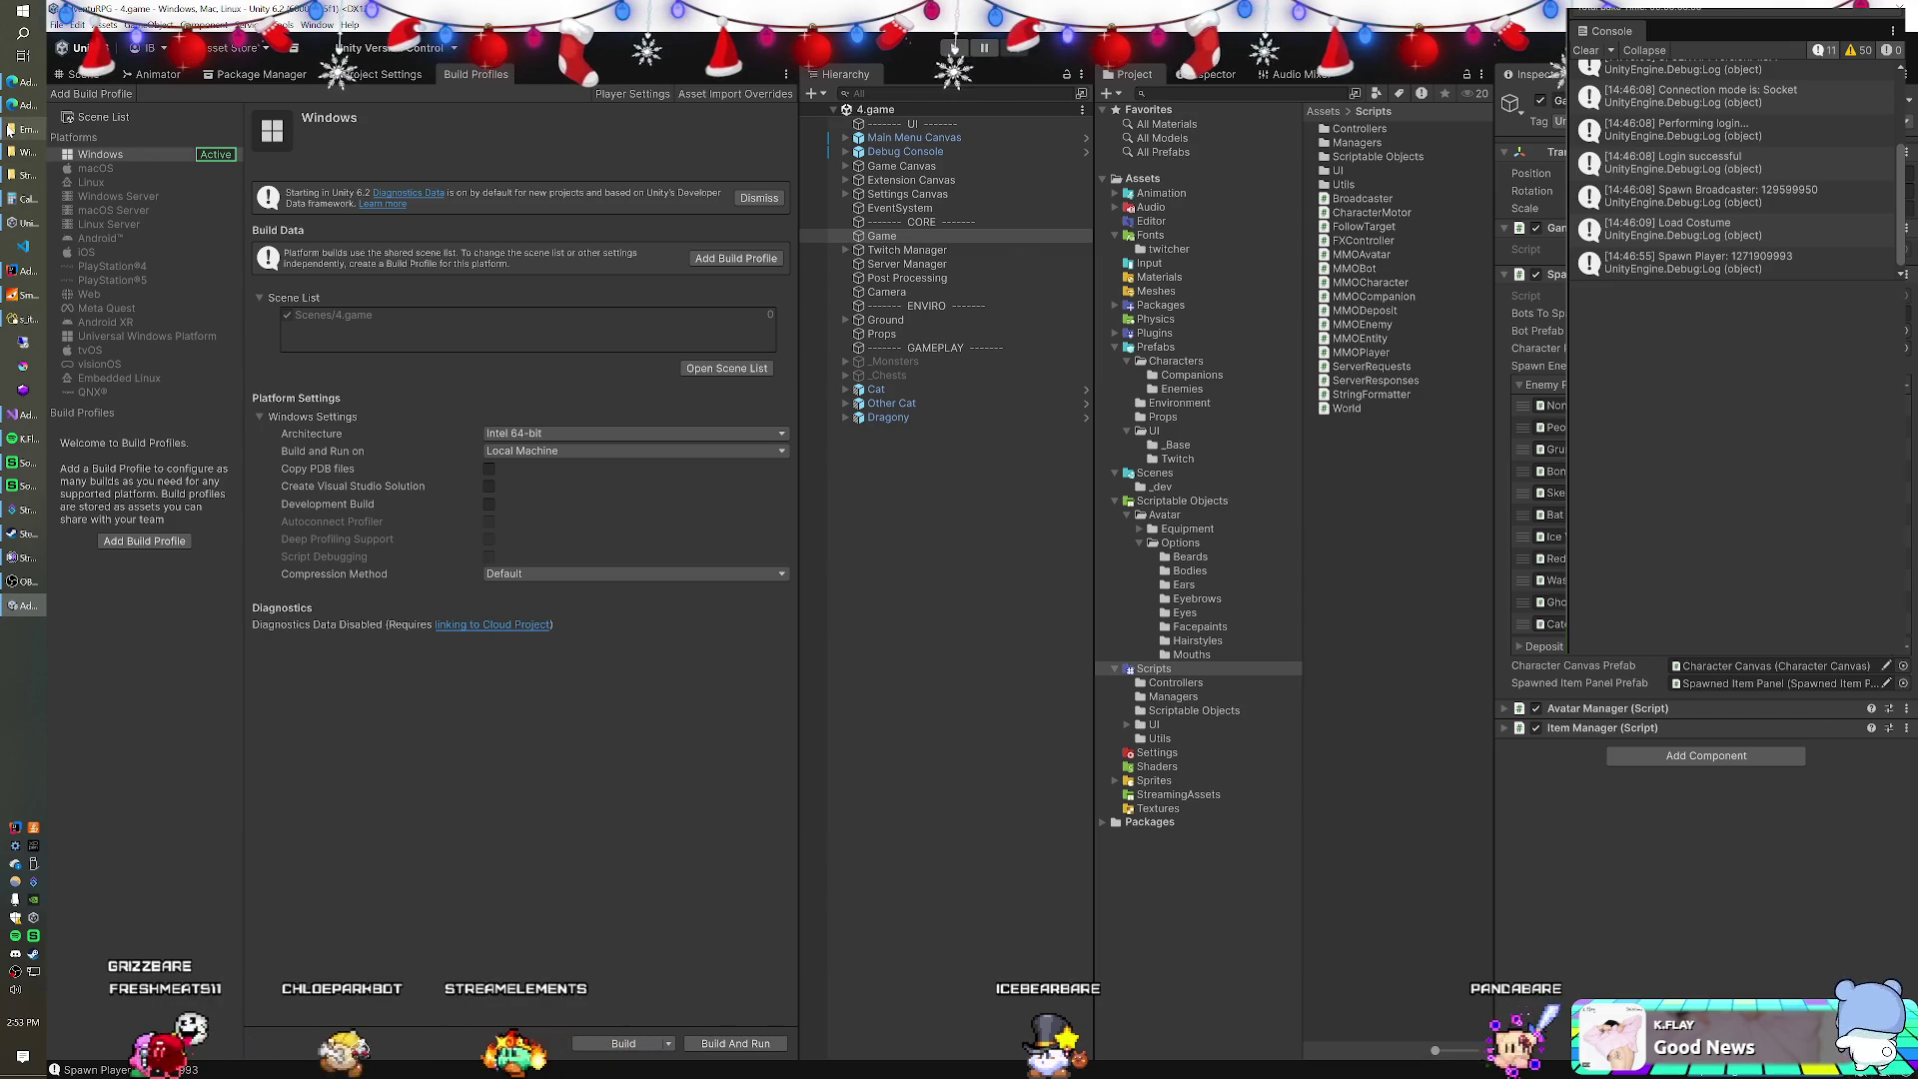
{"action": "key", "text": "alt+Tab"}
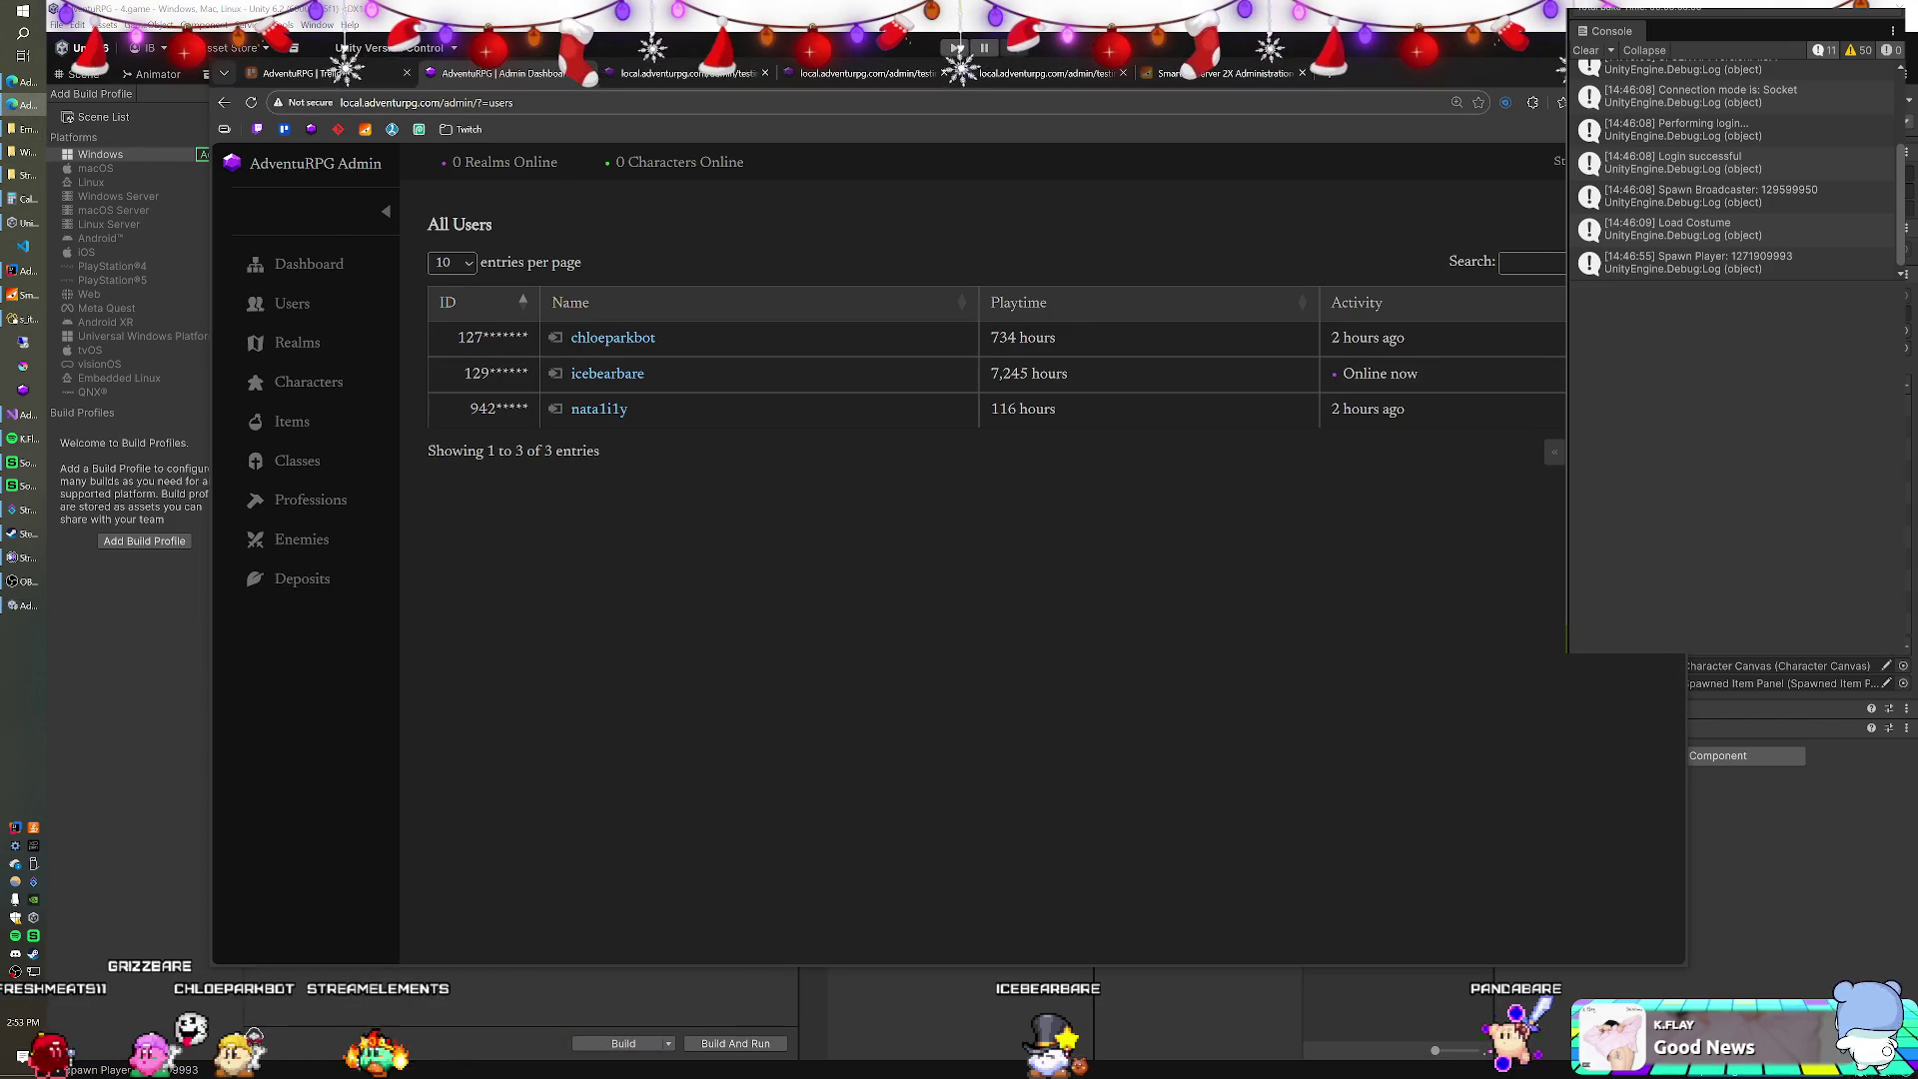
Check each player's AdventuRPG extension test page in turn.
{"action": "left_click", "coordinate": [815, 78]}
{"action": "left_click", "coordinate": [813, 79]}
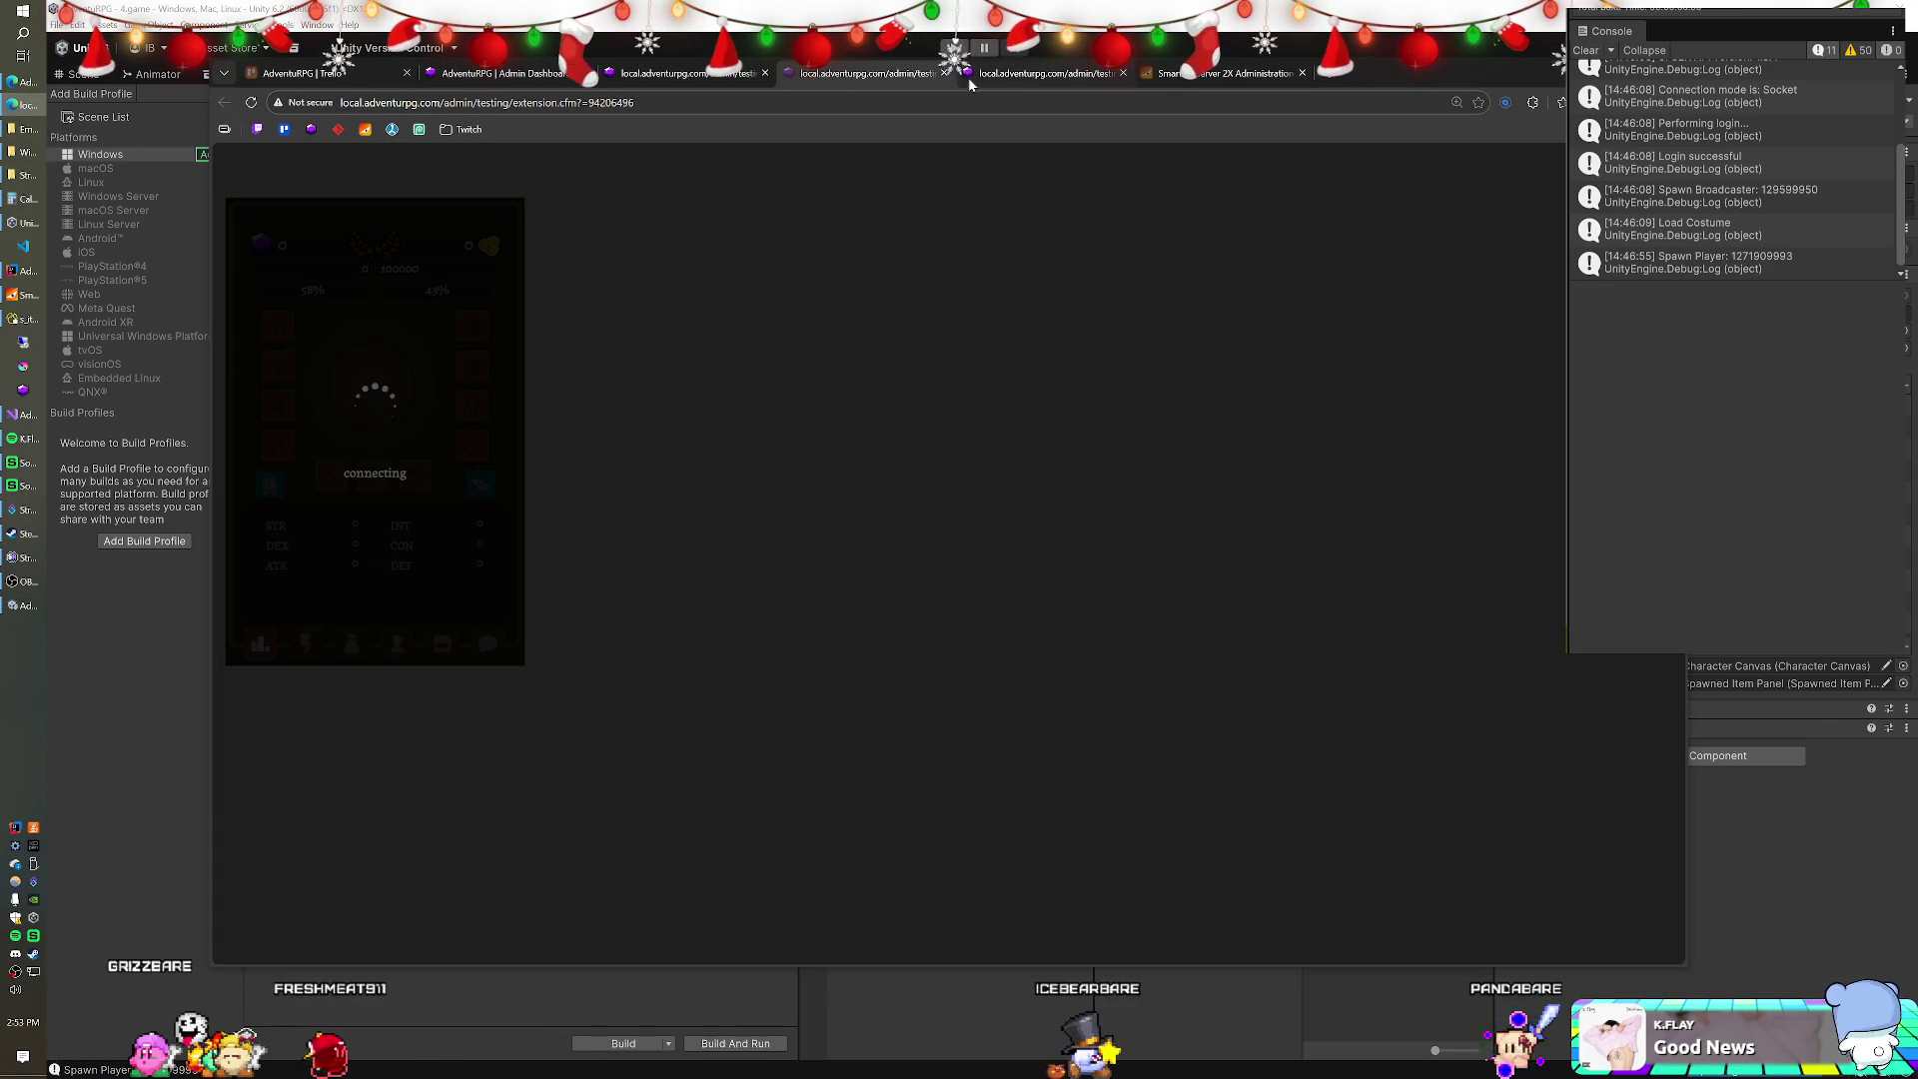
{"action": "left_click", "coordinate": [1049, 76]}
Close the server administration and extra browser tabs, then go back to the Unity editor.
{"action": "left_click", "coordinate": [1125, 73]}
{"action": "left_click", "coordinate": [1125, 72]}
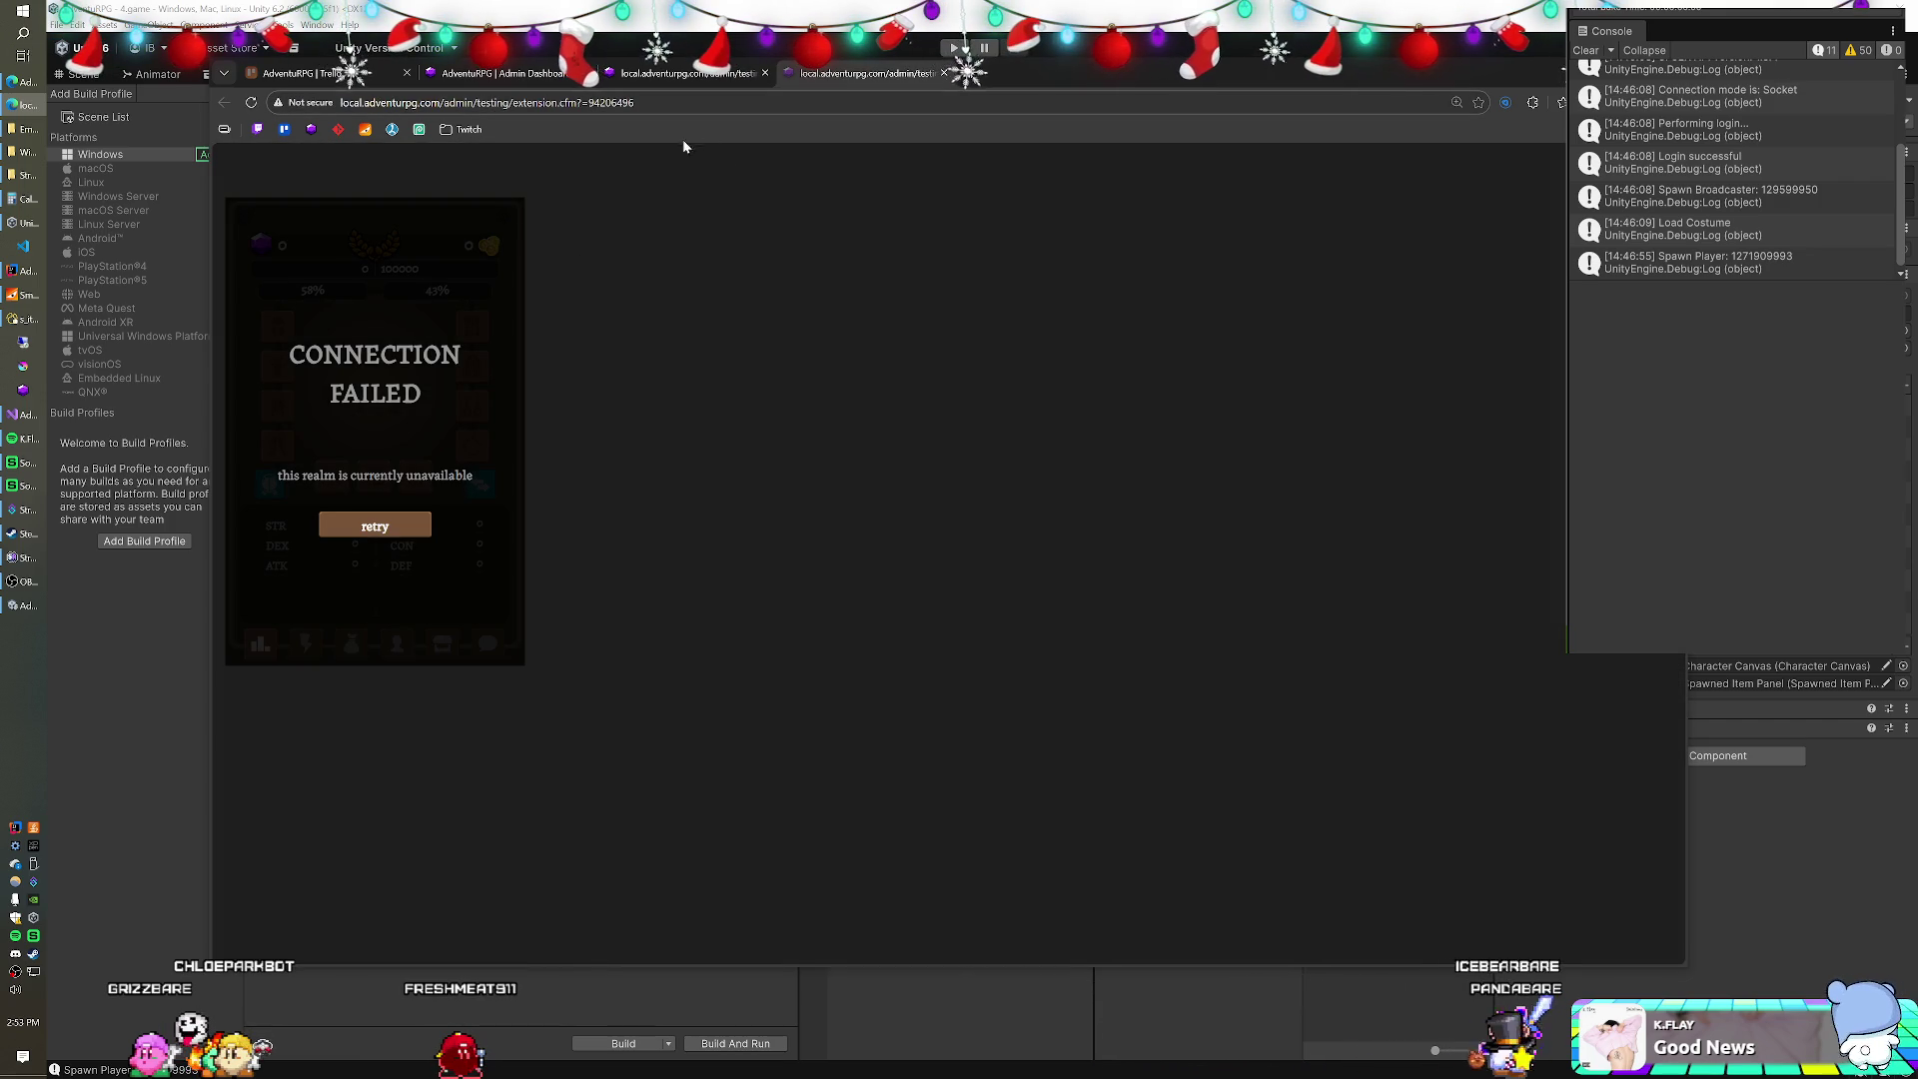
{"action": "left_click", "coordinate": [665, 76]}
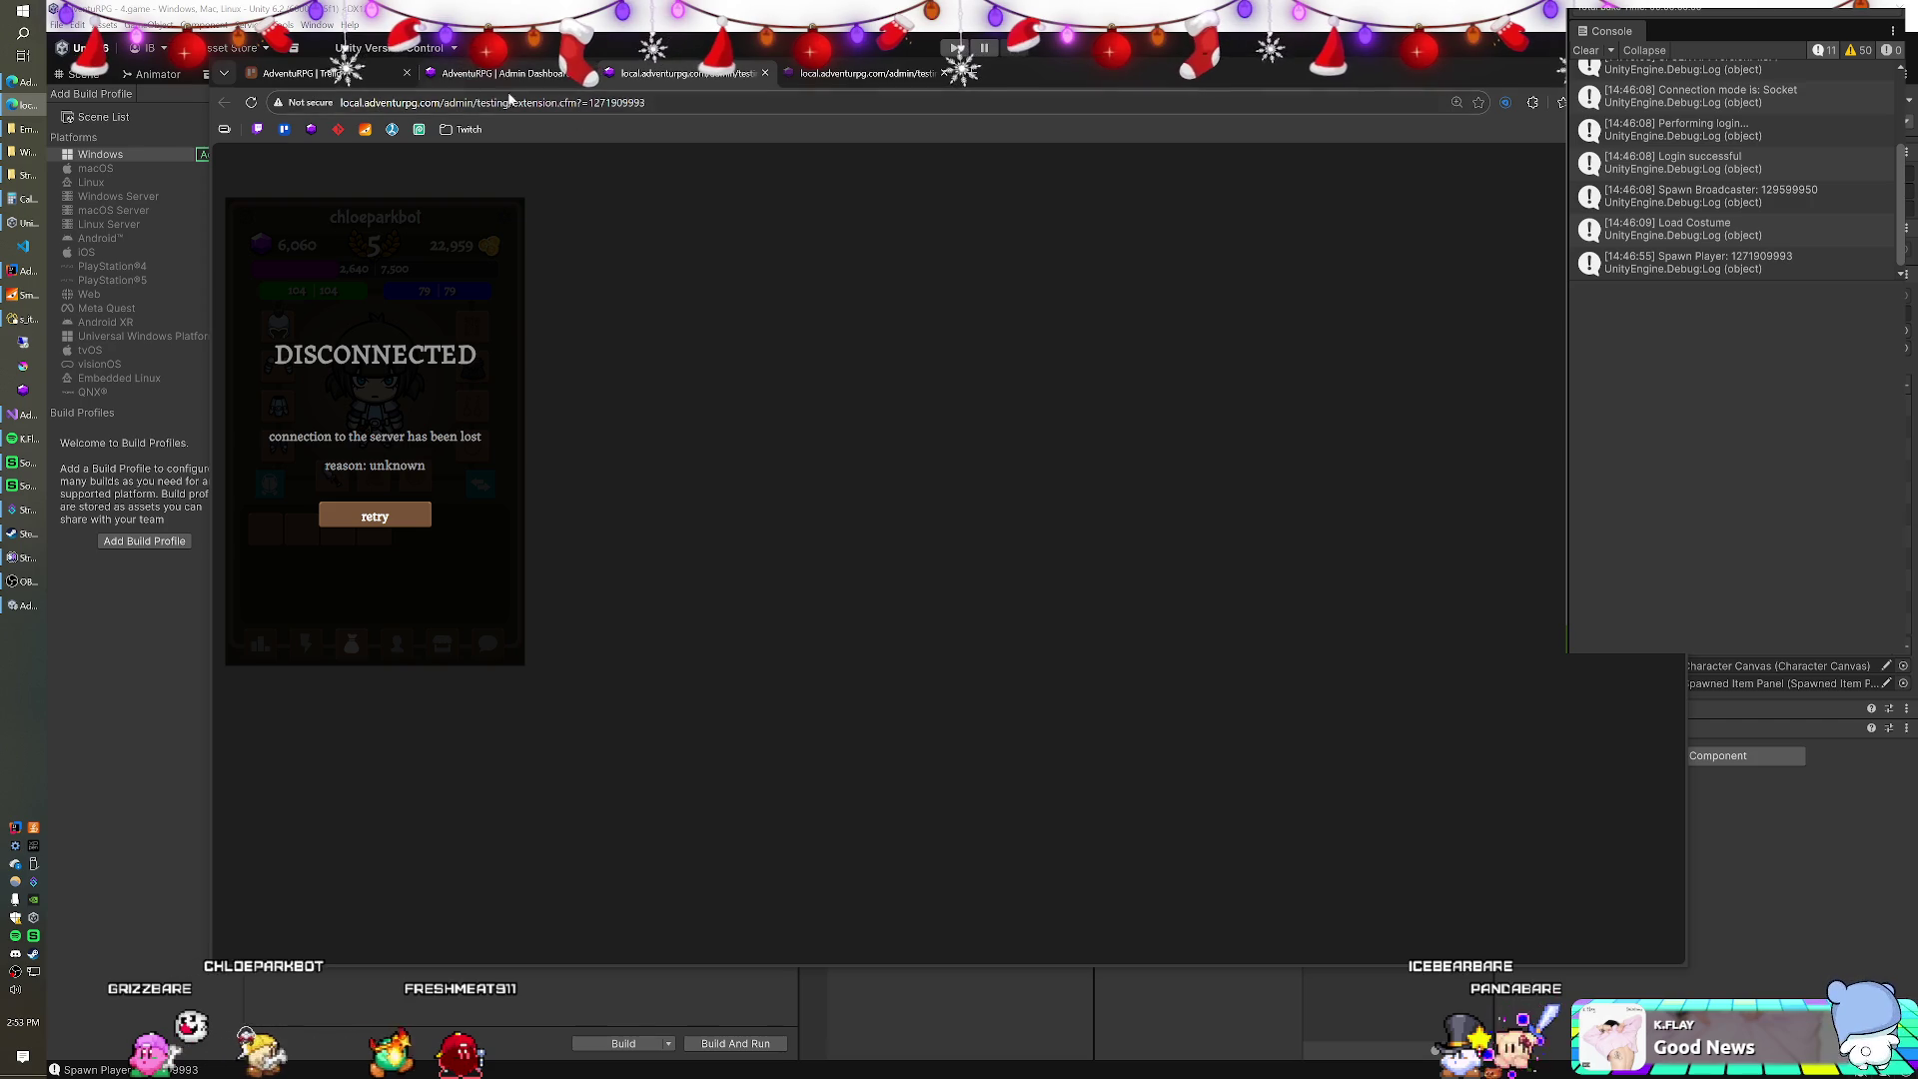
{"action": "left_click", "coordinate": [887, 54]}
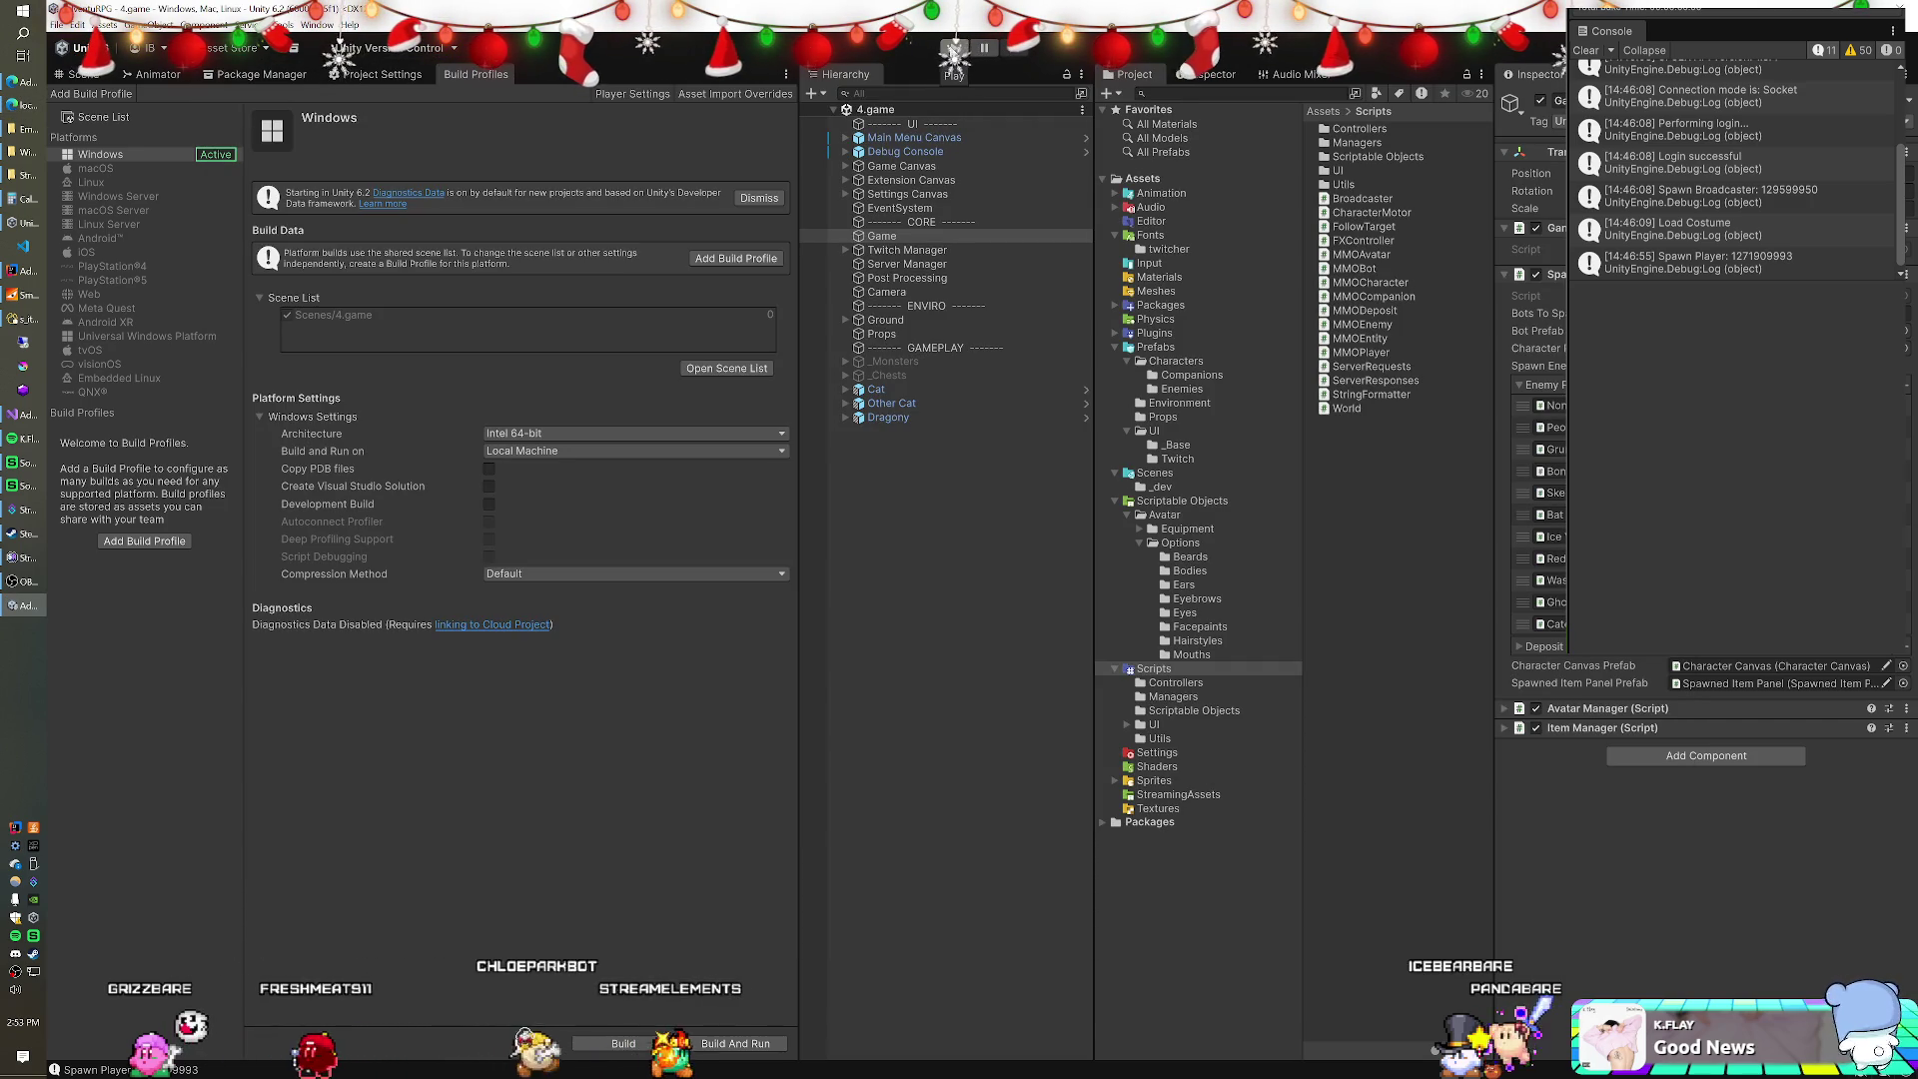
Run the game briefly, then compare the Dragony, Night Cat and Stripey companion prefabs.
{"action": "left_click", "coordinate": [954, 48]}
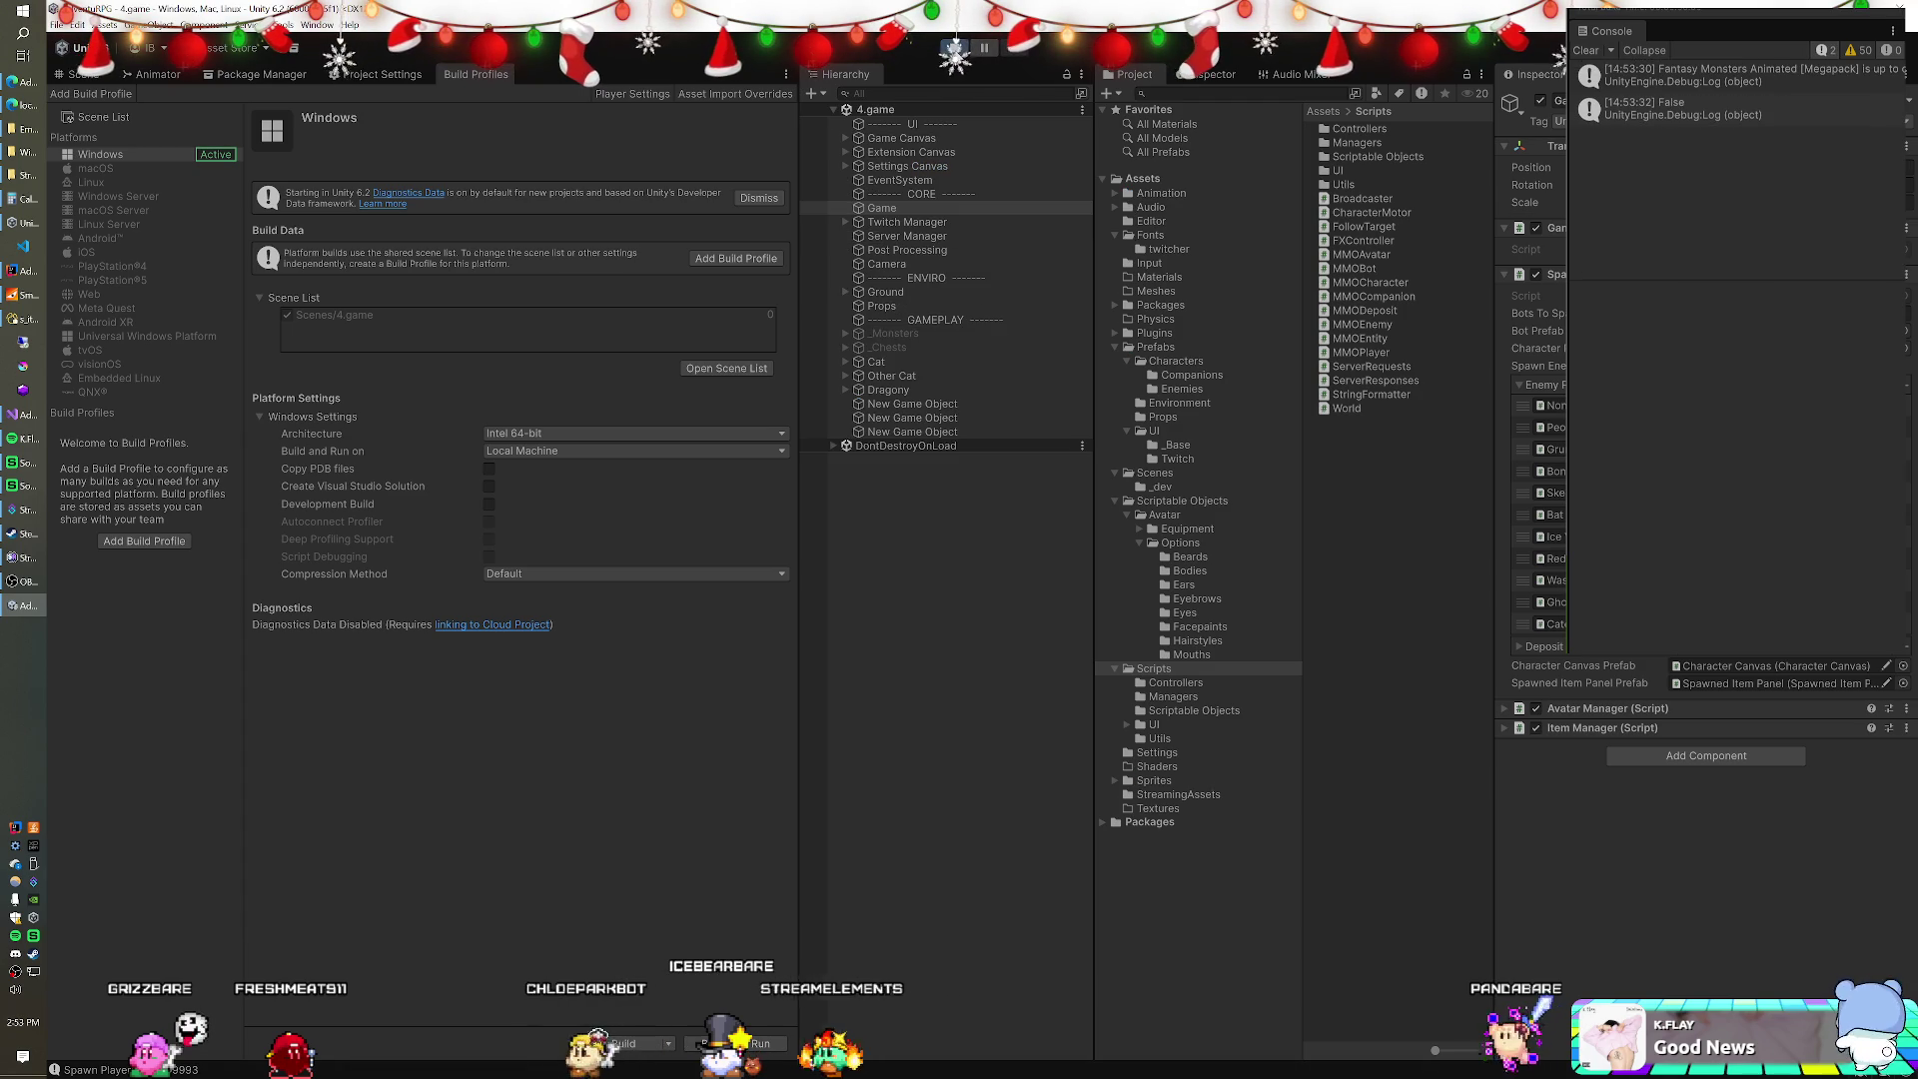
{"action": "key", "text": "ctrl+p"}
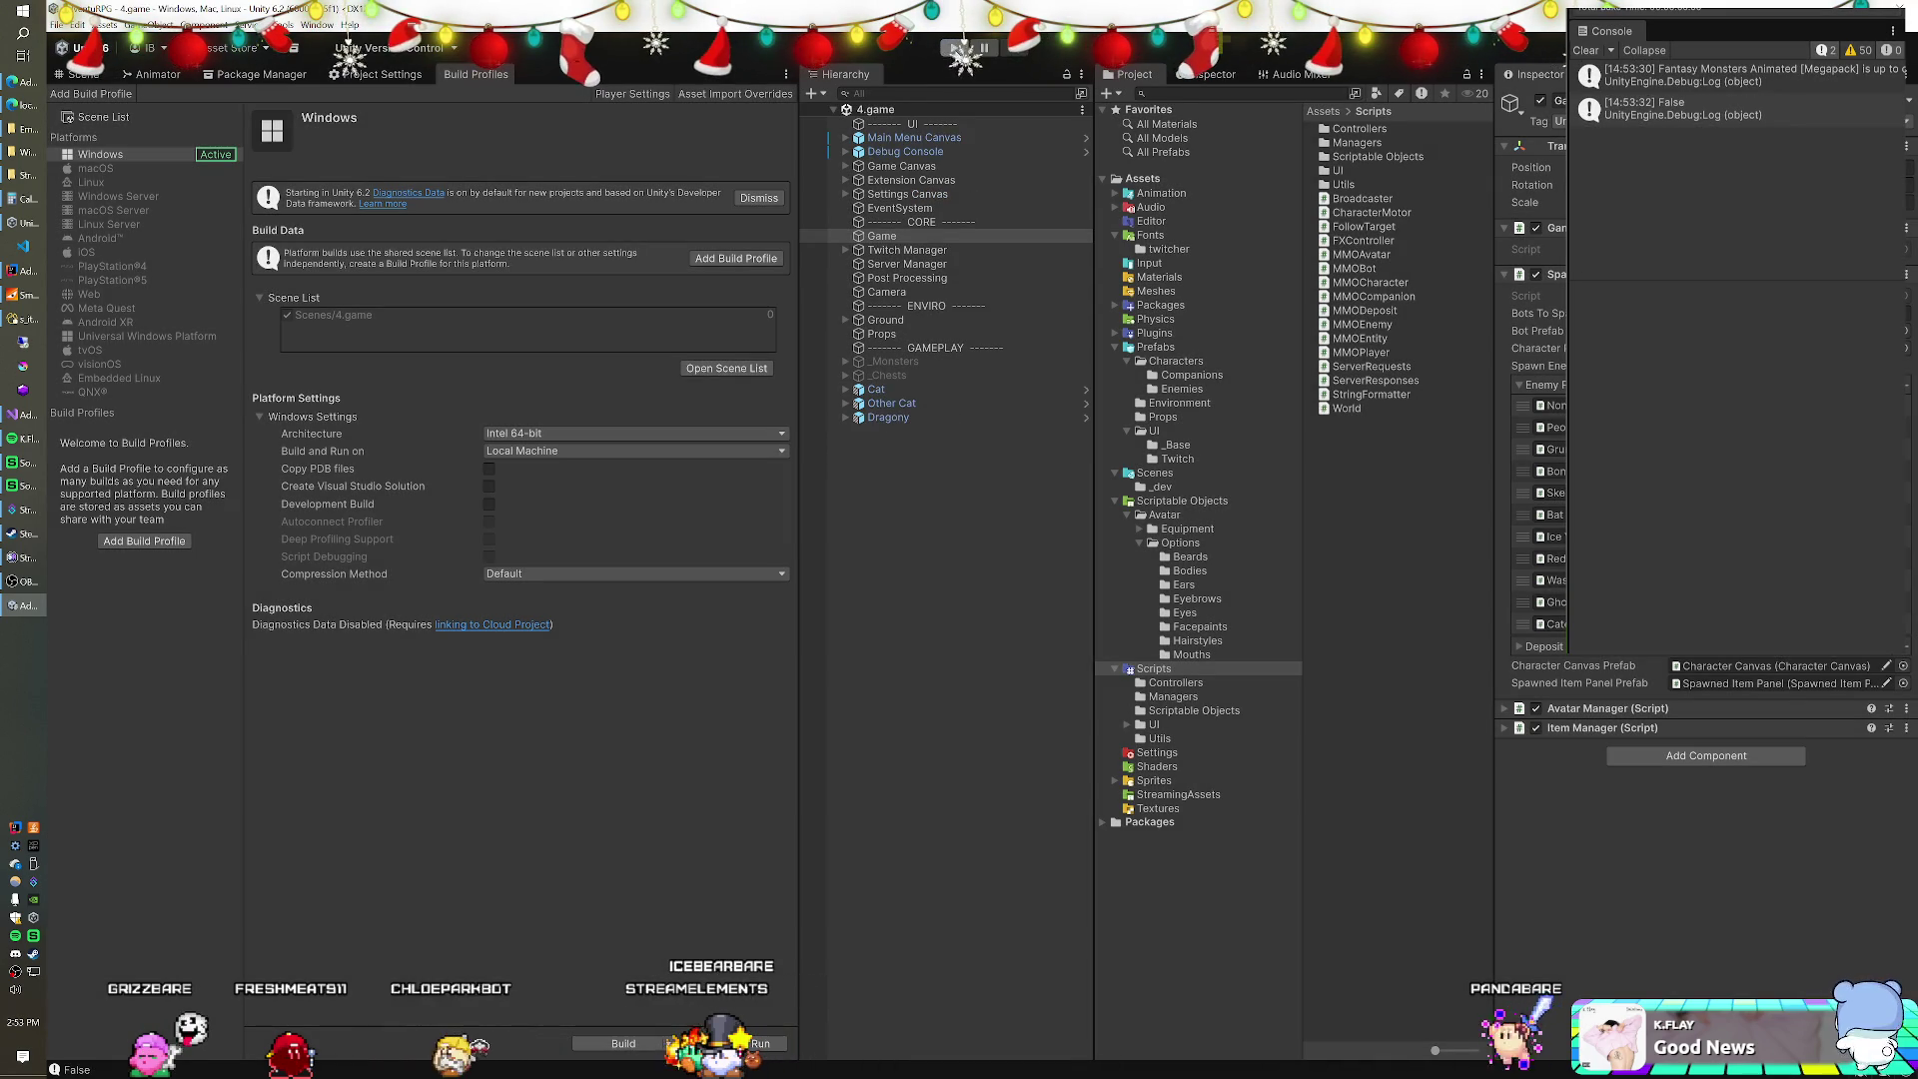
{"action": "left_click", "coordinate": [951, 422]}
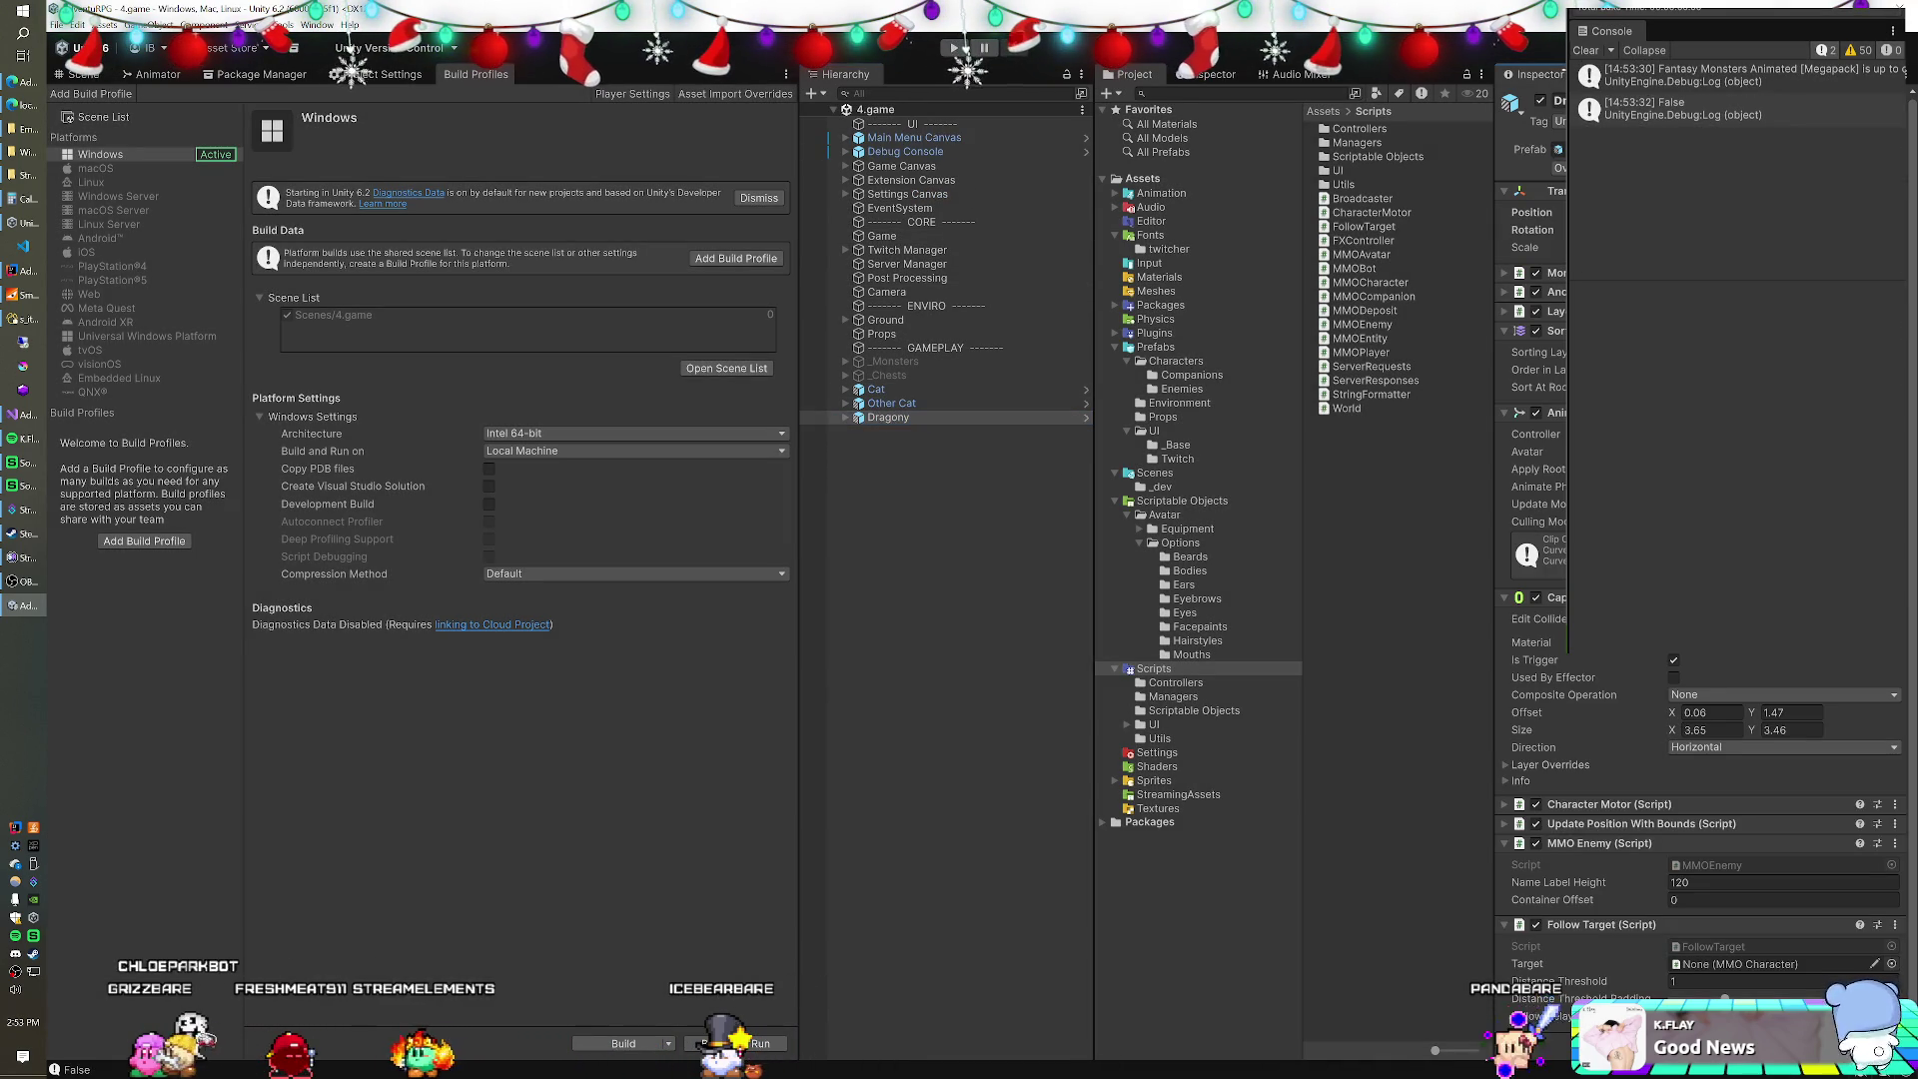
{"action": "left_click", "coordinate": [1559, 149]}
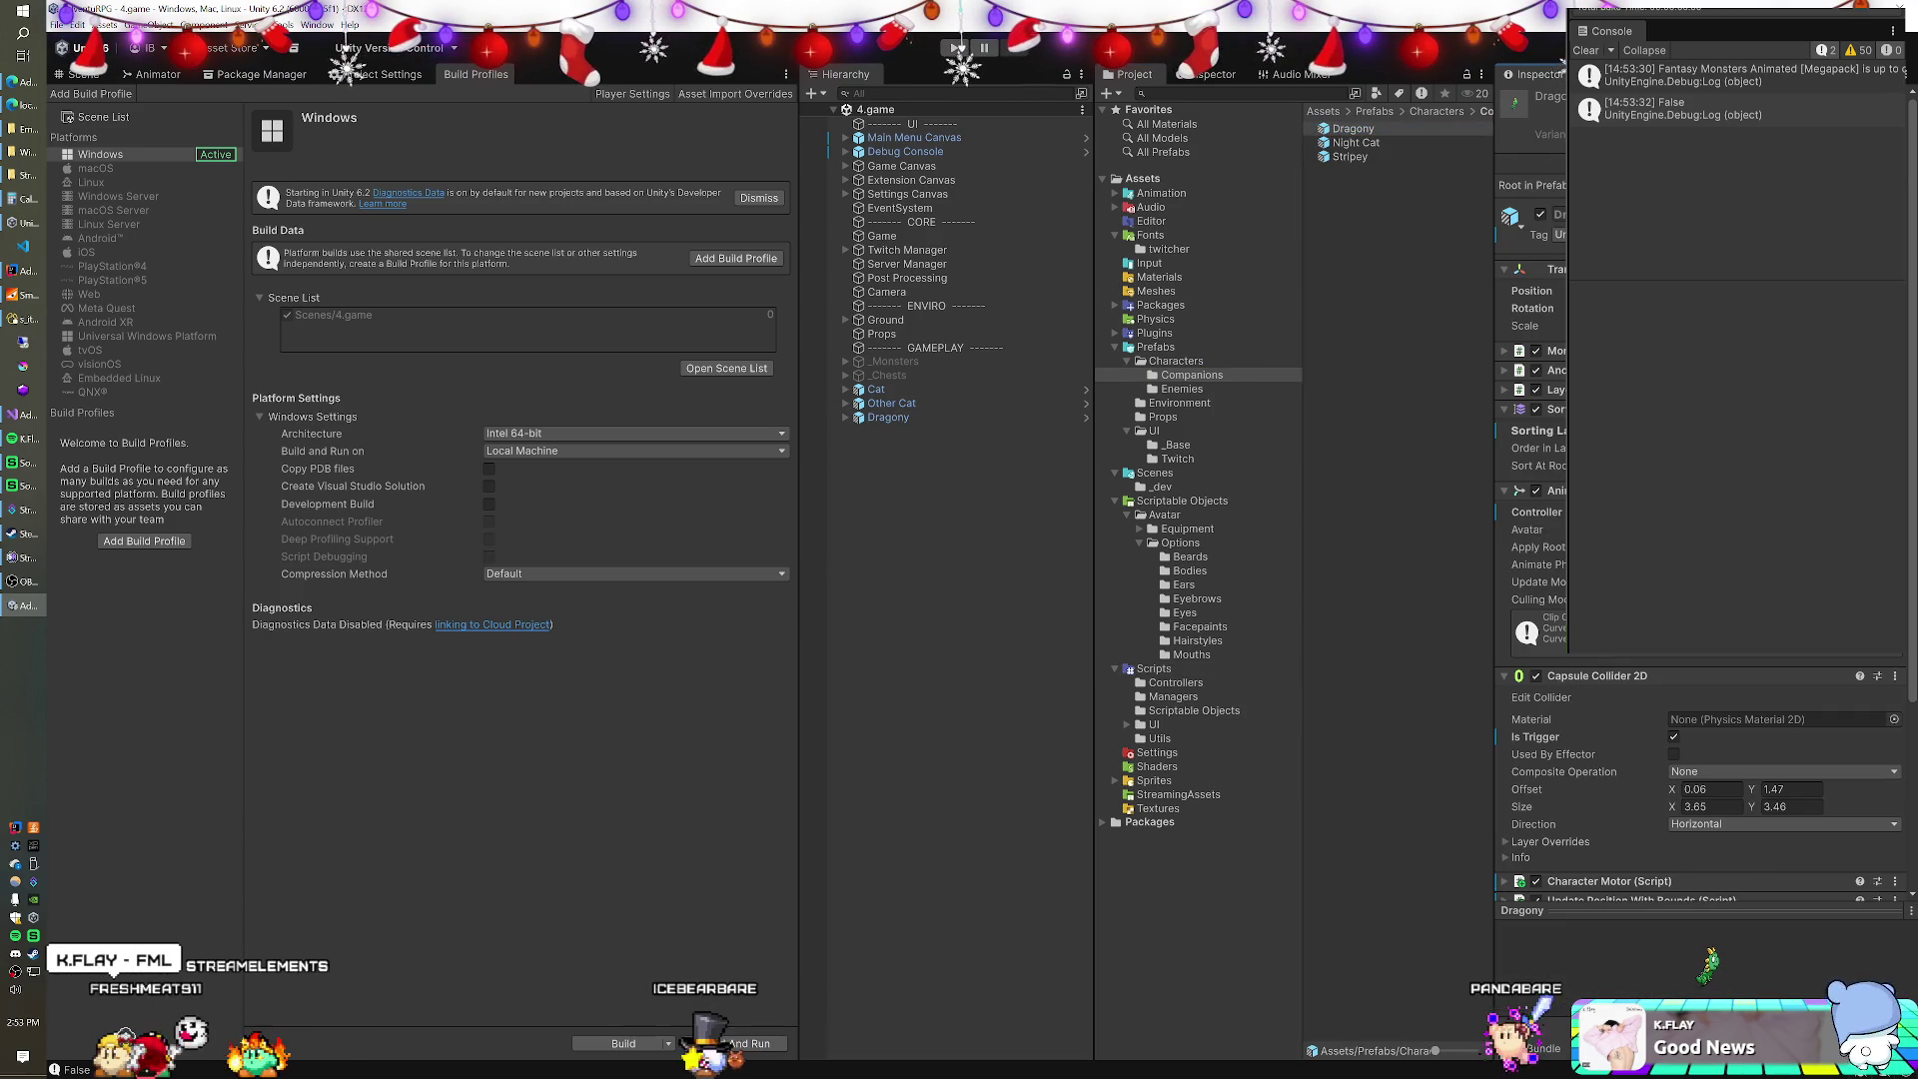
{"action": "left_click", "coordinate": [1349, 142]}
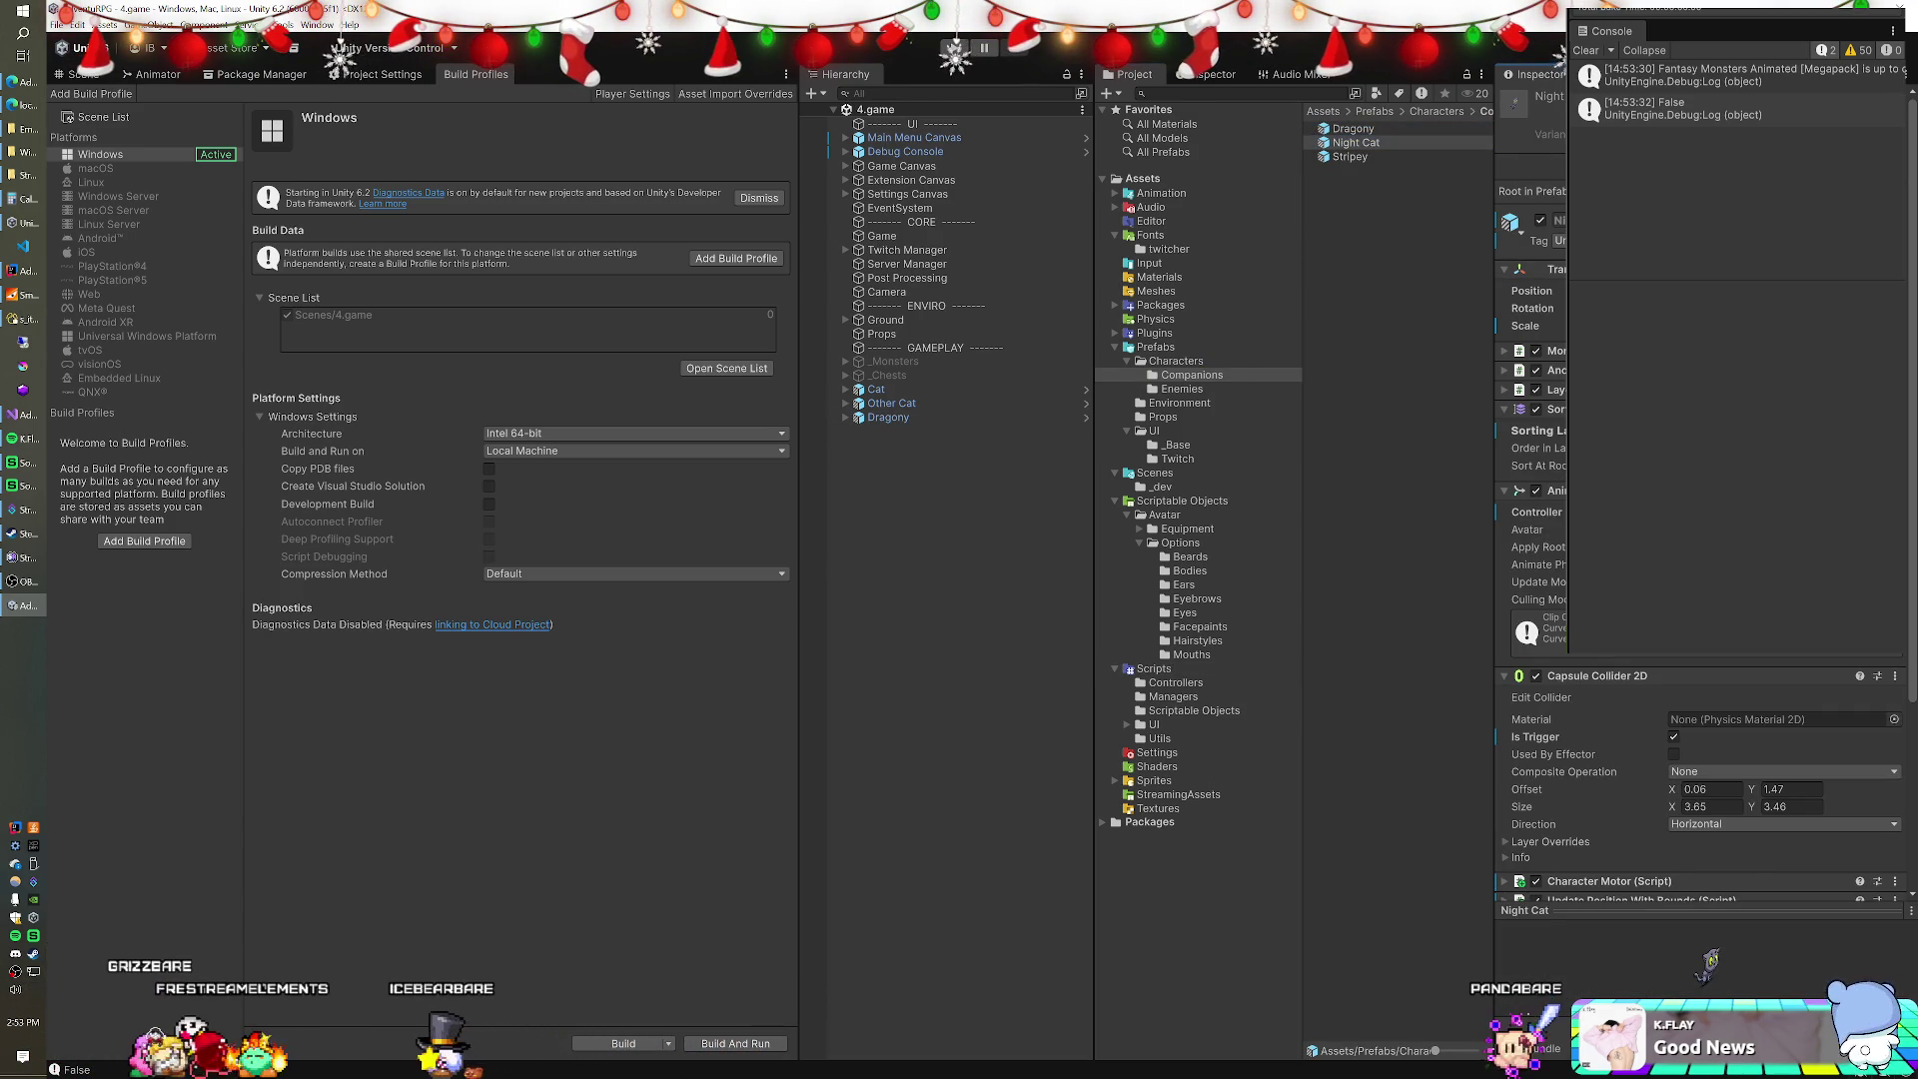
{"action": "left_click", "coordinate": [1349, 157]}
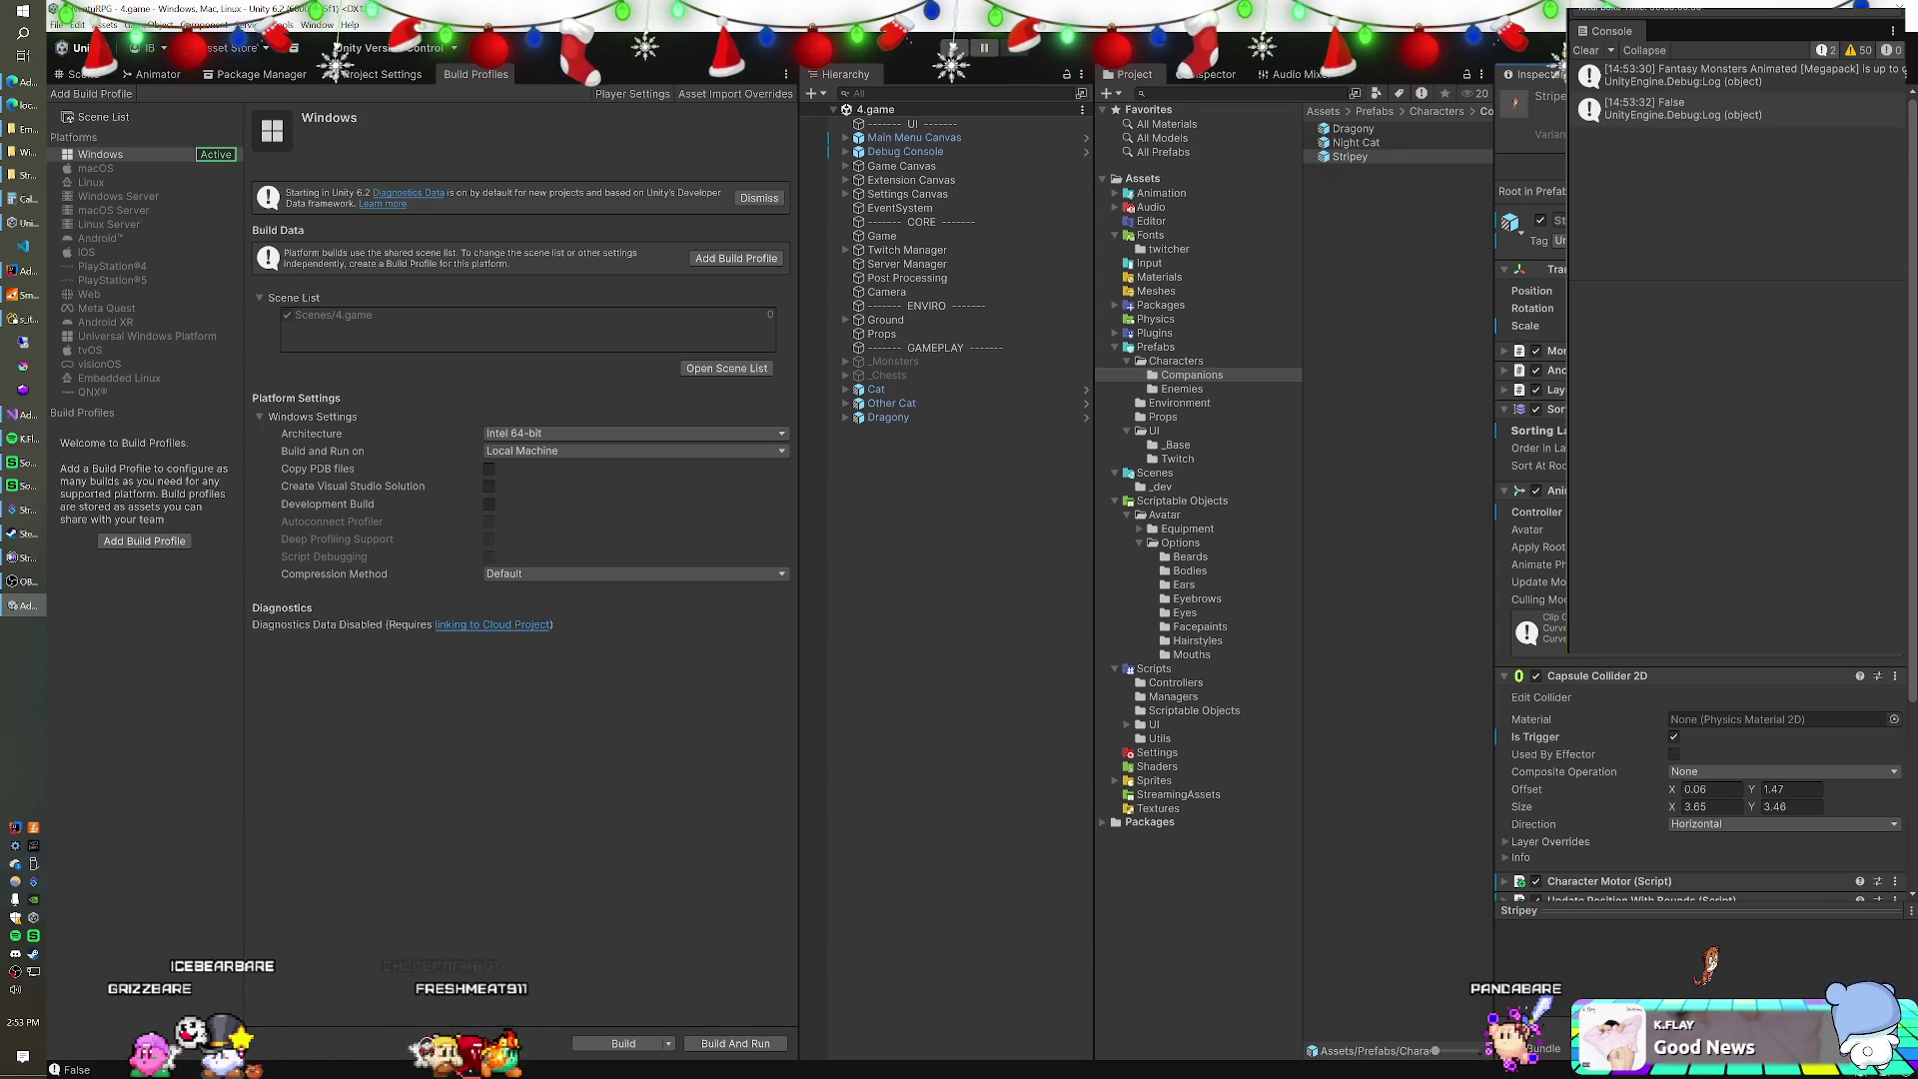
{"action": "left_click", "coordinate": [1389, 129]}
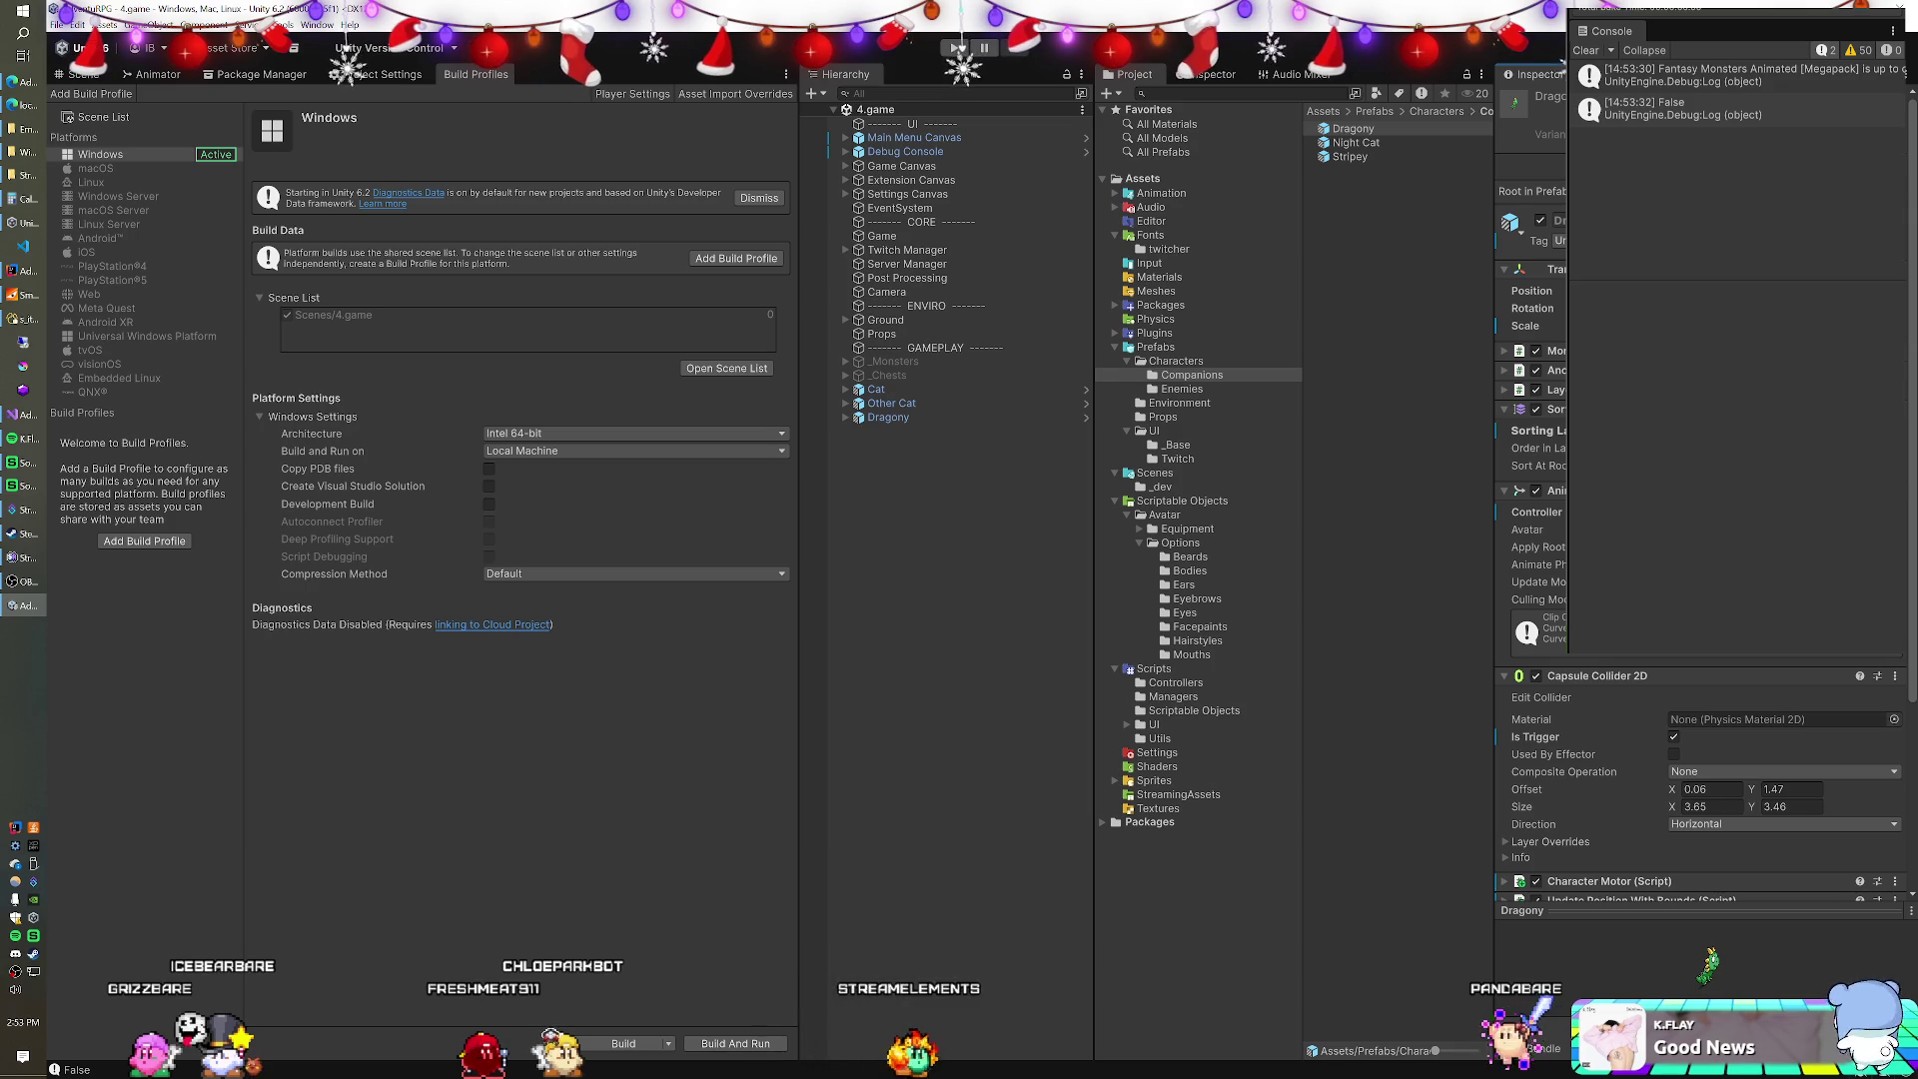
Inspect the scene's Dragony instance, the Bones(Clone) enemy and the Cat's Follow Target settings.
{"action": "left_click", "coordinate": [929, 416]}
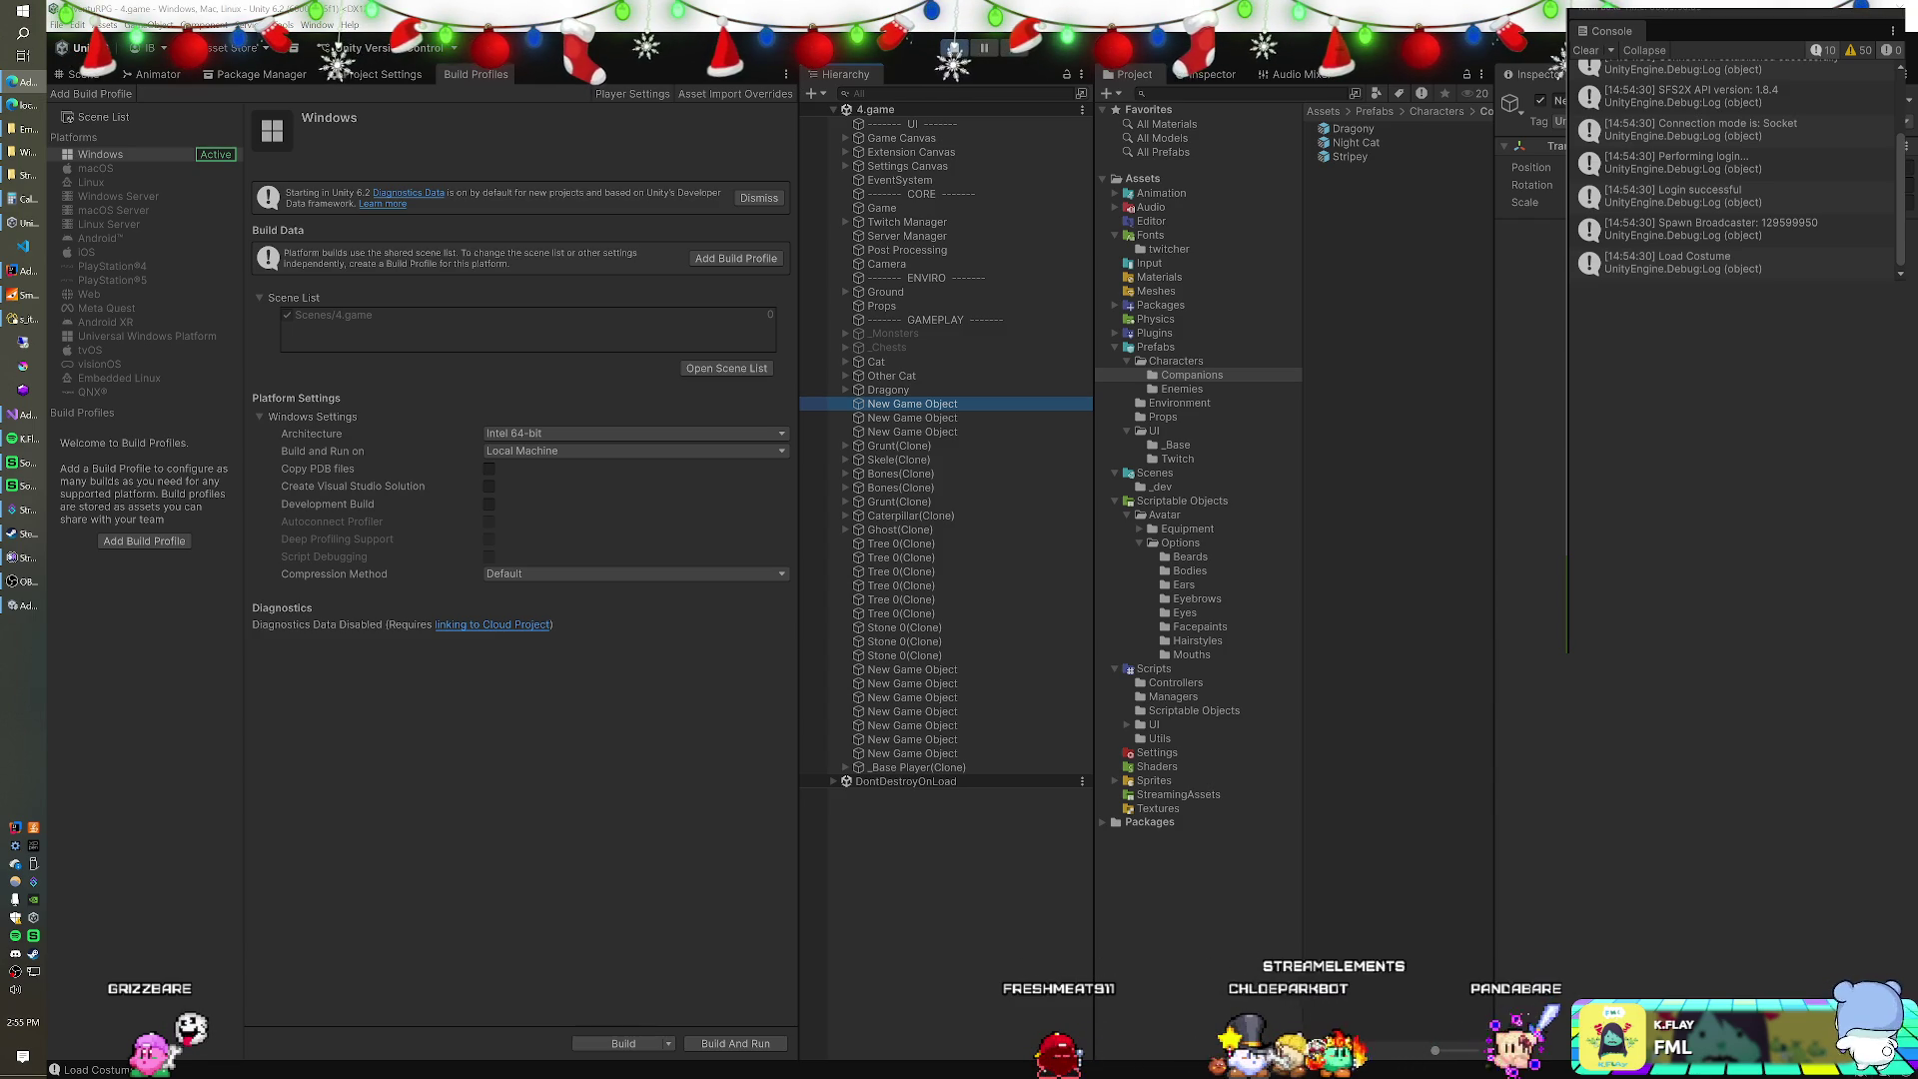
{"action": "left_click", "coordinate": [929, 476]}
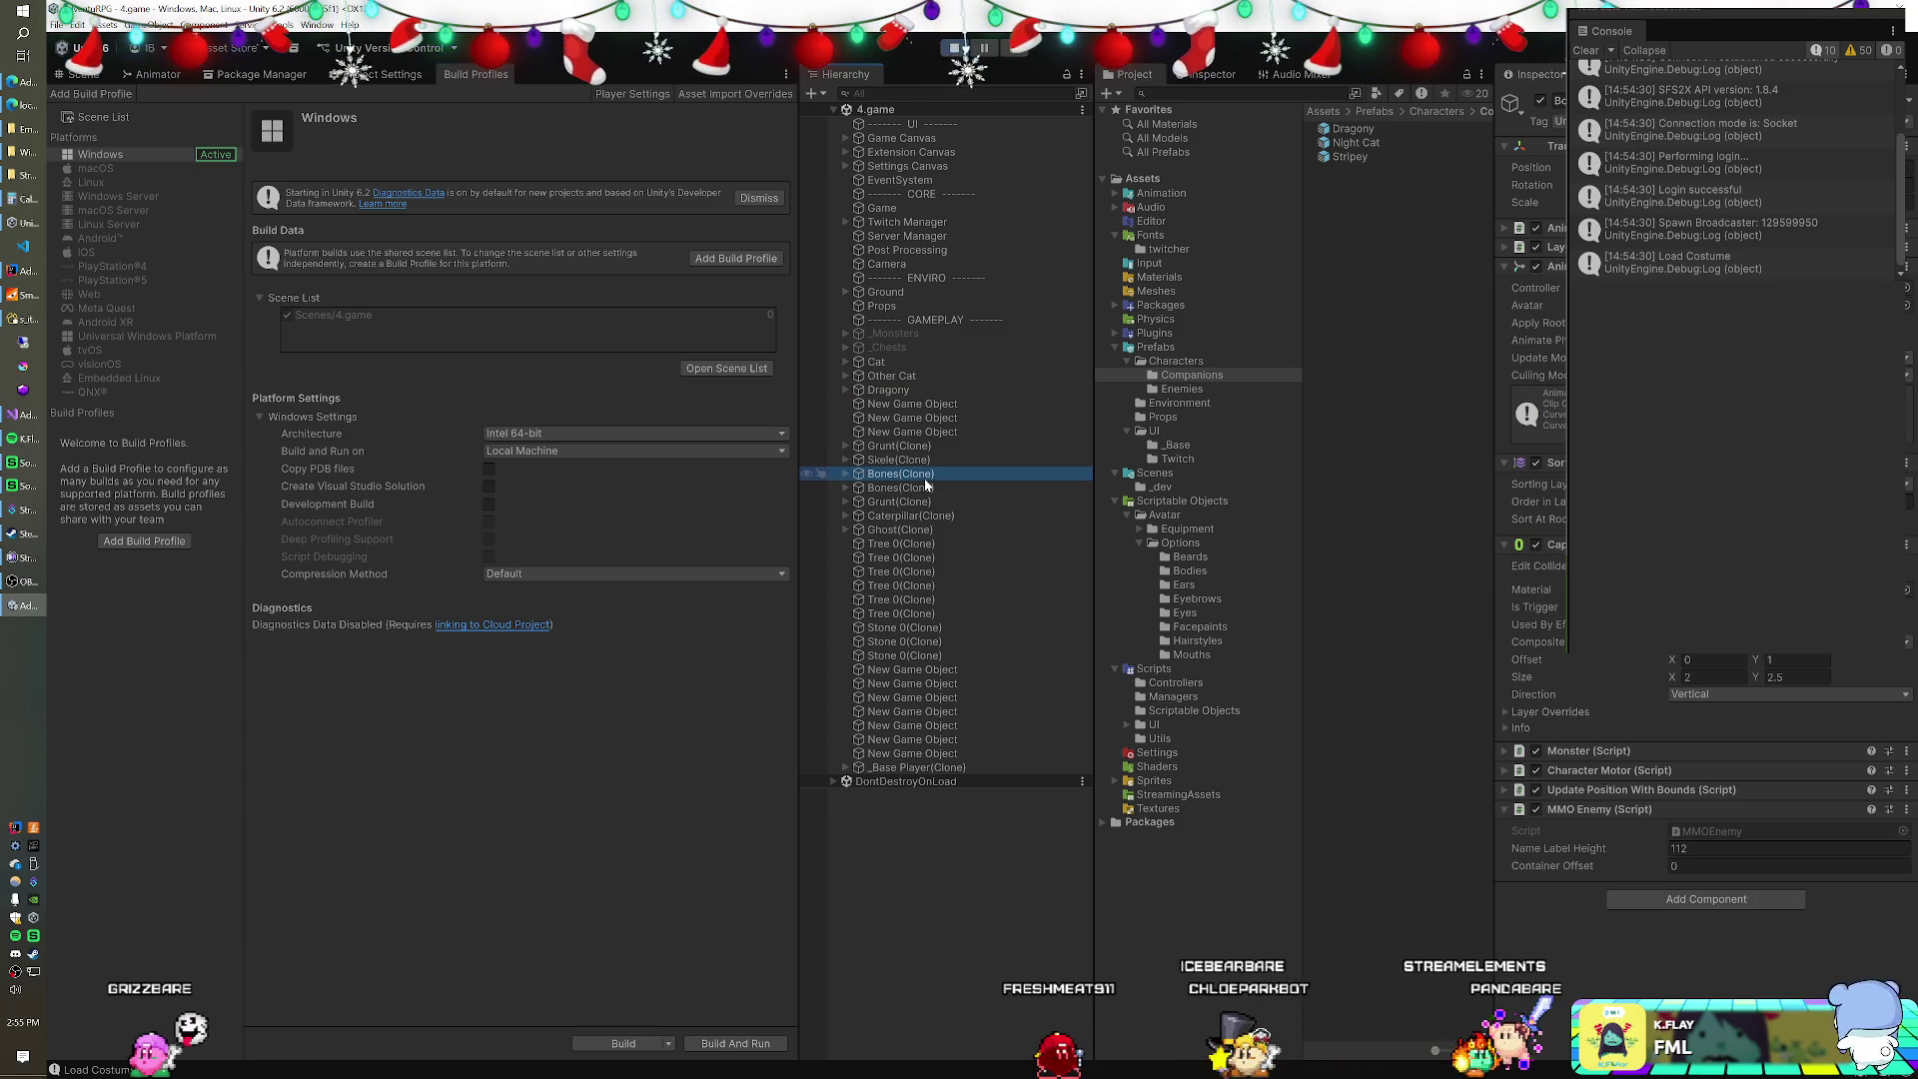
{"action": "left_click", "coordinate": [927, 357]}
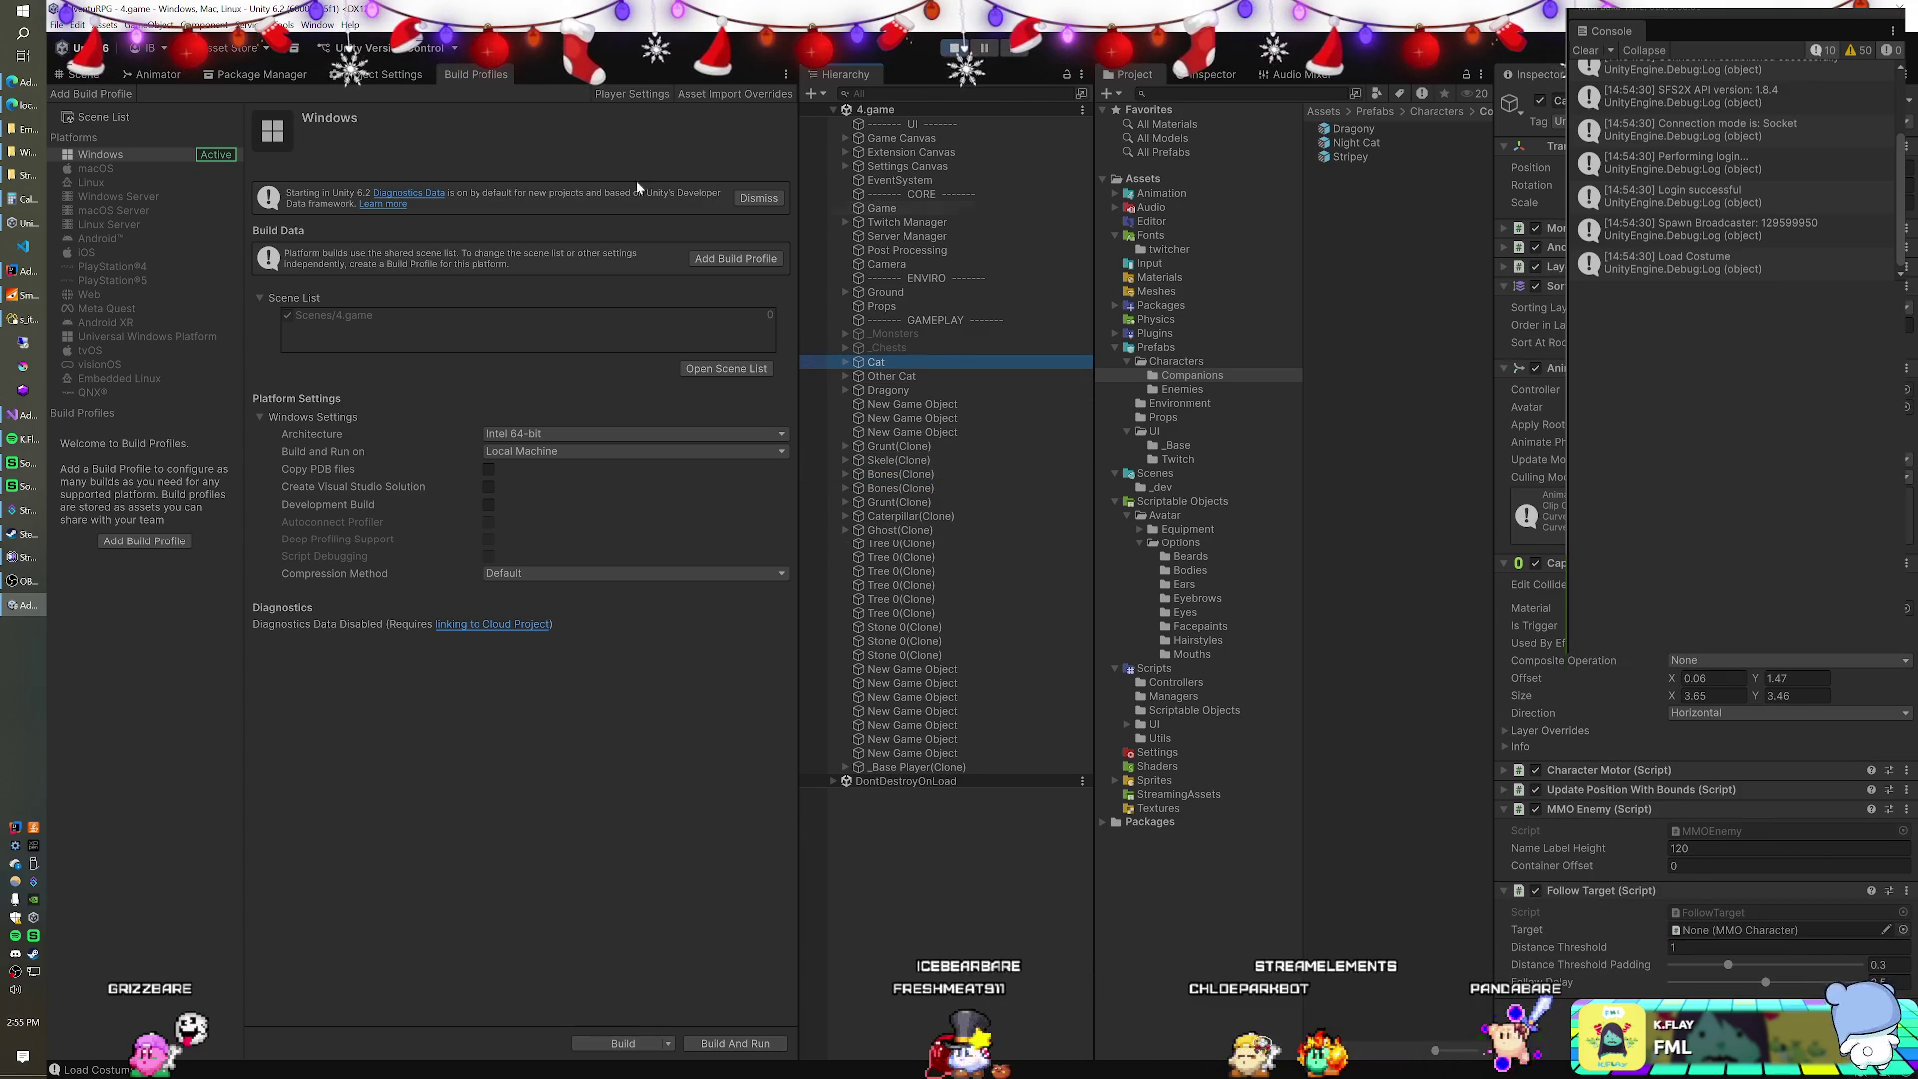
{"action": "key", "text": "alt+Tab"}
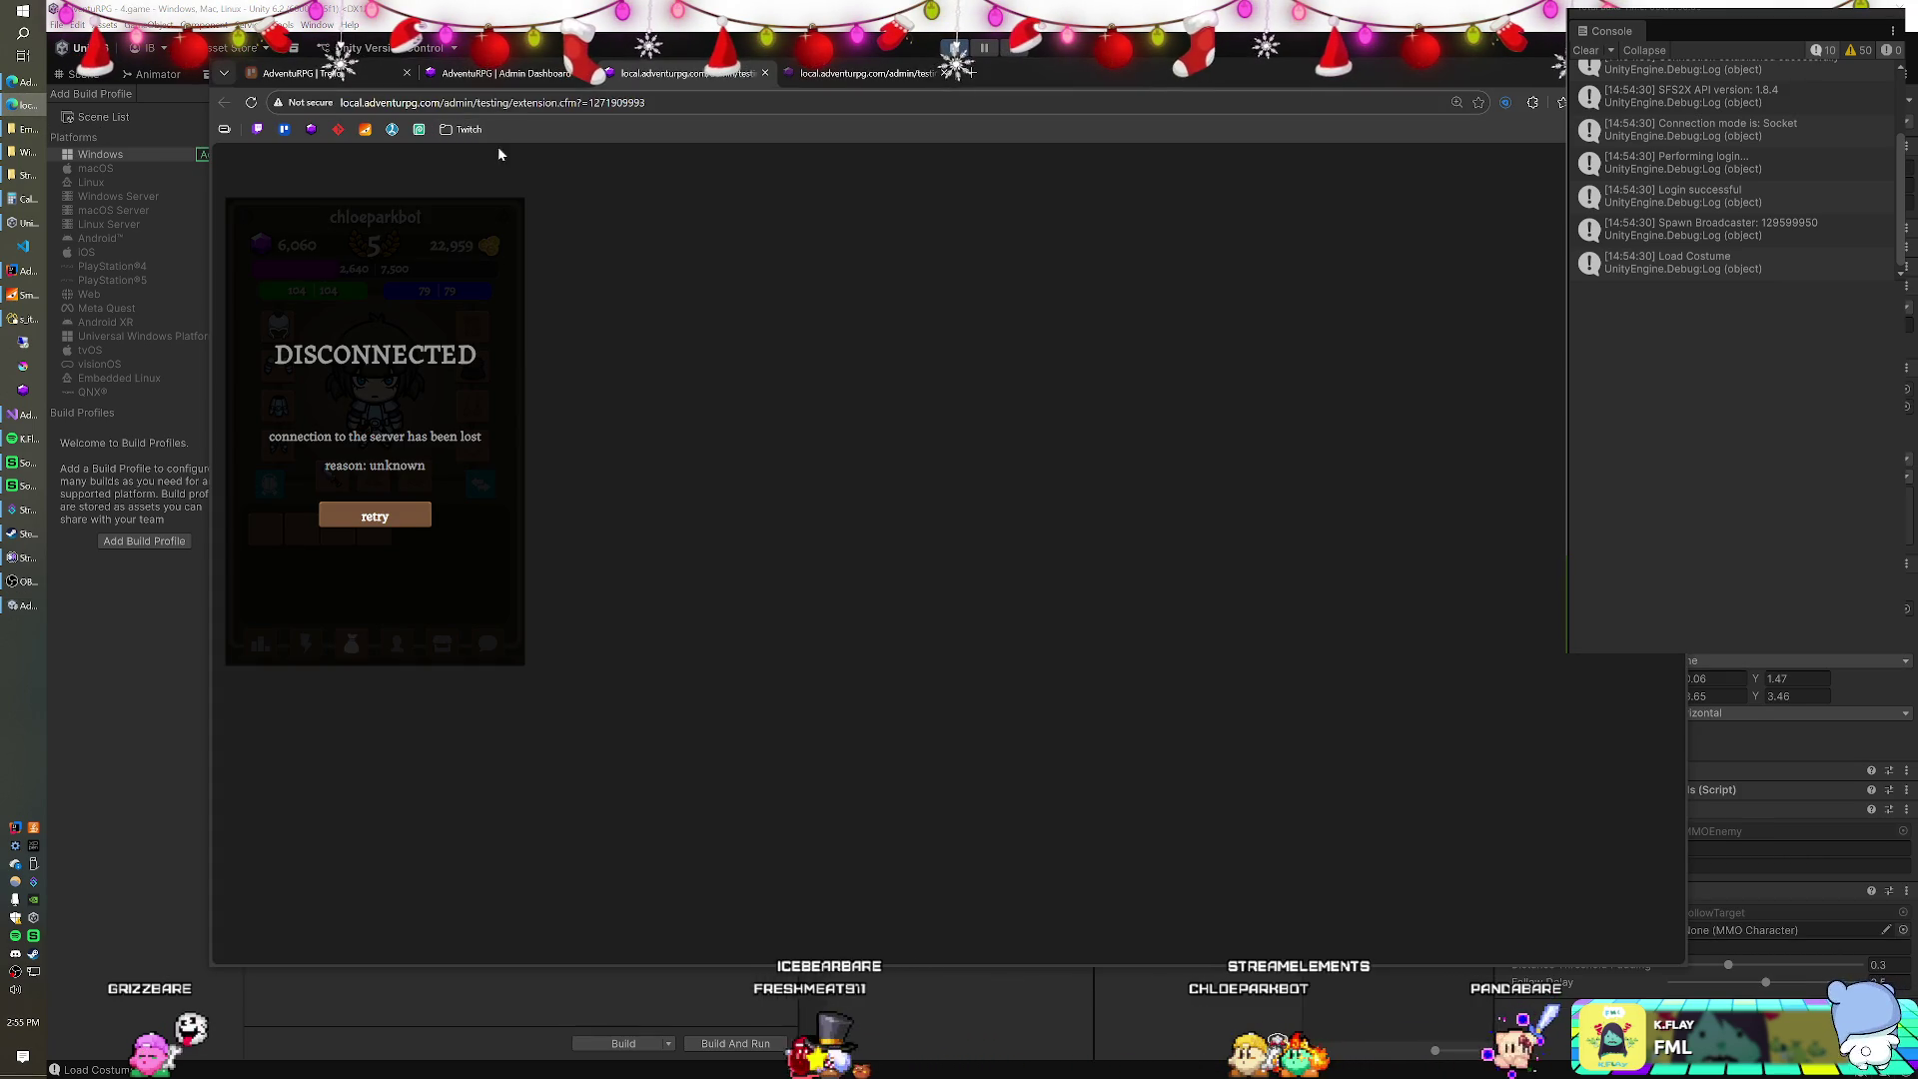
Retry the server connection on both extension test pages, then return to Unity.
{"action": "left_click", "coordinate": [375, 516]}
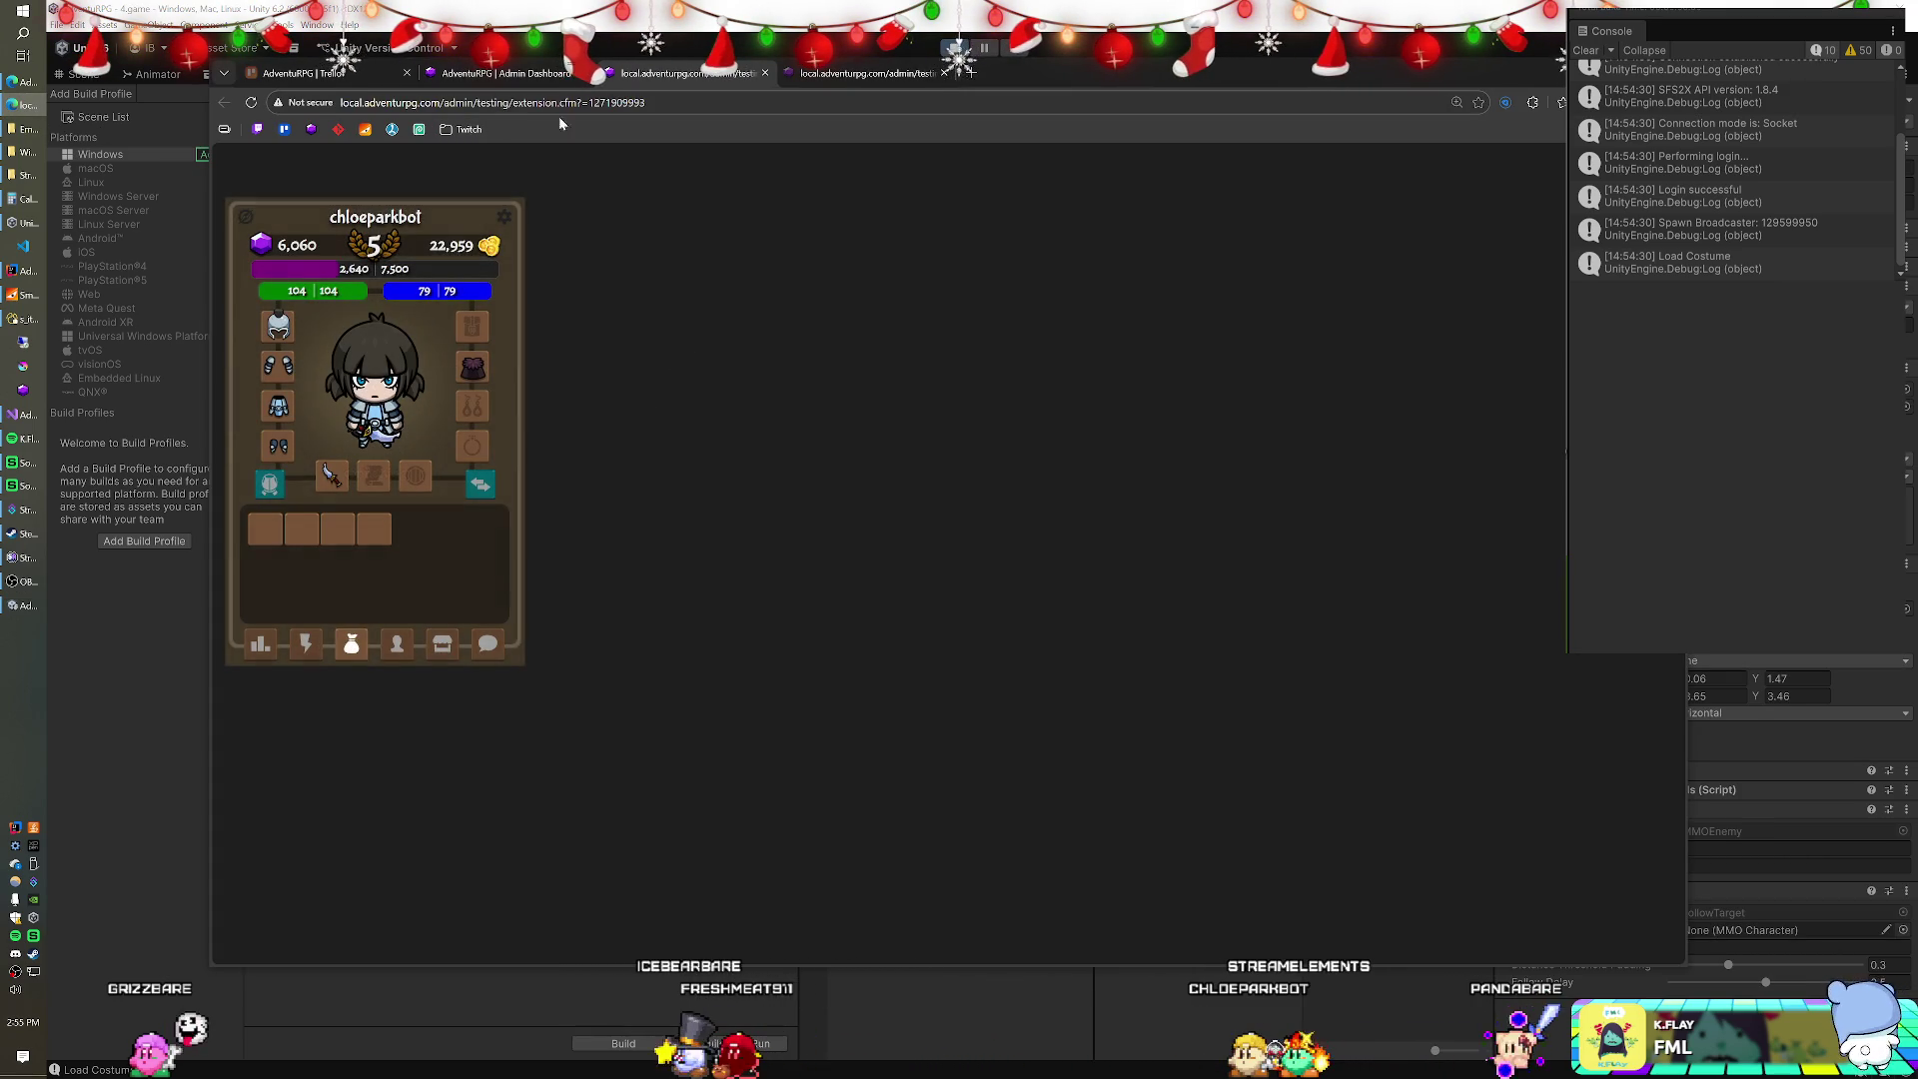
{"action": "left_click", "coordinate": [841, 78]}
{"action": "left_click", "coordinate": [378, 528]}
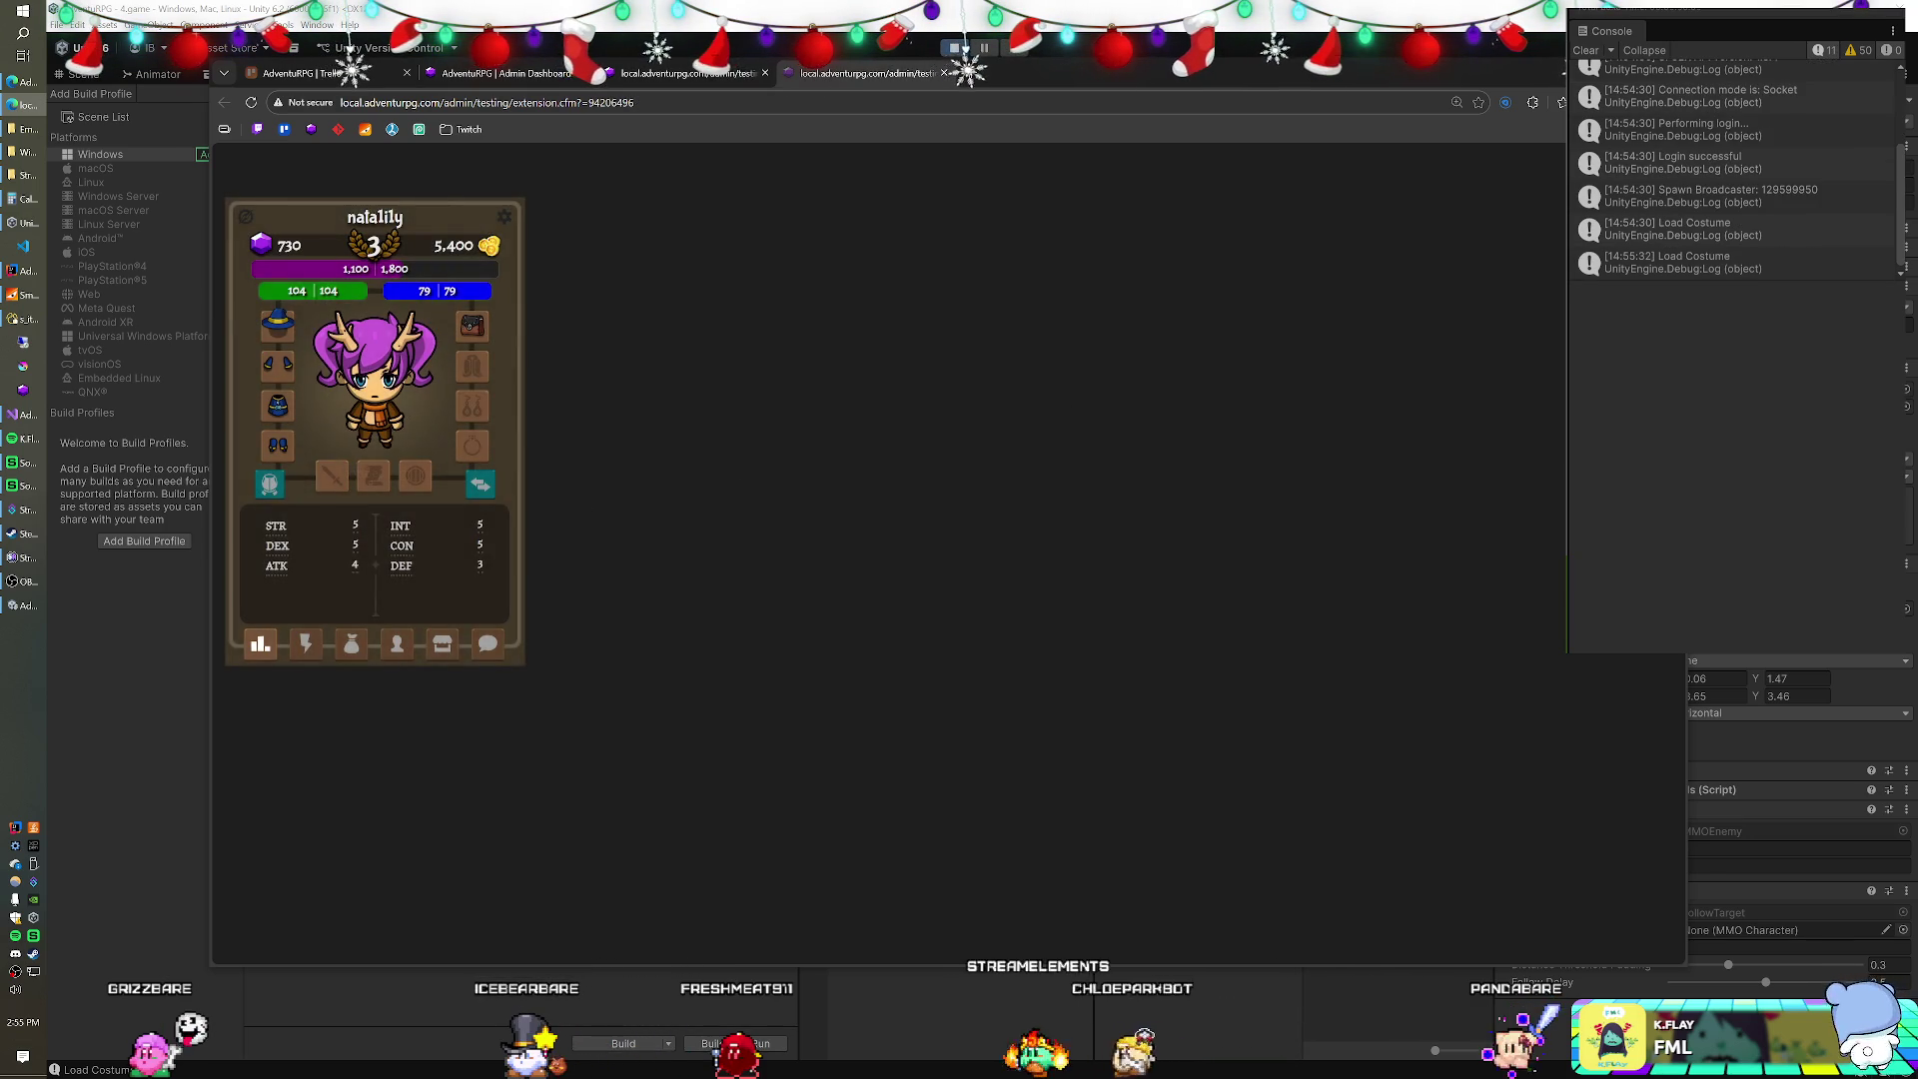
{"action": "key", "text": "alt+Tab"}
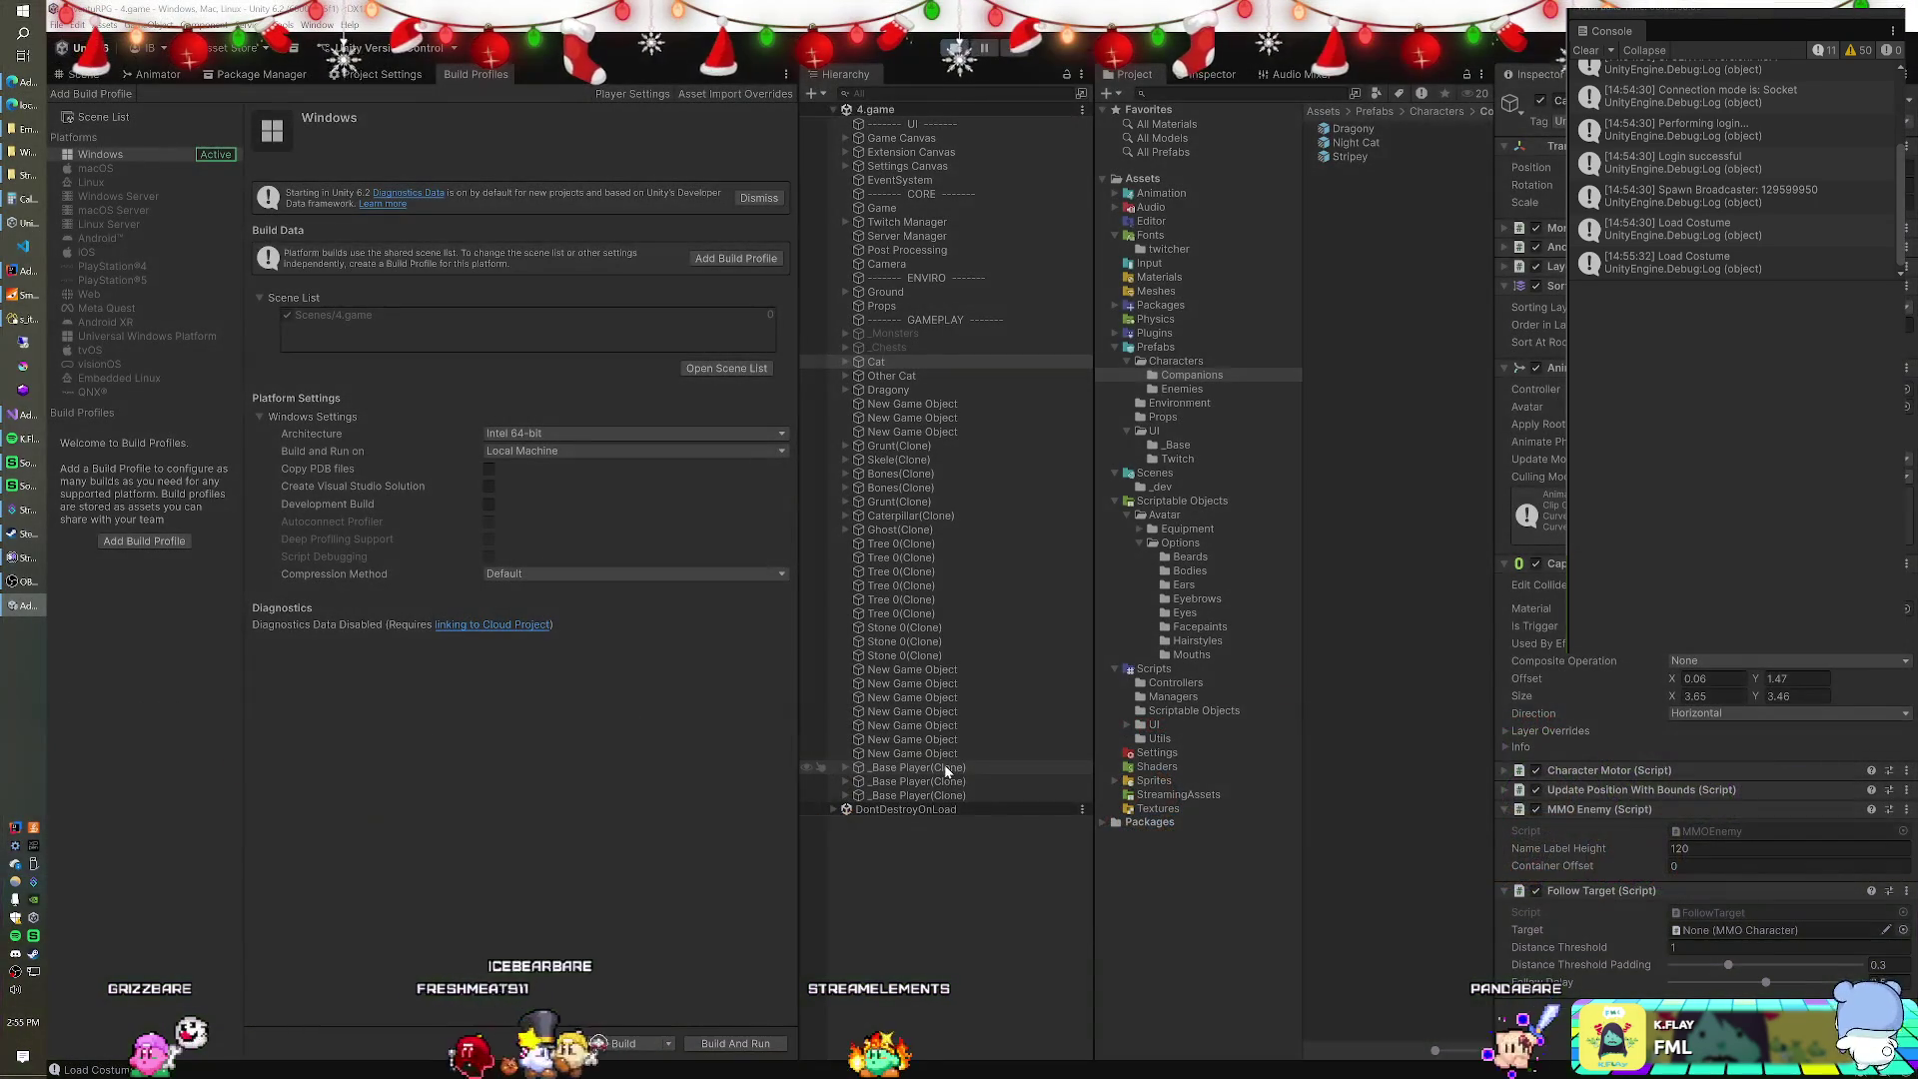
Drag _Base Player(Clone) into the Follow Target of both Other Cat and Cat.
{"action": "left_click", "coordinate": [944, 768]}
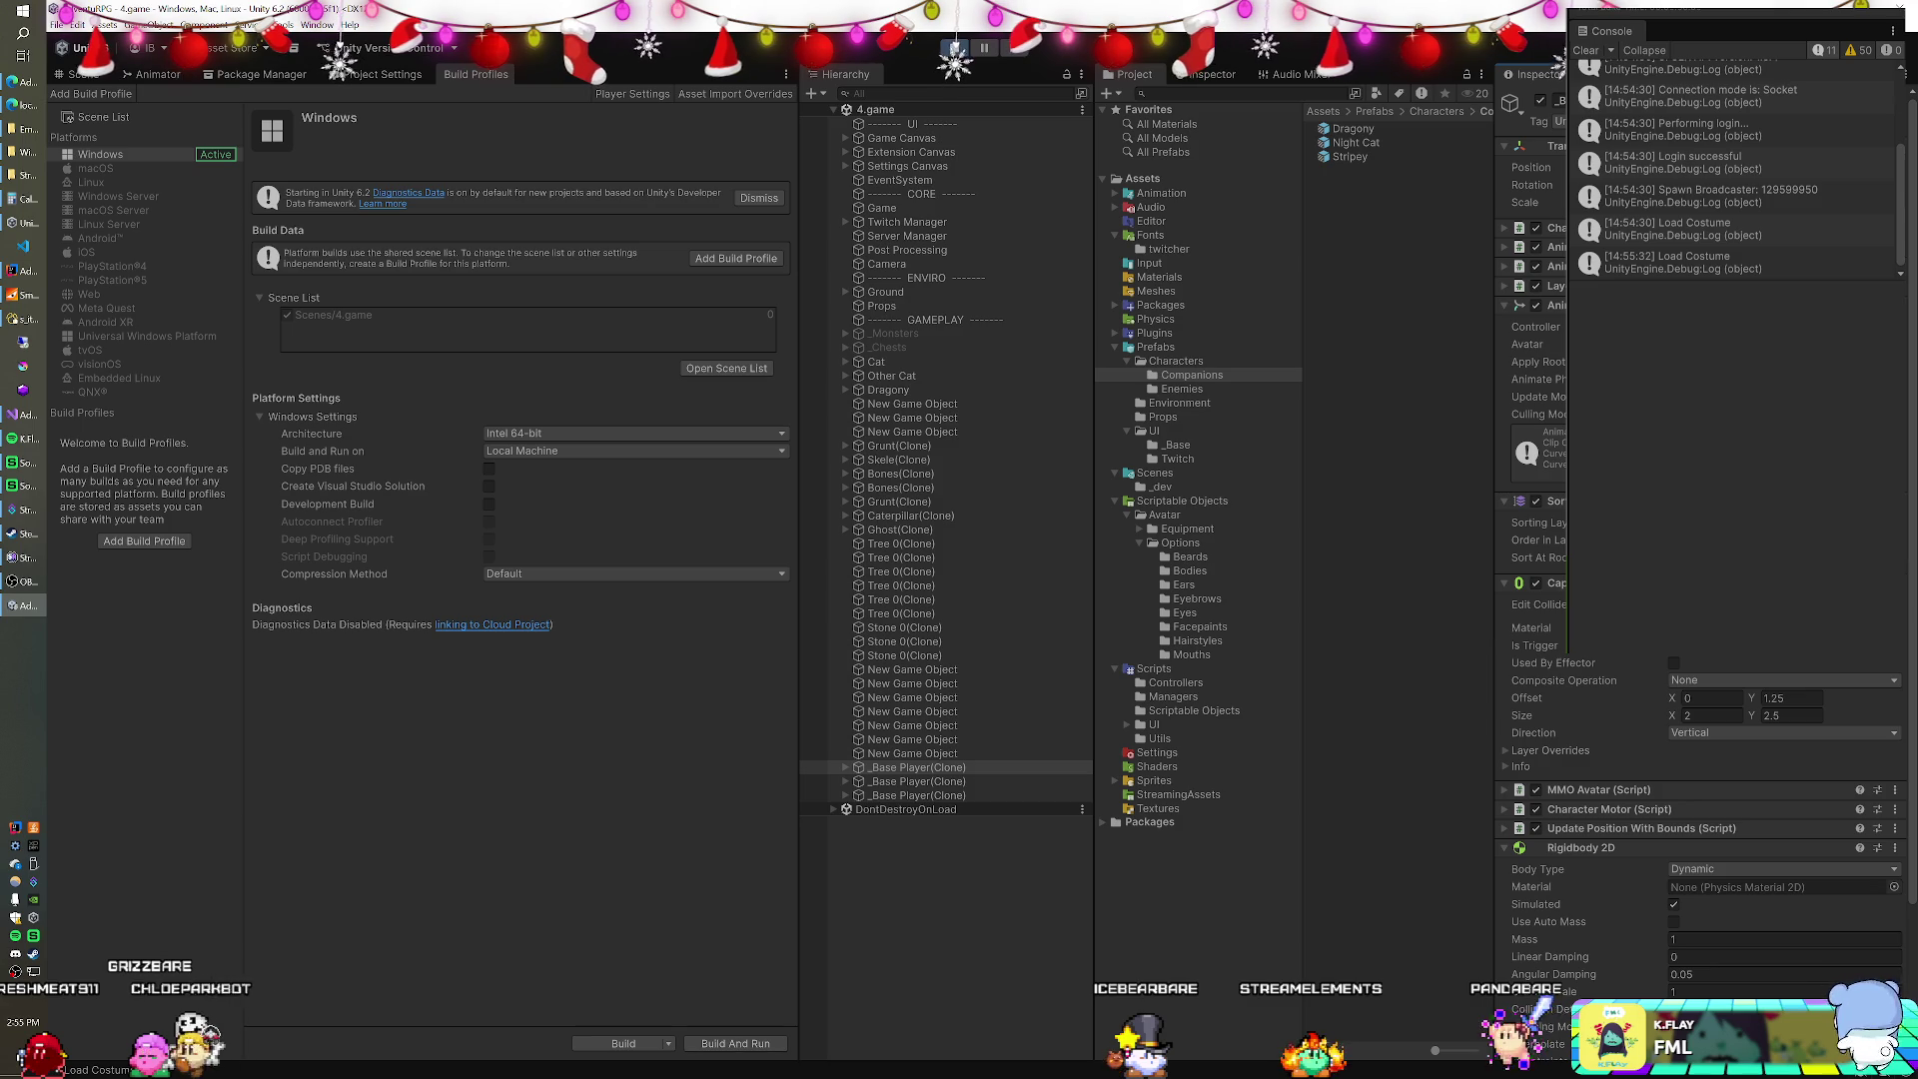
{"action": "left_click", "coordinate": [913, 397]}
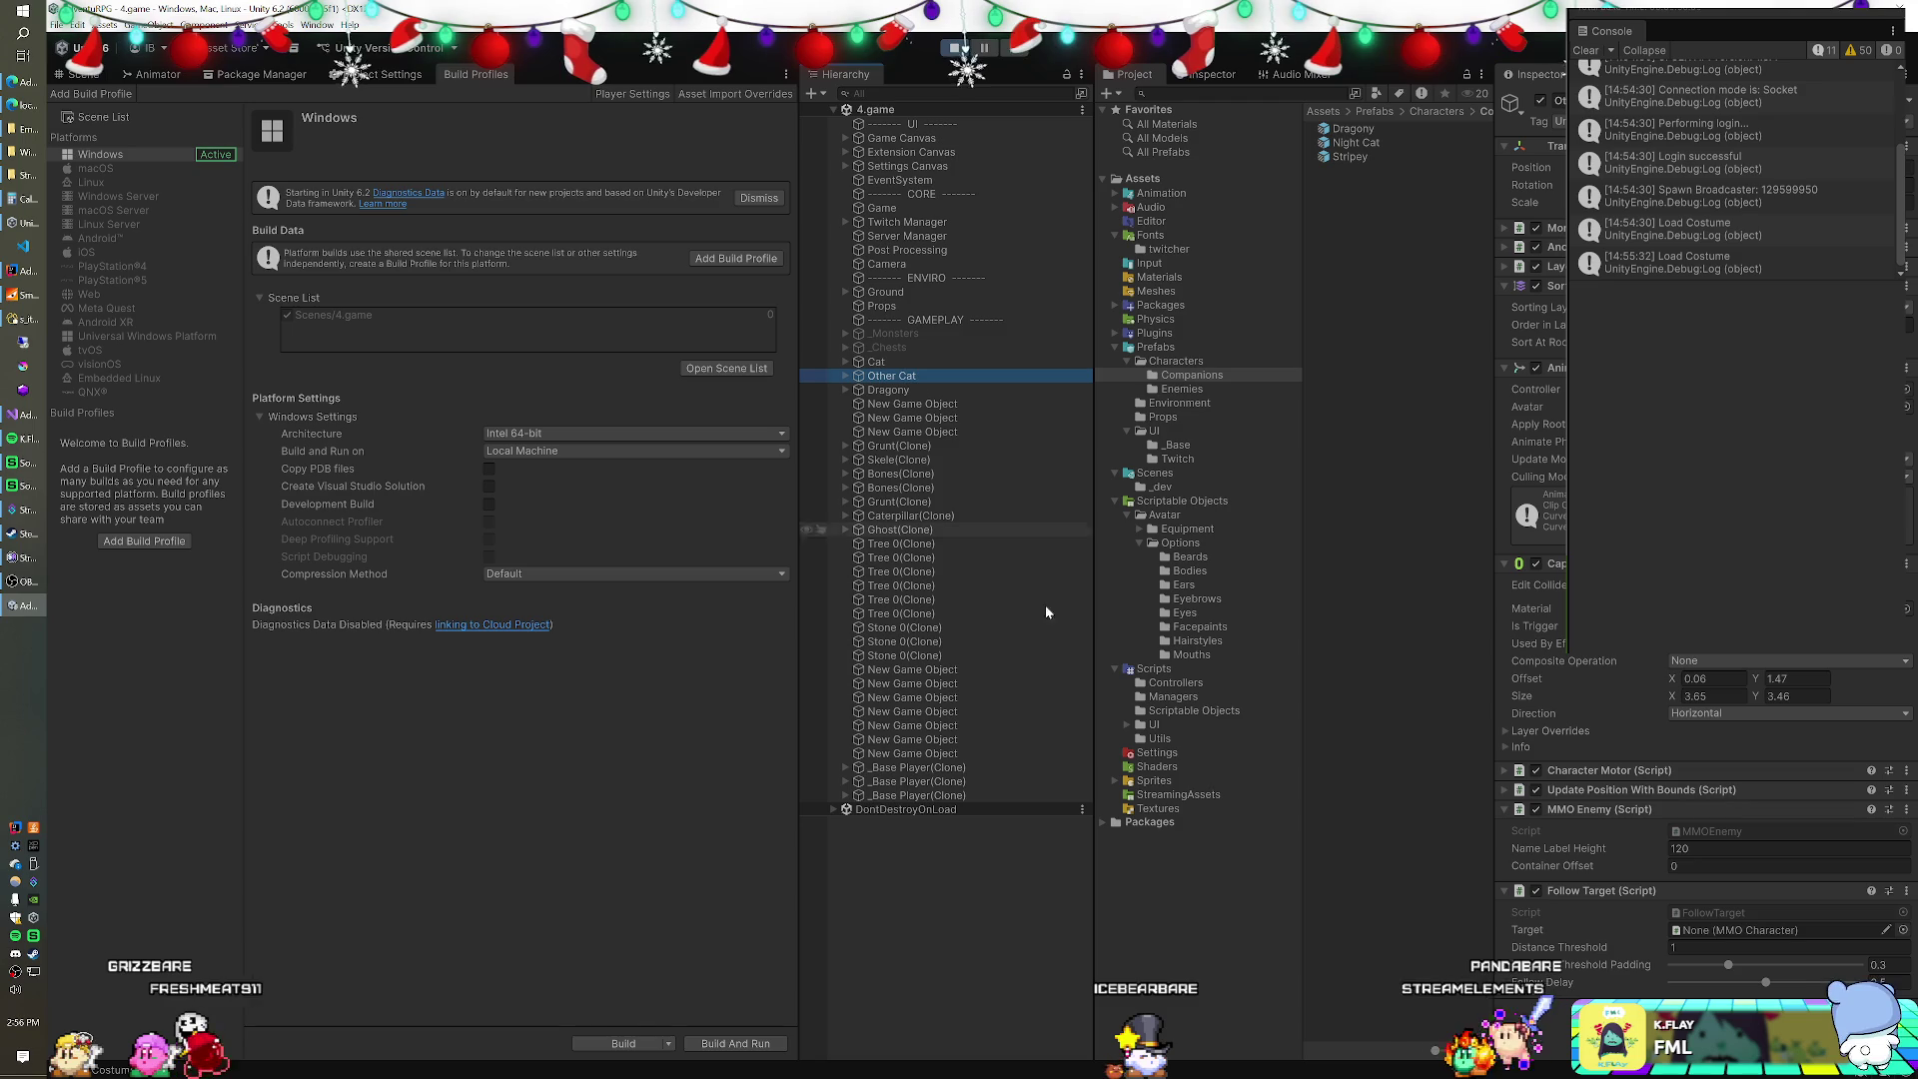
{"action": "left_click", "coordinate": [1674, 912]}
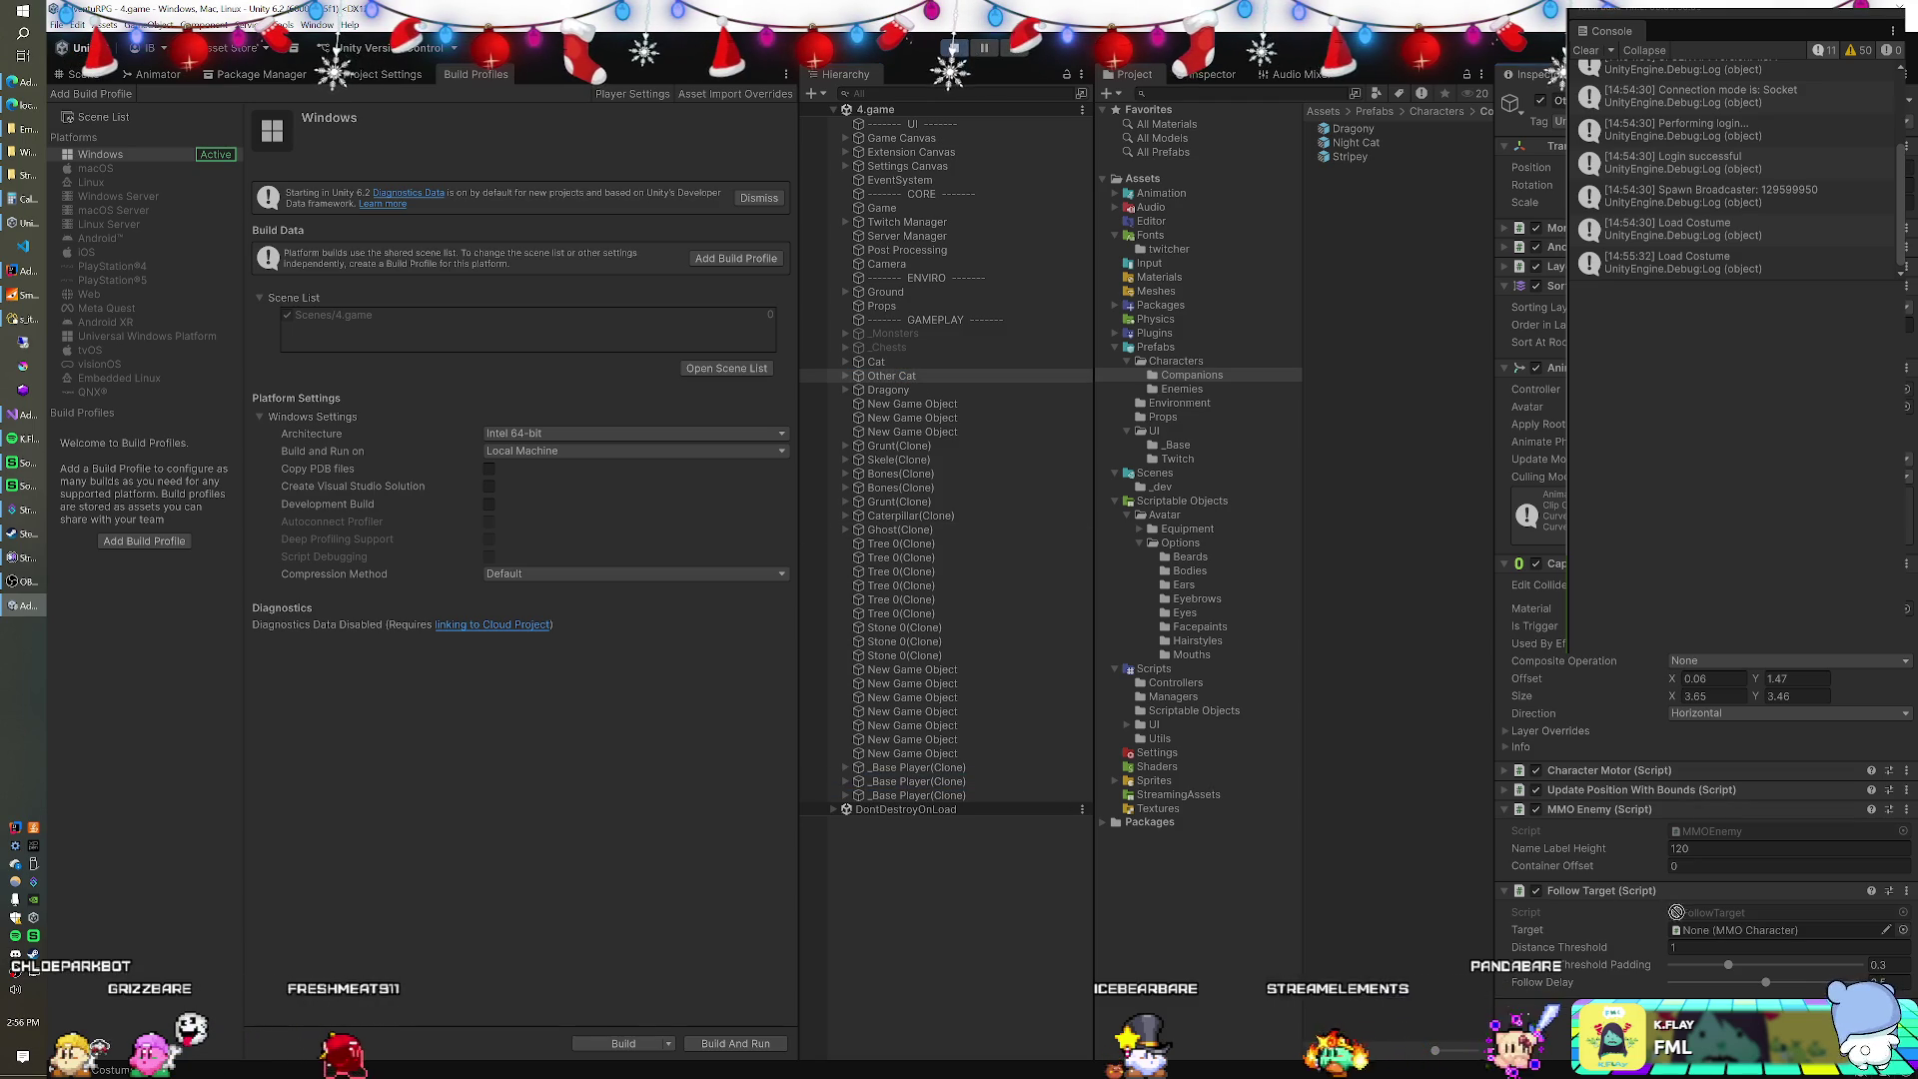
{"action": "left_click_drag", "start_coordinate": [1718, 933], "coordinate": [1718, 932]}
{"action": "left_click", "coordinate": [921, 363]}
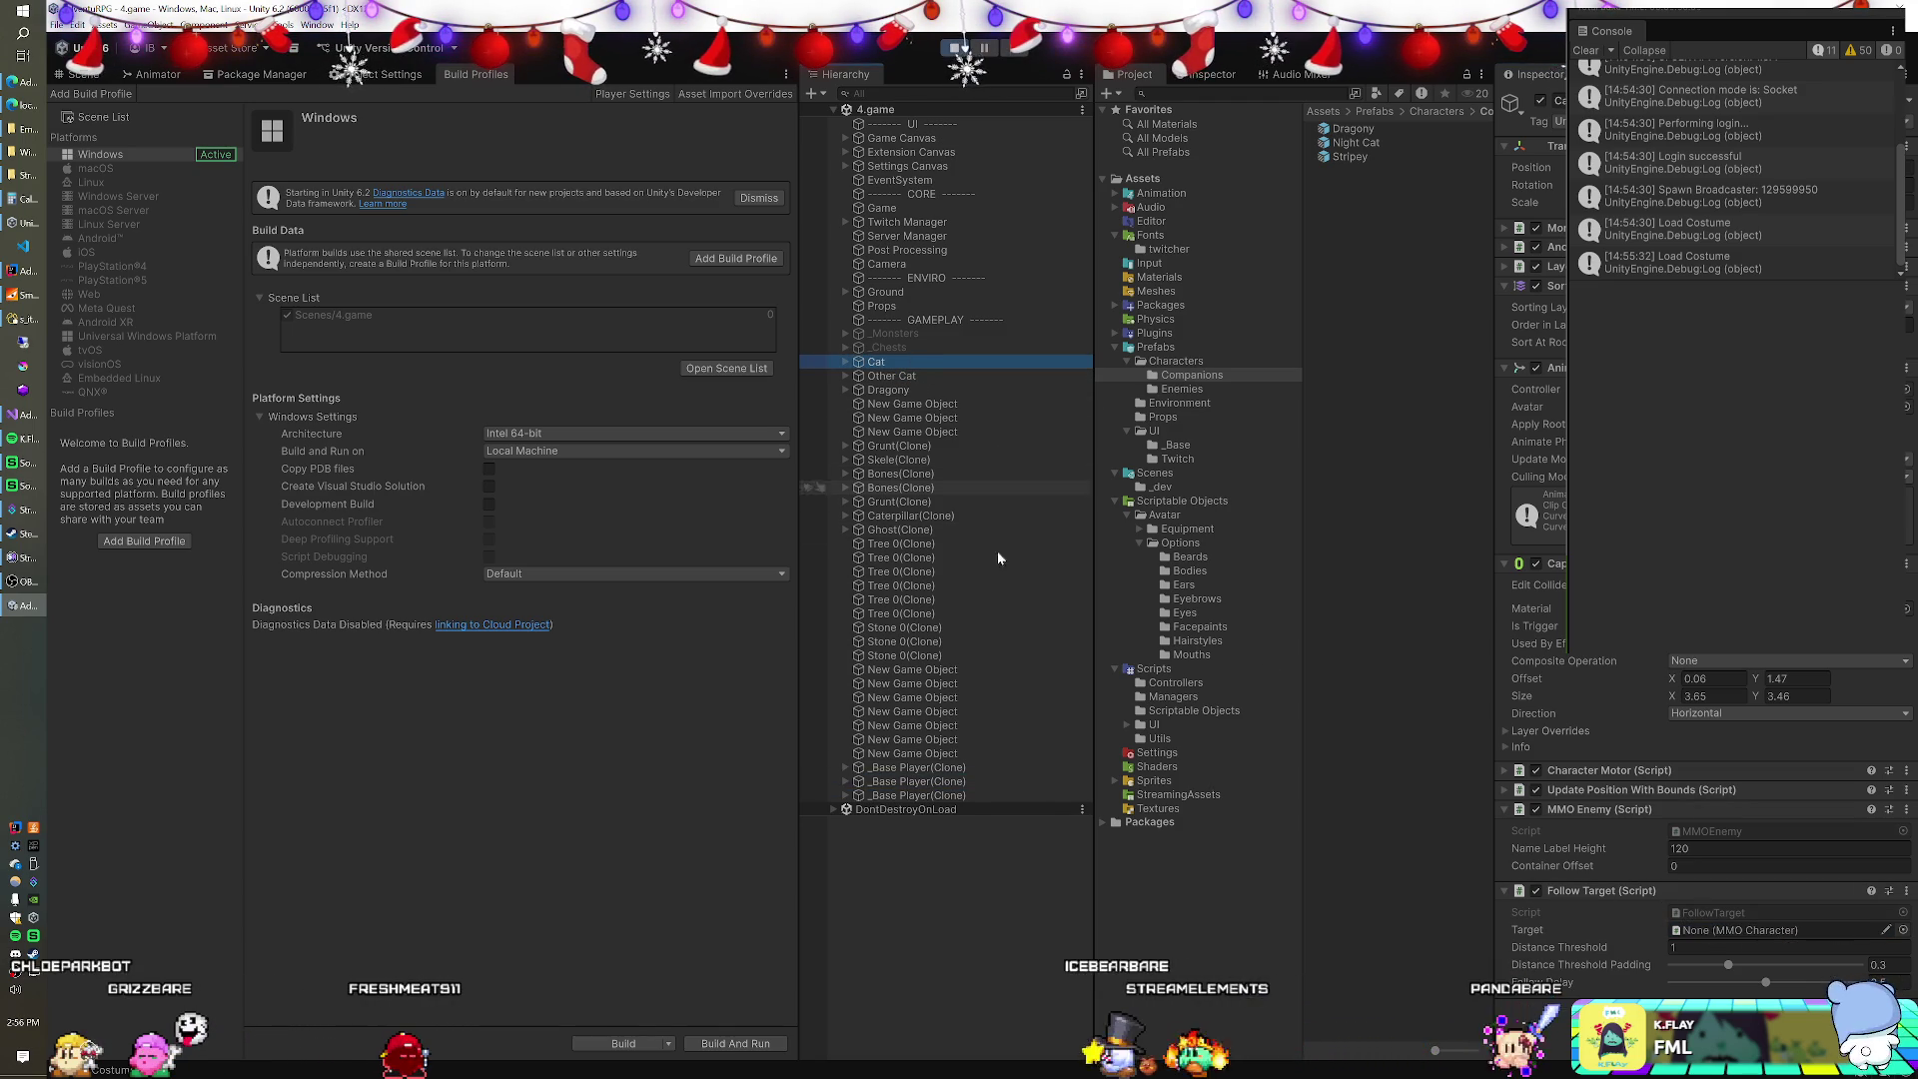
{"action": "left_click_drag", "start_coordinate": [925, 800], "coordinate": [1425, 862]}
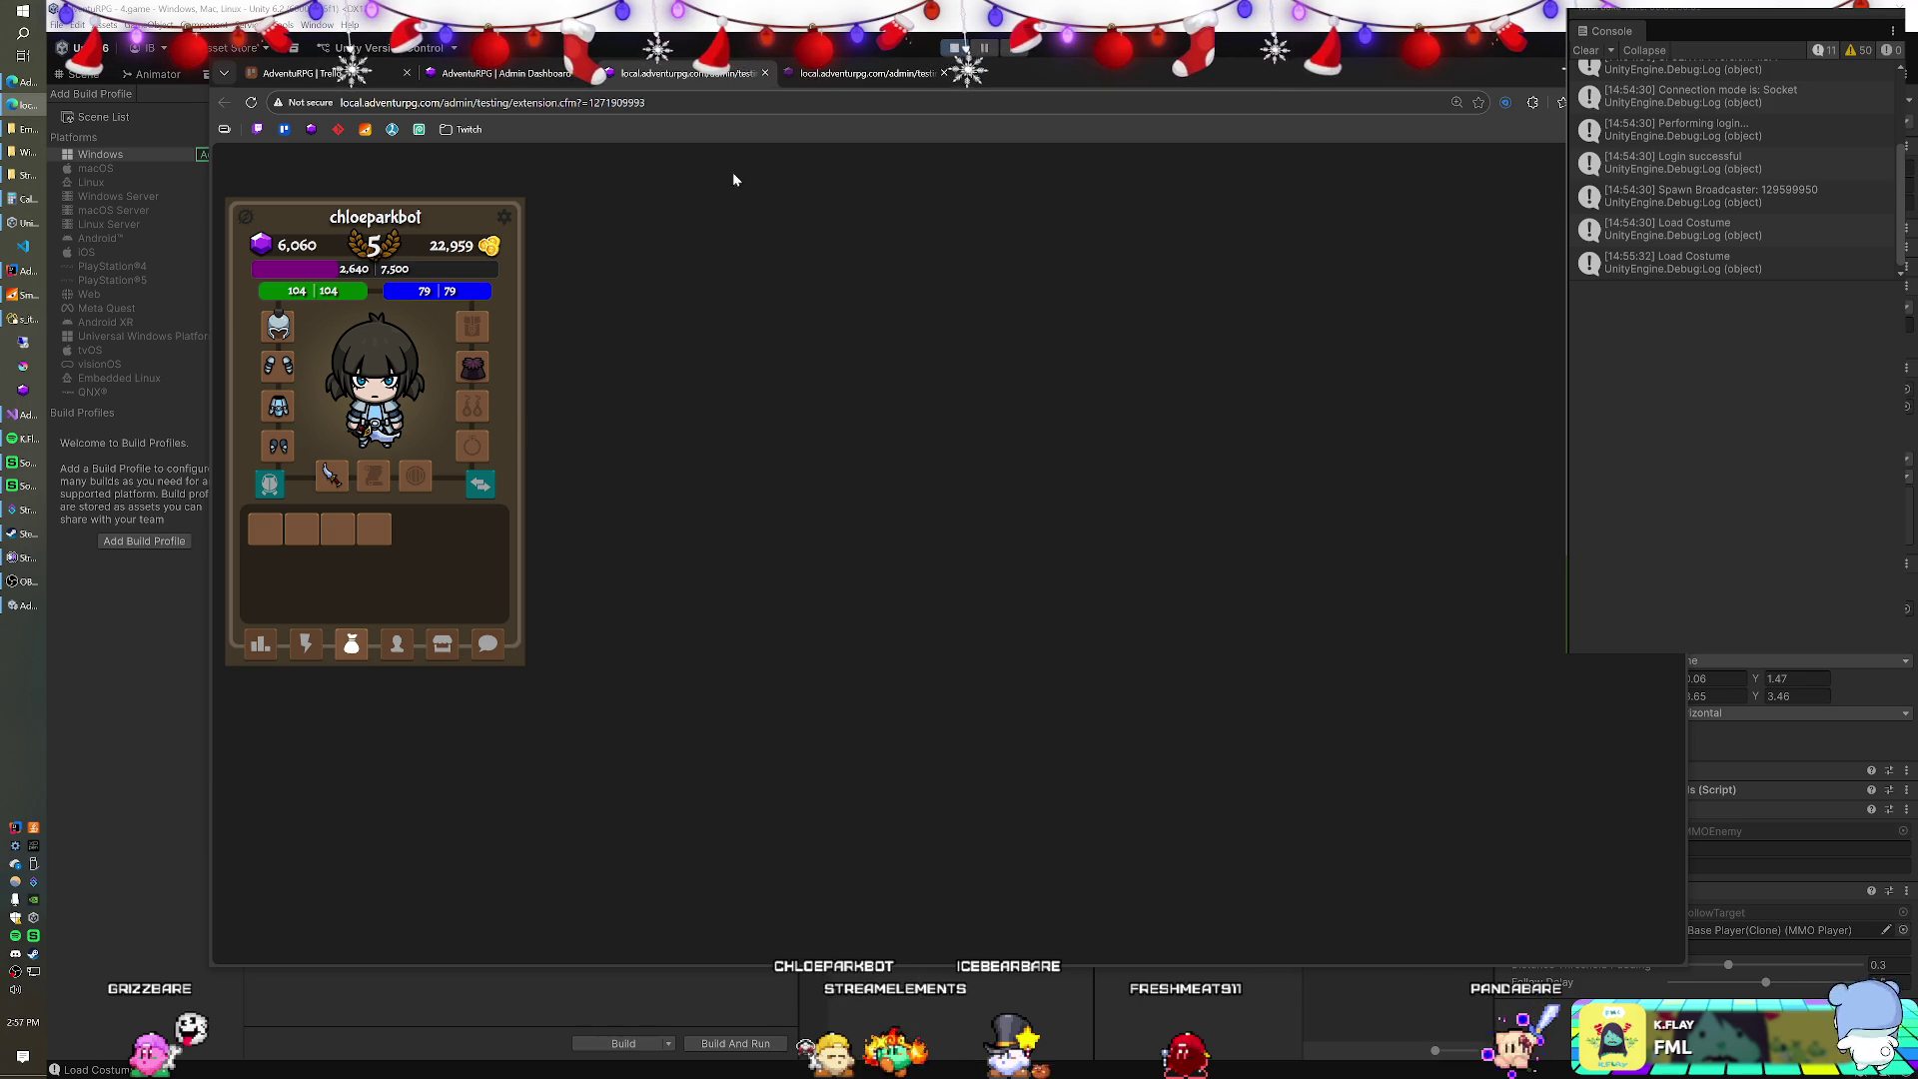
Drink a blue mana potion as the second player's character and return to the game view.
{"action": "left_click", "coordinate": [801, 80]}
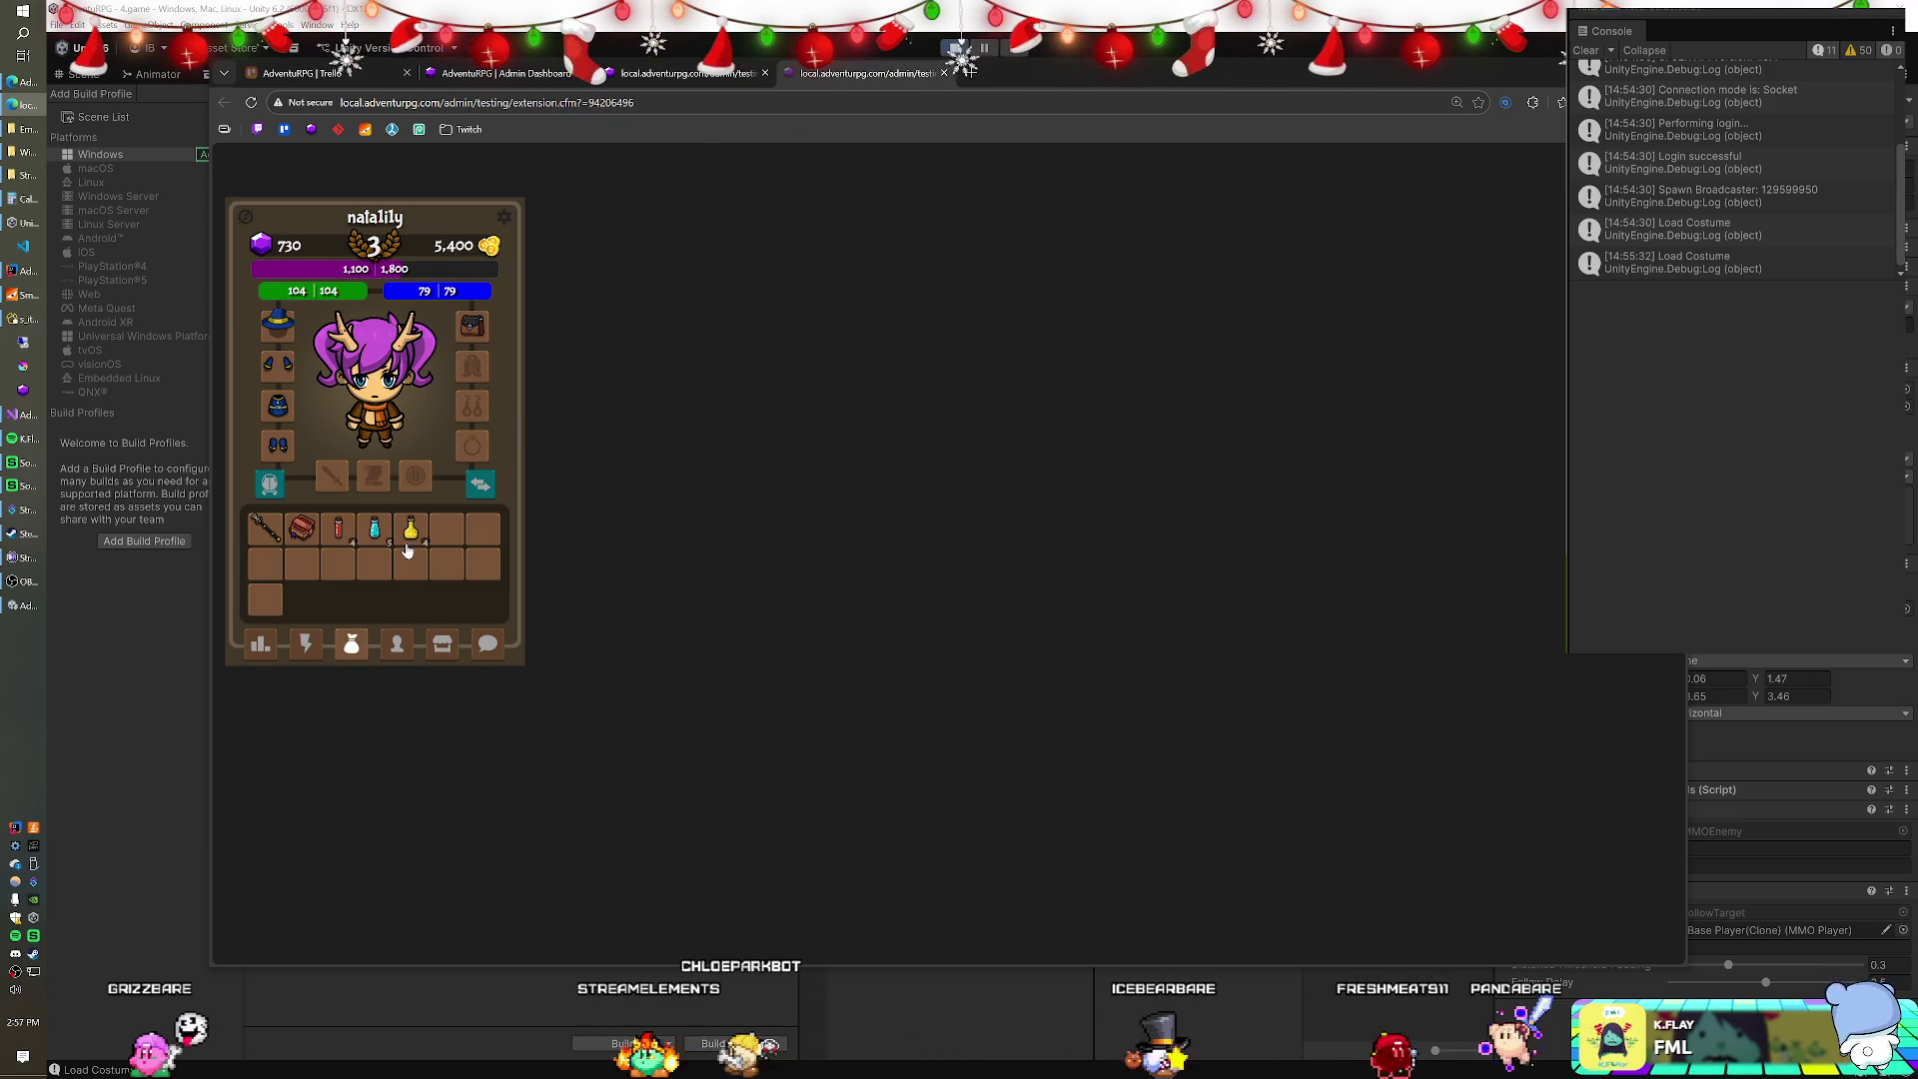
{"action": "left_click", "coordinate": [375, 542]}
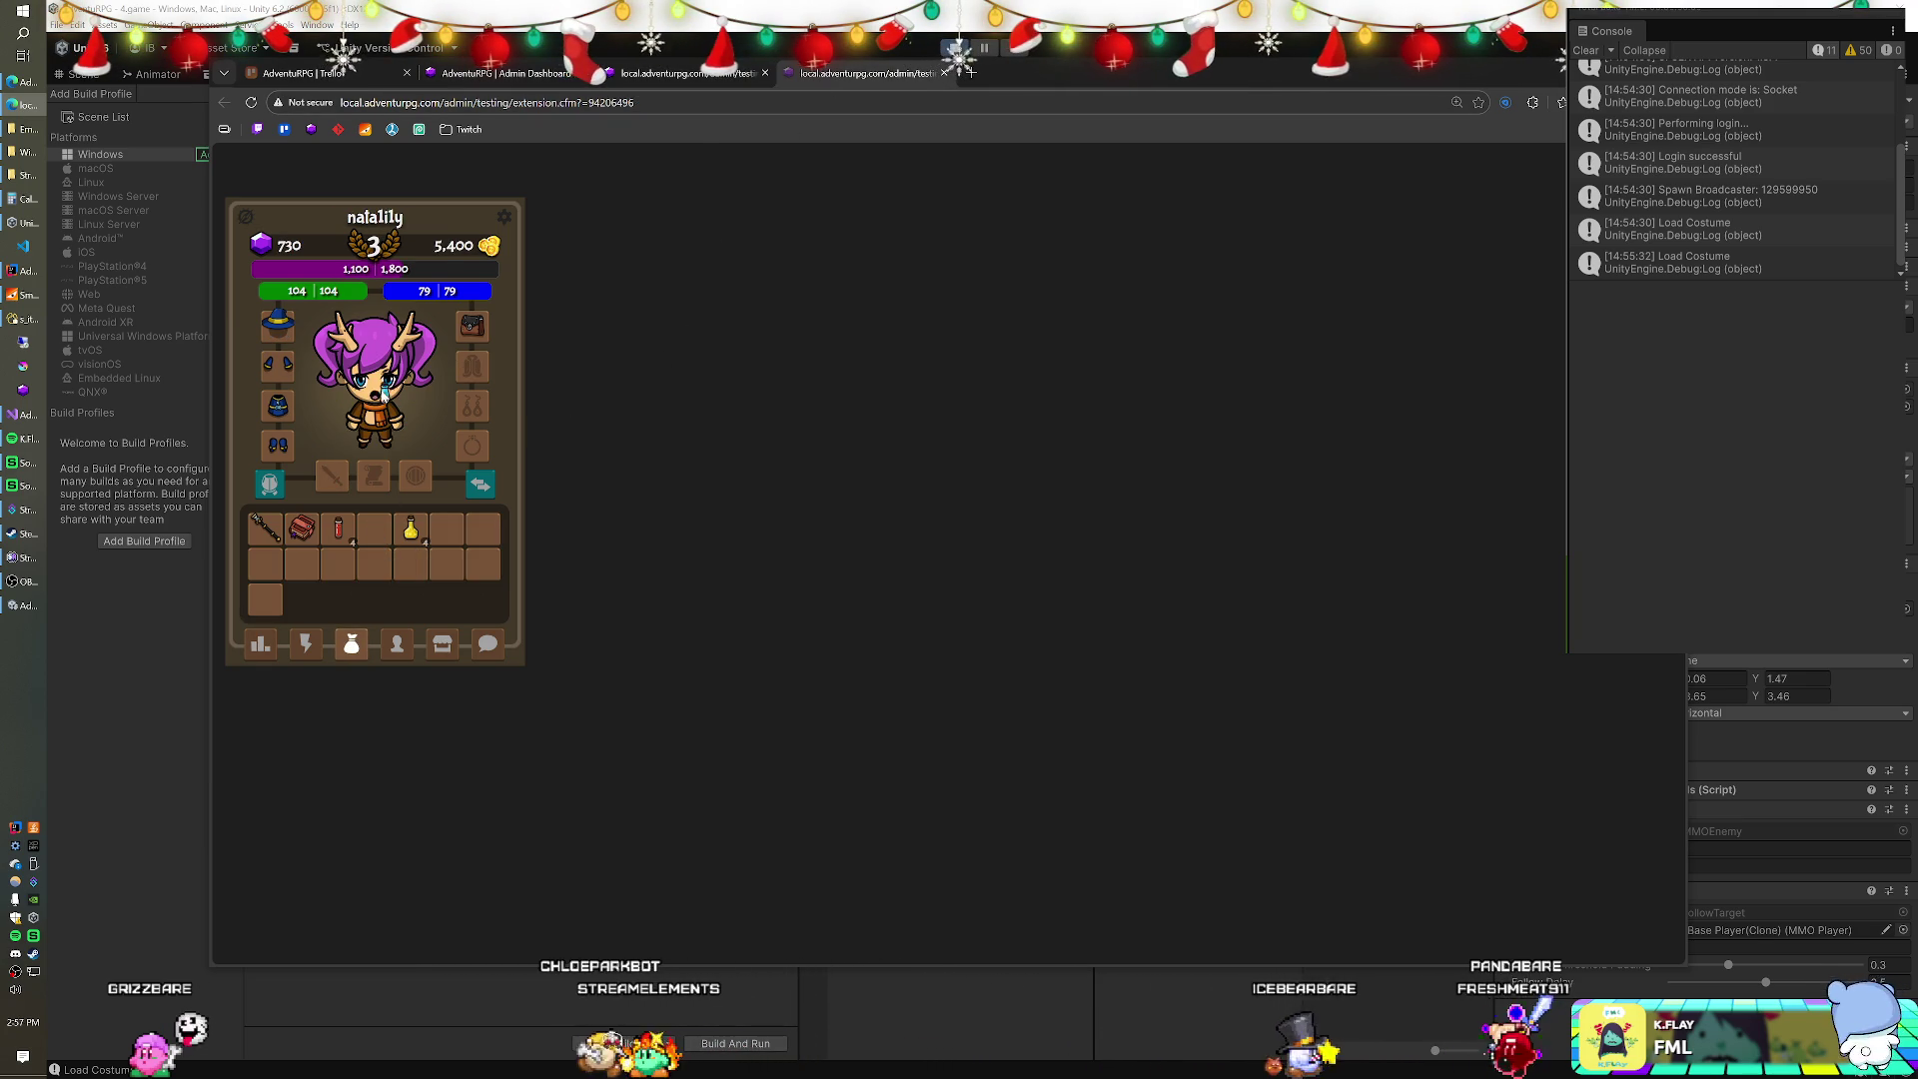
{"action": "key", "text": "alt+Tab"}
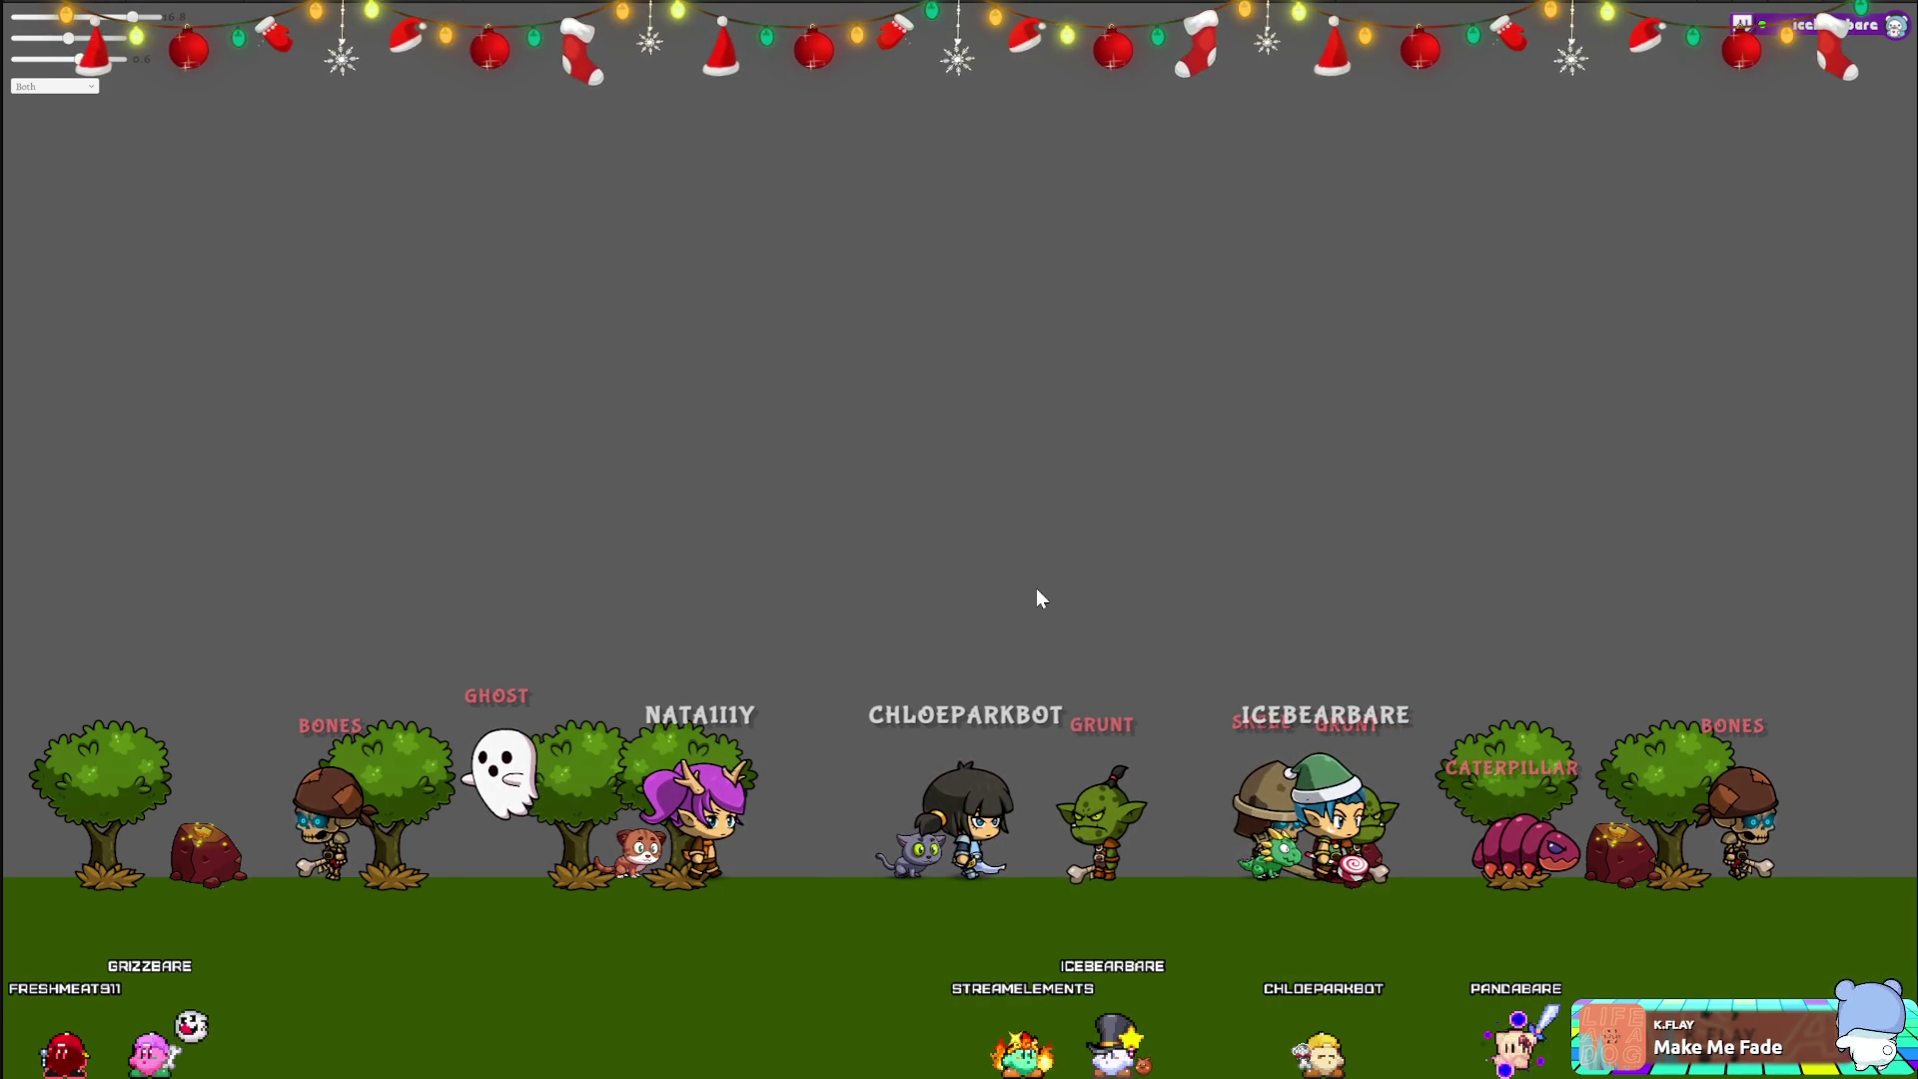
Limit name labels to Players and shrink the size slider from about 16.8 to 8.1.
{"action": "left_click", "coordinate": [74, 87]}
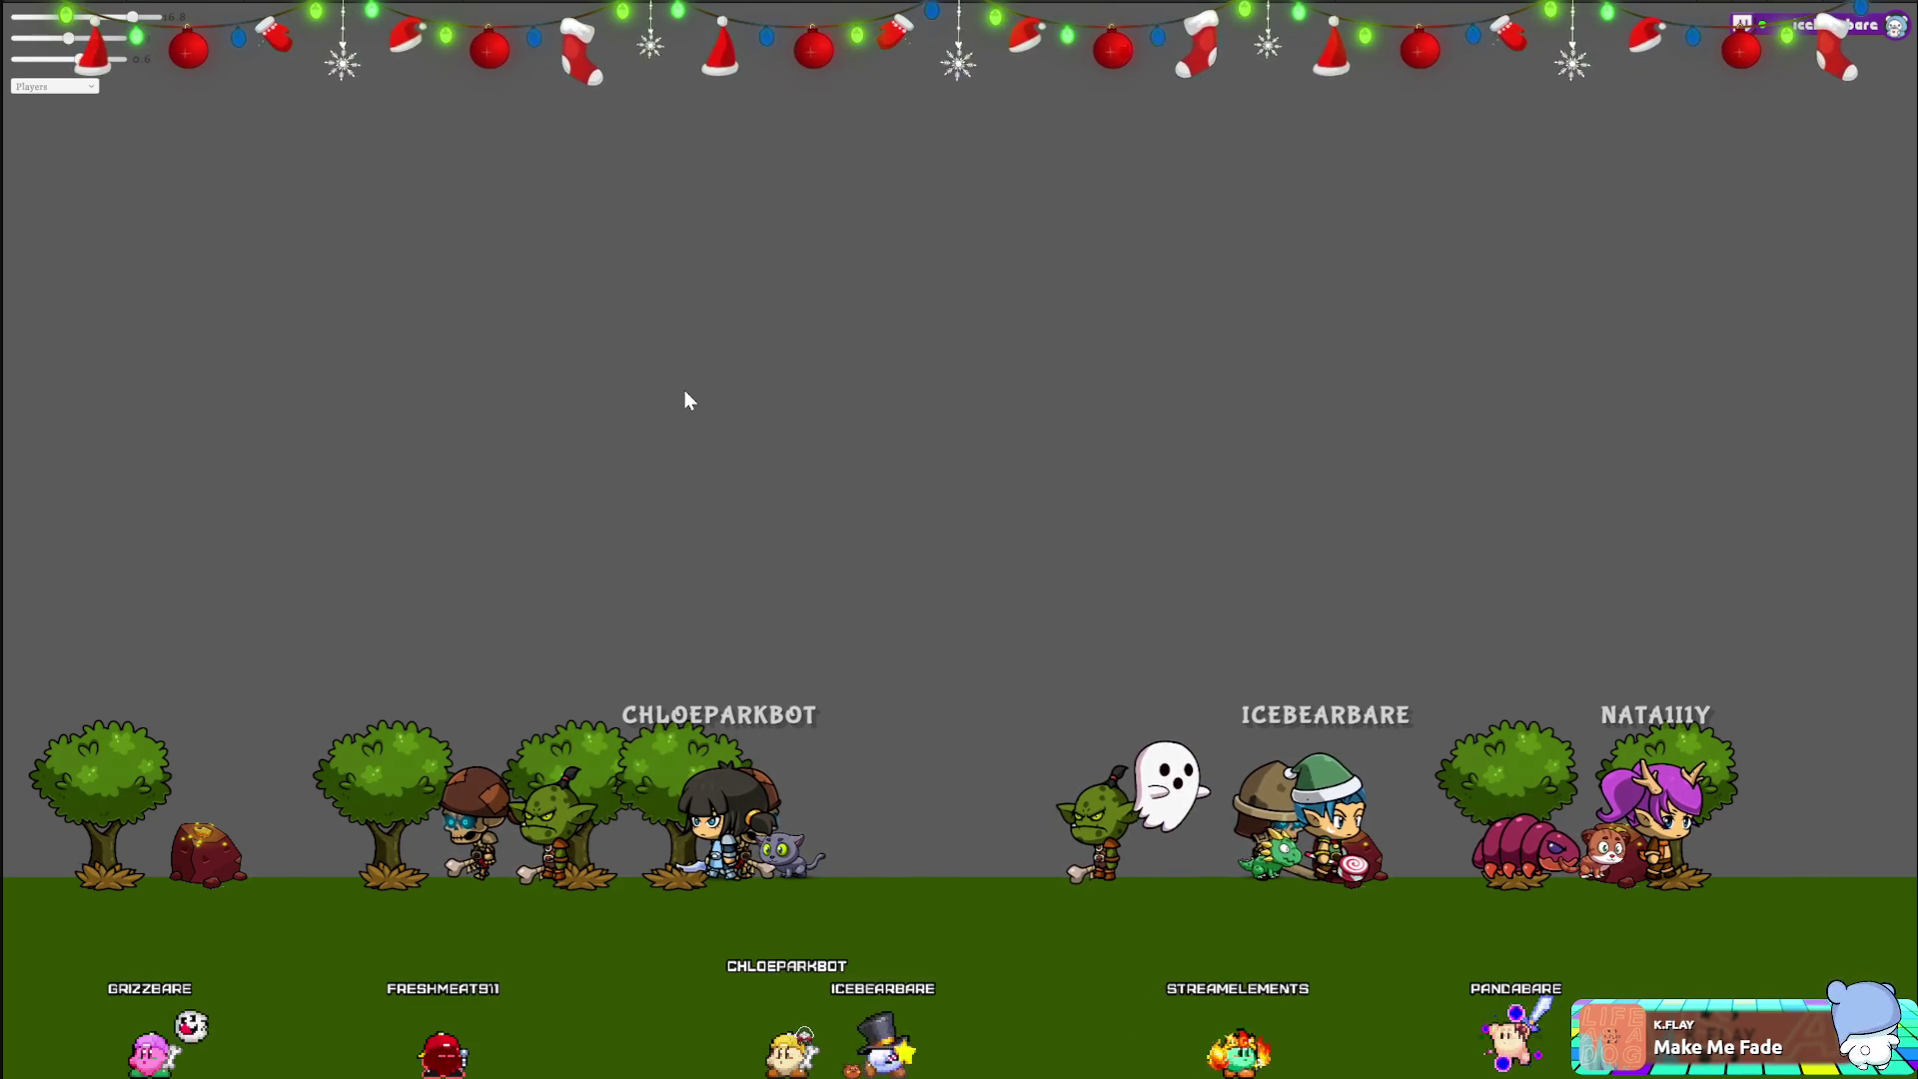
{"action": "left_click_drag", "start_coordinate": [118, 37], "coordinate": [72, 24]}
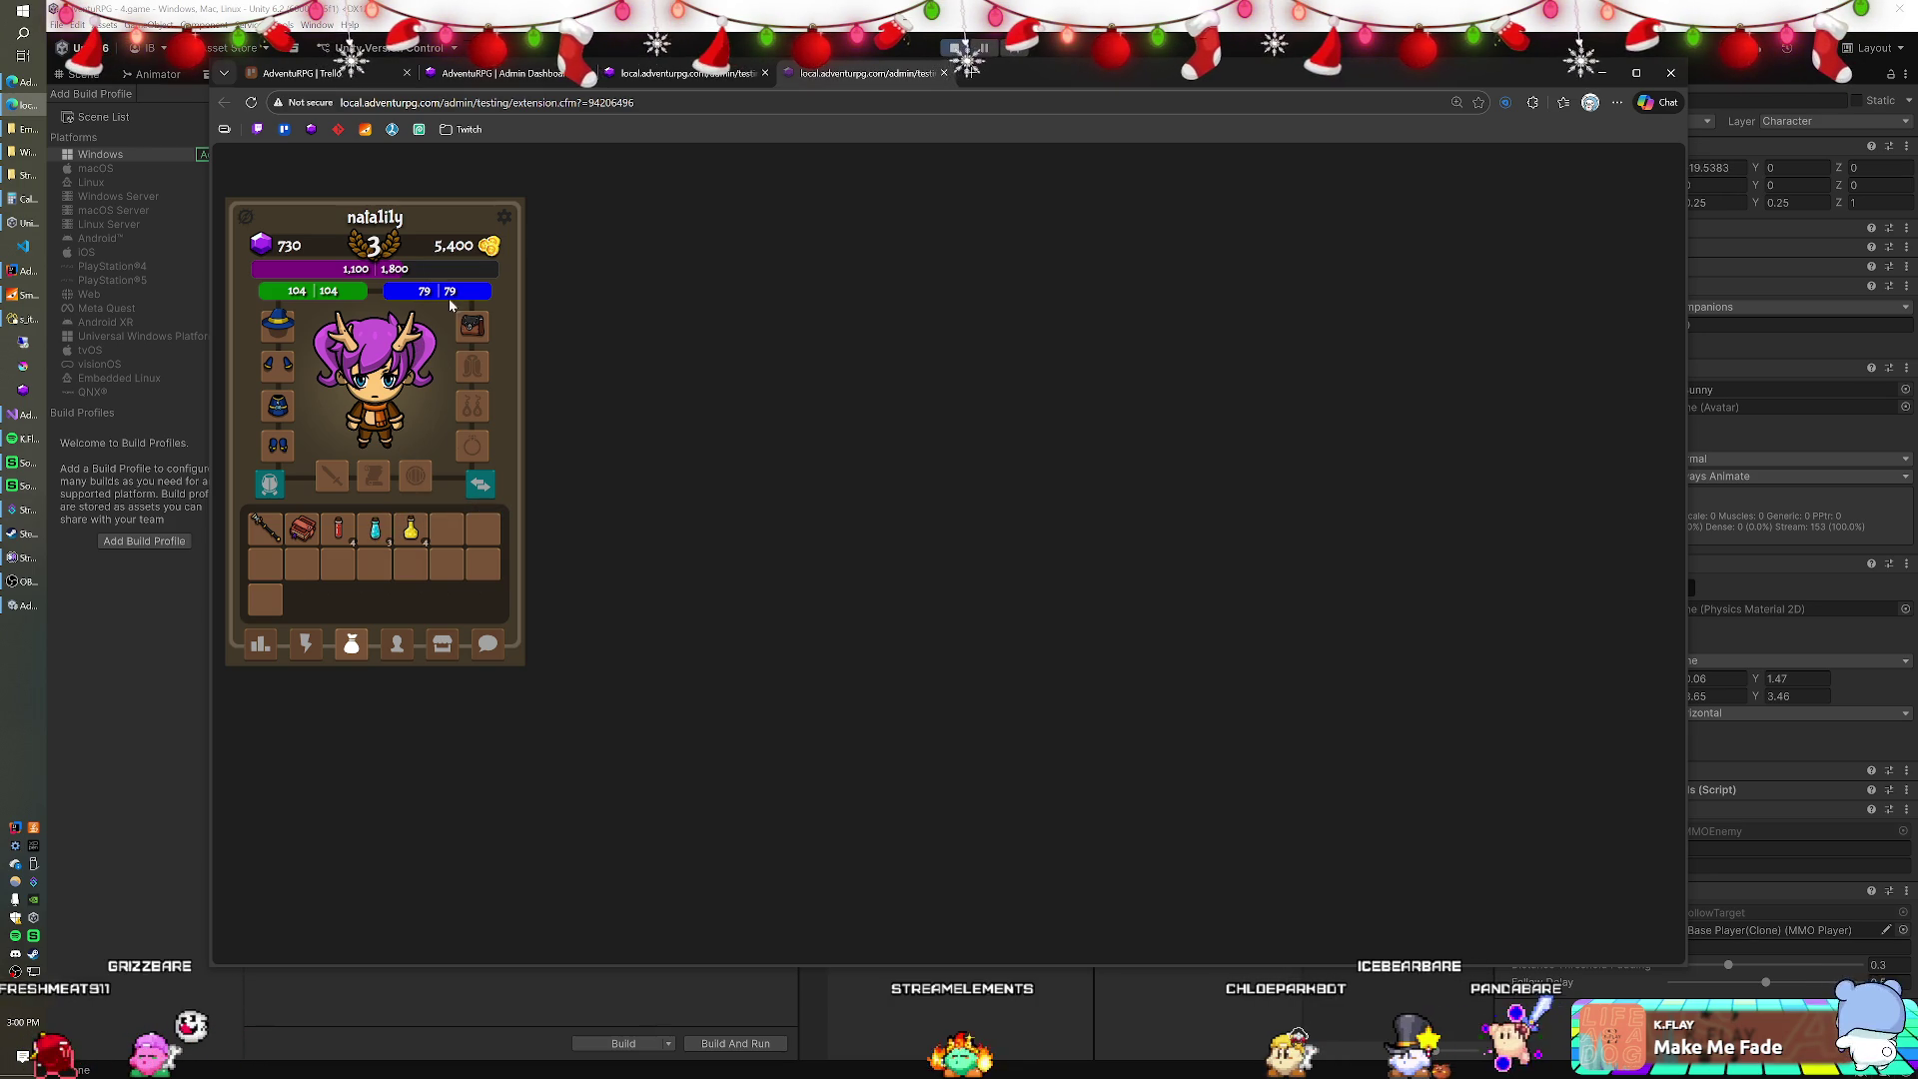
Browse the shop's potions, go back to the inventory, and zoom the page to 175%.
{"action": "left_click", "coordinate": [441, 648]}
{"action": "left_click", "coordinate": [454, 386]}
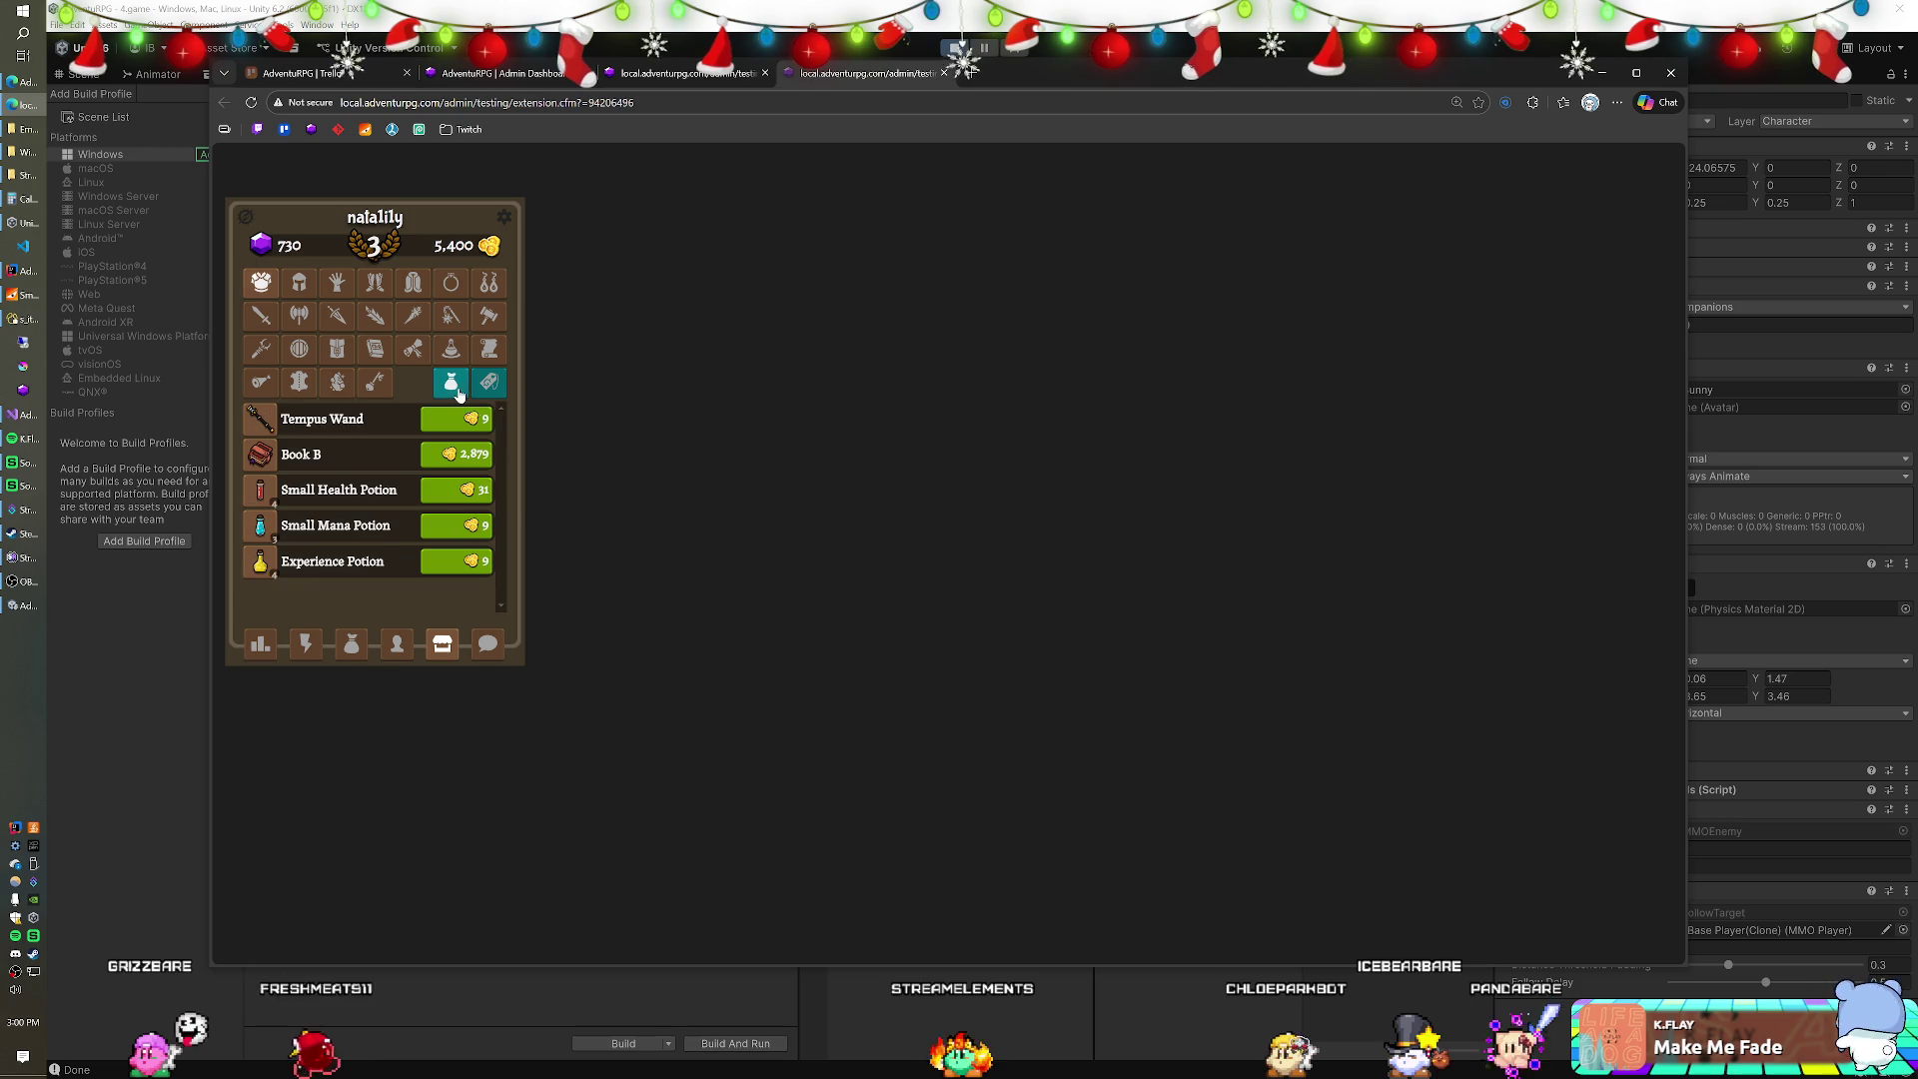
{"action": "left_click", "coordinate": [444, 360]}
{"action": "scroll", "coordinate": [366, 483], "scroll_direction": "down", "scroll_amount": 5}
{"action": "scroll", "coordinate": [365, 482], "scroll_direction": "down", "scroll_amount": 2}
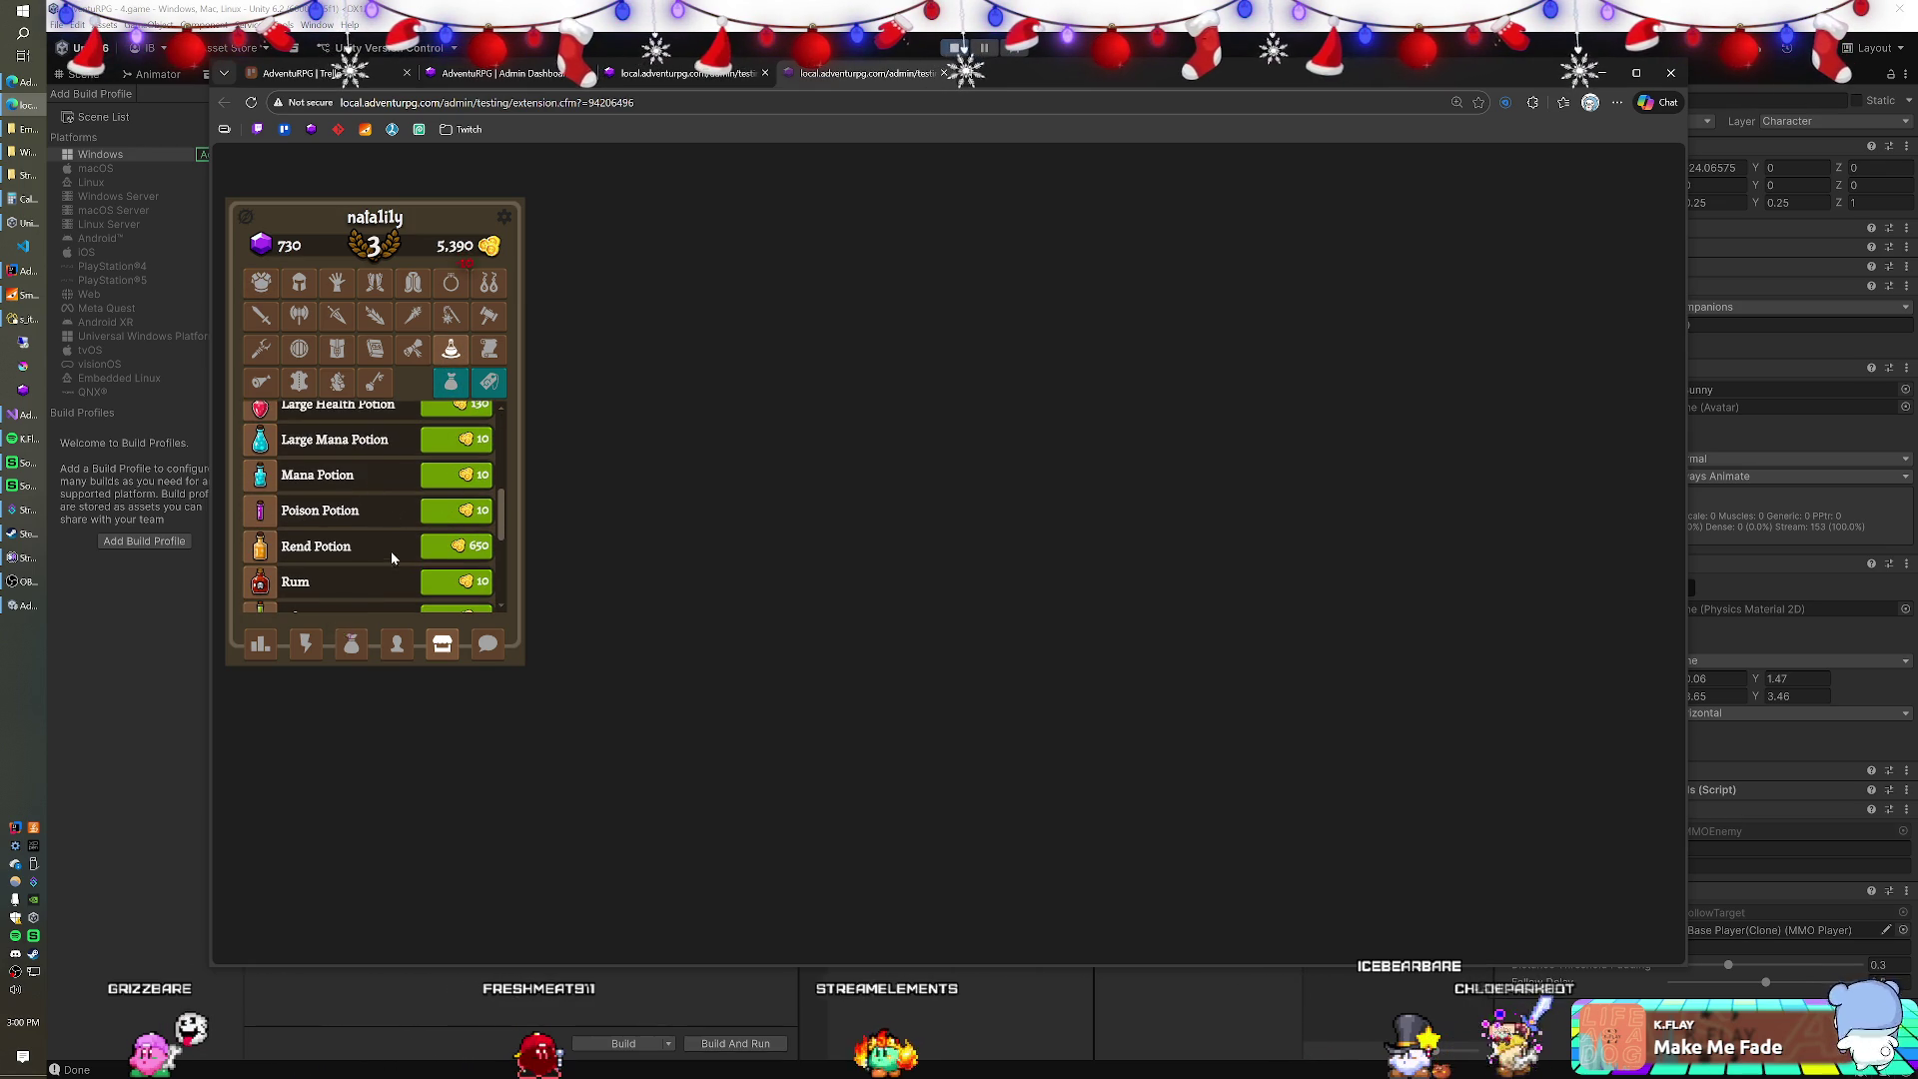
{"action": "left_click", "coordinate": [354, 644]}
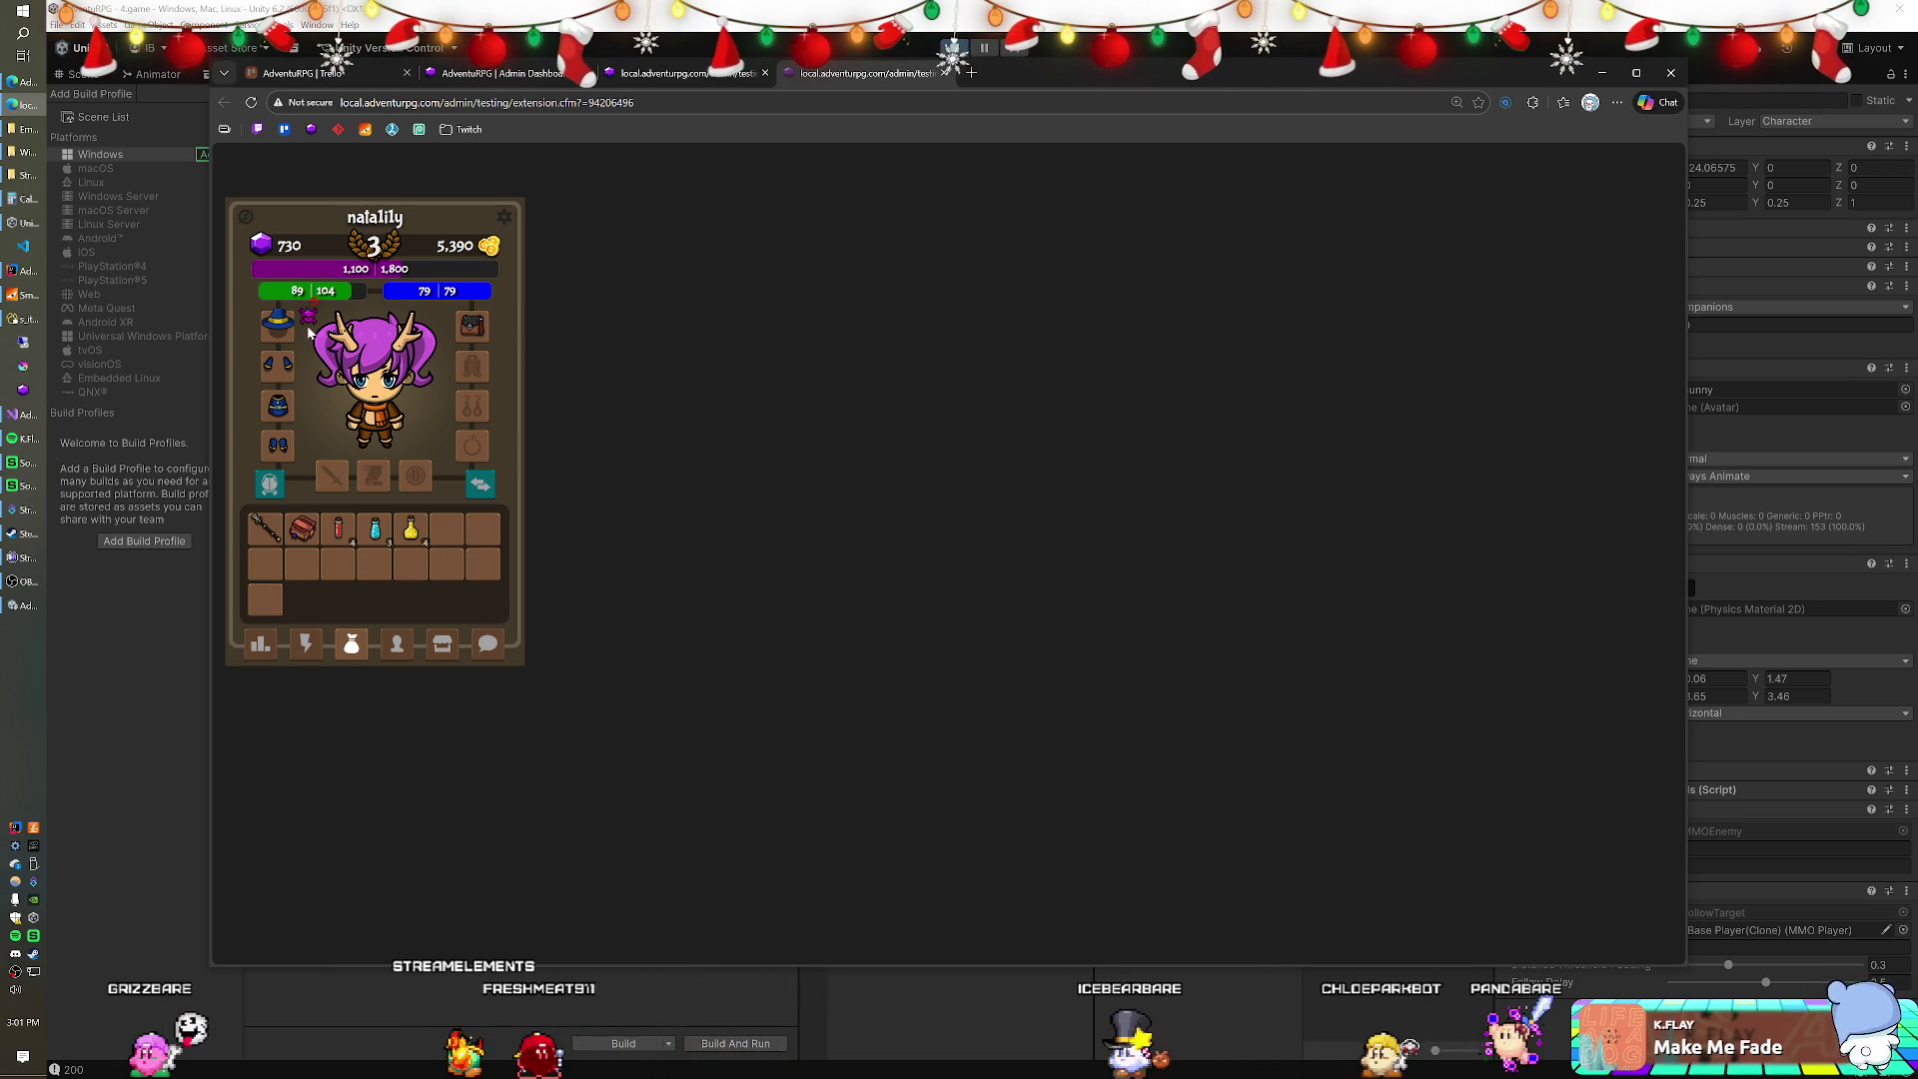
{"action": "key", "text": "ctrl+plus"}
{"action": "key", "text": "ctrl+plus"}
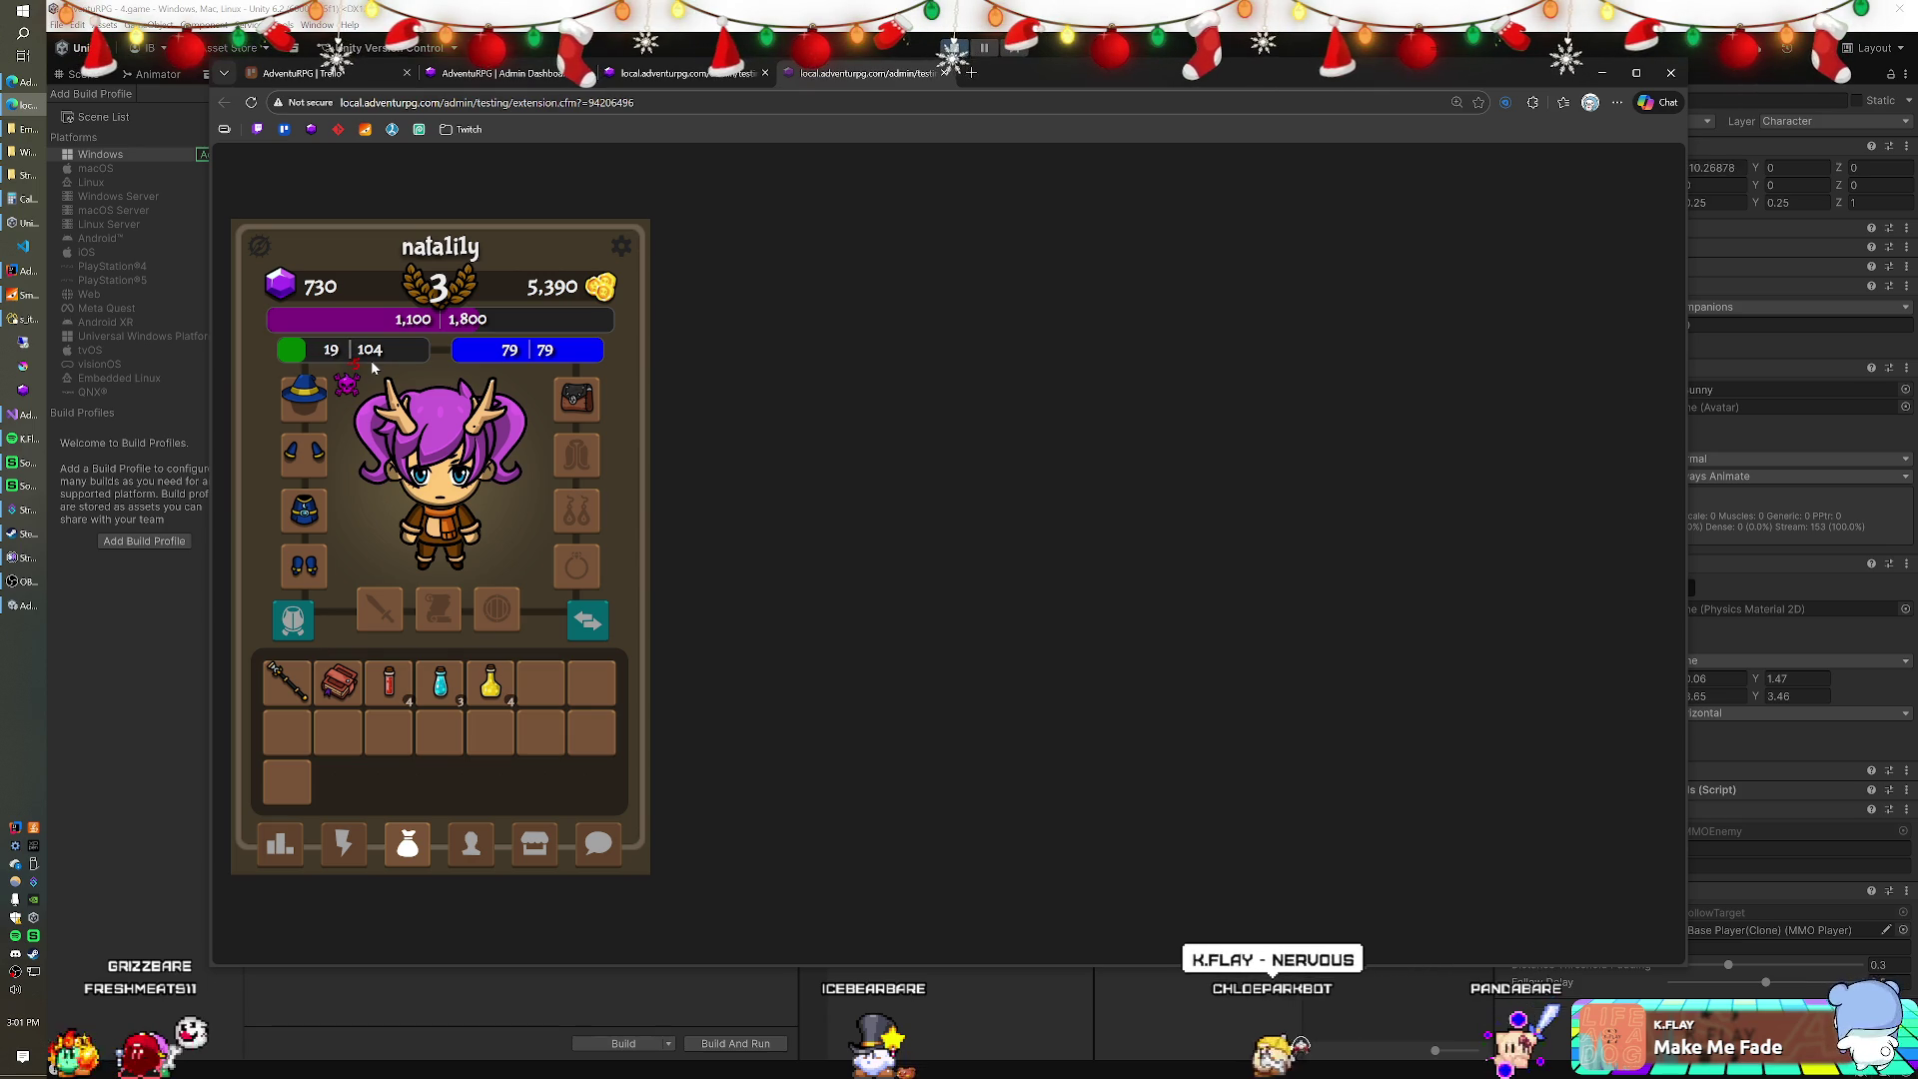
Drink an experience potion for 100 XP, then open the shop listing armour at 10 gold.
{"action": "left_click", "coordinate": [534, 844]}
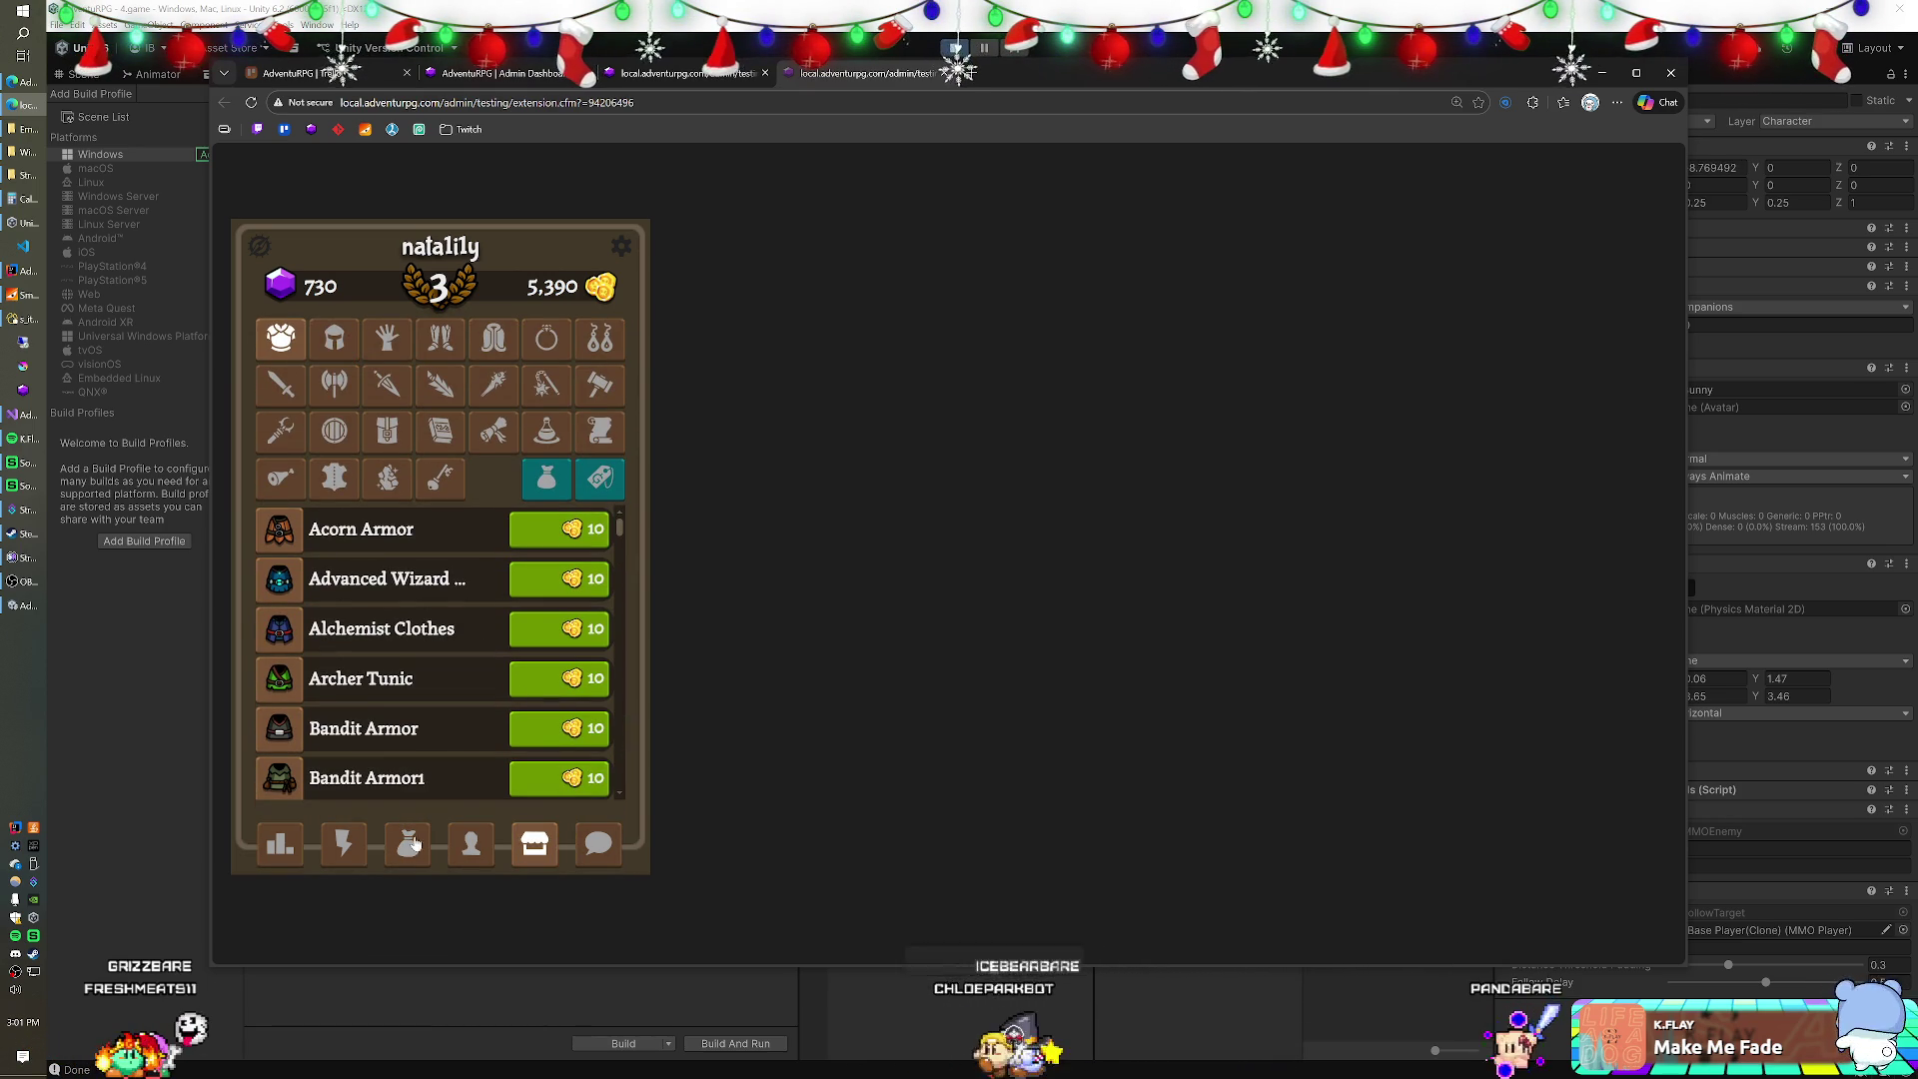
{"action": "left_click", "coordinate": [408, 842]}
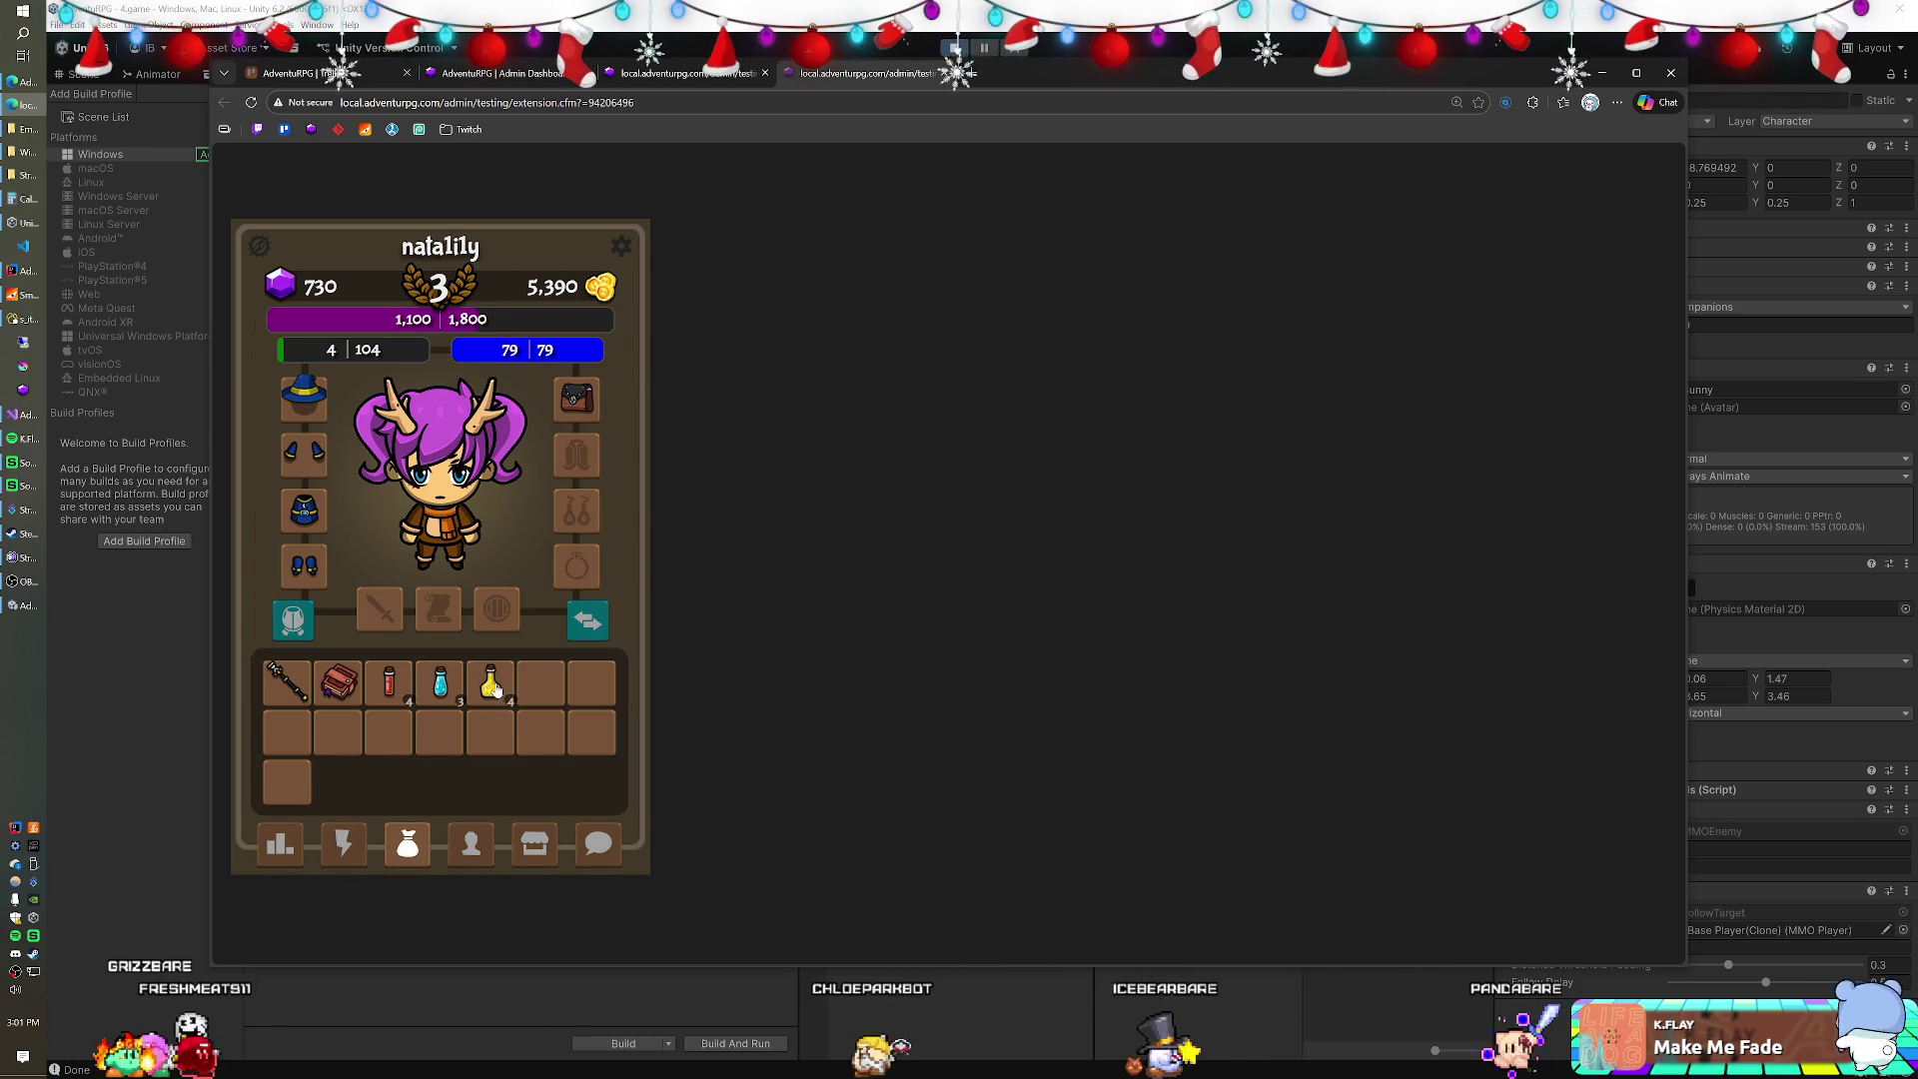
{"action": "left_click", "coordinate": [494, 685]}
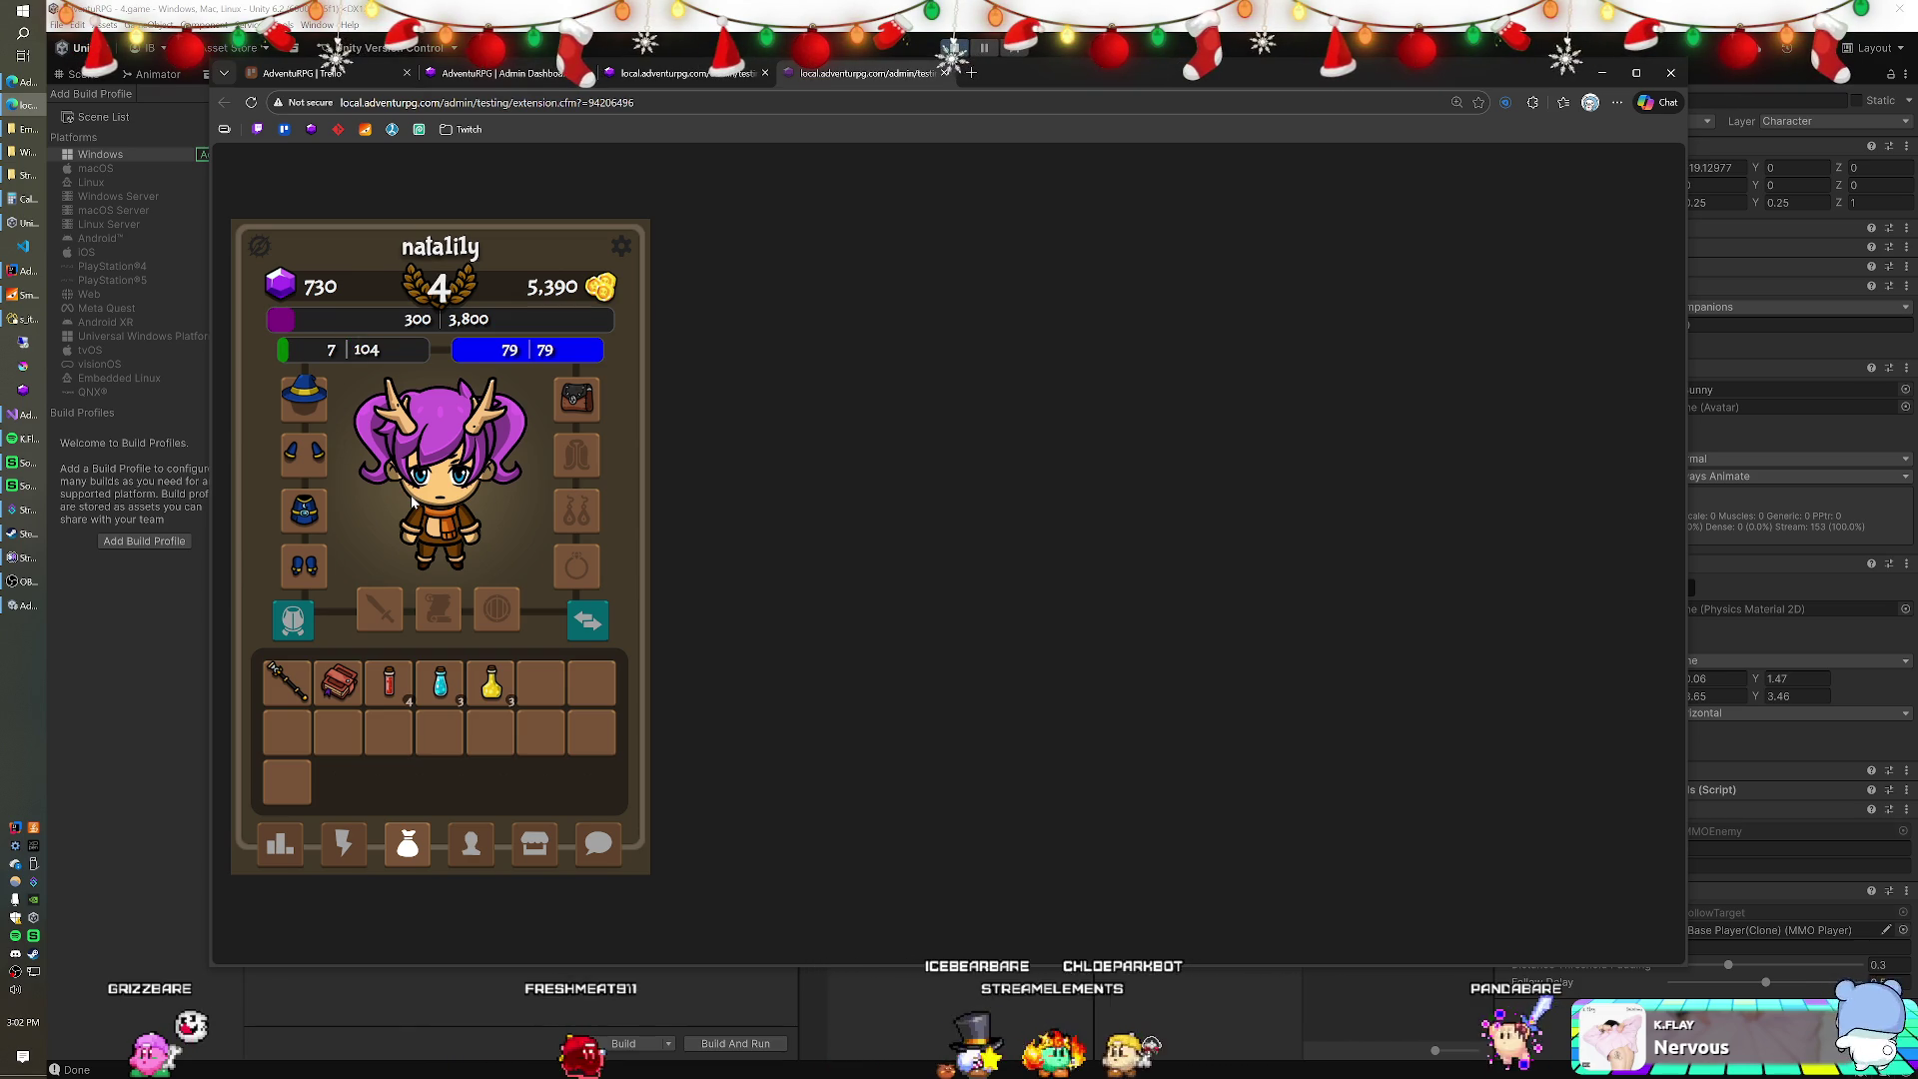
{"action": "left_click", "coordinate": [553, 837]}
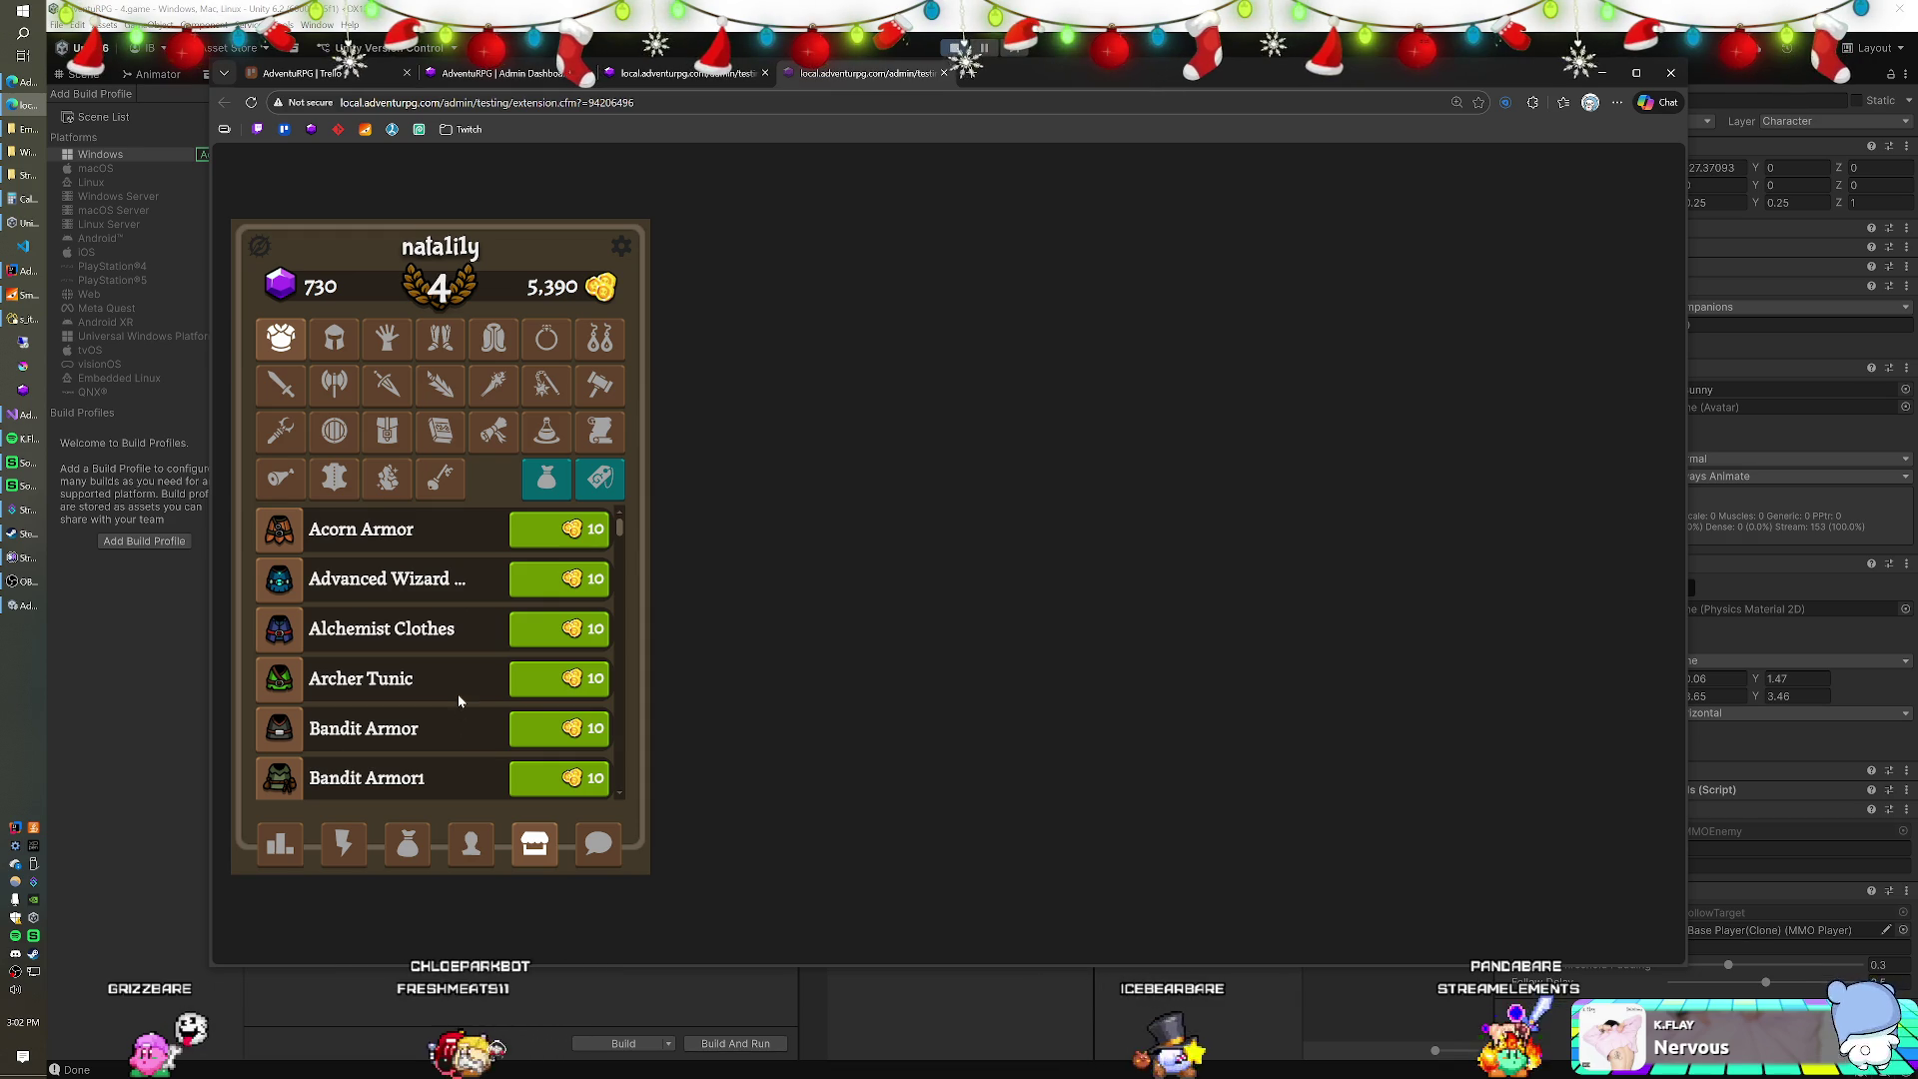
Buy potions from the shop's potion category.
{"action": "left_click", "coordinate": [547, 431]}
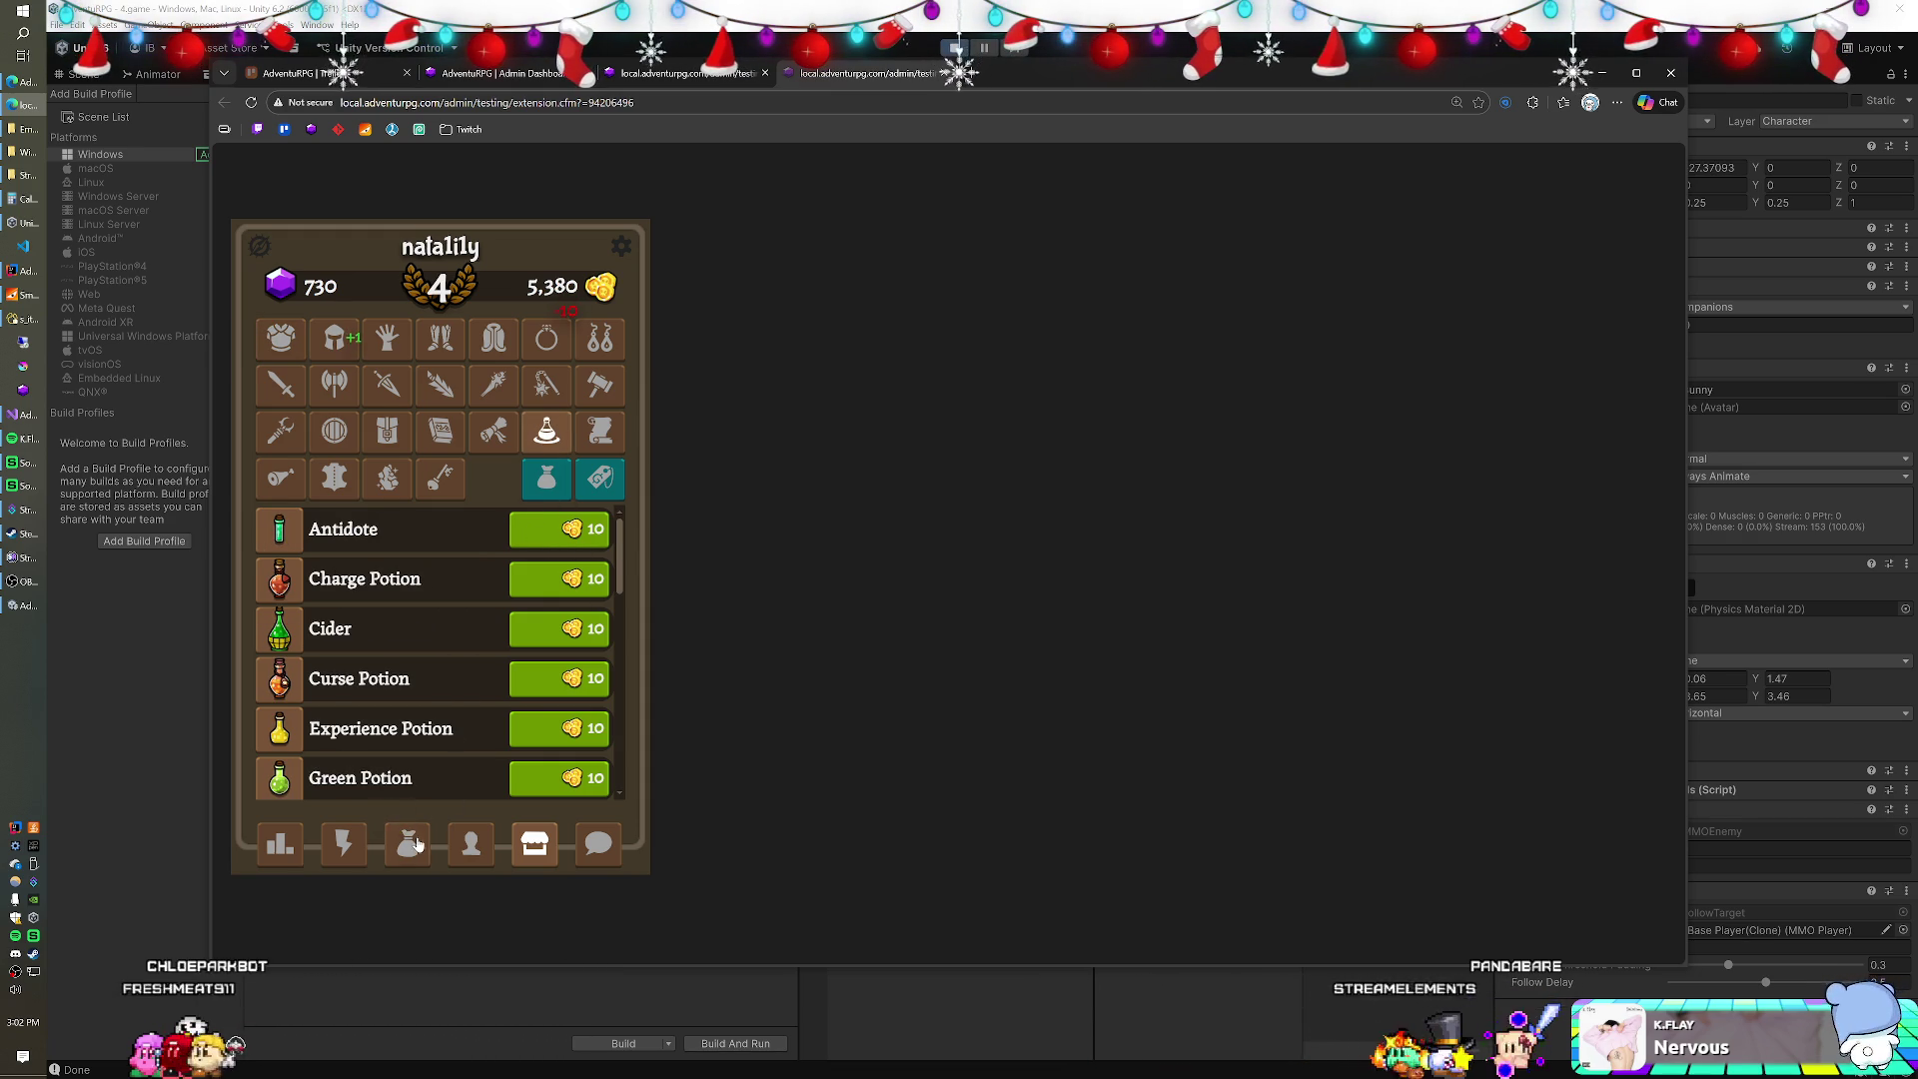
{"action": "left_click", "coordinate": [424, 837]}
{"action": "left_click", "coordinate": [544, 522]}
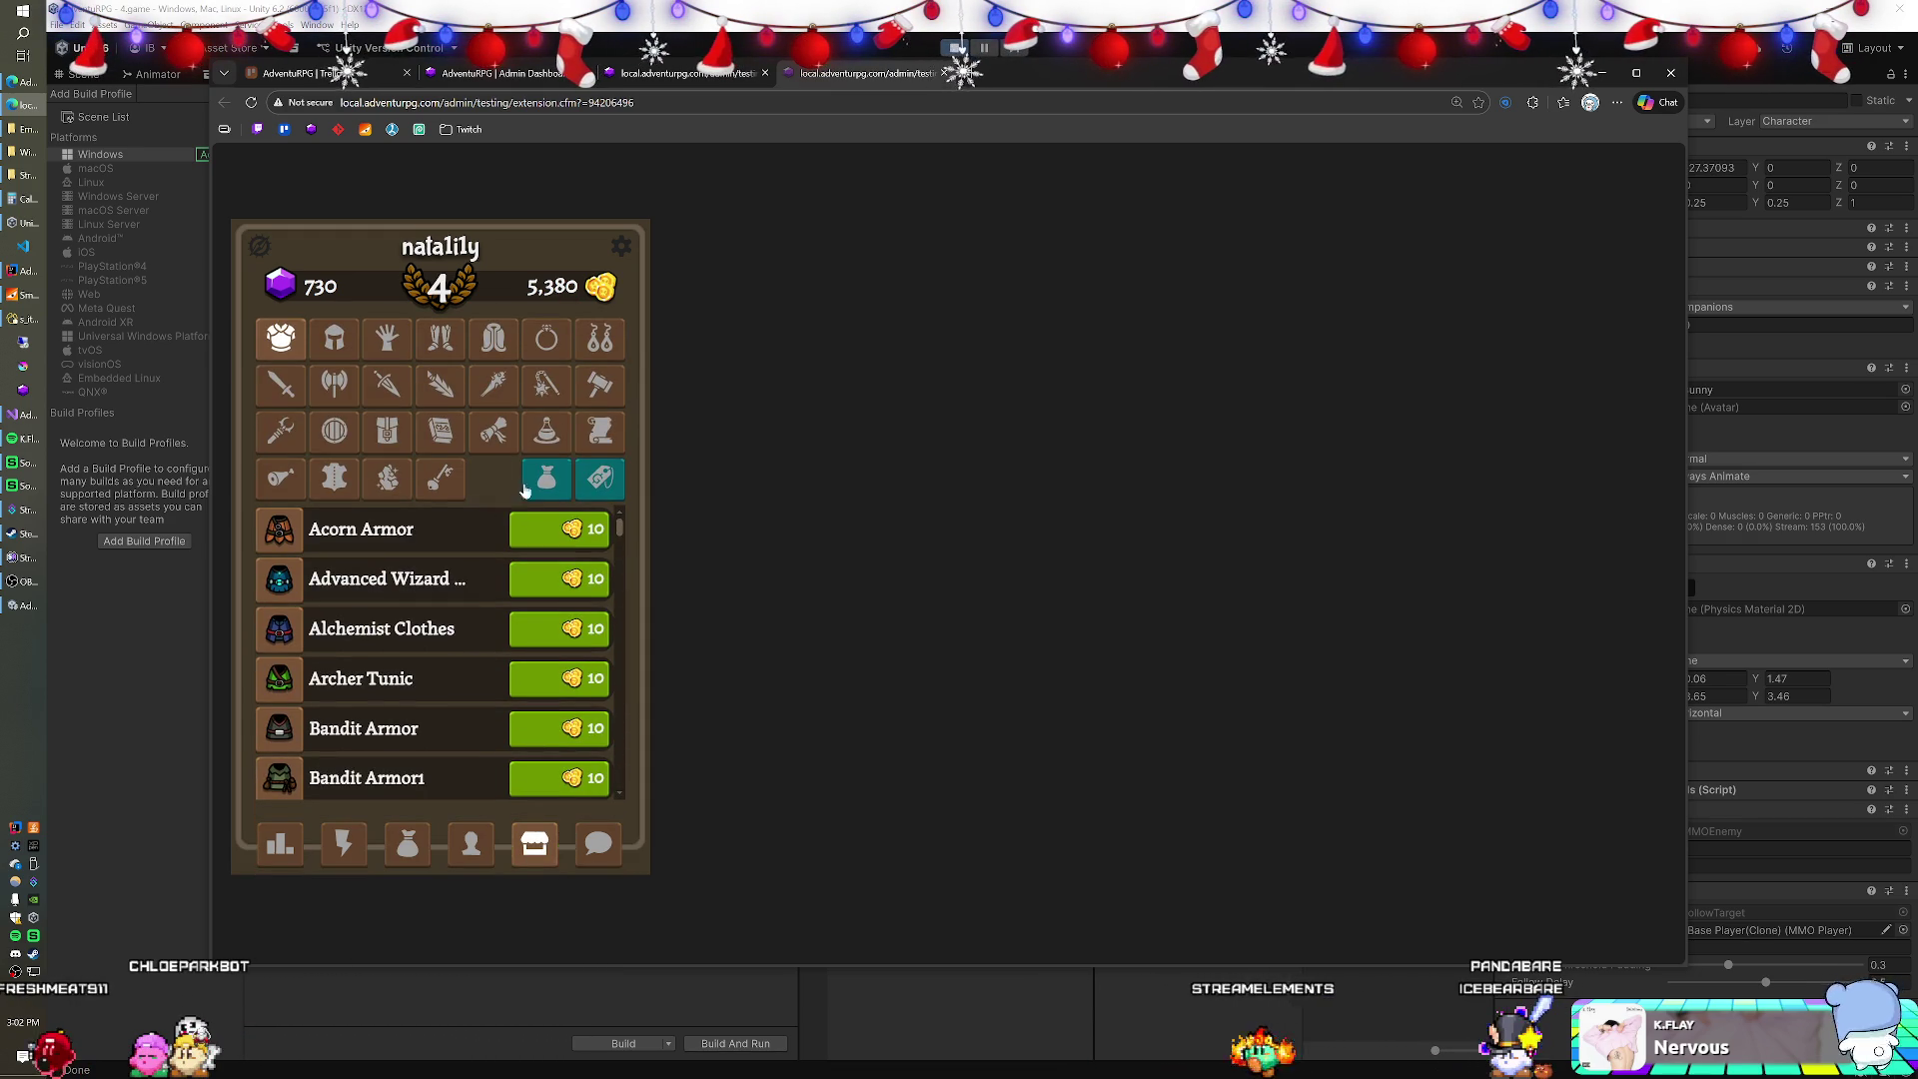
{"action": "left_click", "coordinate": [549, 432]}
{"action": "scroll", "coordinate": [464, 545], "scroll_direction": "down", "scroll_amount": 7}
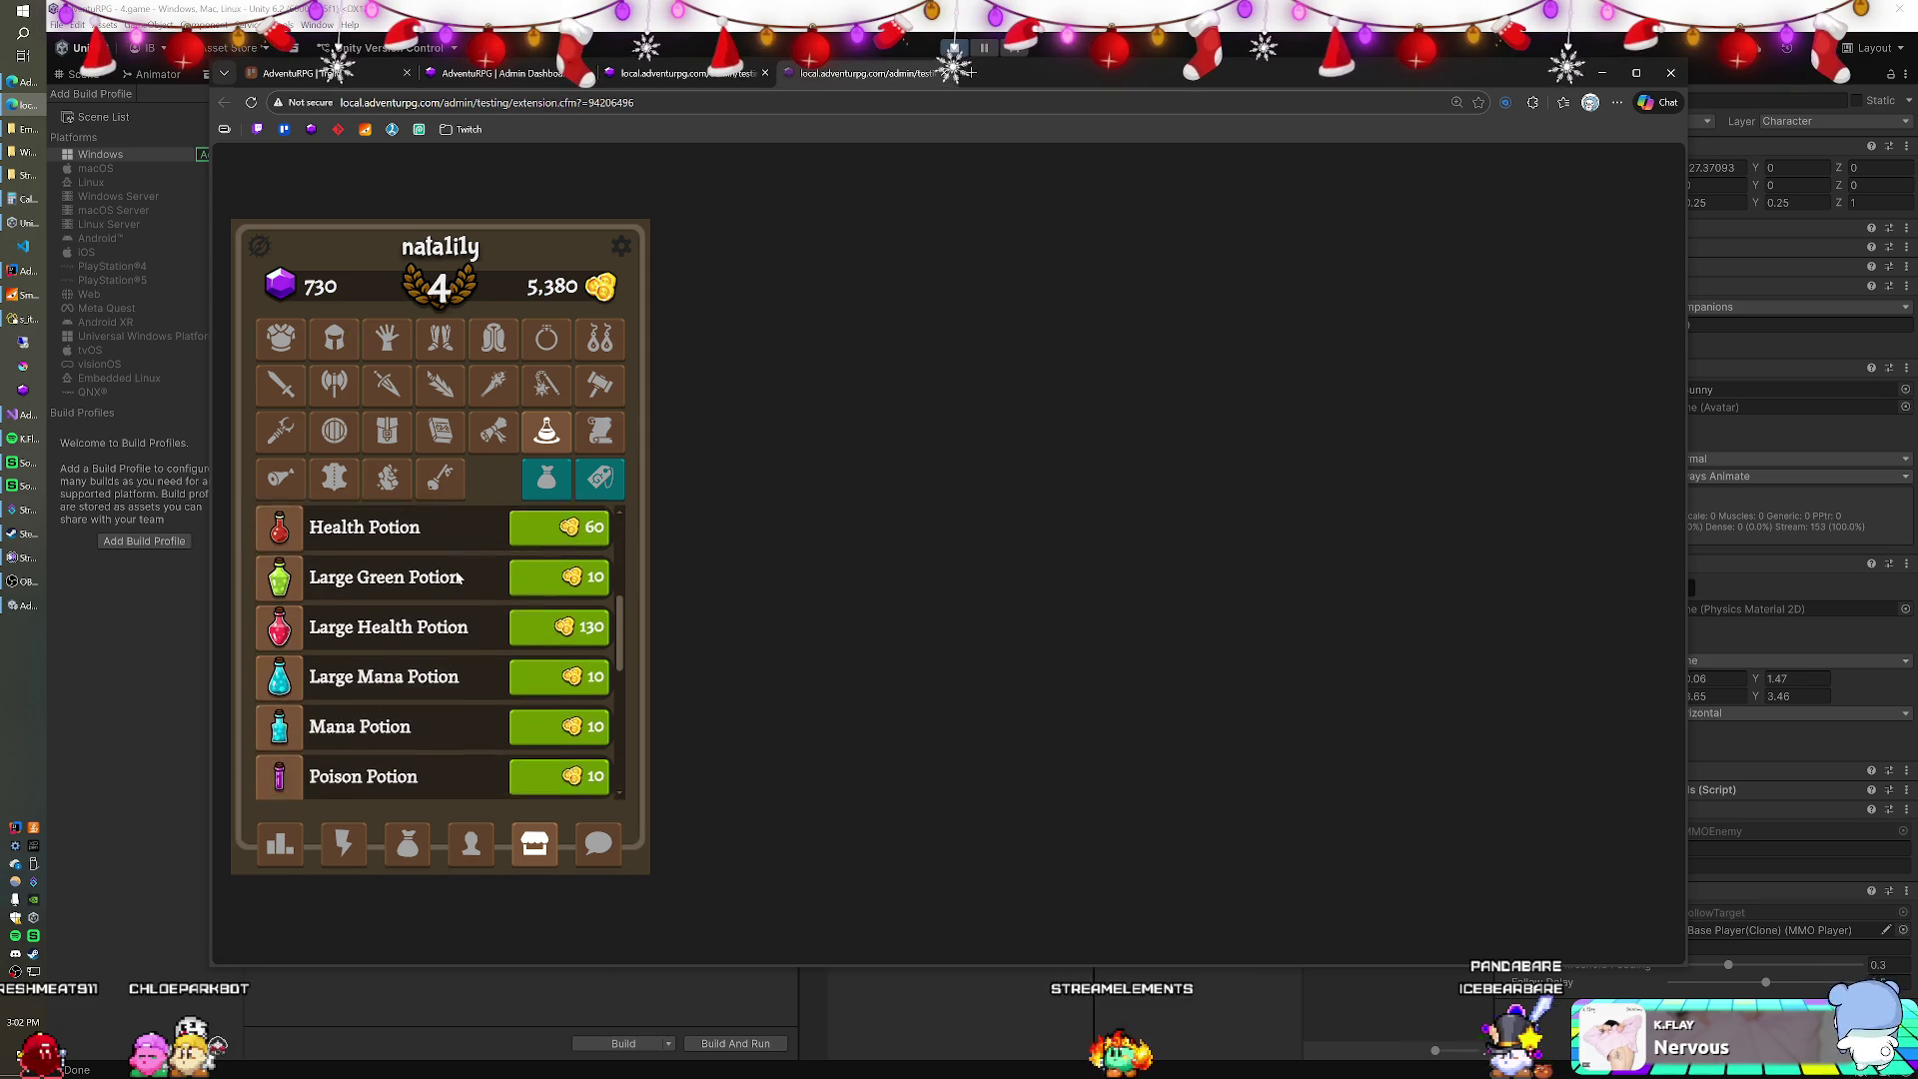
Drag the Poison Potion onto the character to poison it, then switch to Unity.
{"action": "left_click", "coordinate": [407, 848]}
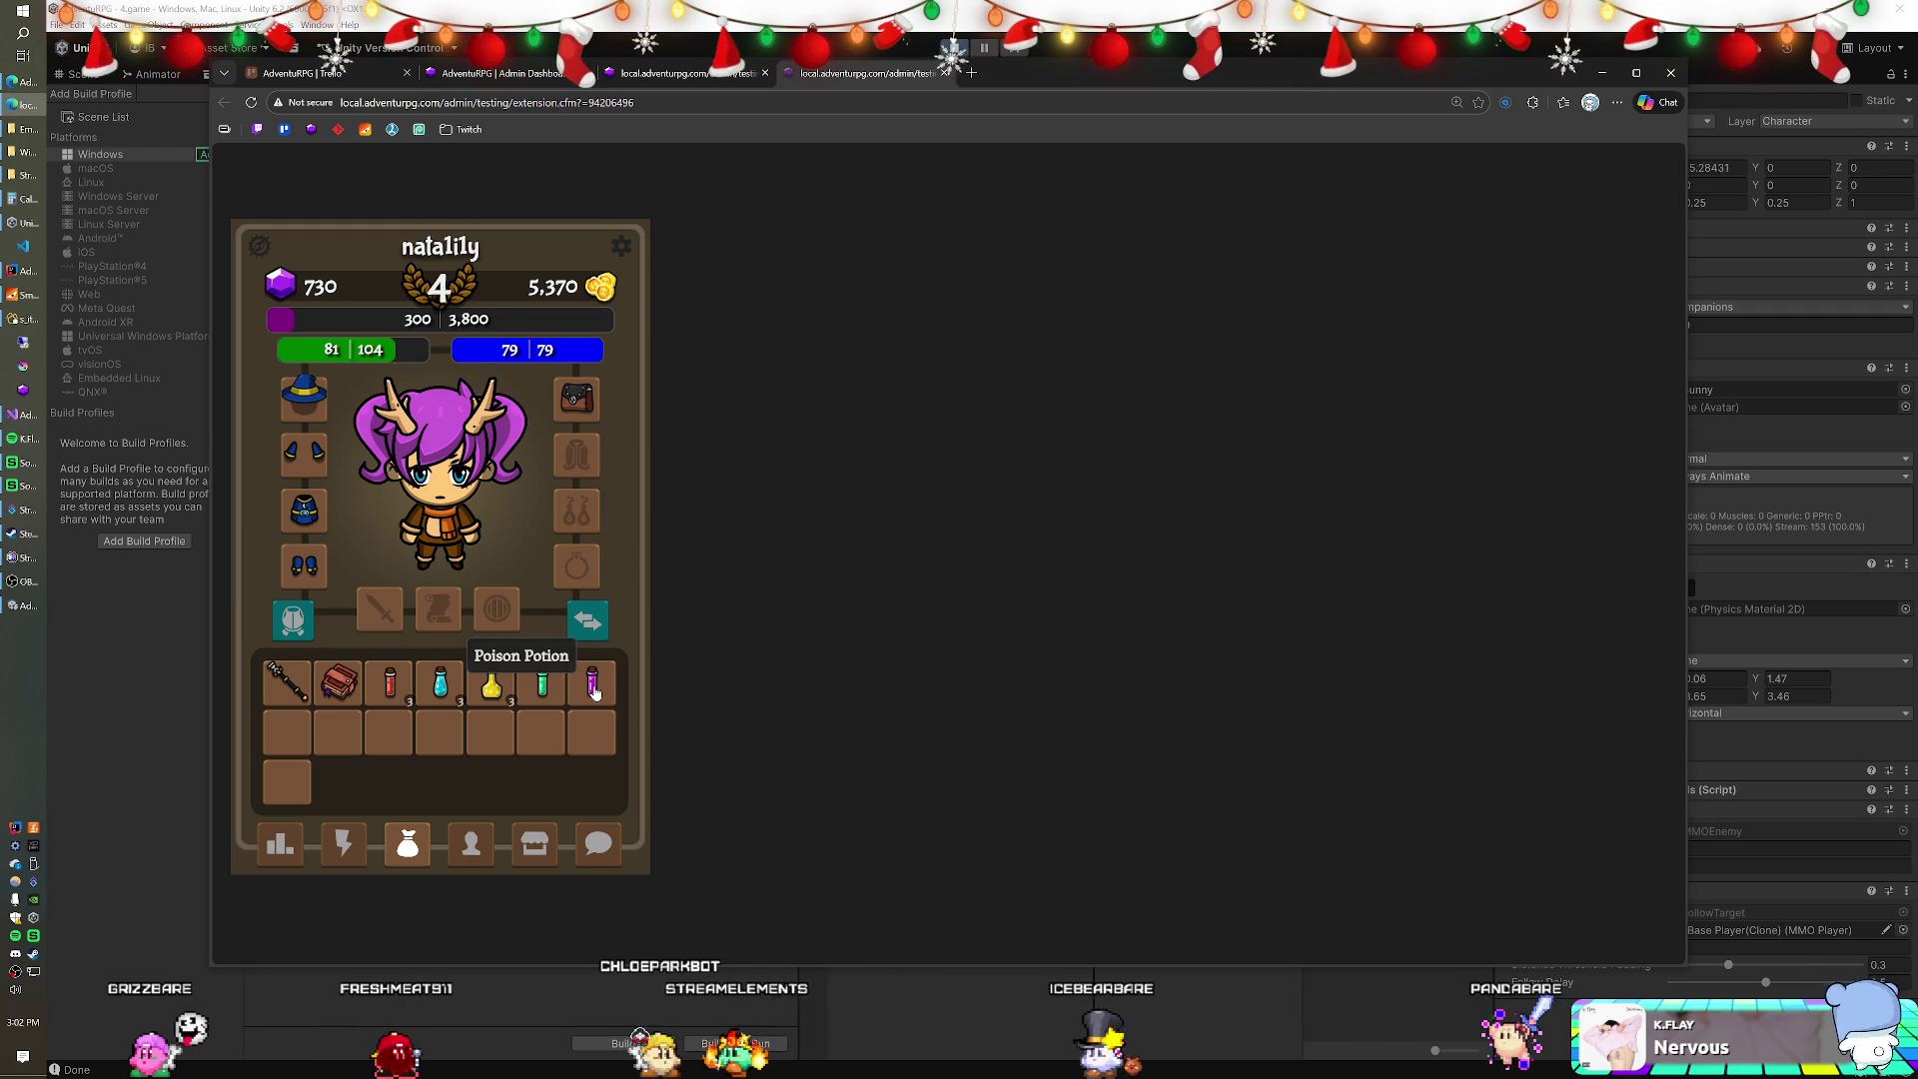
{"action": "left_click_drag", "start_coordinate": [514, 591], "coordinate": [455, 507]}
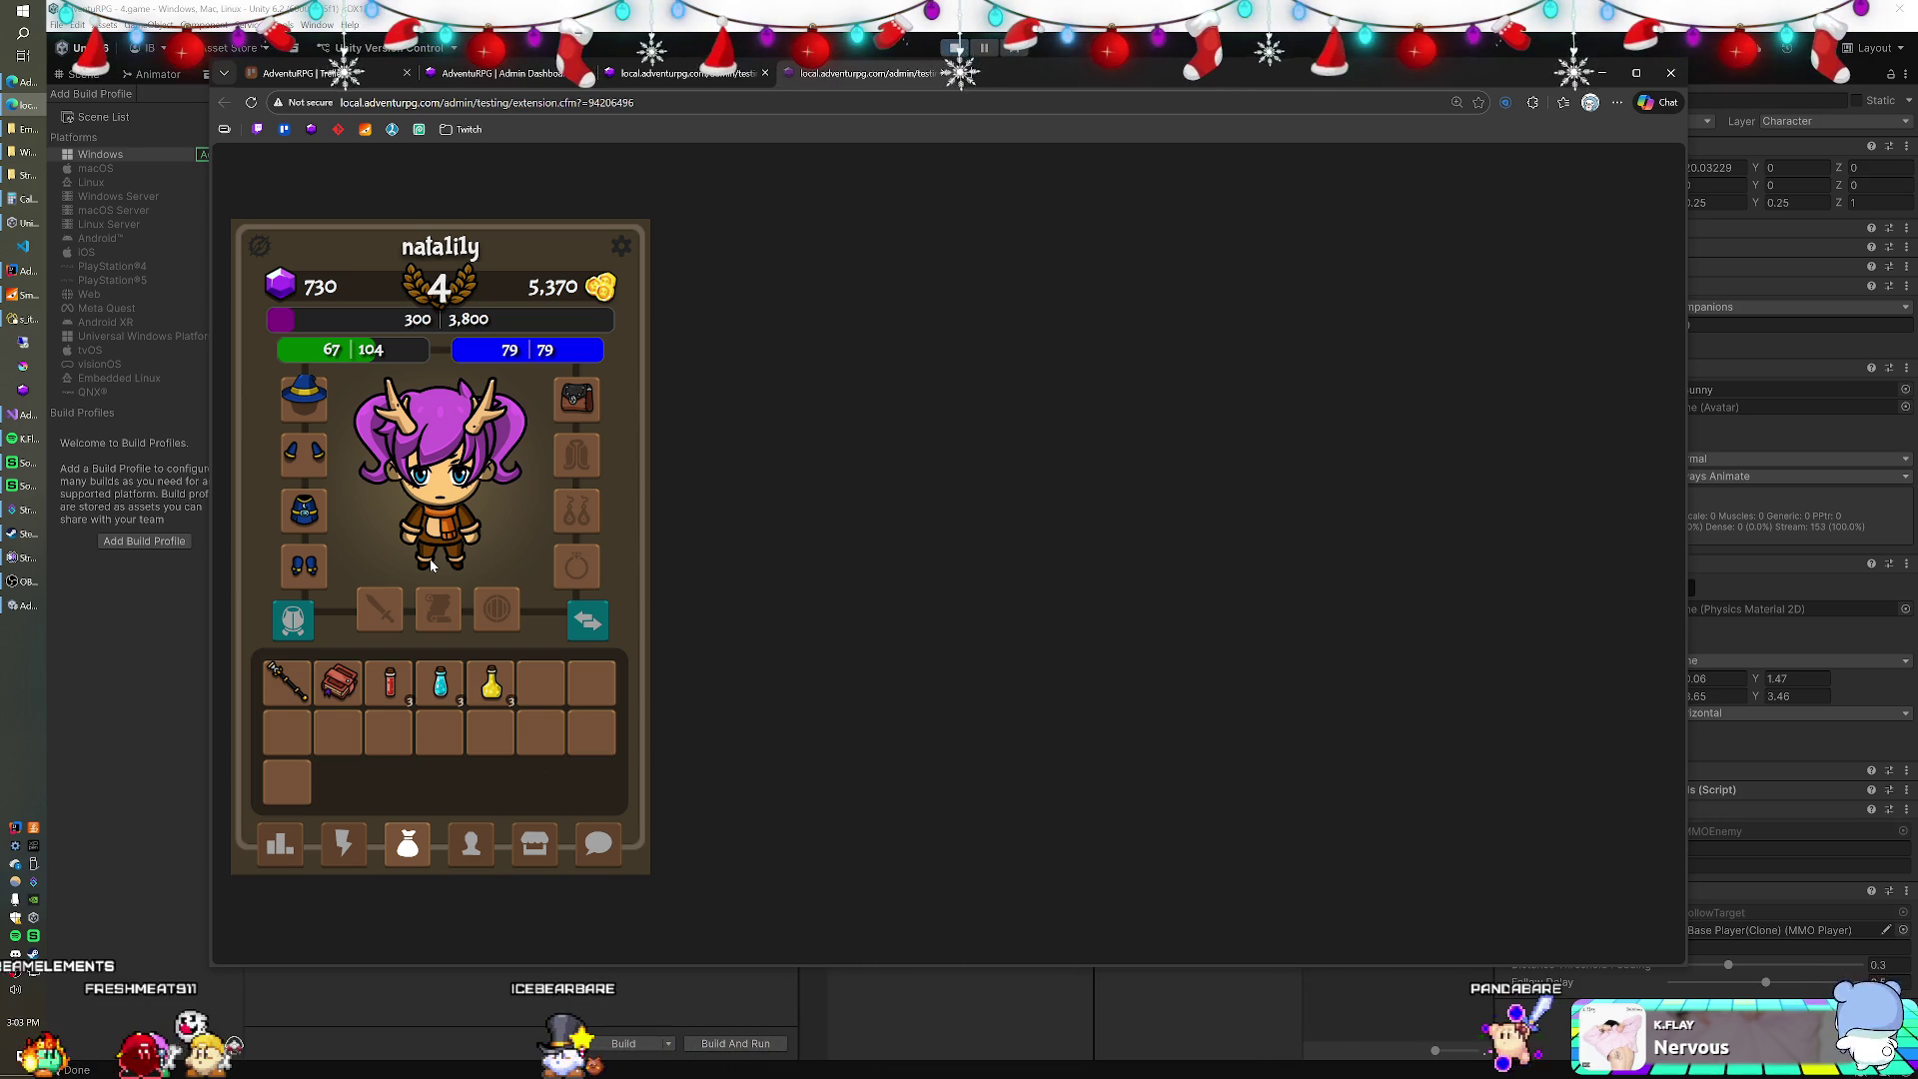
{"action": "key", "text": "alt+Tab"}
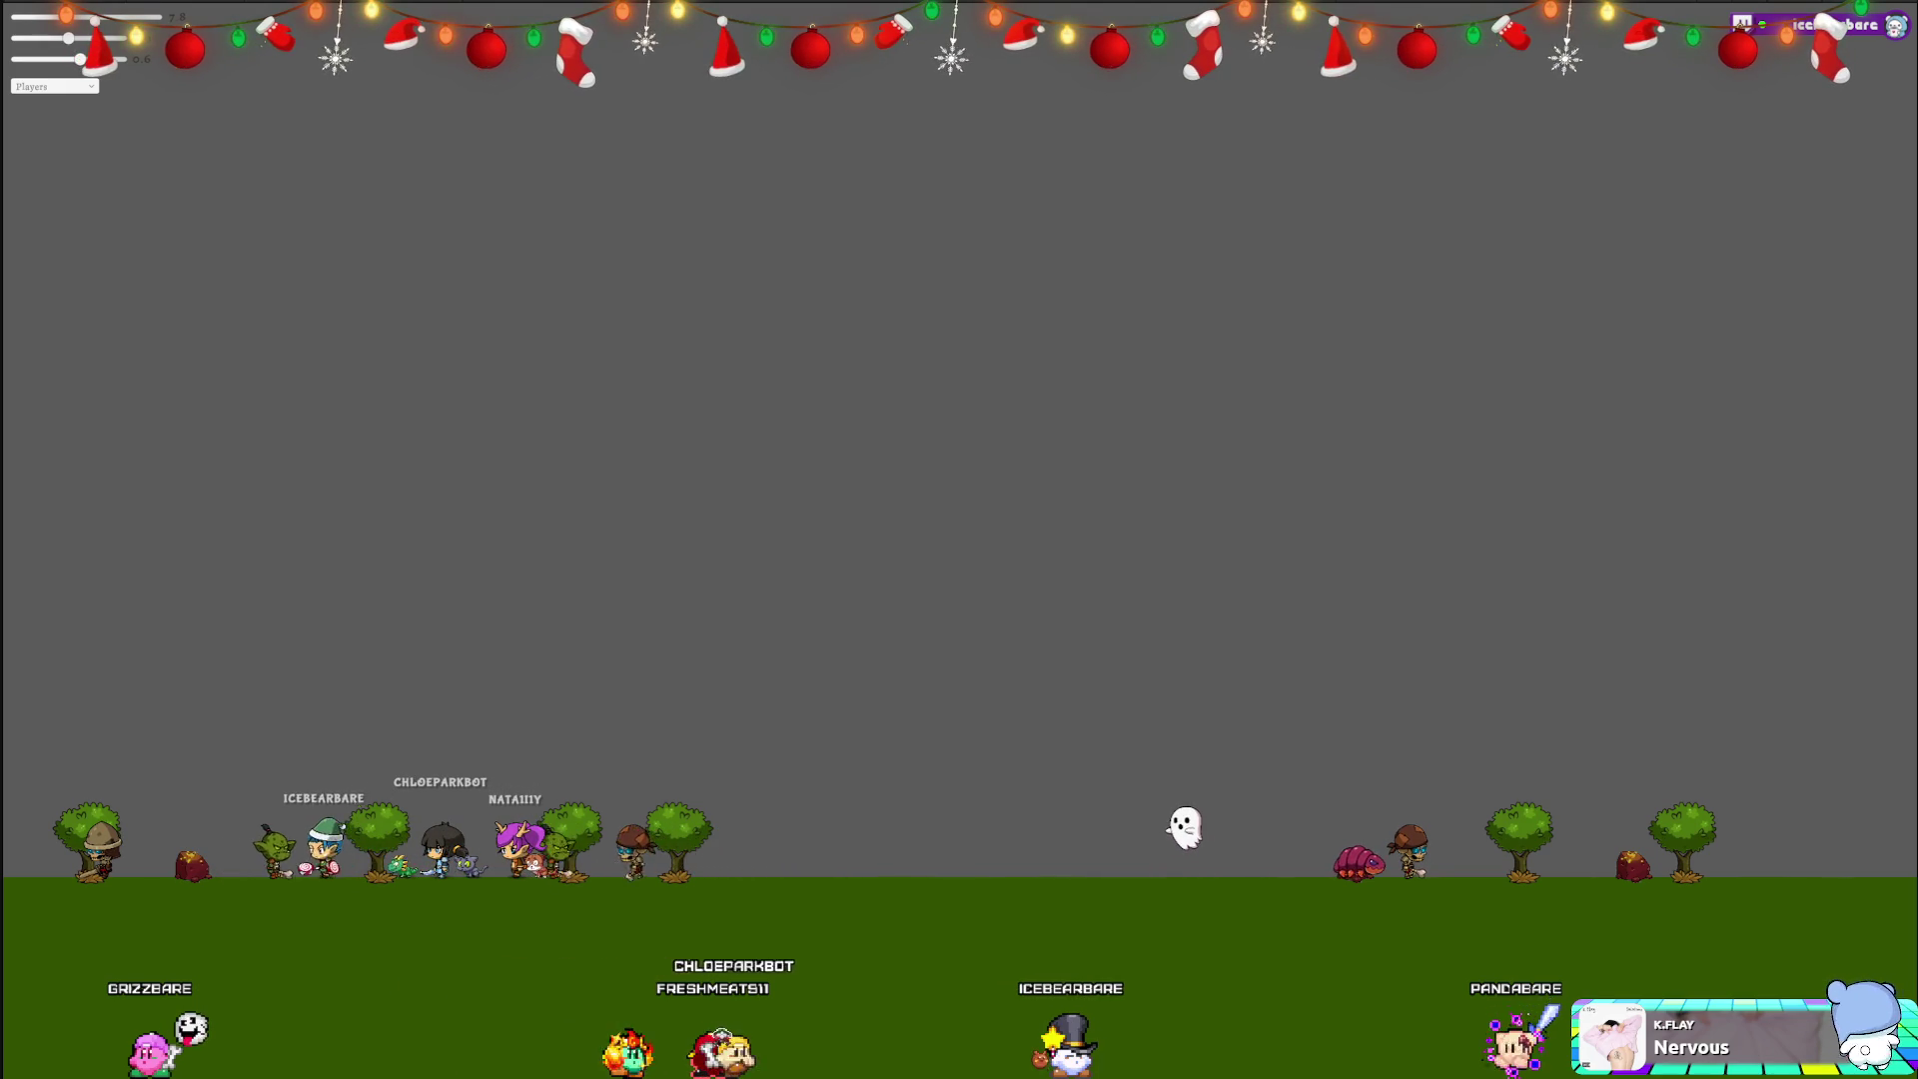
Raise the Game view scale slider to about 16 to show the orange pet clearly.
{"action": "left_click_drag", "start_coordinate": [70, 25], "coordinate": [134, 37]}
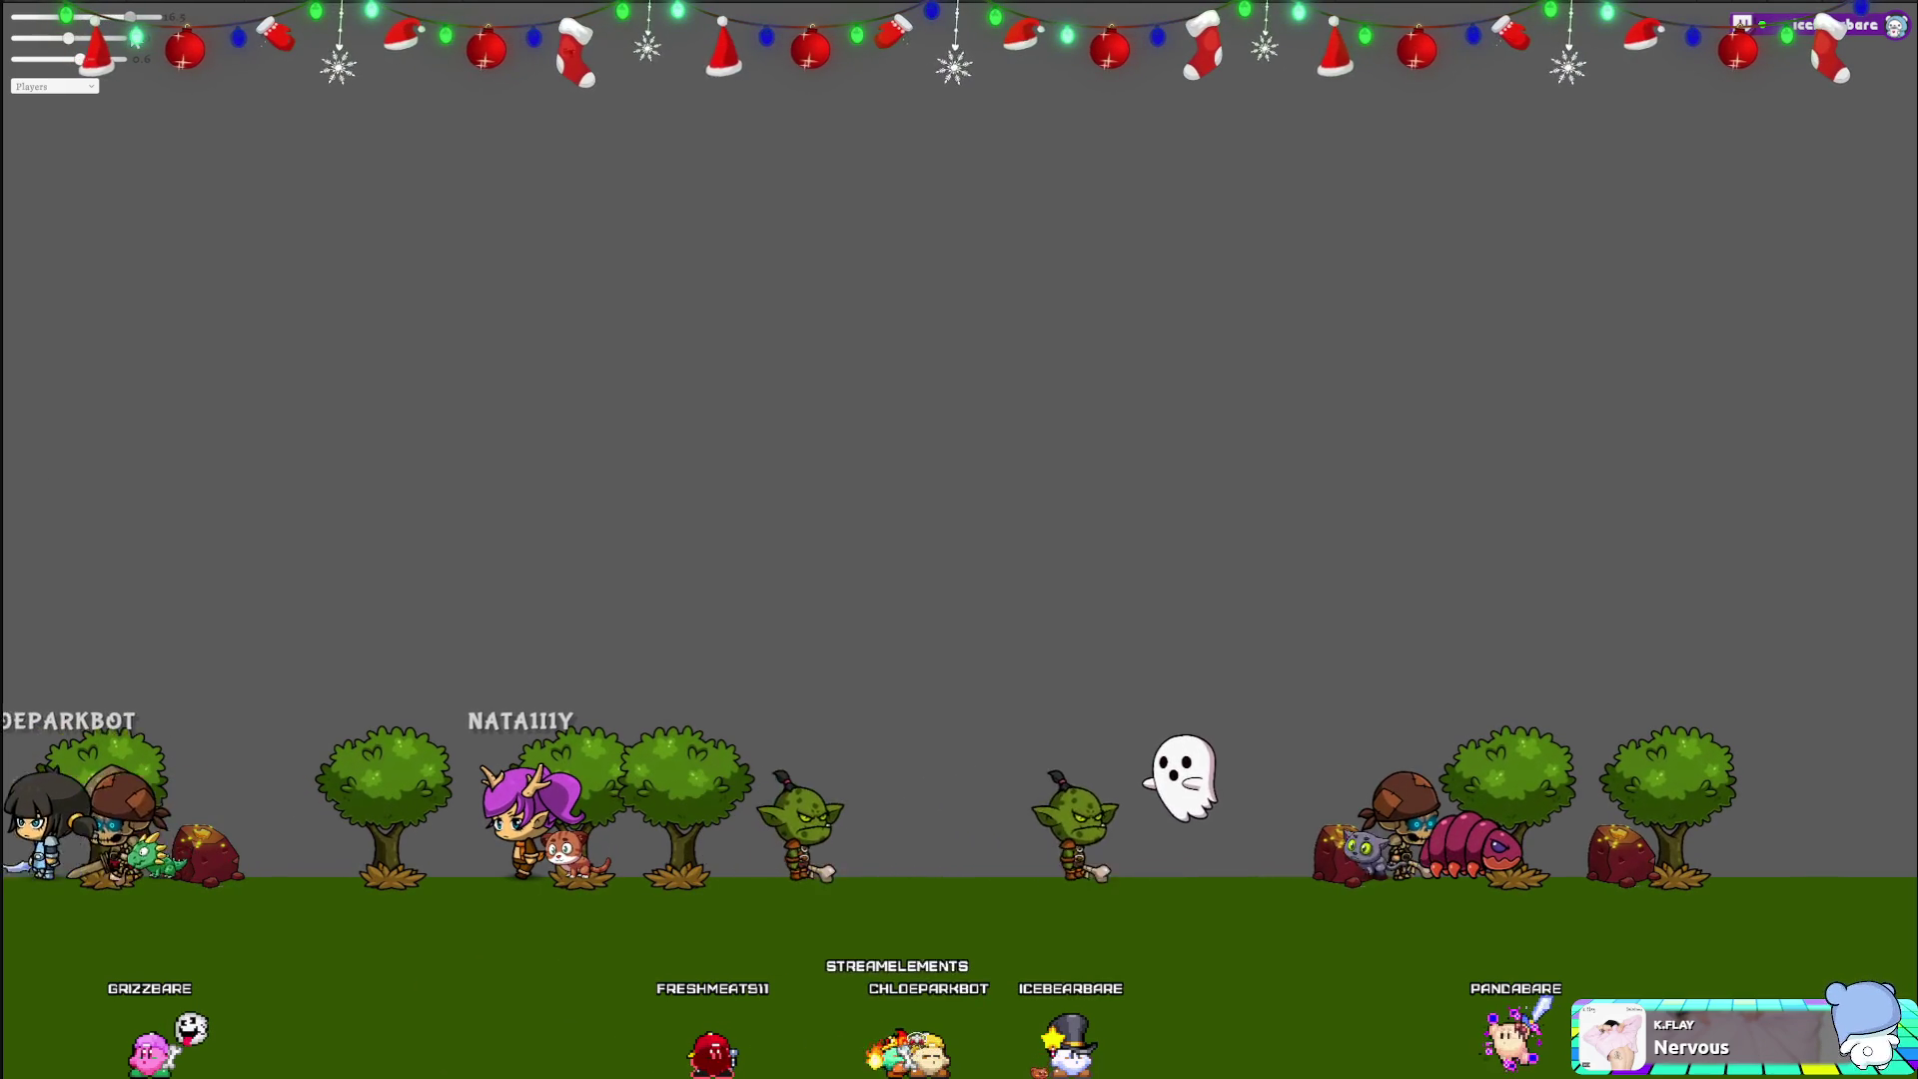
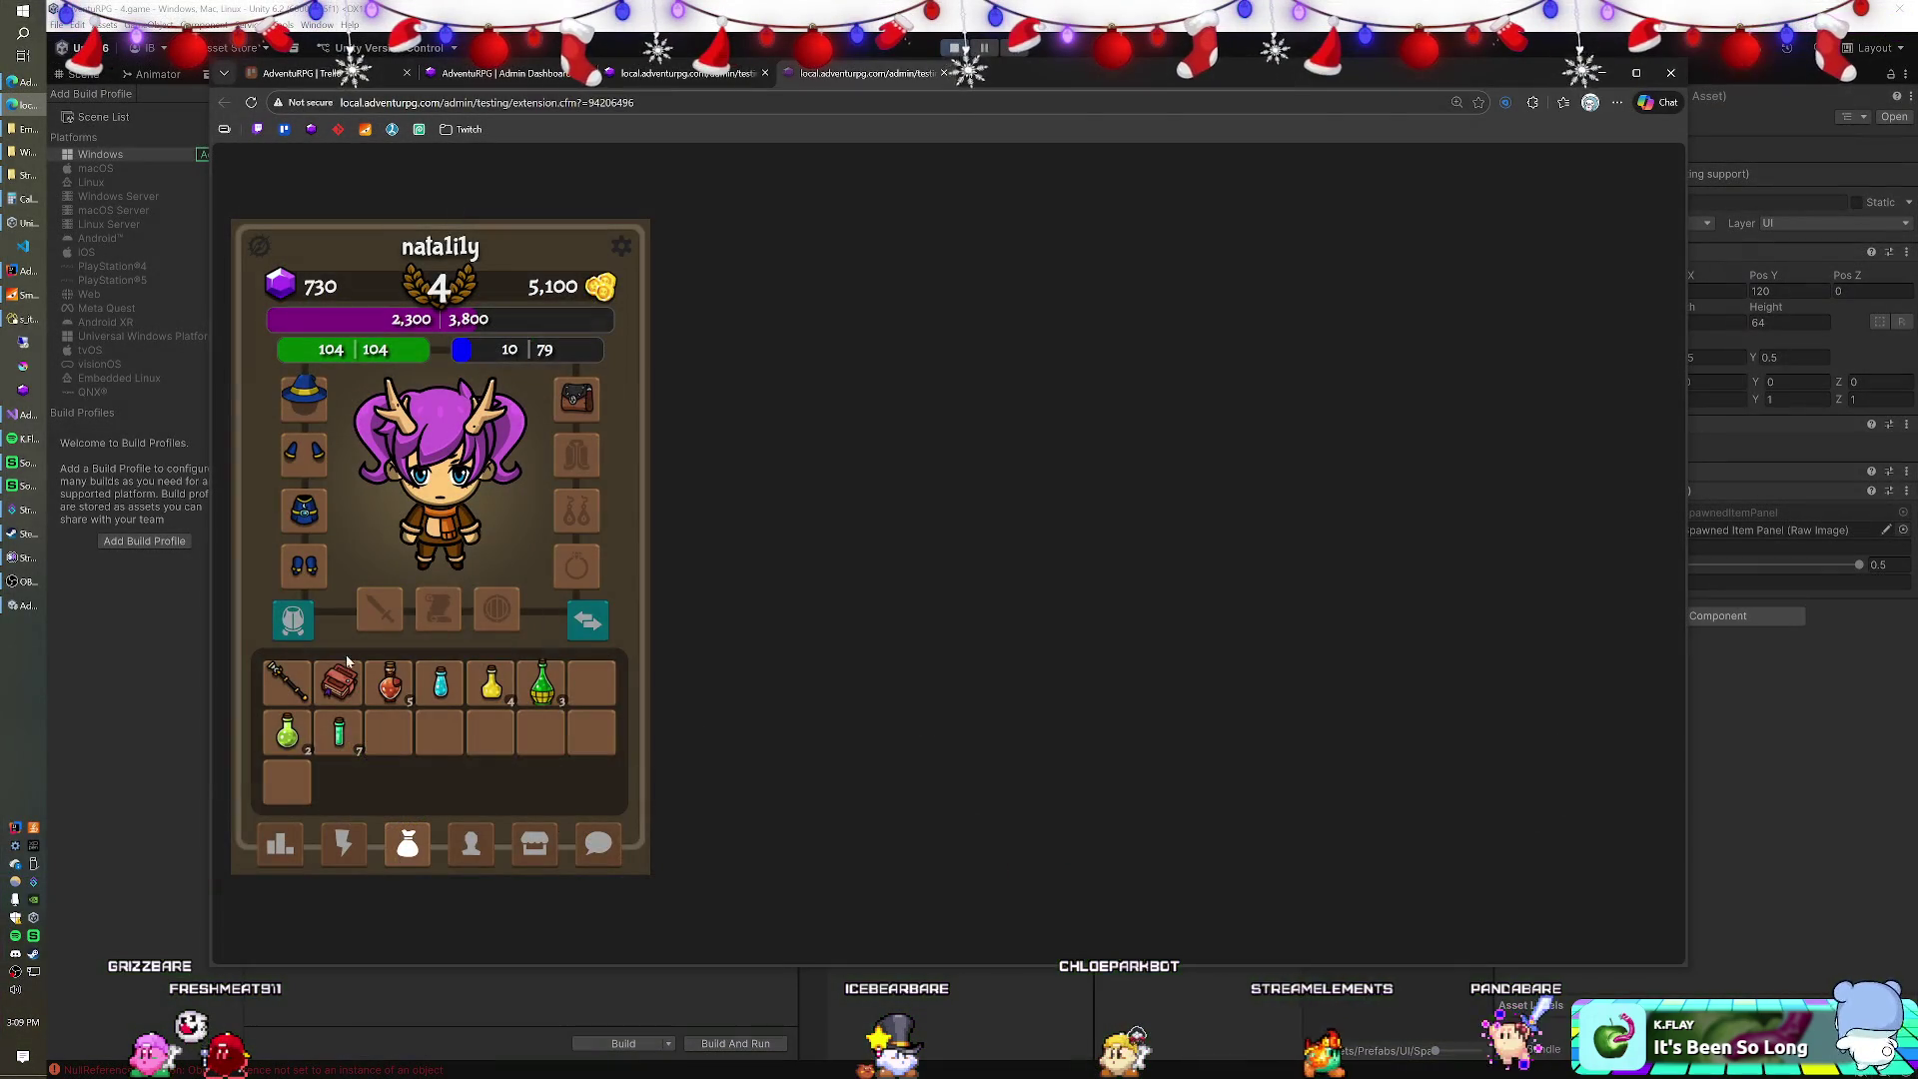
Switch to the costume slots and equip the brown outfit on the character's chest.
{"action": "left_click", "coordinate": [291, 620]}
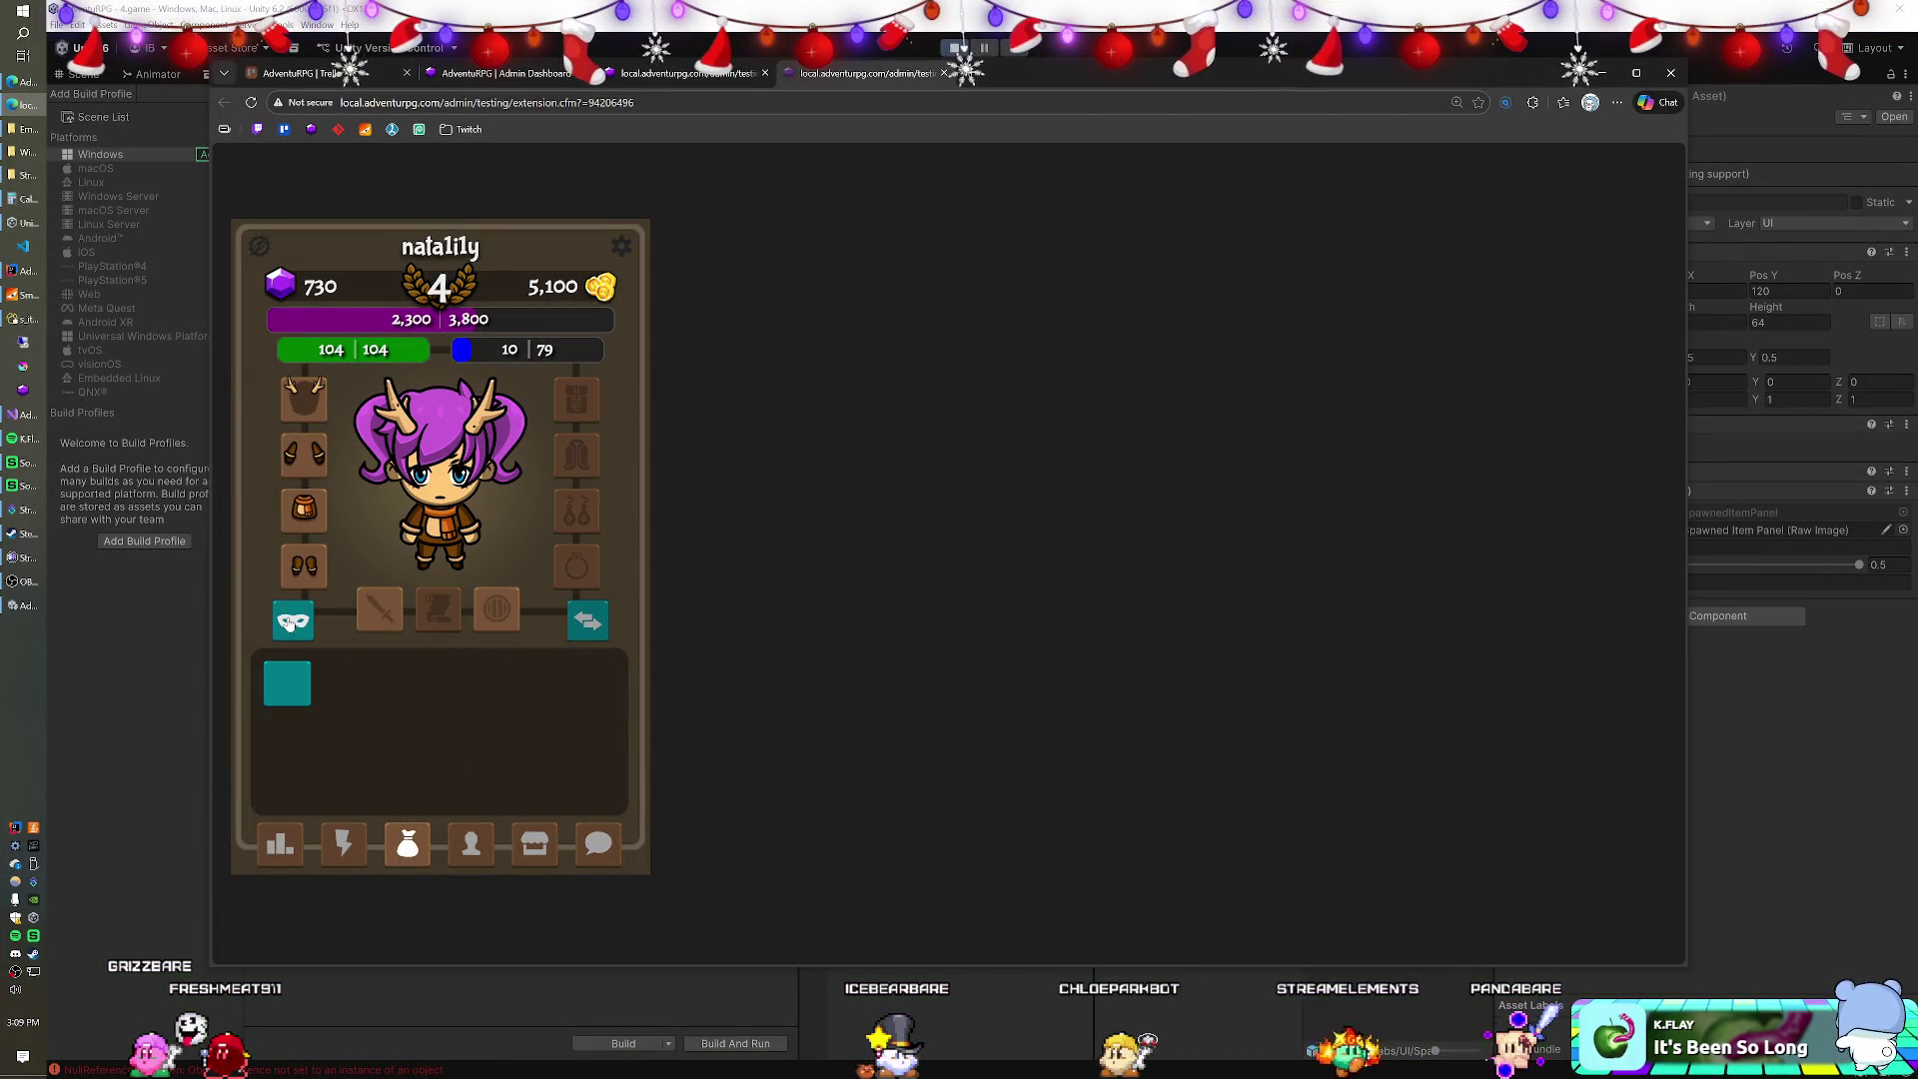
{"action": "left_click", "coordinate": [292, 622]}
{"action": "left_click", "coordinate": [291, 622]}
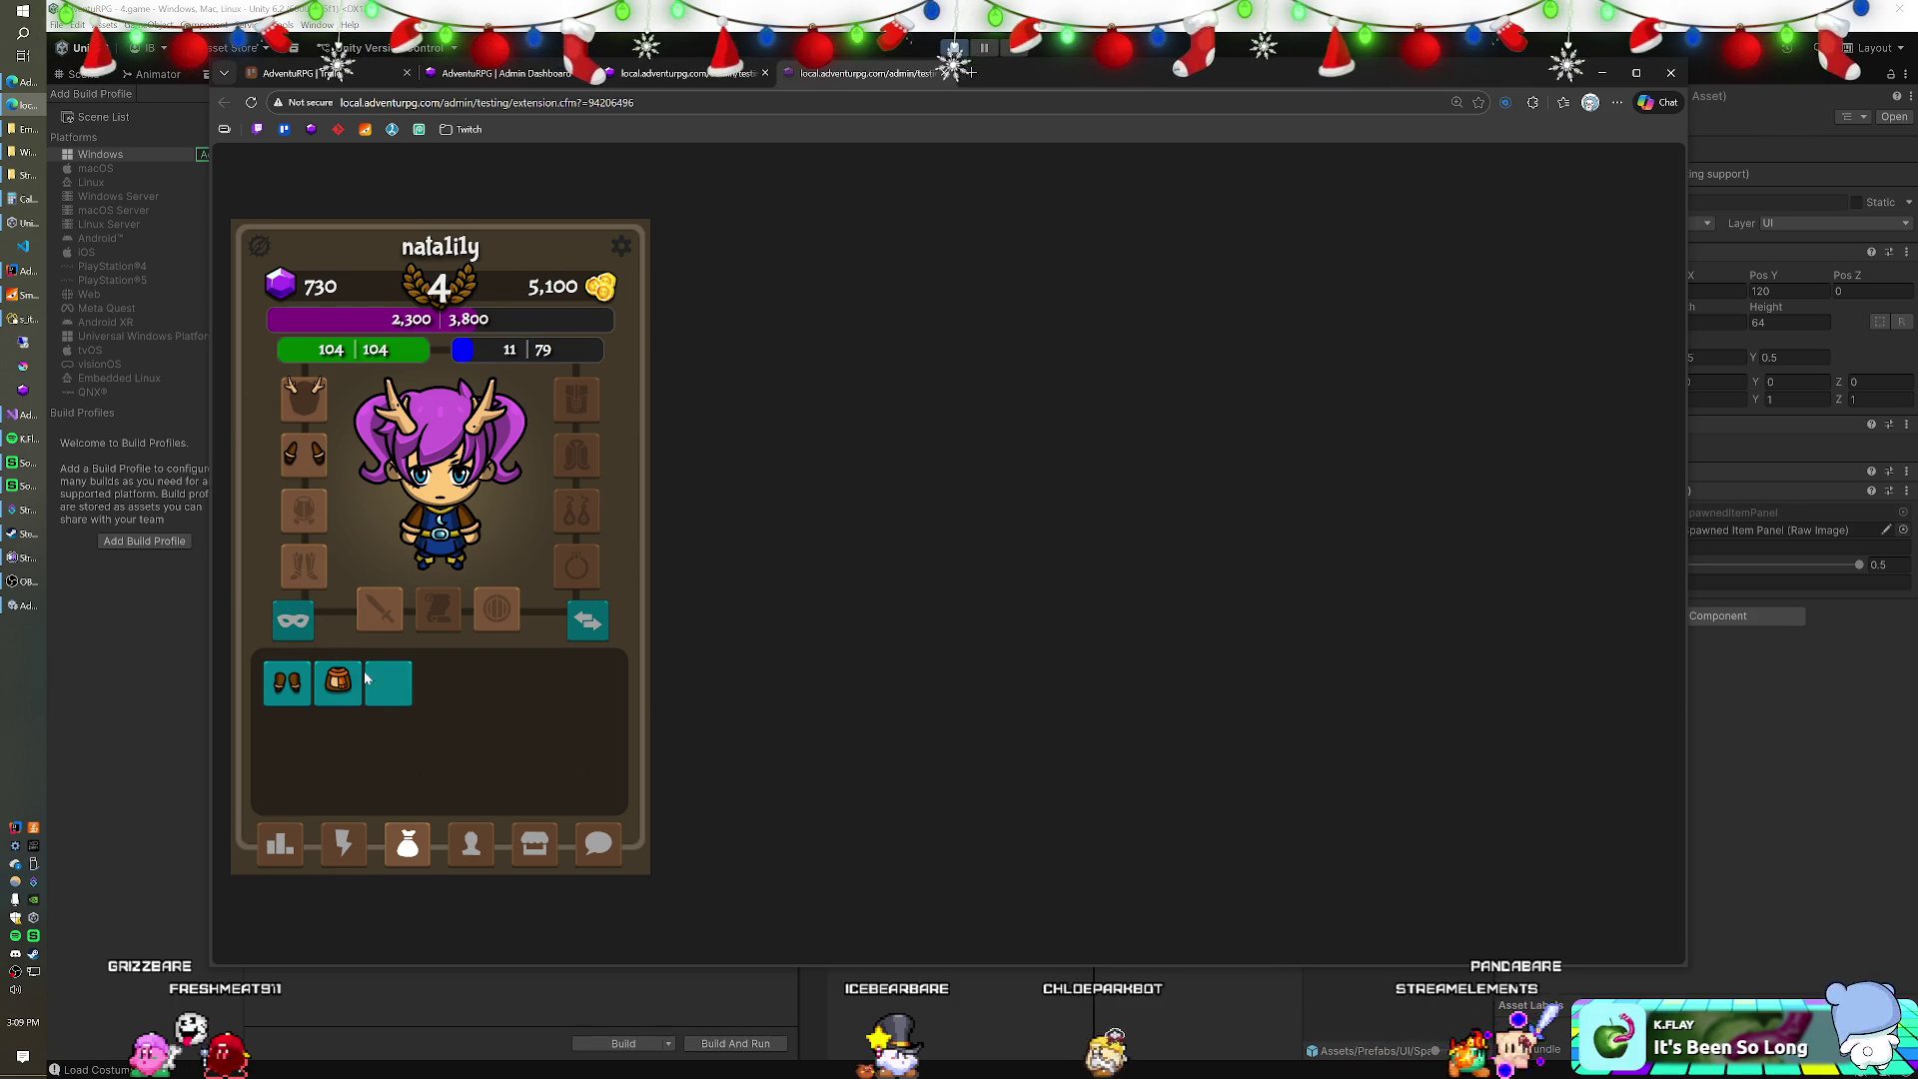
{"action": "left_click_drag", "start_coordinate": [315, 669], "coordinate": [466, 527]}
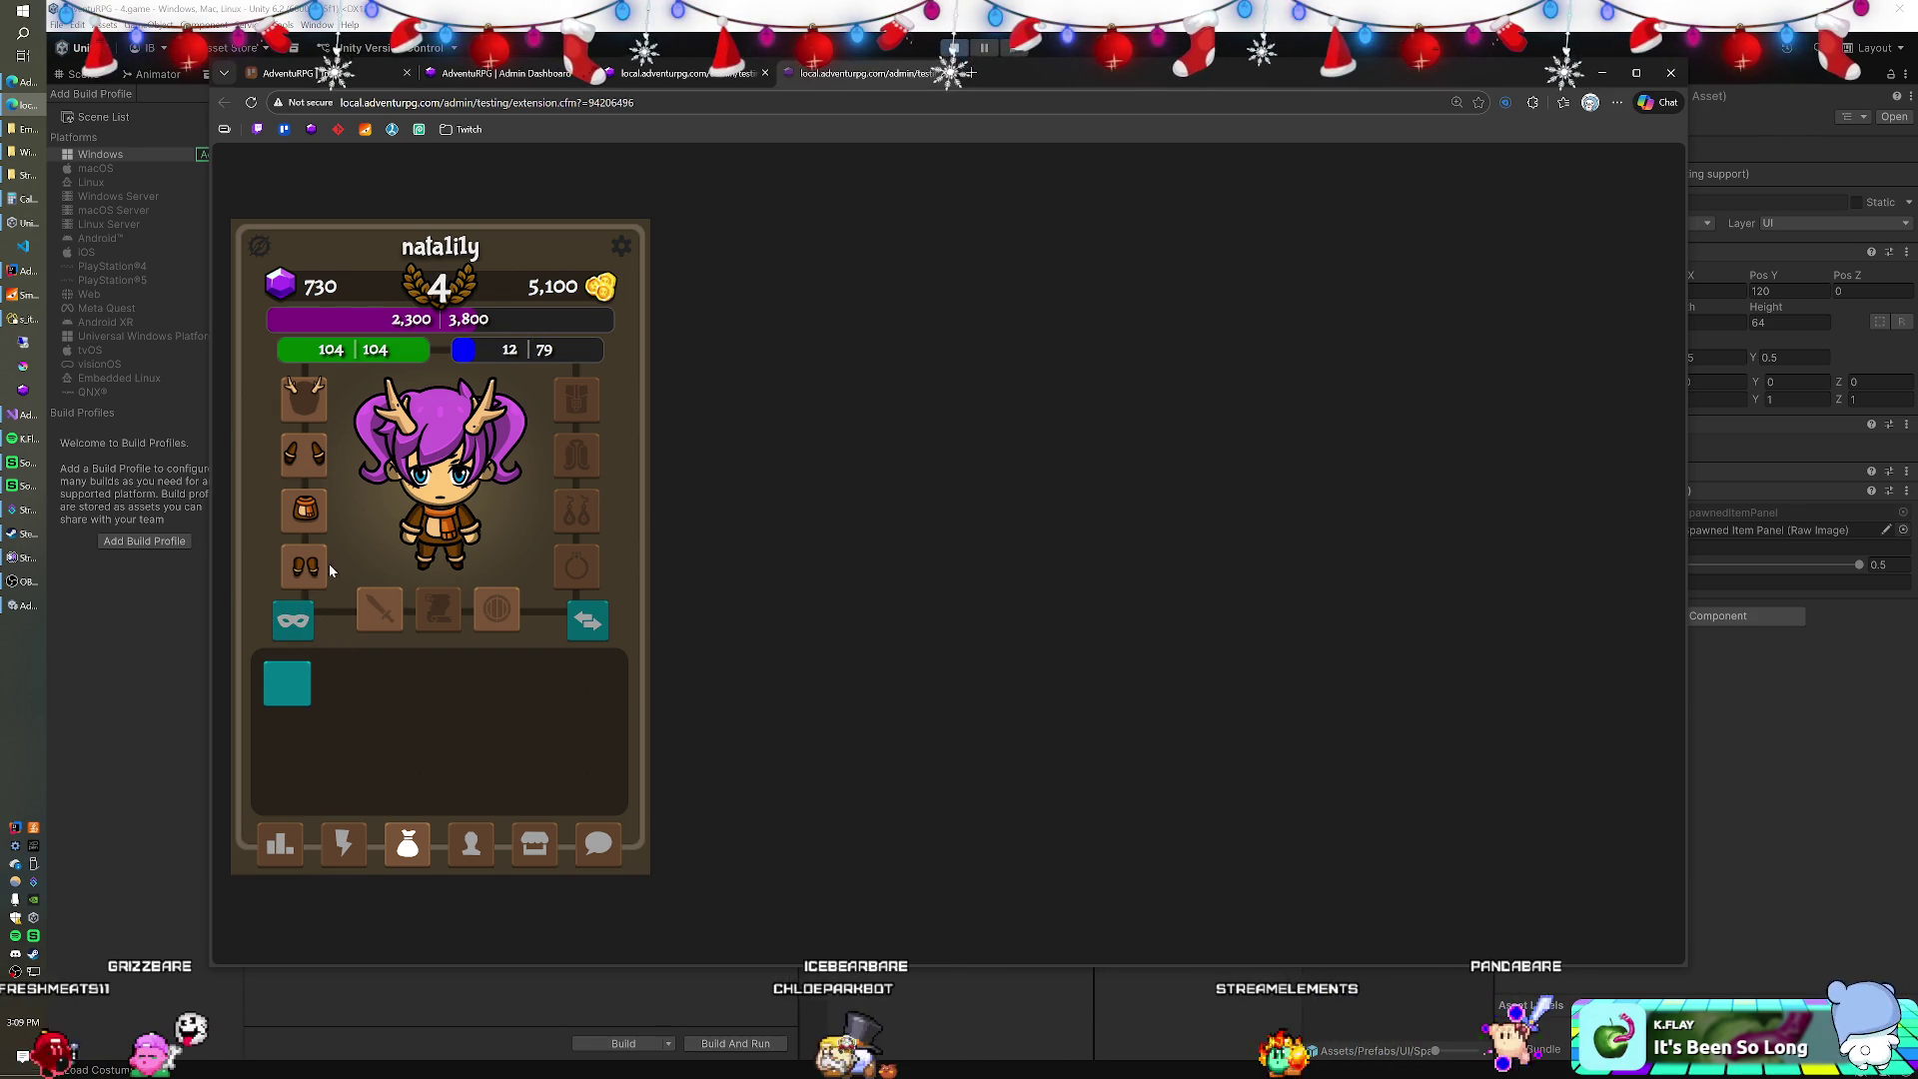
Toggle between gear and costume views, then open the extension's visibility settings.
{"action": "left_click", "coordinate": [292, 620]}
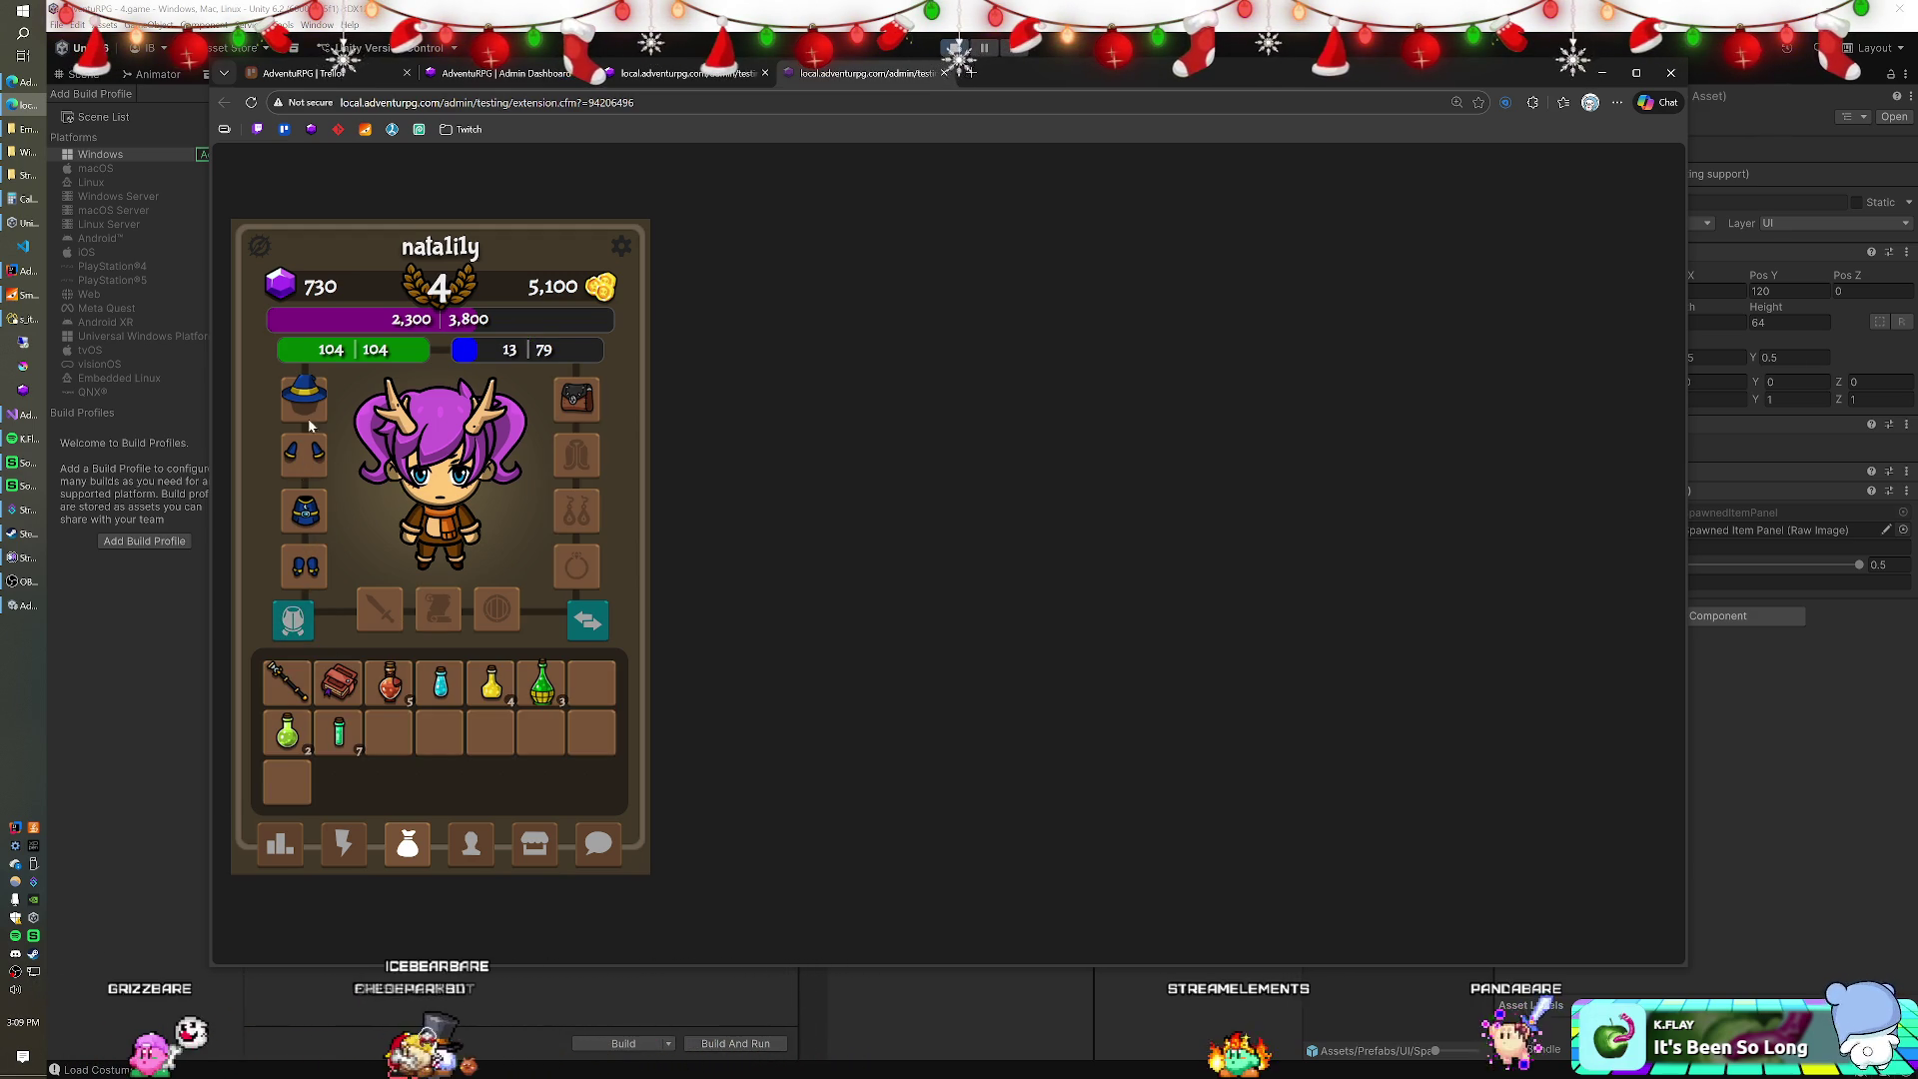
{"action": "left_click", "coordinate": [293, 620]}
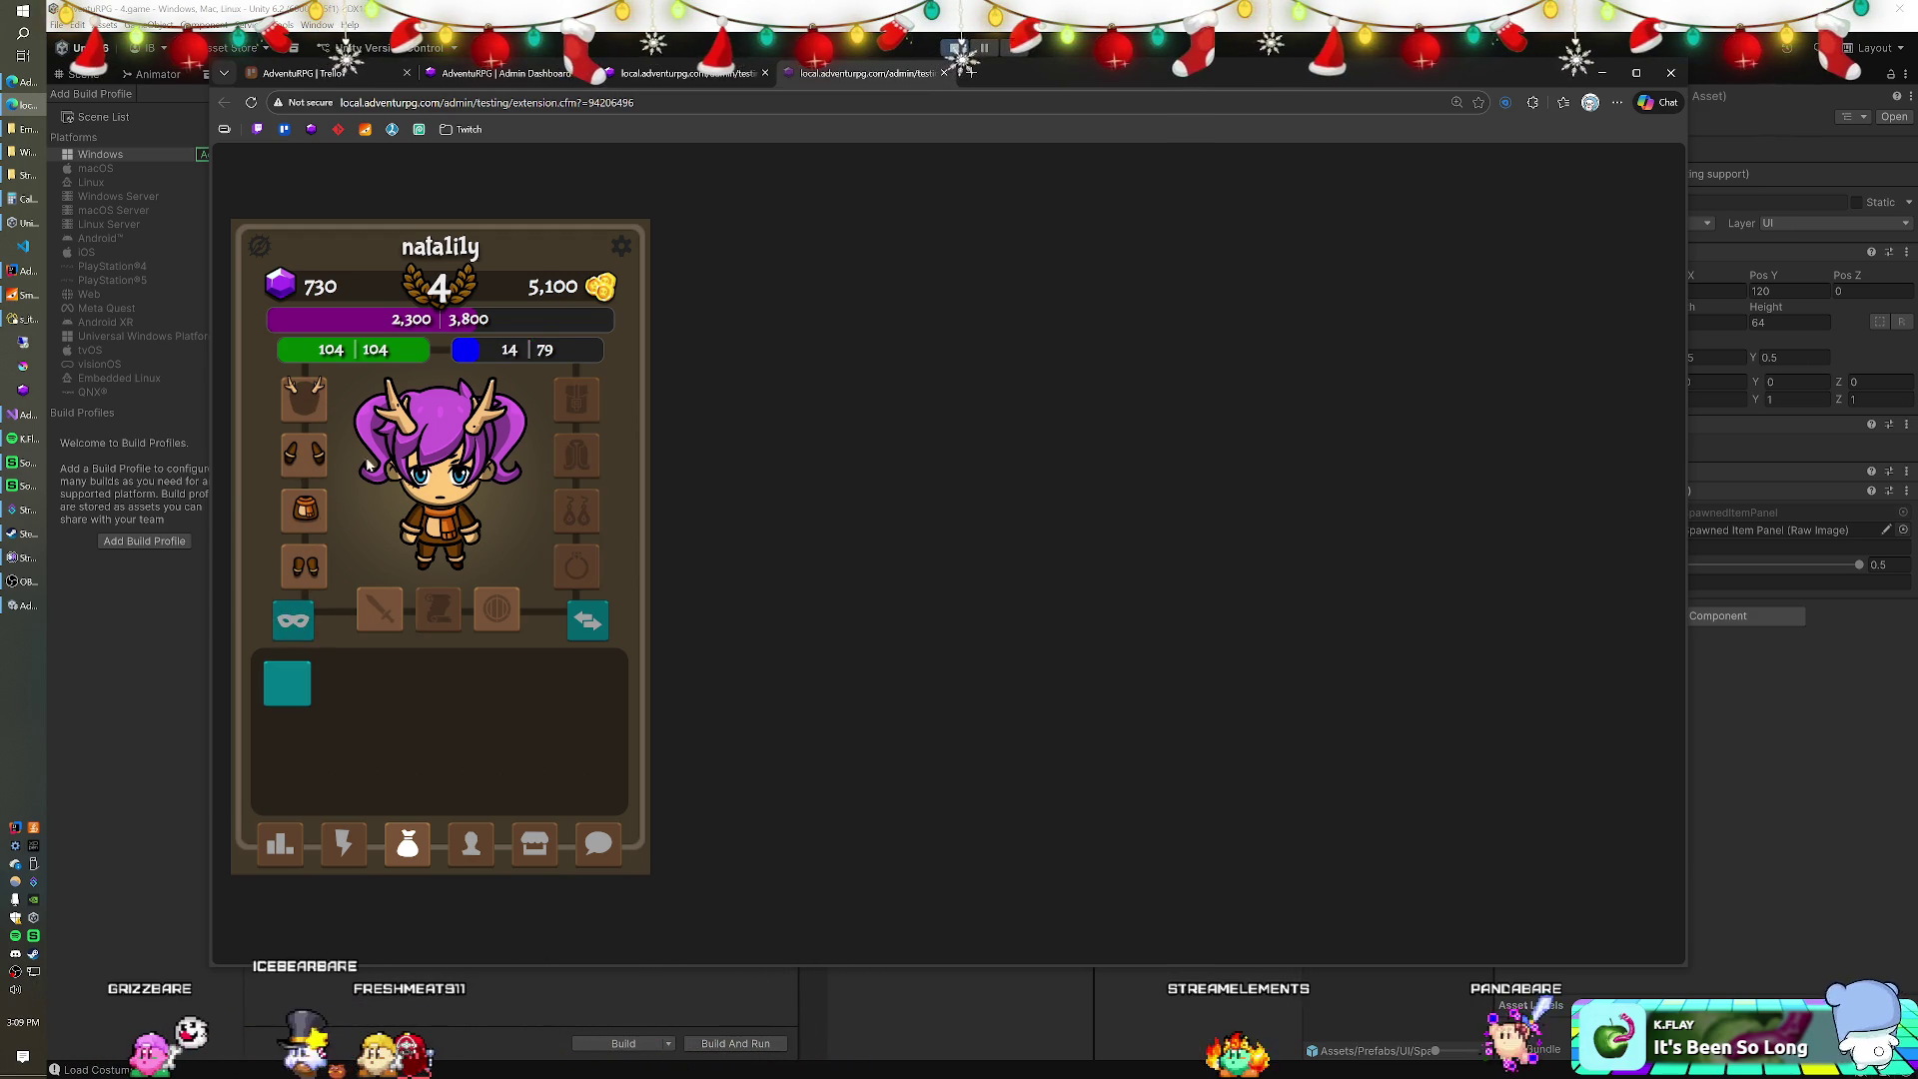
{"action": "left_click", "coordinate": [291, 620]}
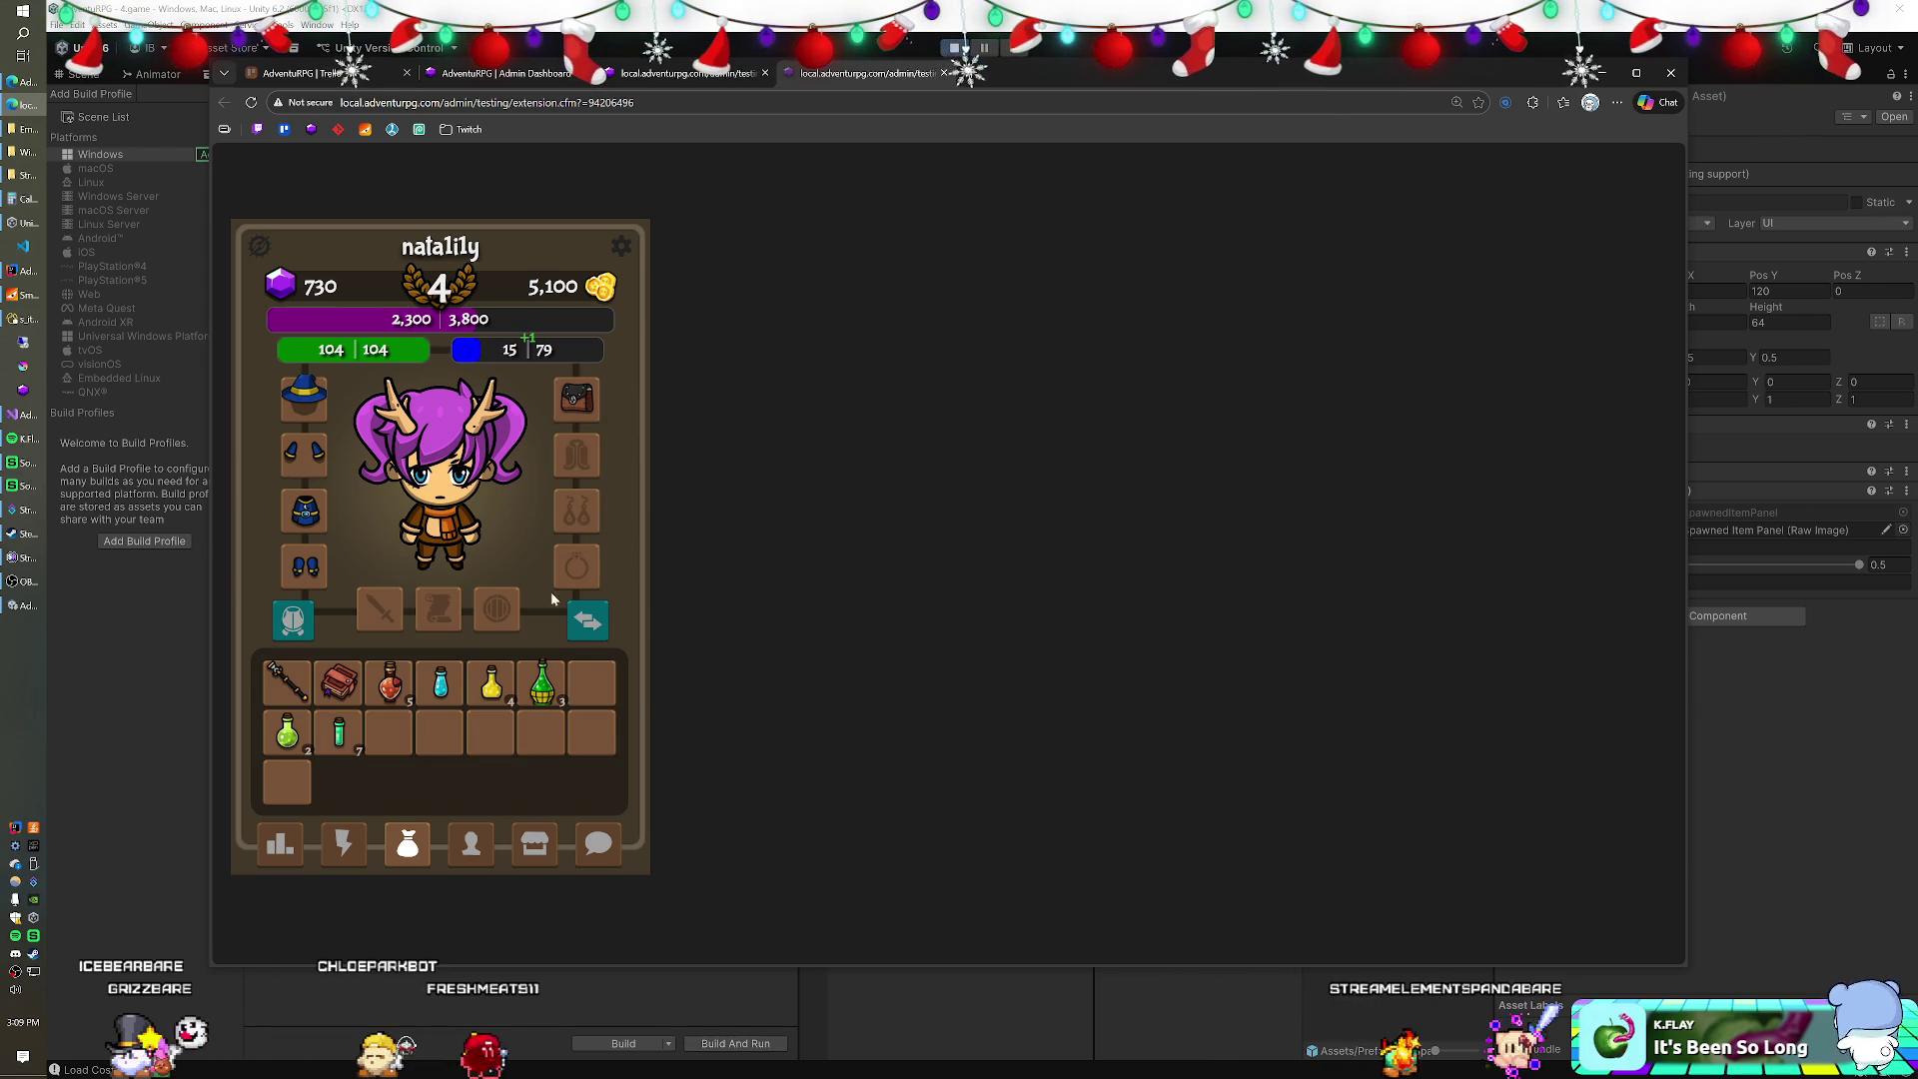
{"action": "left_click", "coordinate": [621, 247]}
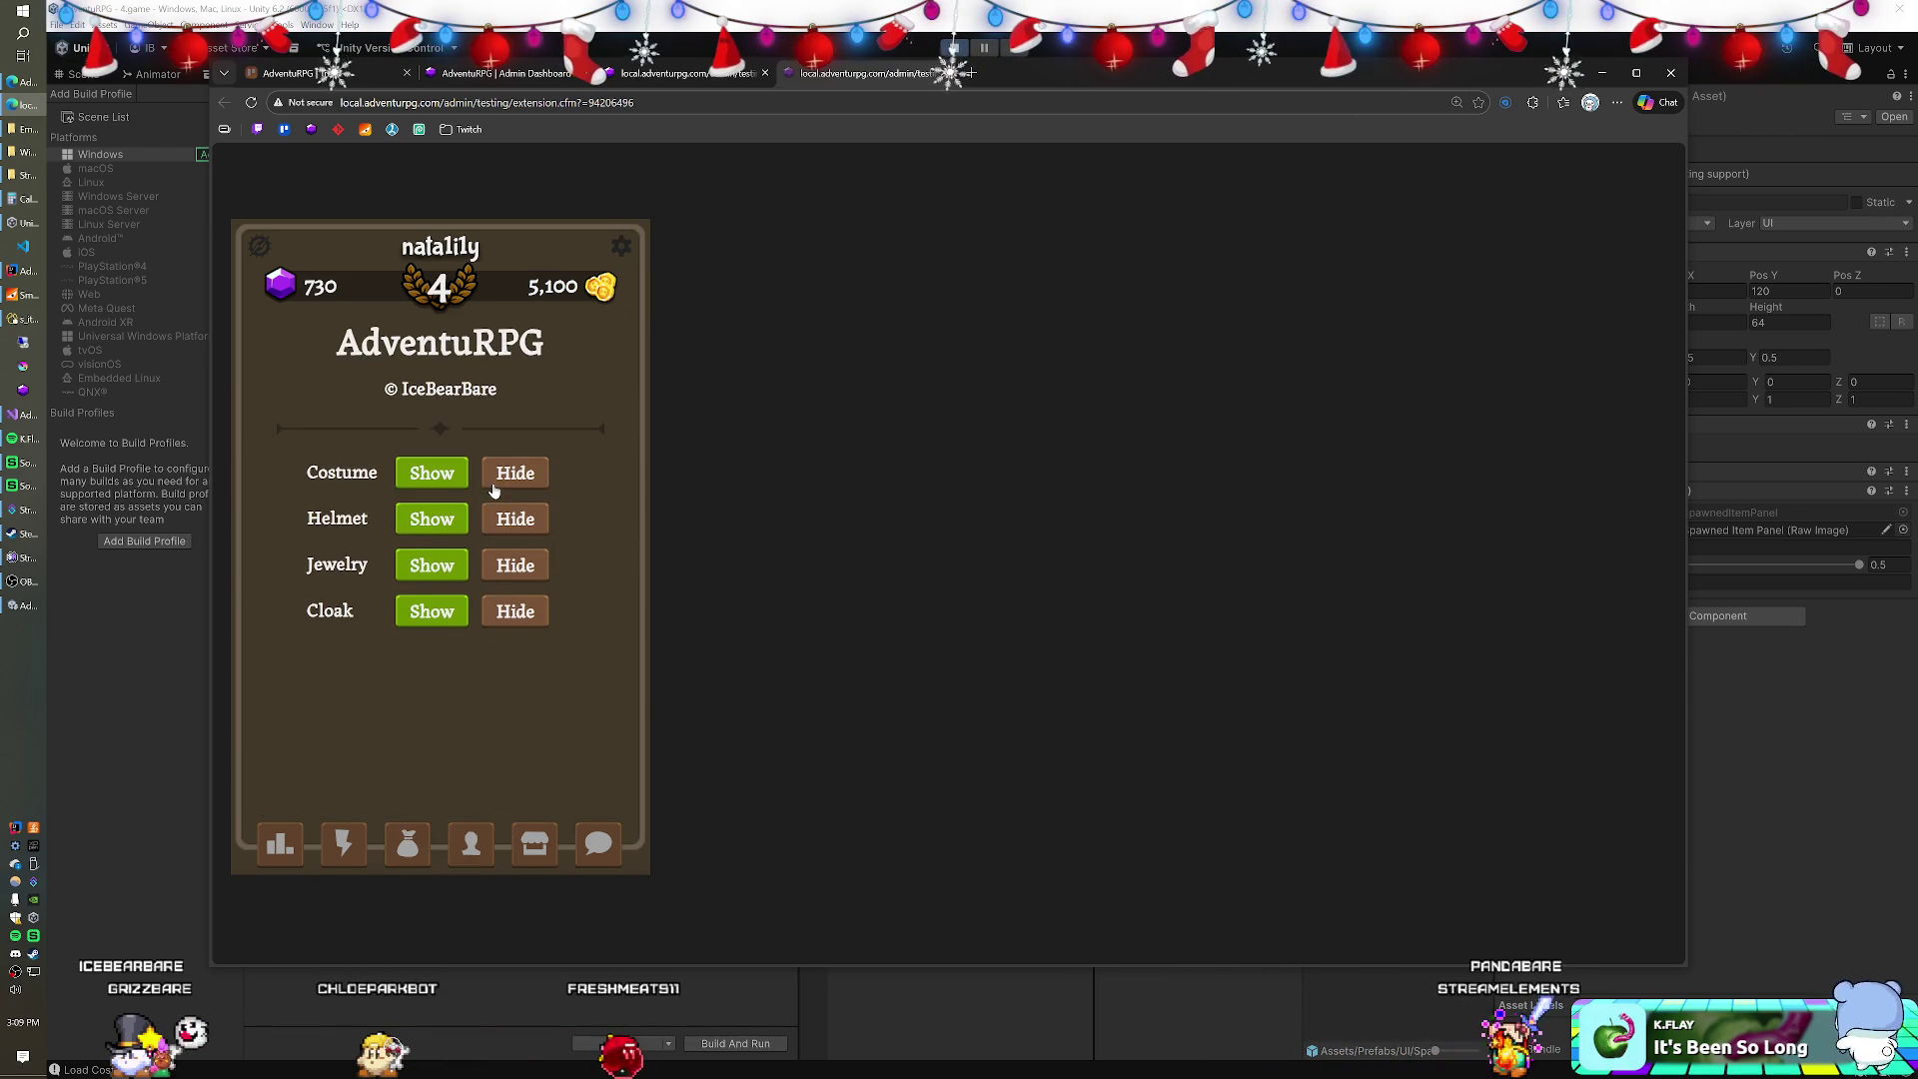
Go back to the character and inventory view, then switch over to the Unity editor.
{"action": "left_click", "coordinate": [407, 849]}
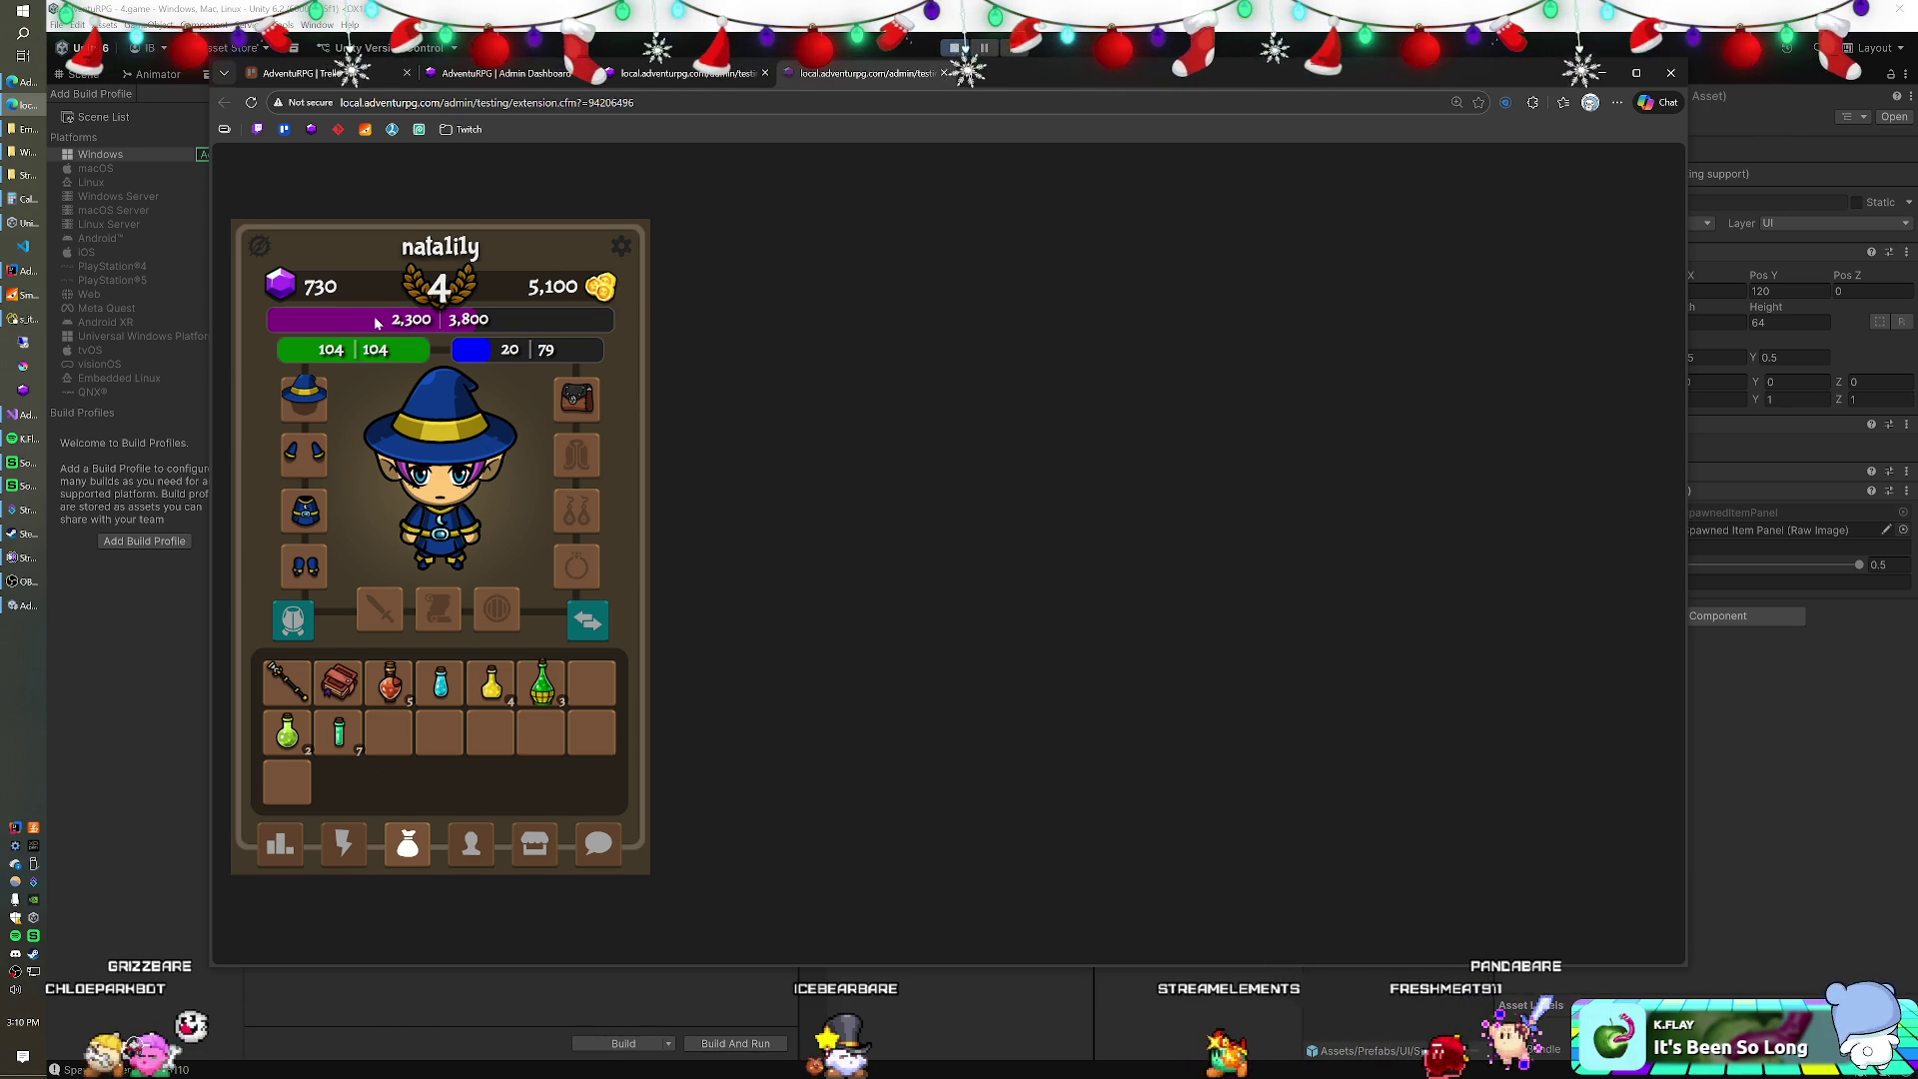
{"action": "key", "text": "alt+Tab"}
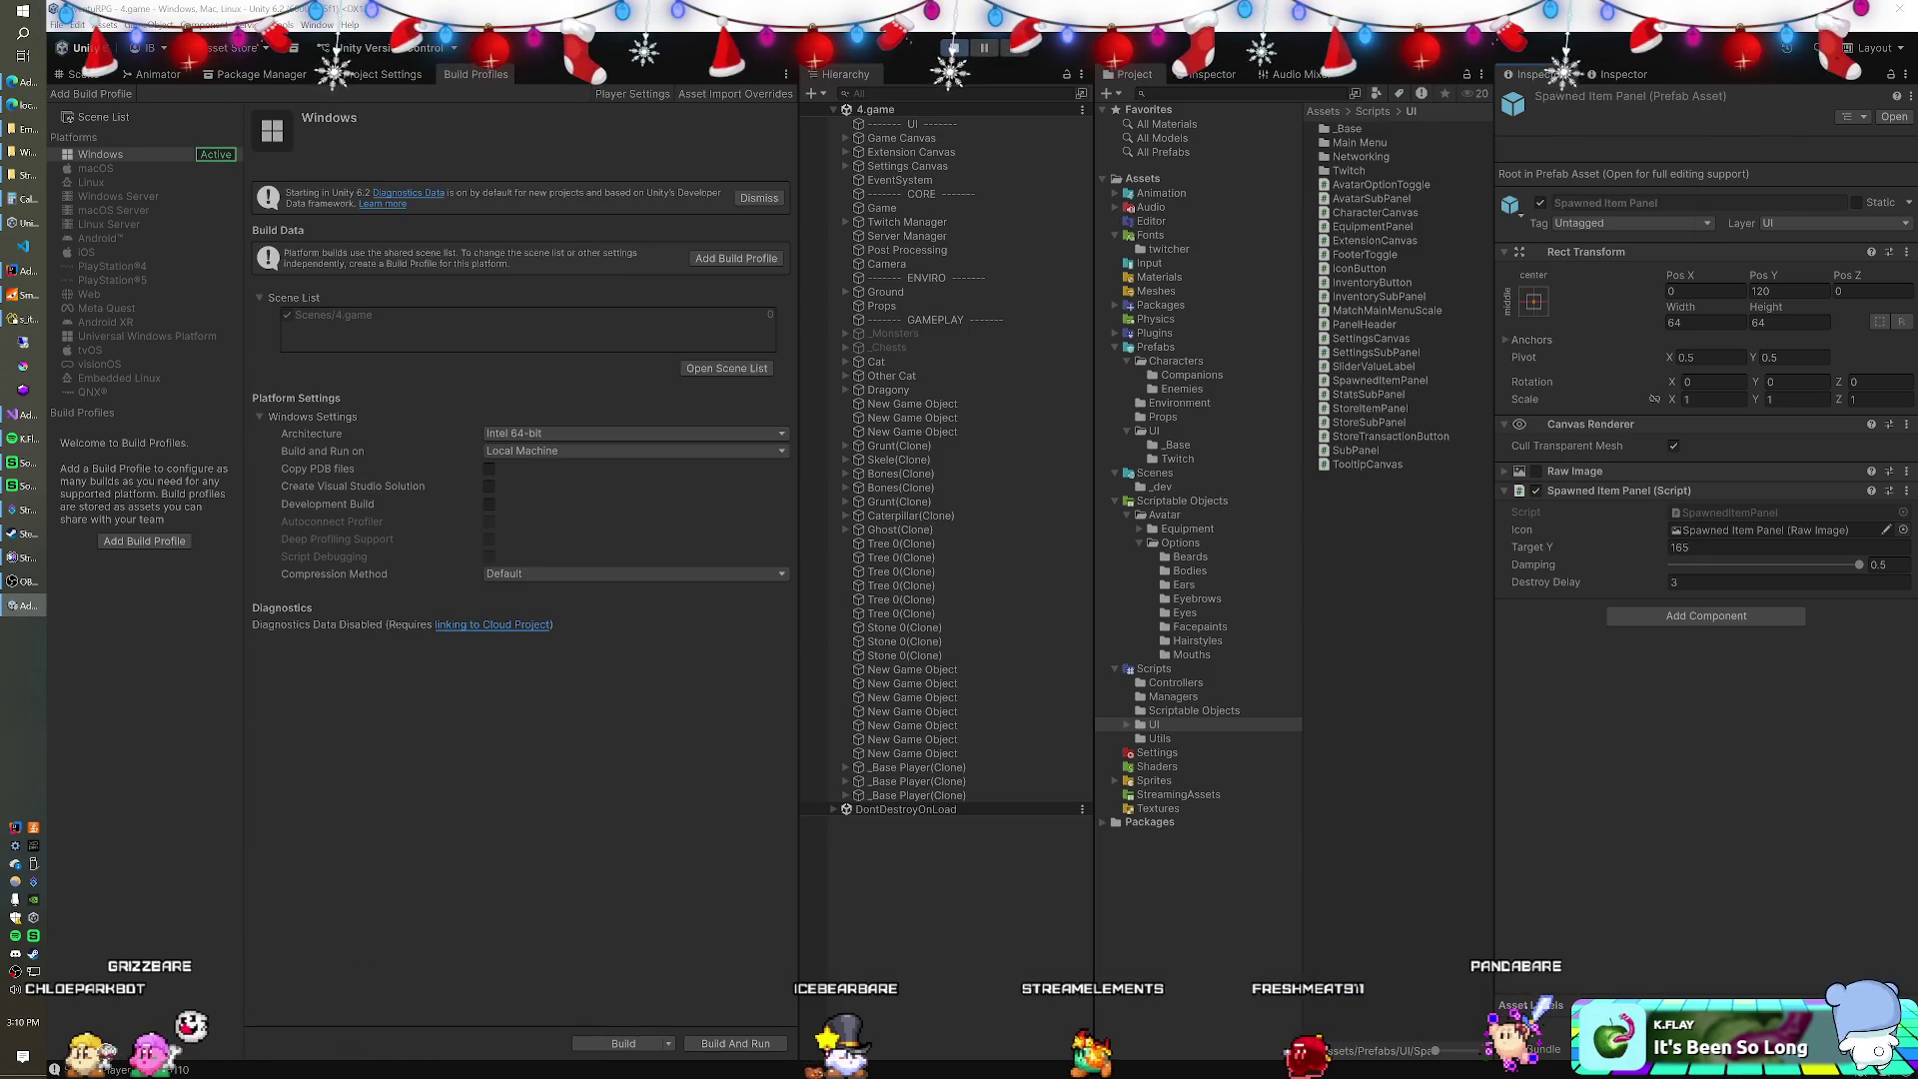
Bring the running game view to the front.
{"action": "key", "text": "alt+Tab"}
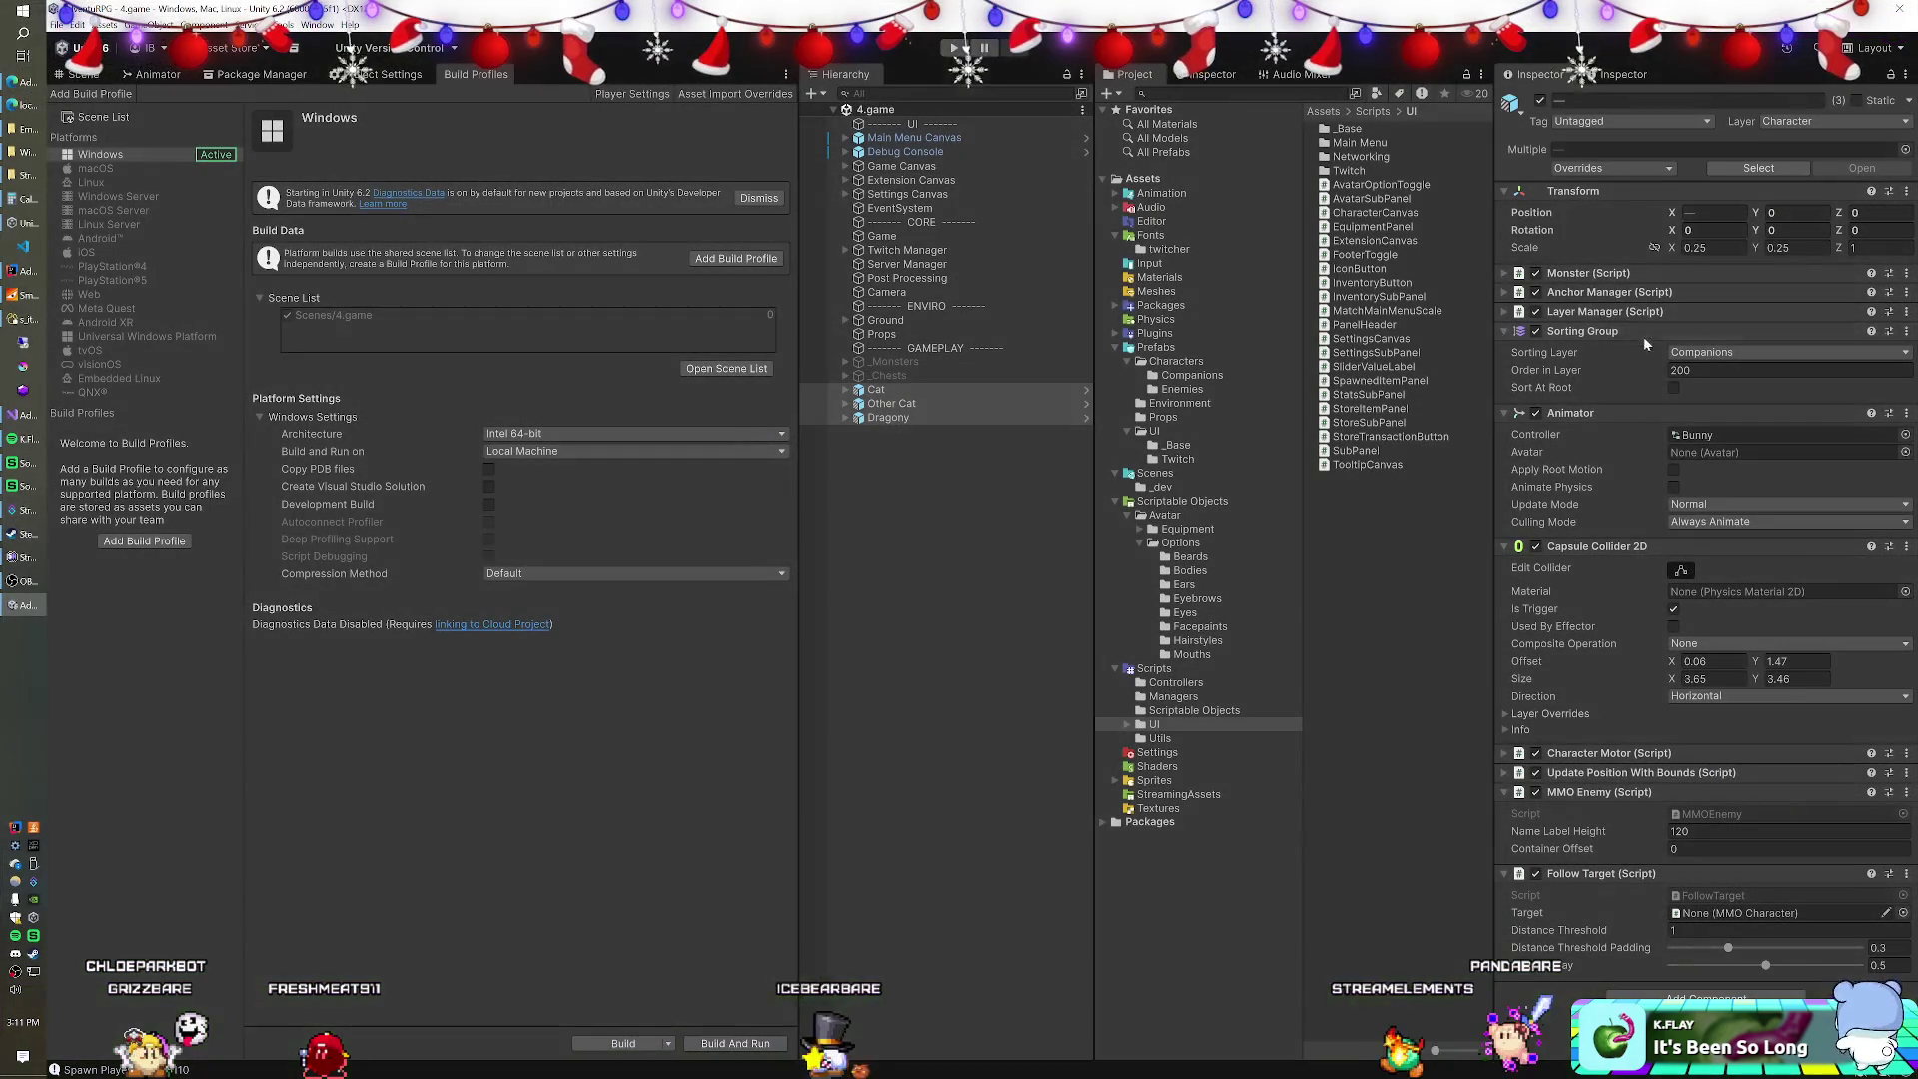
On the Game object, uncheck Spawn Enemies, collapse Enemy Prefabs and open the SpawnManager script.
{"action": "left_click", "coordinate": [882, 236]}
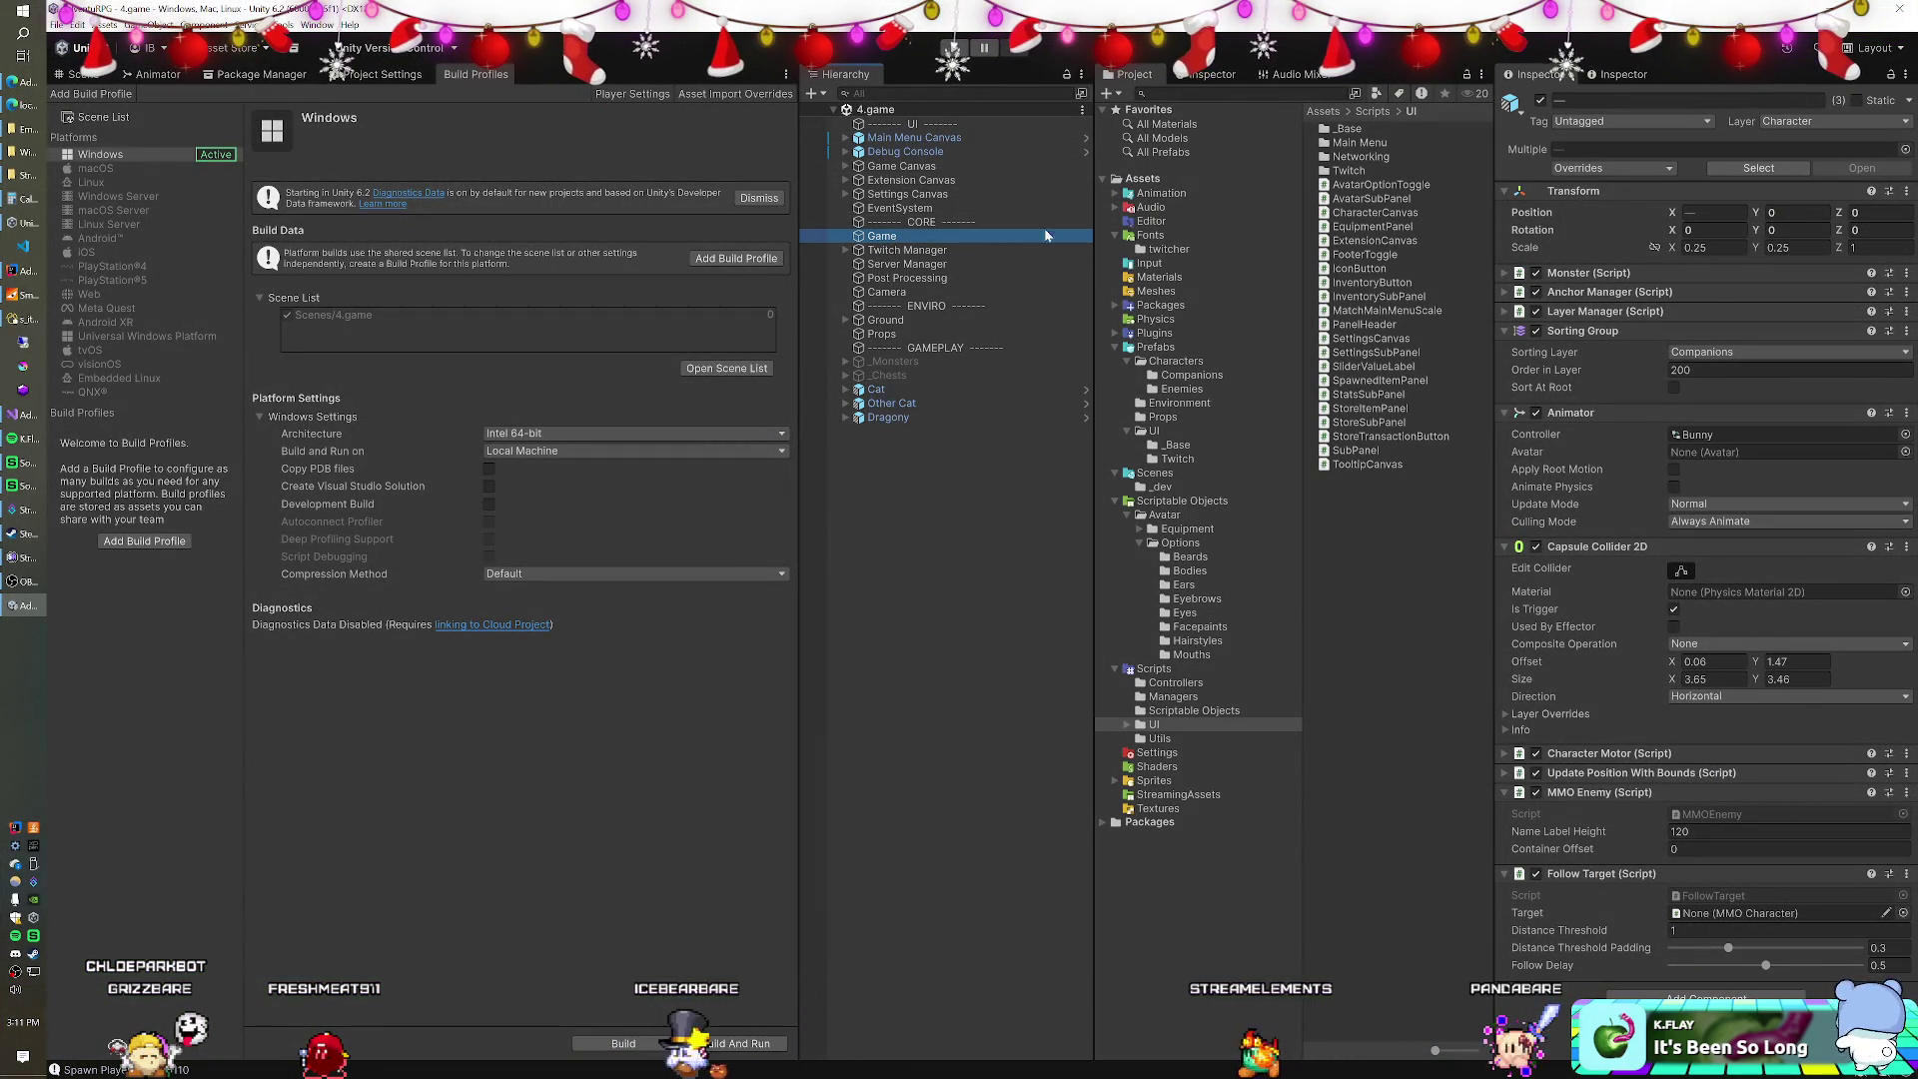
{"action": "left_click", "coordinate": [1674, 366]}
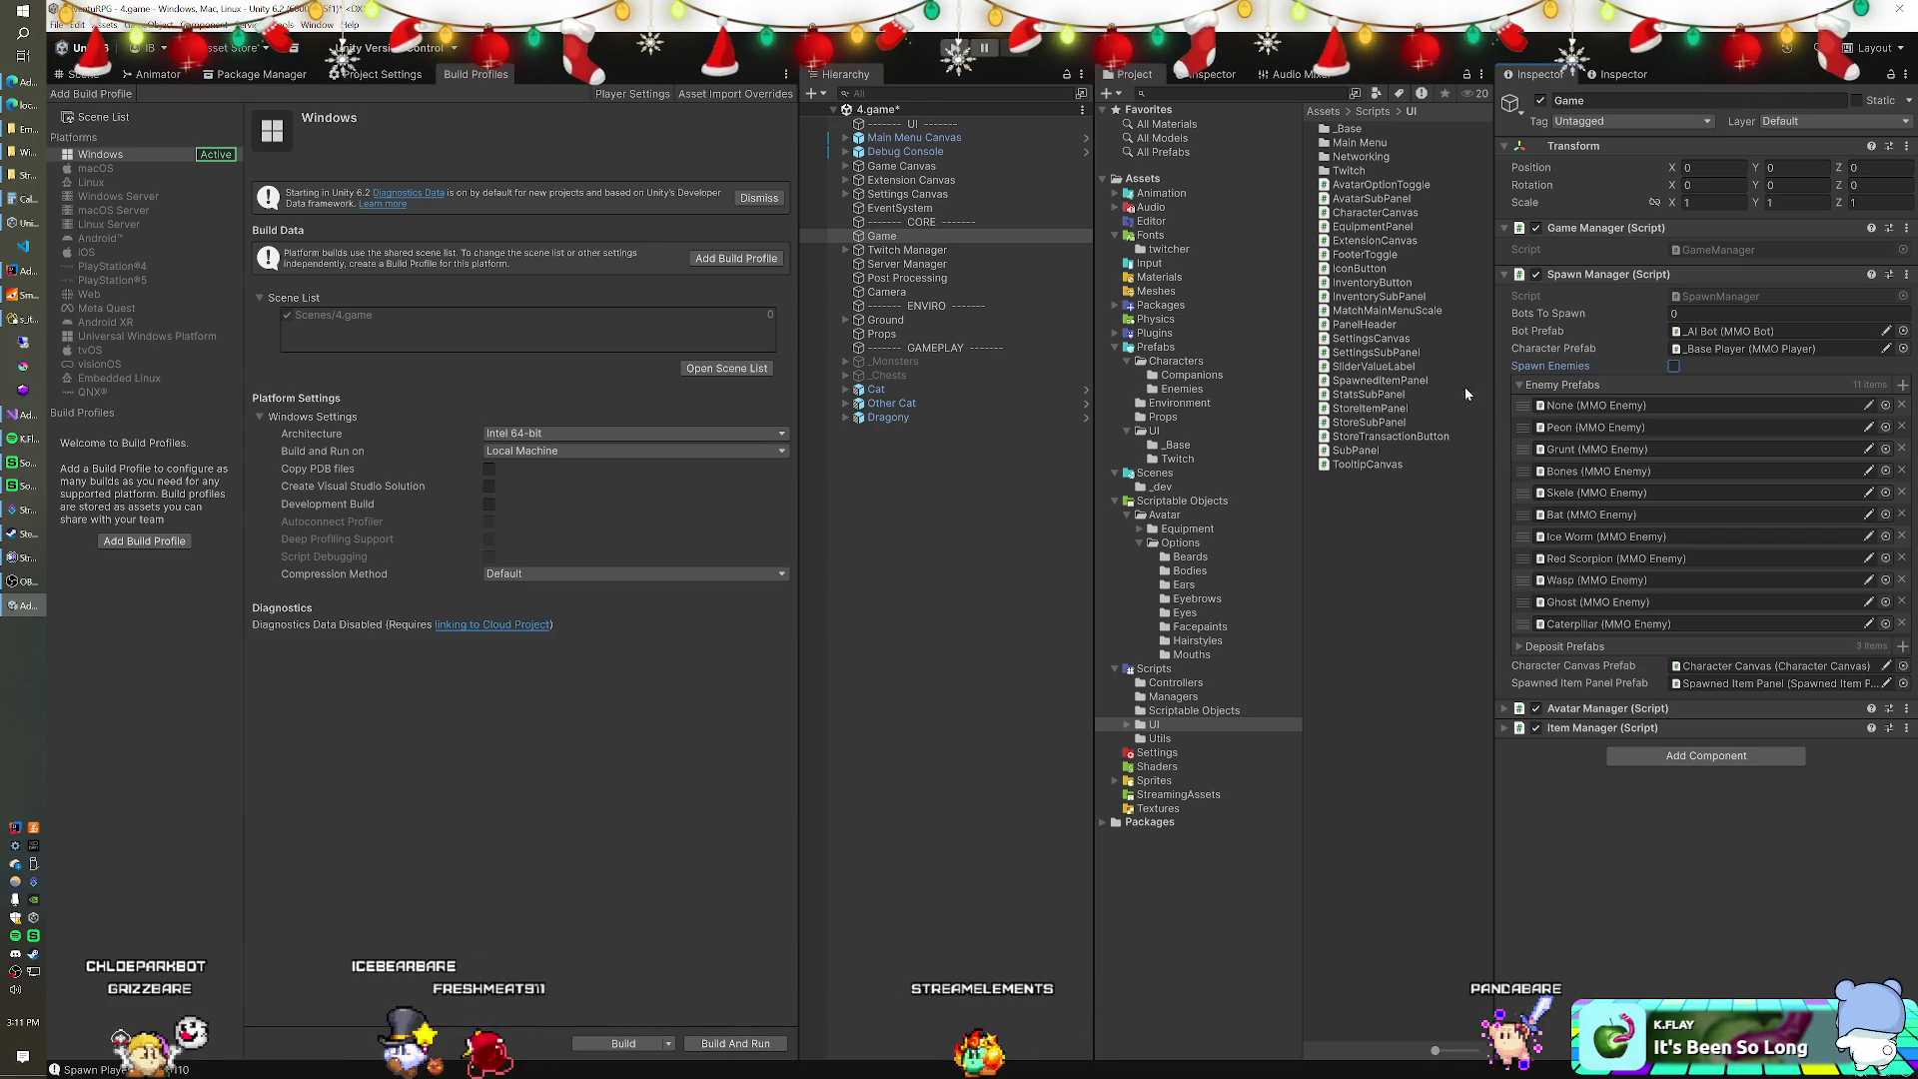
{"action": "left_click", "coordinate": [1531, 387]}
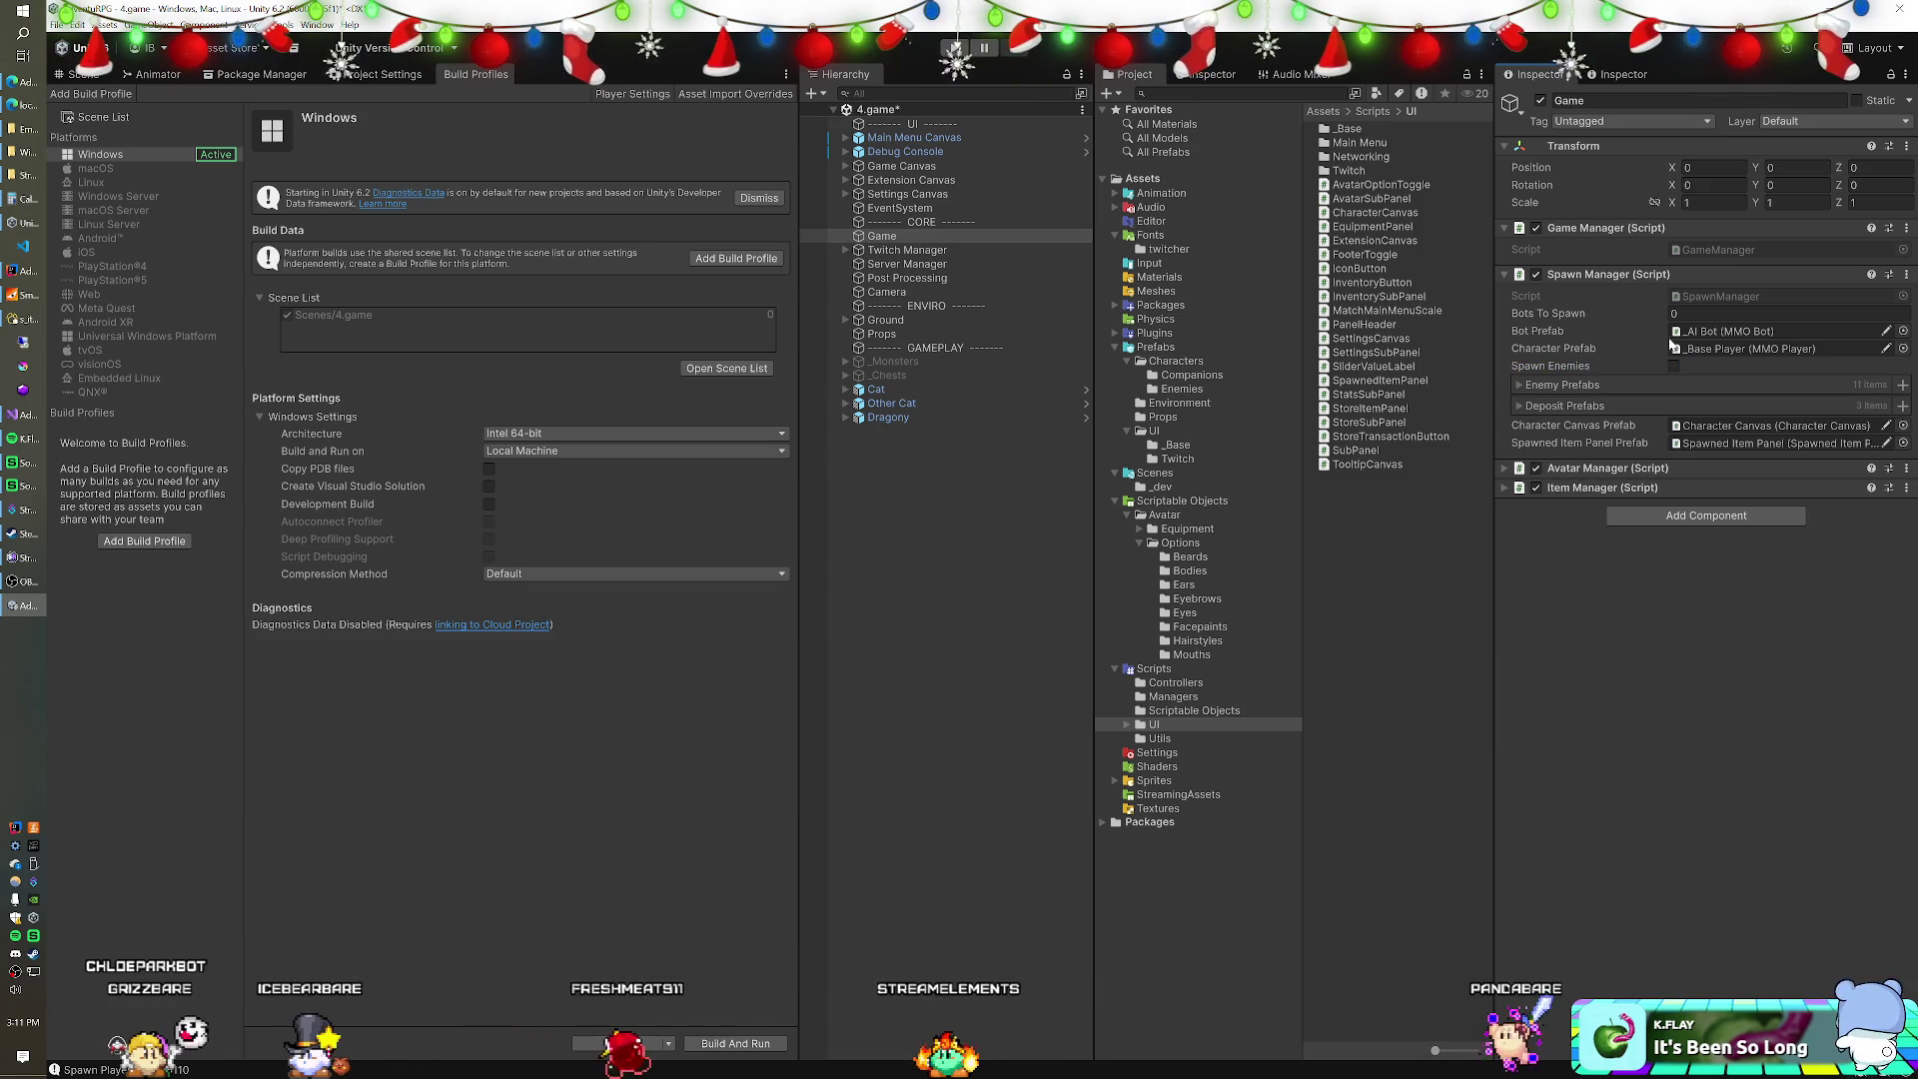
{"action": "left_click", "coordinate": [1712, 297]}
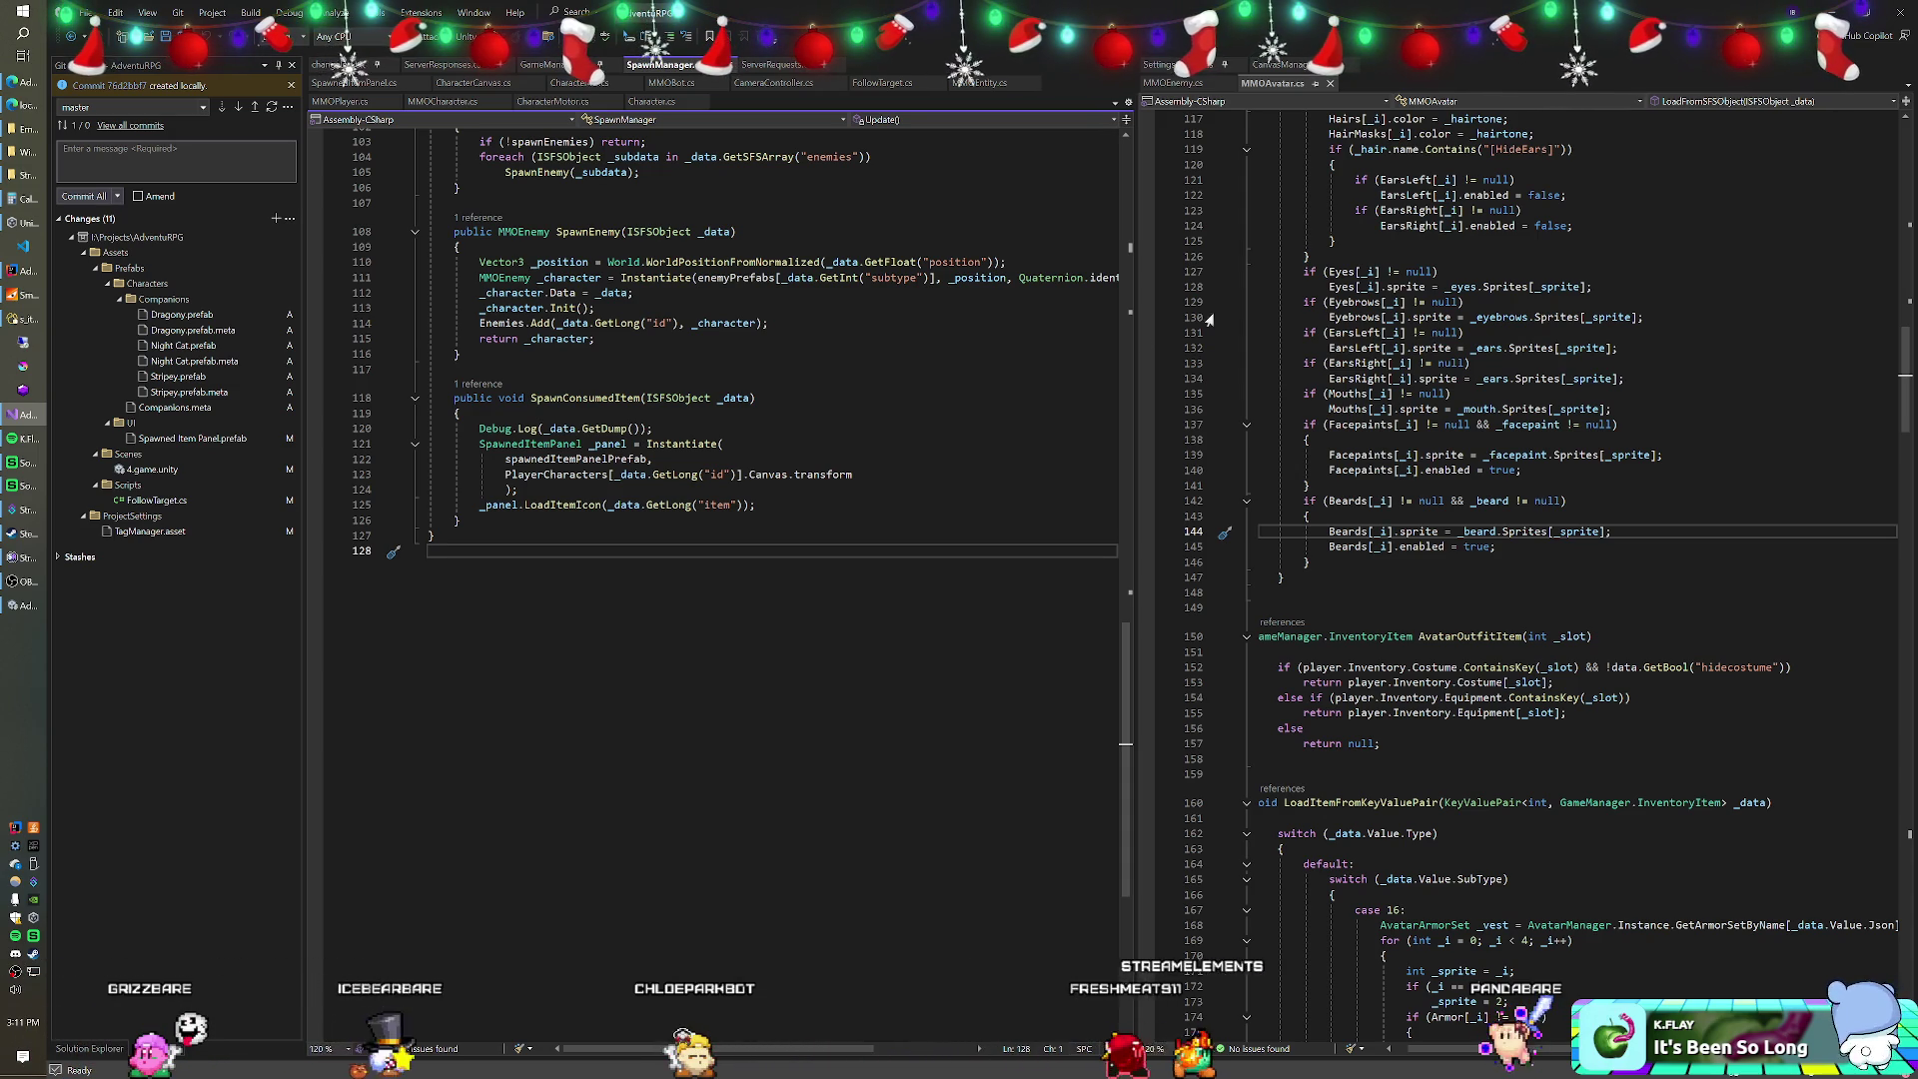
Delete the Debug.Log line and add 'if(!spawnDeposits) return;' at the start of SpawnDeposit.
{"action": "left_click_drag", "start_coordinate": [653, 428], "coordinate": [459, 413]}
{"action": "key", "text": "BackSpace"}
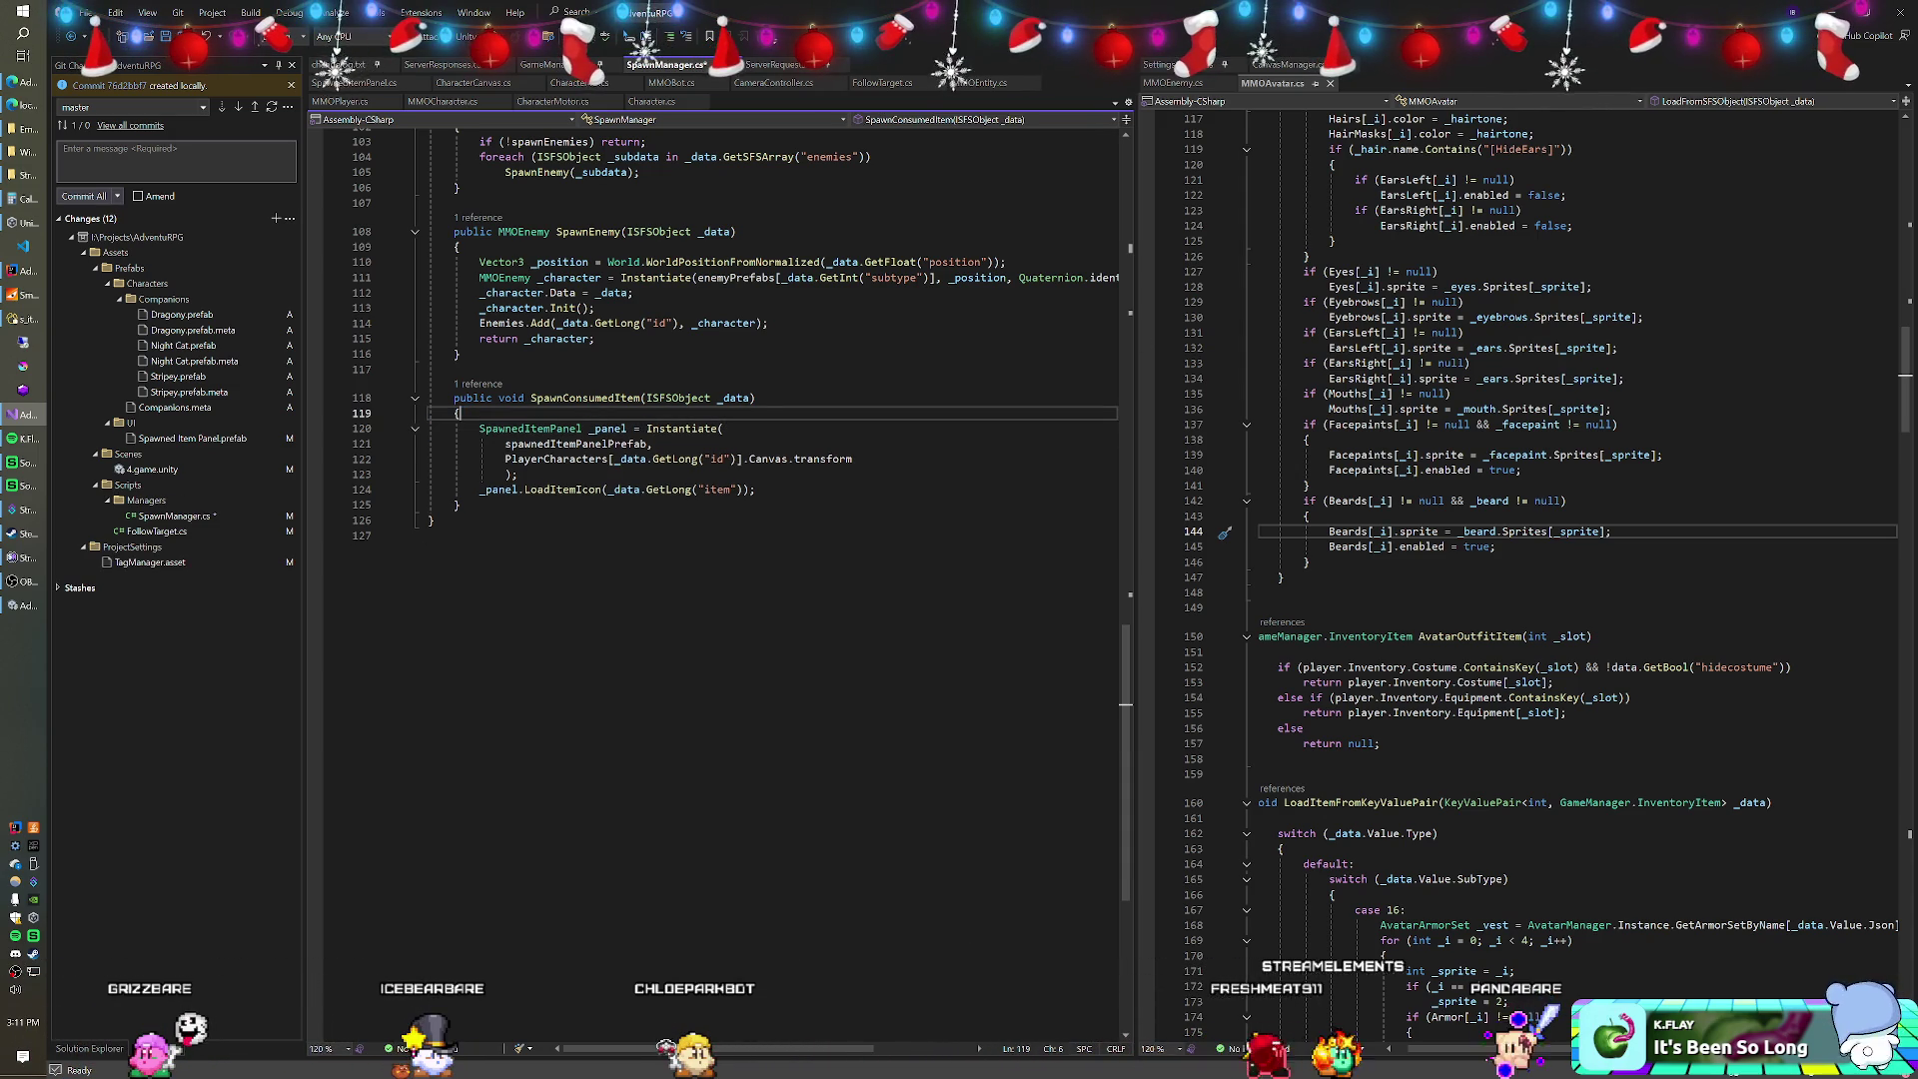
{"action": "scroll", "coordinate": [719, 599], "scroll_direction": "up", "scroll_amount": 8}
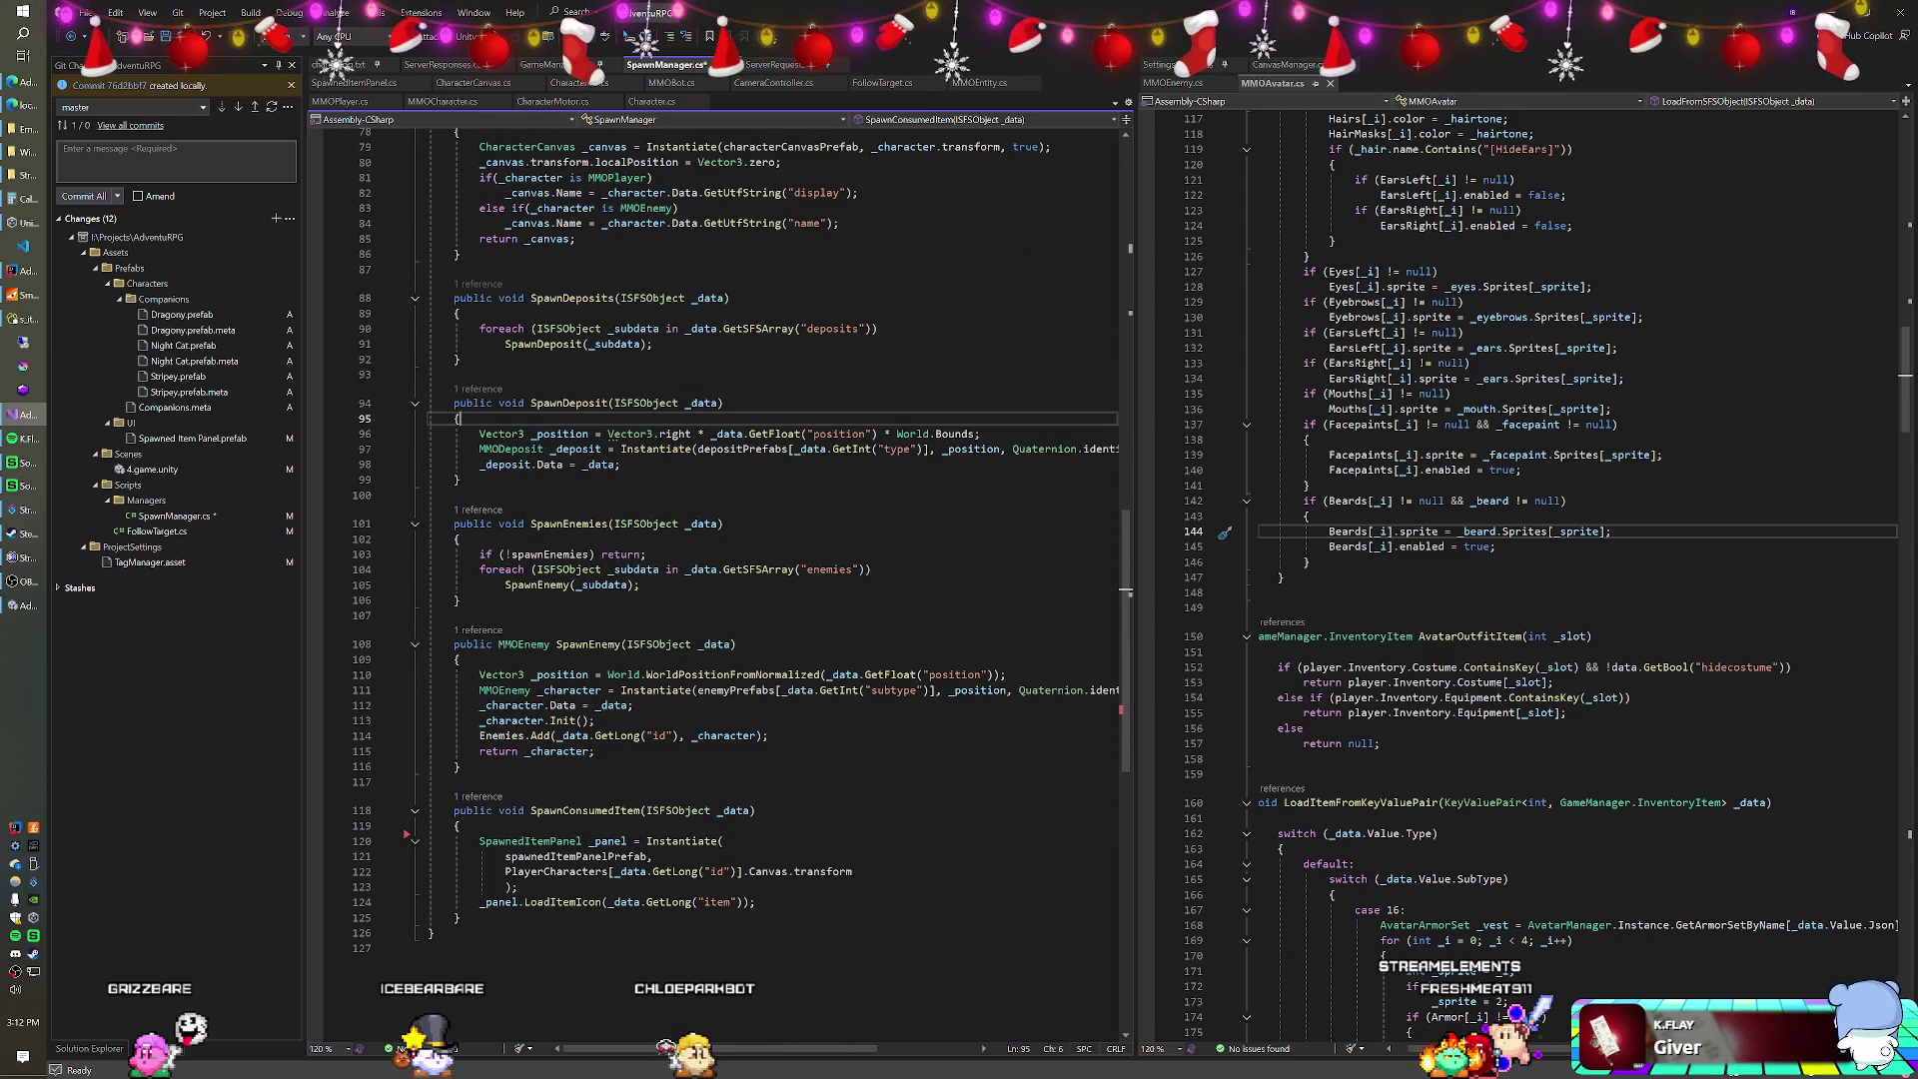
{"action": "key", "text": "Return"}
{"action": "type", "text": "if(!spawnDepo)"}
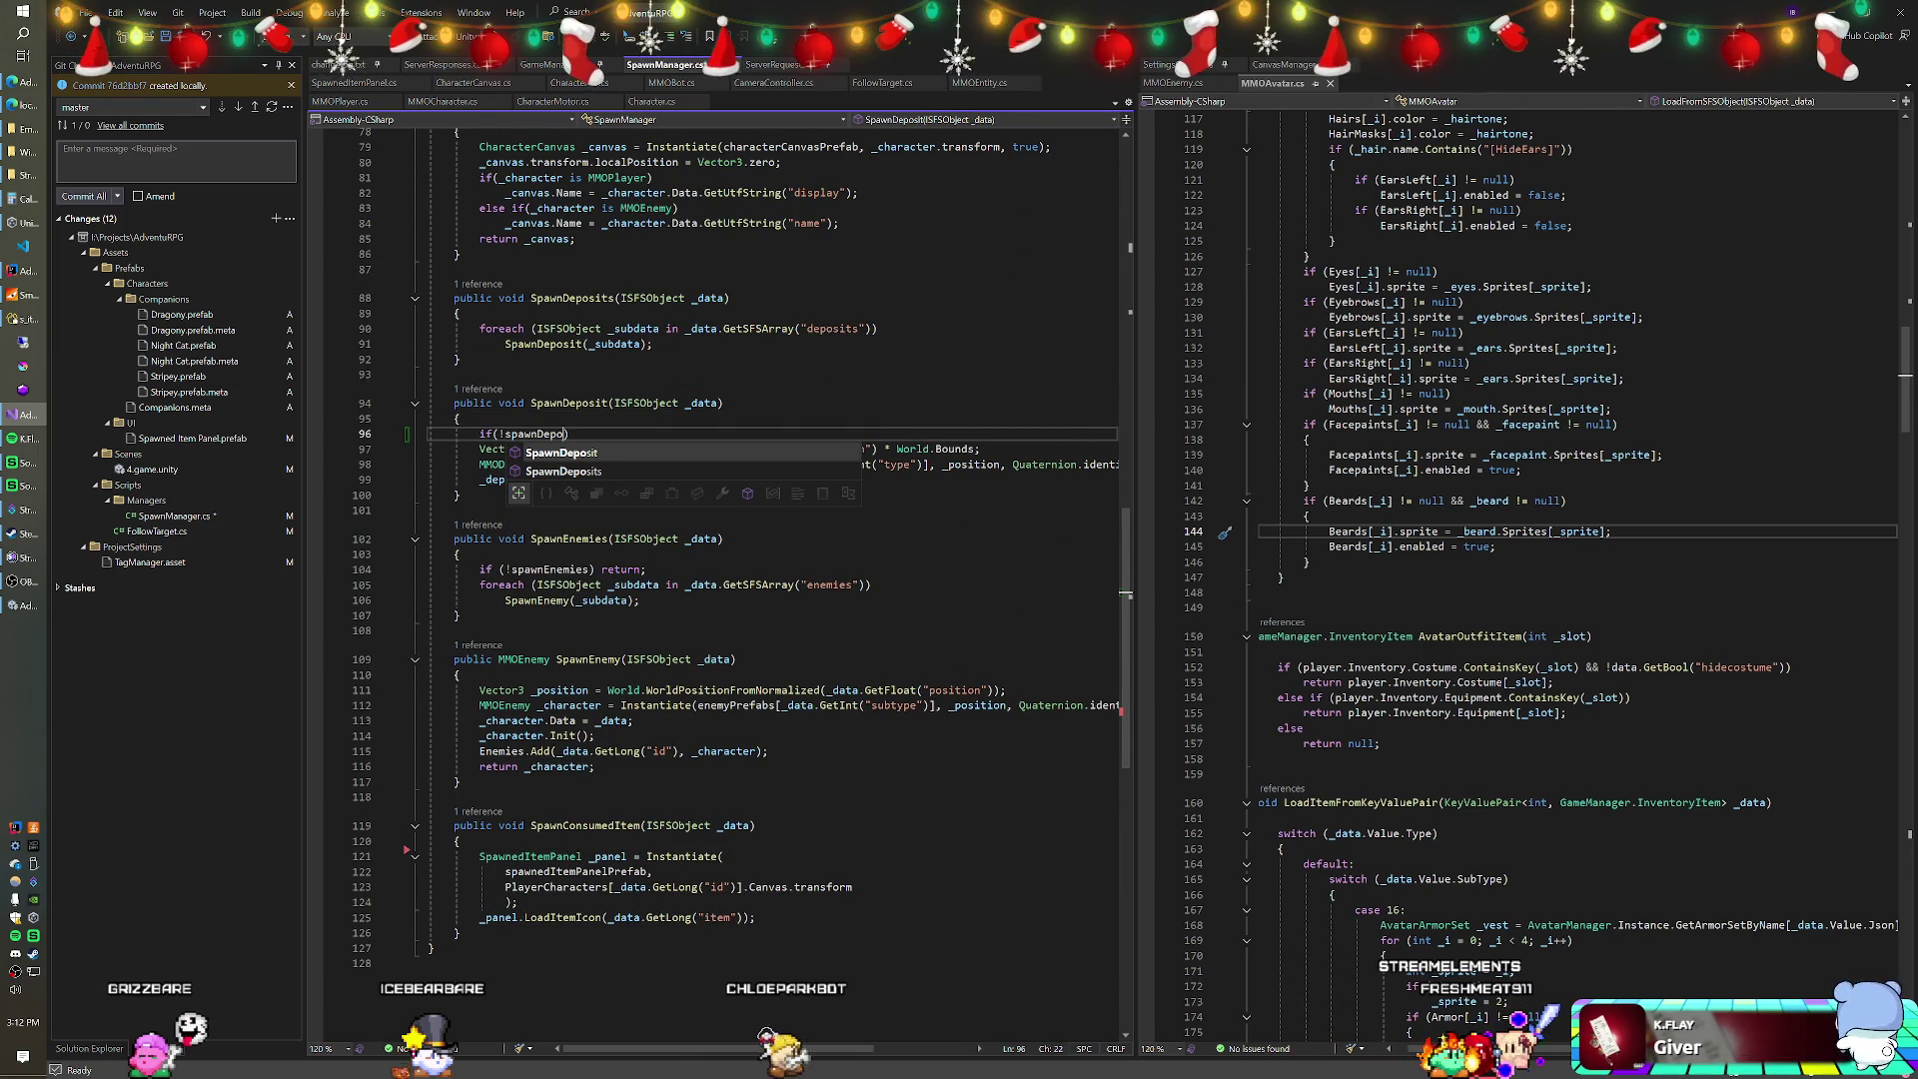
{"action": "key", "text": "Escape"}
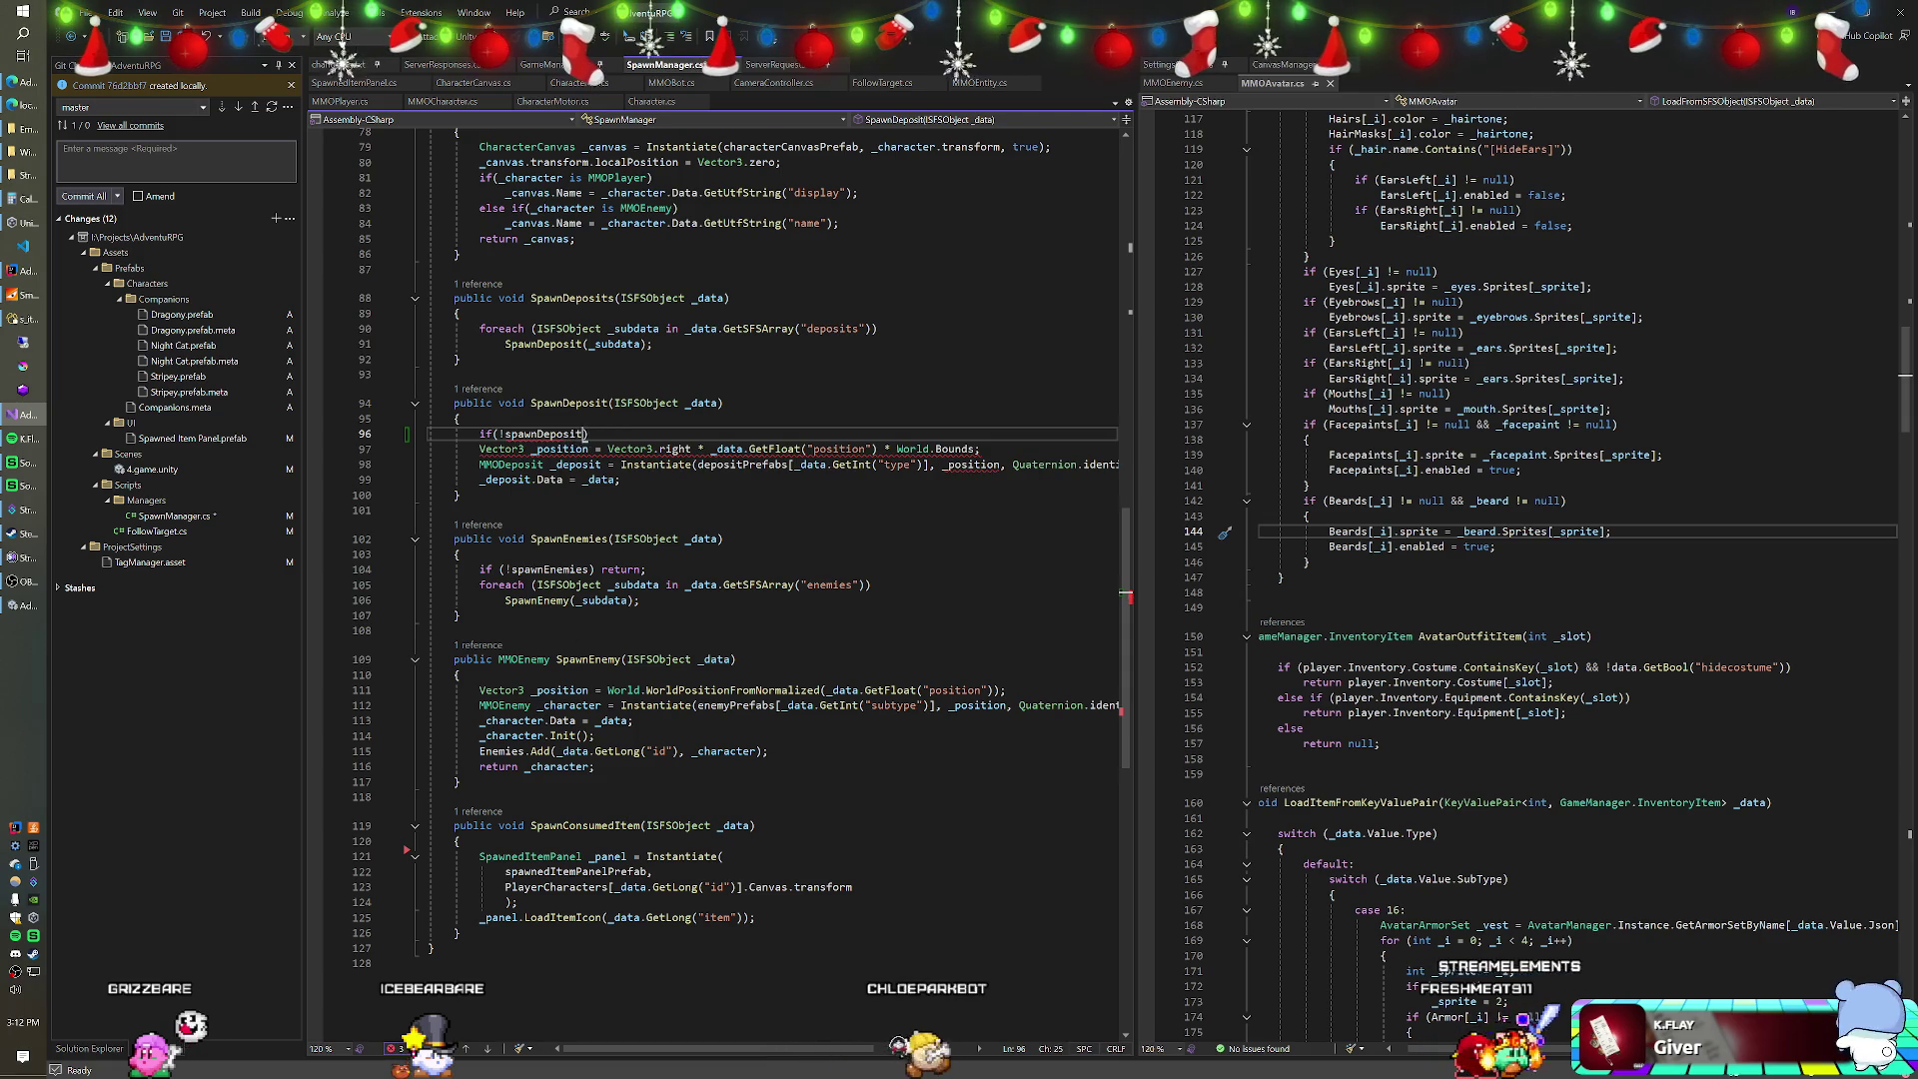
{"action": "type", "text": "eturn;"}
Declare '[SerializeField] bool spawnDeposits;' below spawnEnemies, save SpawnManager.cs and return to Unity.
{"action": "scroll", "coordinate": [715, 580], "scroll_direction": "up", "scroll_amount": 20}
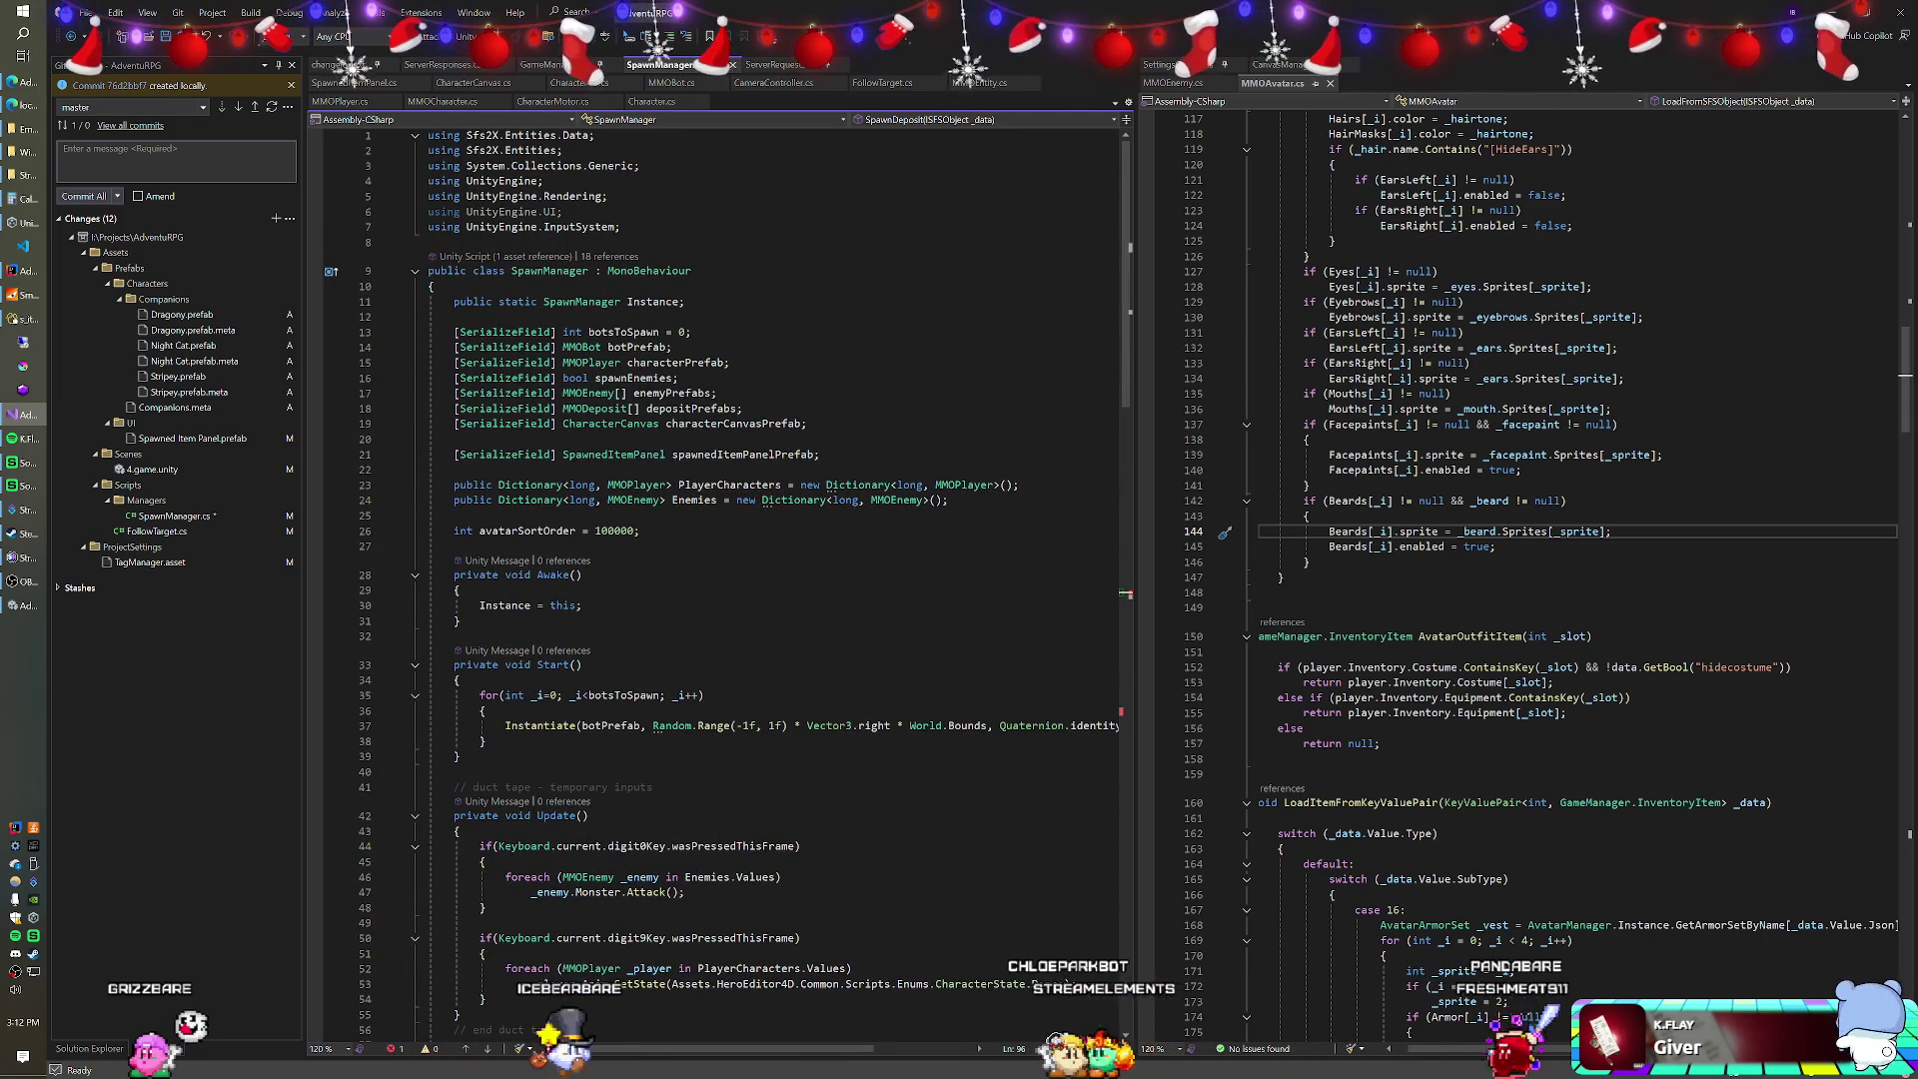
{"action": "left_click", "coordinate": [679, 377]}
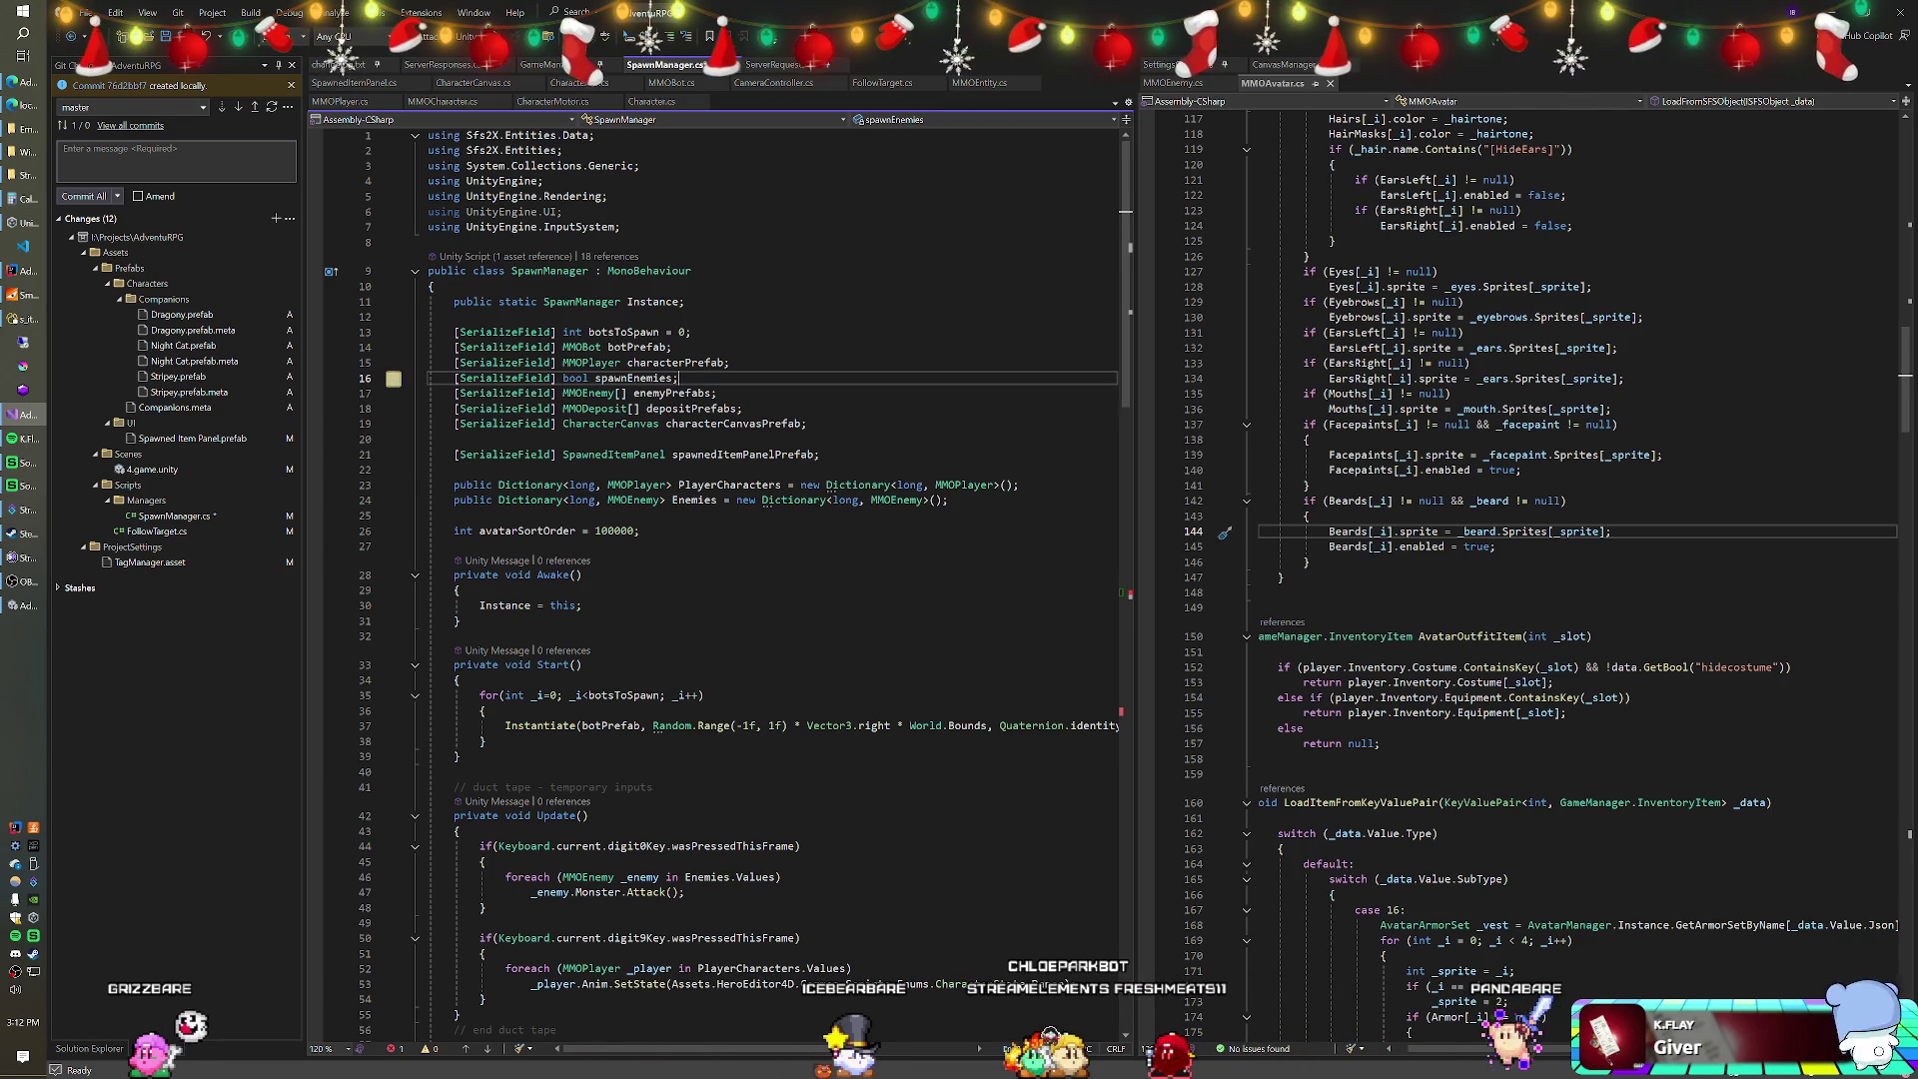
{"action": "key", "text": "Return"}
{"action": "type", "text": "[SerializeField] bool spawnDeposits;"}
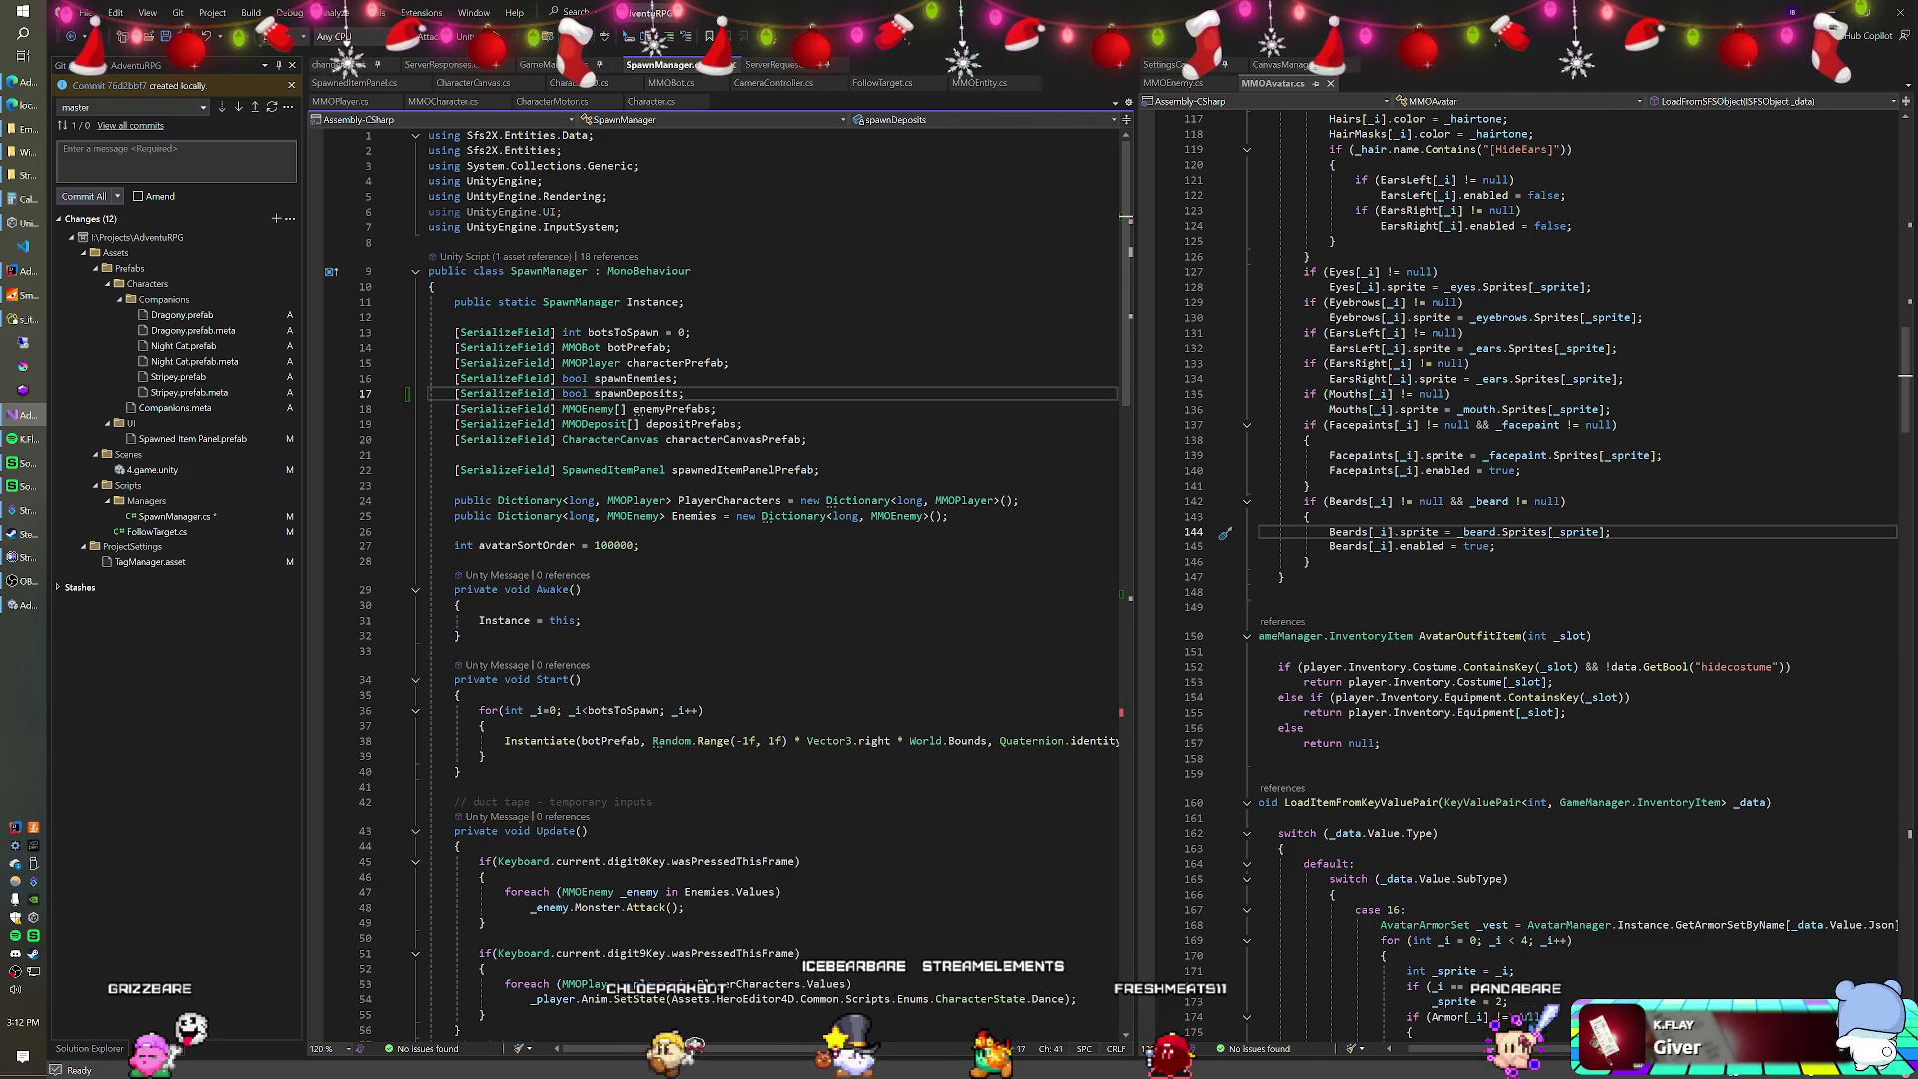
{"action": "left_click", "coordinate": [678, 377]}
{"action": "key", "text": "ctrl+s"}
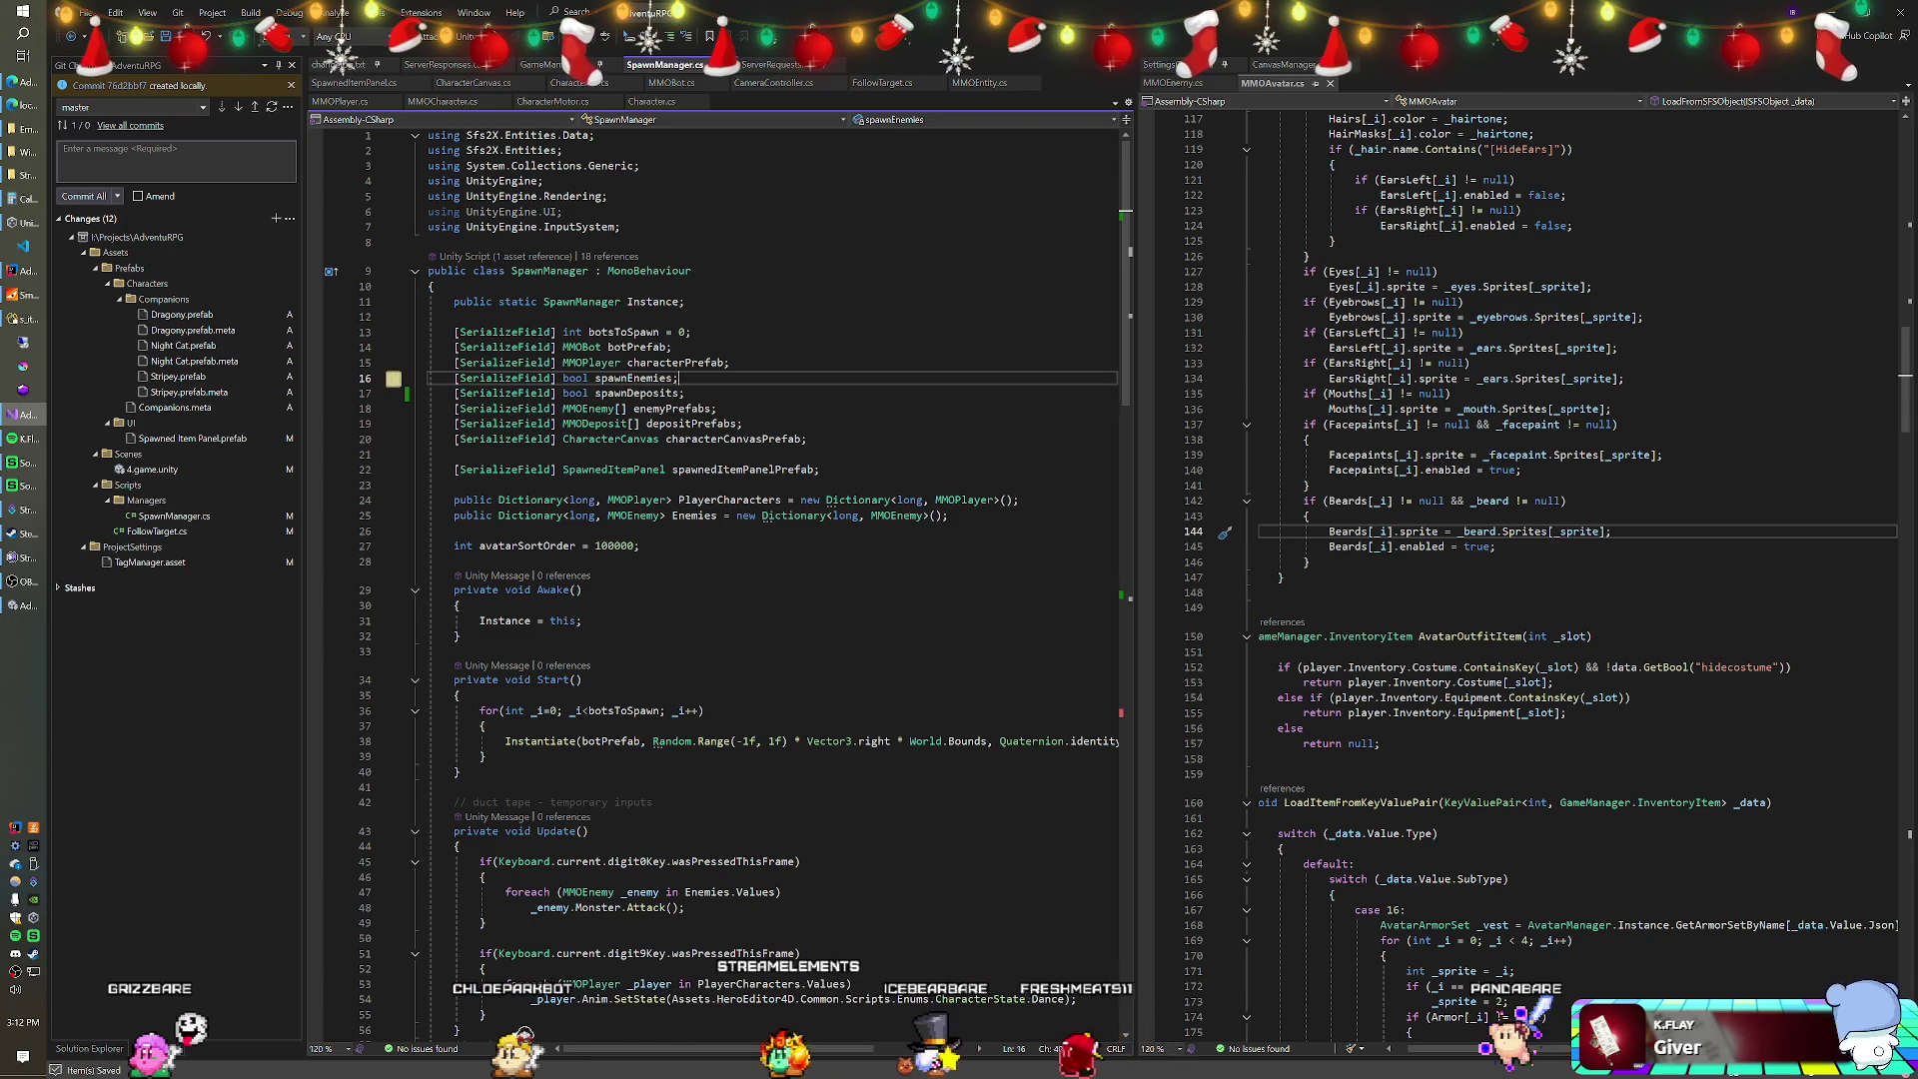
{"action": "left_click", "coordinate": [686, 393]}
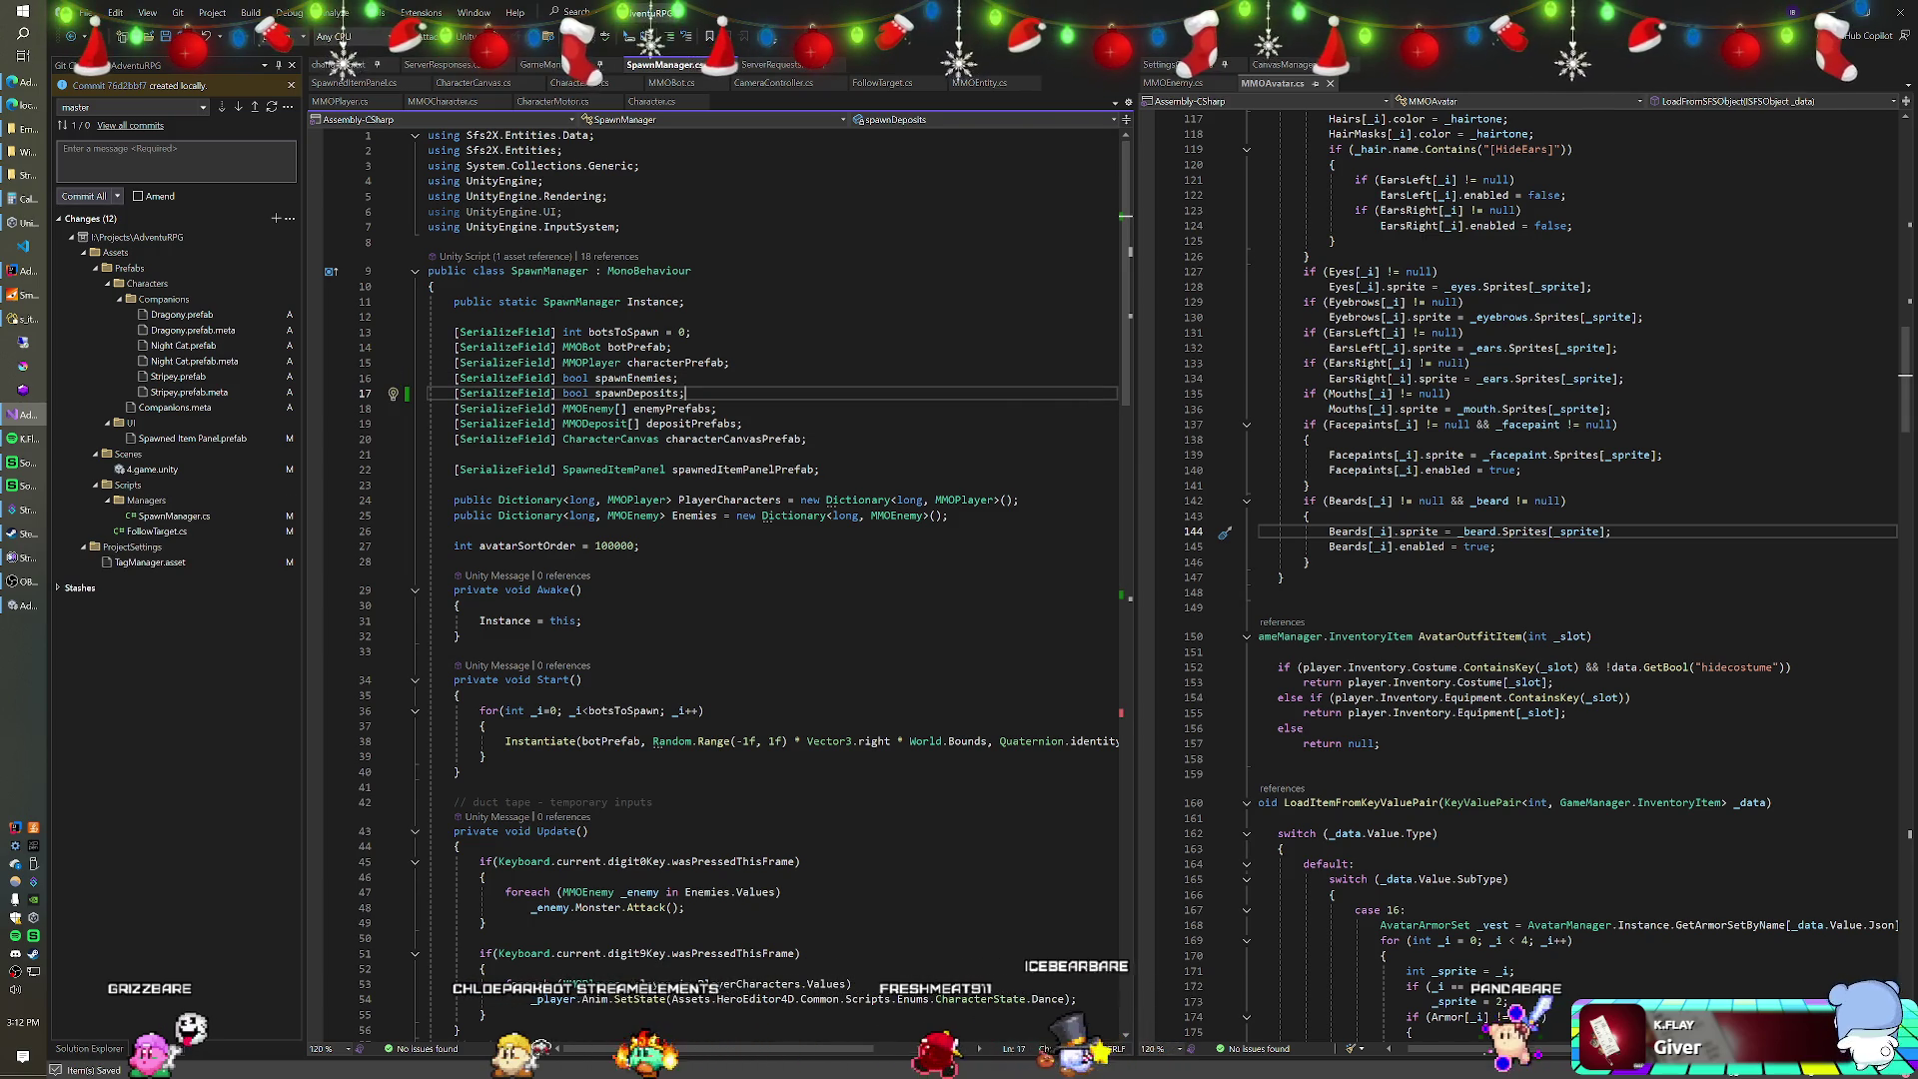
{"action": "key", "text": "alt+Tab"}
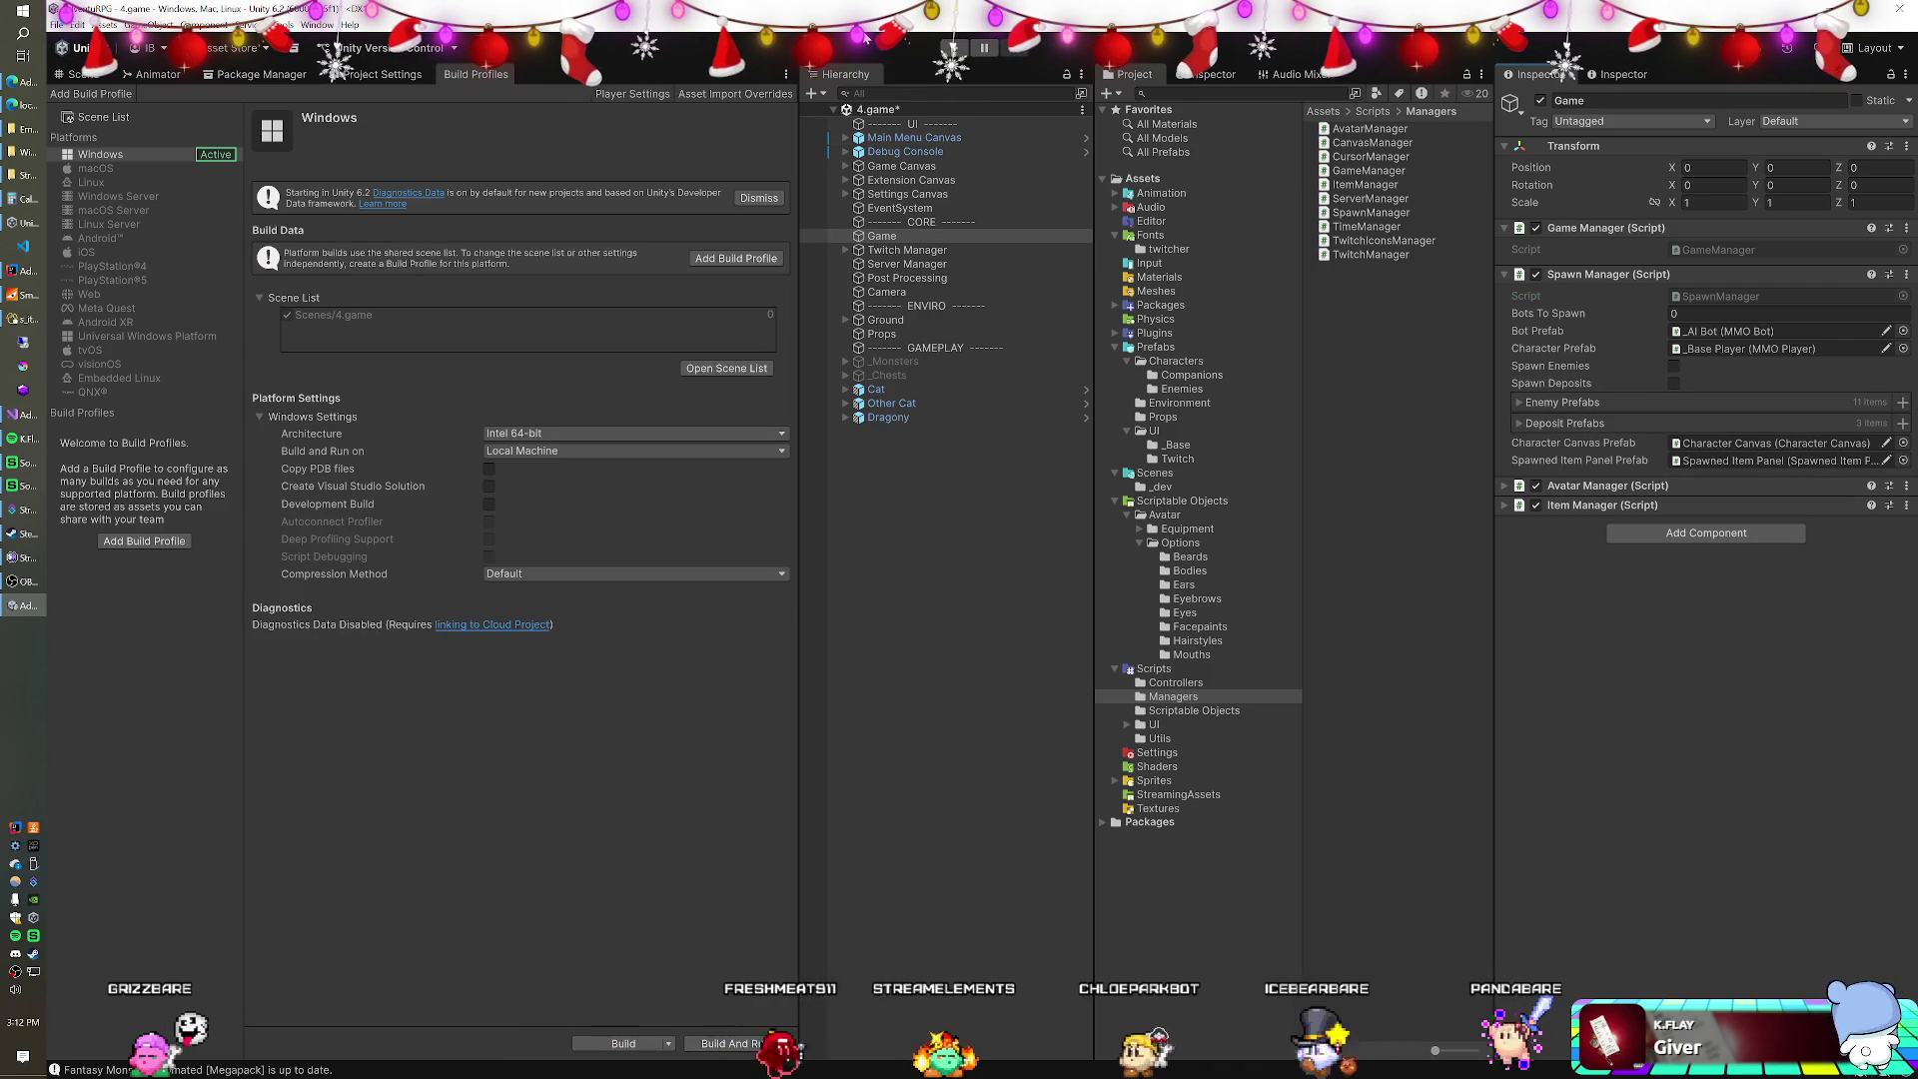
Save the 4.game scene, enter Play mode and check the AdventuRPG browser panel.
{"action": "key", "text": "ctrl+s"}
{"action": "left_click", "coordinate": [956, 48]}
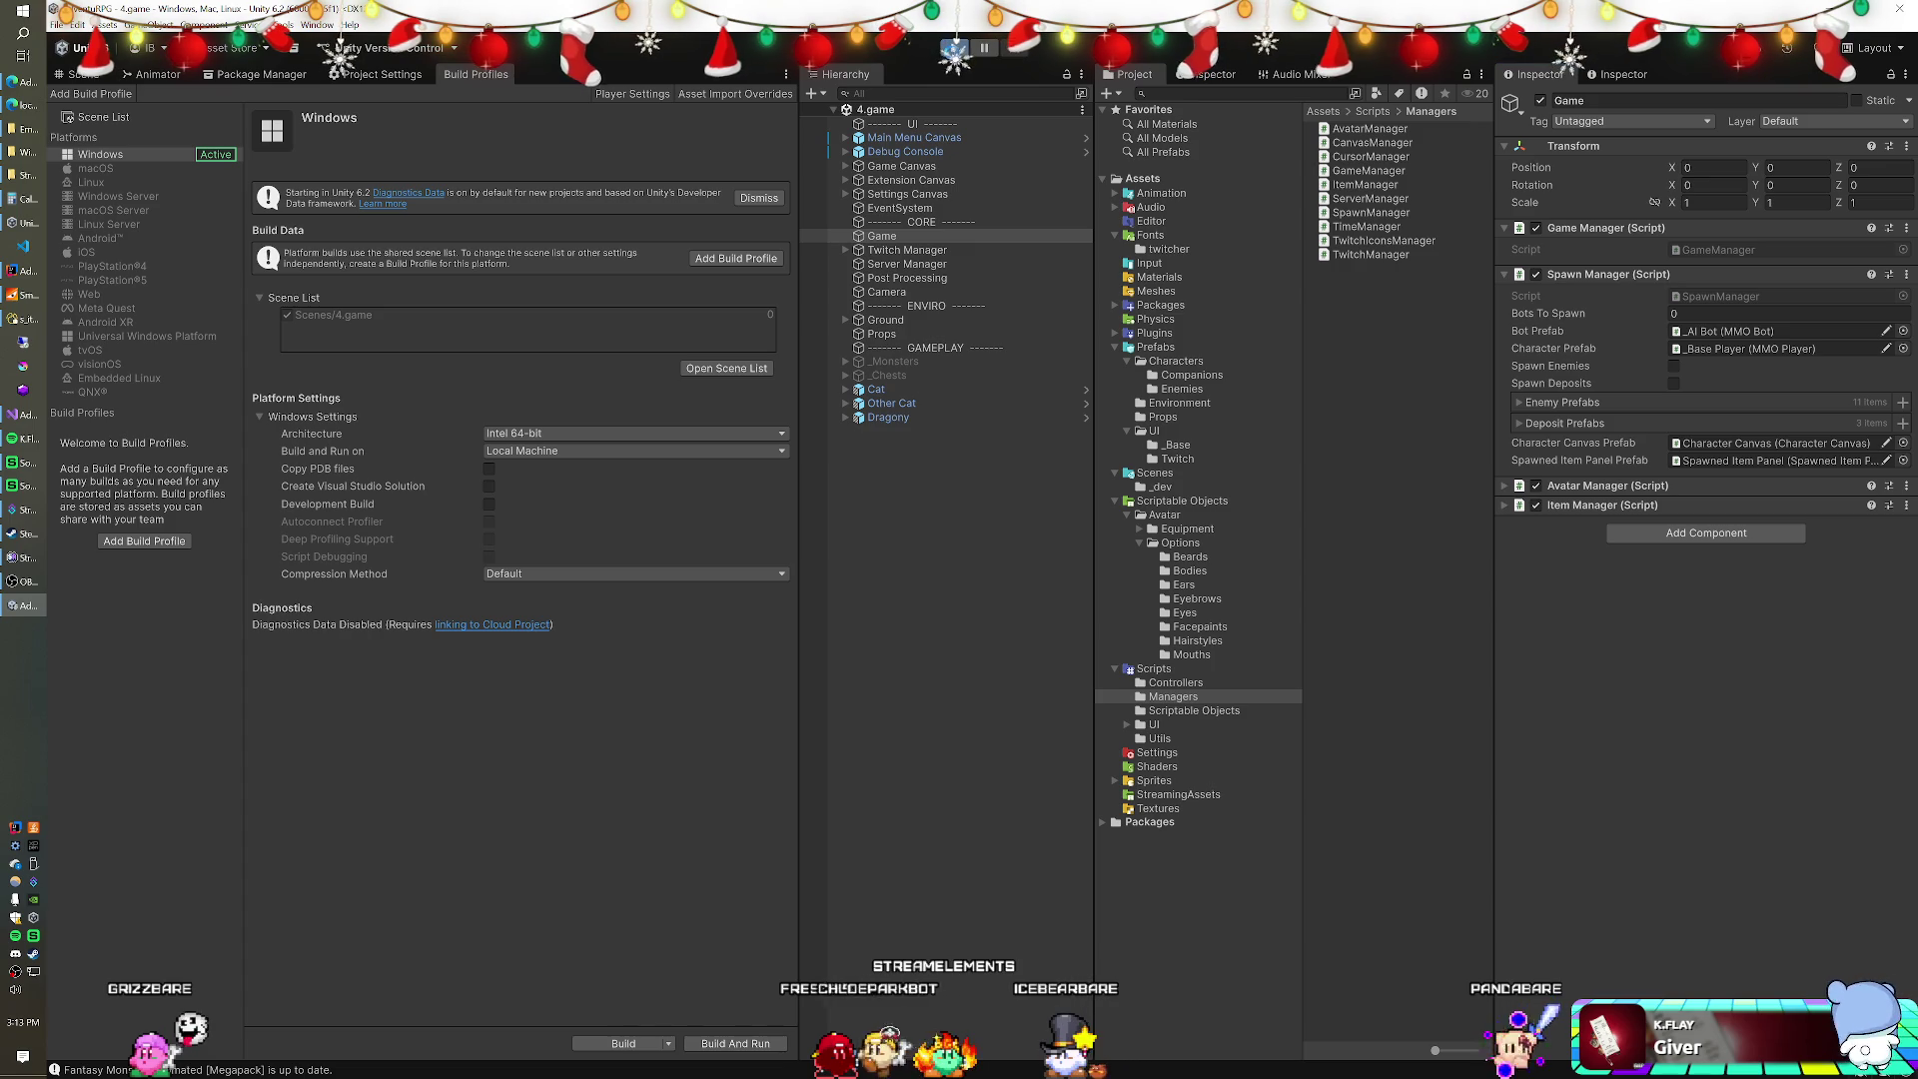
{"action": "left_click", "coordinate": [35, 110]}
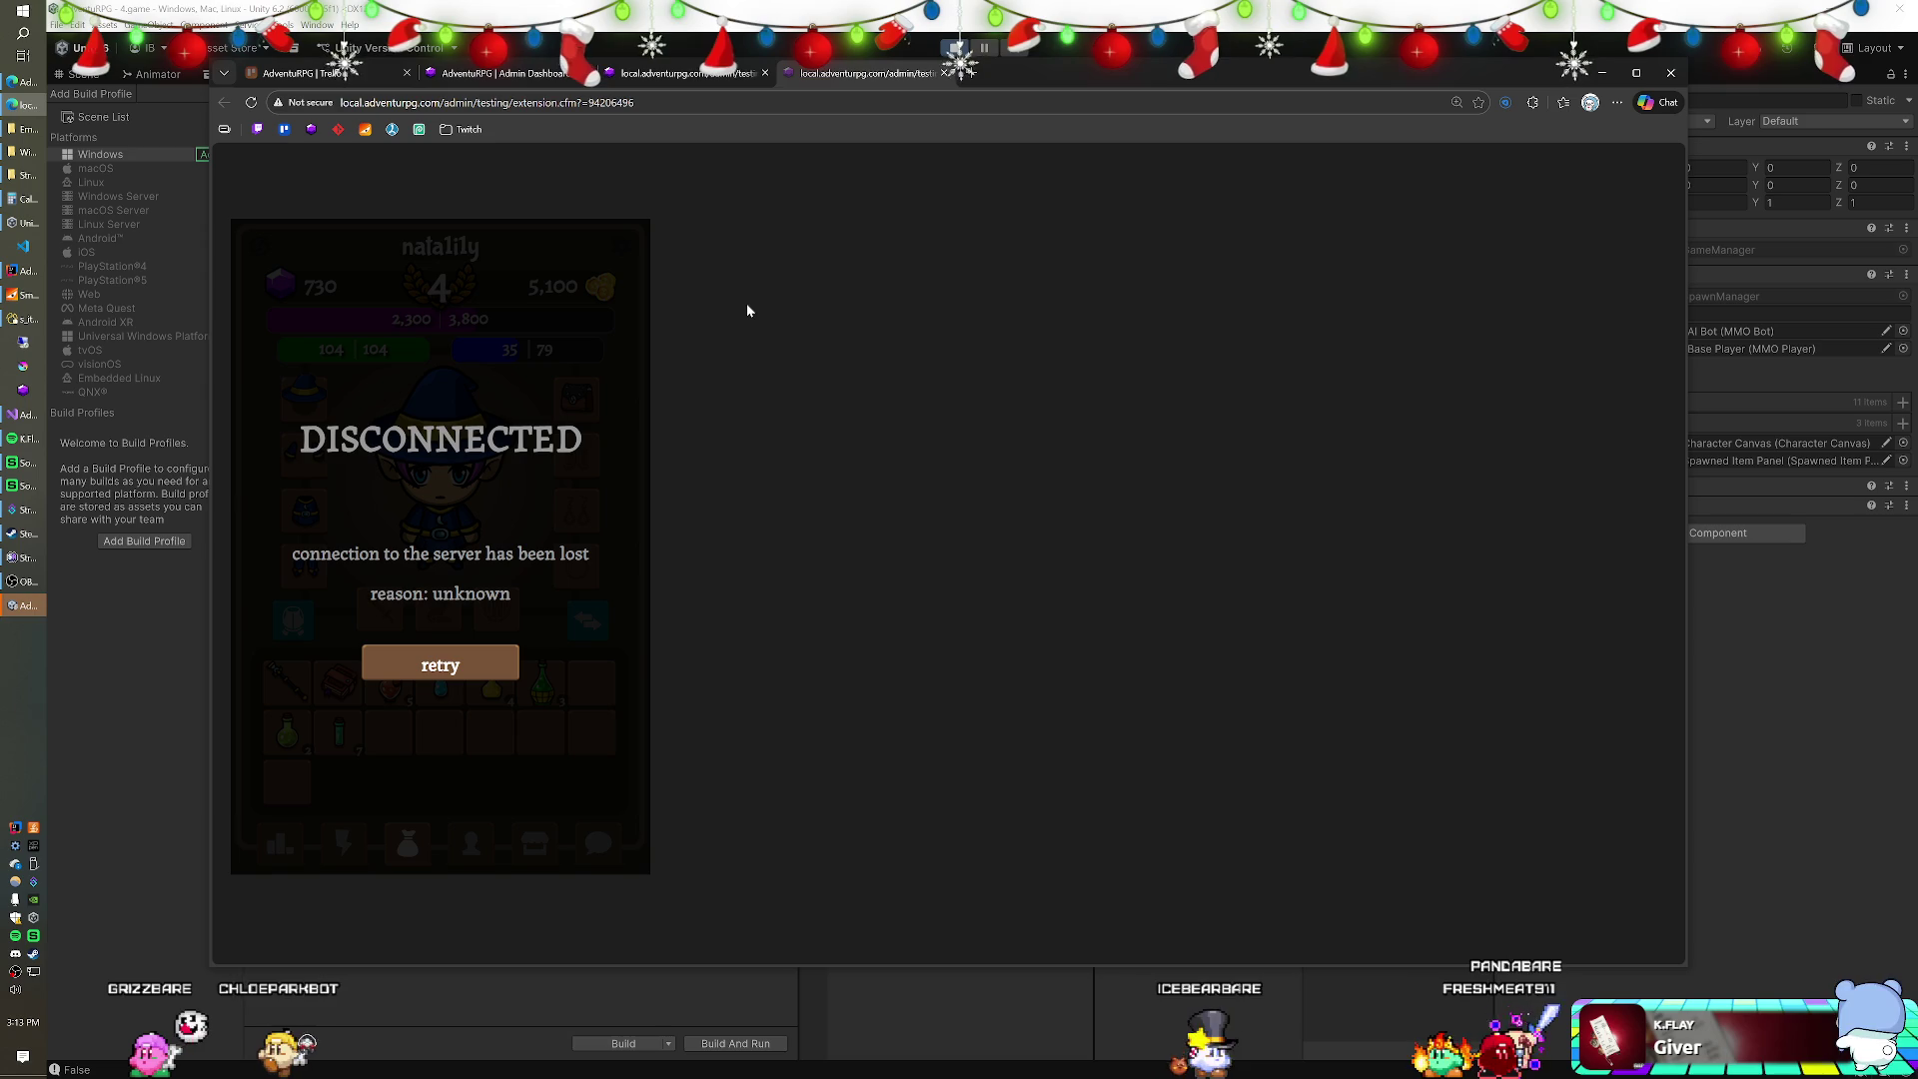
{"action": "key", "text": "alt+Tab"}
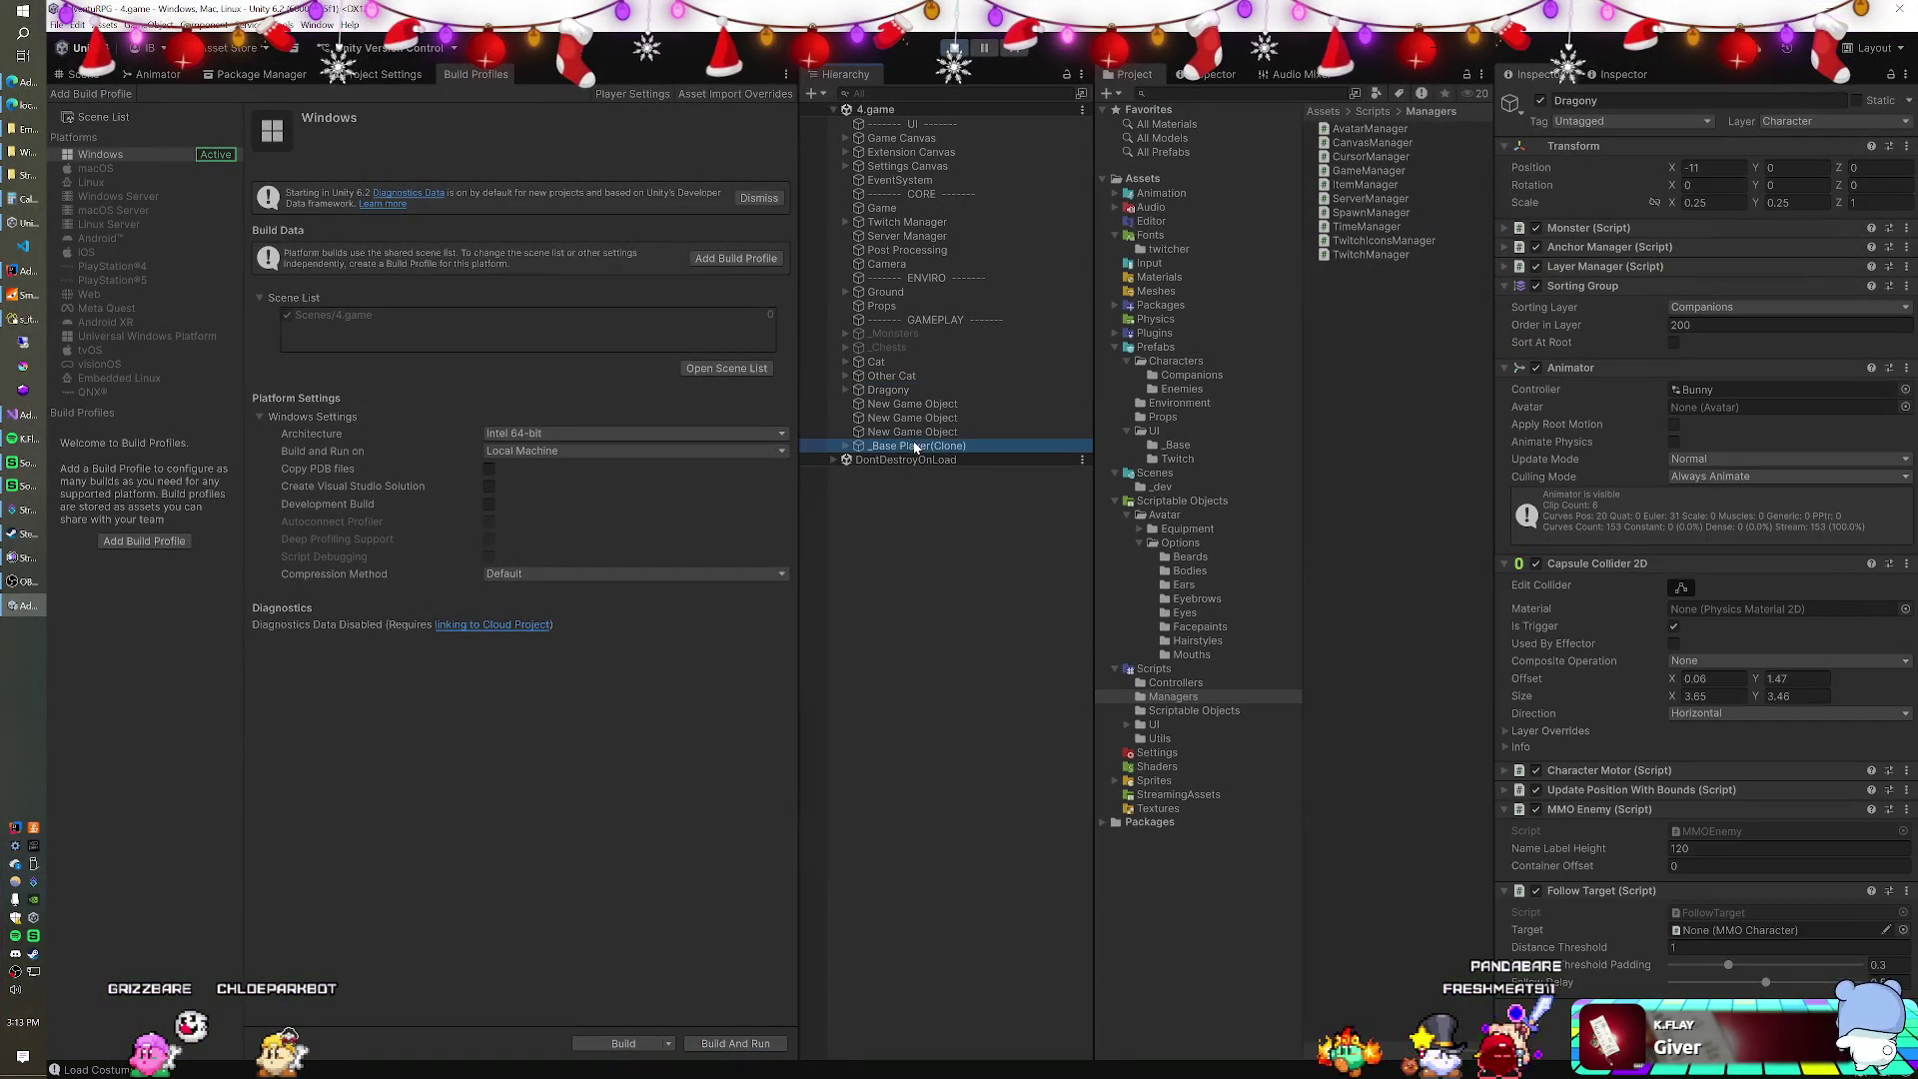
{"action": "left_click_drag", "start_coordinate": [915, 447], "coordinate": [1598, 903]}
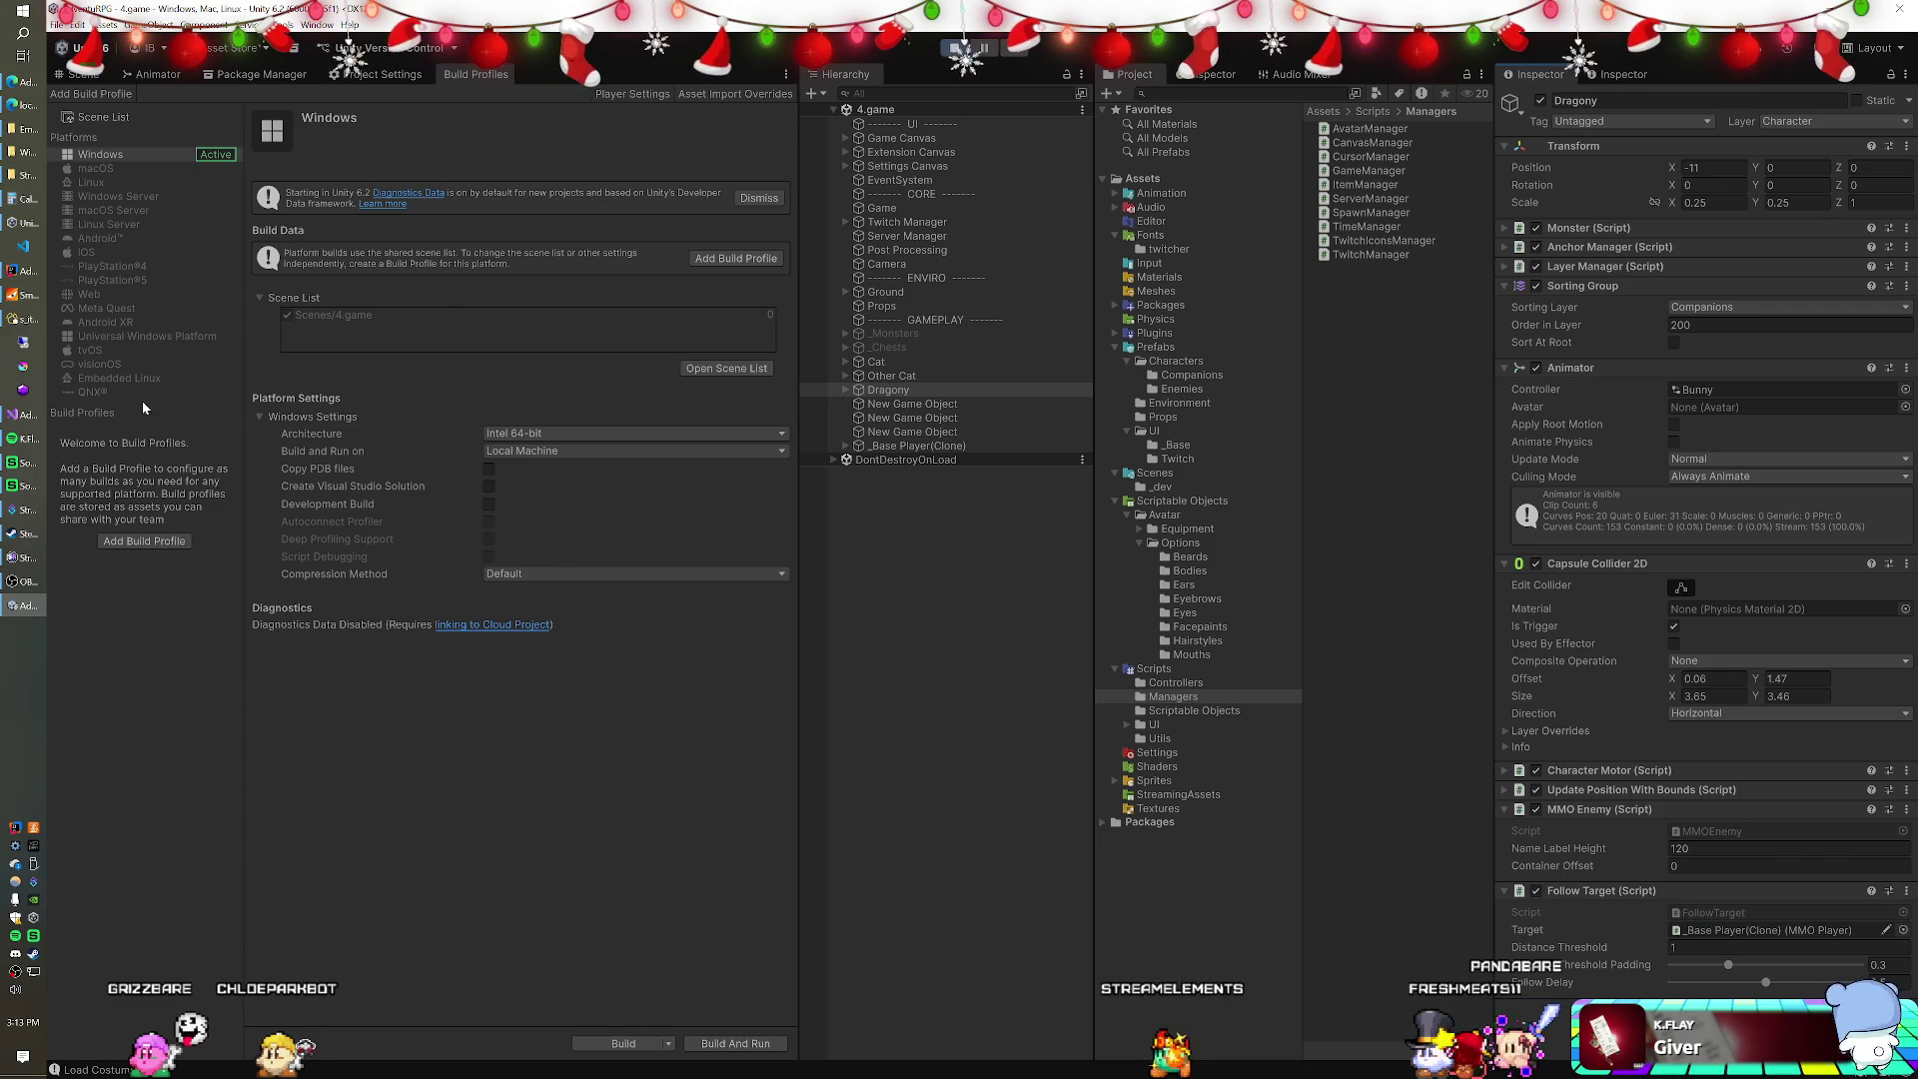
Retry the lost server connection on both test viewers' panels.
{"action": "left_click", "coordinate": [22, 103]}
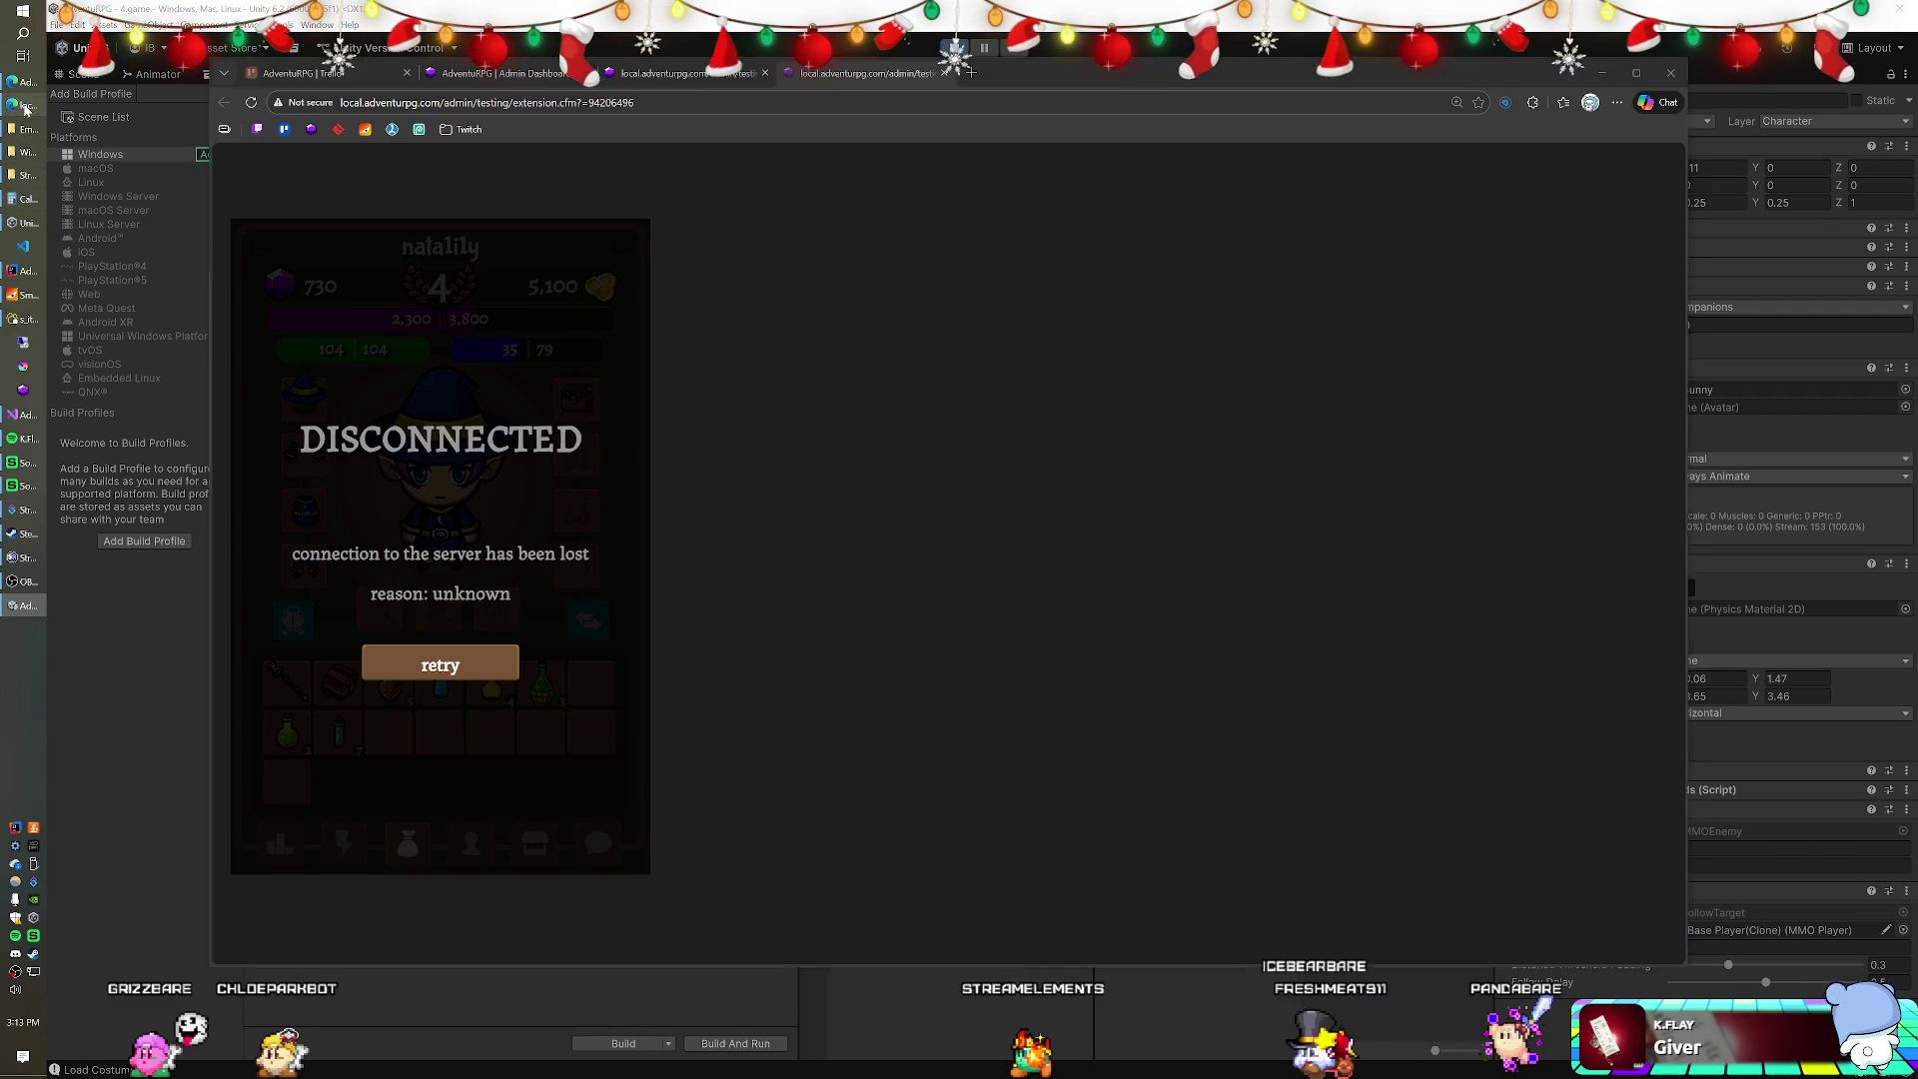
{"action": "left_click", "coordinate": [436, 640]}
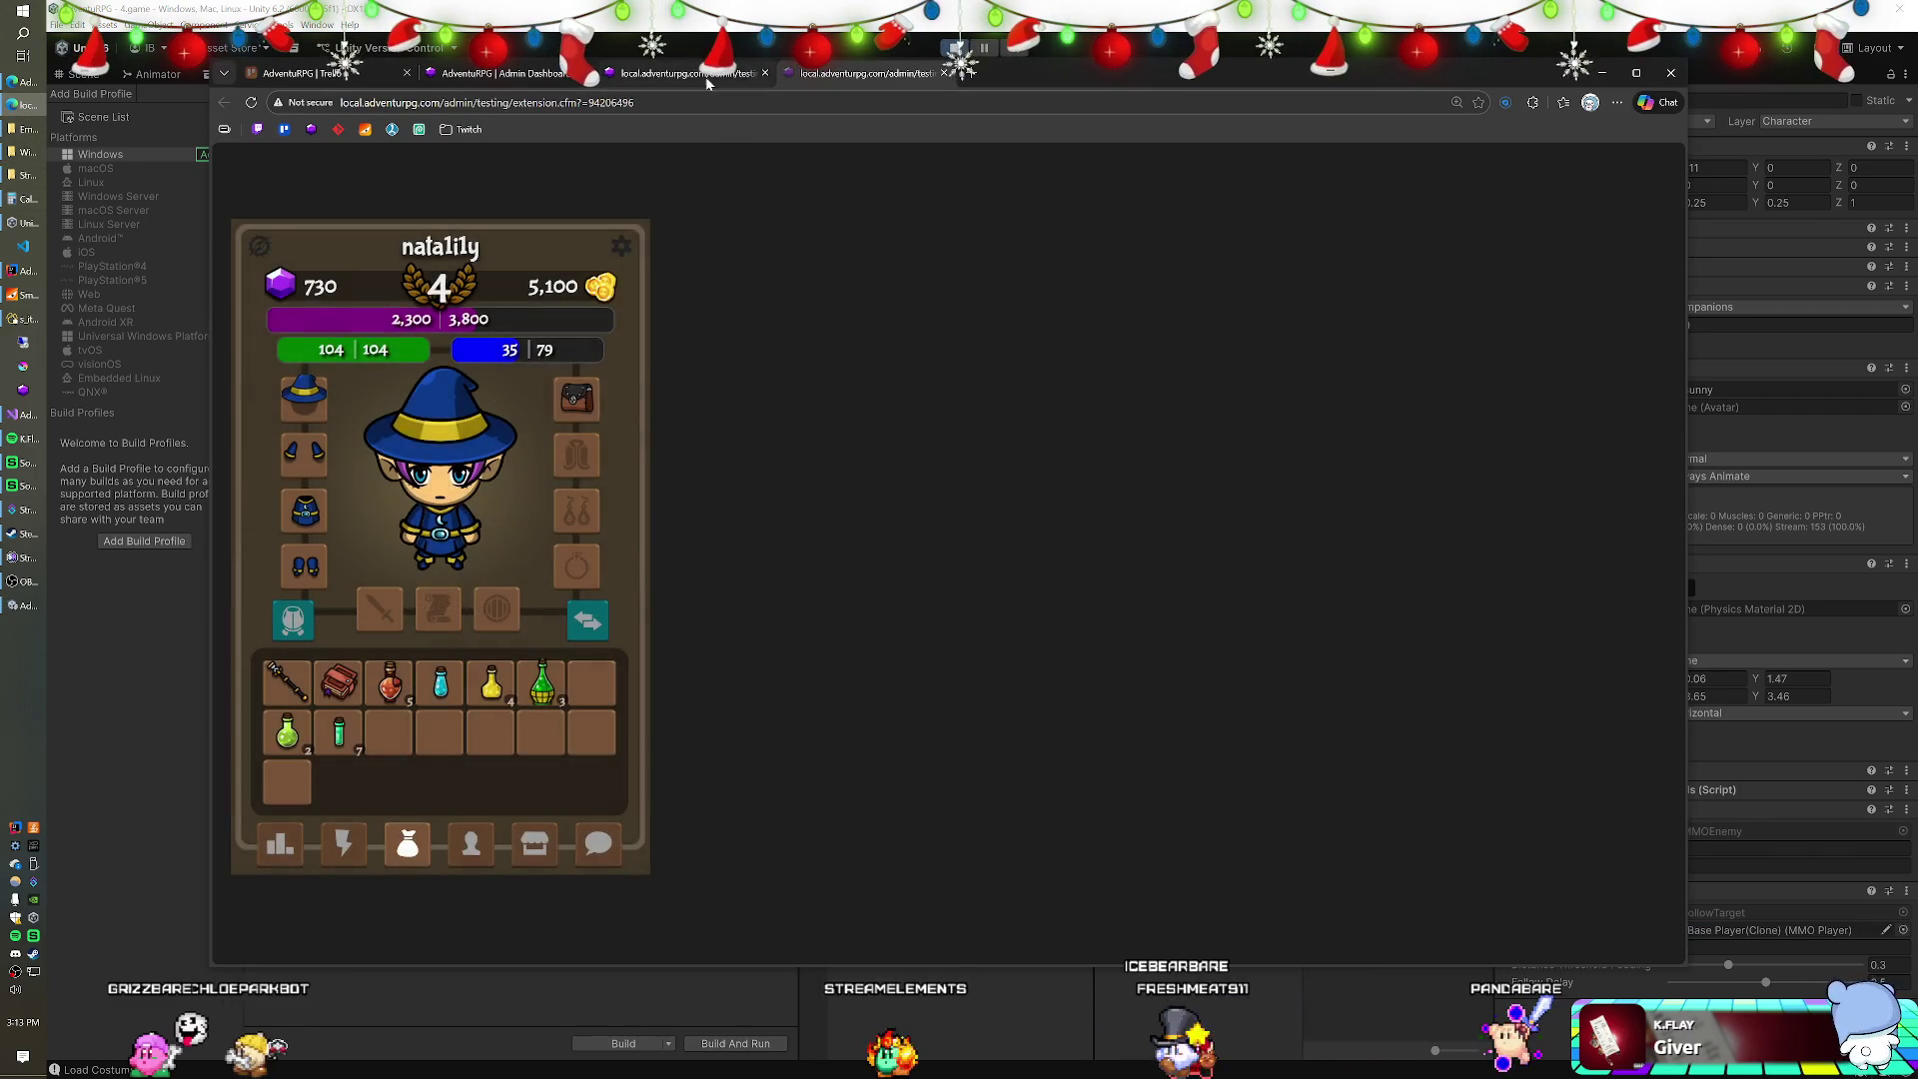
{"action": "left_click", "coordinate": [690, 72]}
{"action": "left_click", "coordinate": [435, 662]}
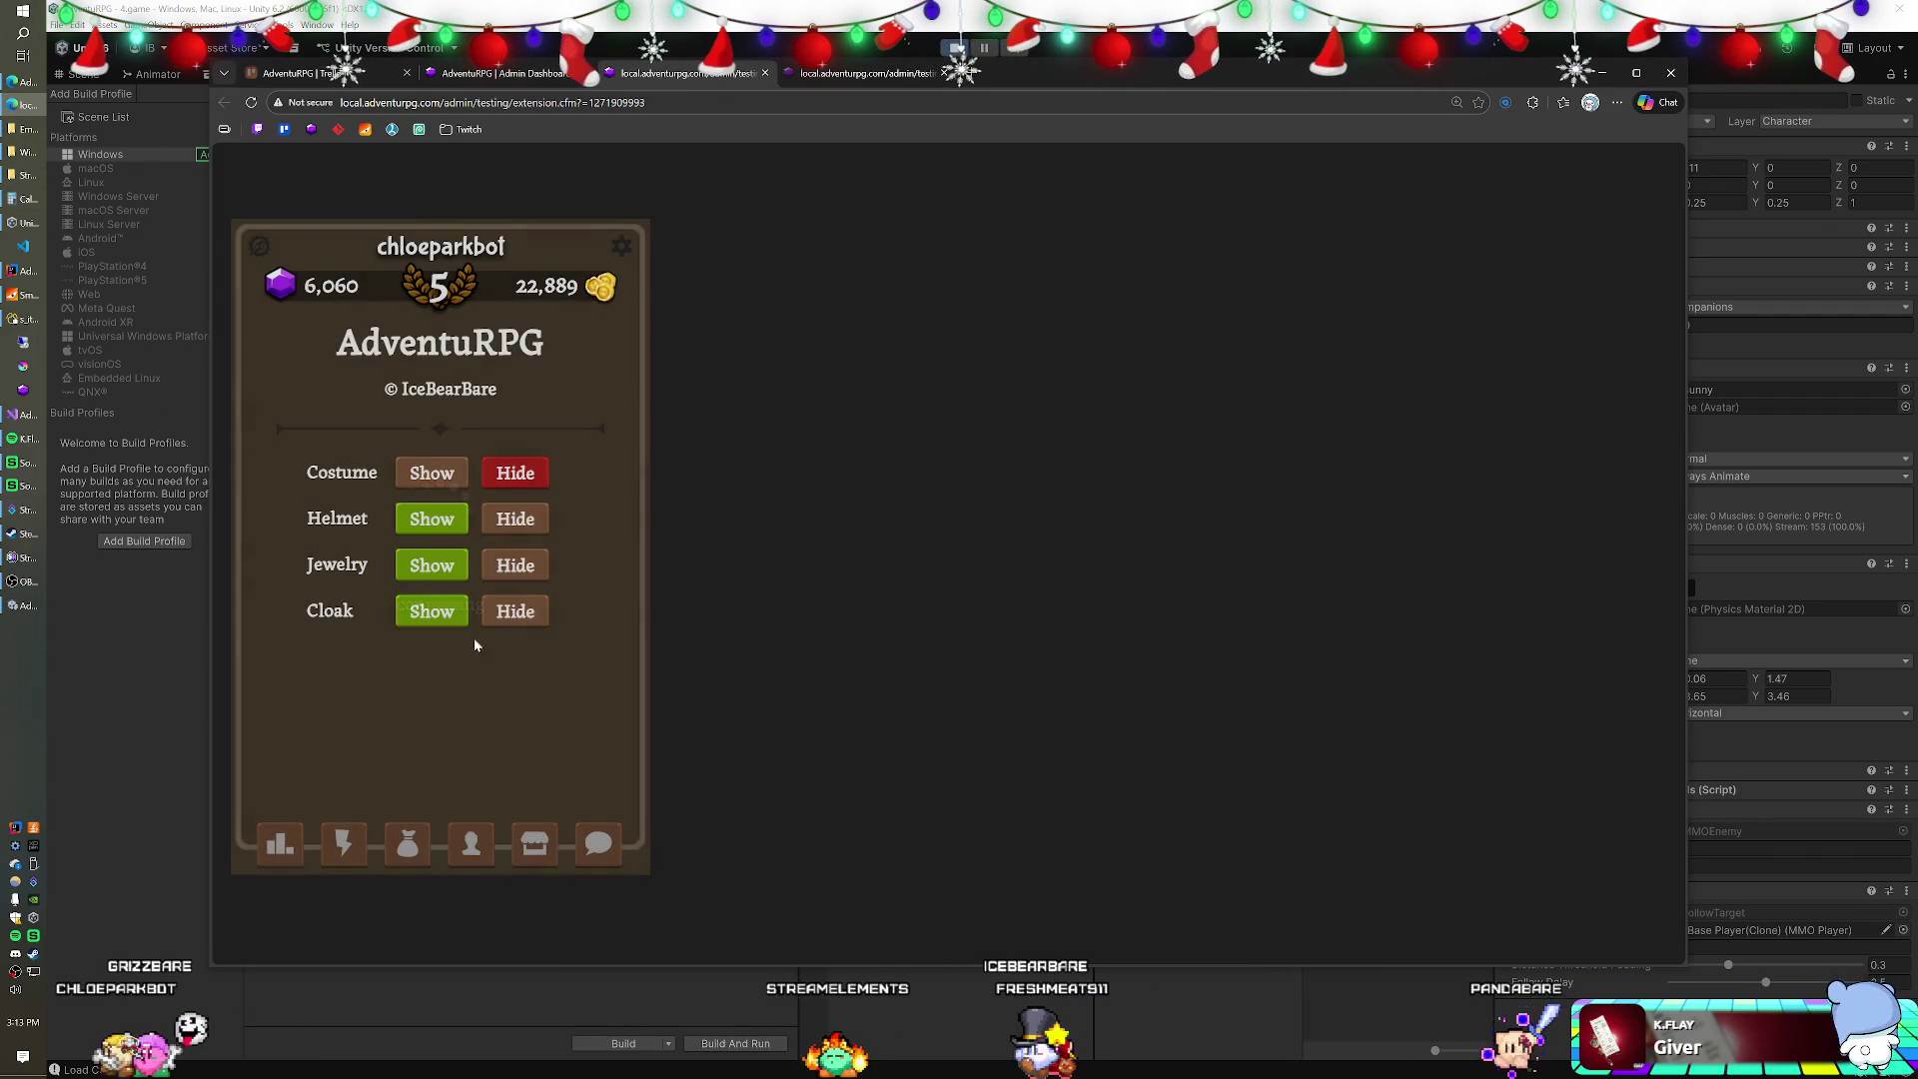
Set the second account's Costume display to Show, return to inventory and leave the browser.
{"action": "left_click", "coordinate": [407, 844]}
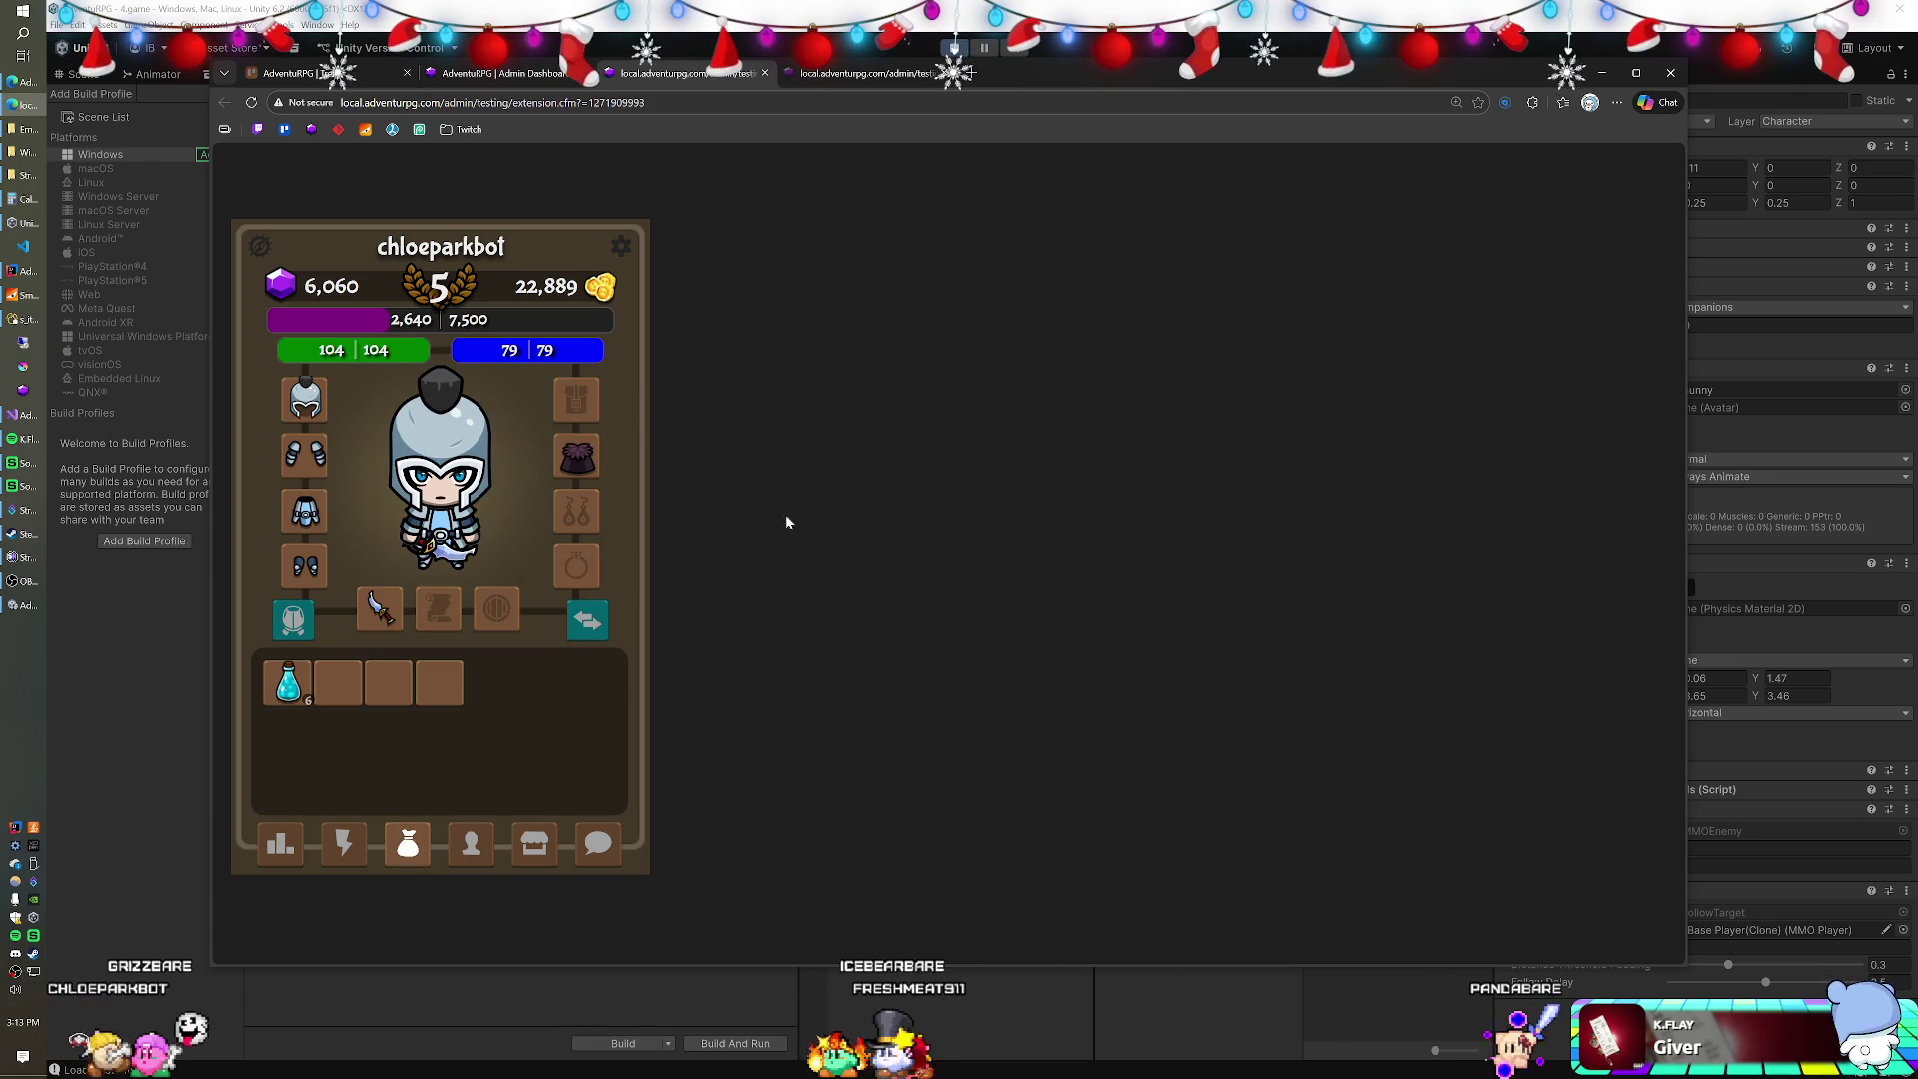
{"action": "left_click", "coordinate": [621, 246]}
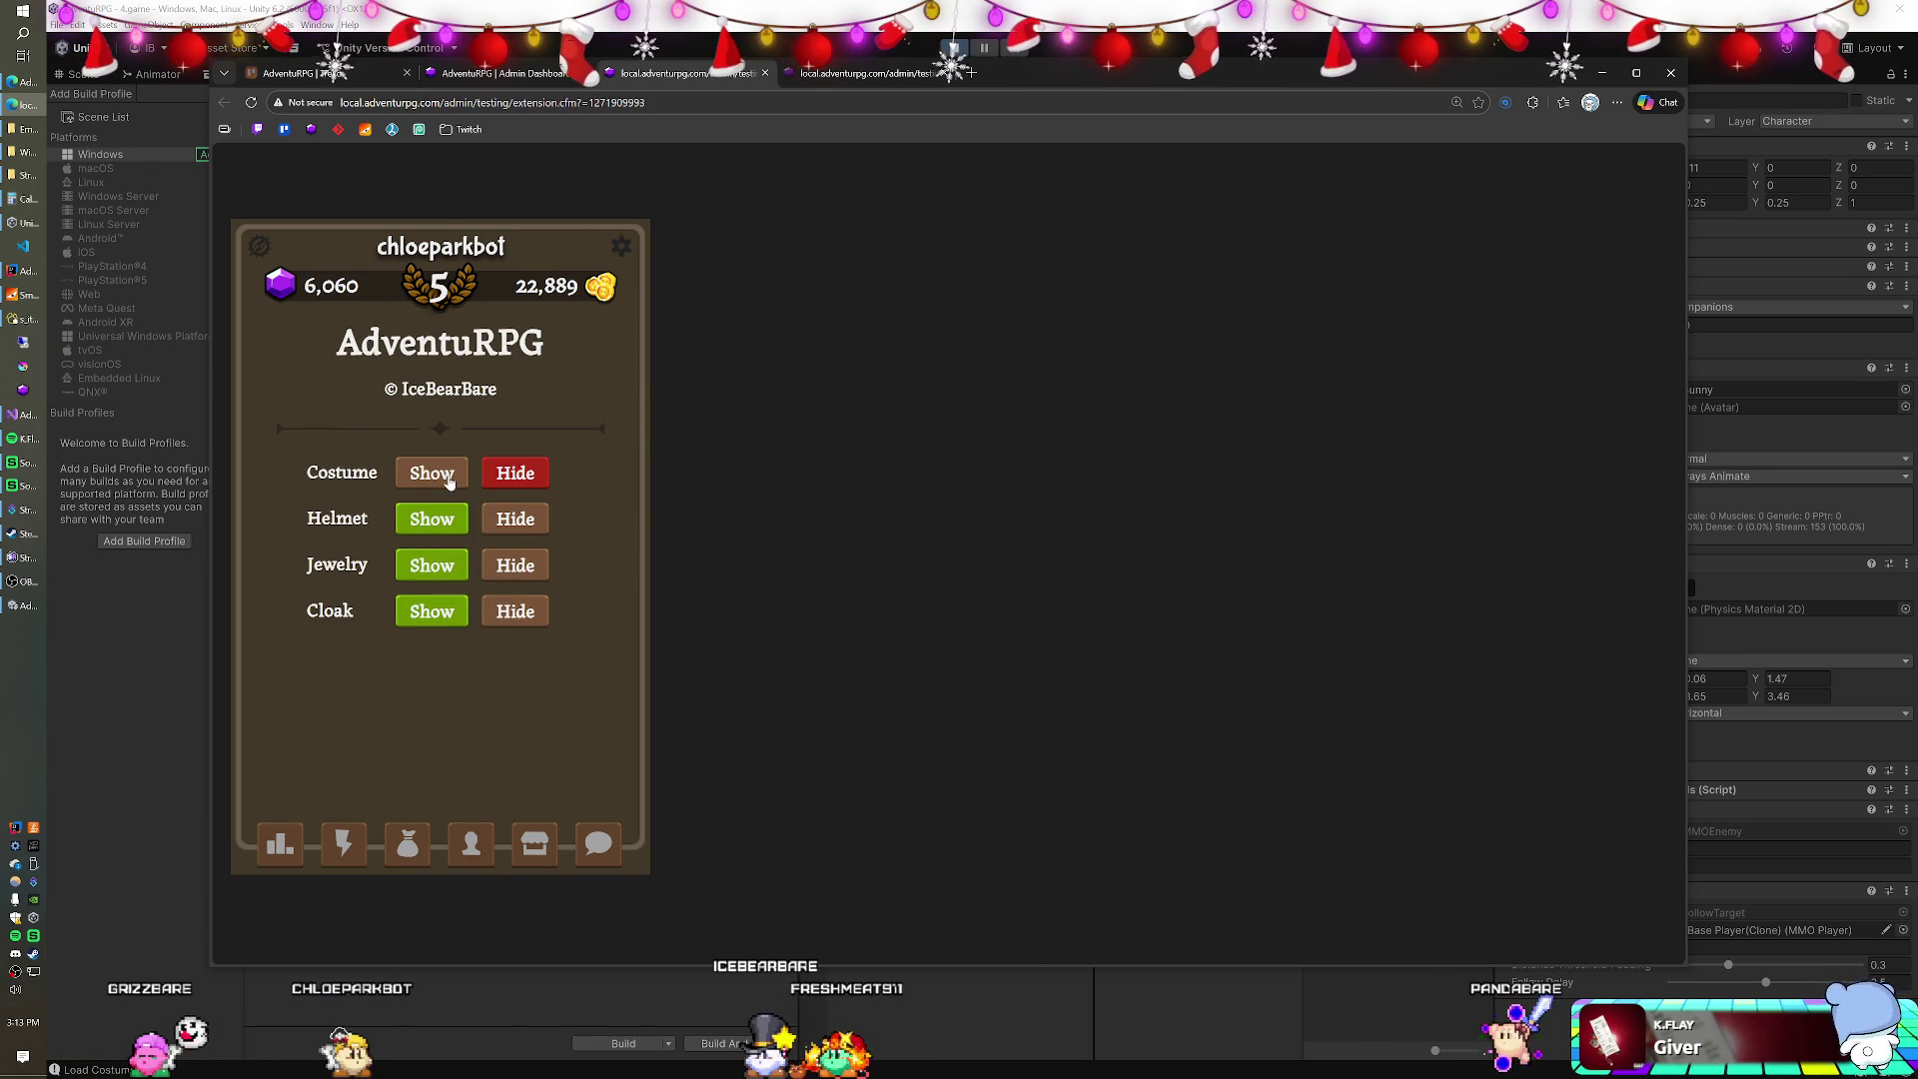
{"action": "left_click", "coordinate": [407, 842]}
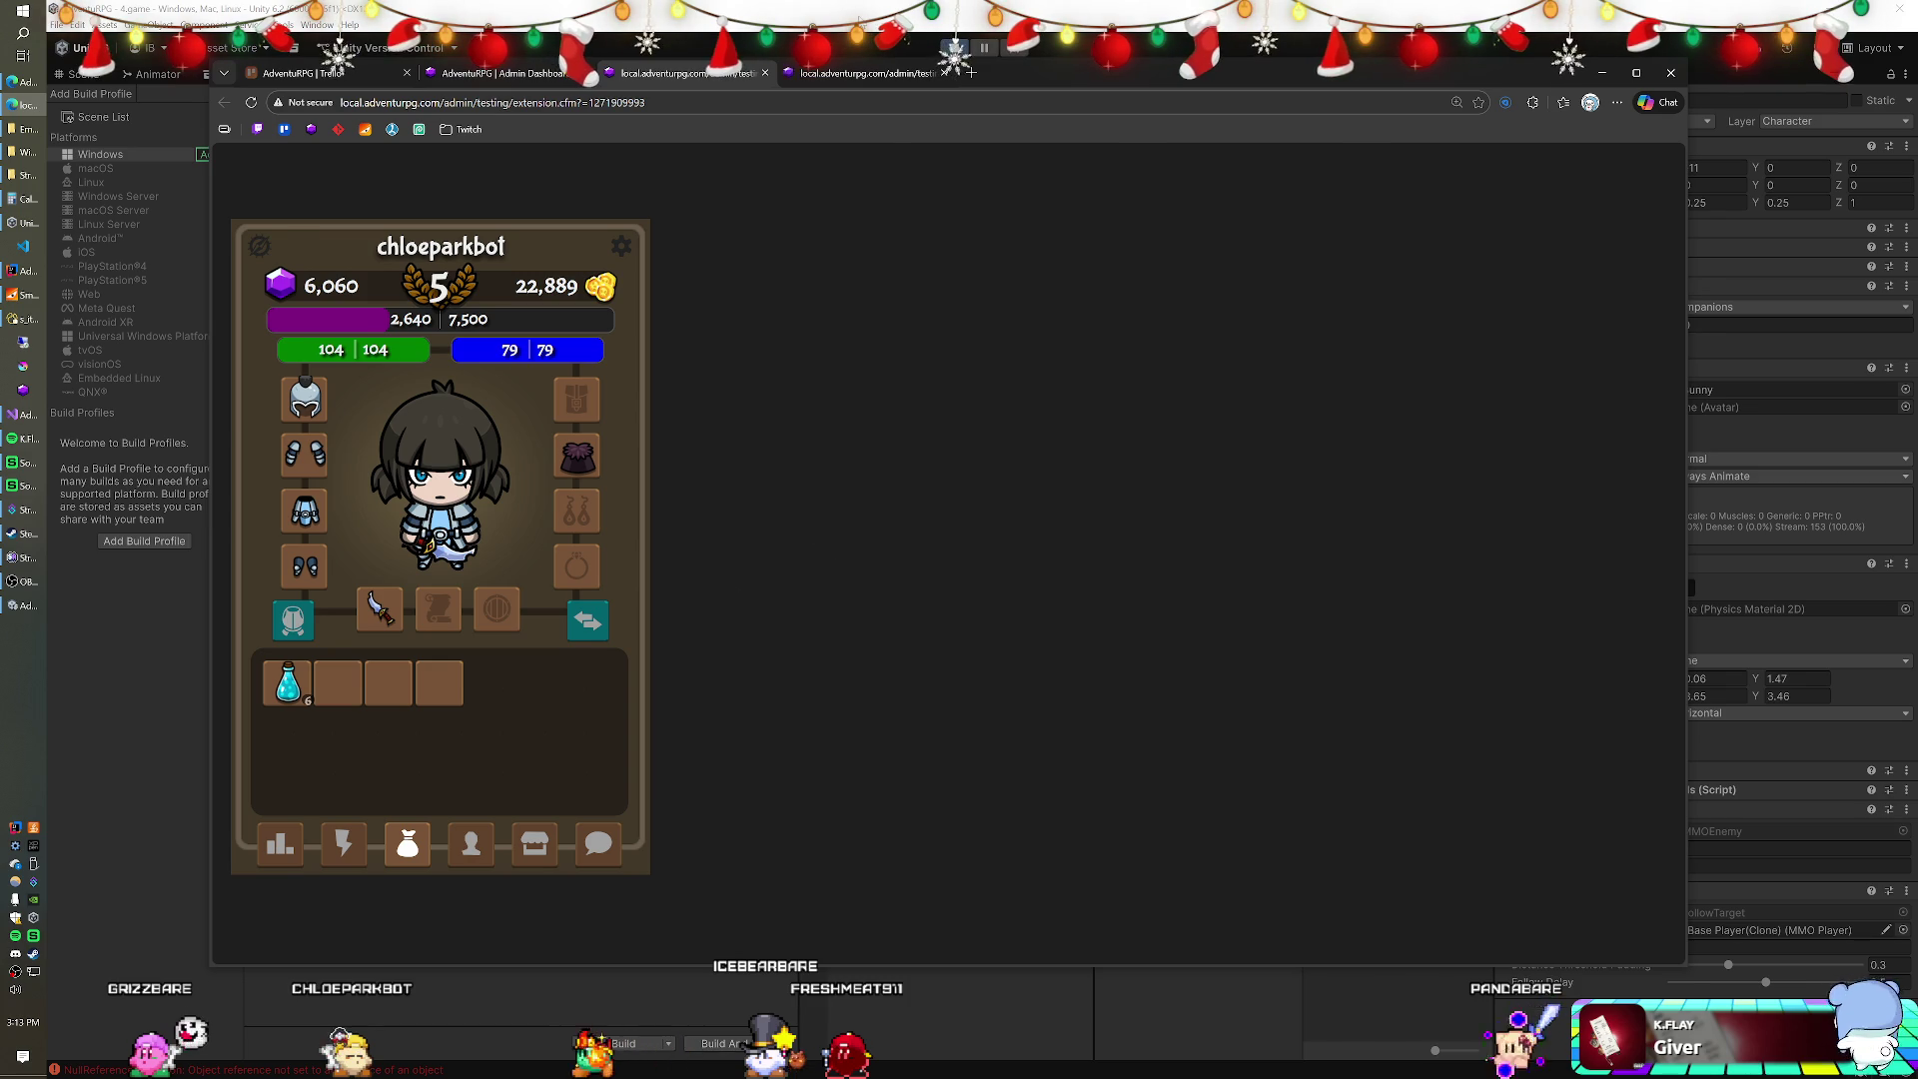
{"action": "key", "text": "alt+Tab"}
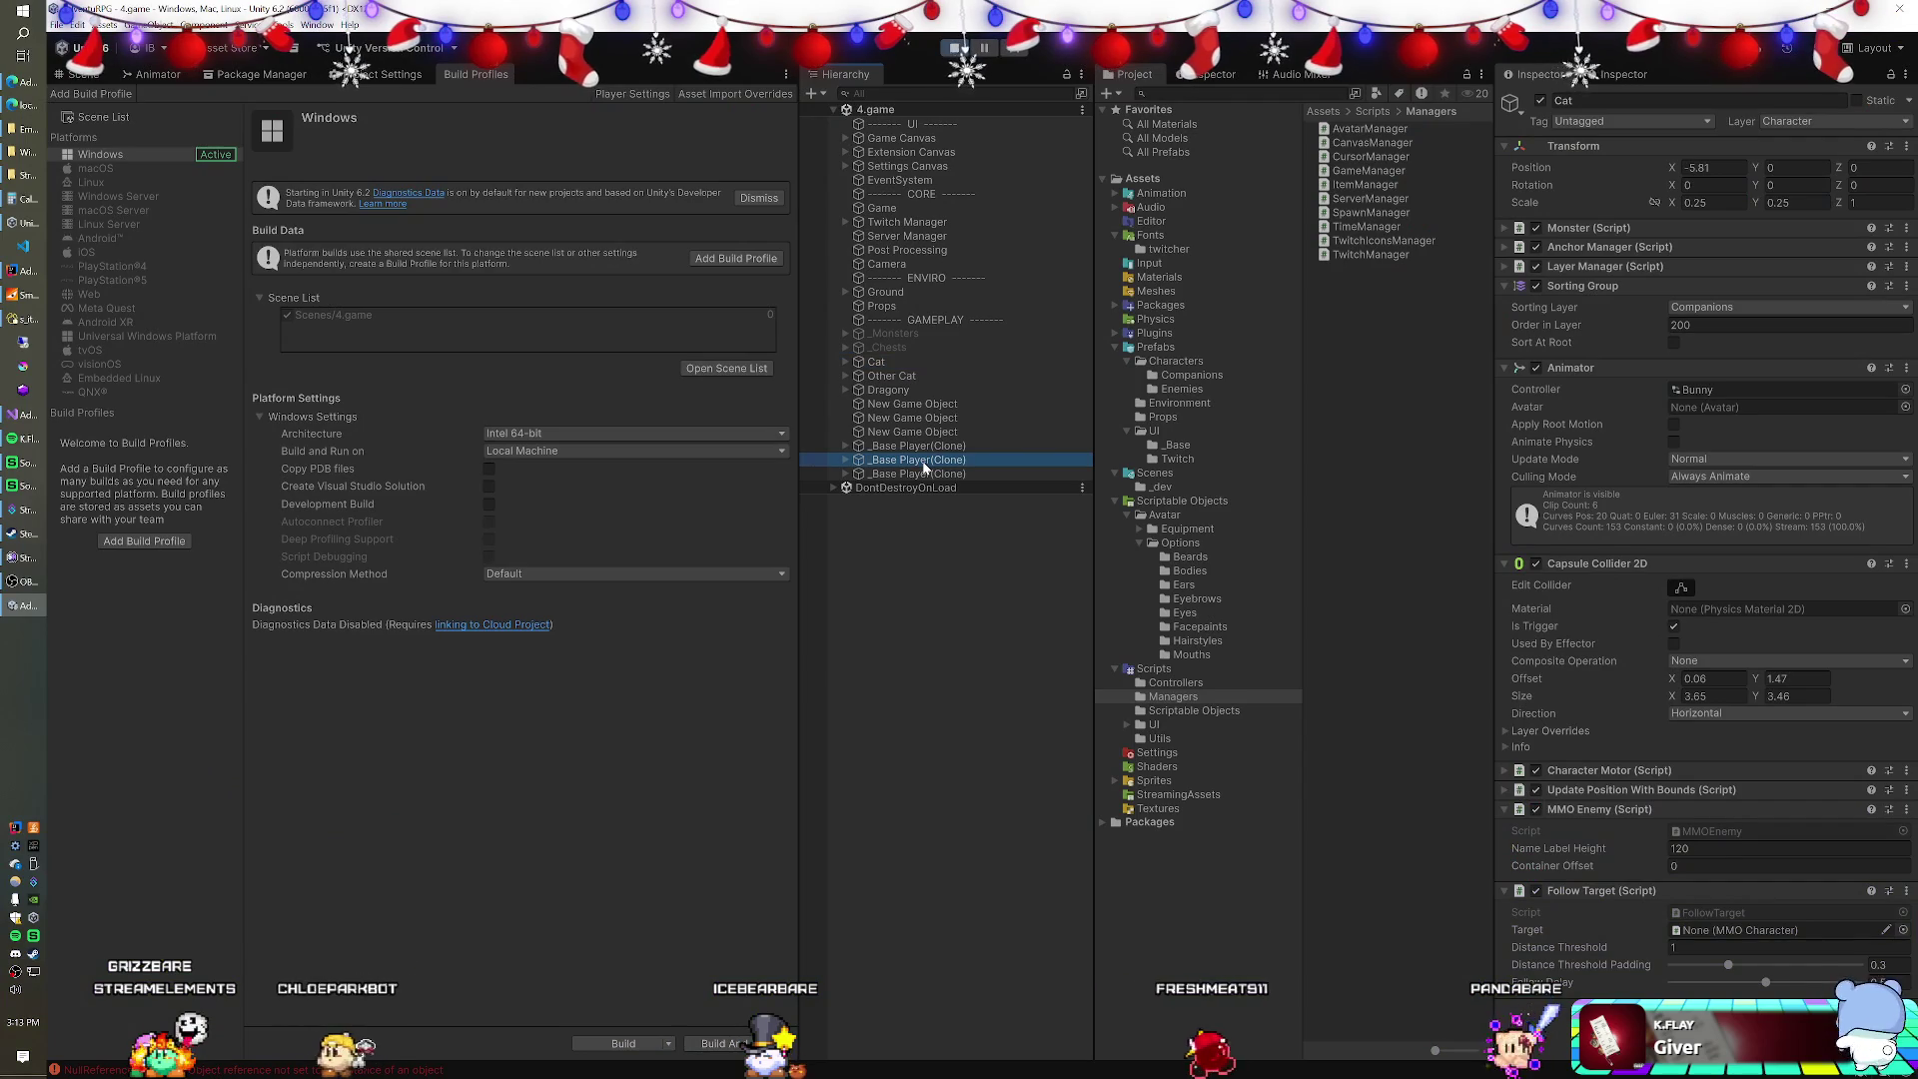
Drag _Base Player(Clone) into the Follow Target Target field of both Cat and Other Cat.
{"action": "left_click_drag", "start_coordinate": [923, 466], "coordinate": [1332, 718]}
{"action": "left_click_drag", "start_coordinate": [1697, 939], "coordinate": [1696, 939]}
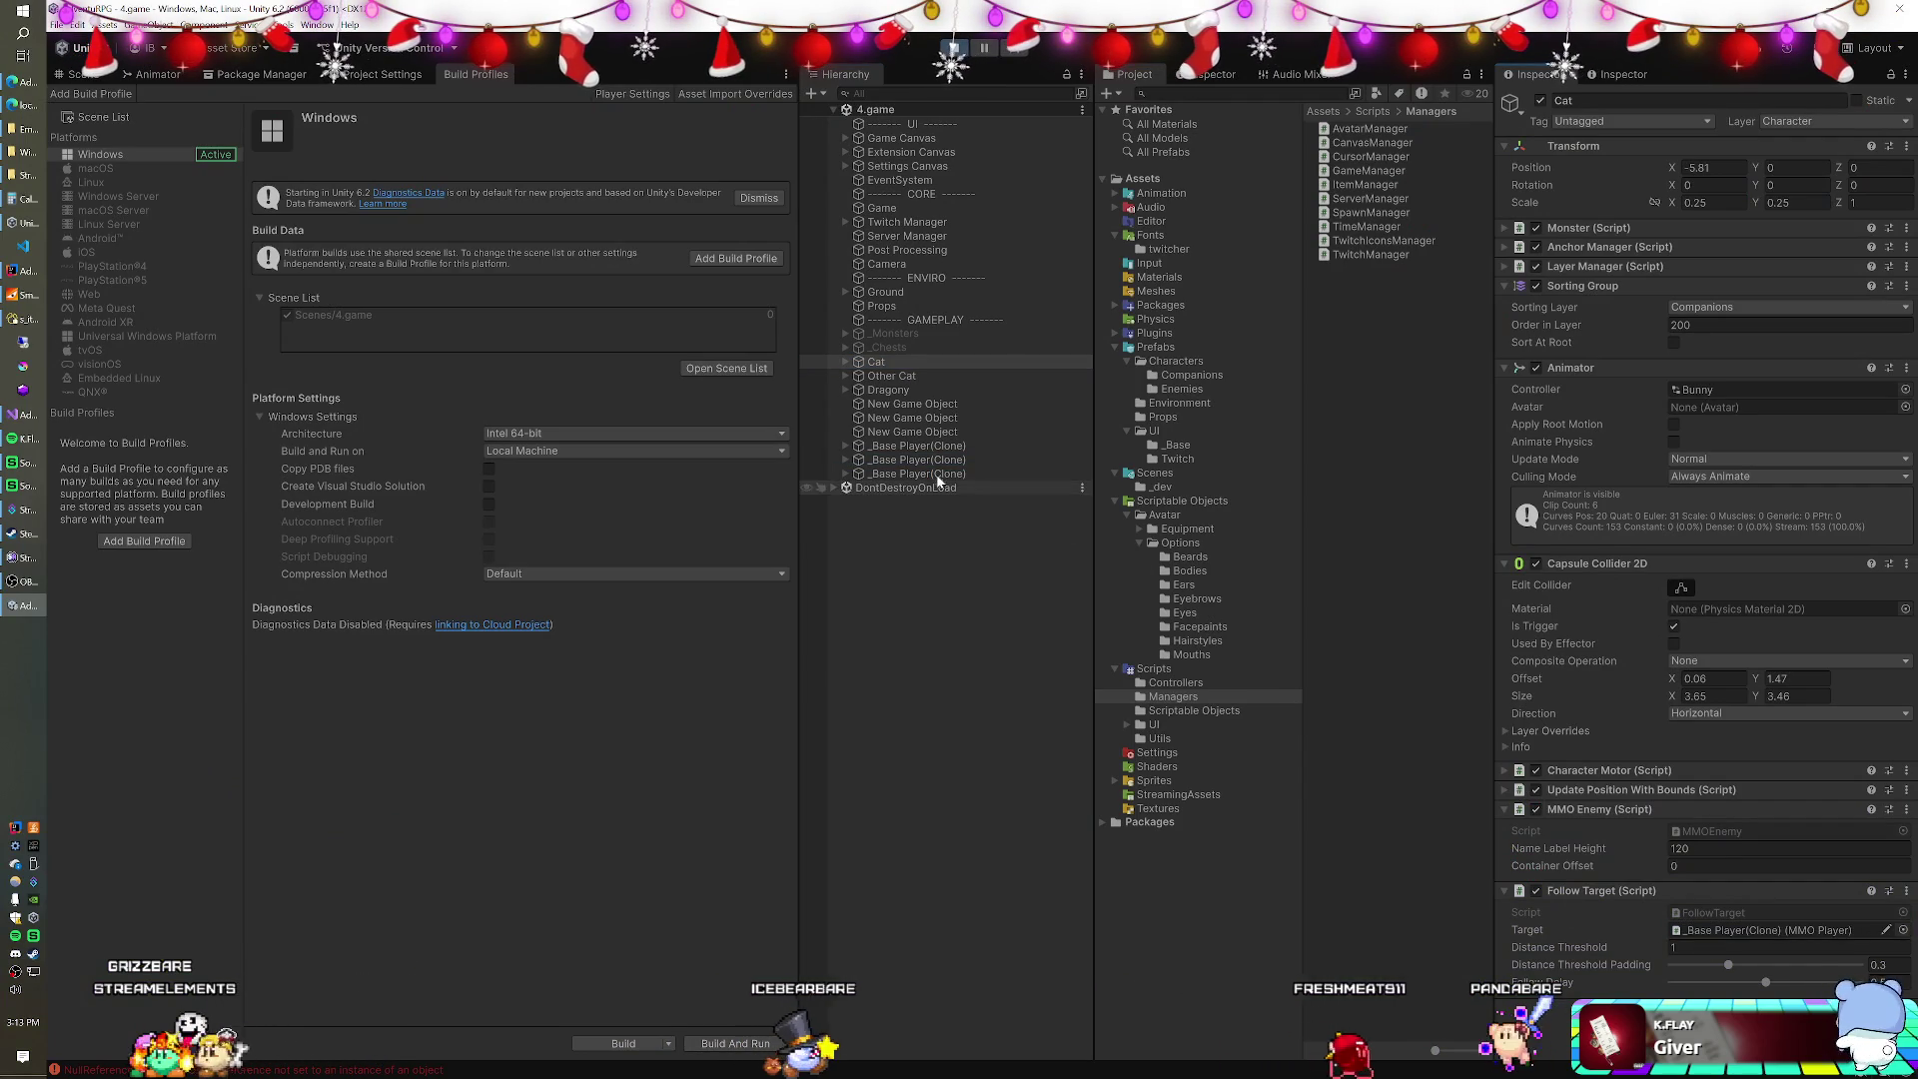
{"action": "left_click", "coordinate": [891, 377]}
{"action": "mouse_move", "coordinate": [891, 377]}
{"action": "left_mouse_down"}
{"action": "mouse_move", "coordinate": [1268, 703]}
{"action": "mouse_move", "coordinate": [1738, 943]}
{"action": "left_mouse_up"}
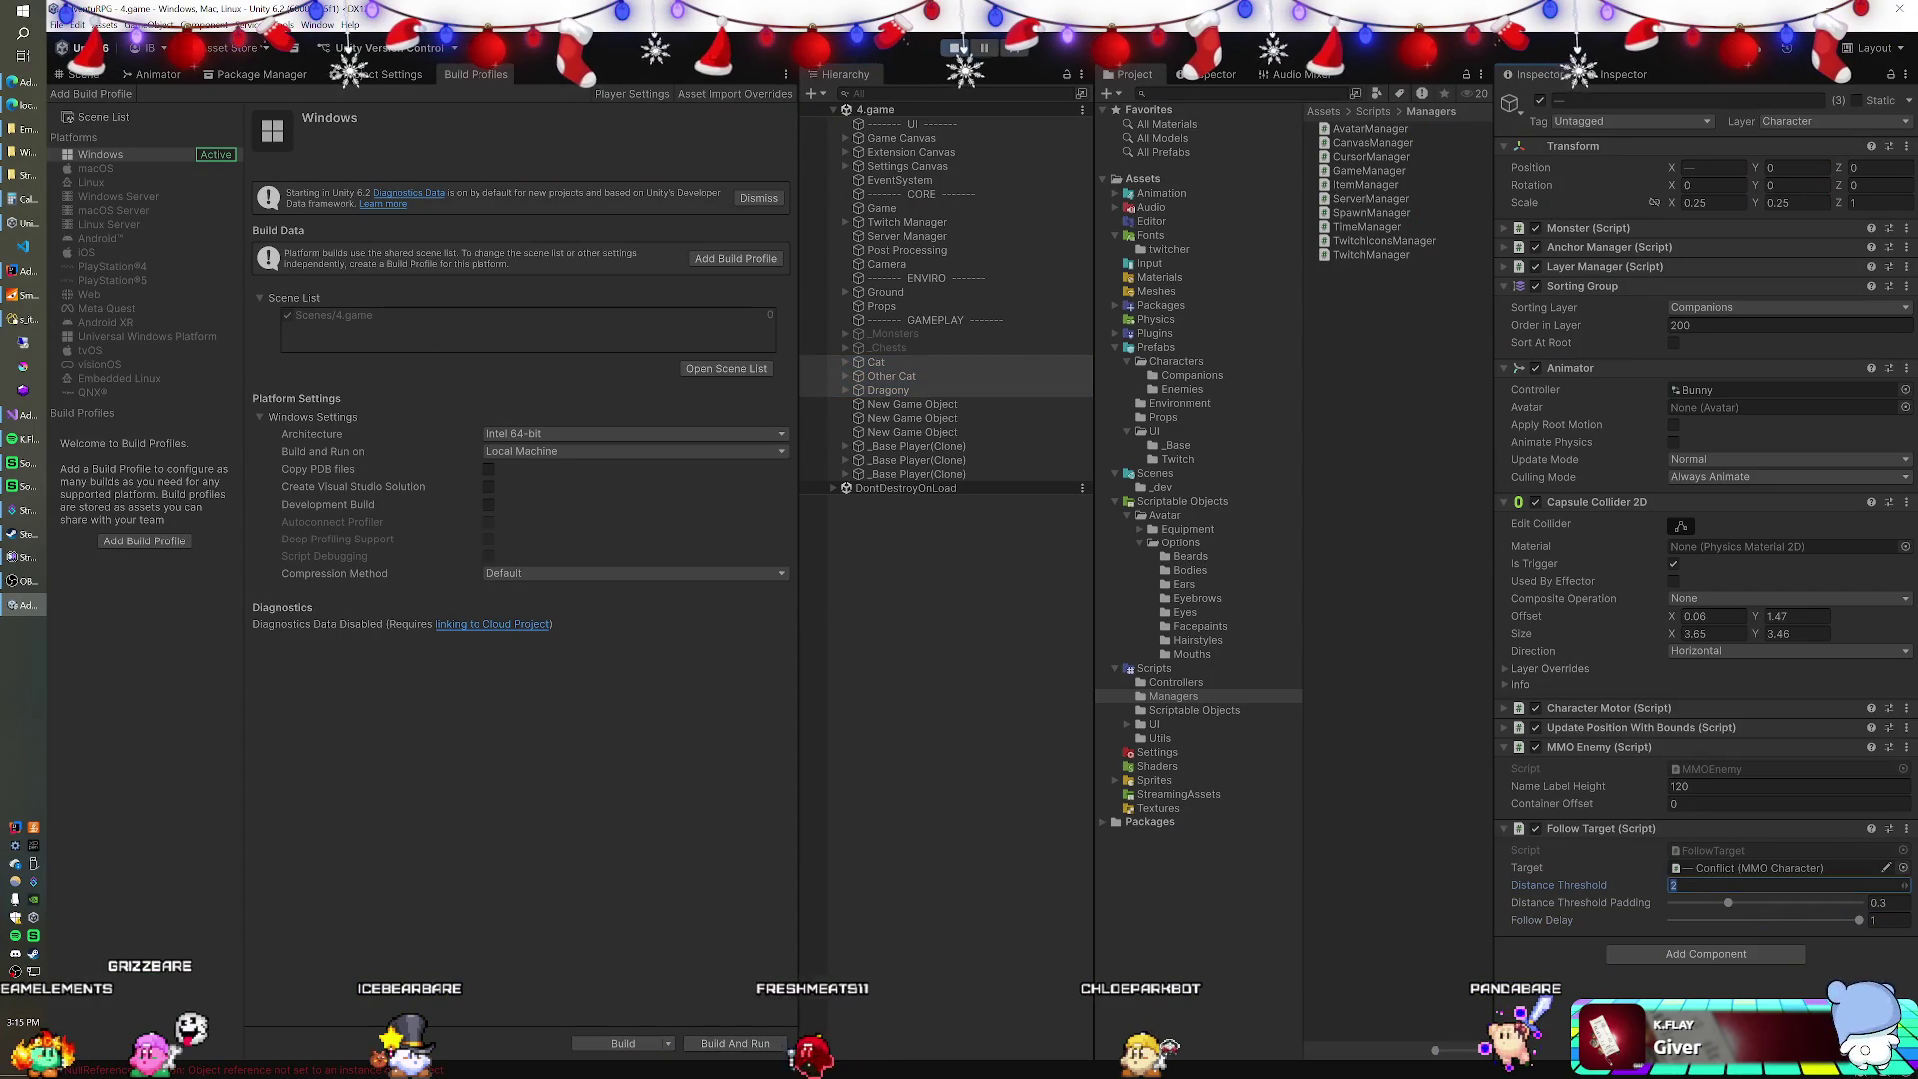
Enter 1.25 as the Follow Target Distance Threshold.
{"action": "type", "text": "1"}
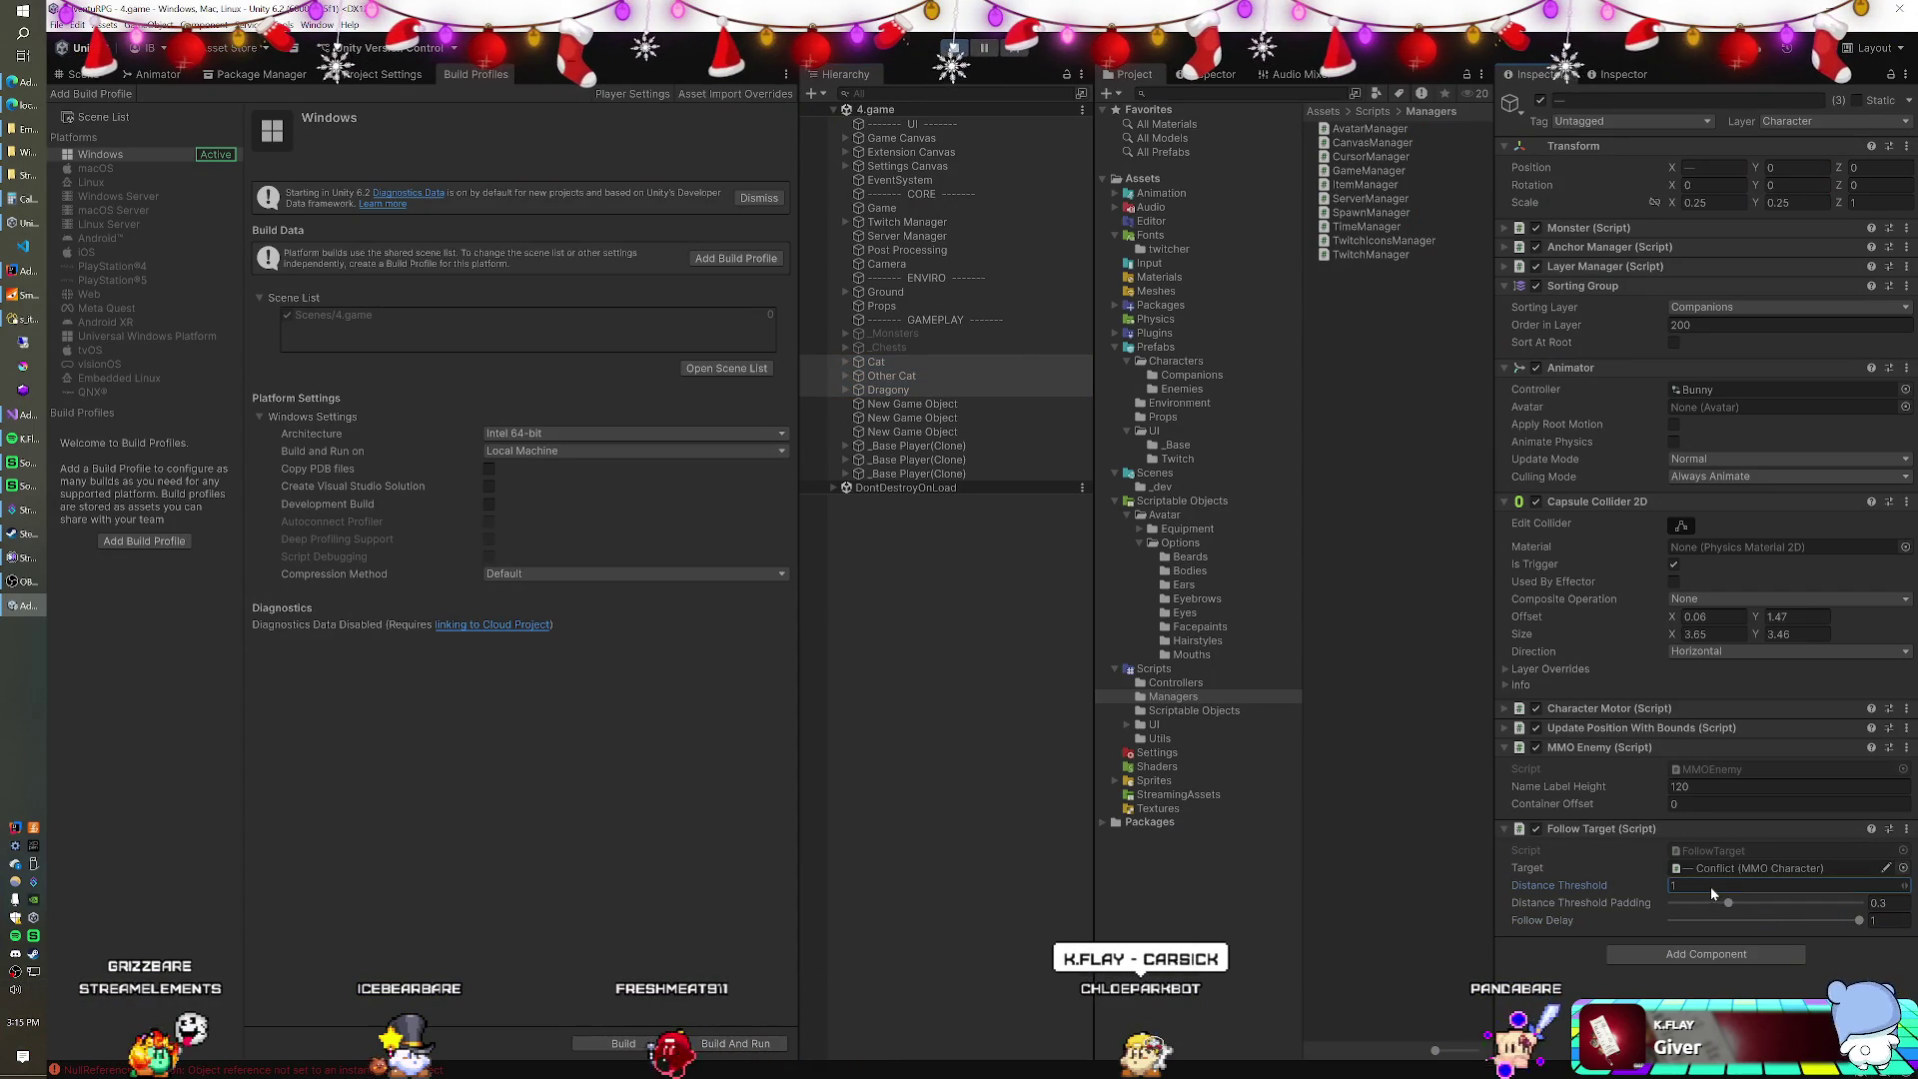
{"action": "type", "text": ".25"}
{"action": "key", "text": "Return"}
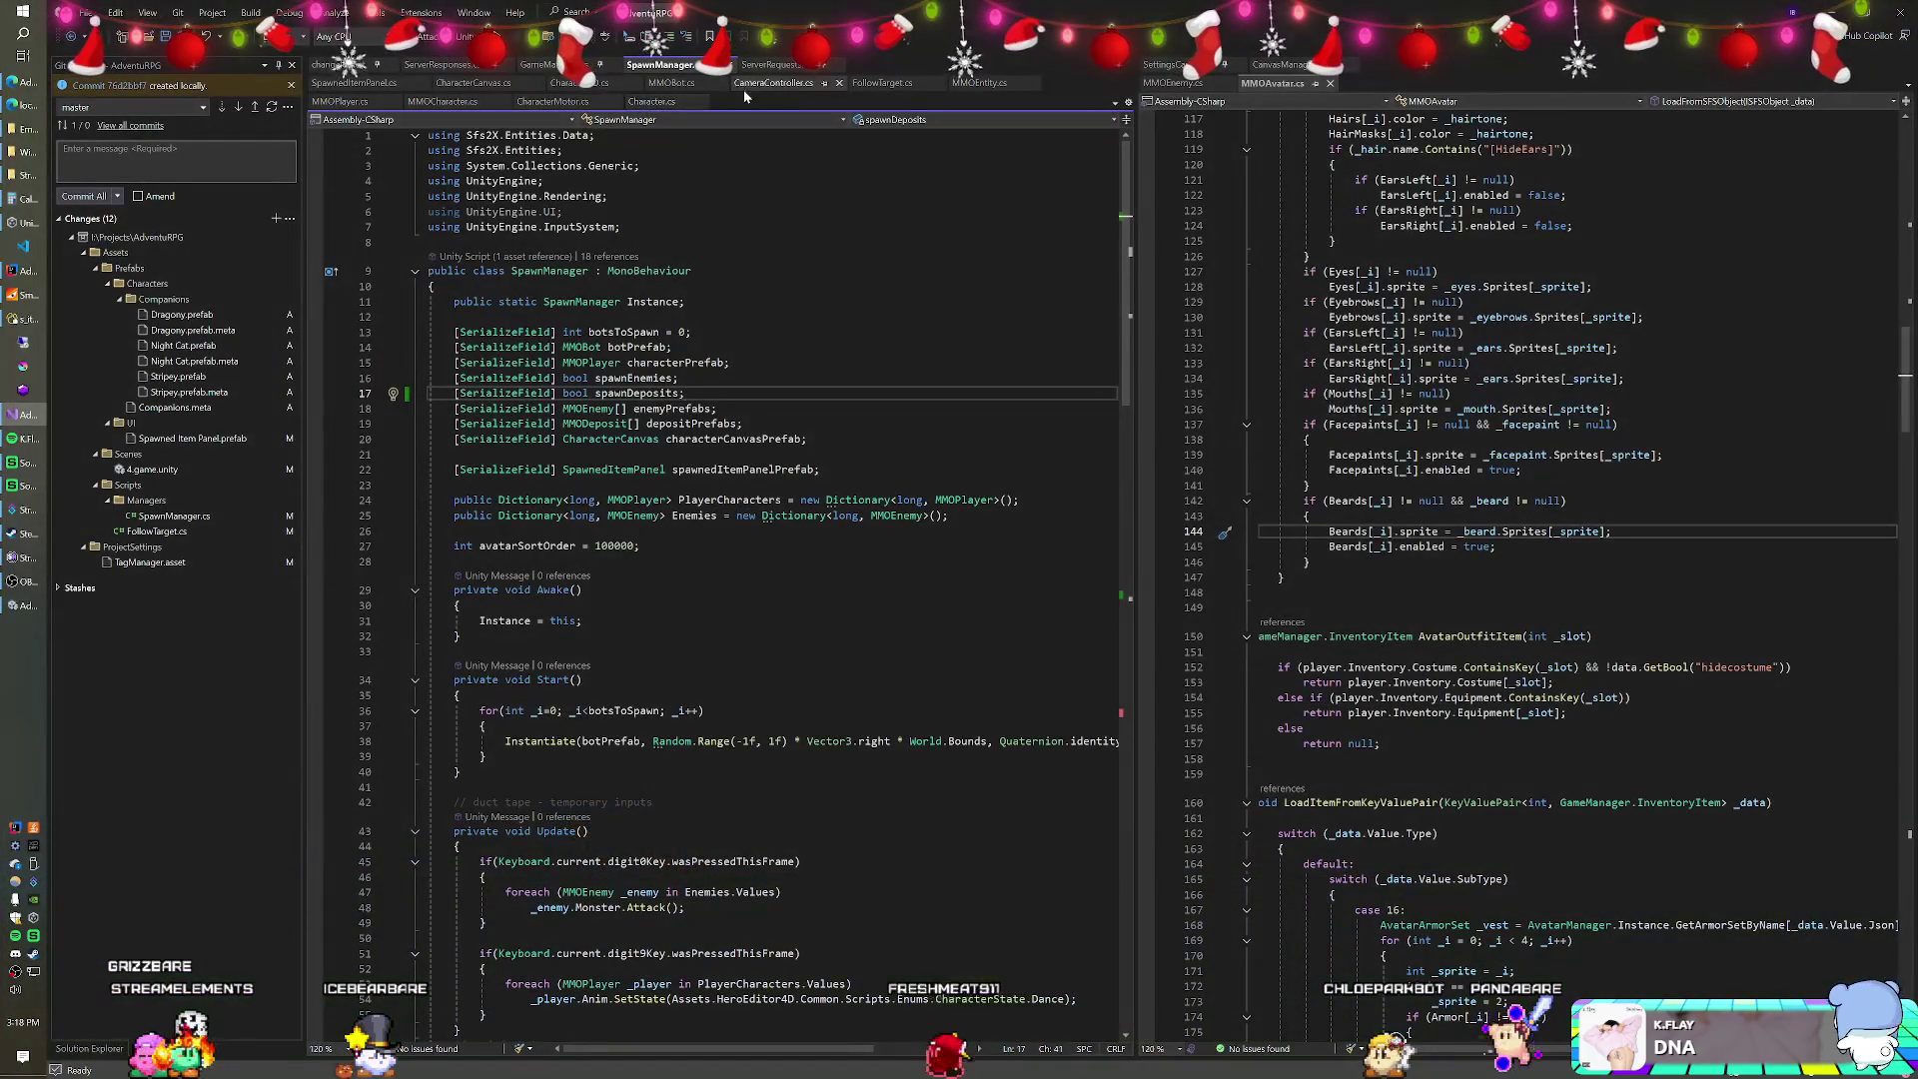
Open FollowTarget.cs and correct the duct tape comment's last word to 'companion'.
{"action": "left_click", "coordinate": [882, 83]}
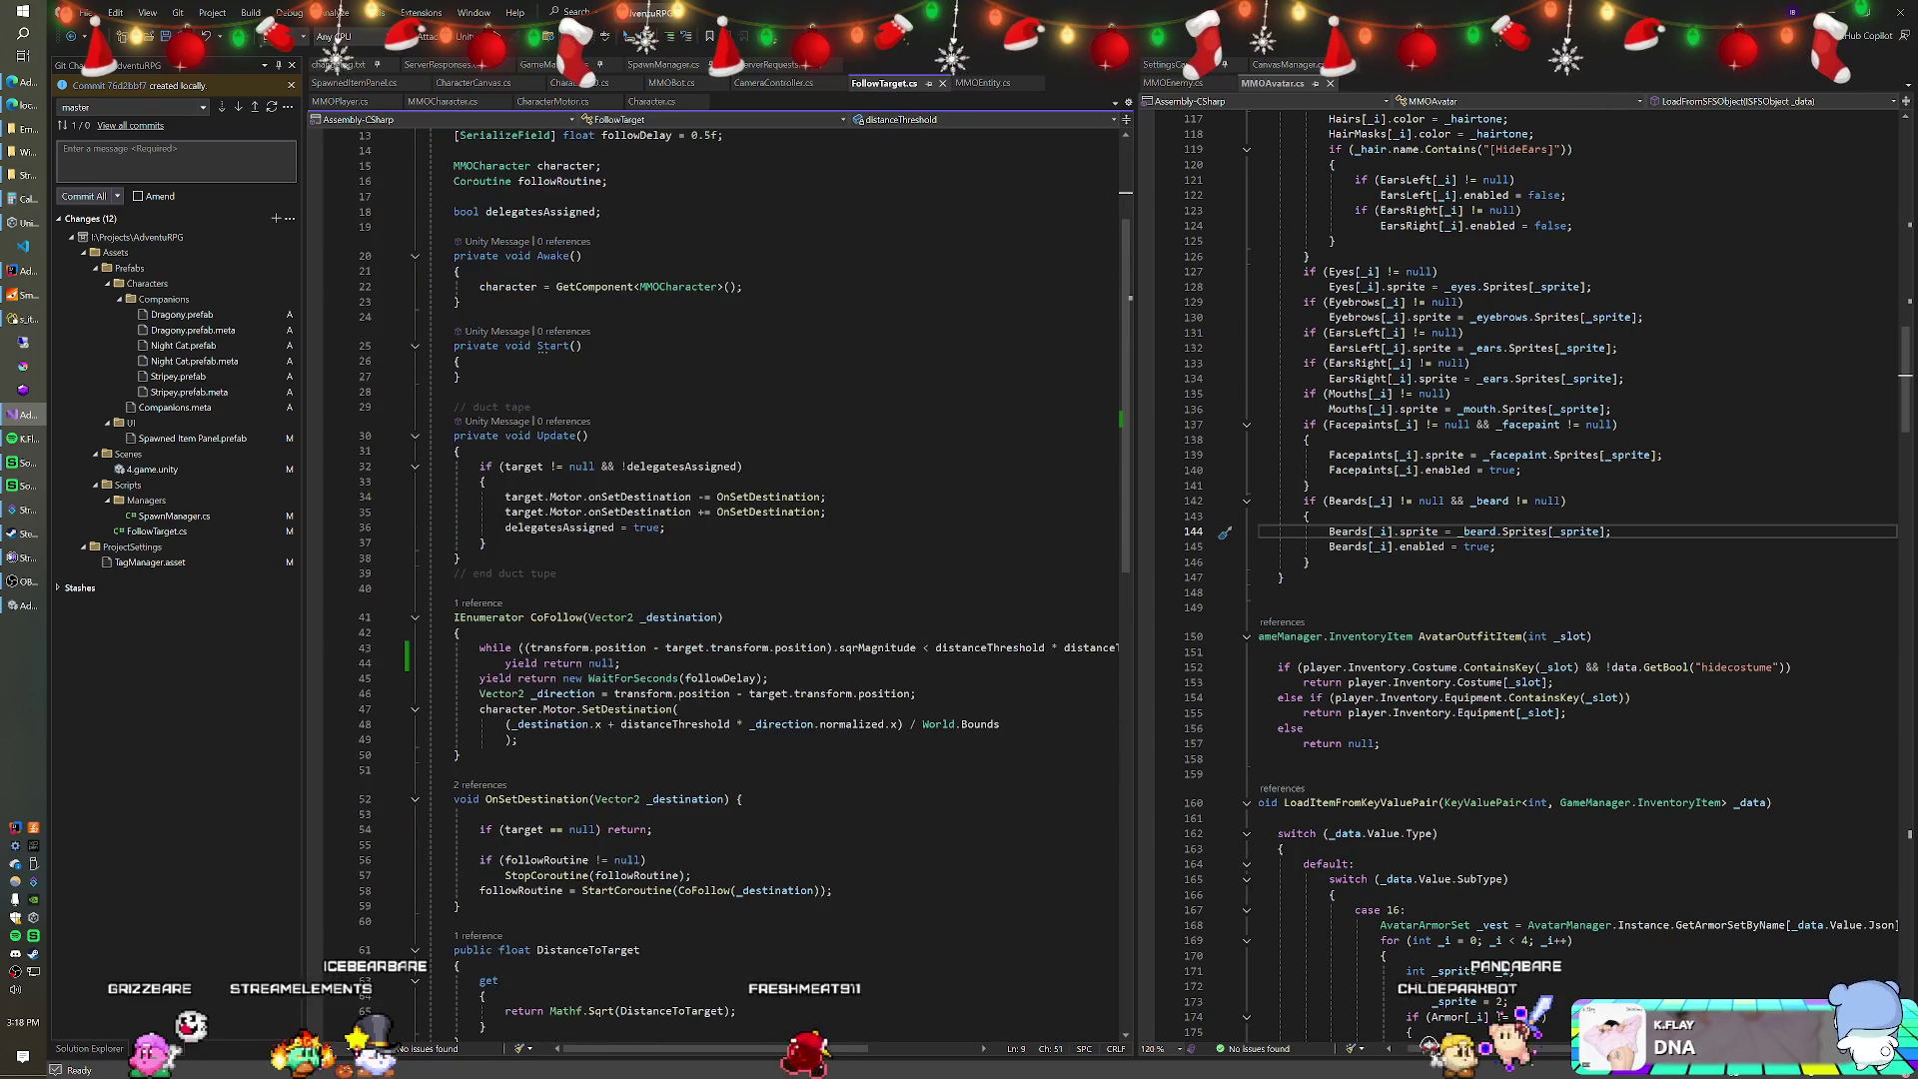
{"action": "scroll", "coordinate": [729, 580], "scroll_direction": "down", "scroll_amount": 1}
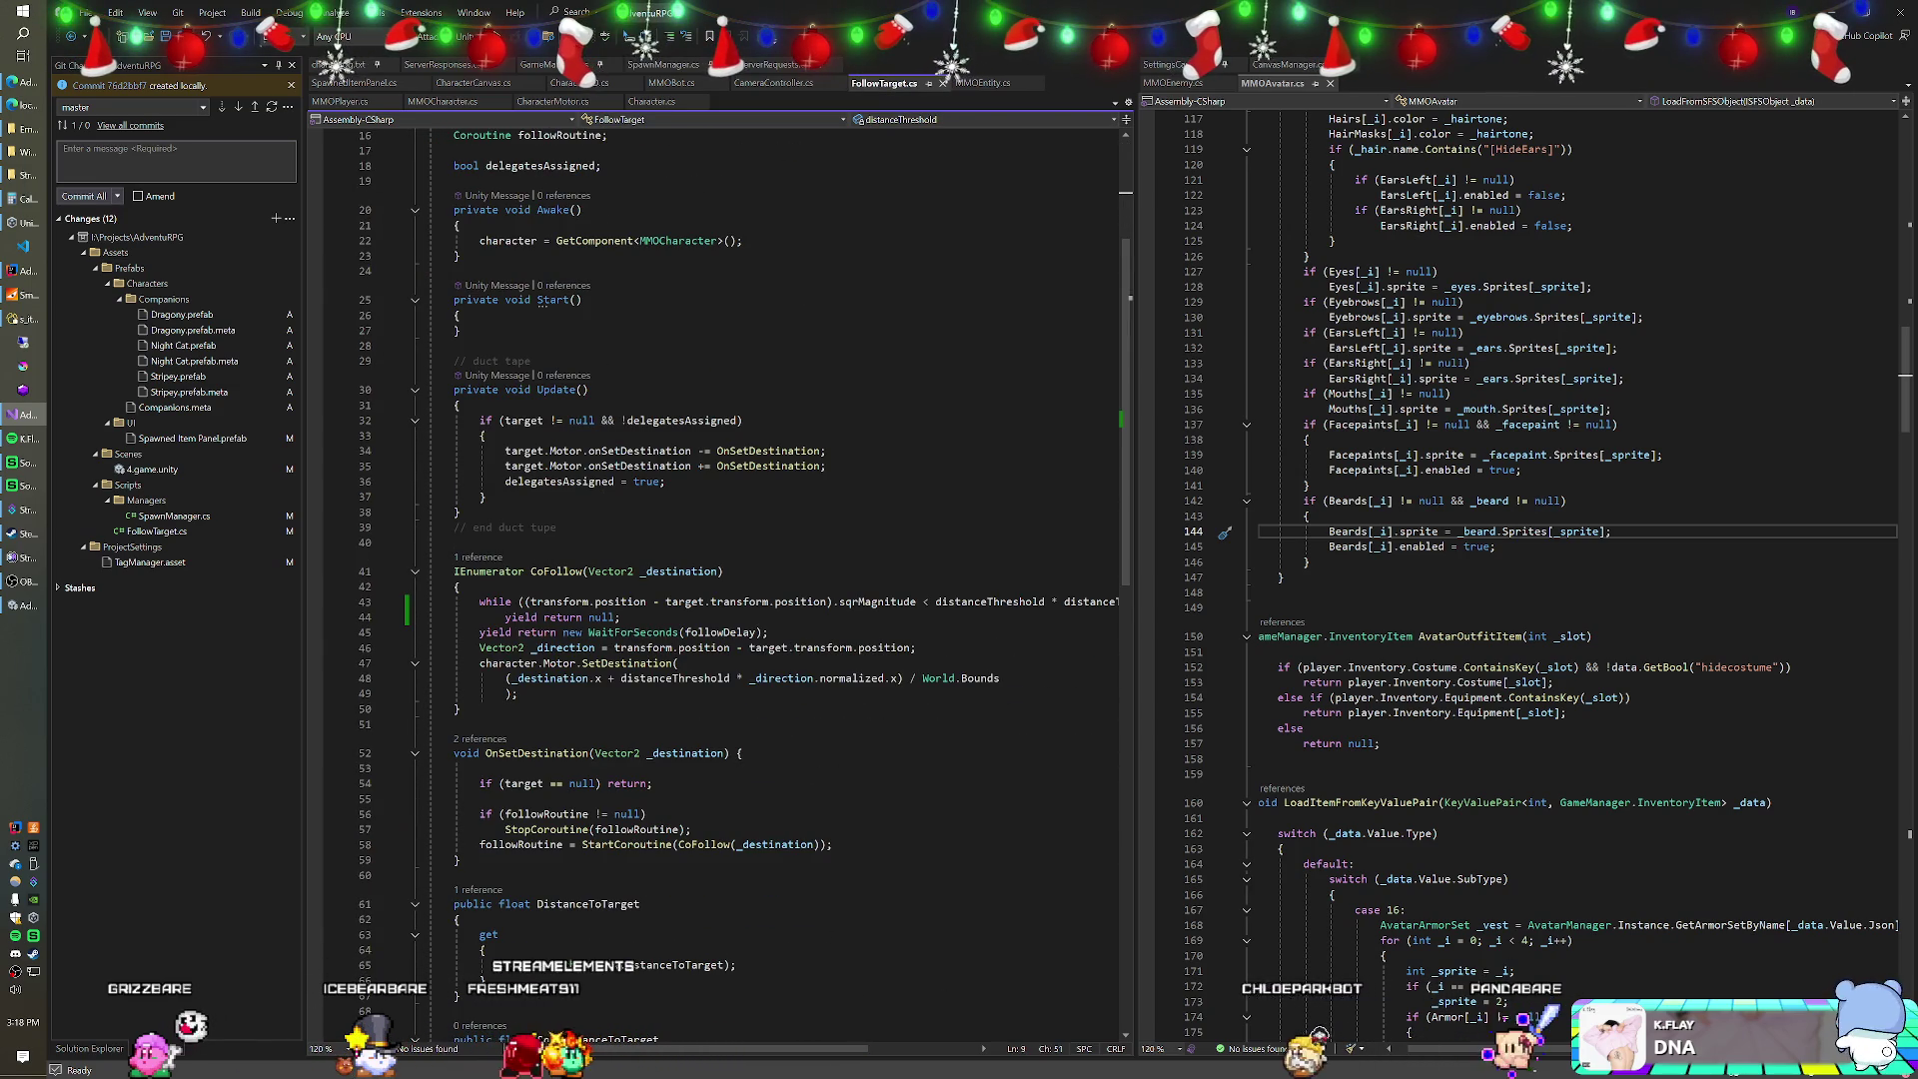
{"action": "scroll", "coordinate": [740, 372], "scroll_direction": "down", "scroll_amount": 2}
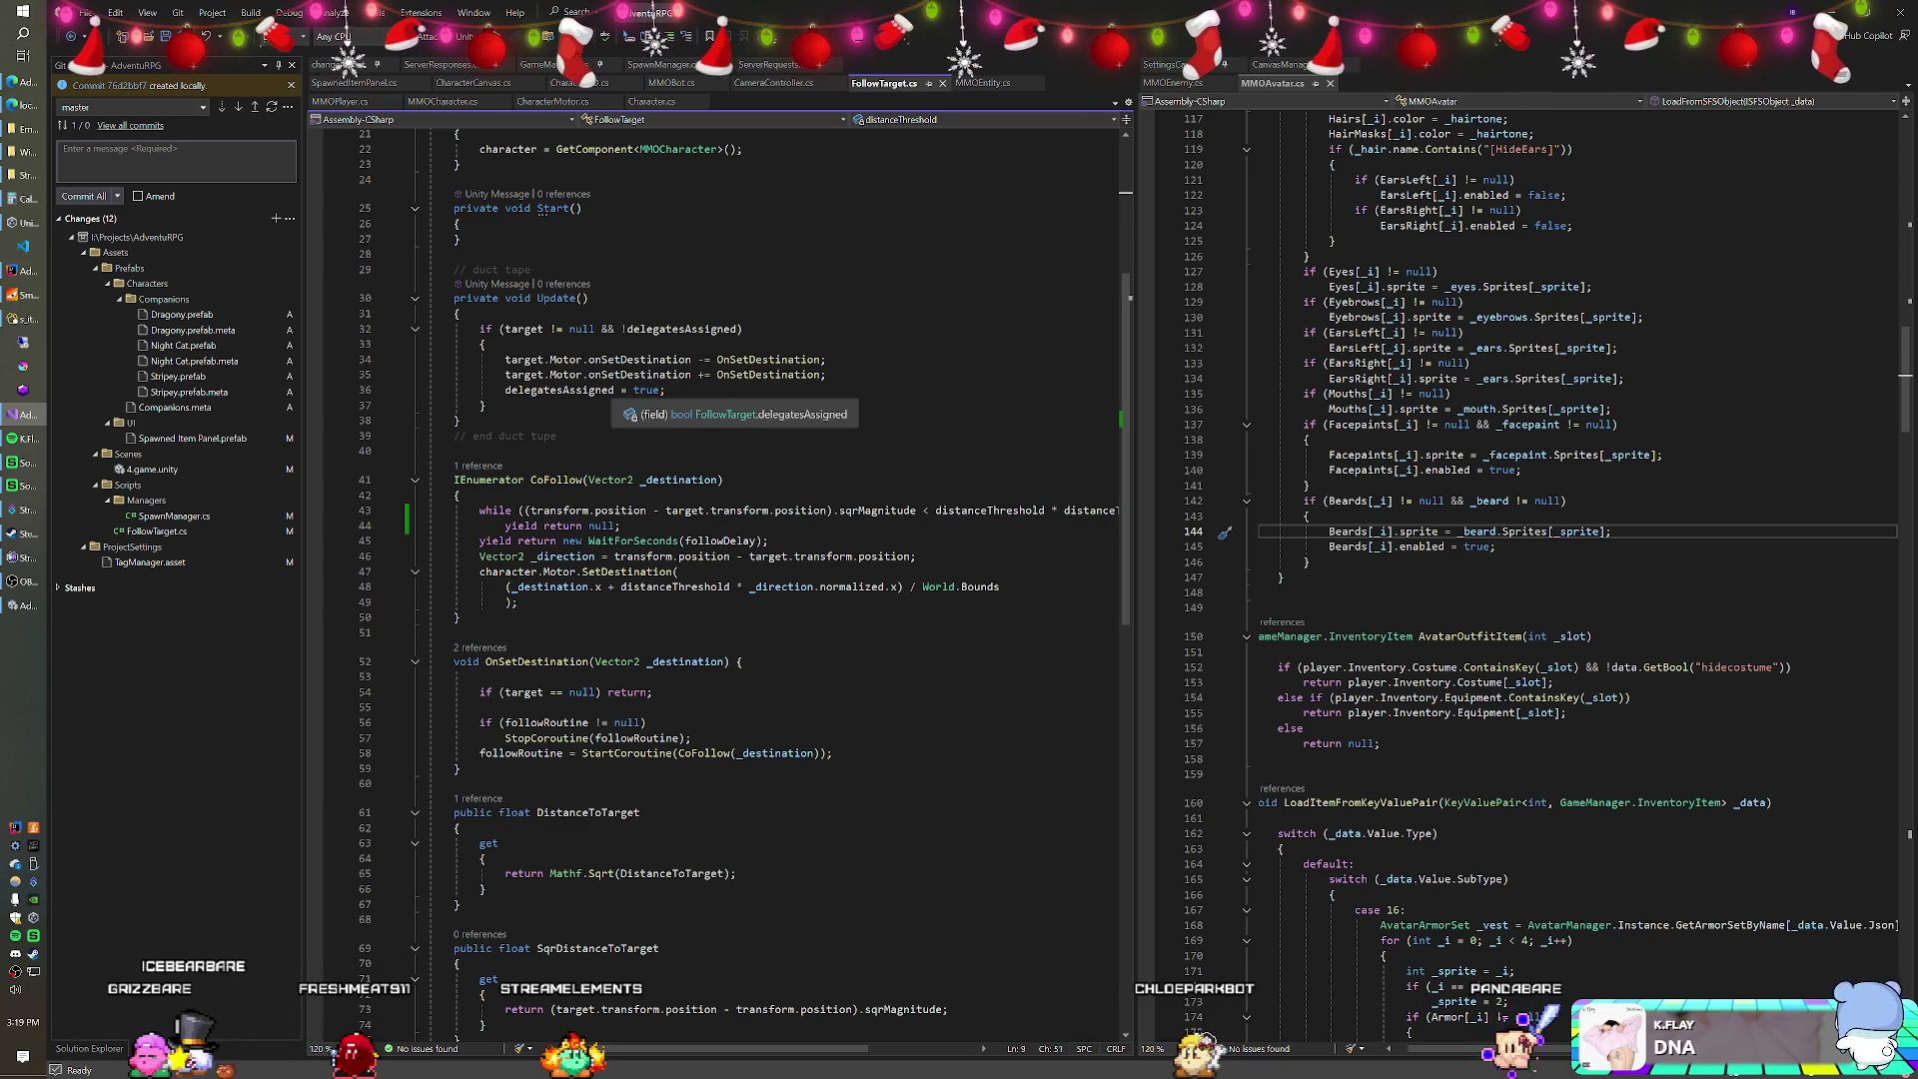
{"action": "left_click", "coordinate": [539, 269]}
{"action": "type", "text": "- until se"}
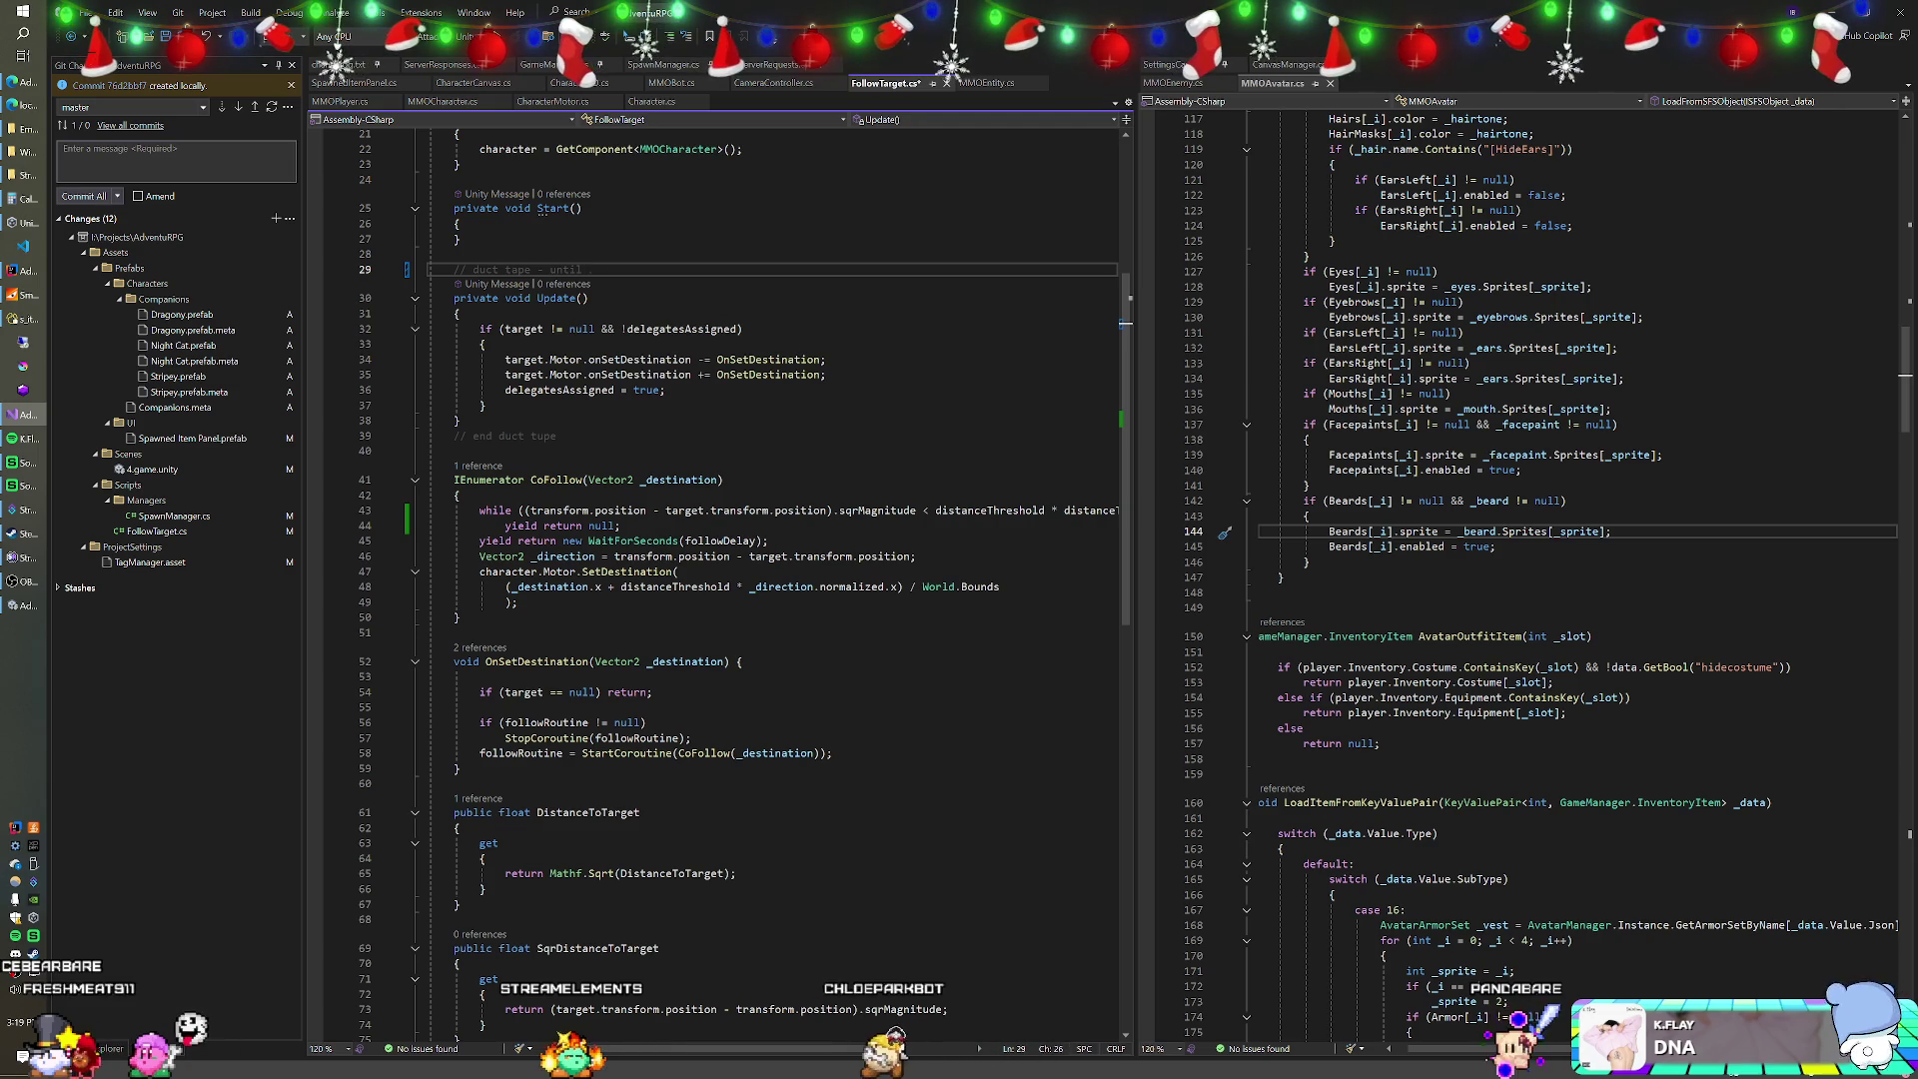
{"action": "key", "text": "BackSpace"}
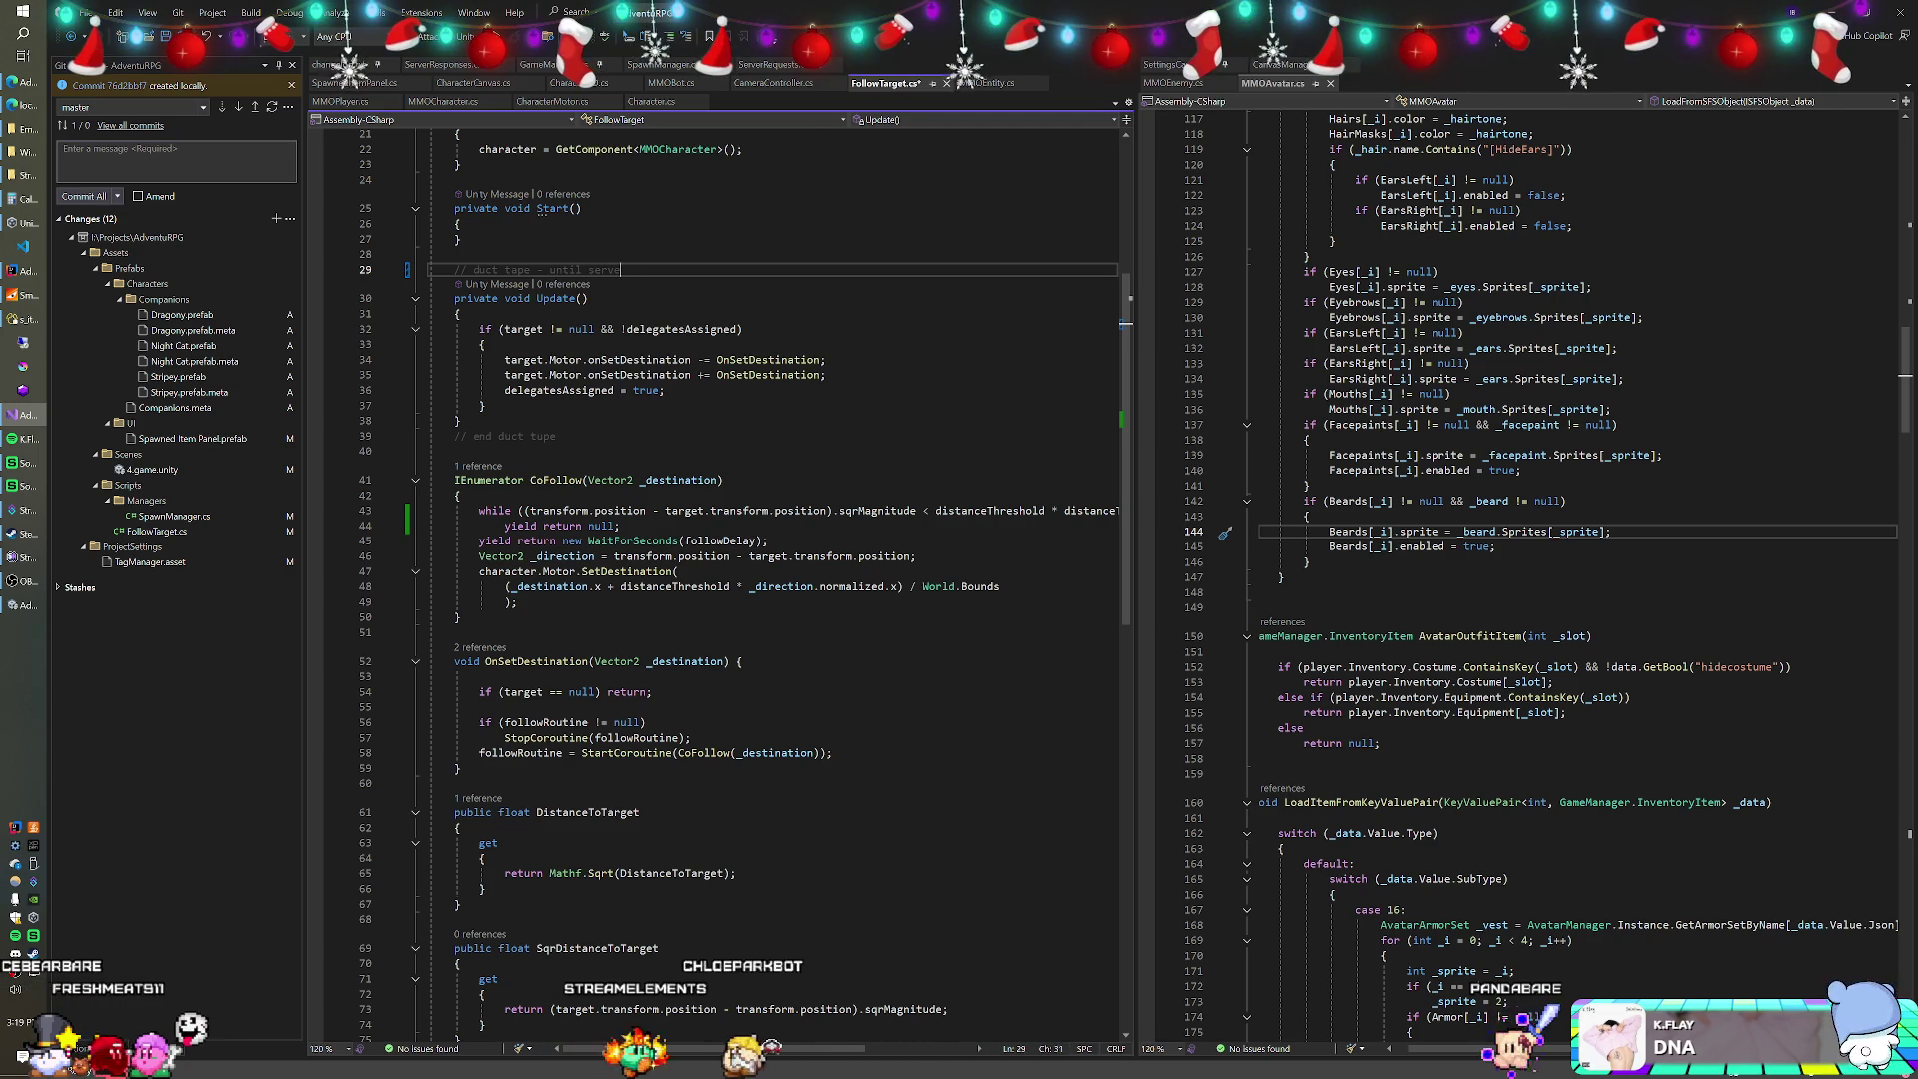
{"action": "key", "text": "BackSpace"}
{"action": "key", "text": "BackSpace"}
{"action": "type", "text": "companion is spawned"}
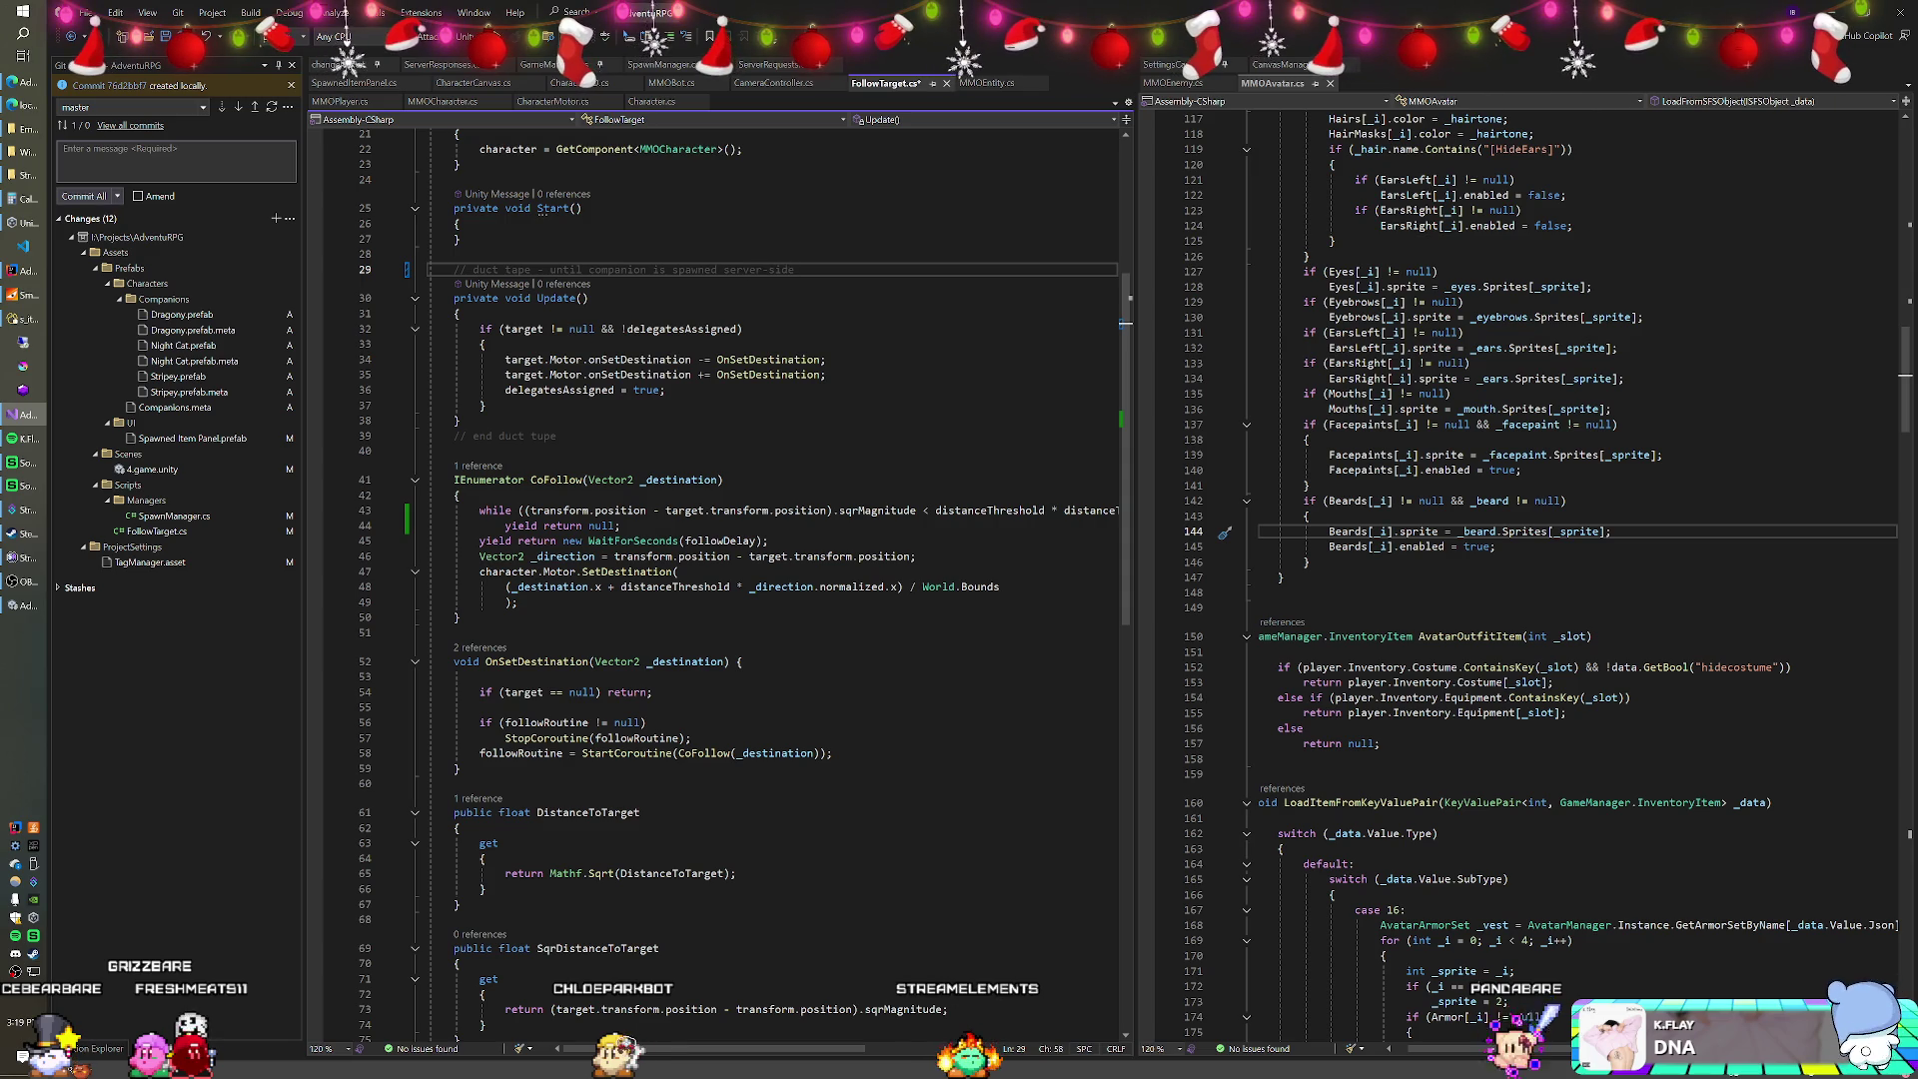
Review the CoFollow loop and Update code, place the cursor on the yield line, and return to Unity.
{"action": "scroll", "coordinate": [714, 579], "scroll_direction": "down", "scroll_amount": 3}
{"action": "scroll", "coordinate": [714, 579], "scroll_direction": "up", "scroll_amount": 5}
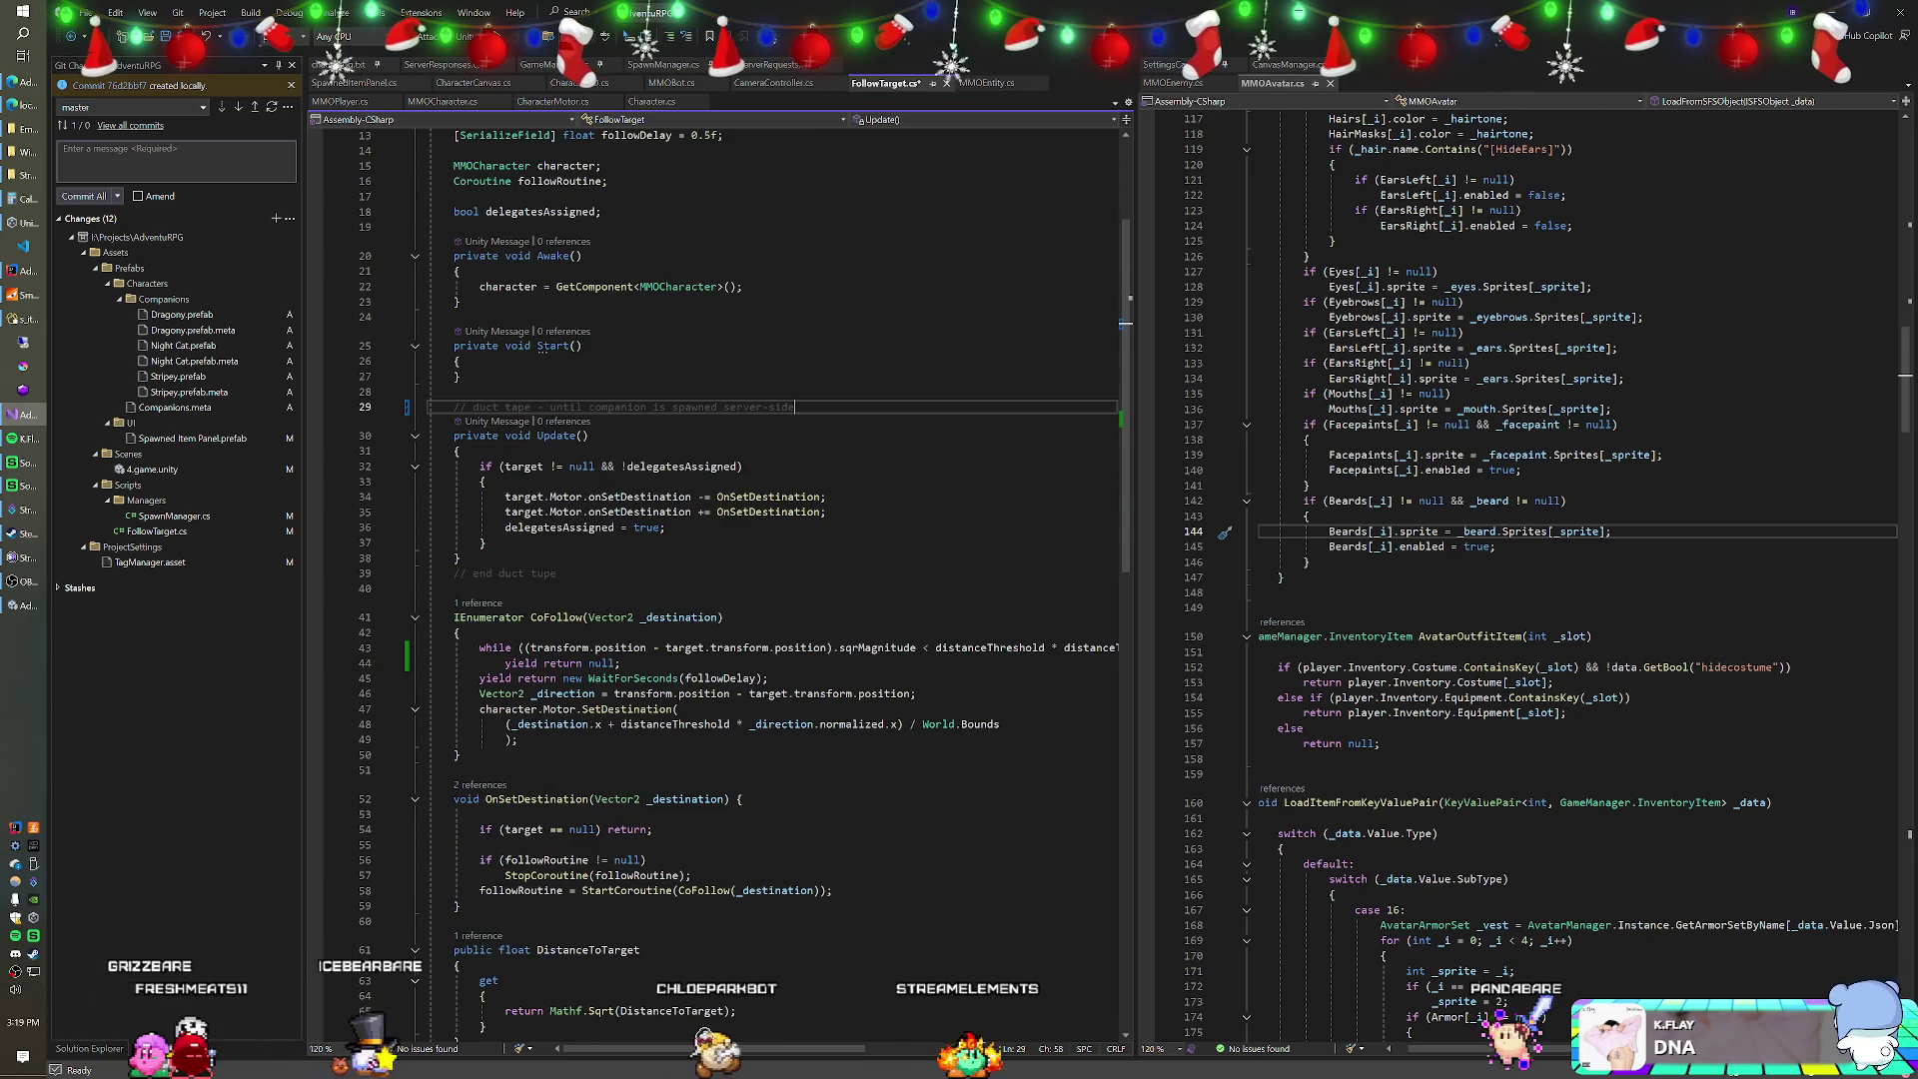
{"action": "scroll", "coordinate": [714, 579], "scroll_direction": "down", "scroll_amount": 4}
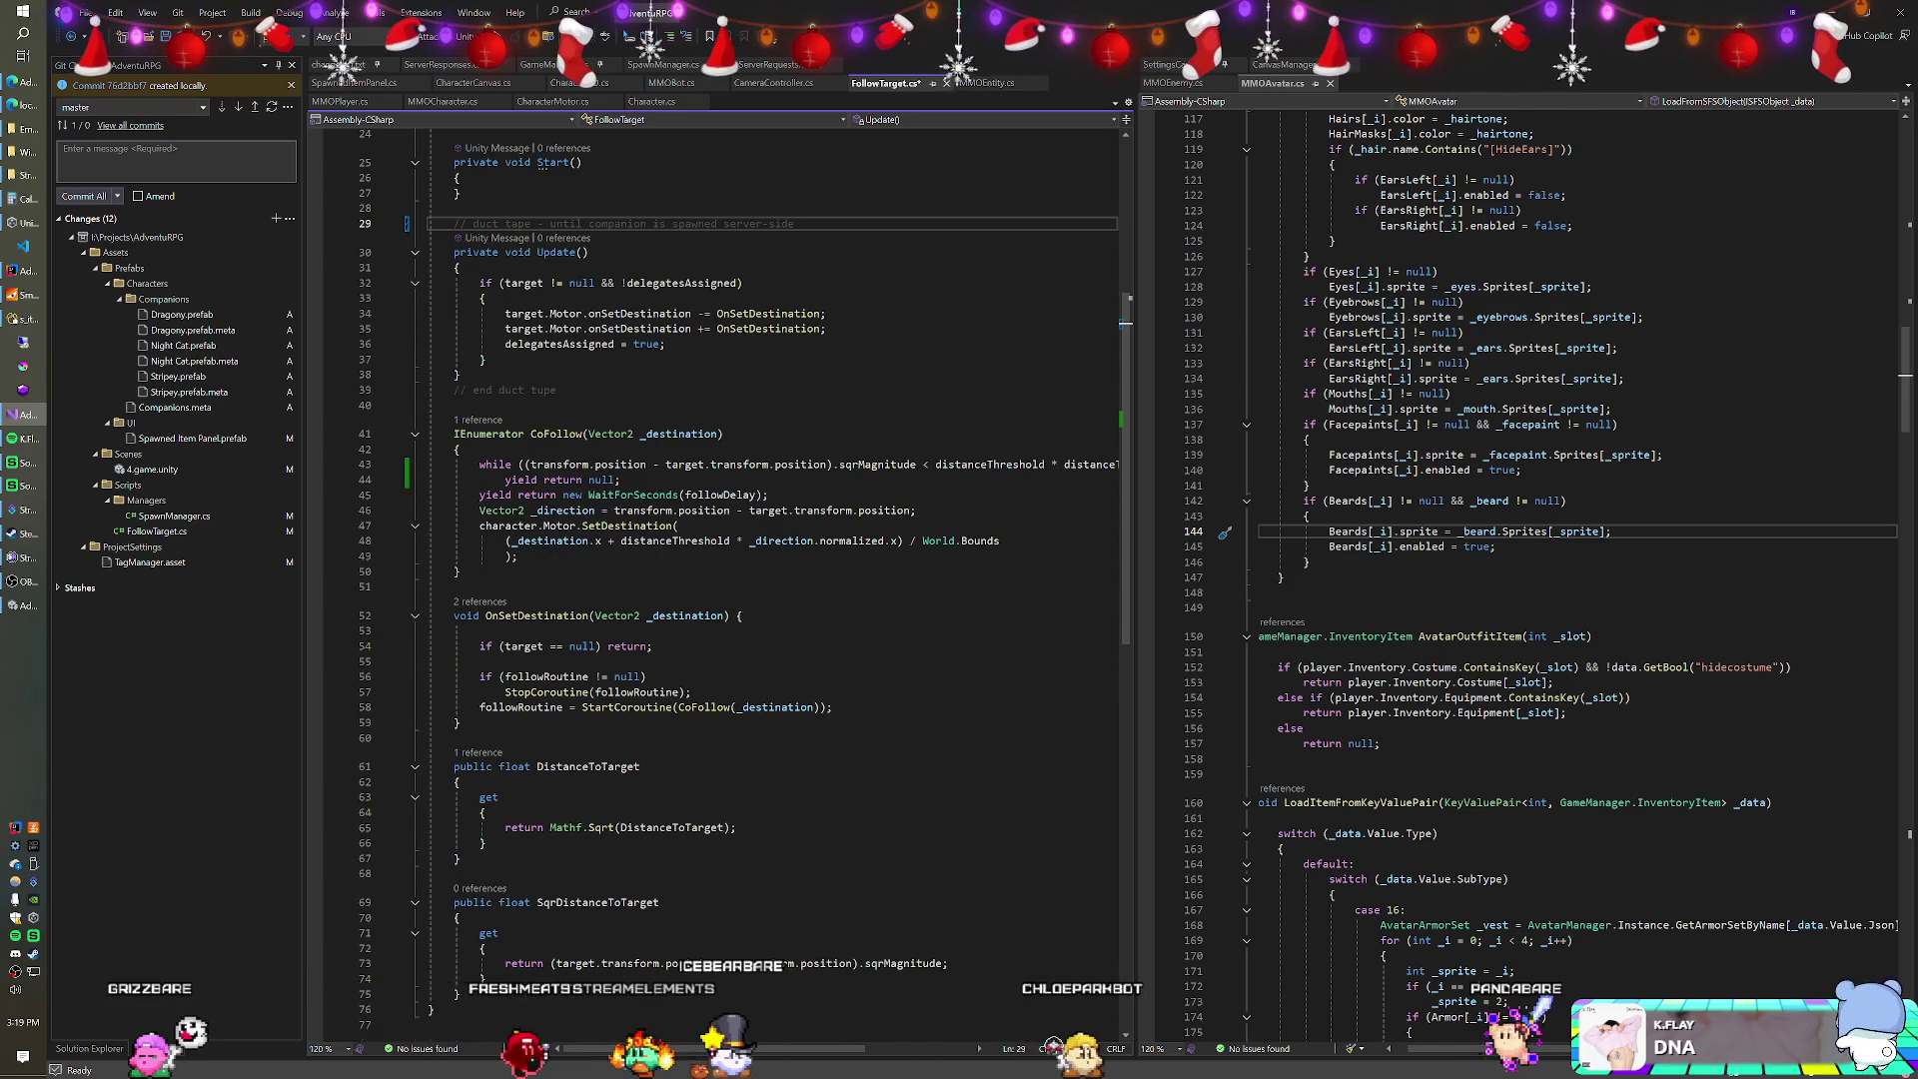
{"action": "scroll", "coordinate": [715, 579], "scroll_direction": "up", "scroll_amount": 3}
{"action": "scroll", "coordinate": [759, 379], "scroll_direction": "down", "scroll_amount": 2}
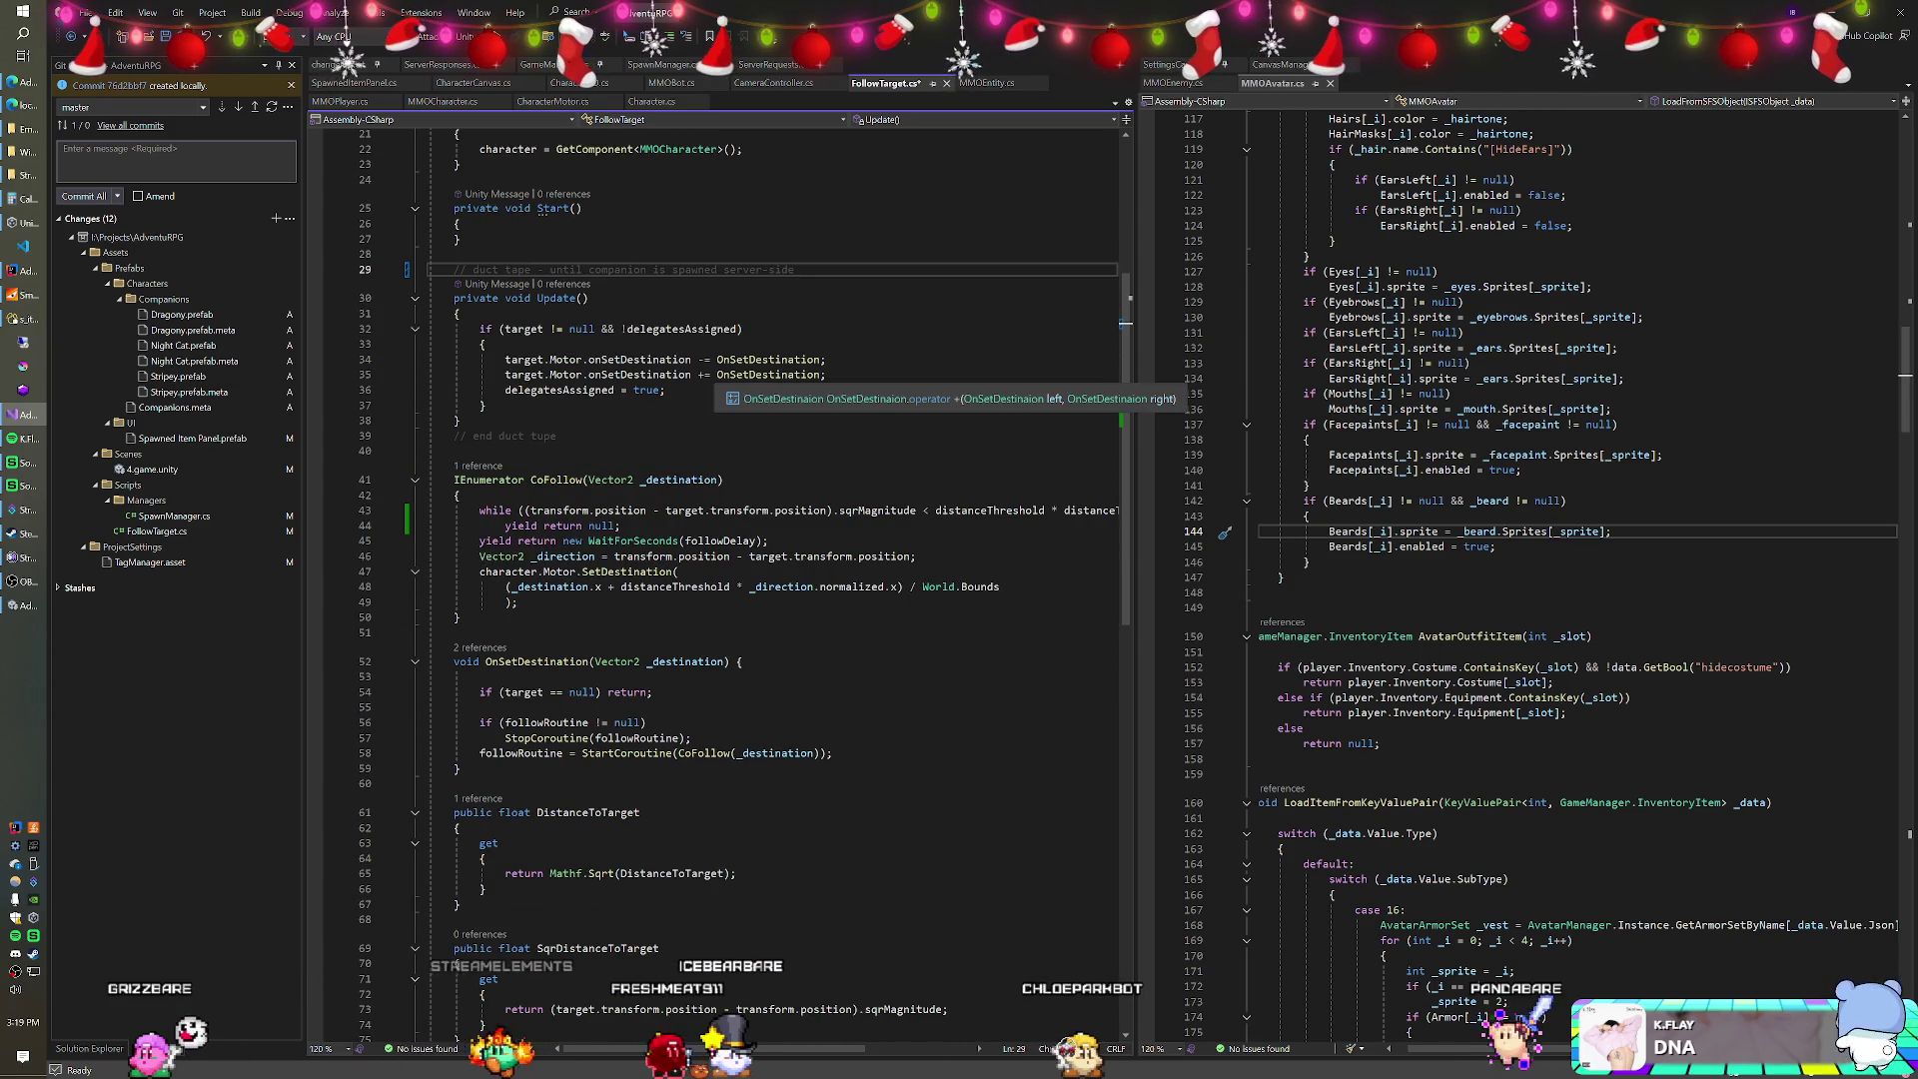
{"action": "scroll", "coordinate": [759, 380], "scroll_direction": "down", "scroll_amount": 1}
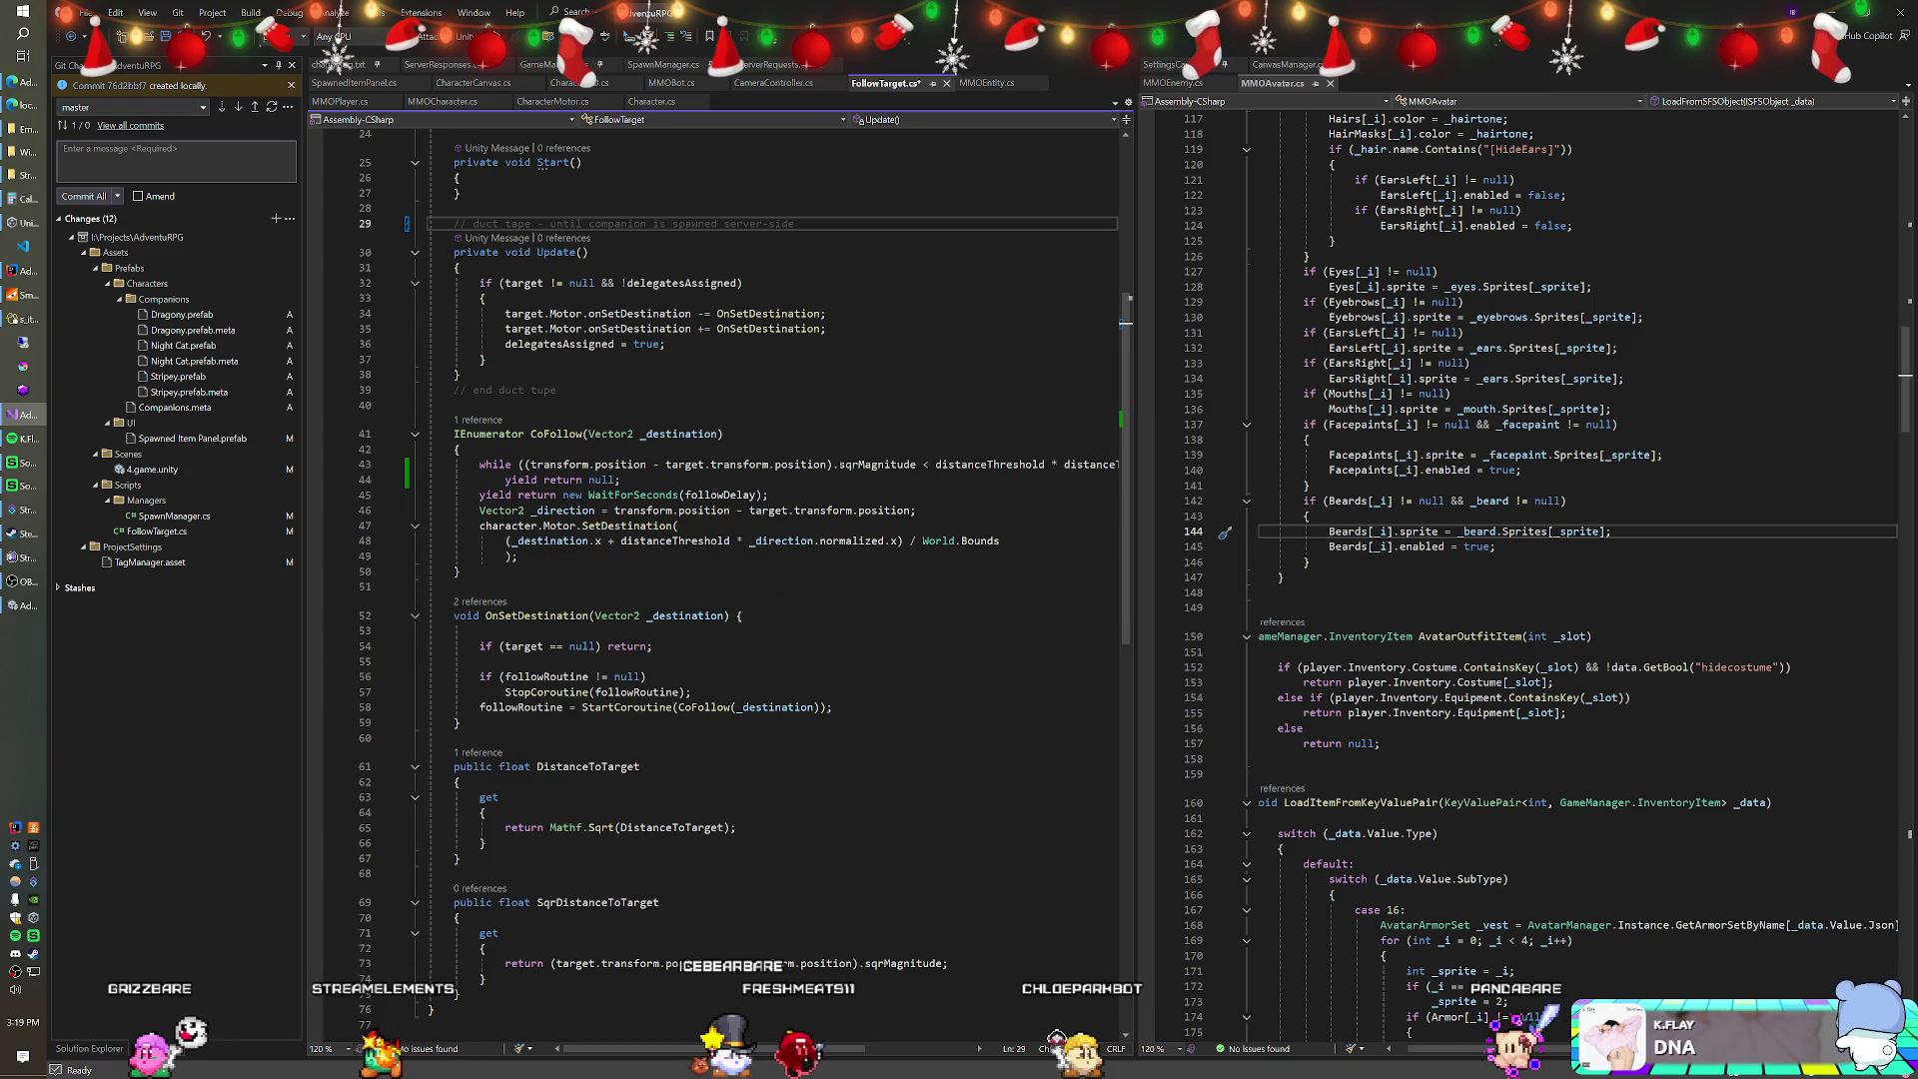
{"action": "scroll", "coordinate": [760, 379], "scroll_direction": "up", "scroll_amount": 1}
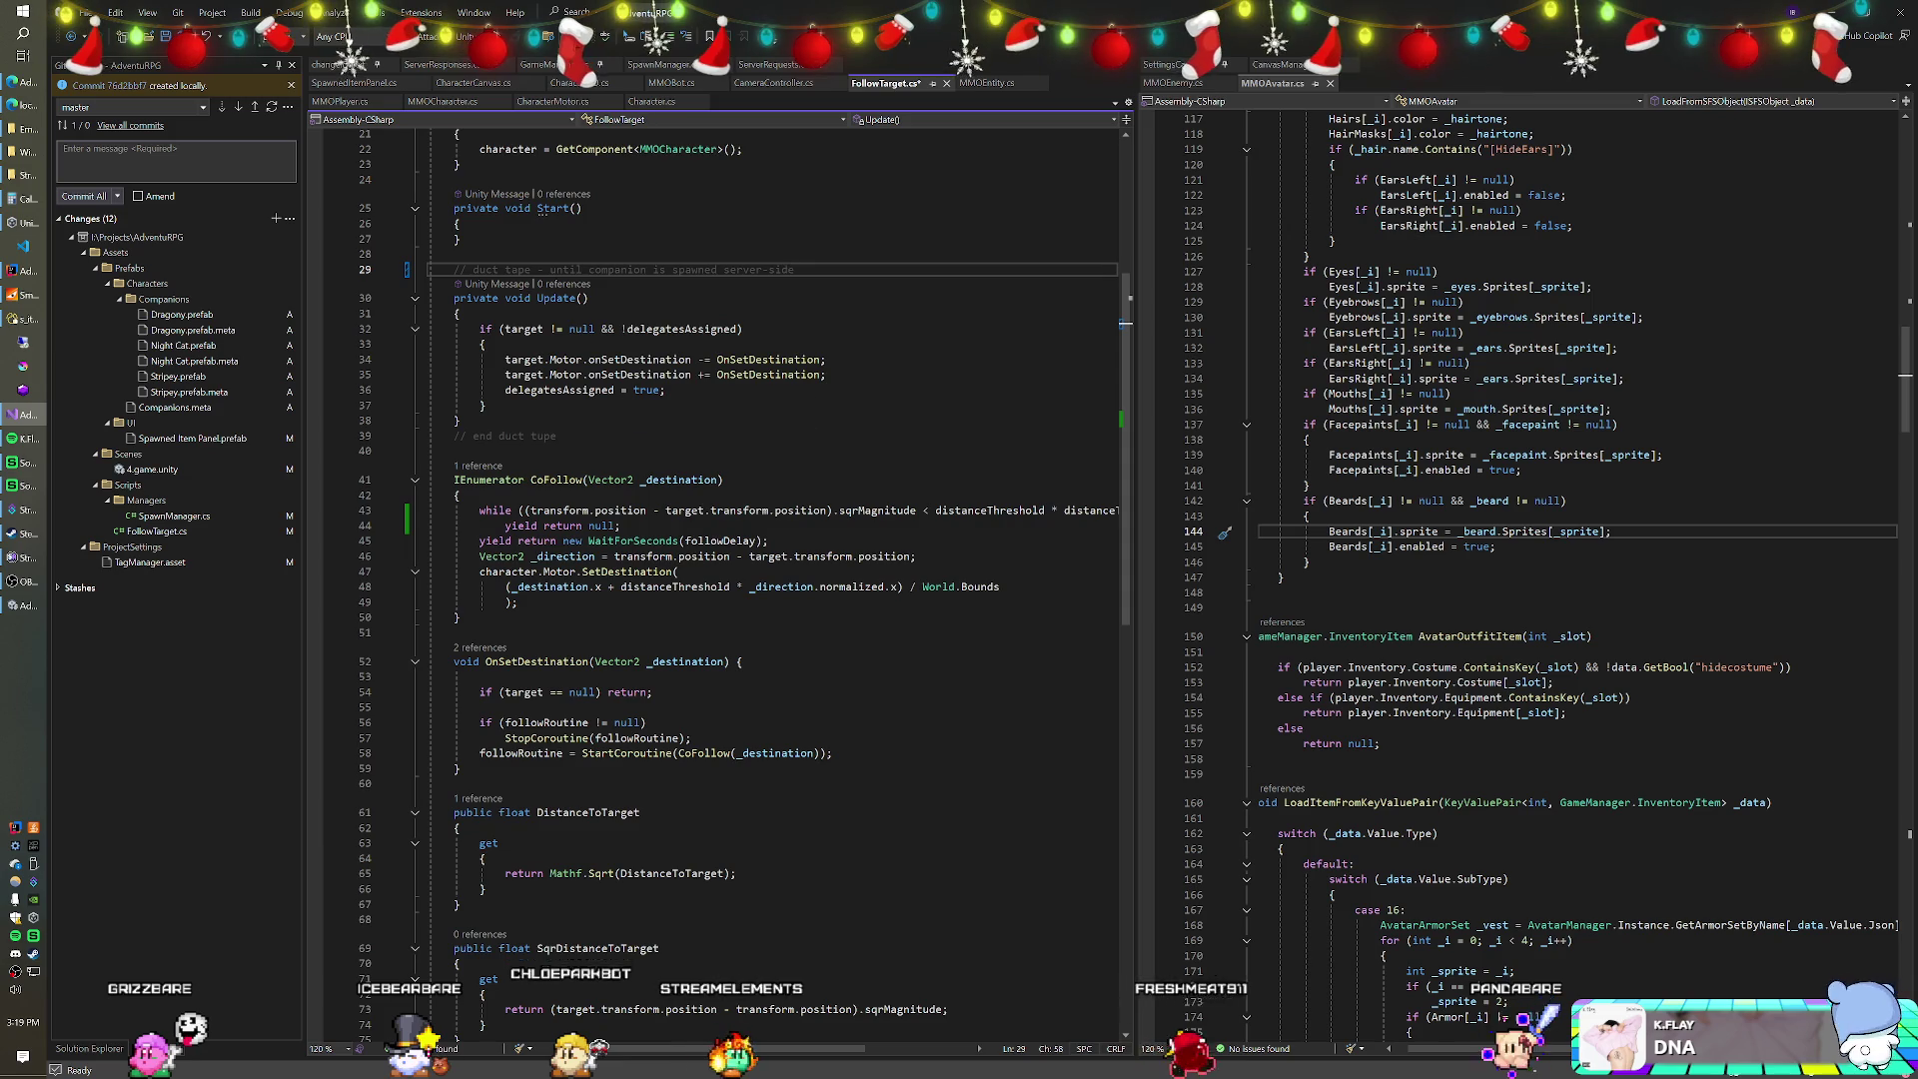
{"action": "scroll", "coordinate": [714, 580], "scroll_direction": "down", "scroll_amount": 3}
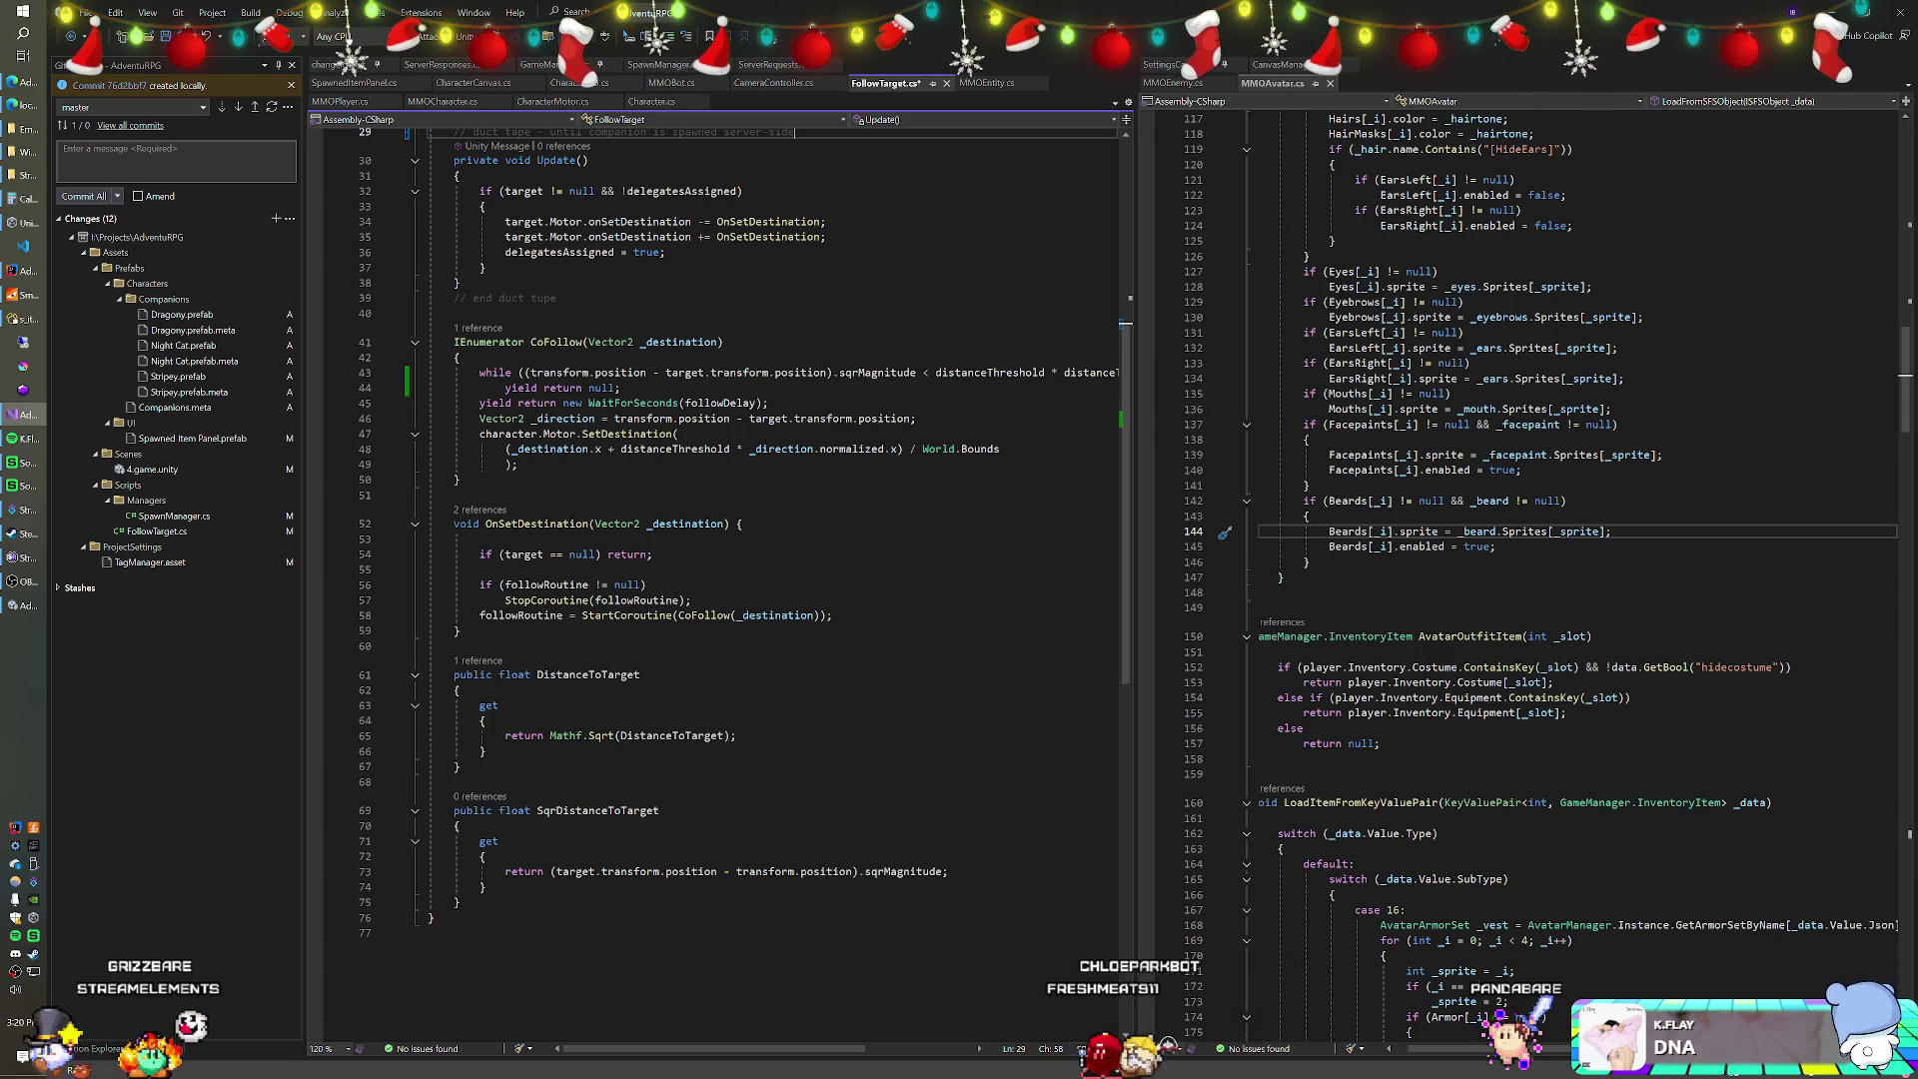
{"action": "left_click", "coordinate": [620, 387]}
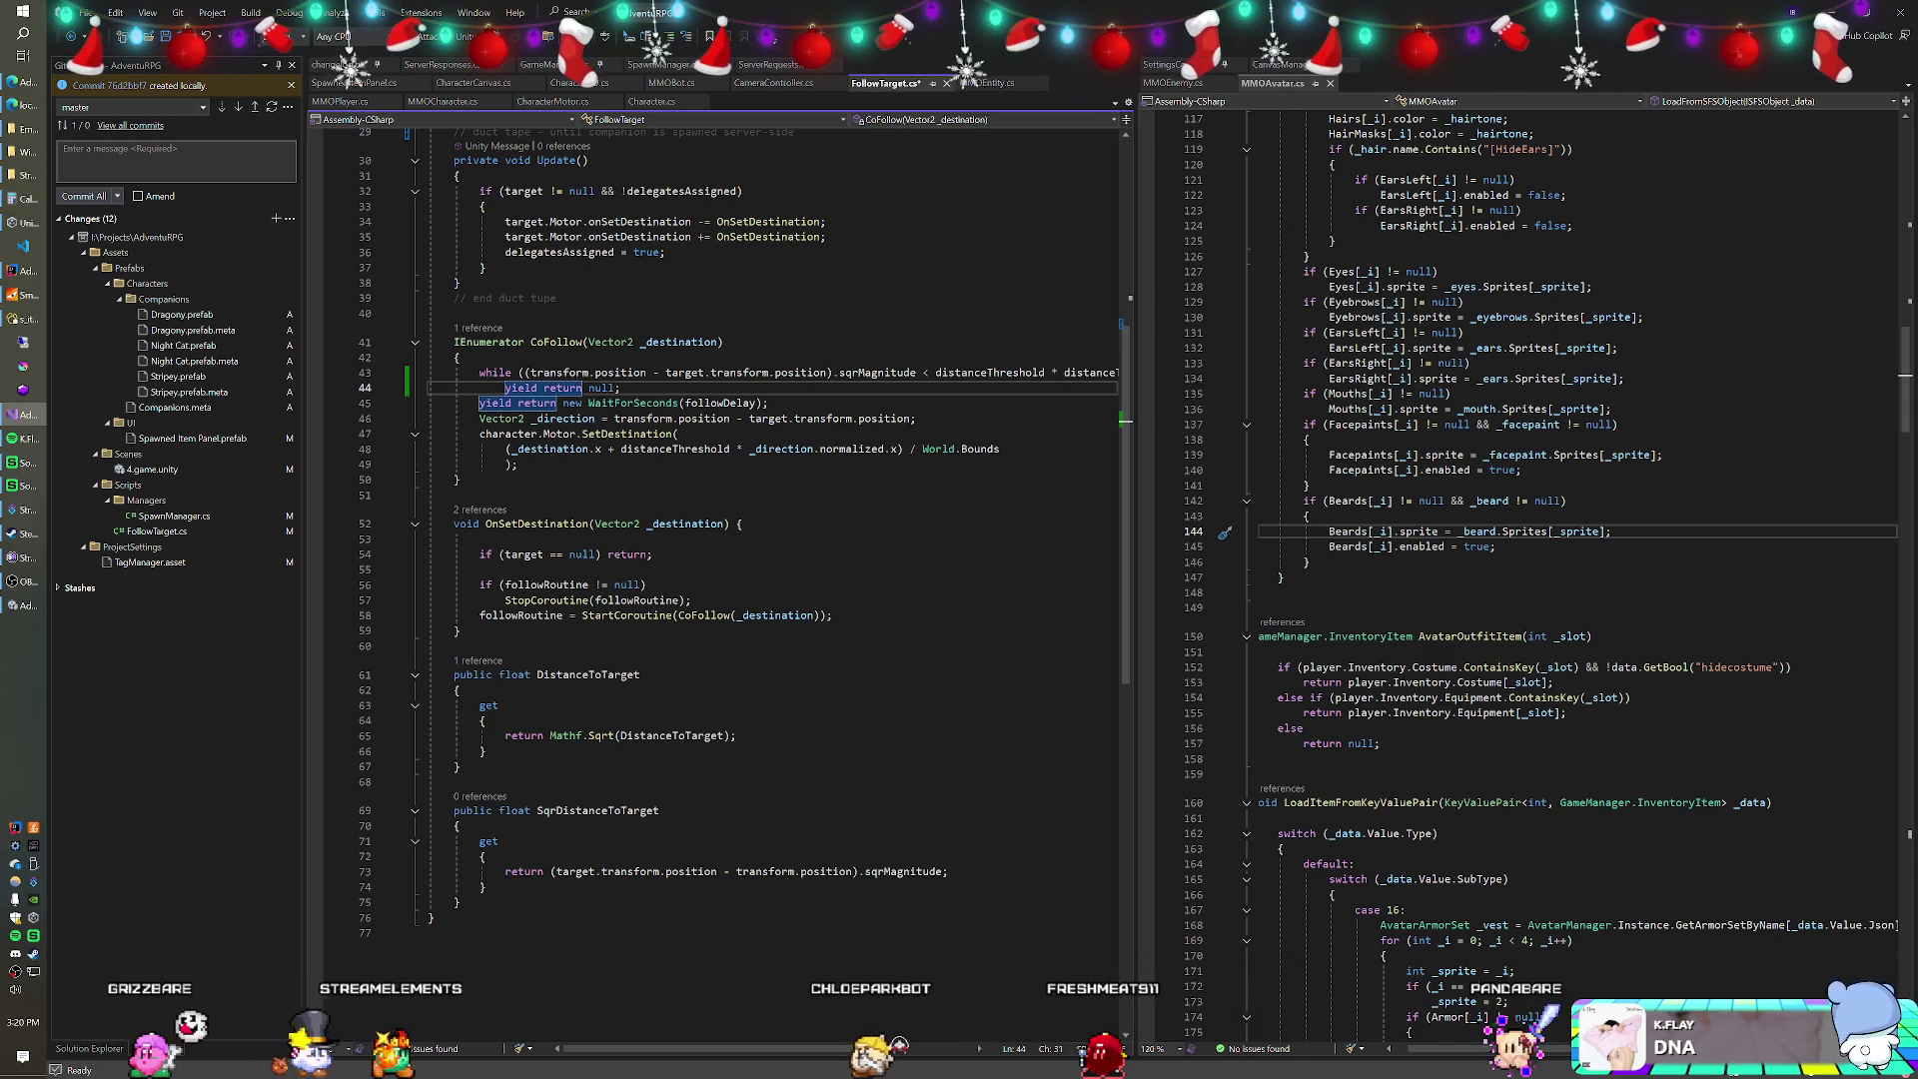
{"action": "key", "text": "alt+Tab"}
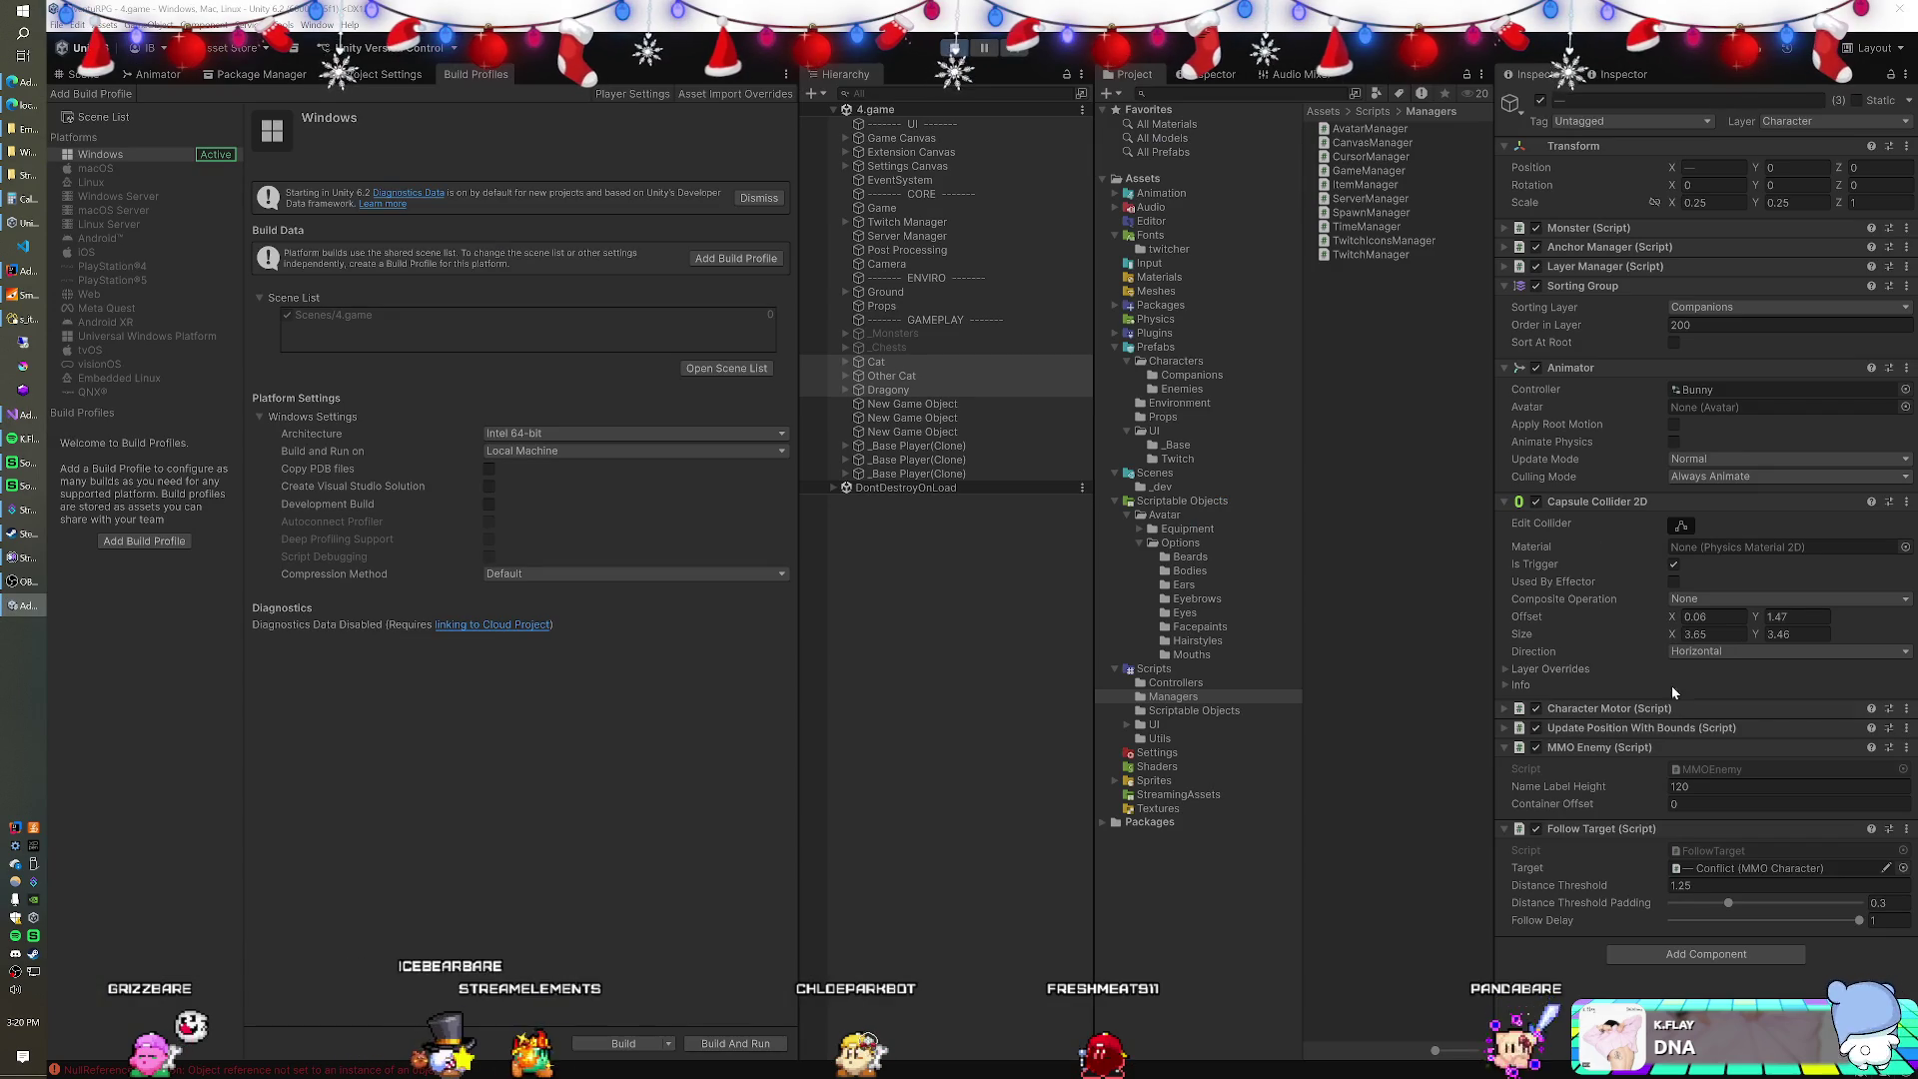
Create a Triangle sprite and parent it to the first _Base Player(Clone).
{"action": "left_click", "coordinate": [844, 446]}
{"action": "left_click", "coordinate": [879, 445]}
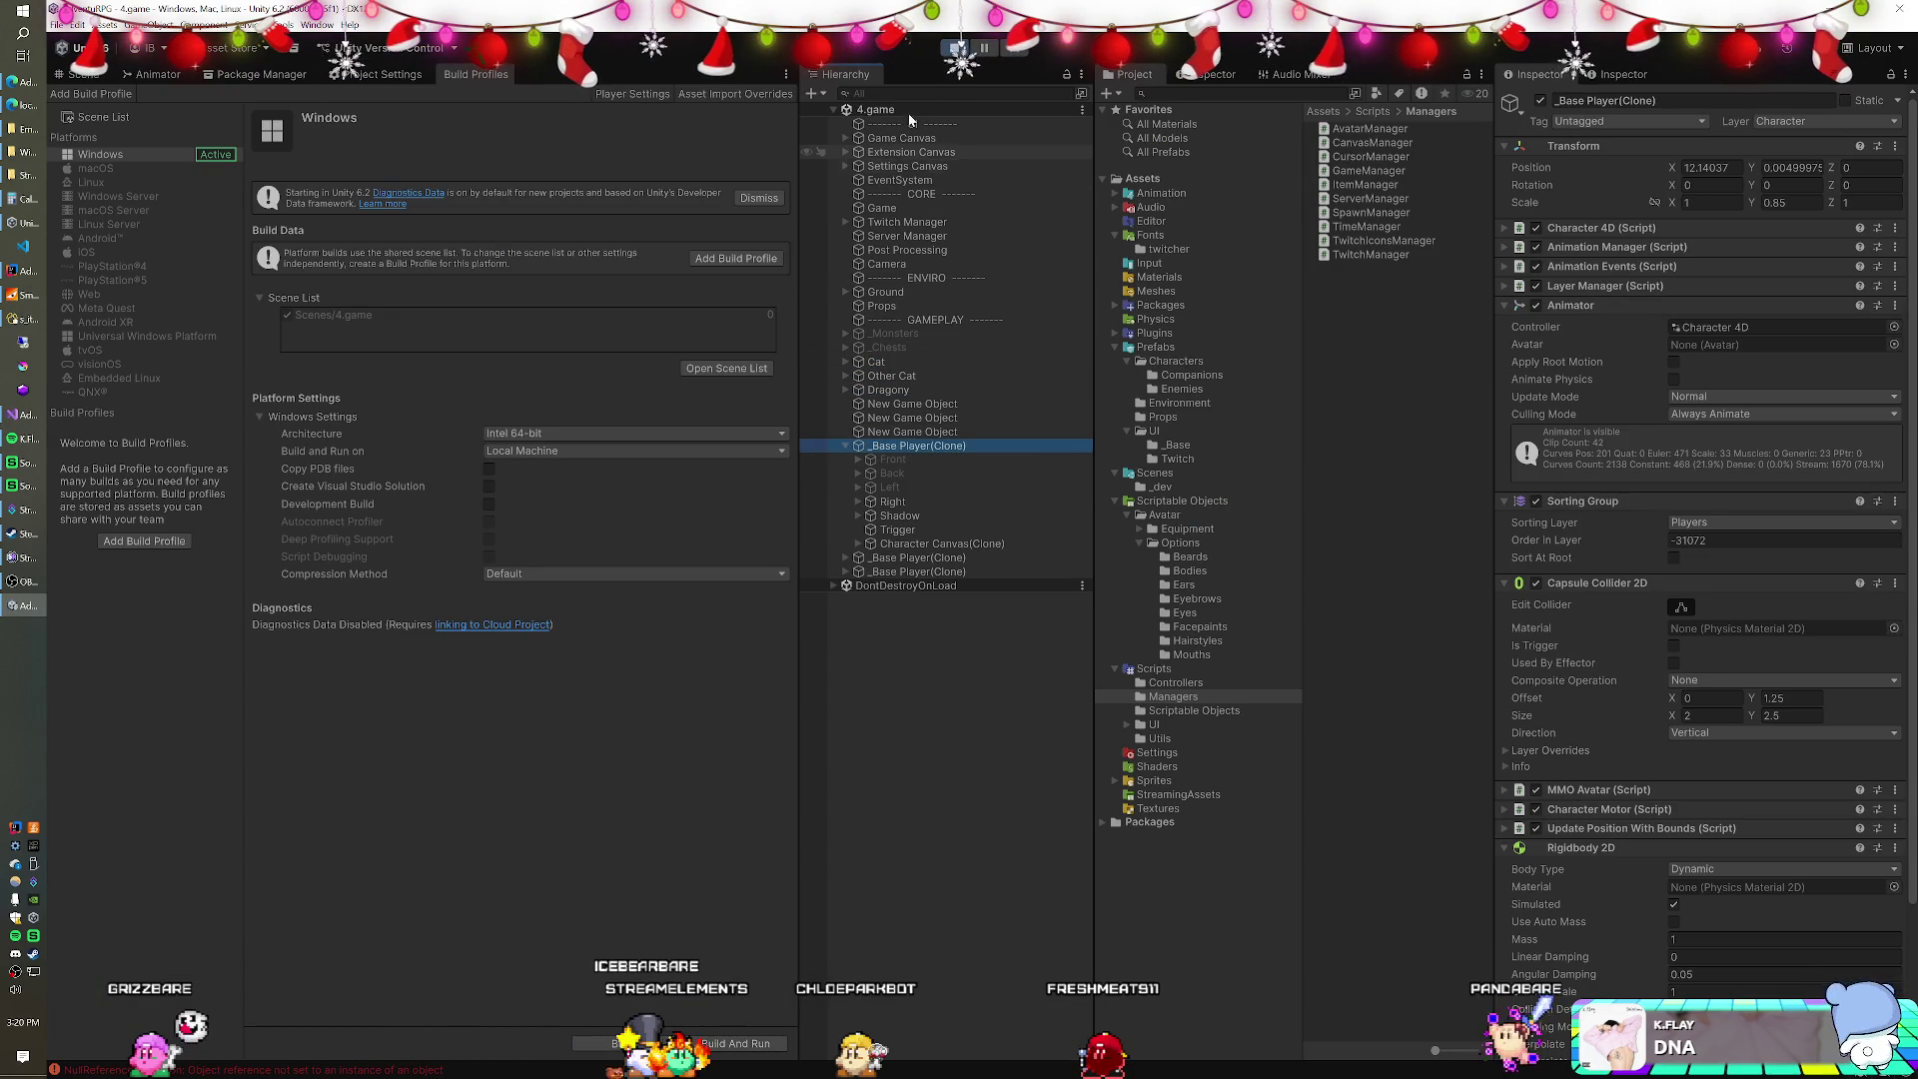
{"action": "left_click", "coordinate": [816, 96]}
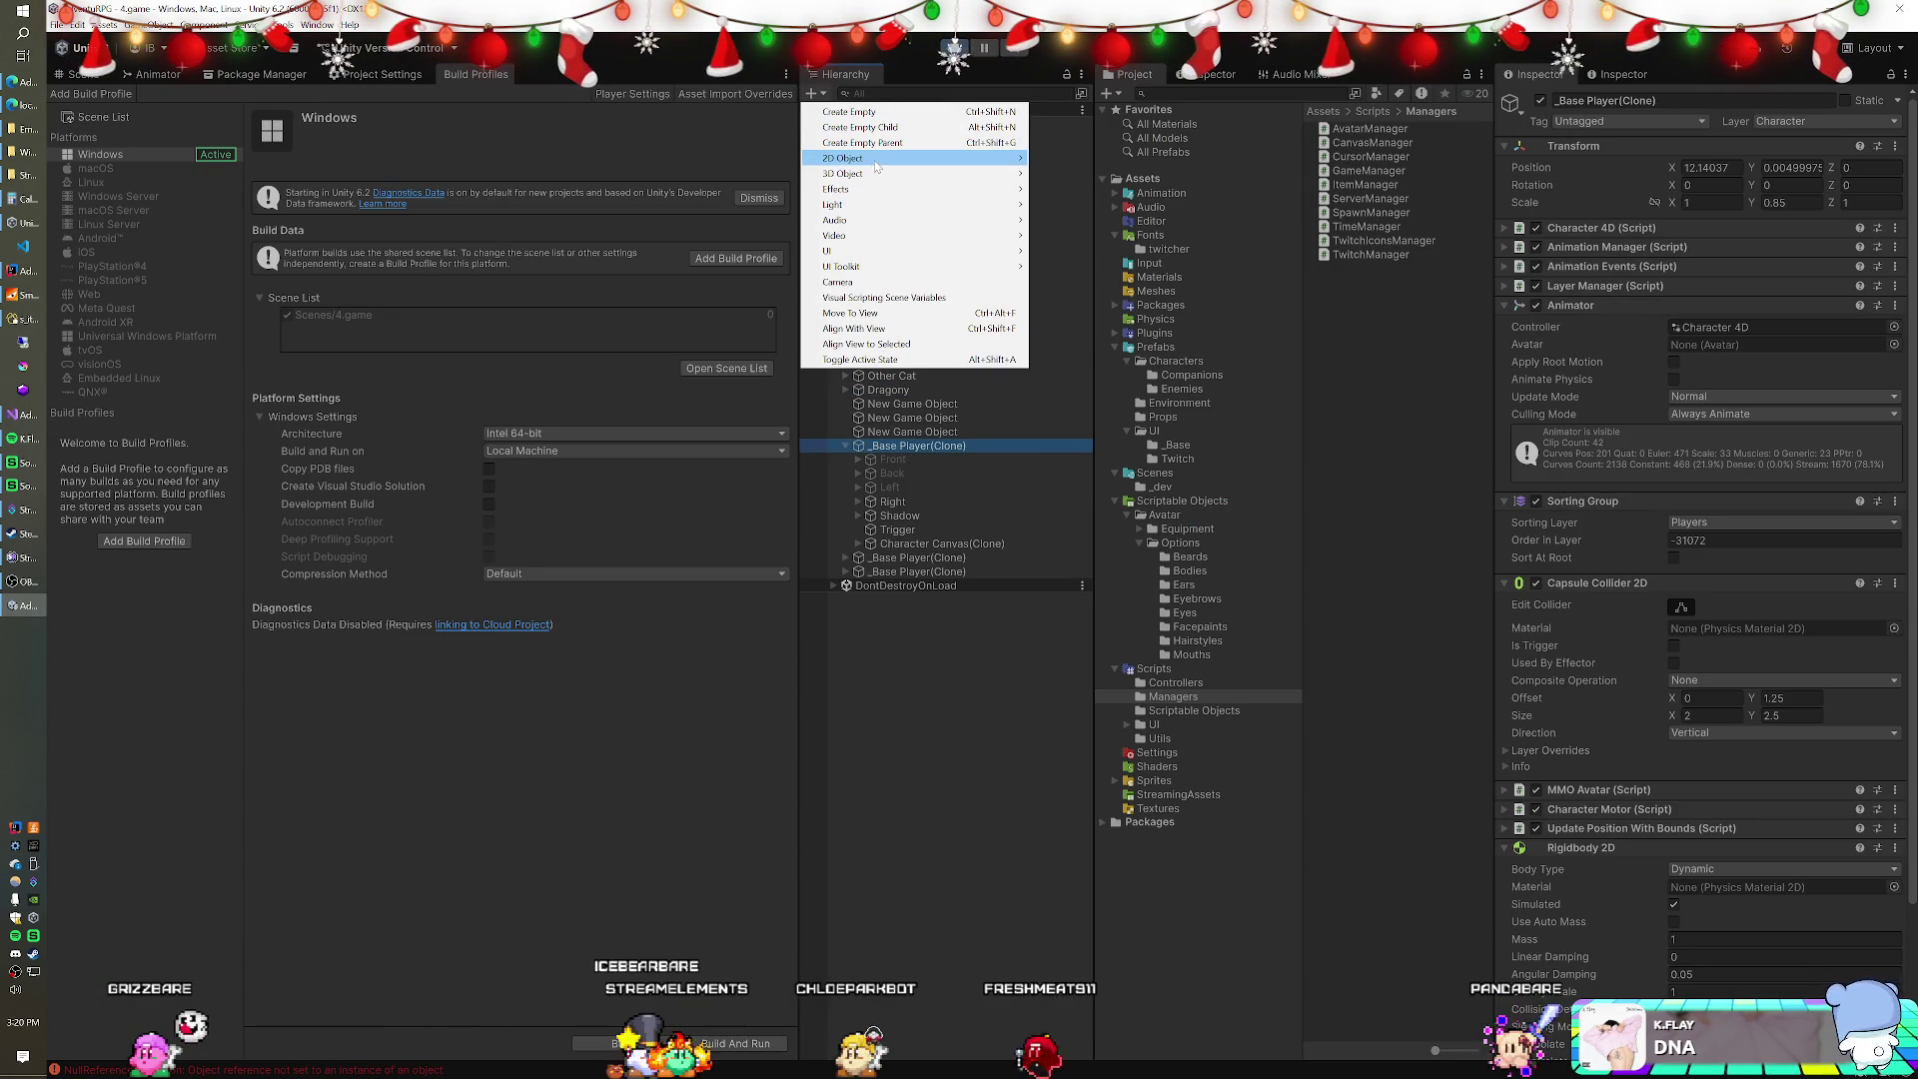
{"action": "mouse_move", "coordinate": [1011, 158]}
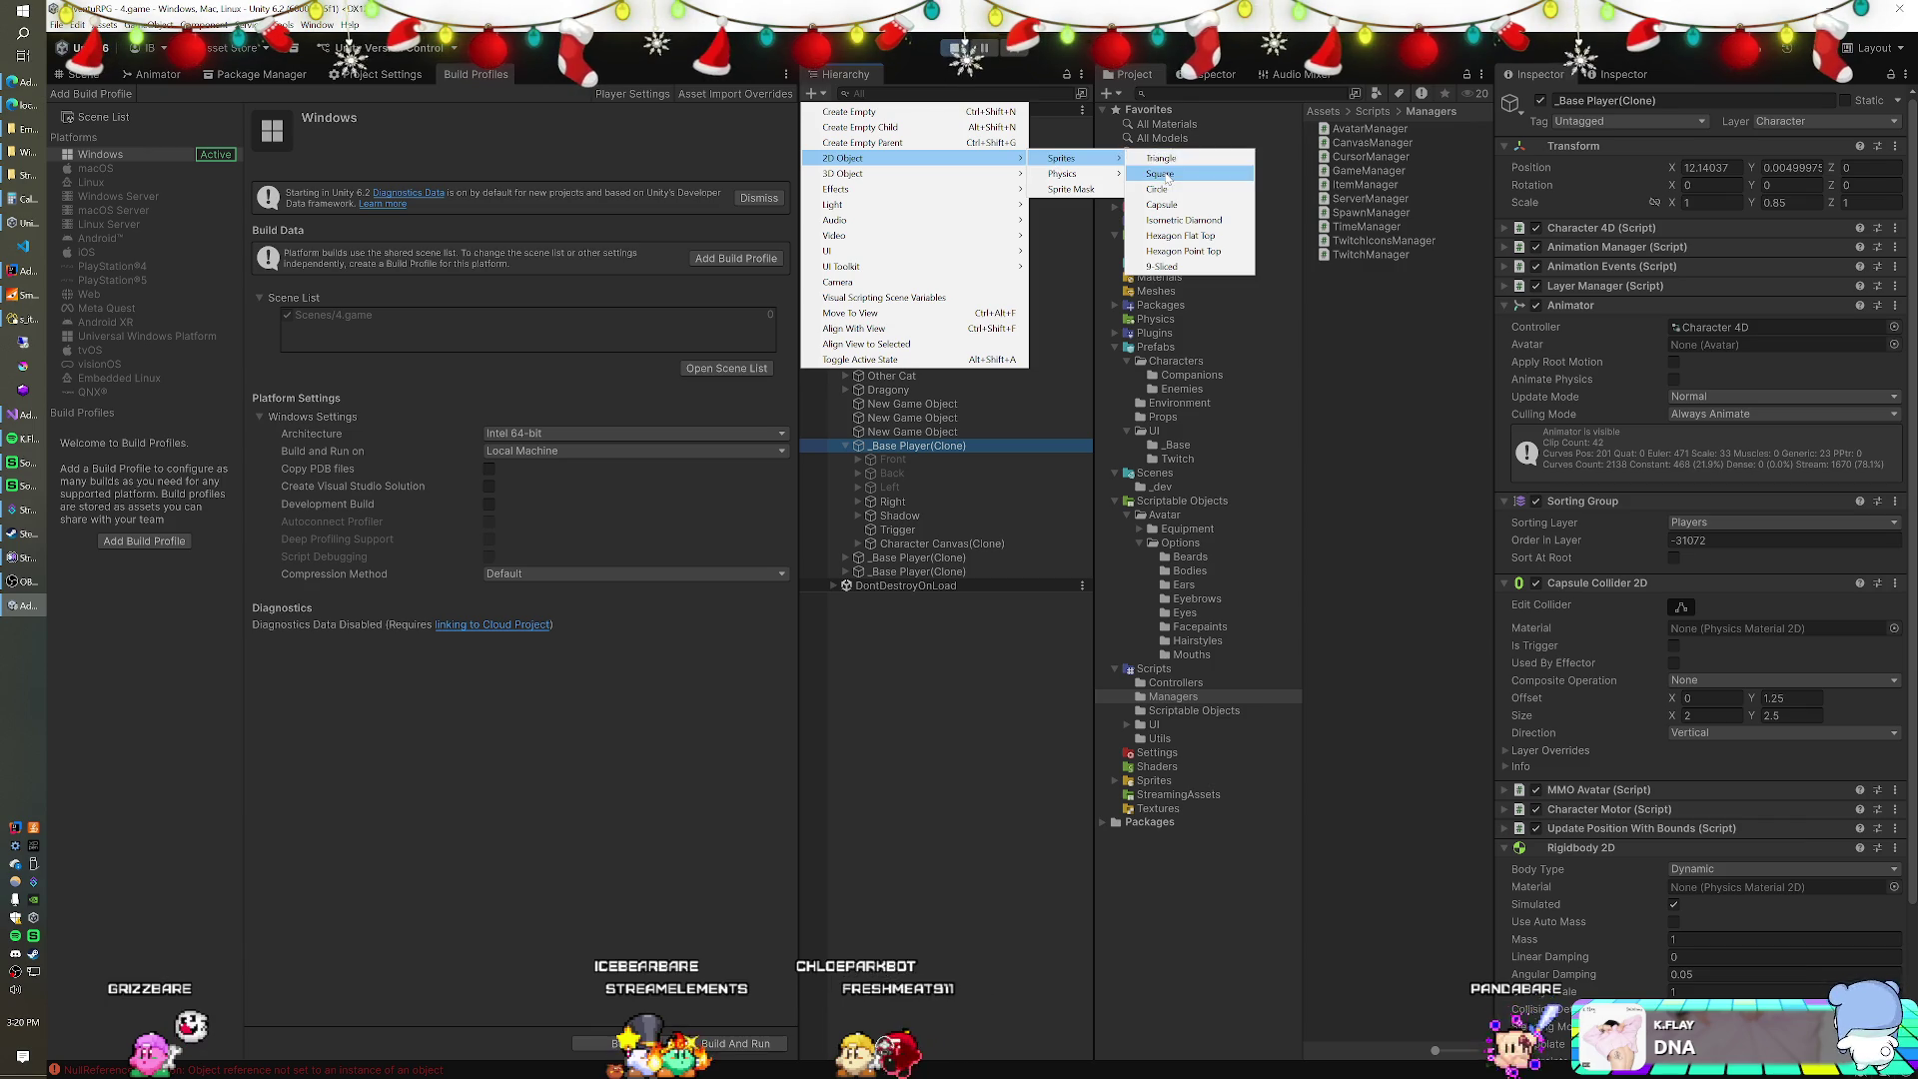
{"action": "left_click", "coordinate": [1165, 159]}
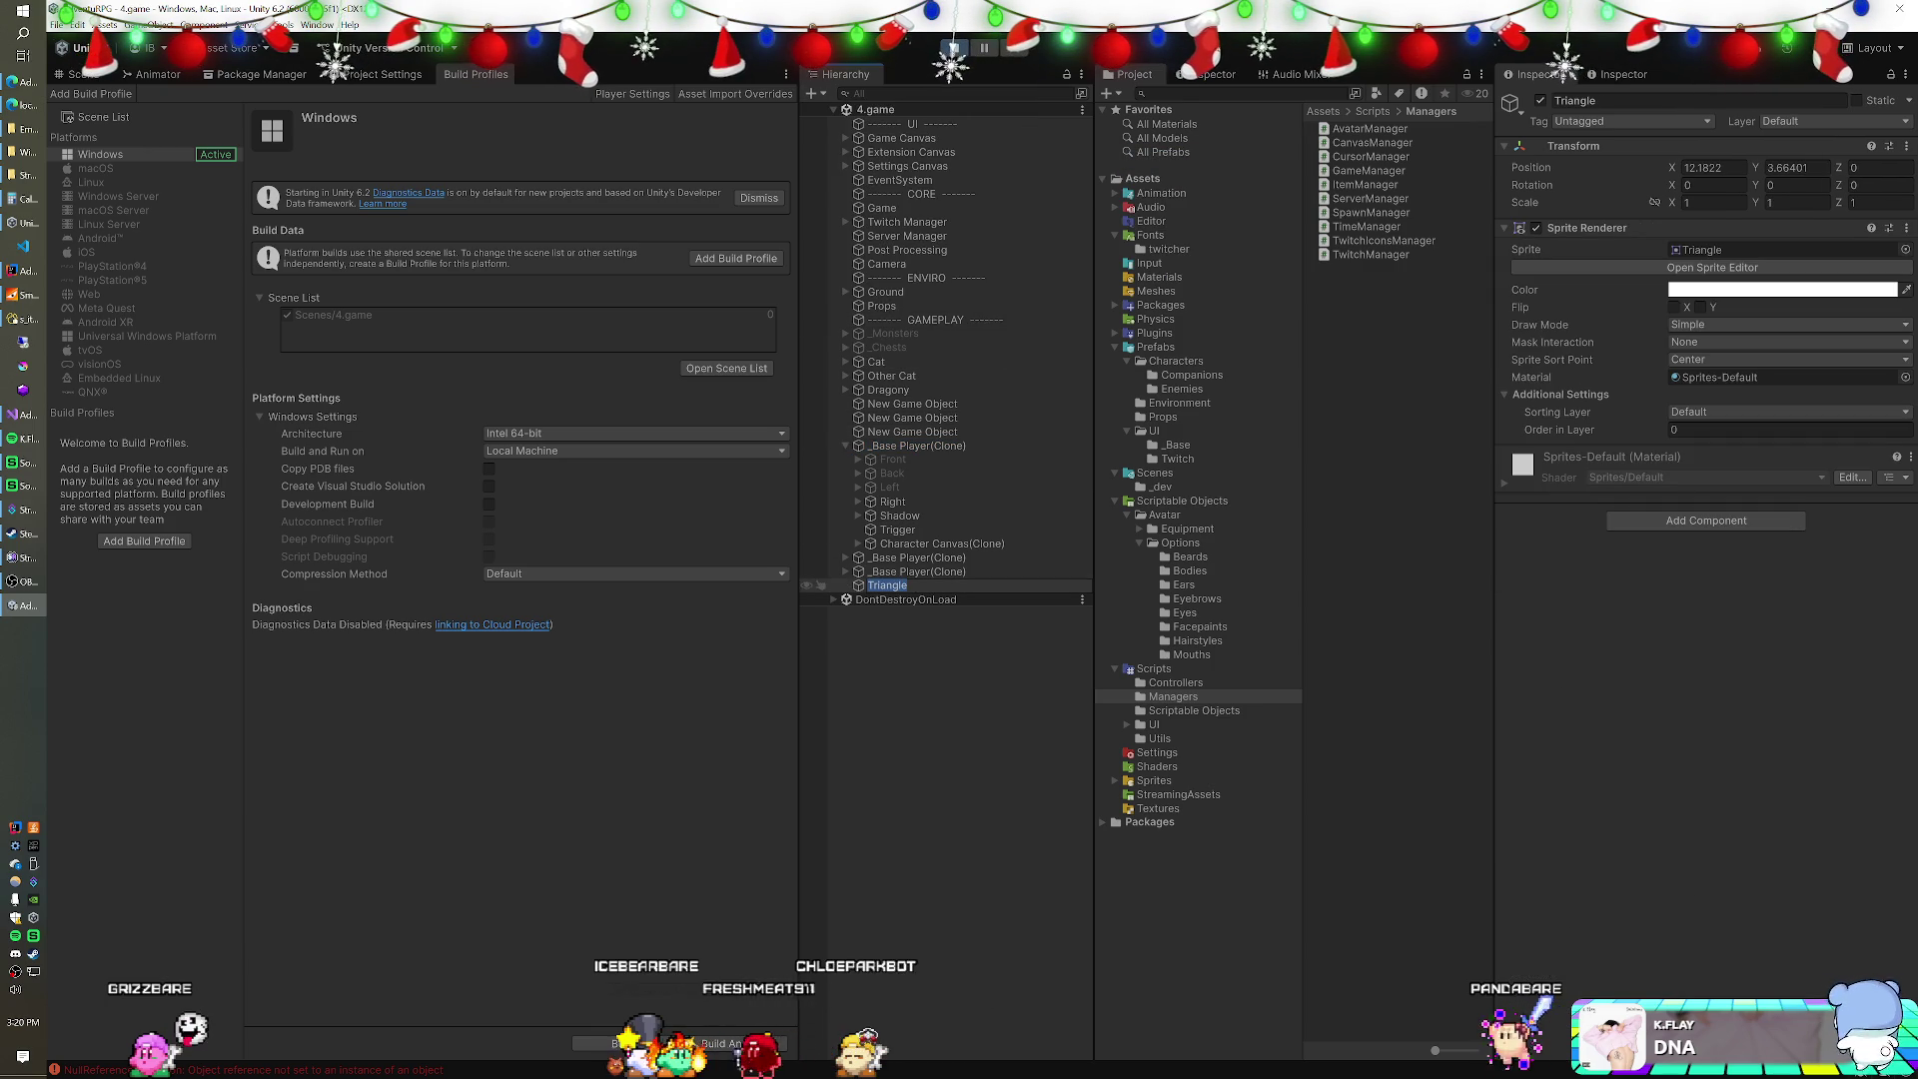
{"action": "left_click_drag", "start_coordinate": [936, 585], "coordinate": [939, 452]}
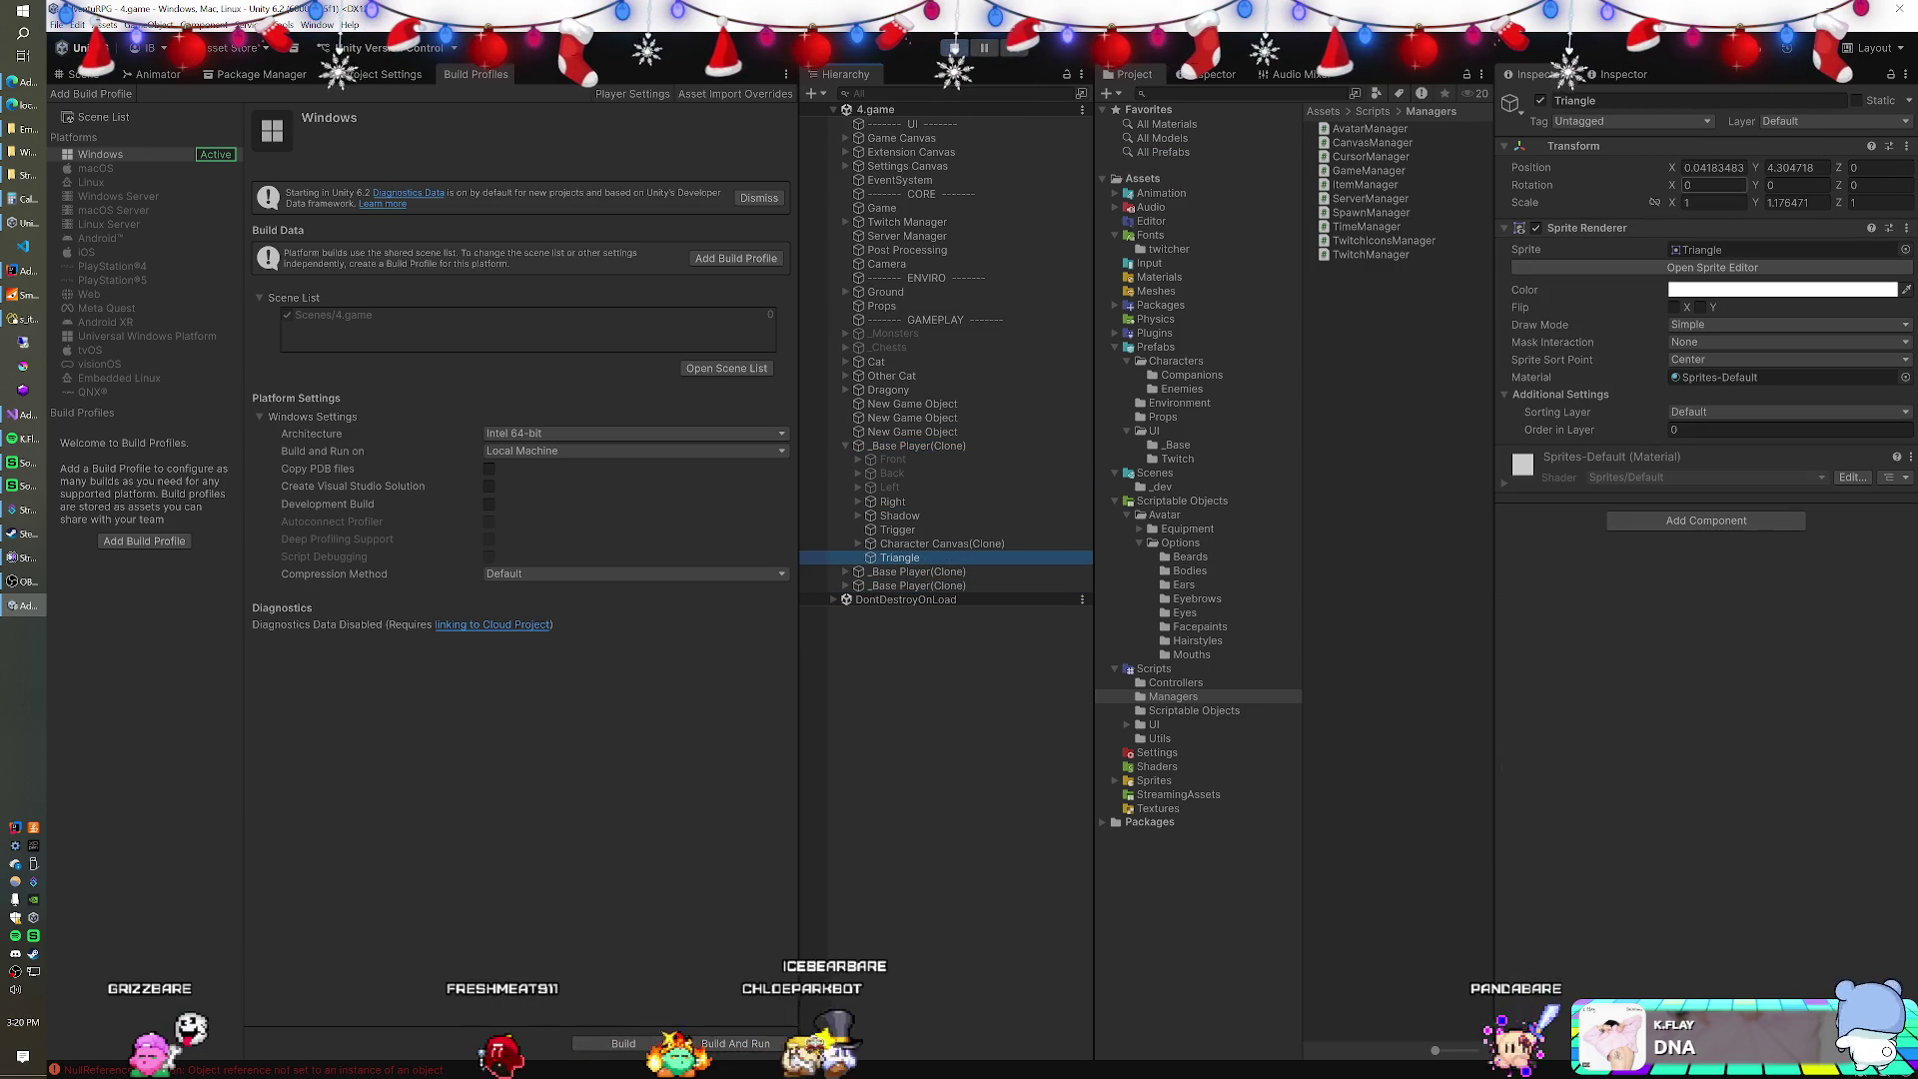
Set the triangle's X and Y scale to 0.25.
{"action": "left_click", "coordinate": [1713, 202]}
{"action": "type", "text": "0.1"}
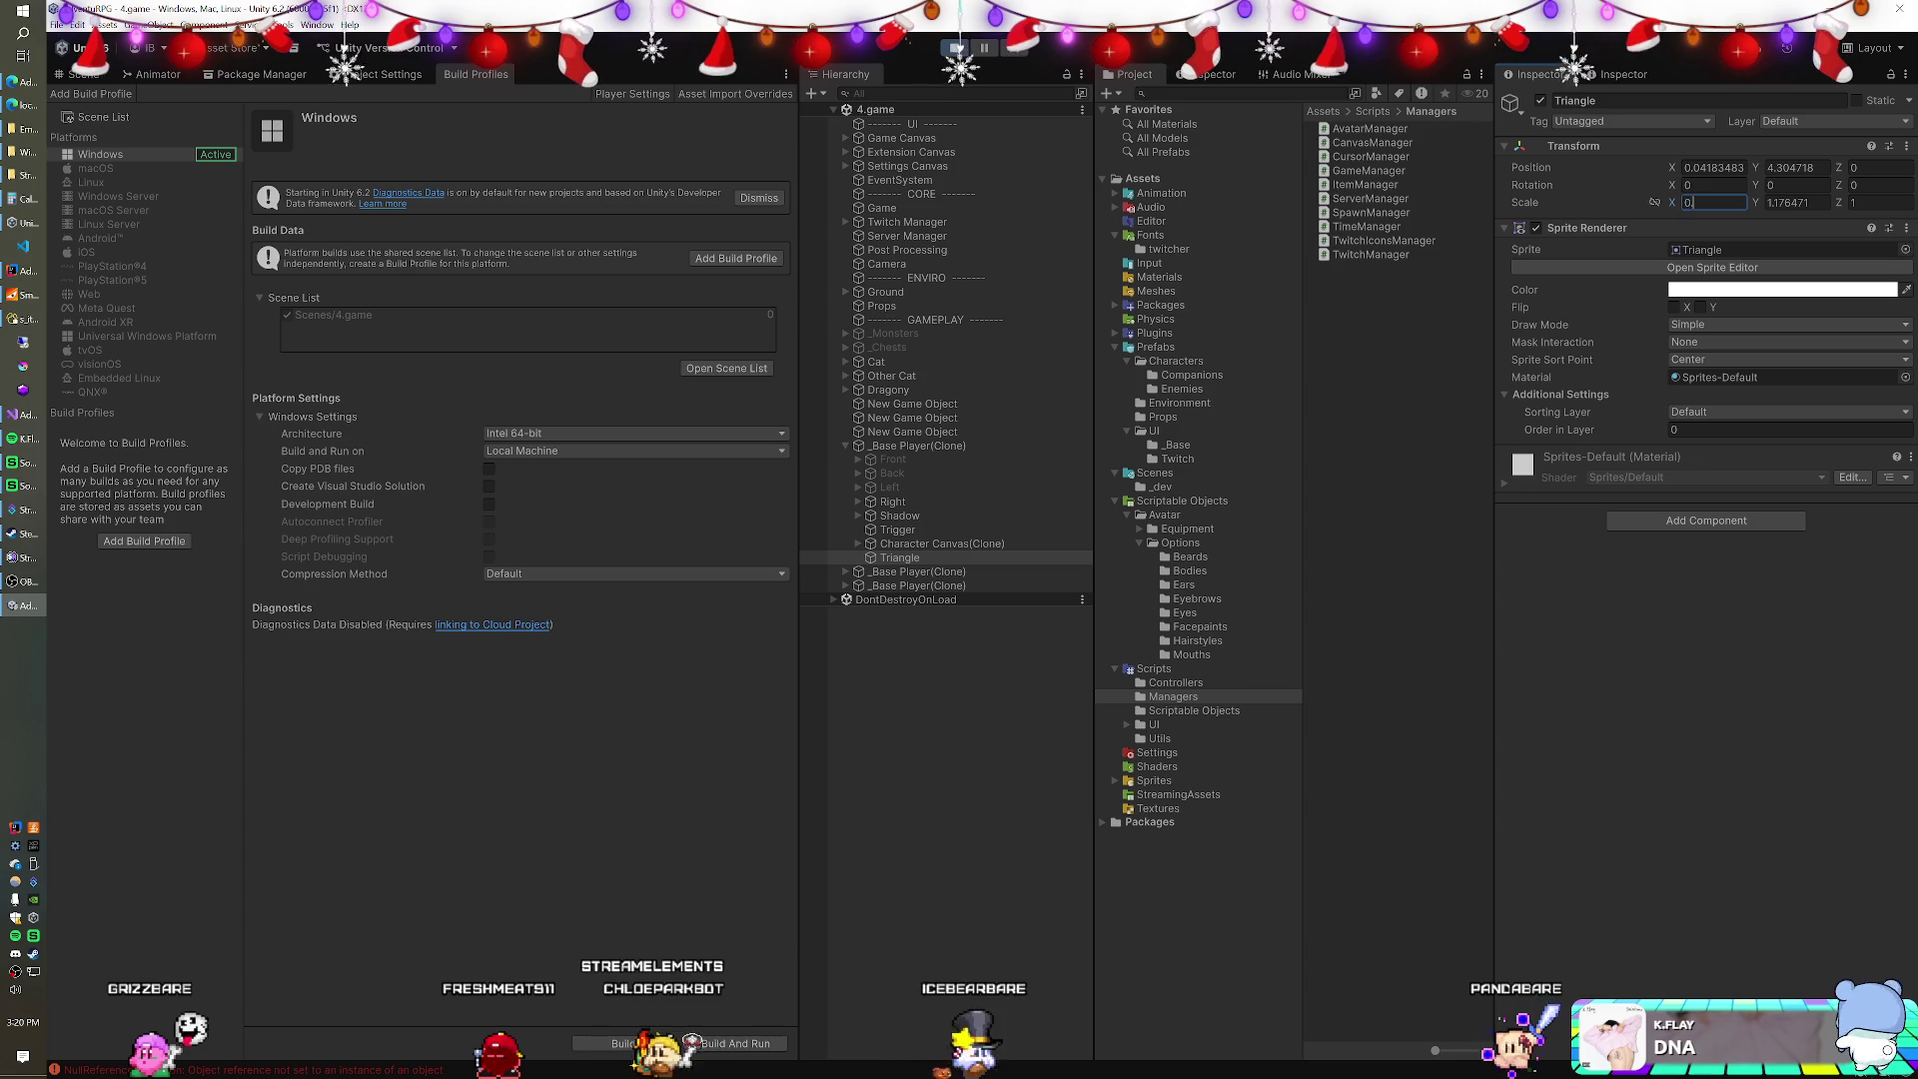
{"action": "key", "text": "Tab"}
{"action": "type", "text": "0.1"}
{"action": "key", "text": "shift+Tab"}
{"action": "type", "text": "0.25"}
{"action": "key", "text": "Tab"}
{"action": "type", "text": "0.2"}
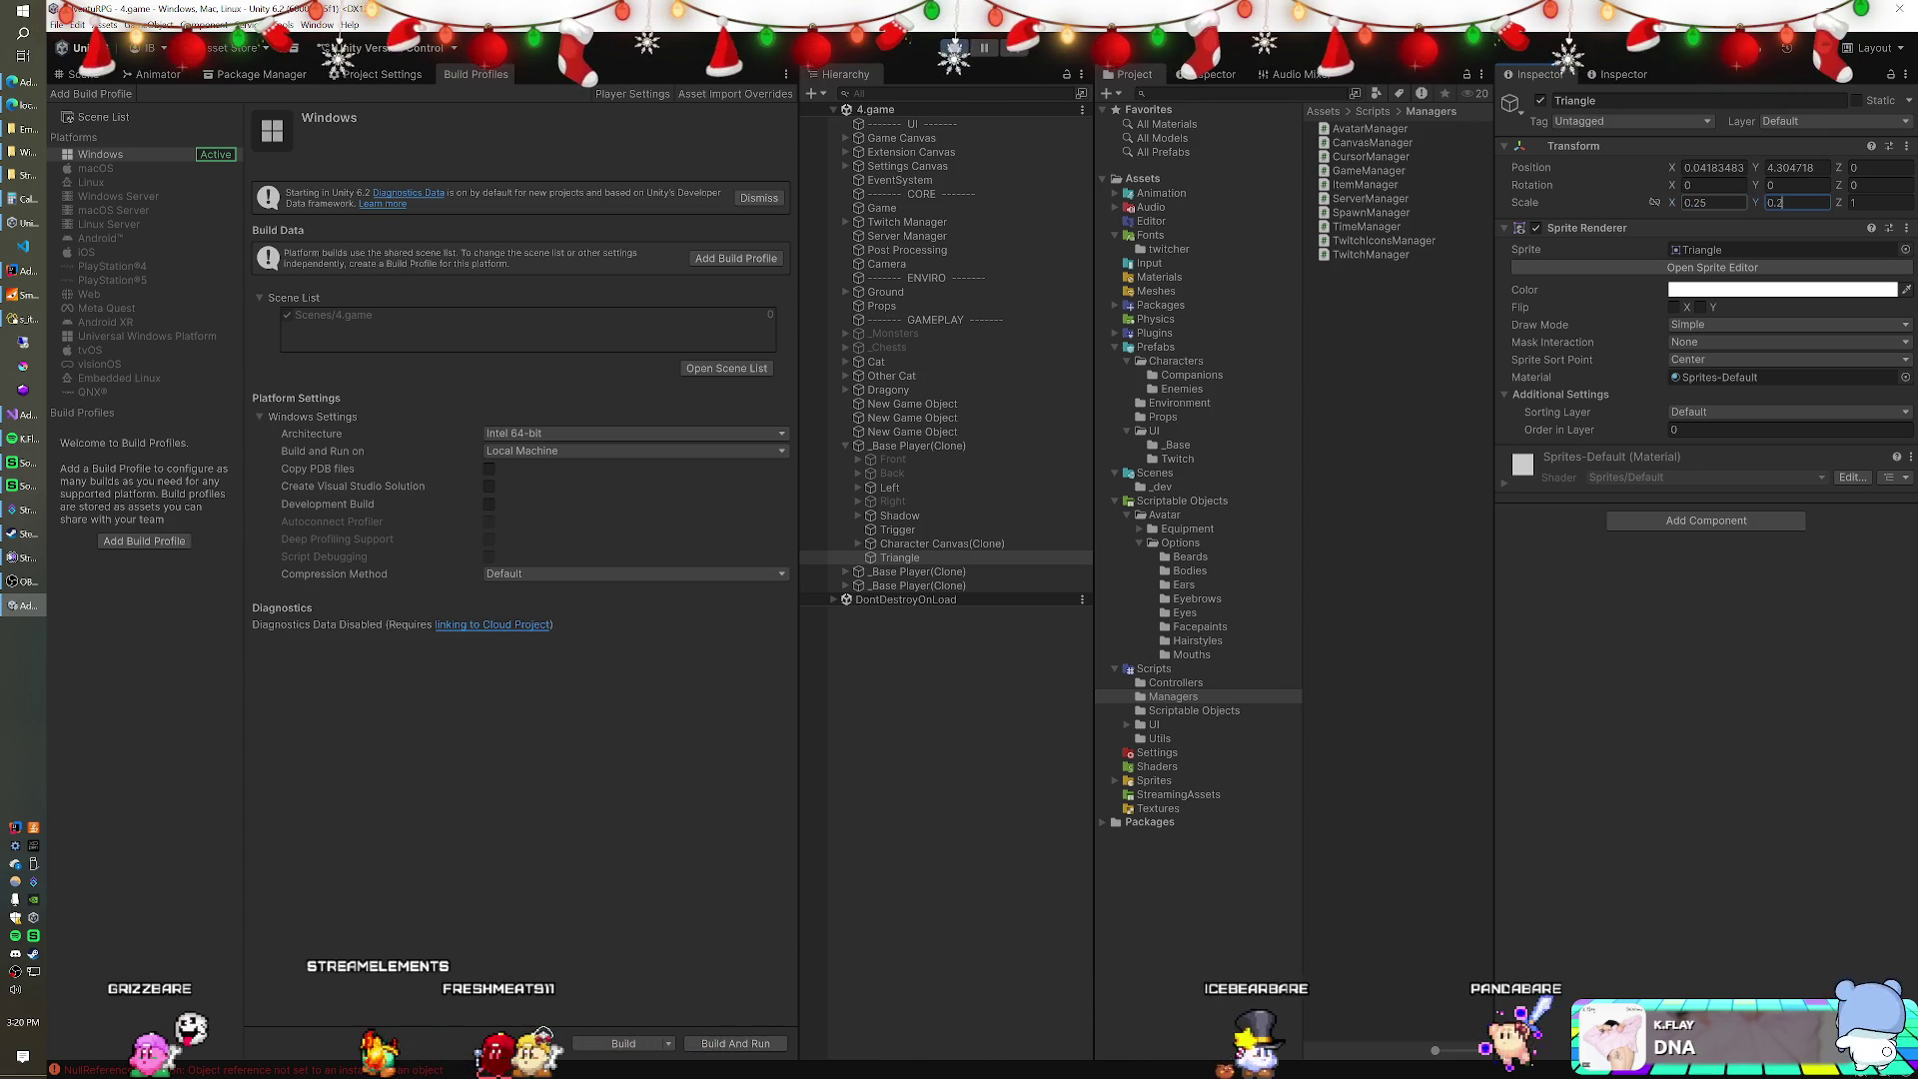
{"action": "type", "text": "5"}
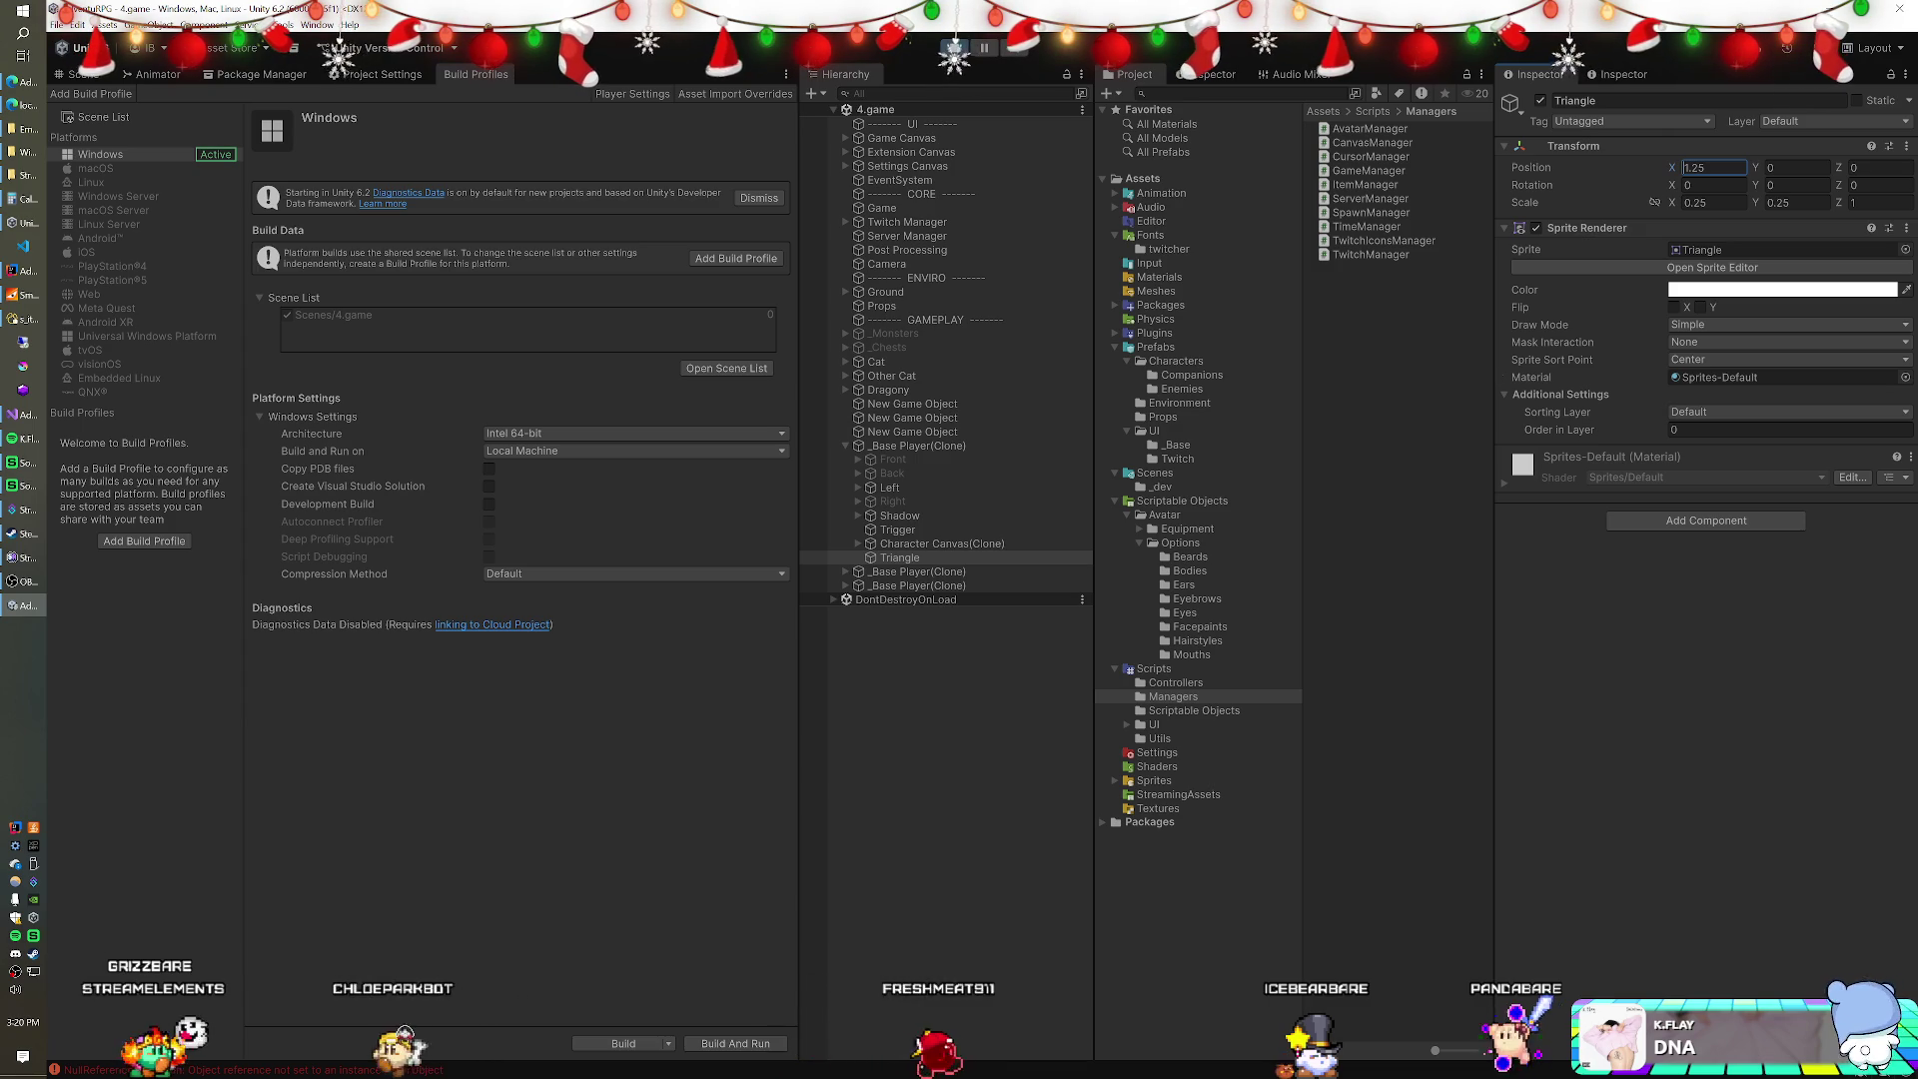
Duplicate the triangle and mirror the copy to X -1.25, then switch to Visual Studio.
{"action": "key", "text": "ctrl+d"}
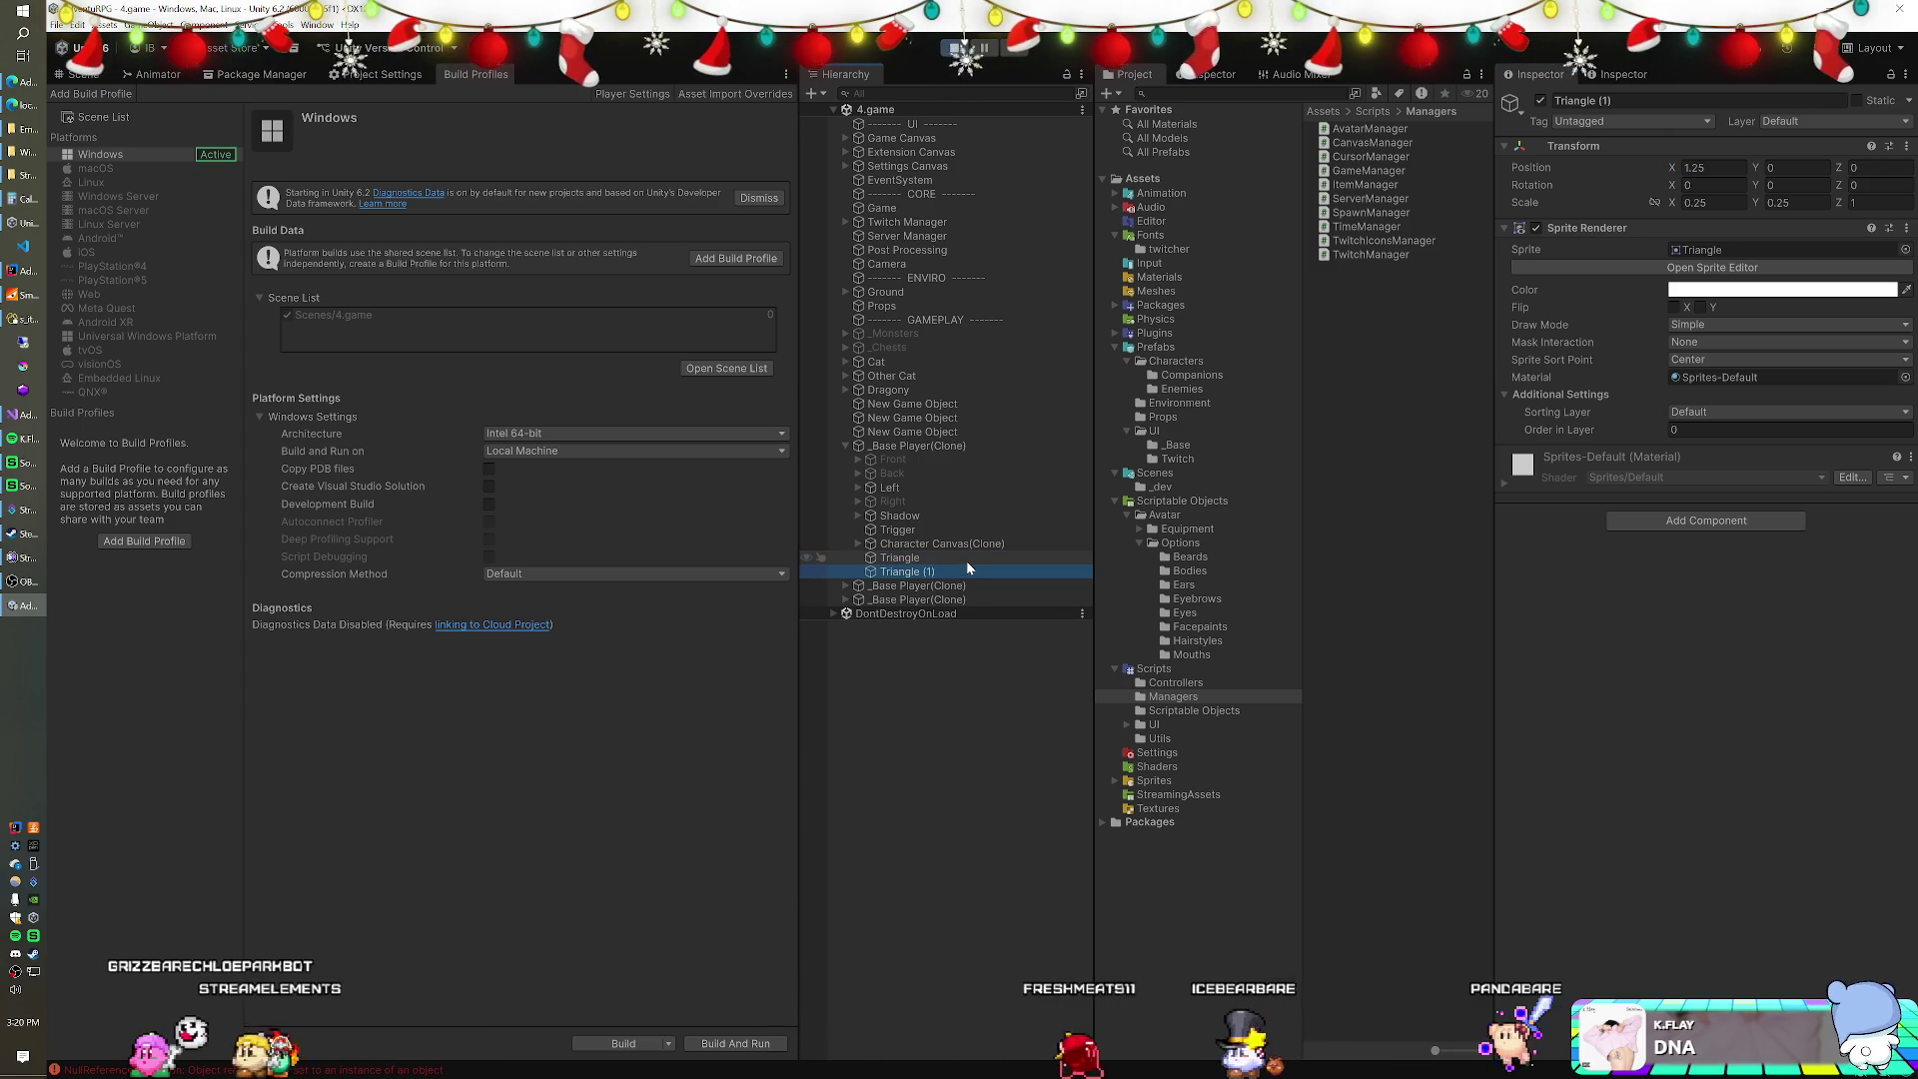
{"action": "left_click", "coordinate": [1713, 166]}
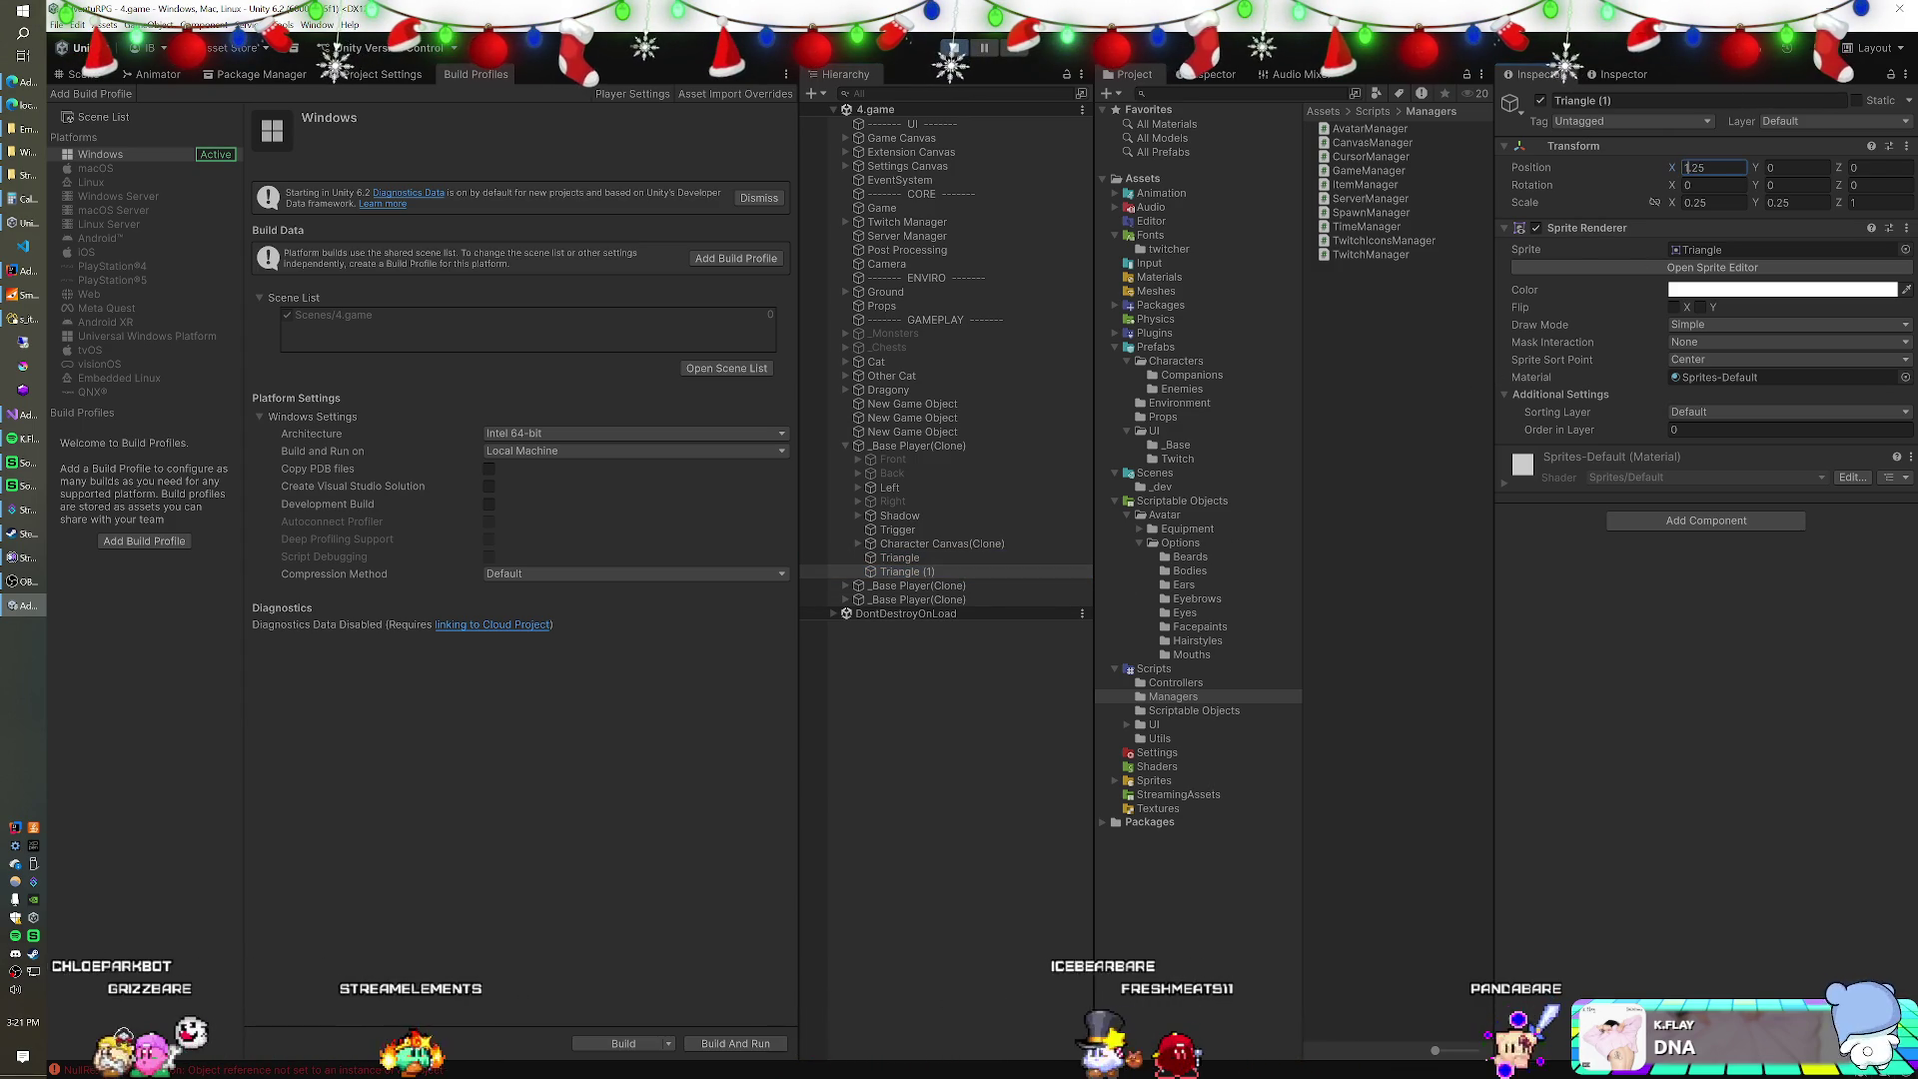
{"action": "key", "text": "Home"}
{"action": "type", "text": "-"}
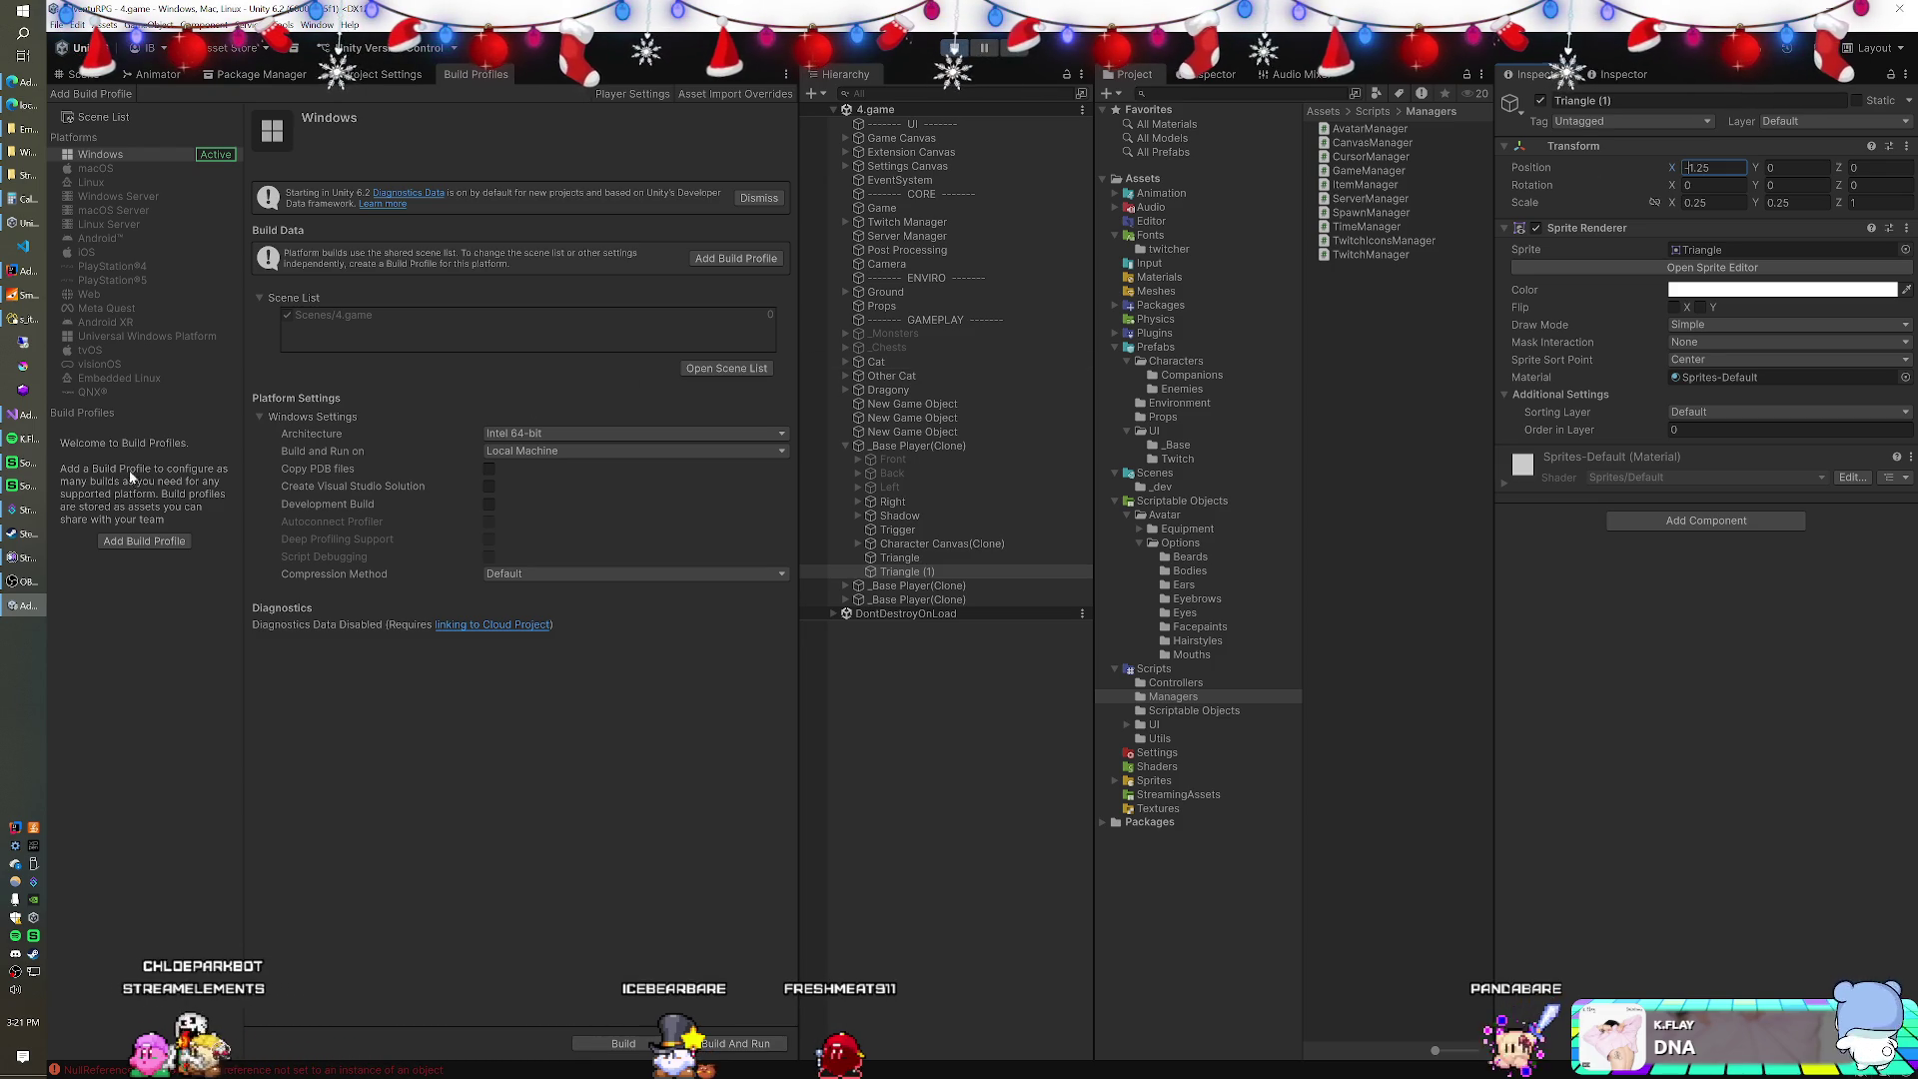
{"action": "left_click", "coordinate": [18, 420]}
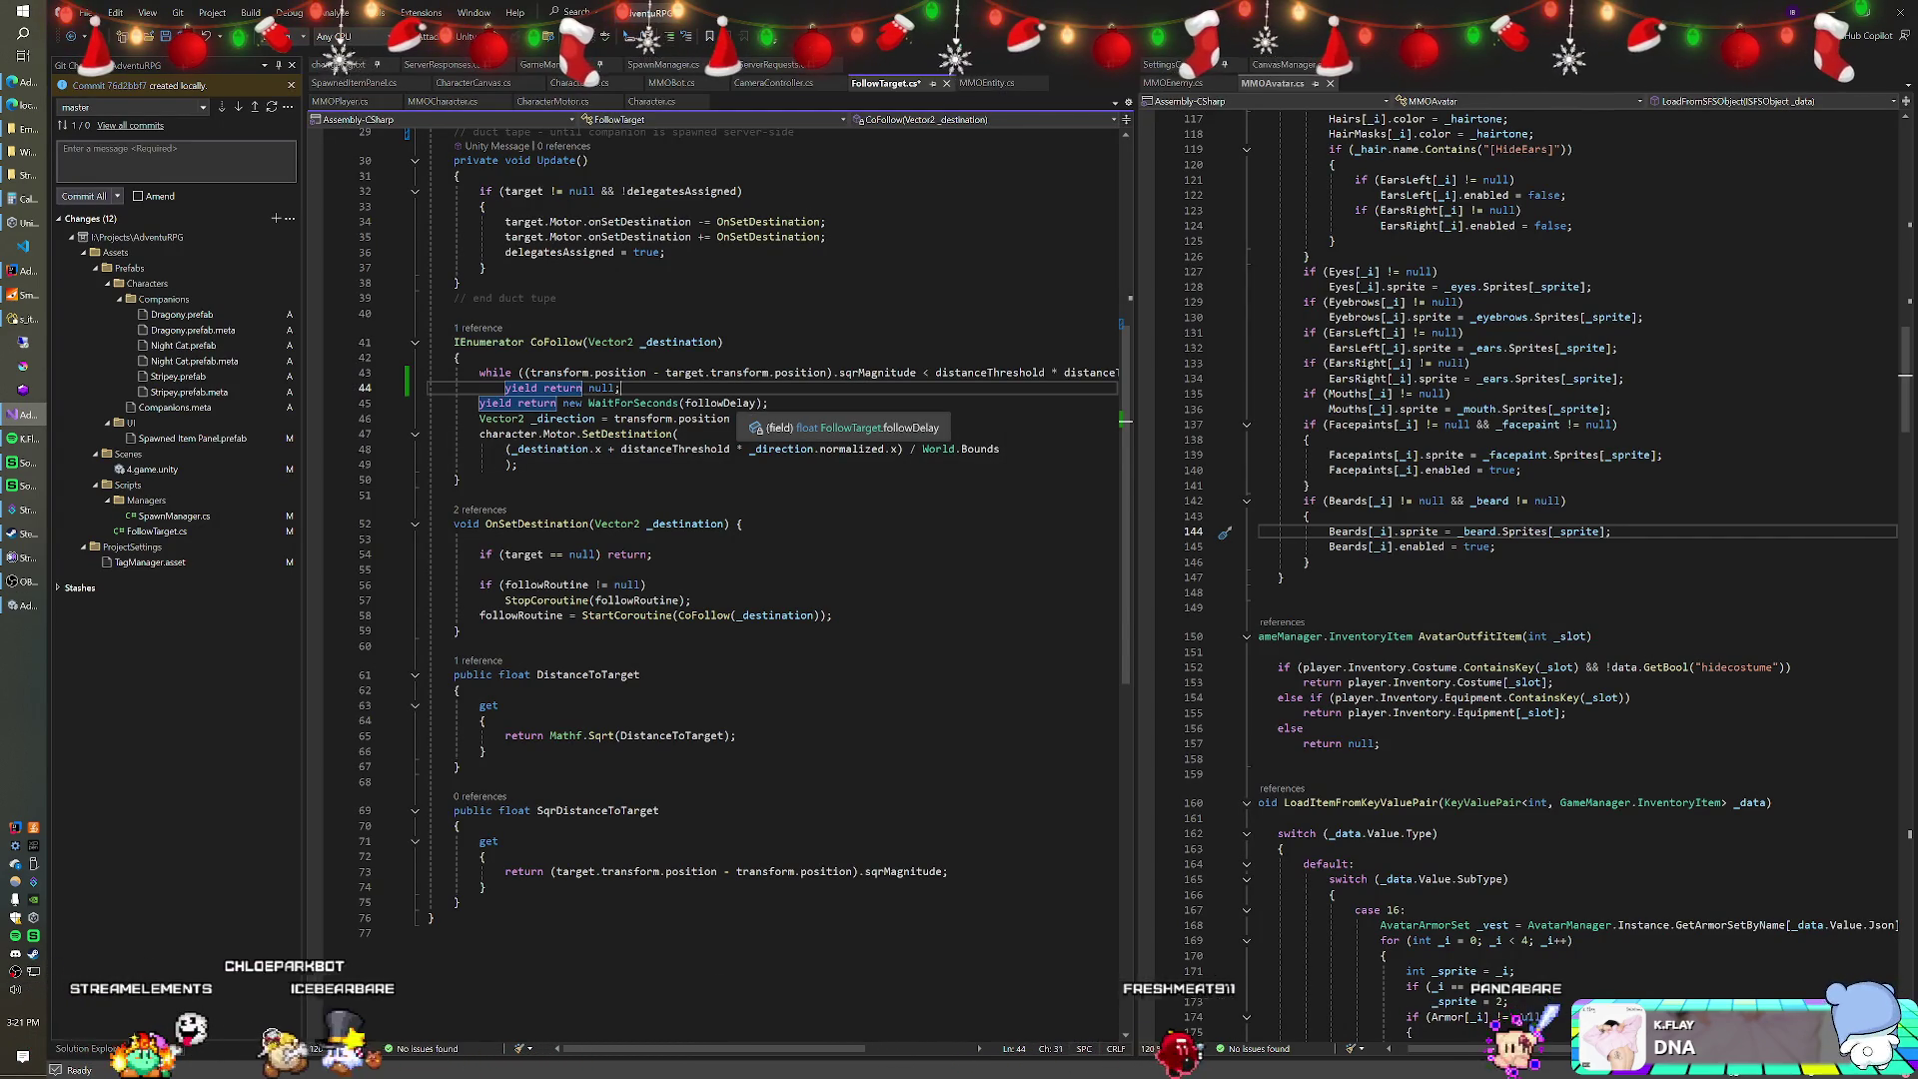
Inspect the Dragony companion in Unity, compare with Visual Studio, then come back.
{"action": "key", "text": "alt+Tab"}
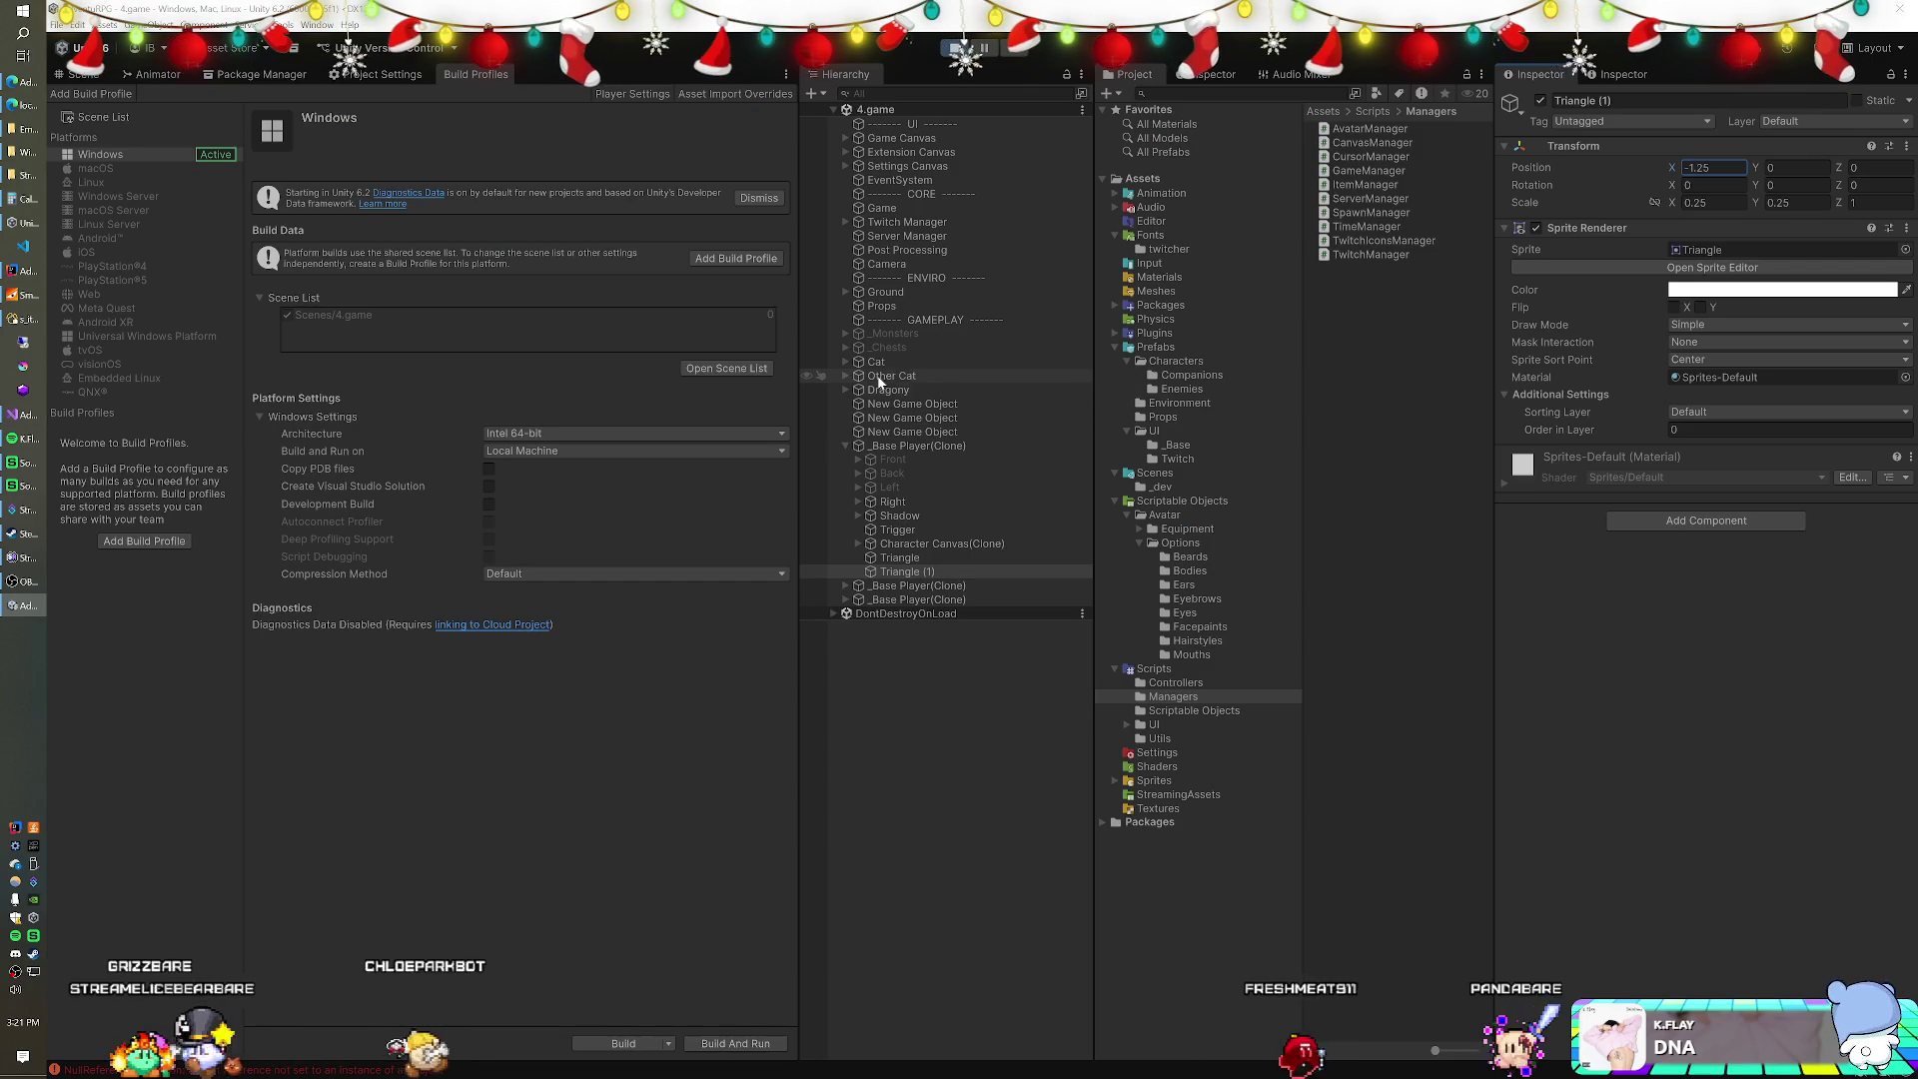
{"action": "left_click", "coordinate": [876, 393]}
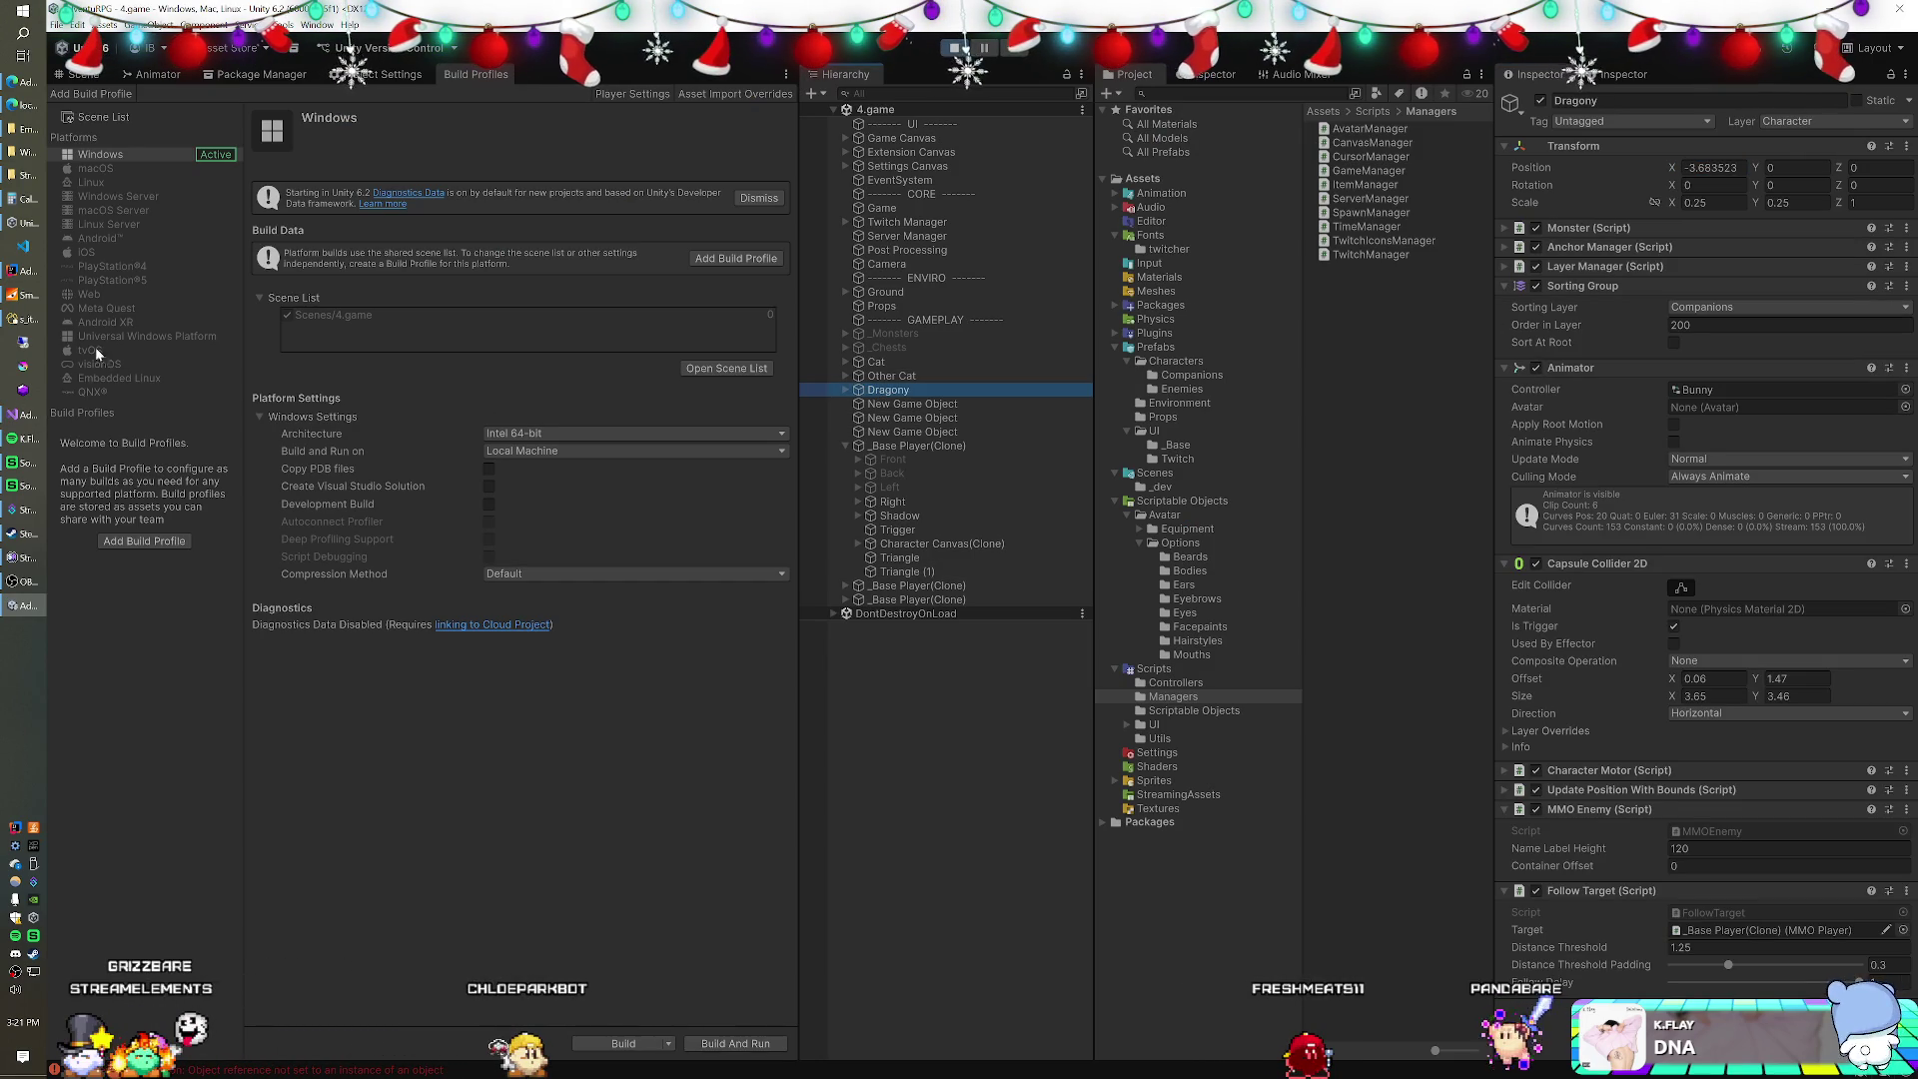
{"action": "left_click", "coordinate": [26, 415]}
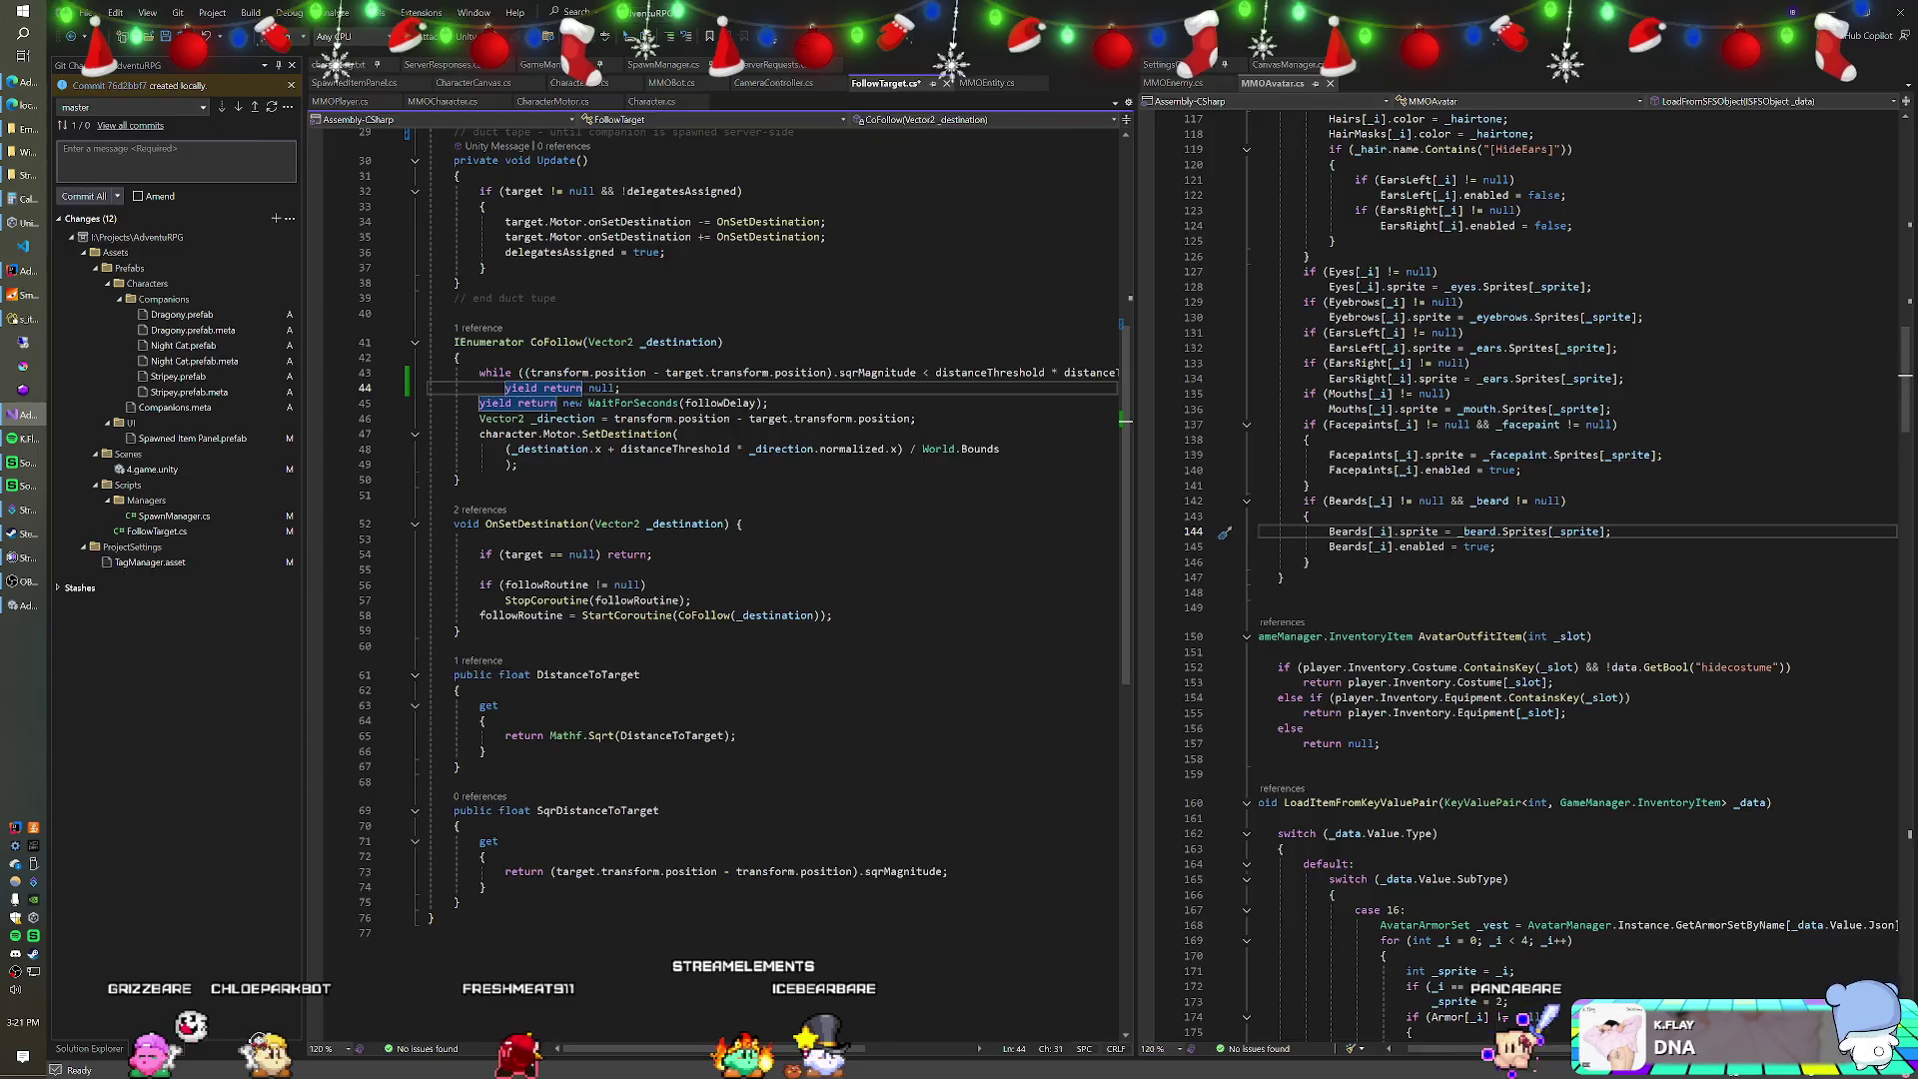
{"action": "key", "text": "alt+Tab"}
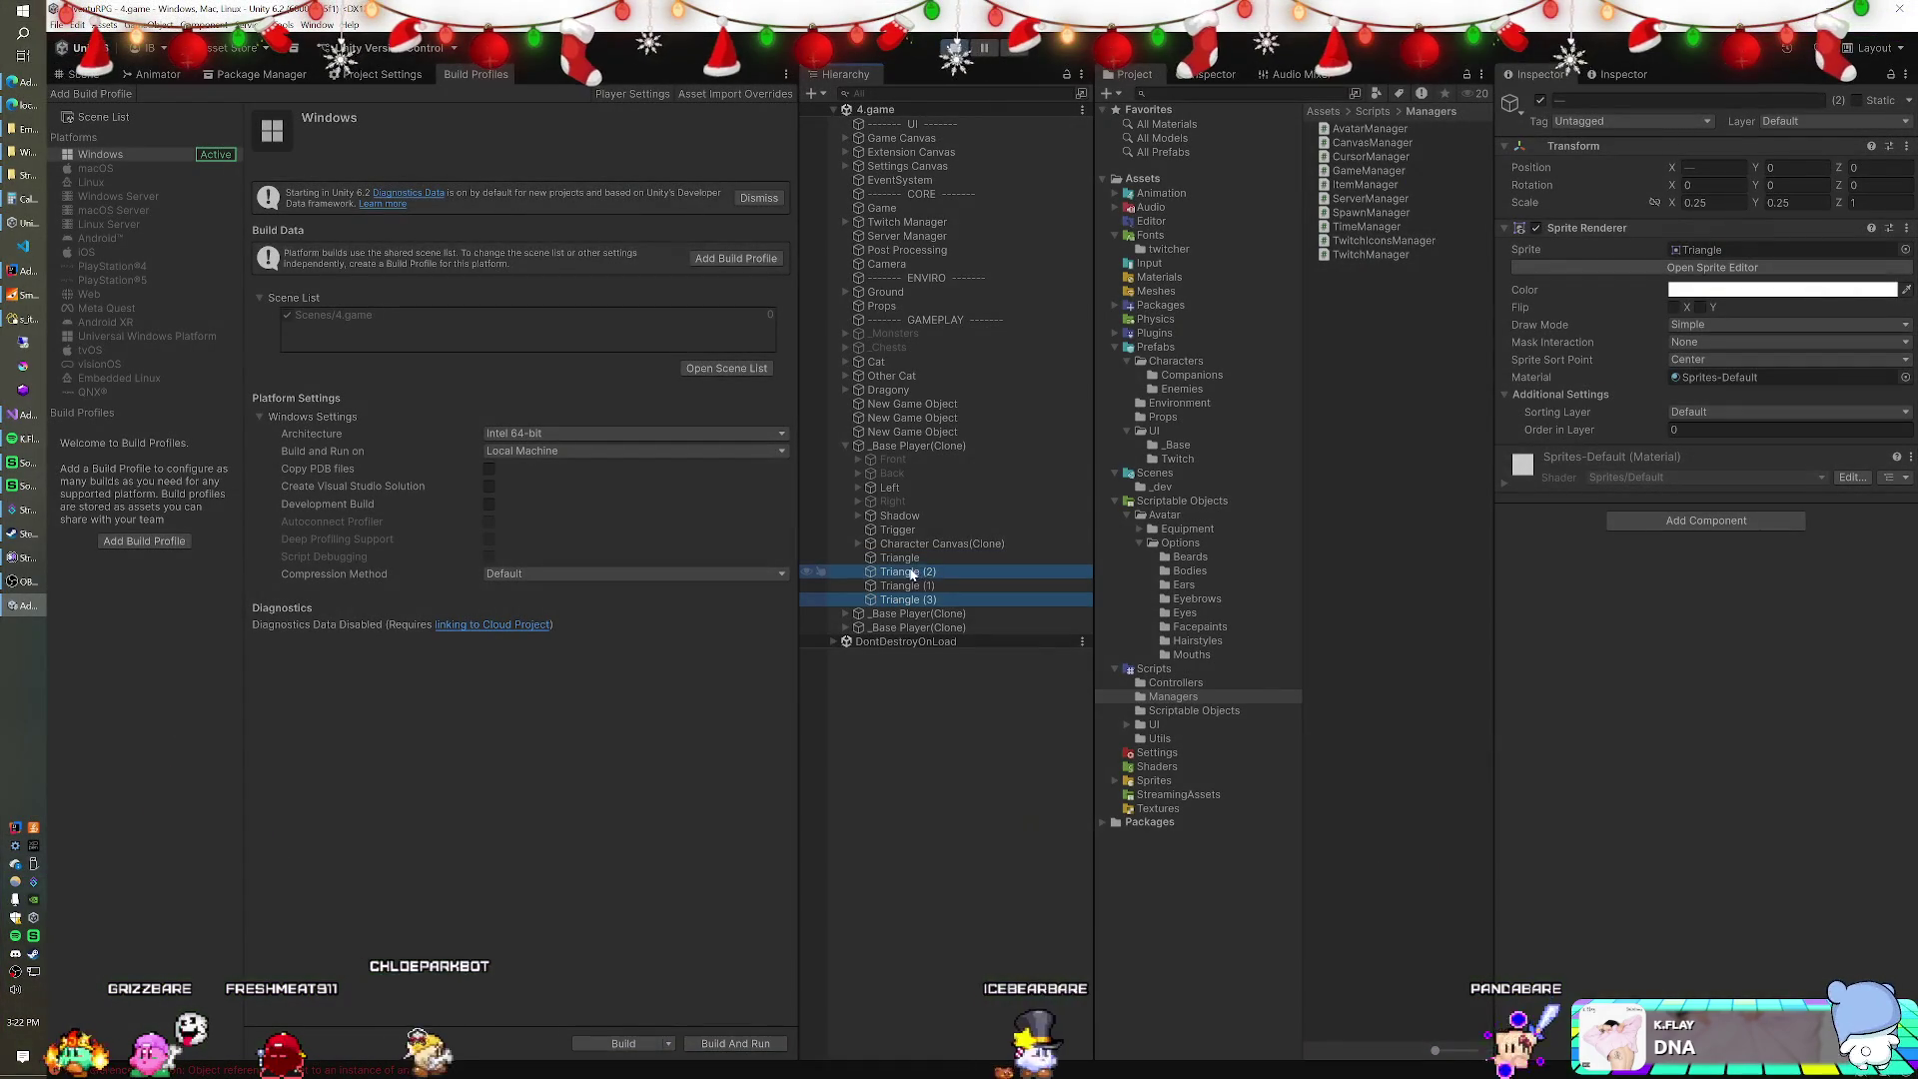
Parent Triangles (2)/(3) and (4)/(5) to the second and third clones, then copy the original Triangle's Transform.
{"action": "left_click_drag", "start_coordinate": [897, 613], "coordinate": [900, 614]}
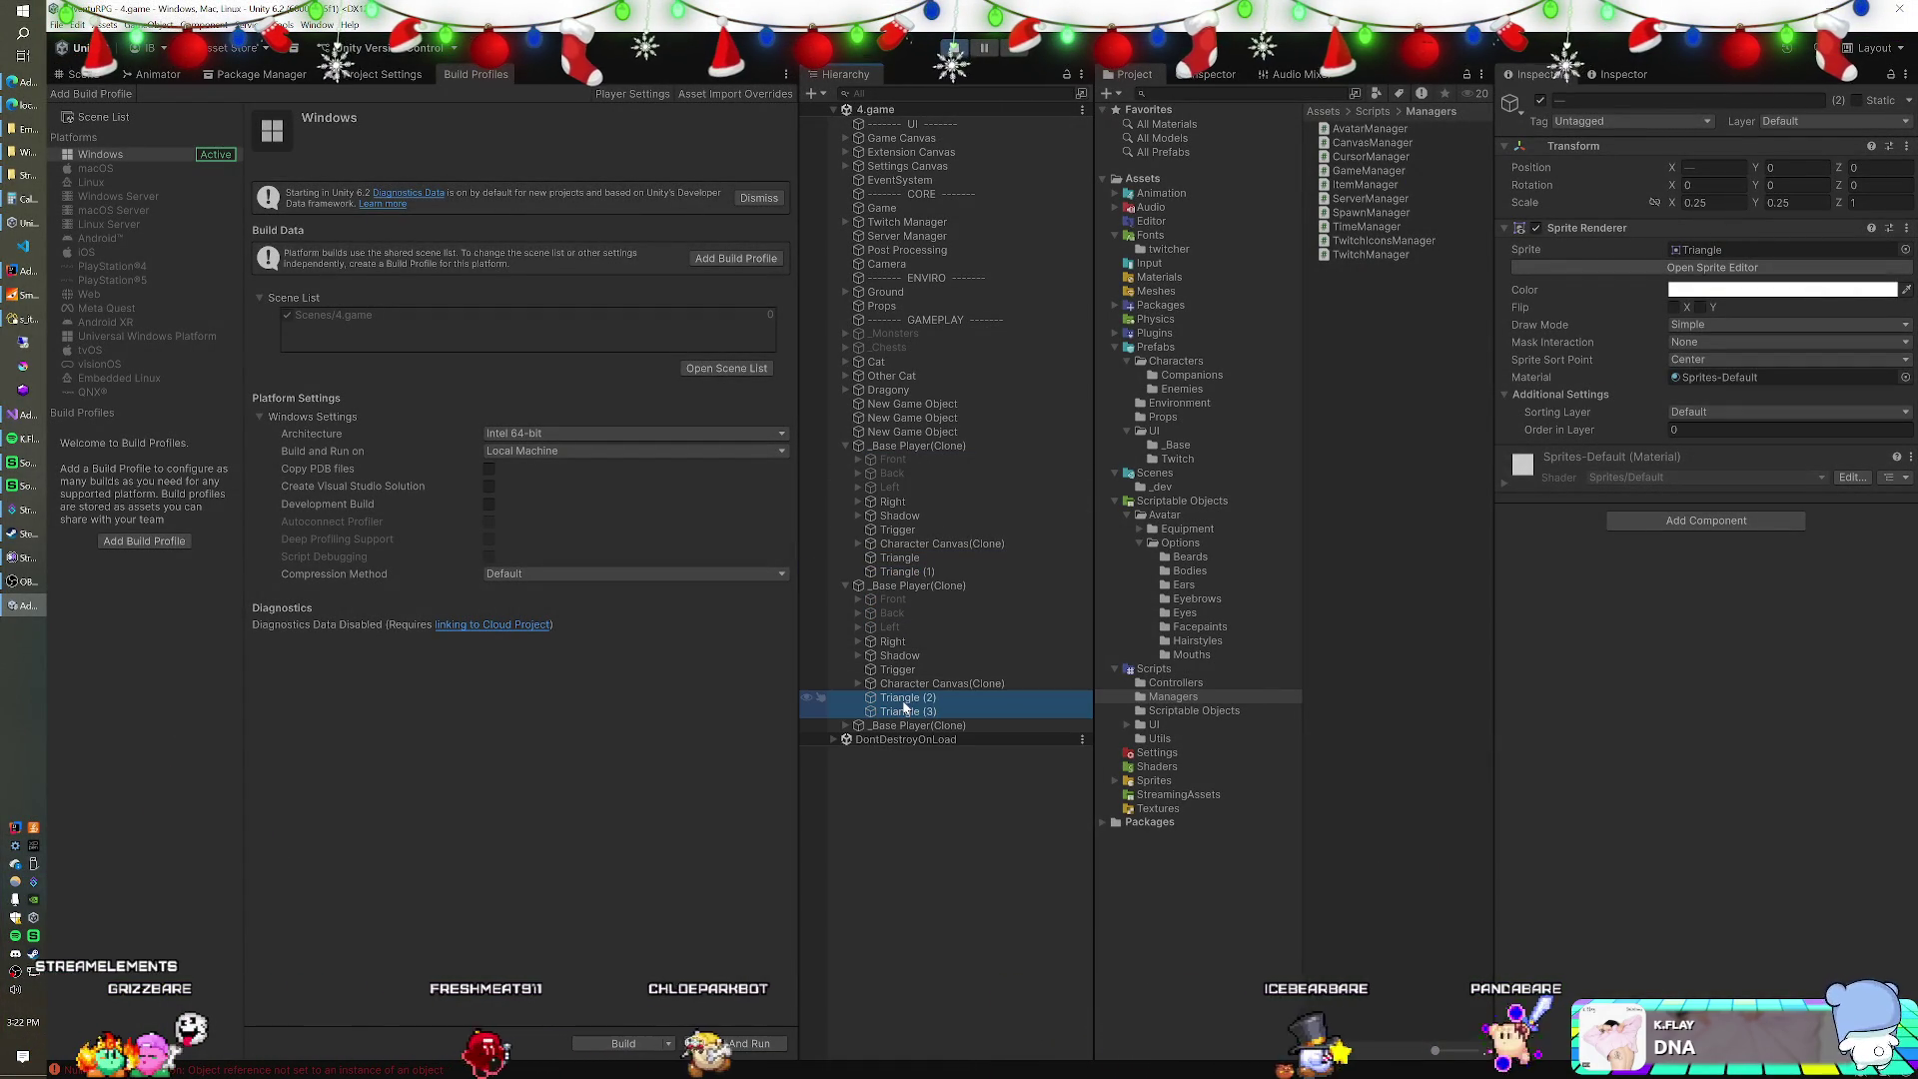
{"action": "key", "text": "ctrl+d"}
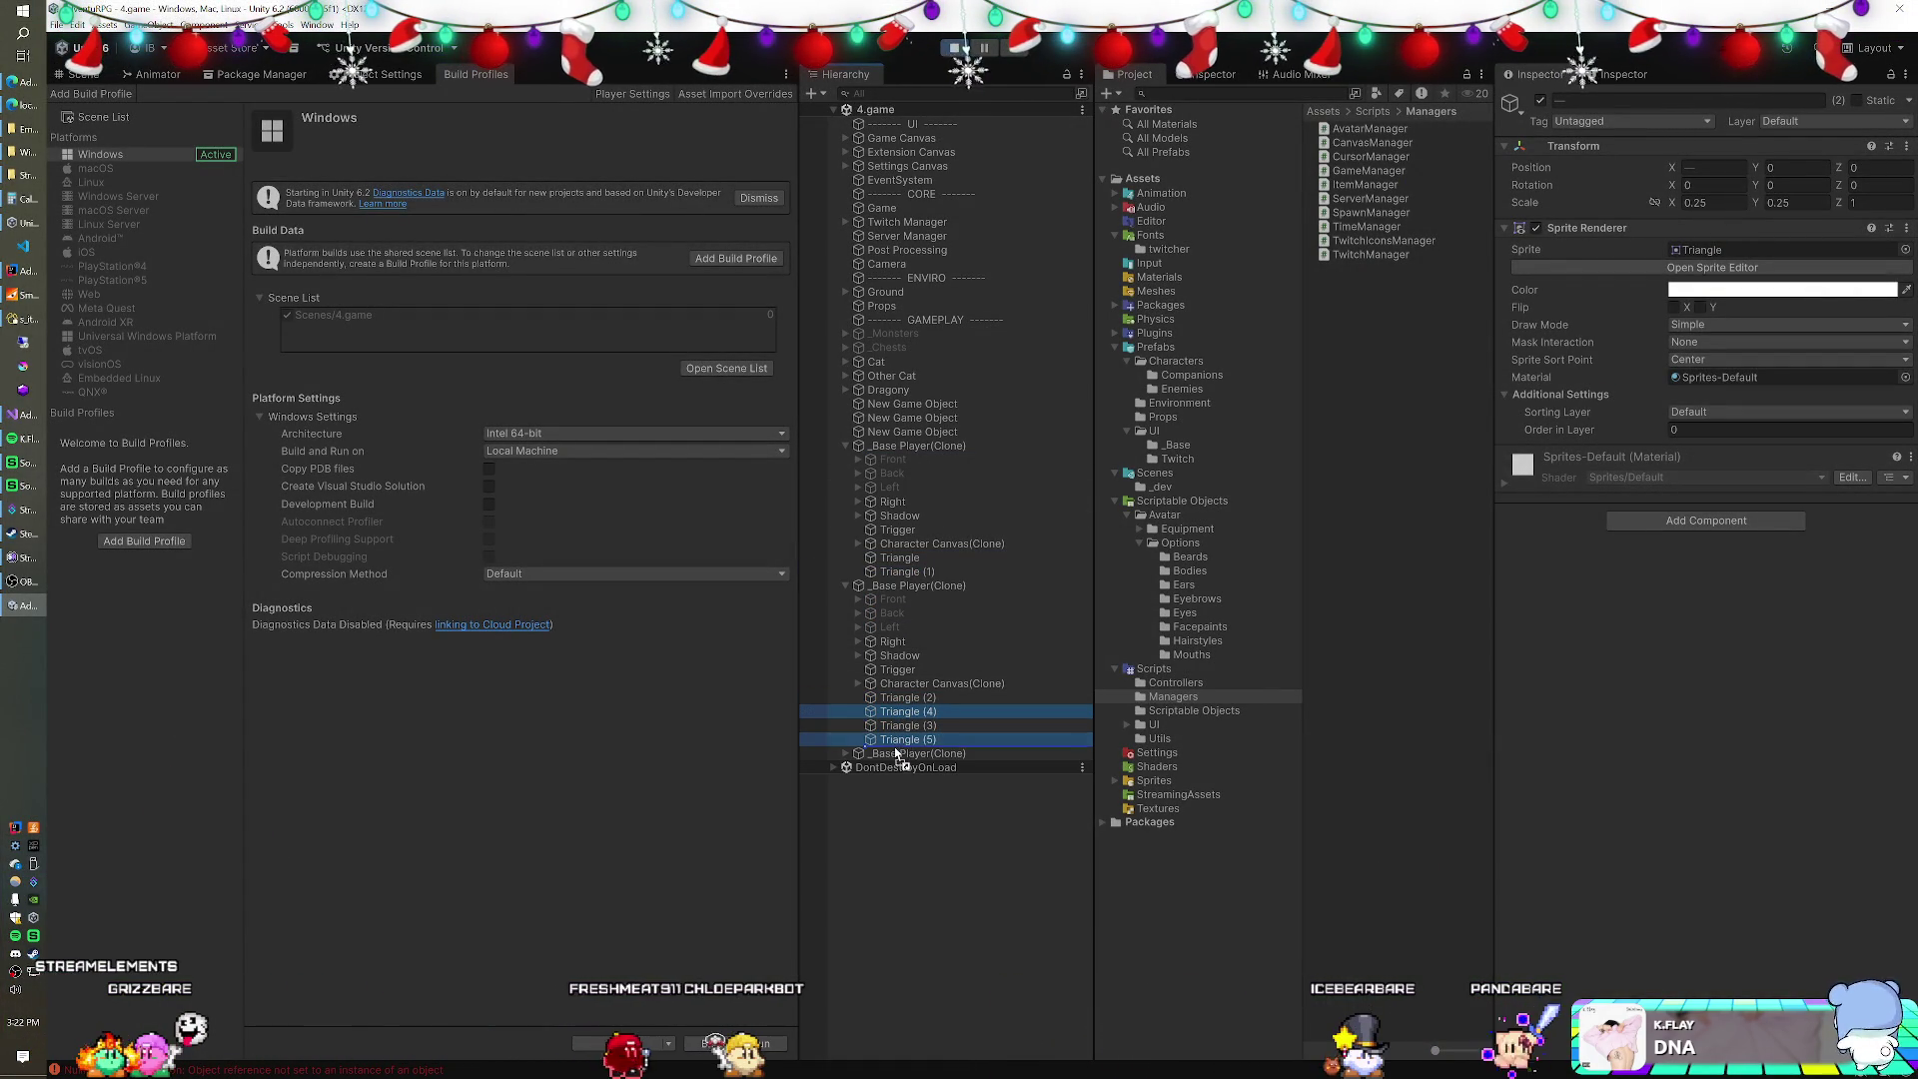
{"action": "left_click_drag", "start_coordinate": [896, 757], "coordinate": [899, 754]}
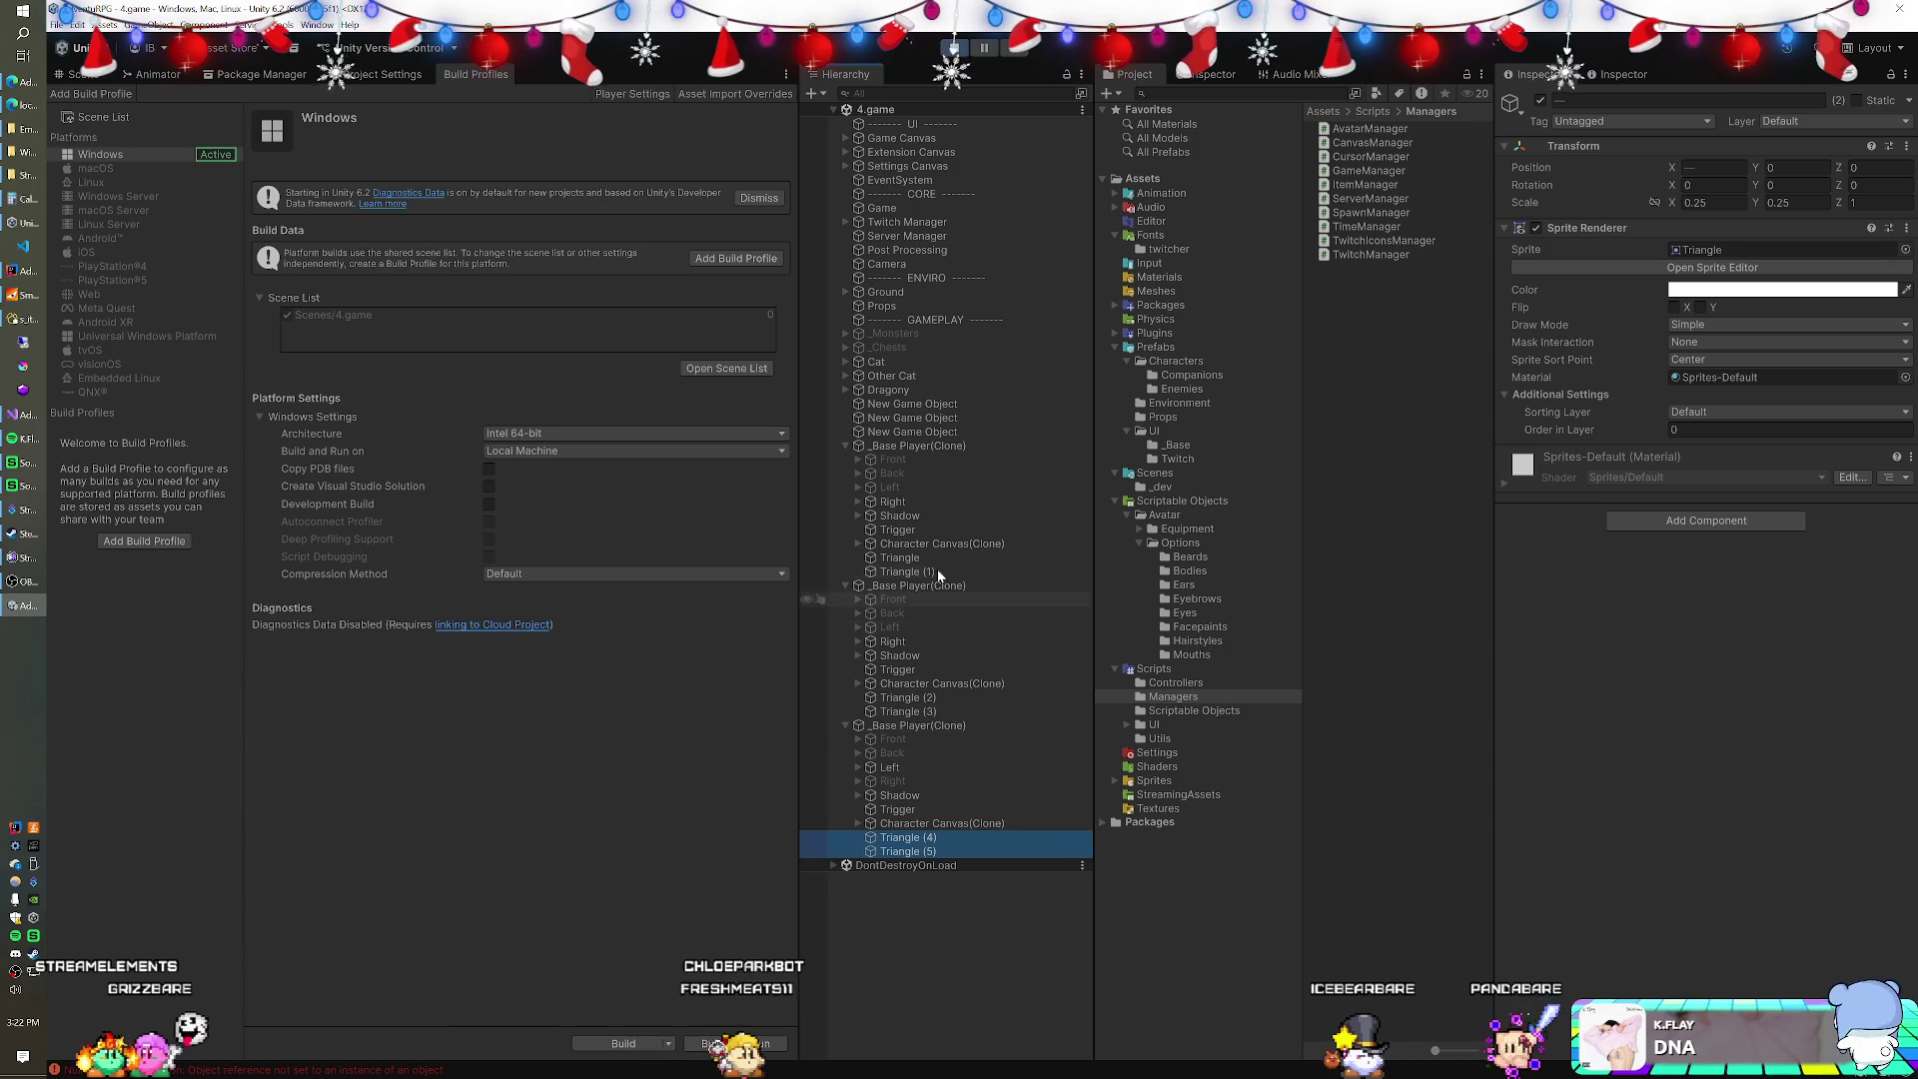
{"action": "left_click", "coordinate": [903, 558]}
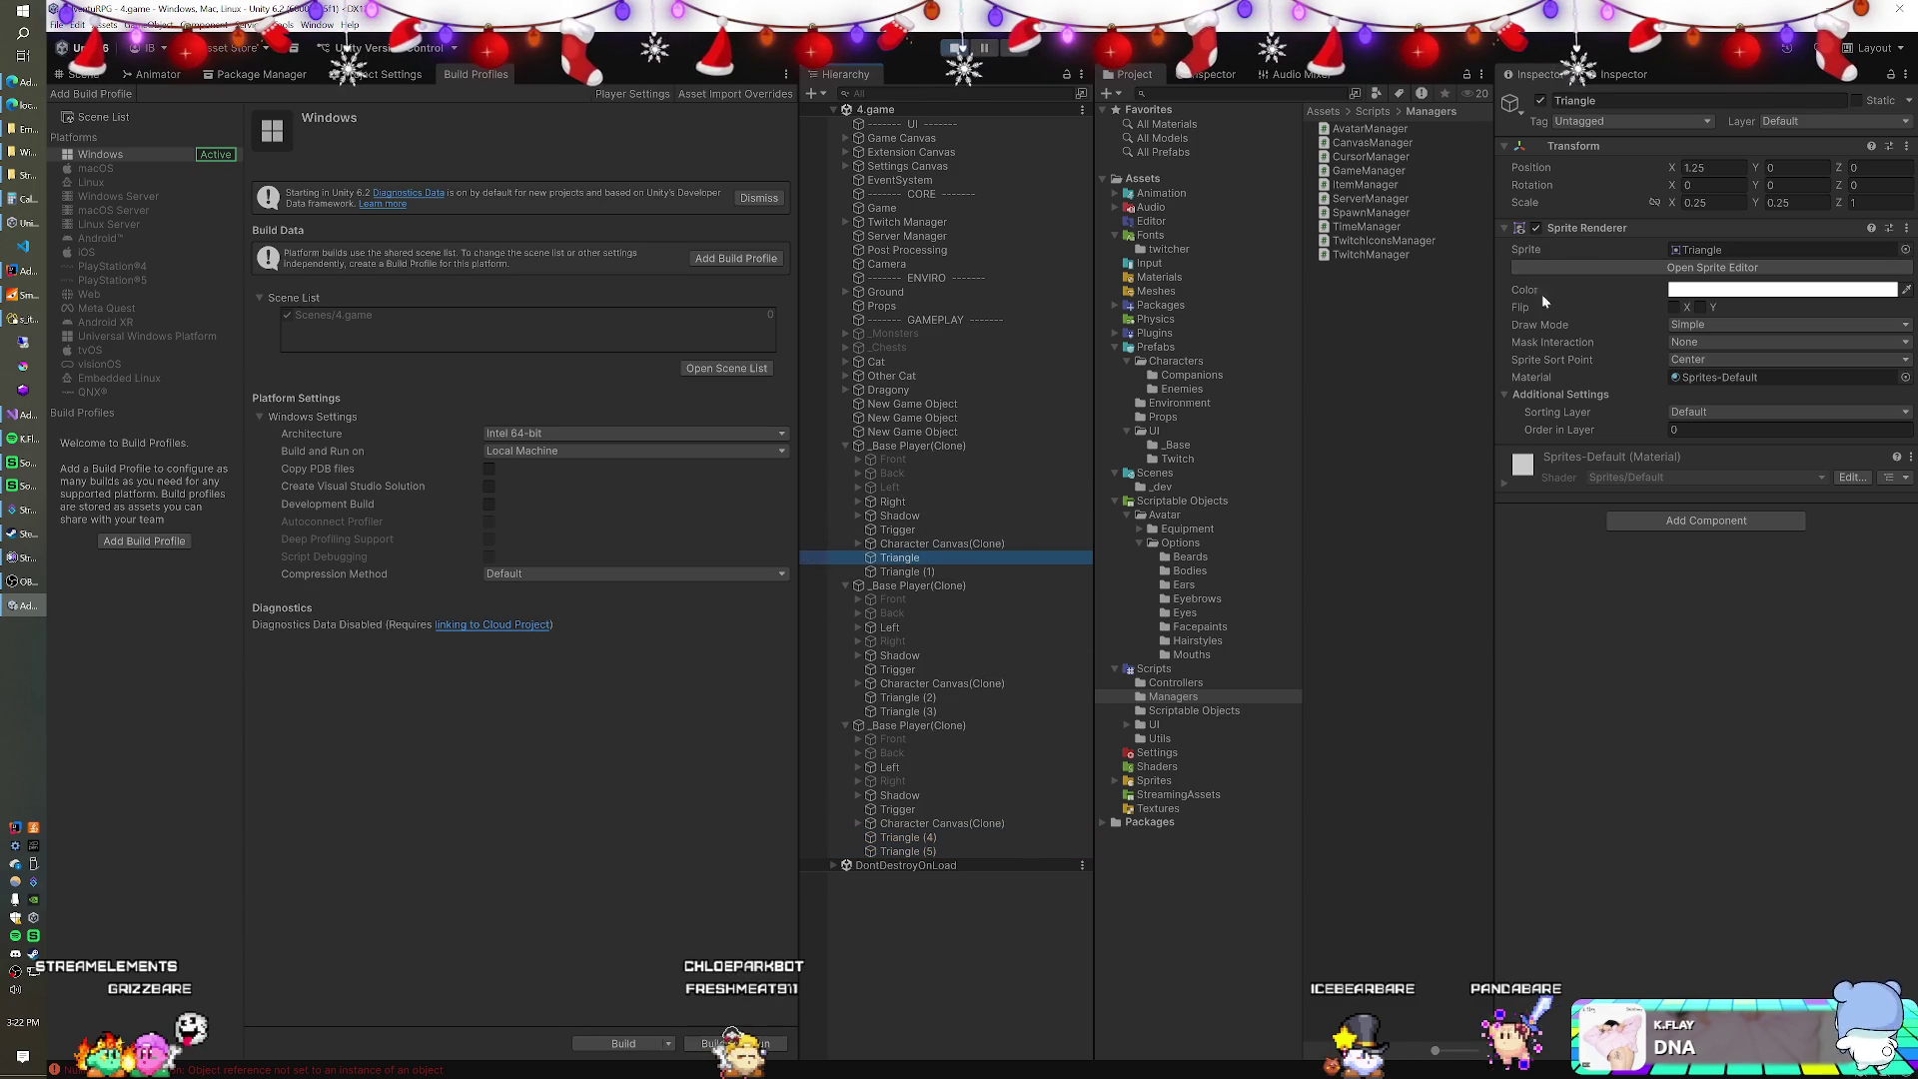
{"action": "right_click", "coordinate": [1576, 148]}
{"action": "mouse_move", "coordinate": [1604, 250]}
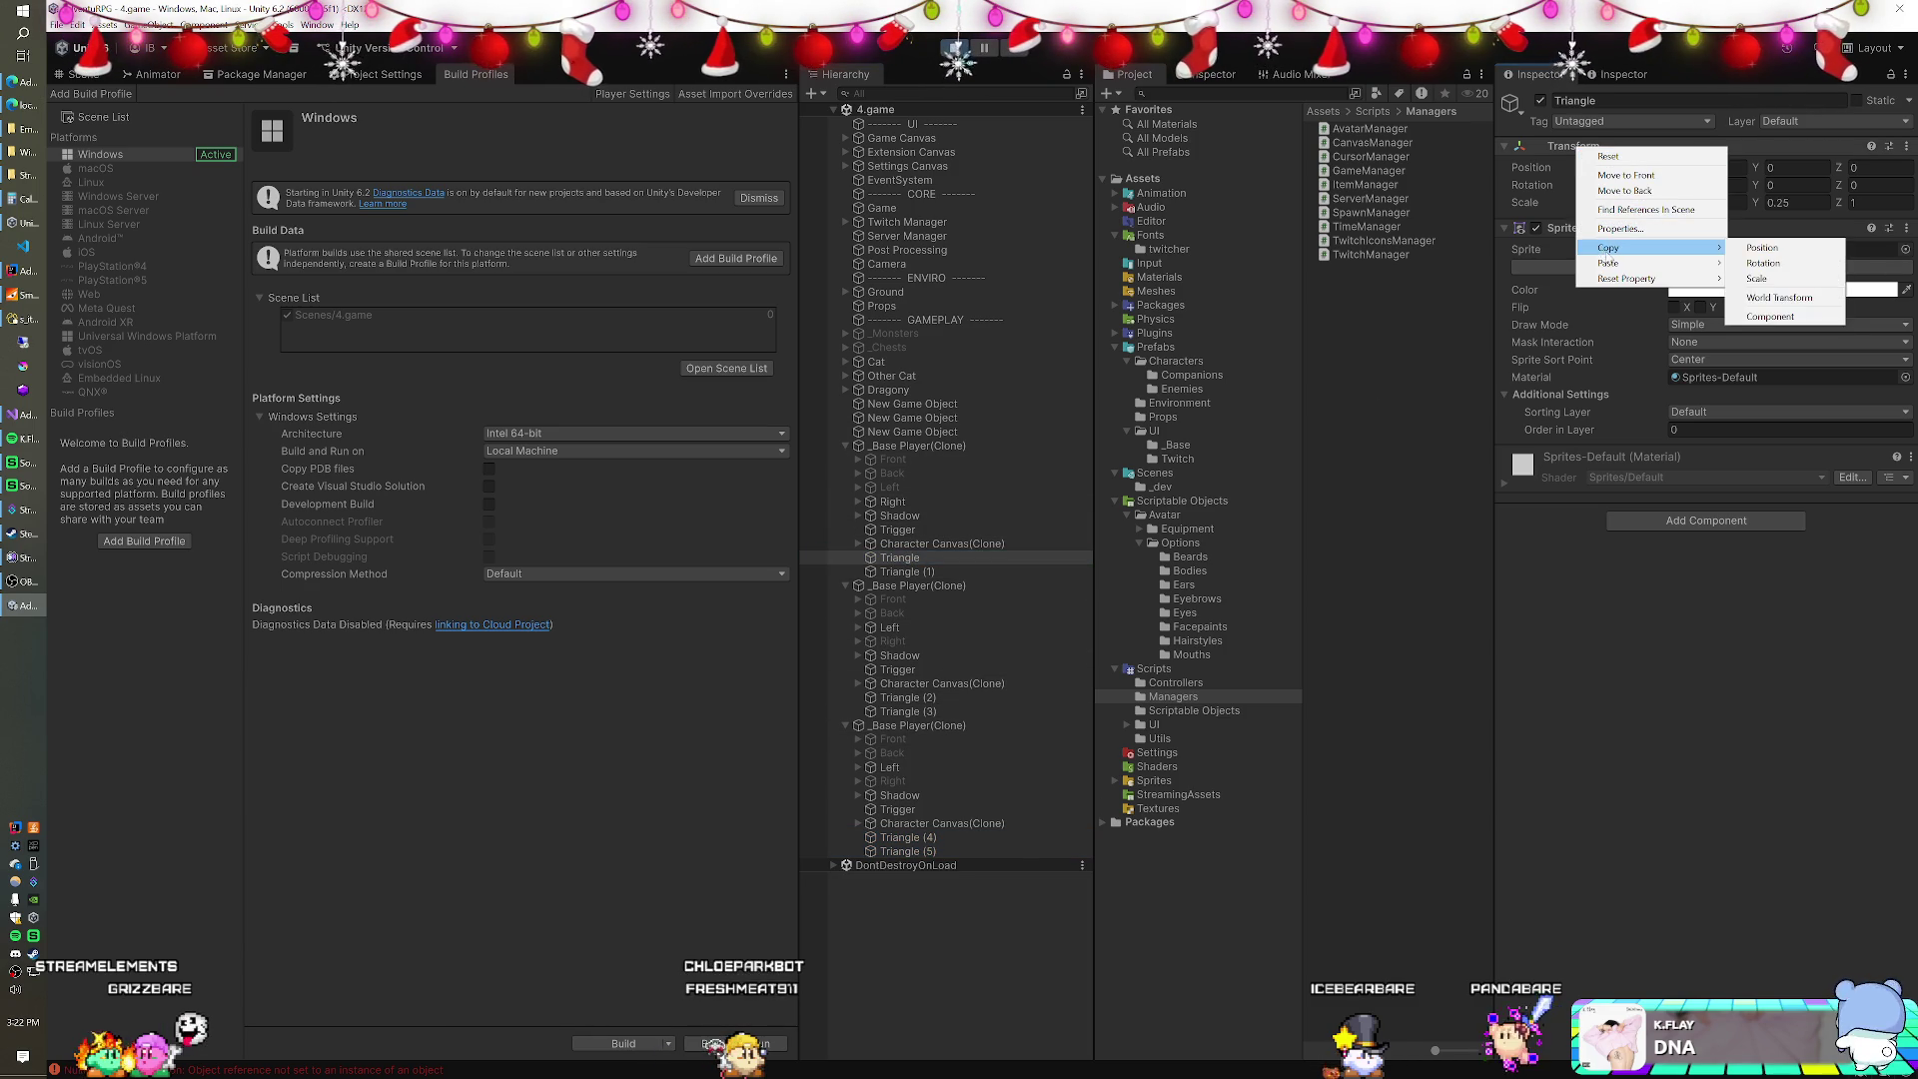
{"action": "left_click", "coordinate": [1743, 315]}
Paste the original Transform values onto Triangles (2)–(5), then select (3) and (5) to mirror them.
{"action": "left_click", "coordinate": [917, 699]}
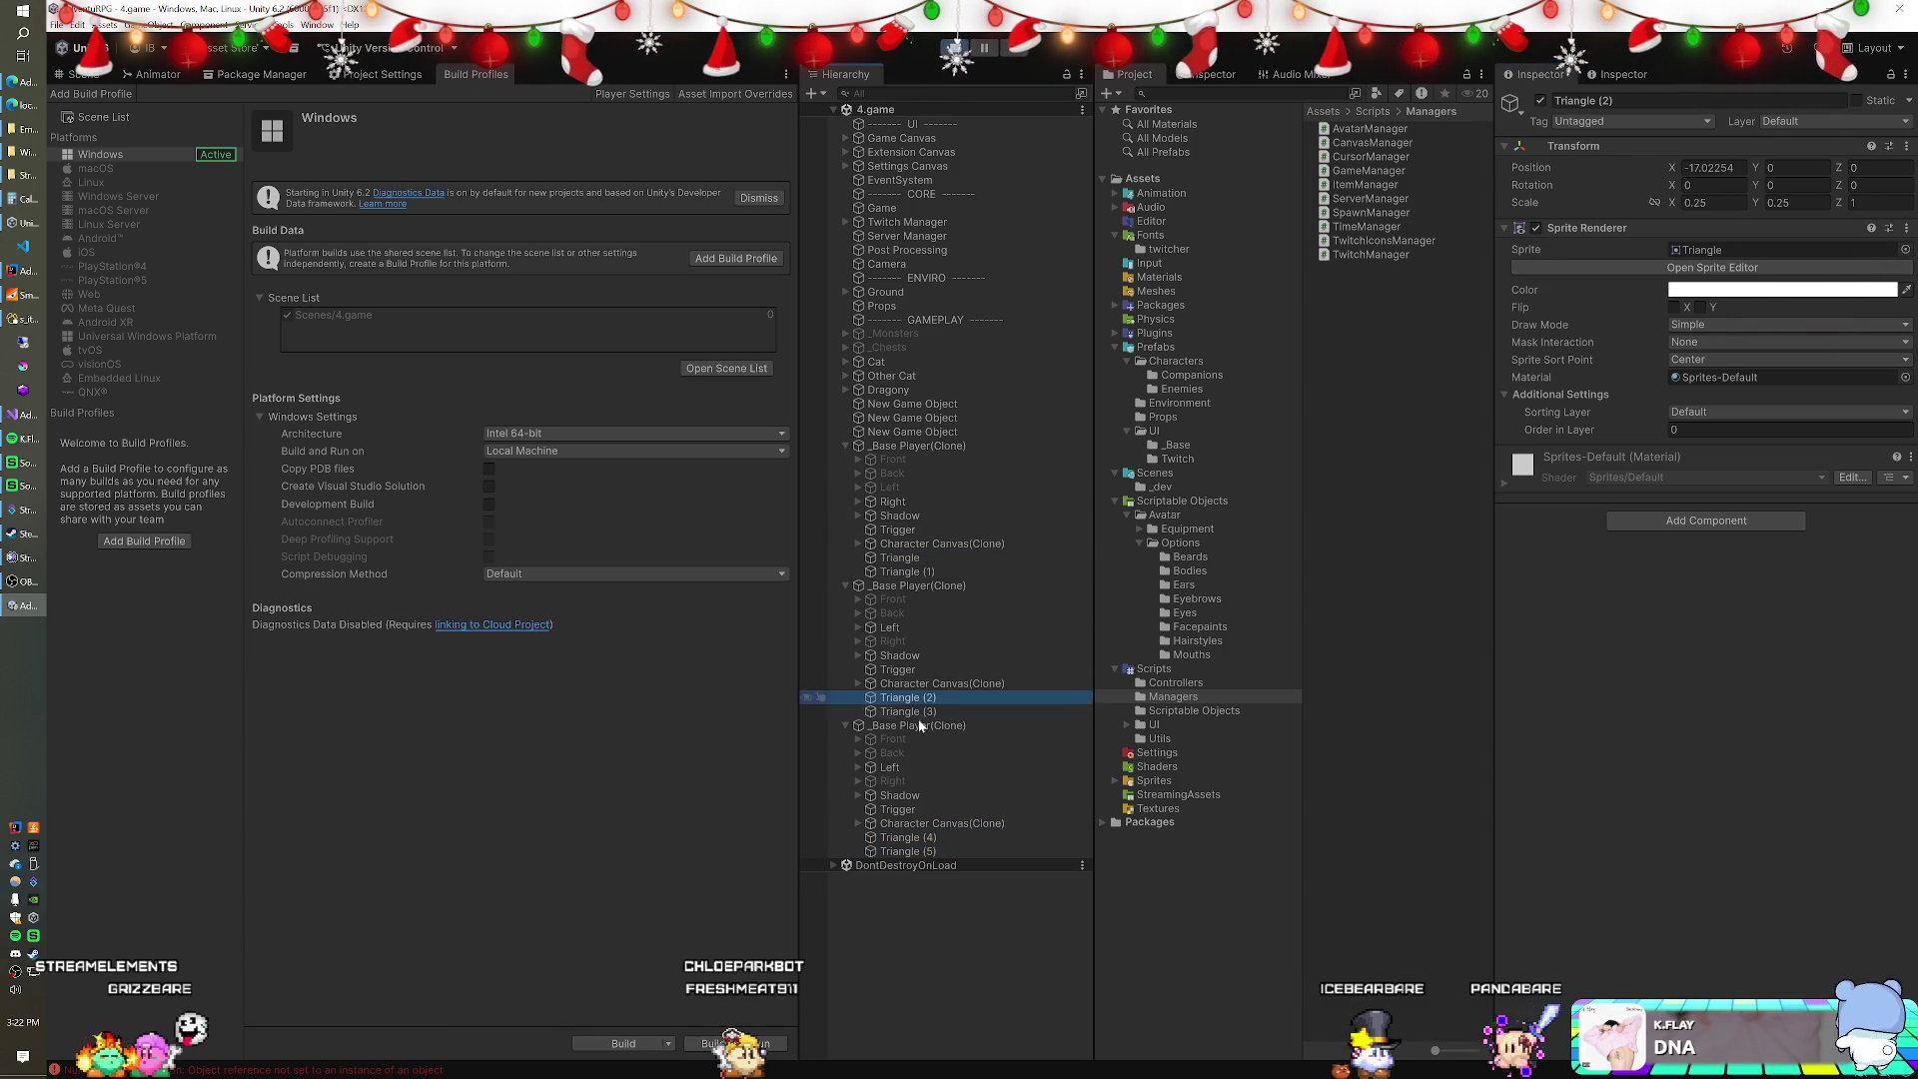
{"action": "left_click", "coordinate": [928, 850], "text": "ctrl"}
{"action": "left_click", "coordinate": [928, 850], "text": "ctrl"}
{"action": "left_click", "coordinate": [924, 837], "text": "ctrl"}
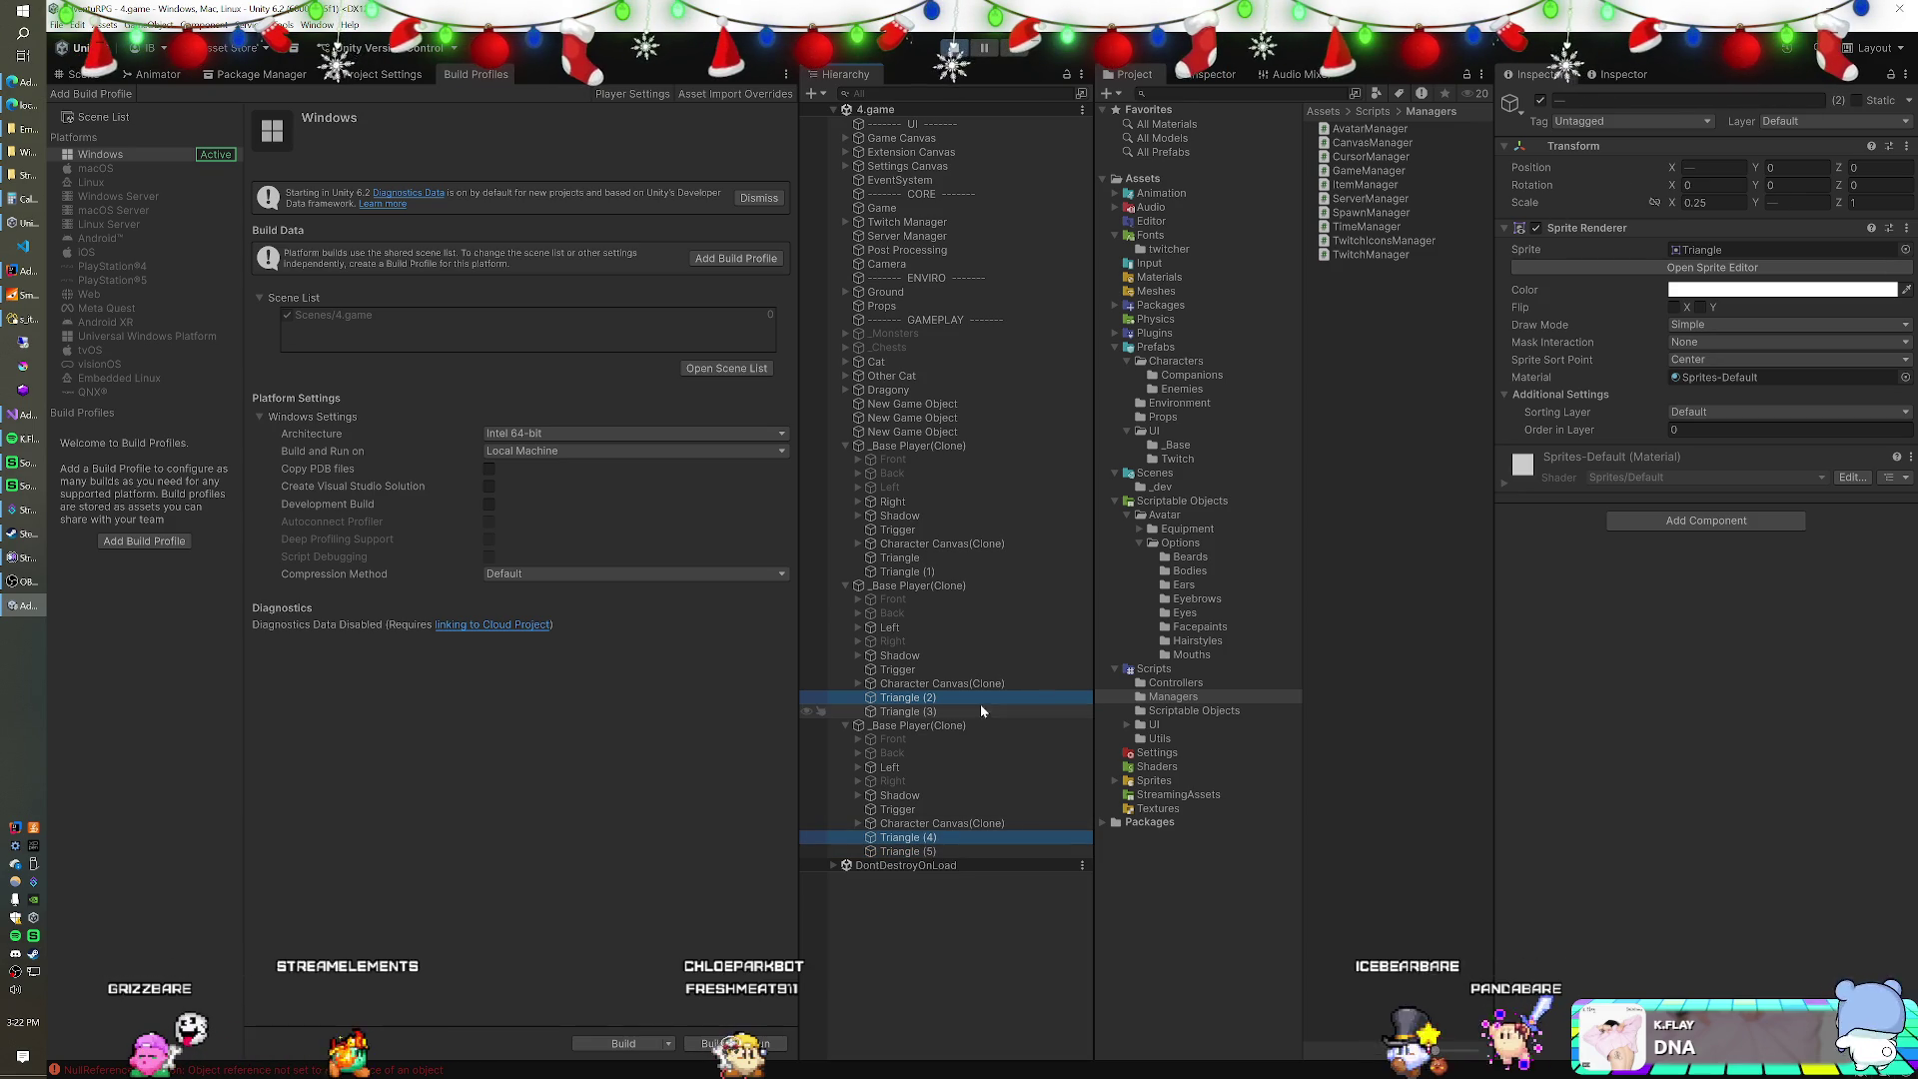
{"action": "left_click", "coordinate": [956, 726], "text": "ctrl"}
{"action": "left_click", "coordinate": [955, 713], "text": "ctrl"}
{"action": "left_click", "coordinate": [937, 851], "text": "ctrl"}
{"action": "right_click", "coordinate": [1574, 148]}
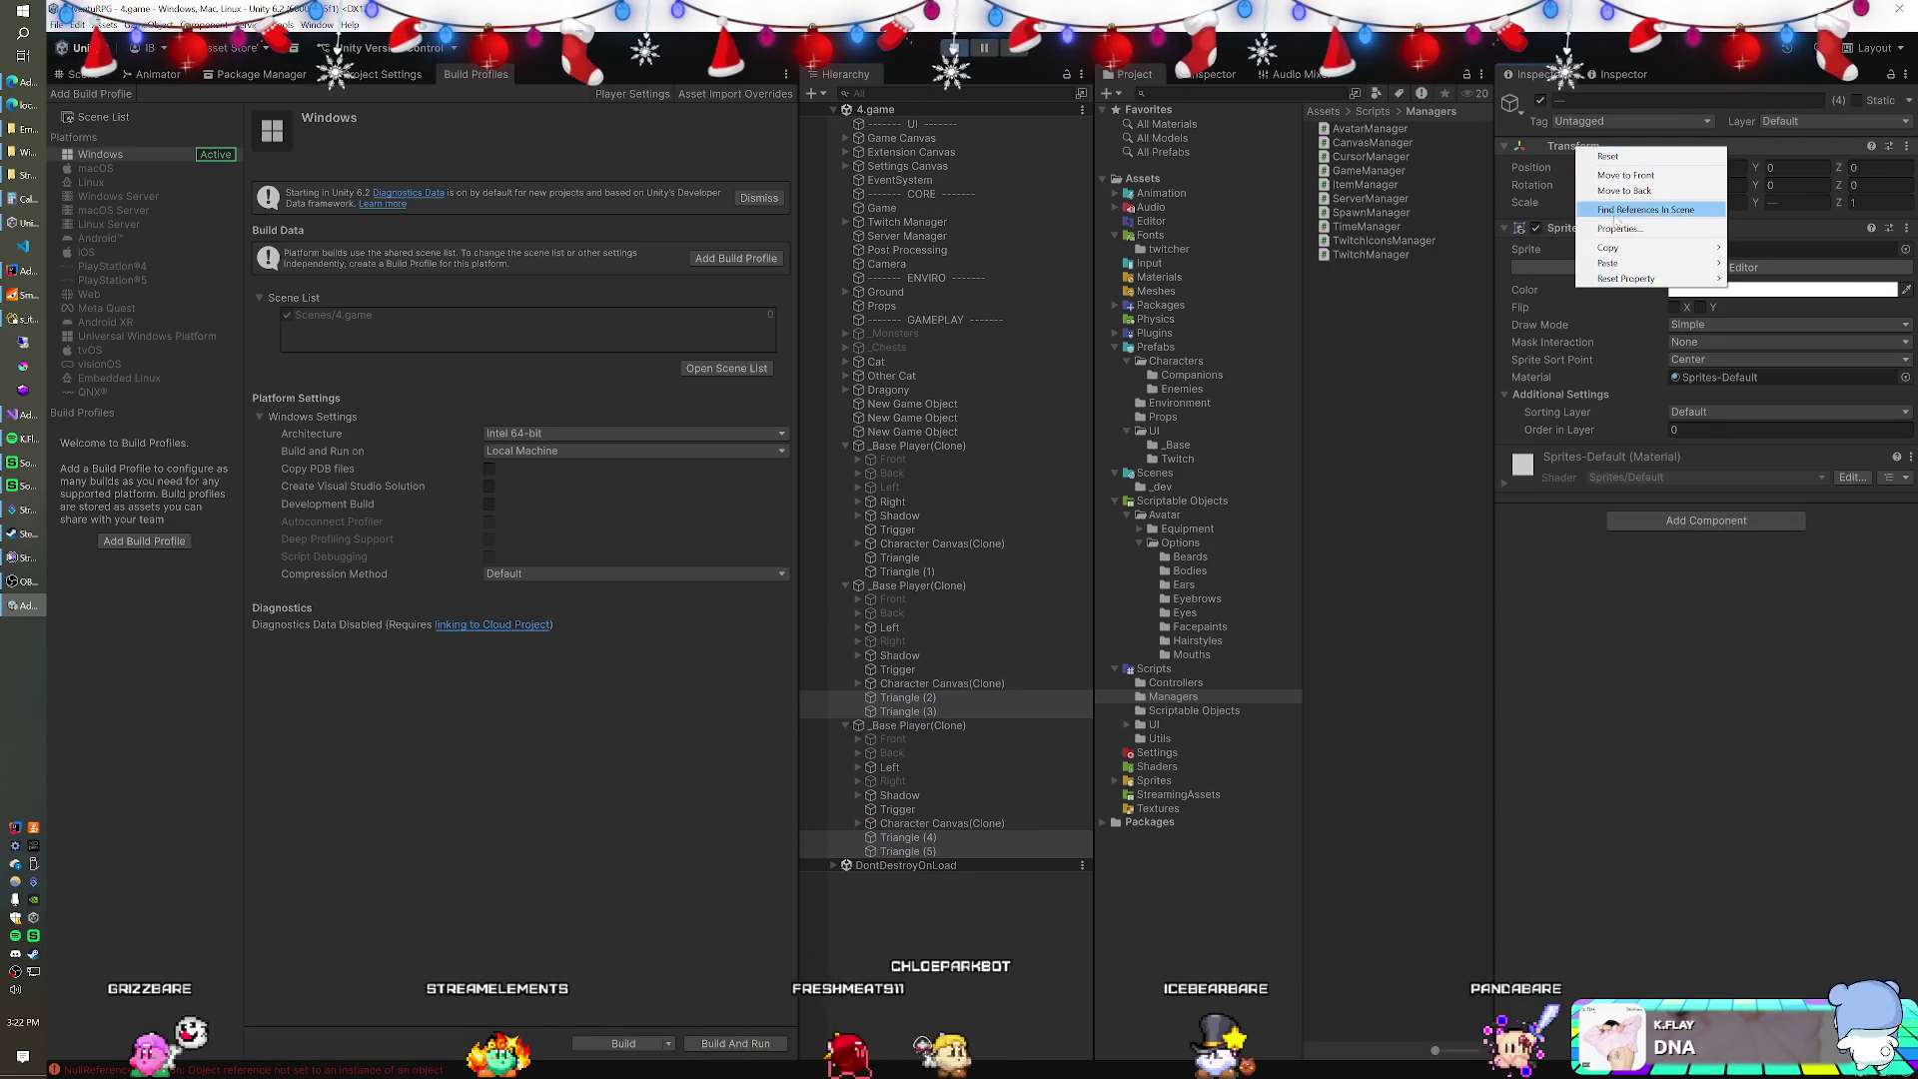
{"action": "mouse_move", "coordinate": [1688, 263]}
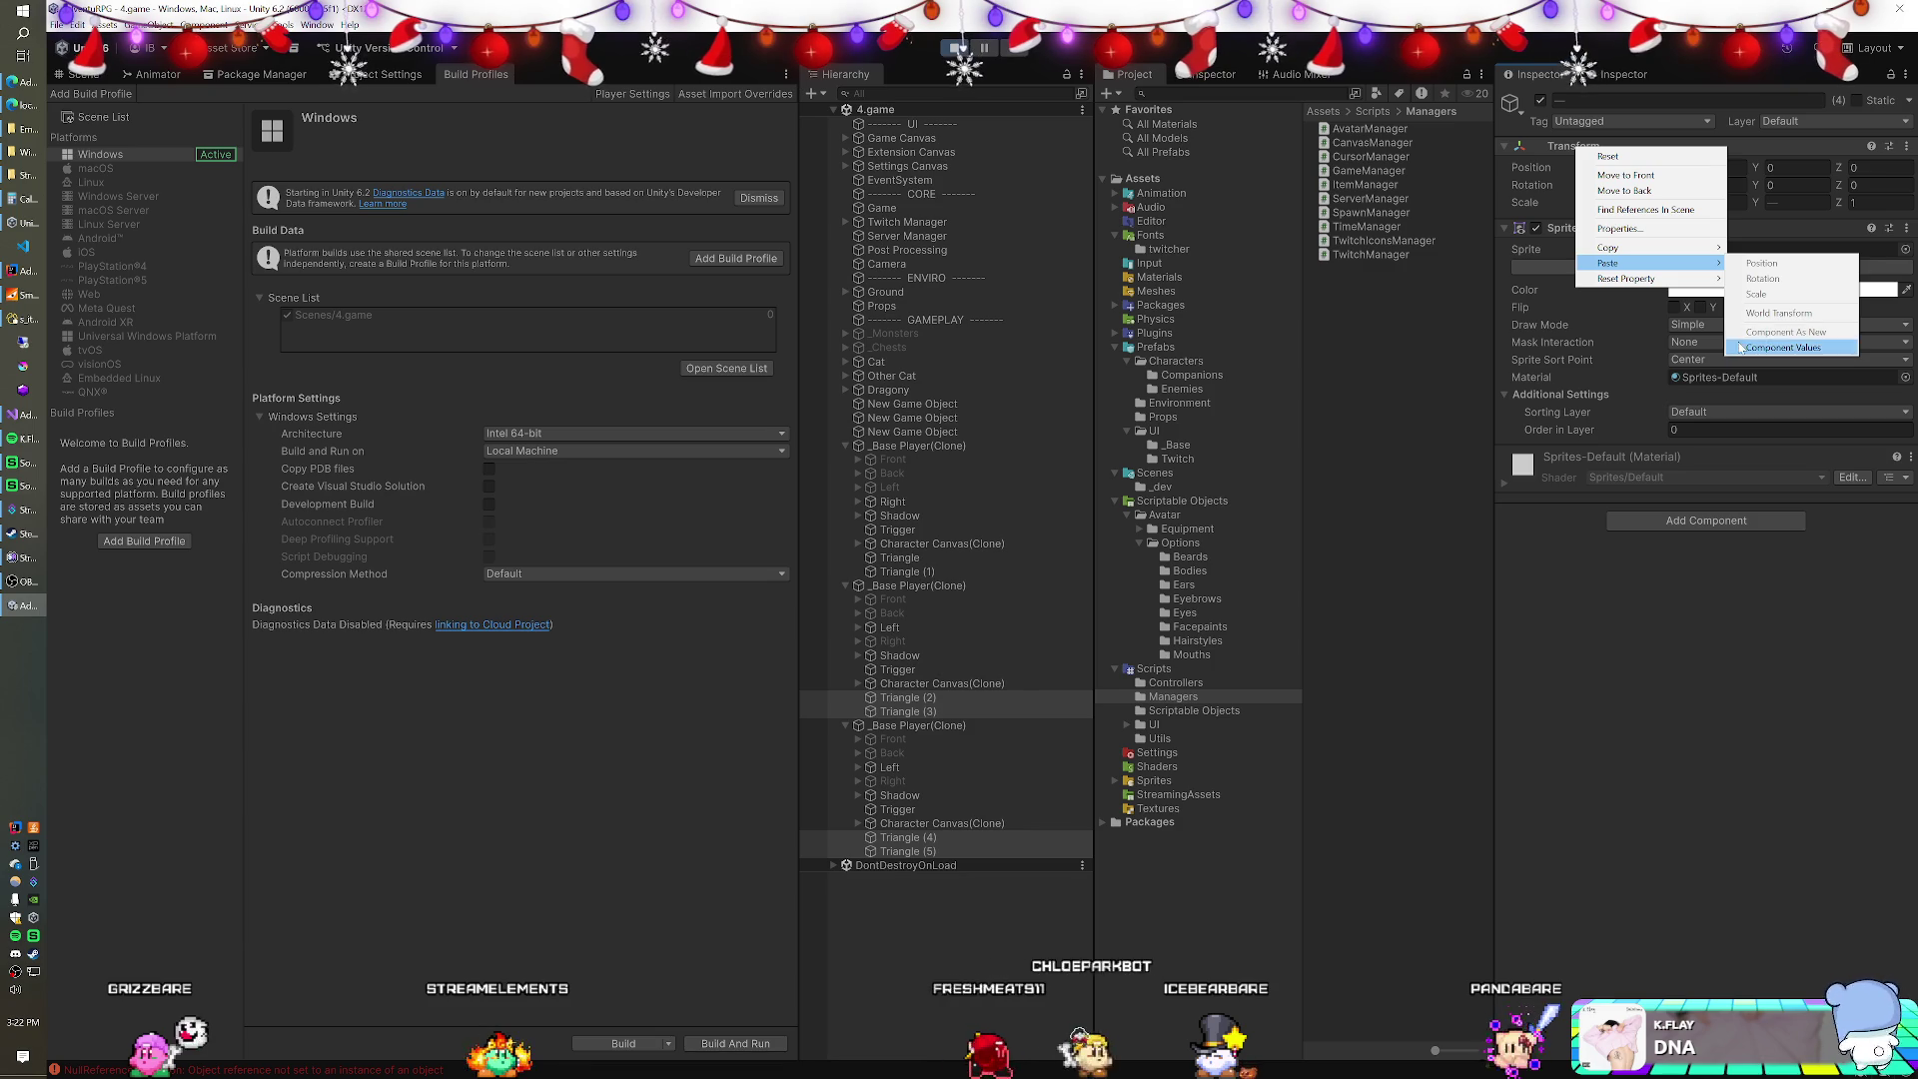
{"action": "left_click", "coordinate": [1773, 348]}
{"action": "left_click", "coordinate": [902, 851]}
{"action": "left_click", "coordinate": [920, 711], "text": "ctrl"}
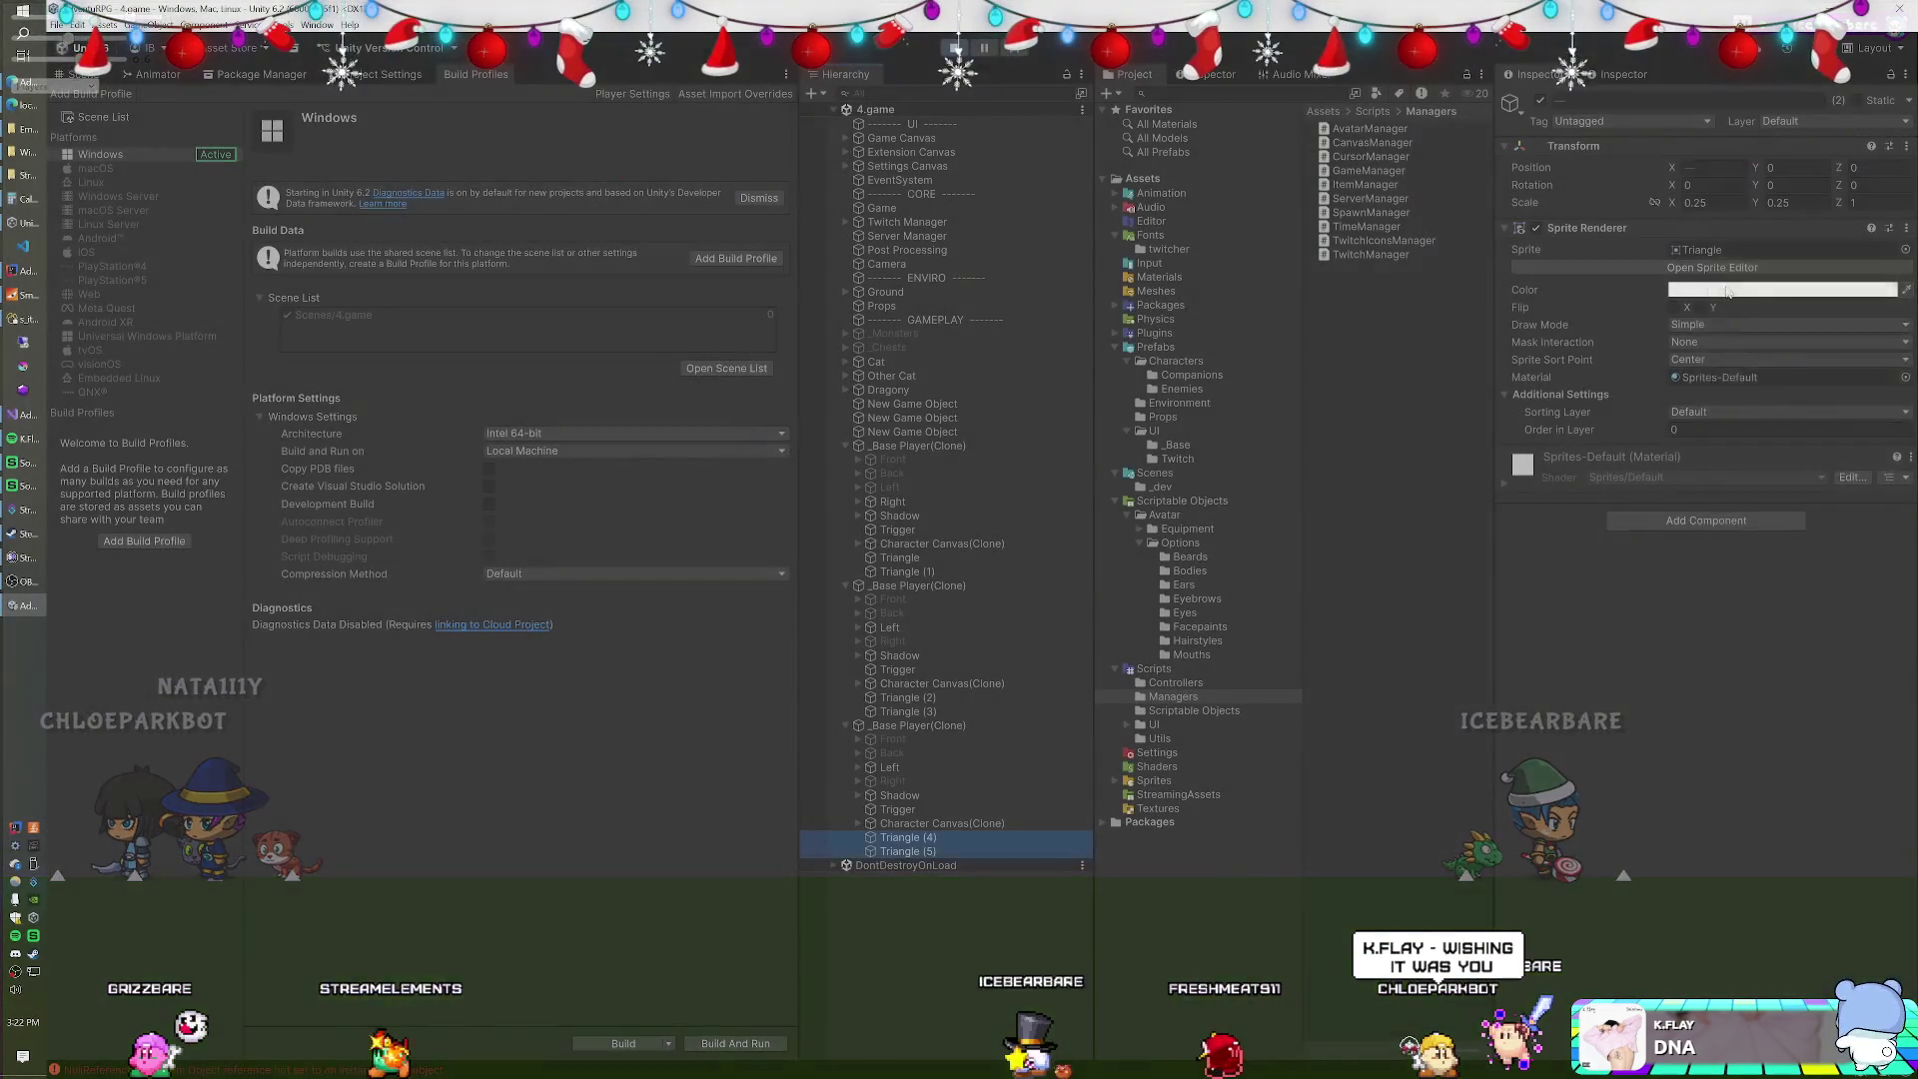
Set the Sprite Renderer colour of Triangle (2) and Triangle (3) to blue 00AAFF.
{"action": "left_click", "coordinate": [1688, 290]}
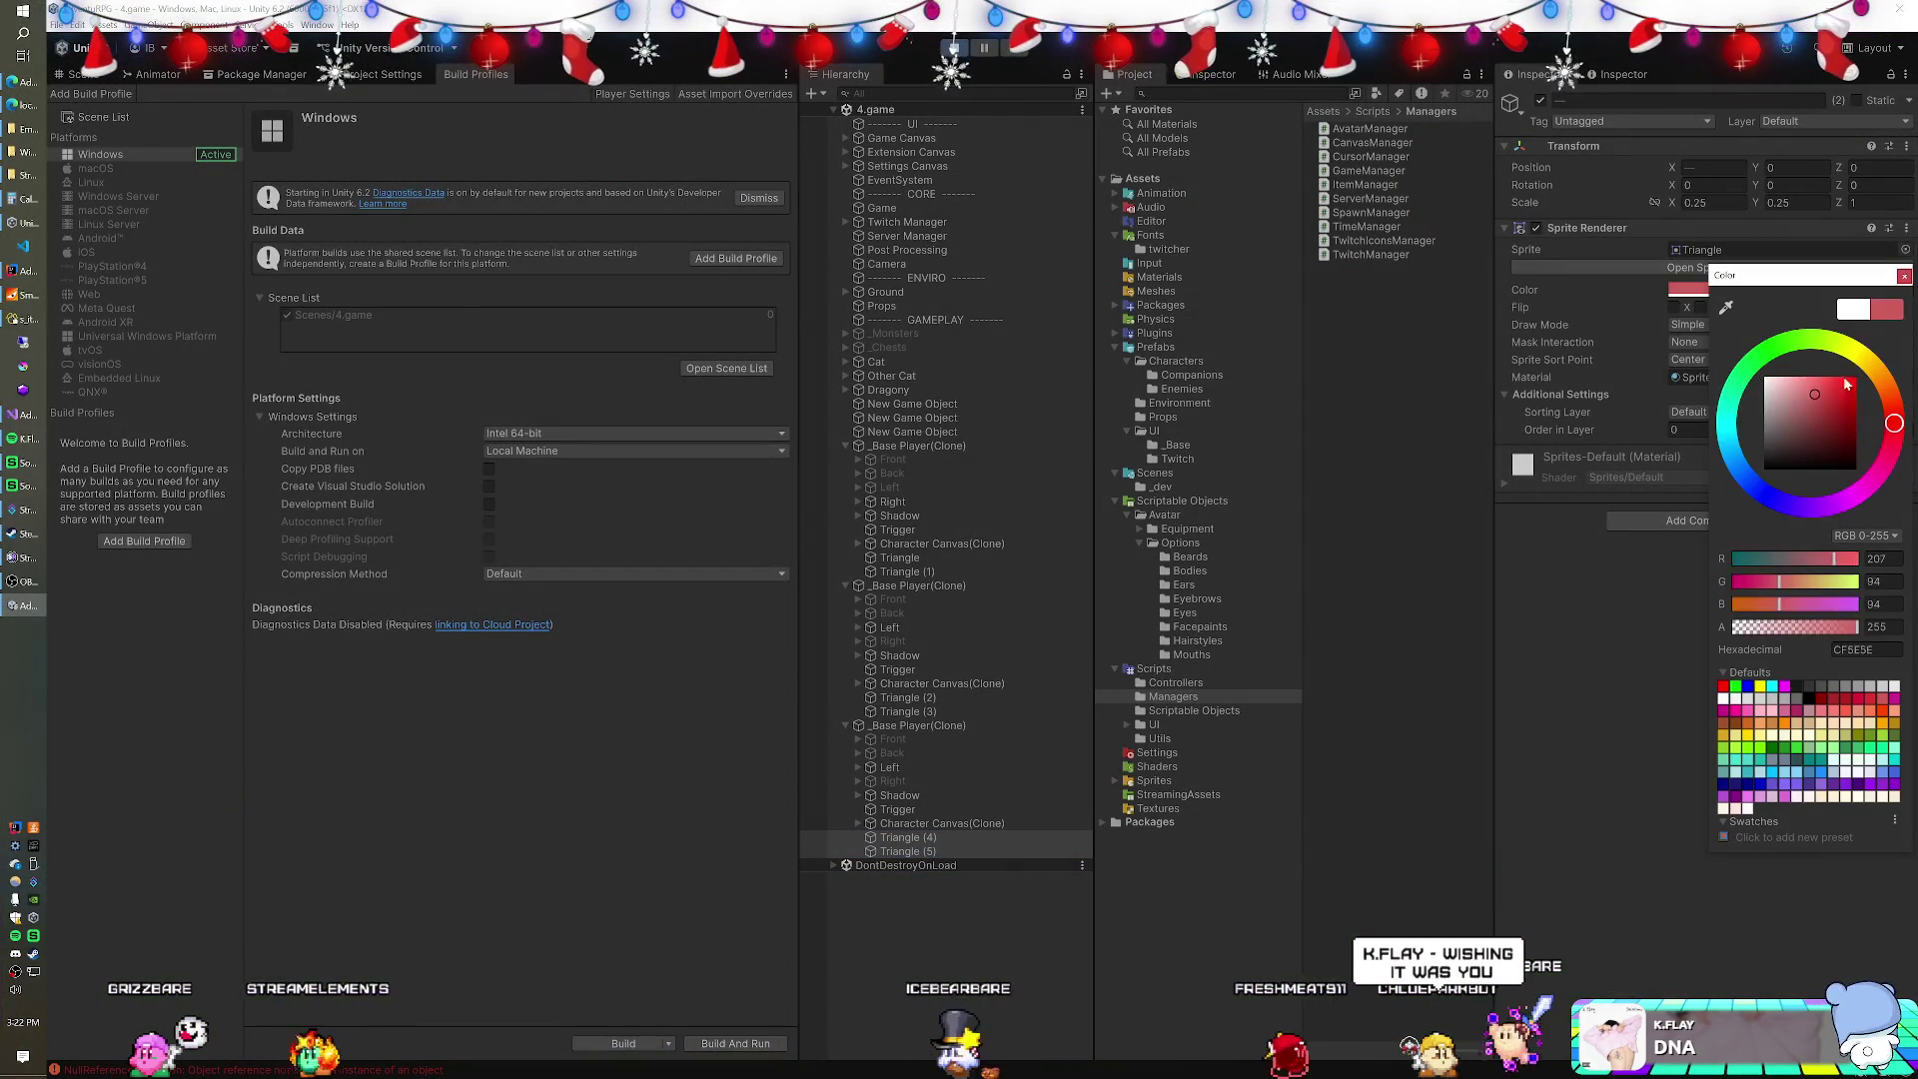
{"action": "left_click", "coordinate": [907, 697]}
{"action": "left_click", "coordinate": [907, 711], "text": "shift"}
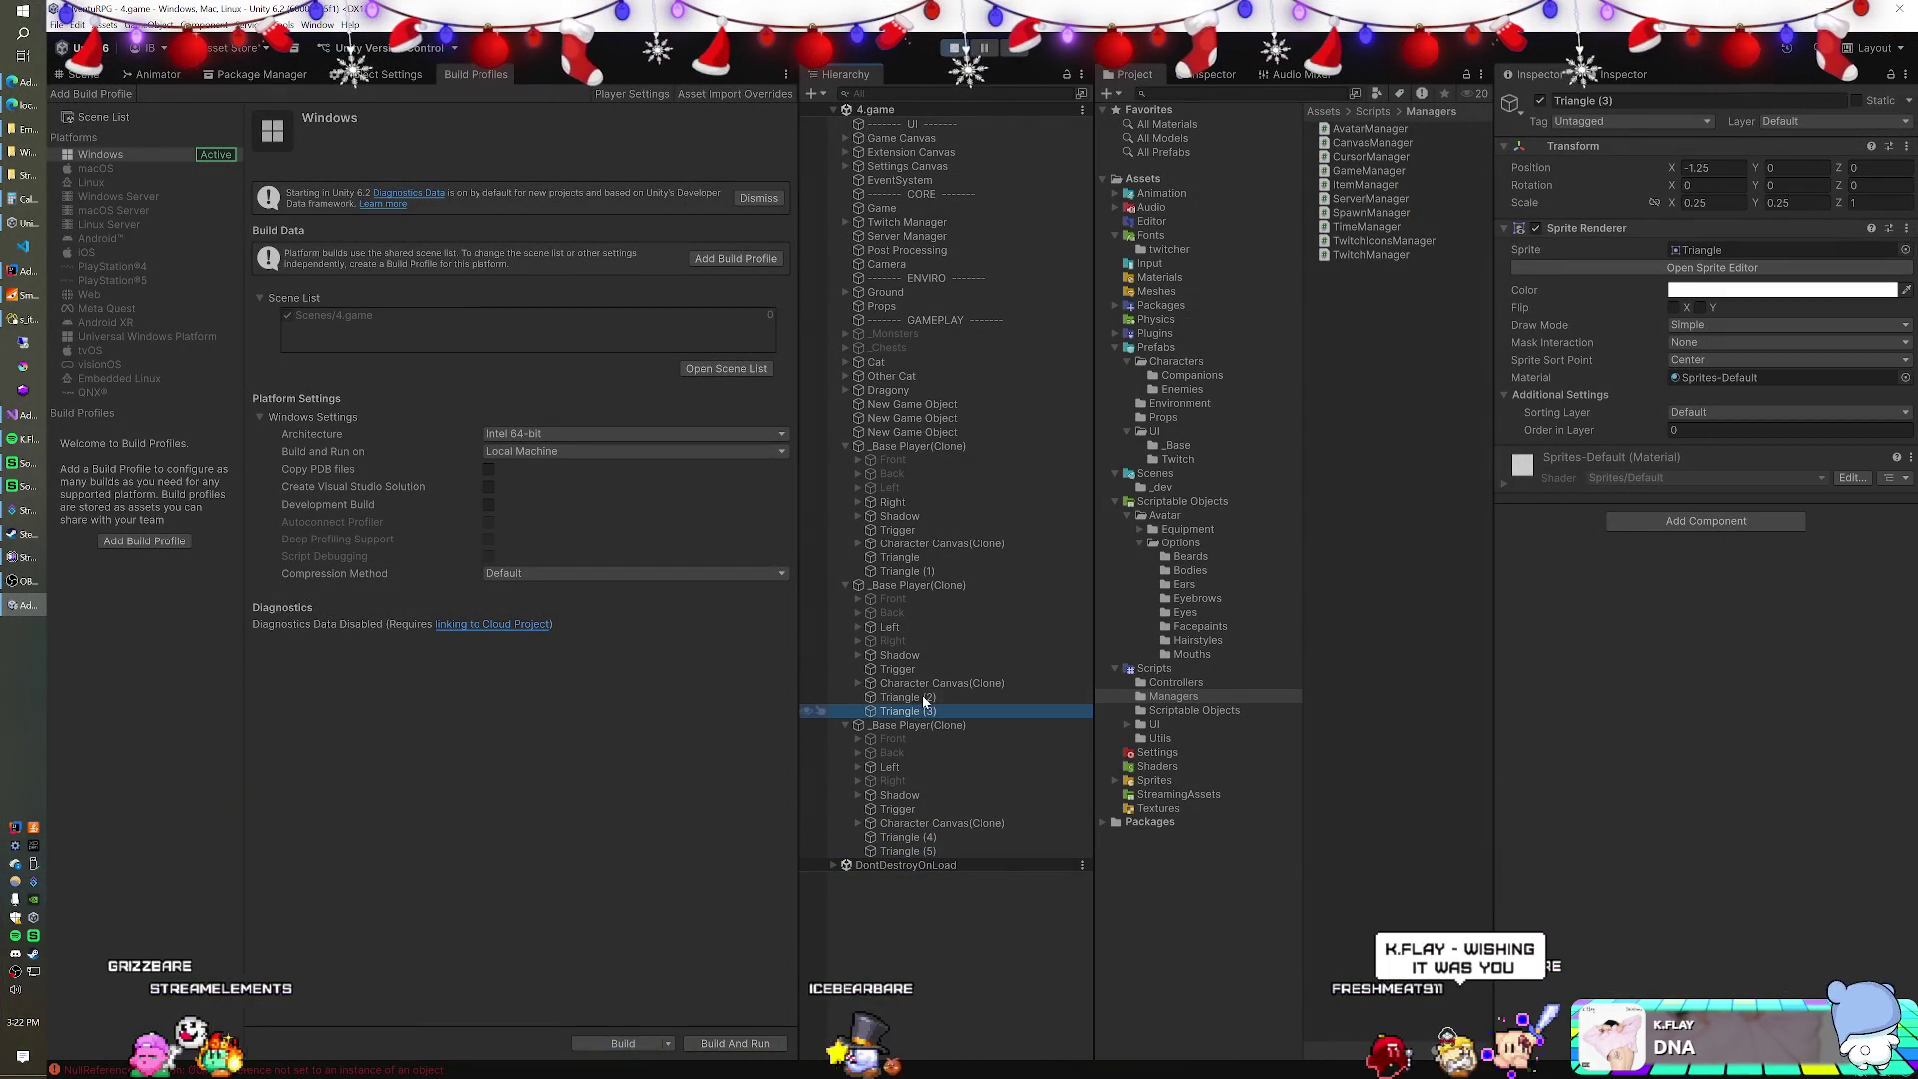
{"action": "left_click", "coordinate": [1831, 292]}
{"action": "left_click_drag", "start_coordinate": [1753, 475], "coordinate": [1732, 456]}
{"action": "left_click", "coordinate": [1856, 383]}
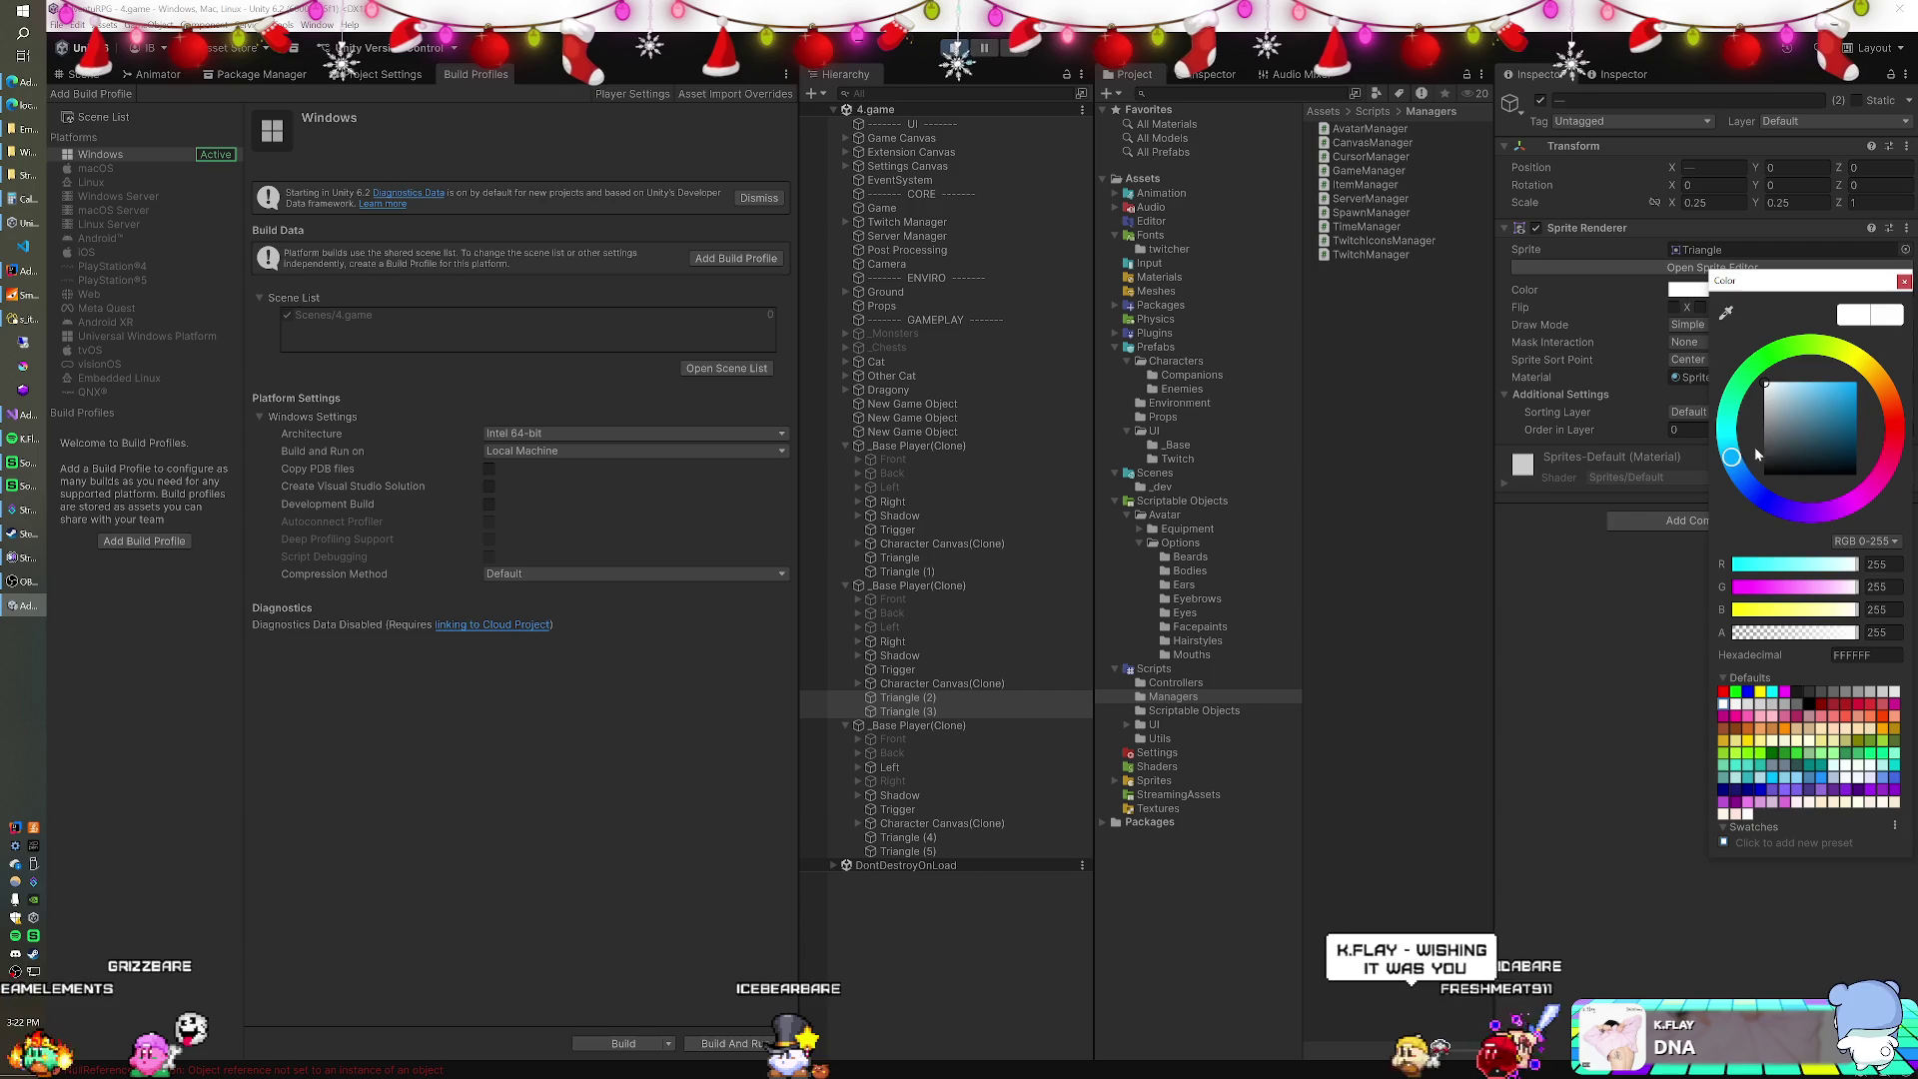
{"action": "left_click", "coordinate": [1054, 32]}
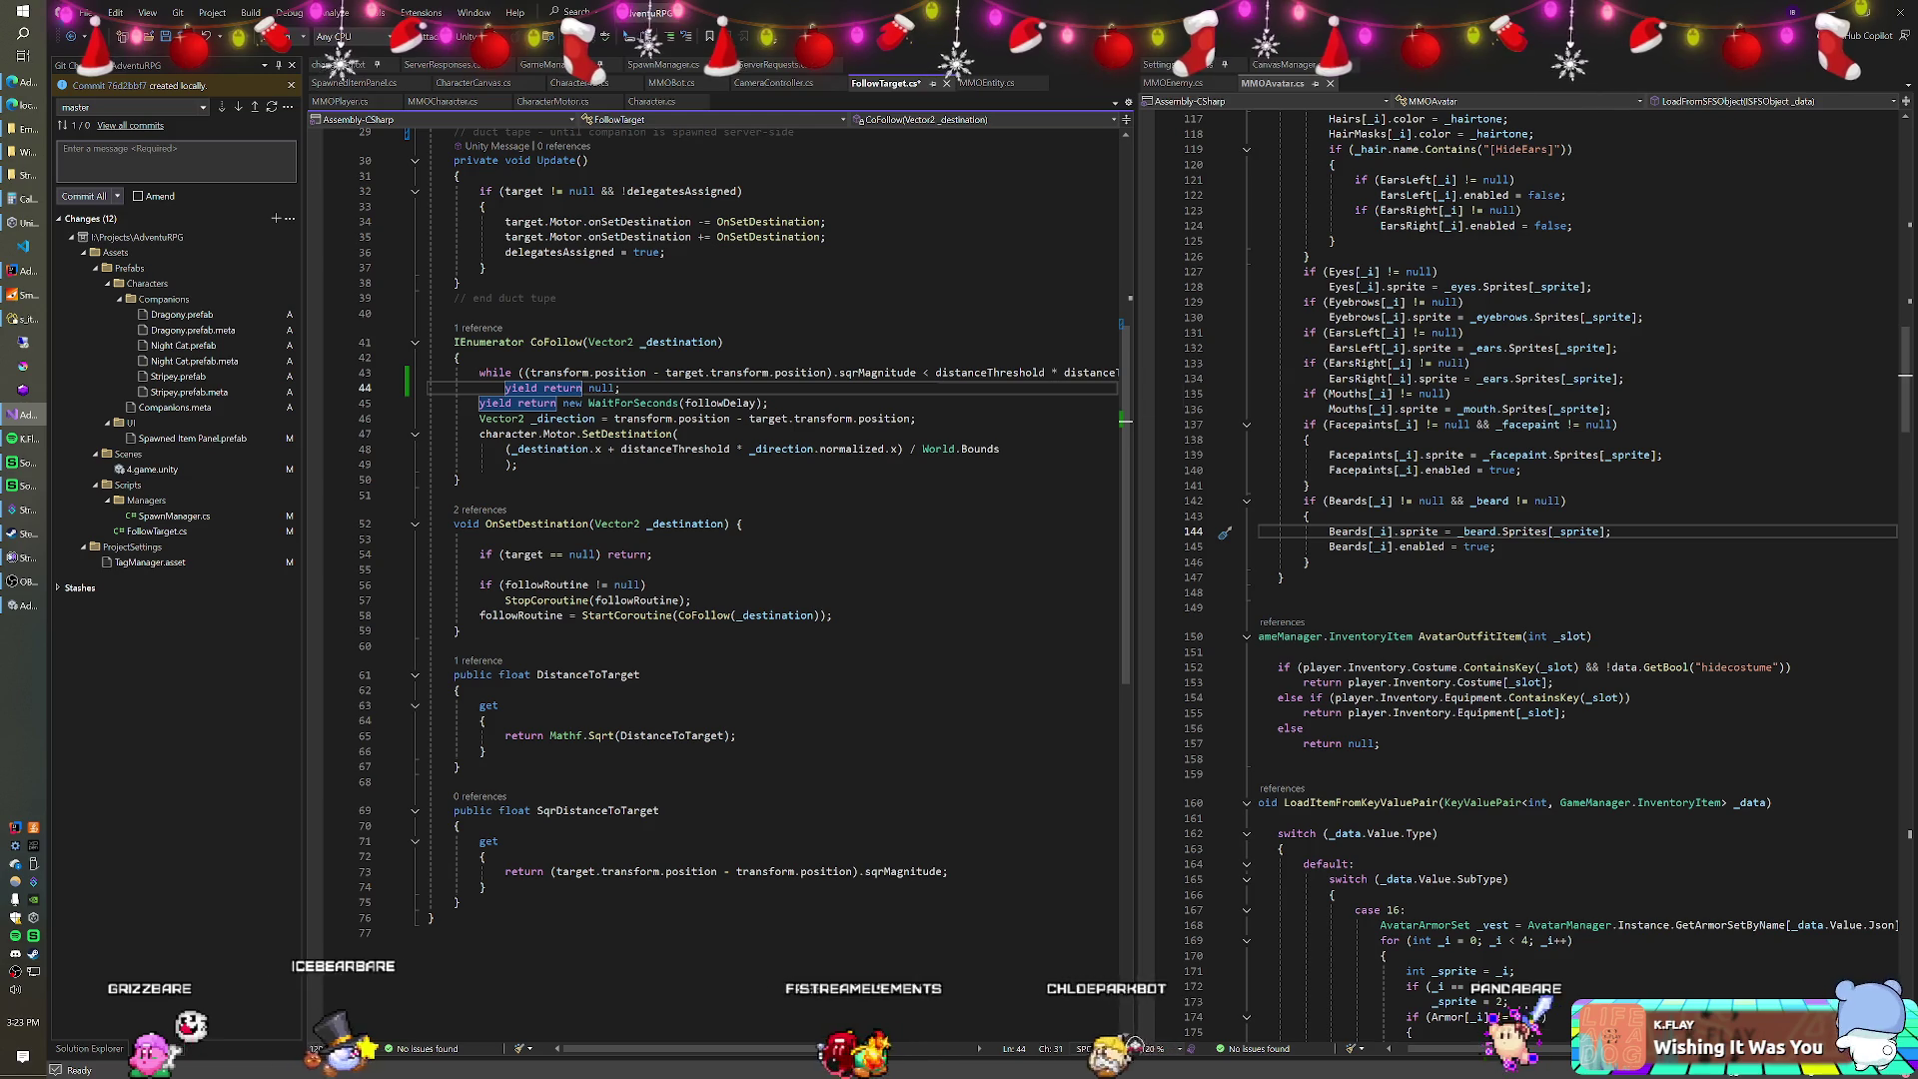
{"action": "scroll", "coordinate": [795, 1048], "scroll_direction": "right", "scroll_amount": 3}
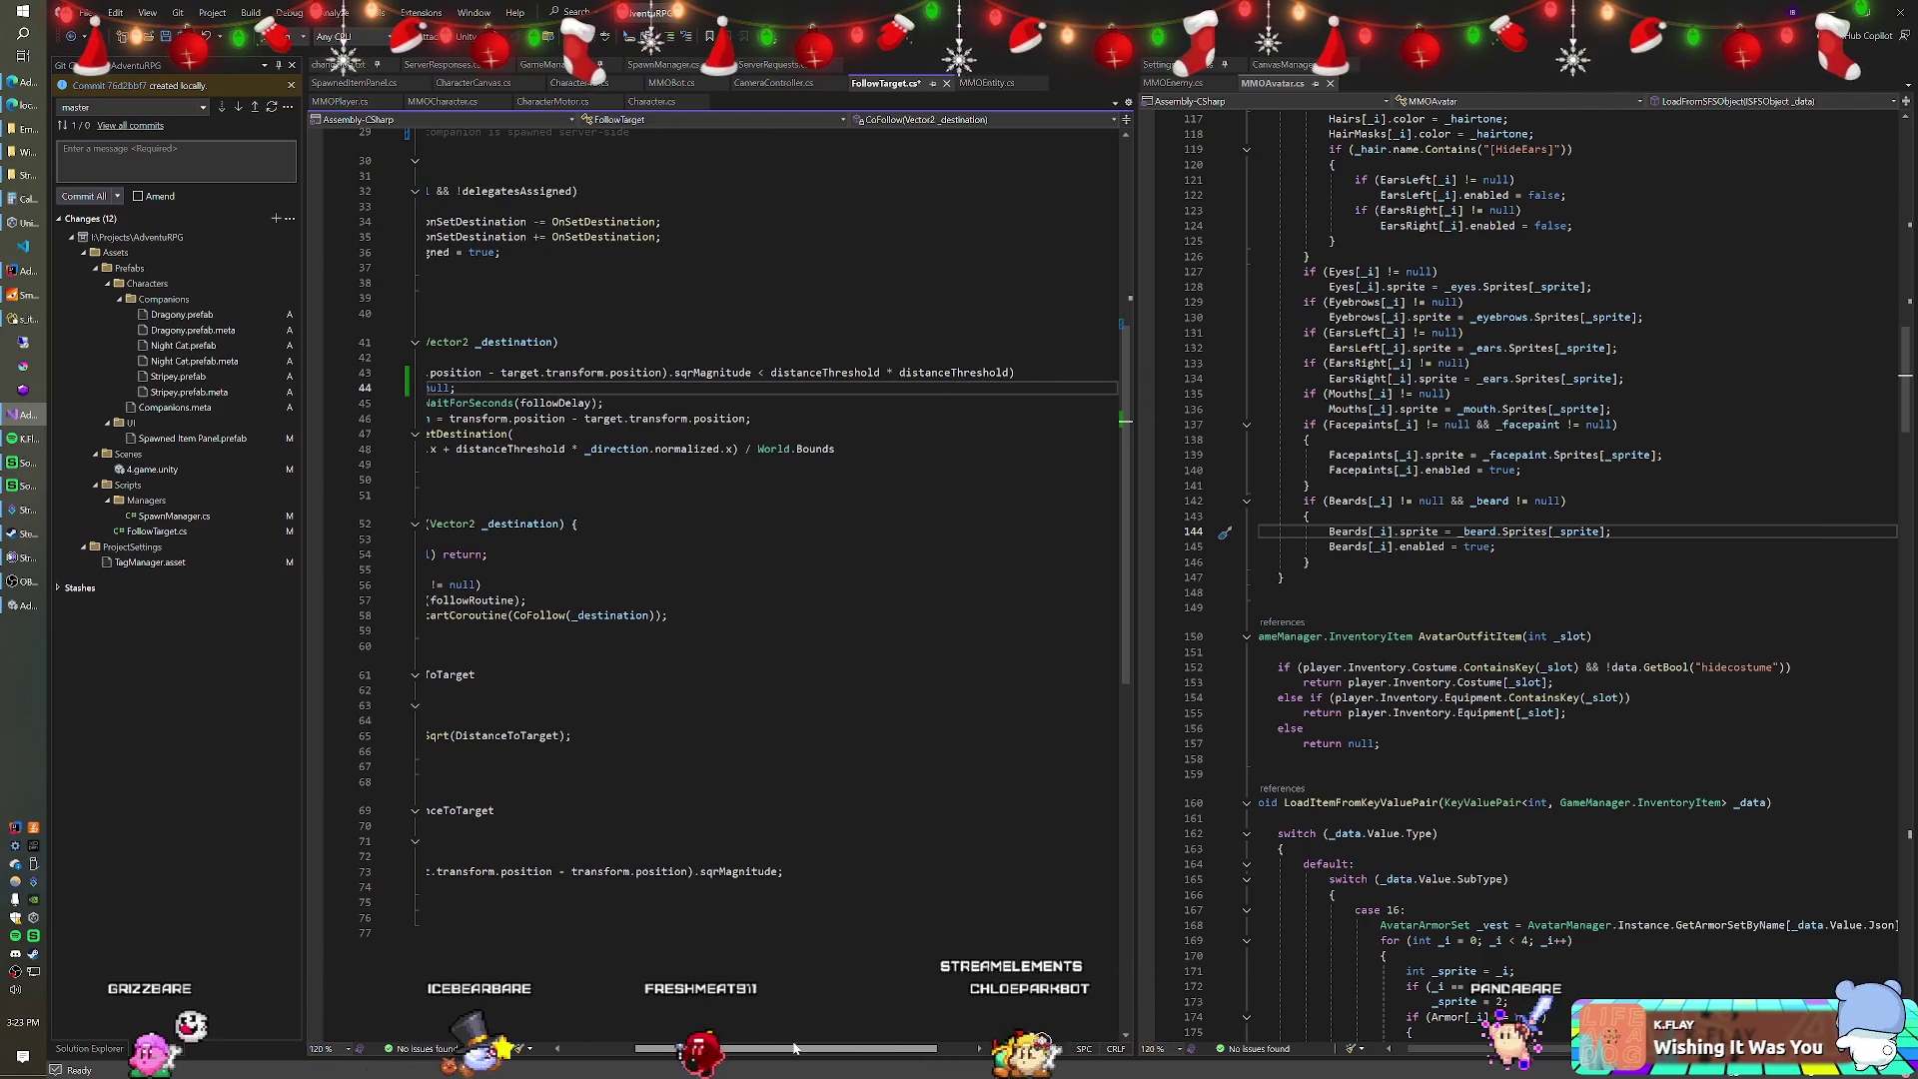
Scroll the FollowTarget.cs code sideways and switch to the running Unity game.
{"action": "left_click_drag", "start_coordinate": [796, 1048], "coordinate": [669, 1055]}
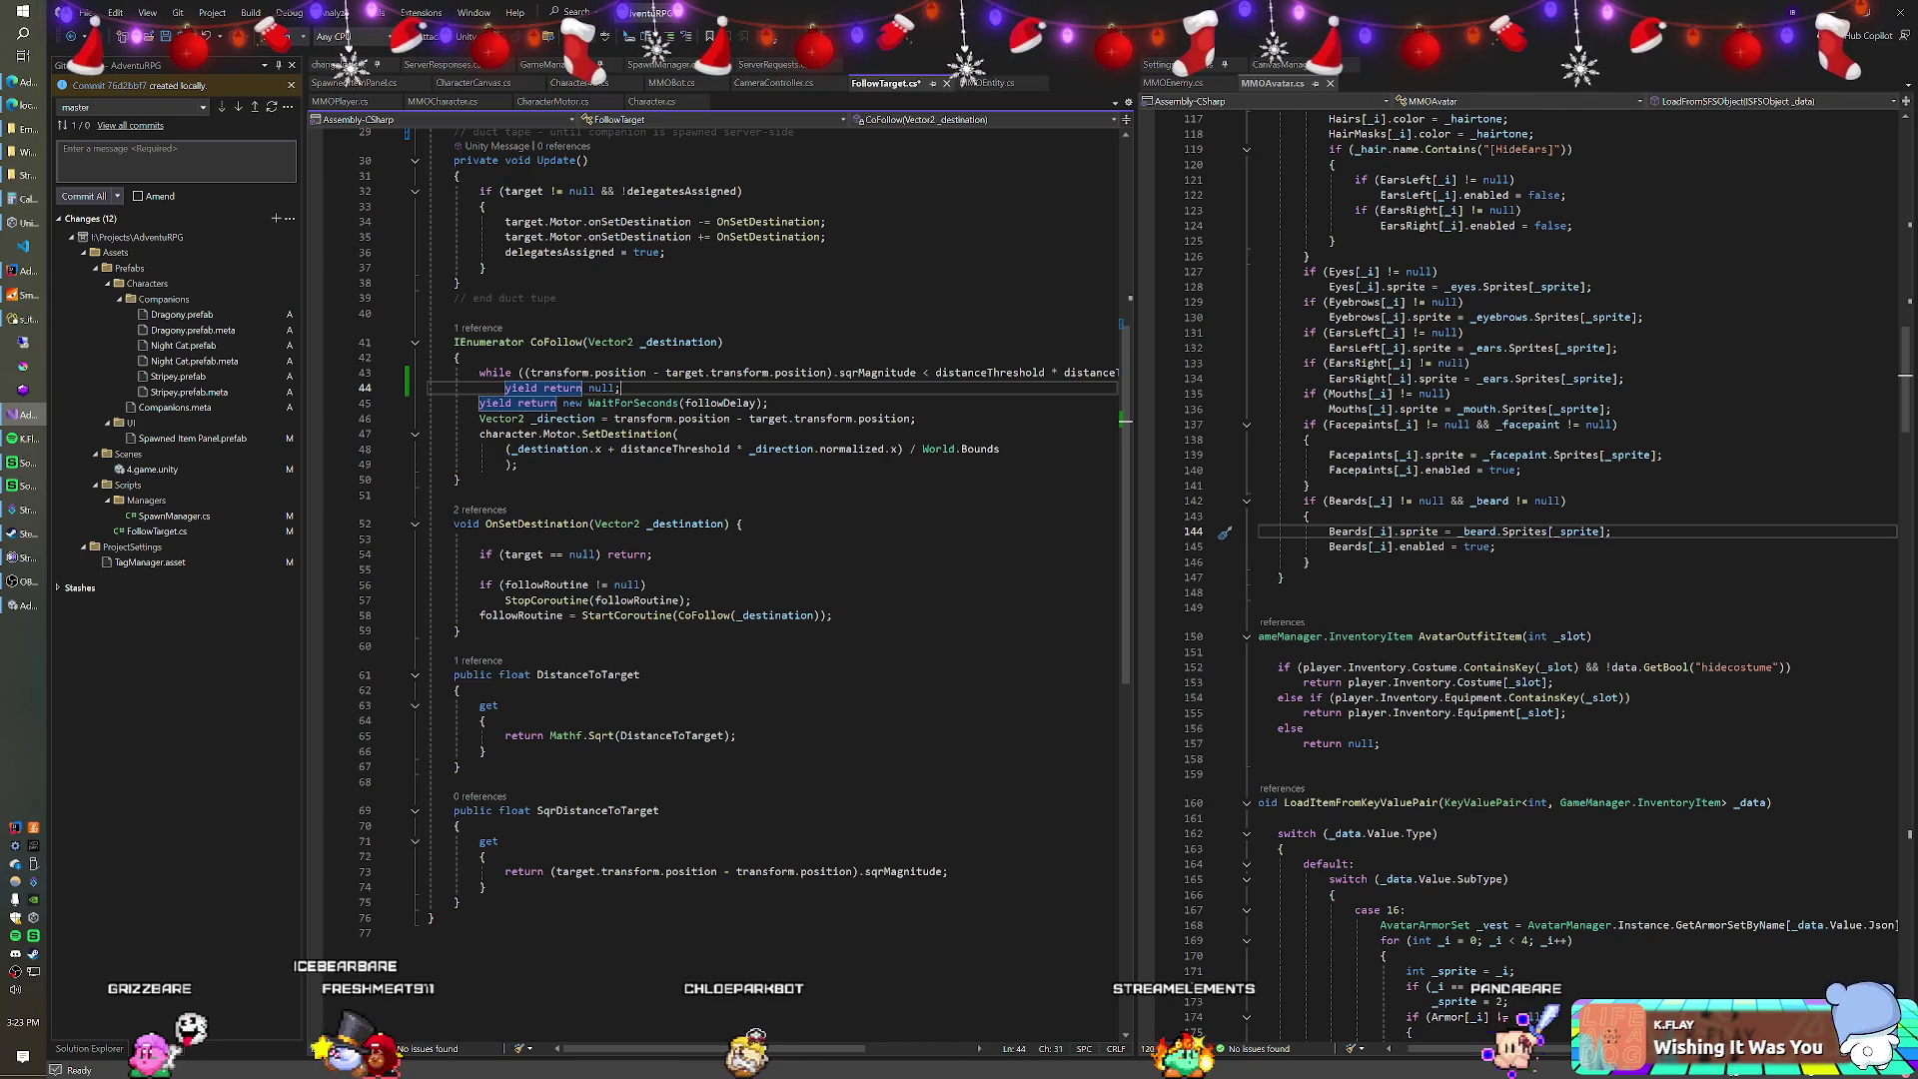
{"action": "key", "text": "alt+Tab"}
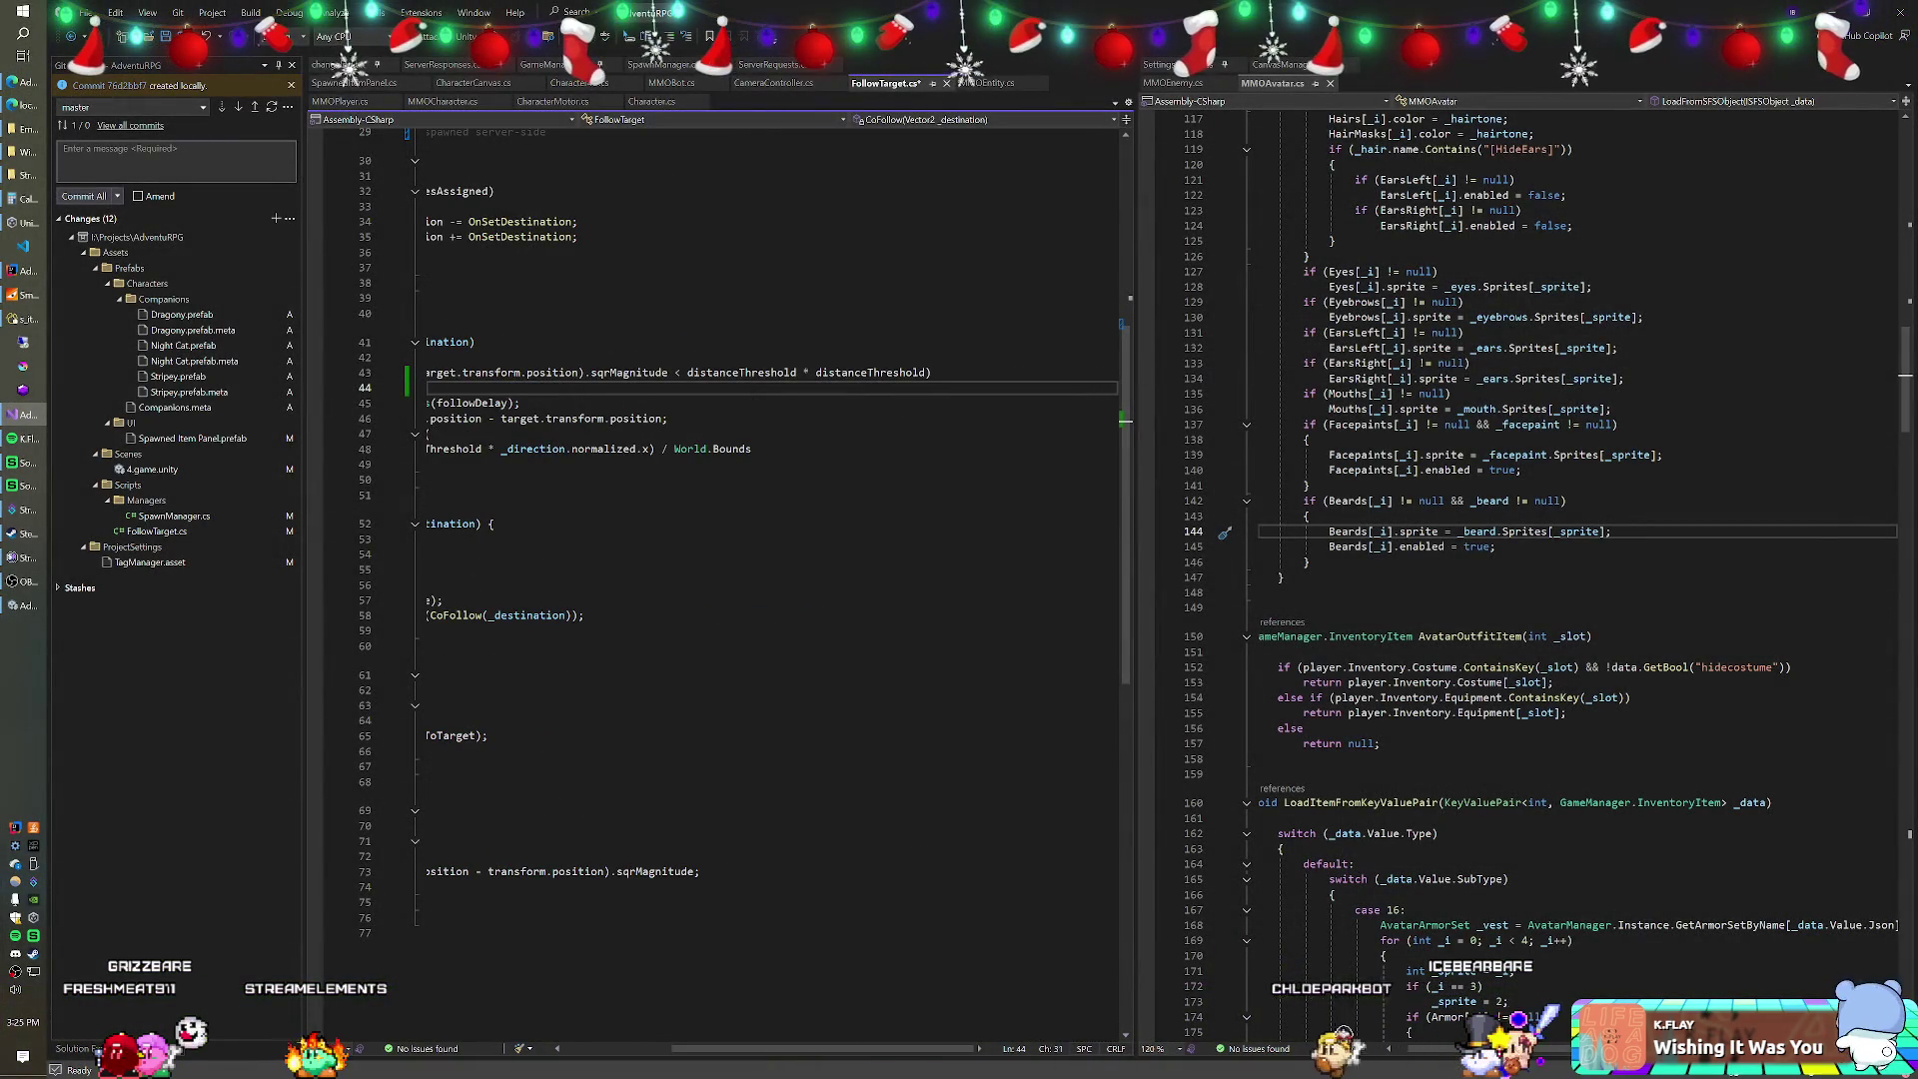
Multiply the squared distanceThreshold comparison on line 43 by 1.1f.
{"action": "left_click", "coordinate": [928, 373]}
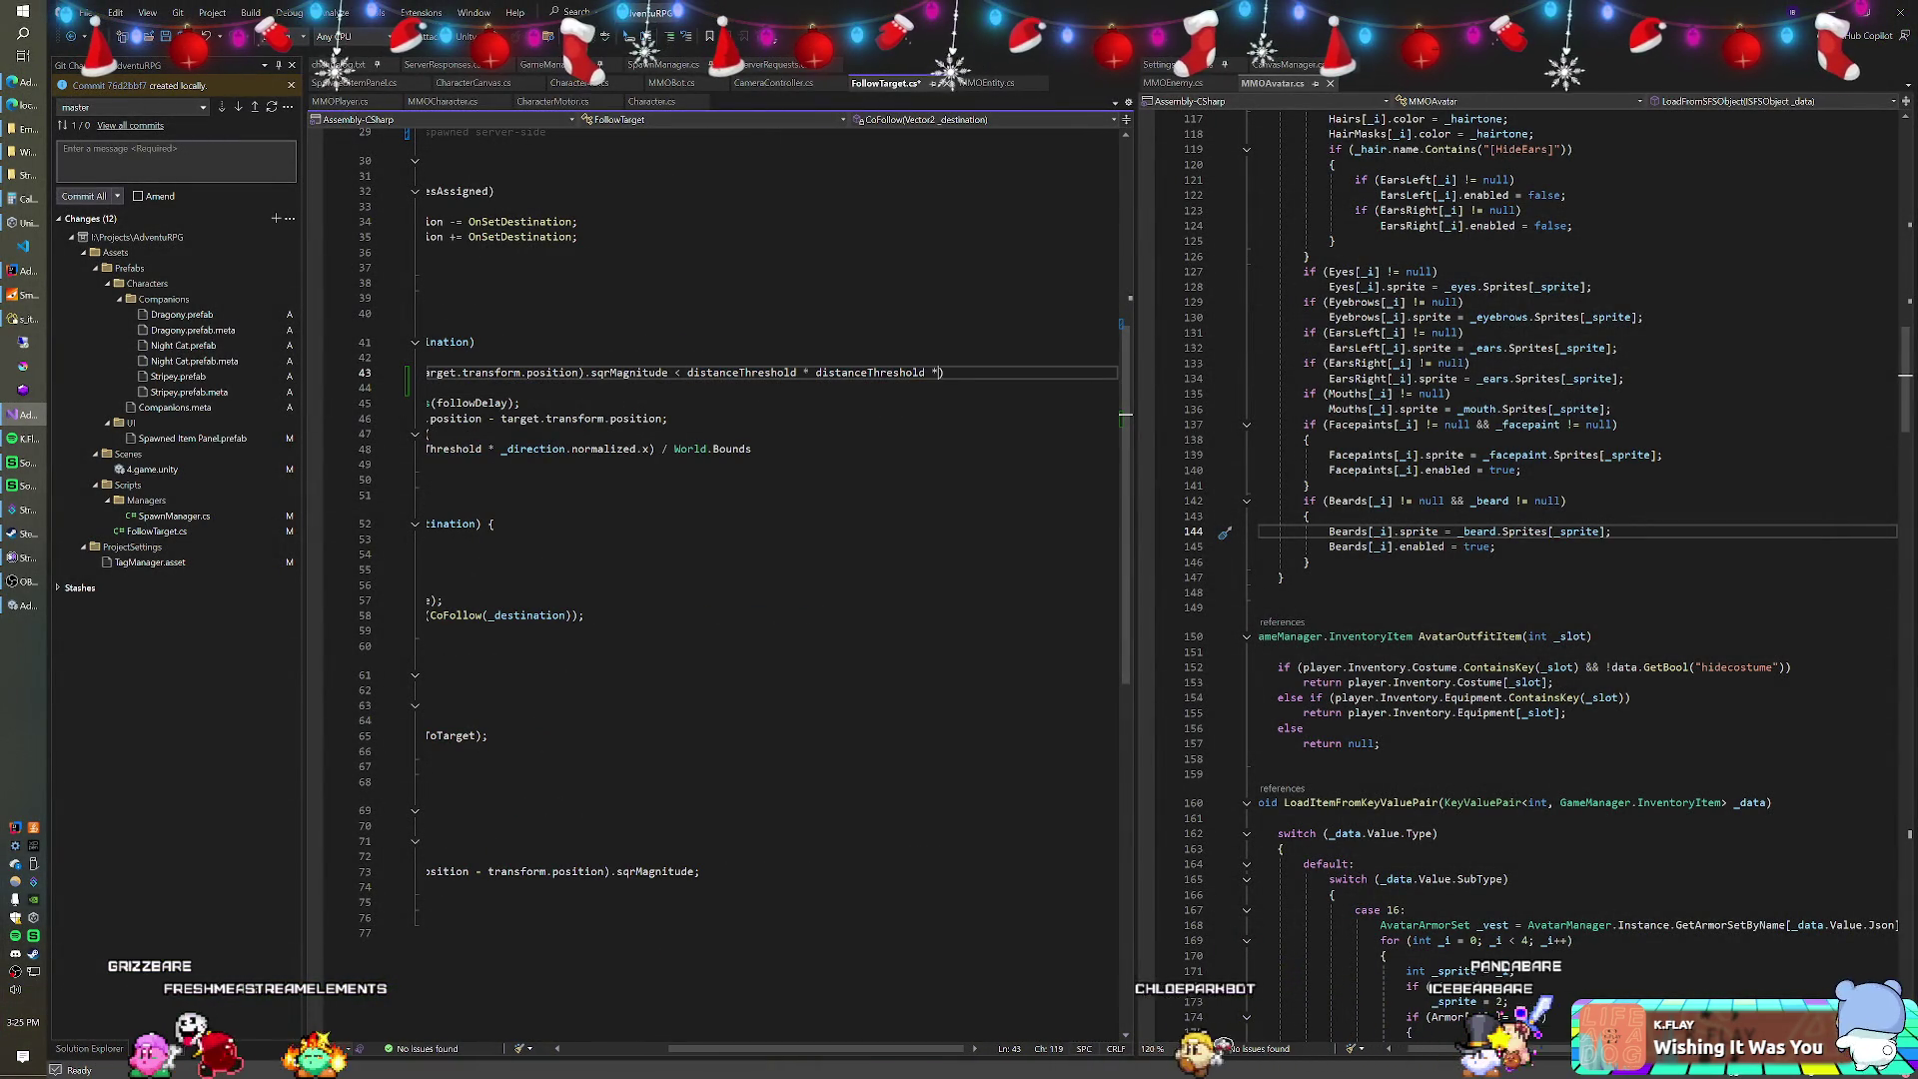
{"action": "type", "text": " 1.1f"}
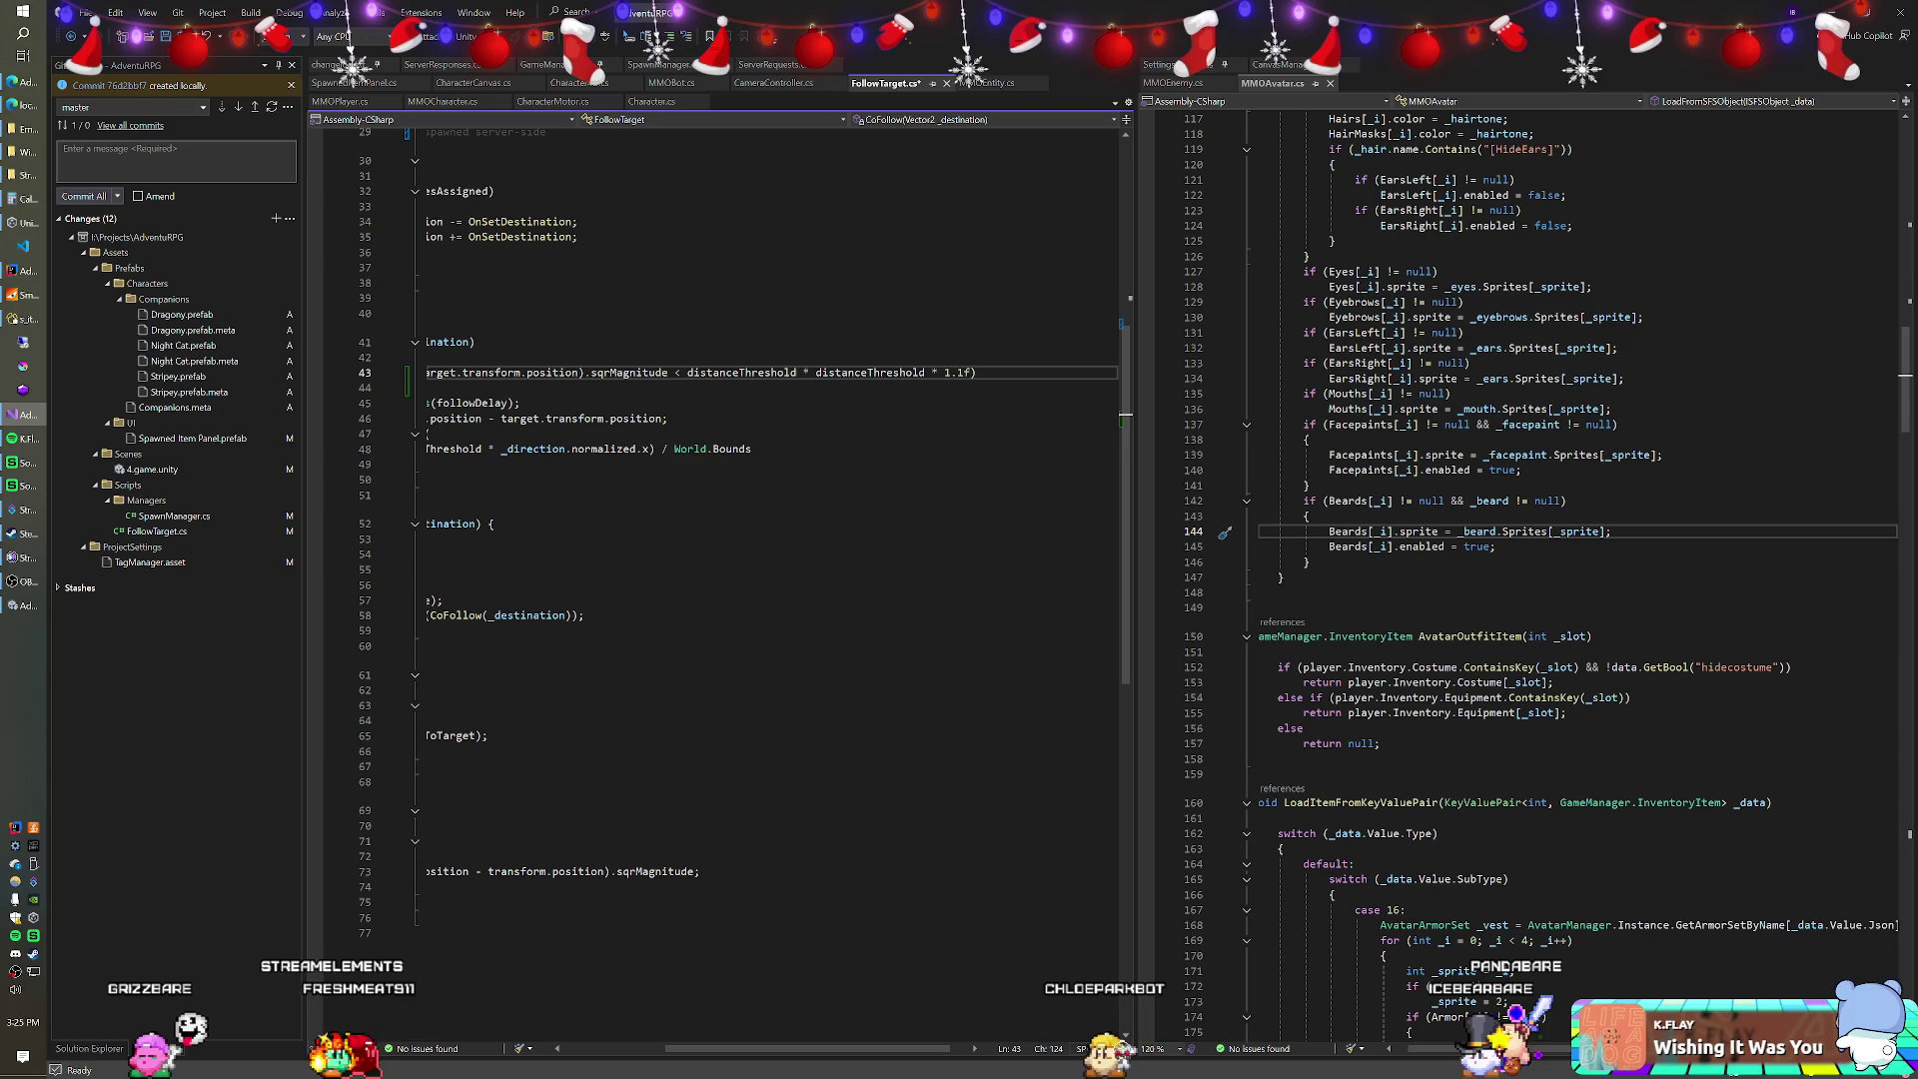
{"action": "left_click_drag", "start_coordinate": [857, 1049], "coordinate": [749, 1049]}
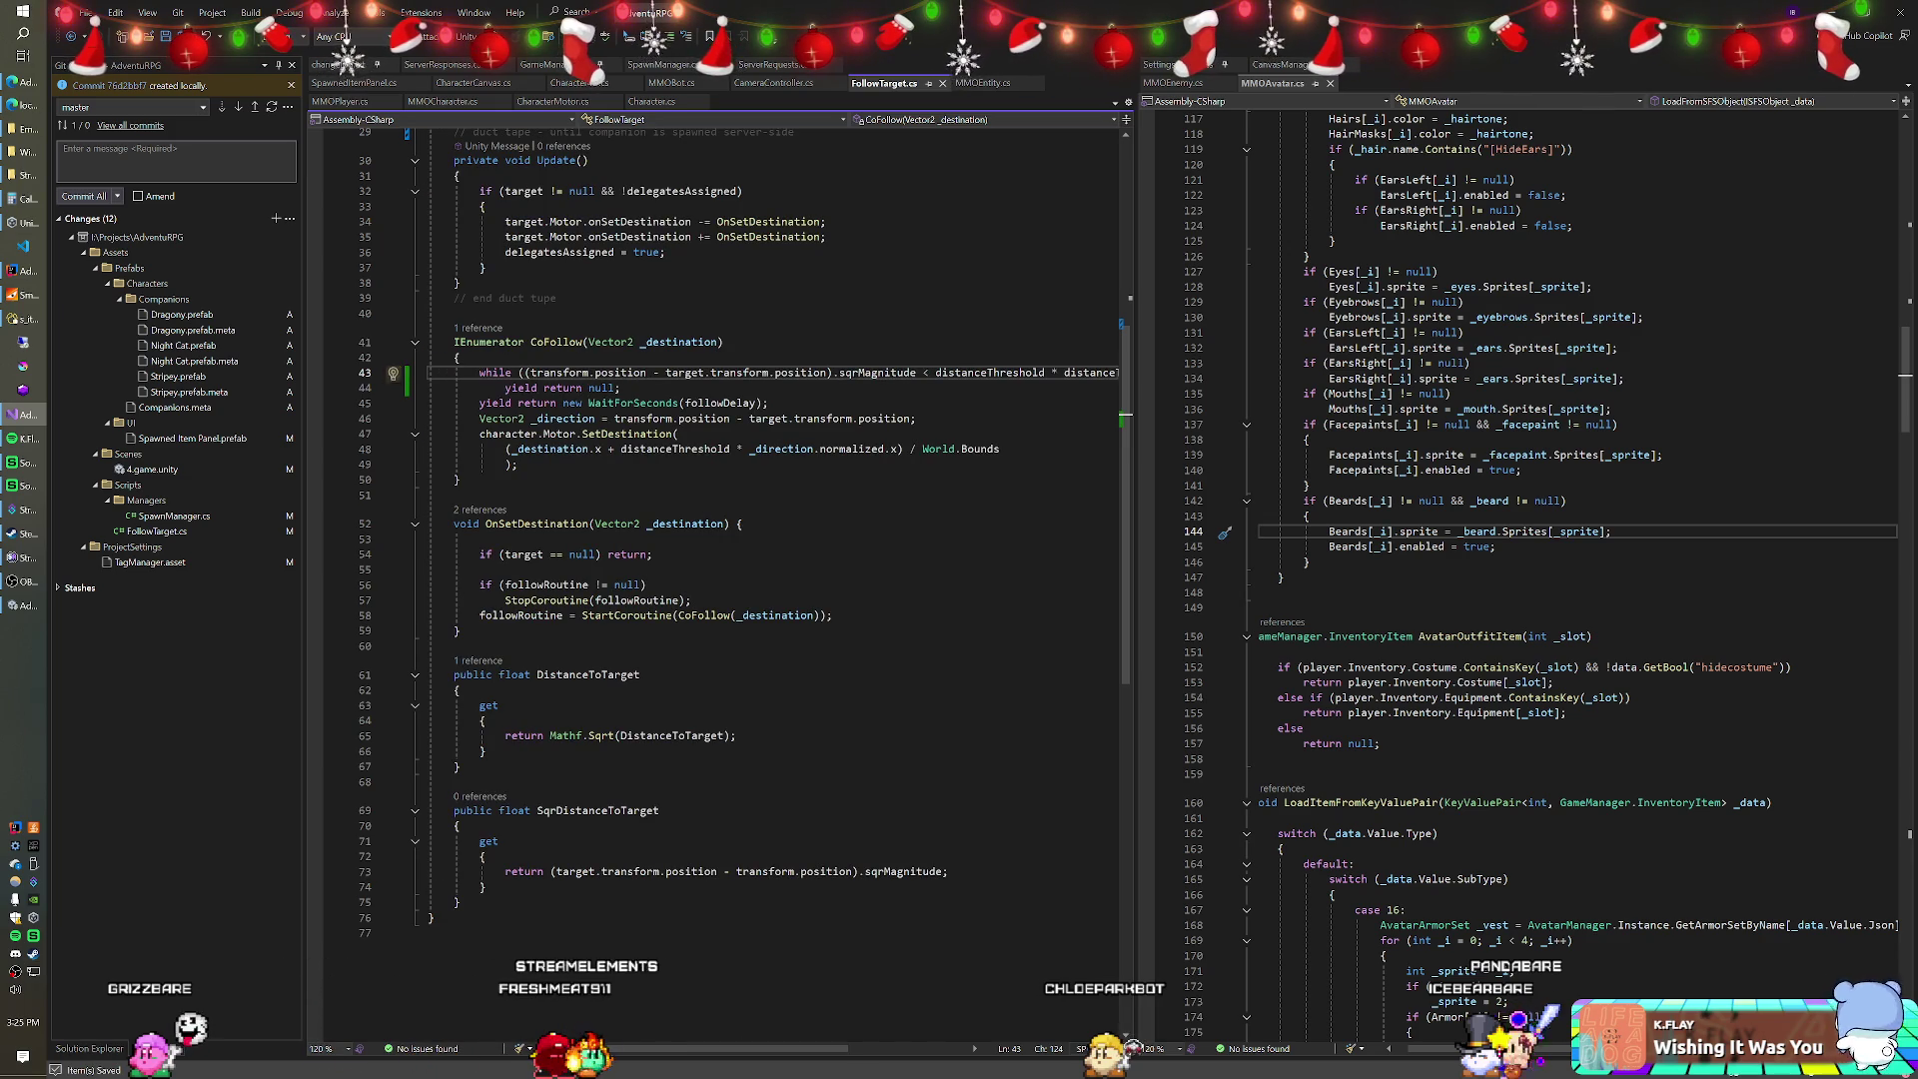
{"action": "scroll", "coordinate": [740, 600], "scroll_direction": "up", "scroll_amount": 9}
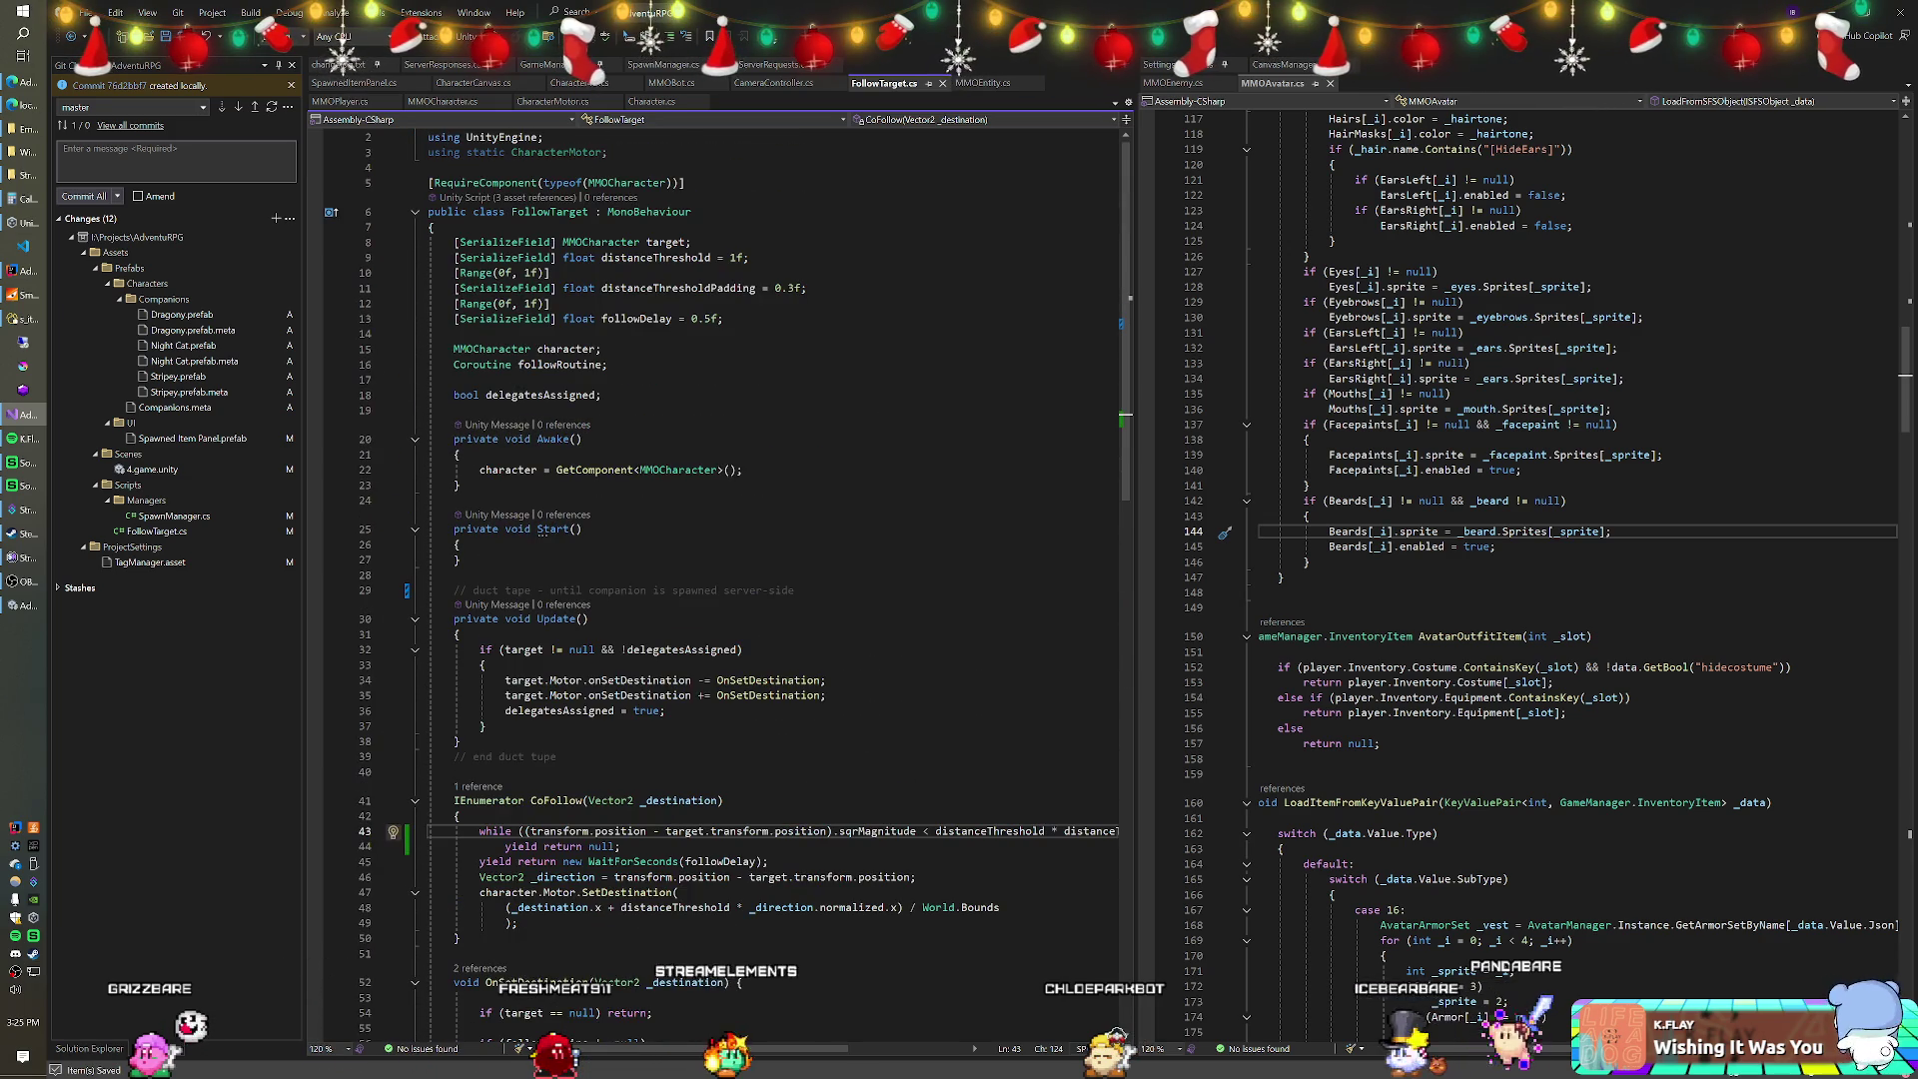
Replace the 1.1f multiplier with distanceThresholdPadding copied from its field definition.
{"action": "left_click", "coordinate": [679, 288]}
{"action": "left_click", "coordinate": [654, 258]}
{"action": "double_click", "coordinate": [679, 287]}
{"action": "key", "text": "ctrl+c"}
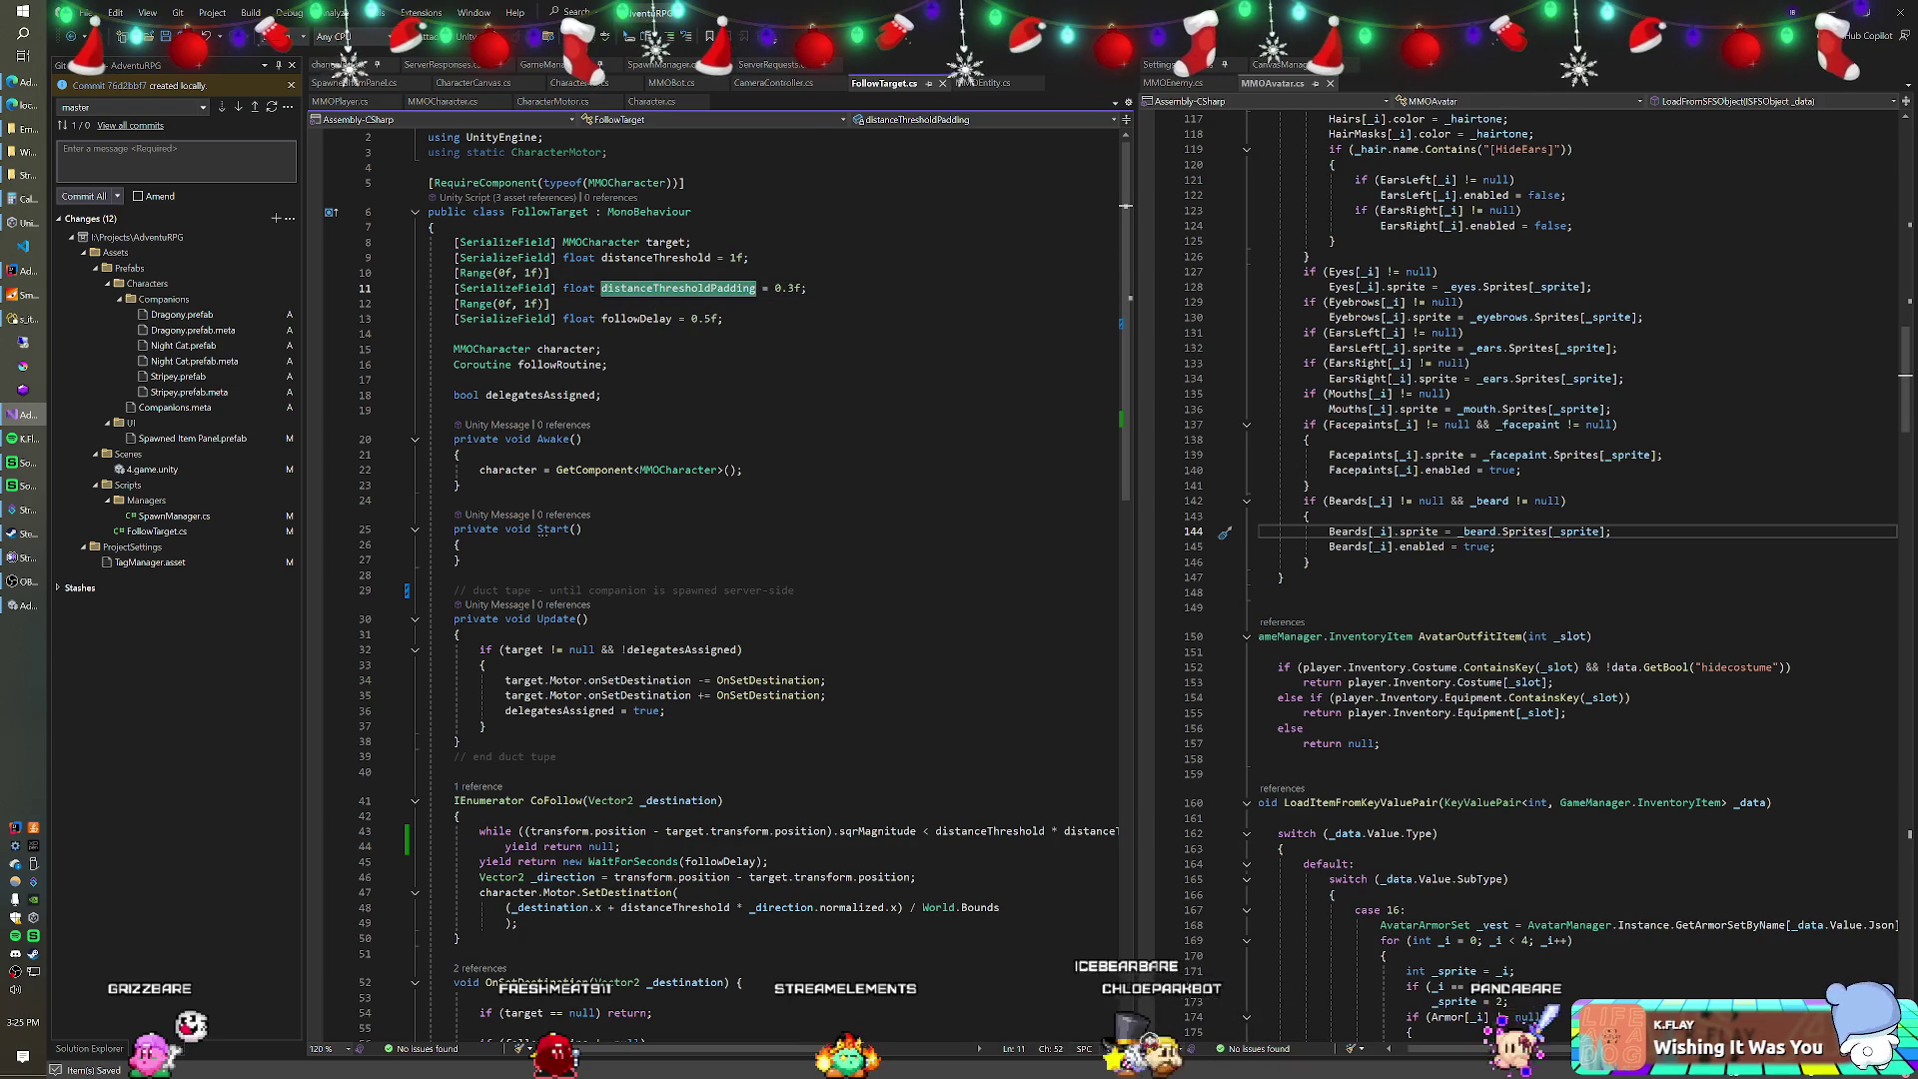
{"action": "scroll", "coordinate": [719, 579], "scroll_direction": "down", "scroll_amount": 5}
{"action": "scroll", "coordinate": [719, 579], "scroll_direction": "right", "scroll_amount": 3}
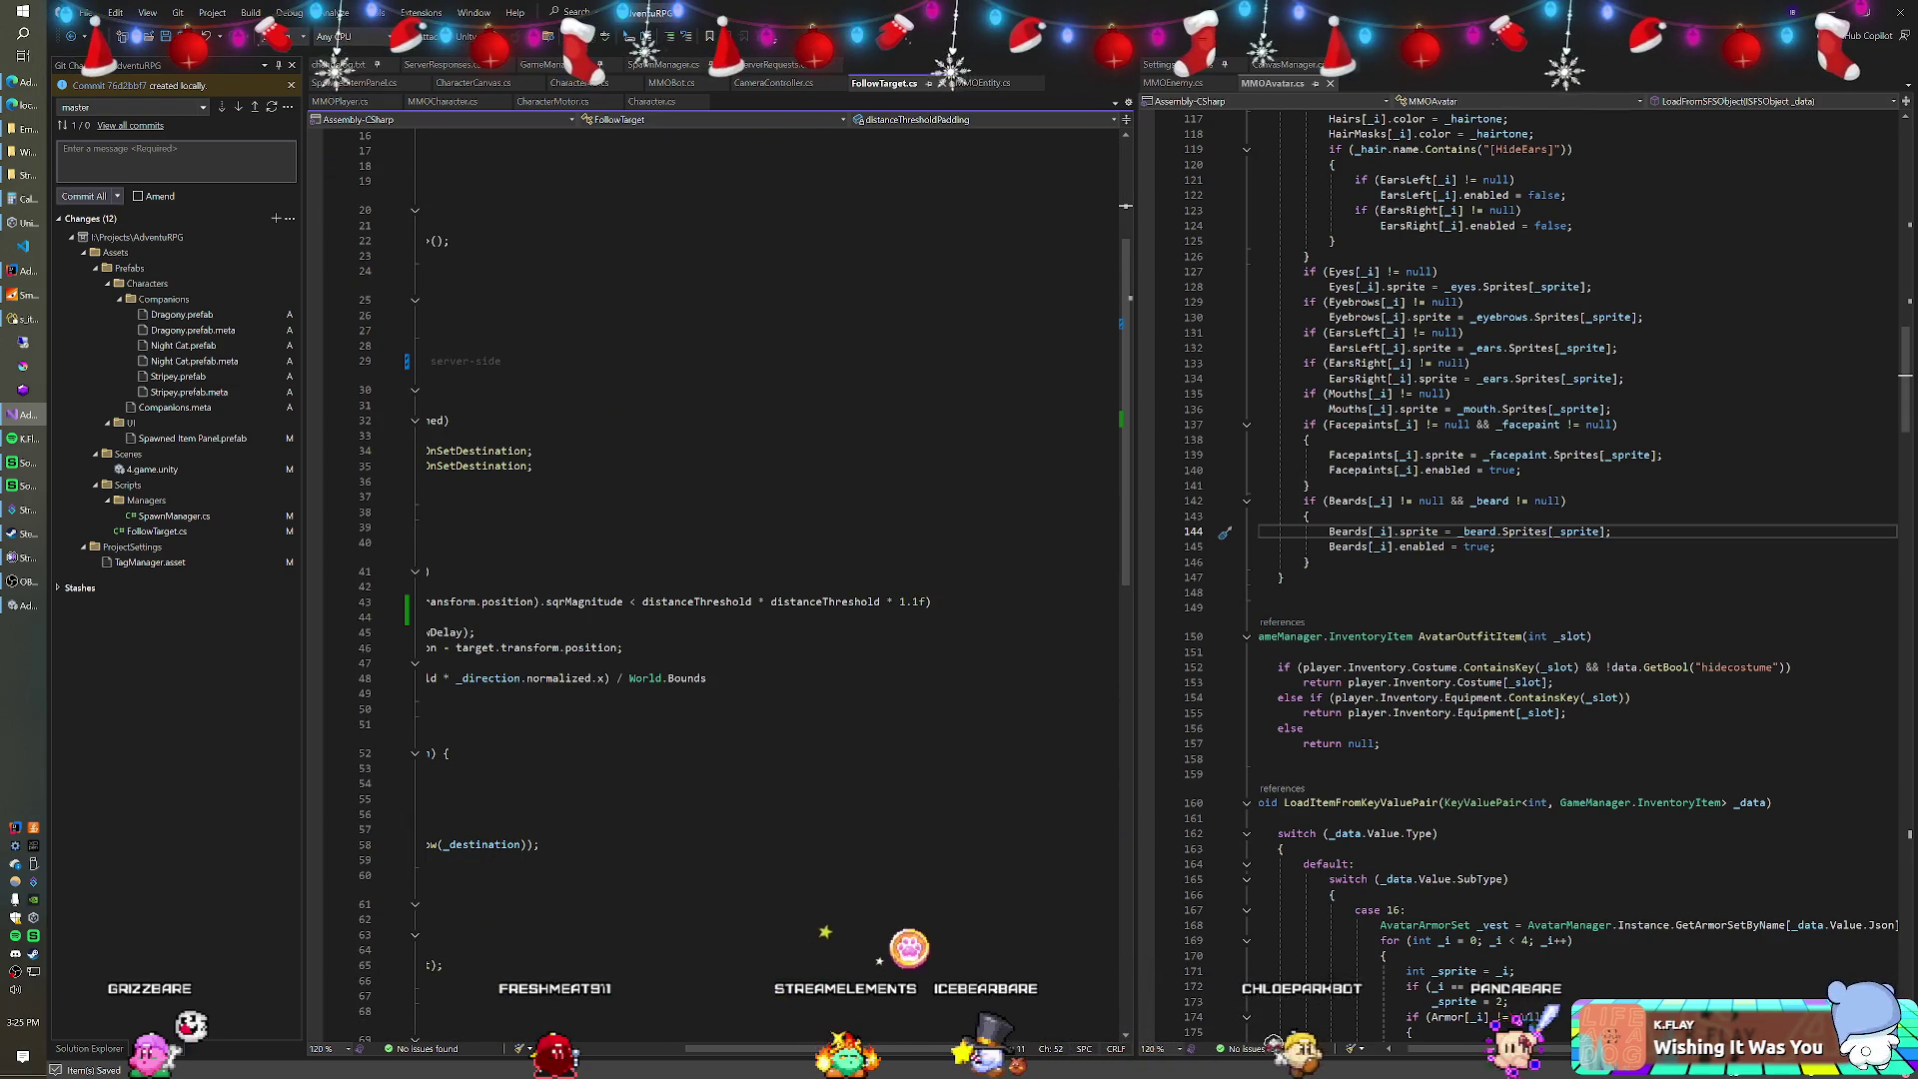
{"action": "double_click", "coordinate": [909, 601]}
{"action": "key", "text": "ctrl+v"}
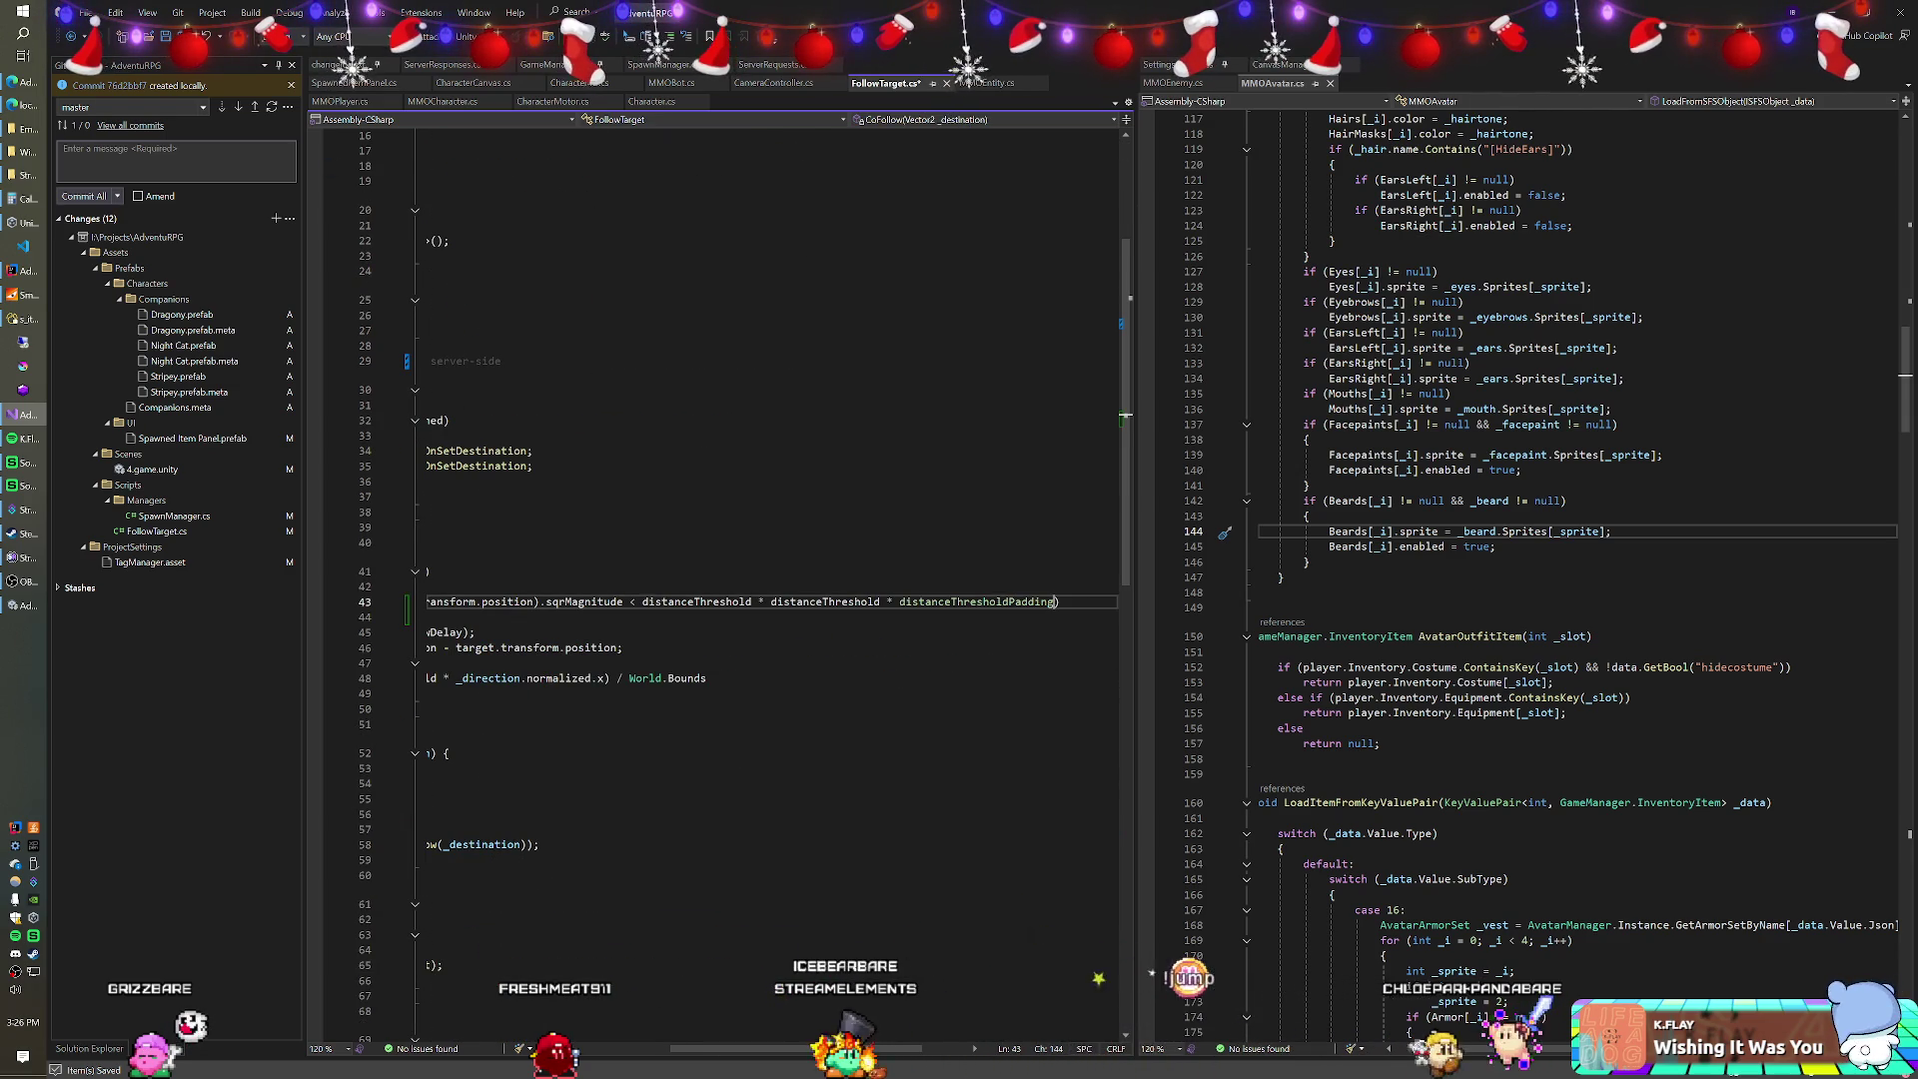
{"action": "scroll", "coordinate": [539, 304], "scroll_direction": "left", "scroll_amount": 3}
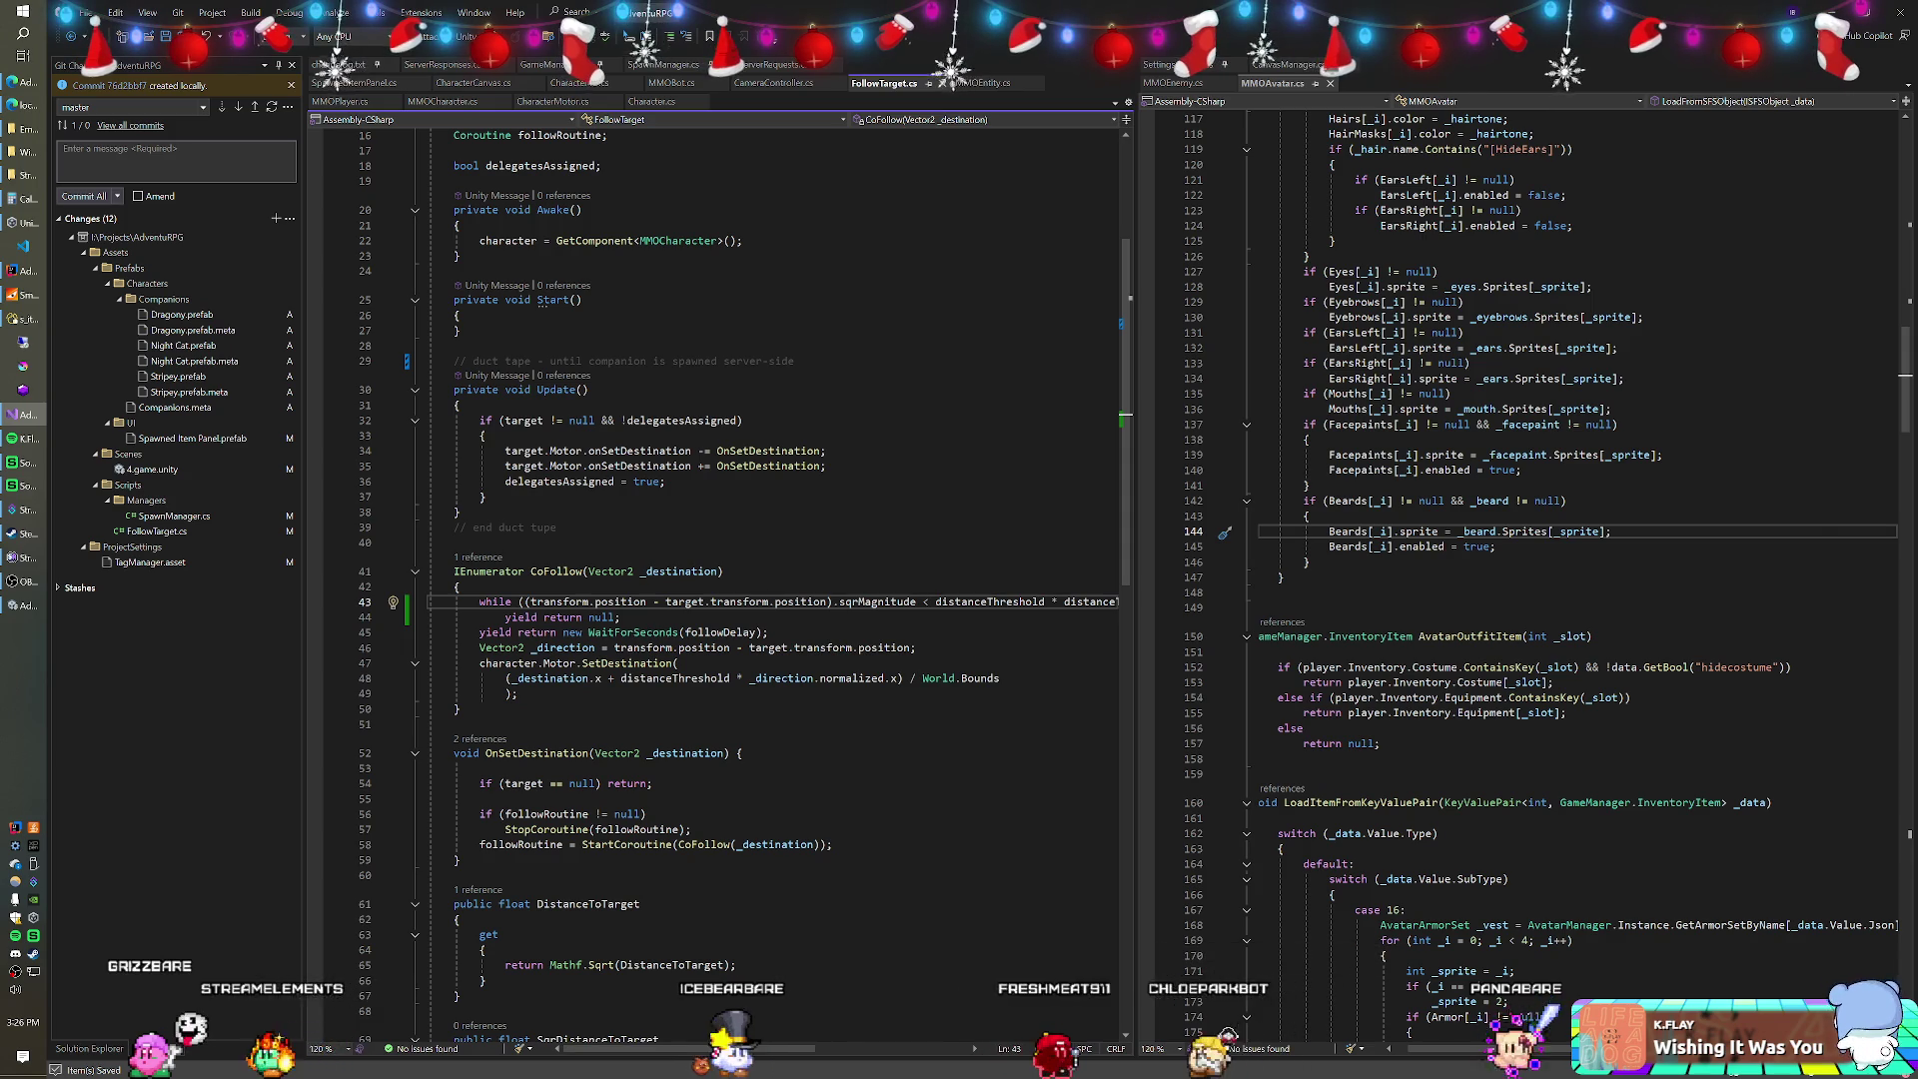
Give the Dragony, Night Cat and Stripey prefabs a Distance Threshold of 0.7, then enter Play mode.
{"action": "left_click", "coordinate": [519, 693]}
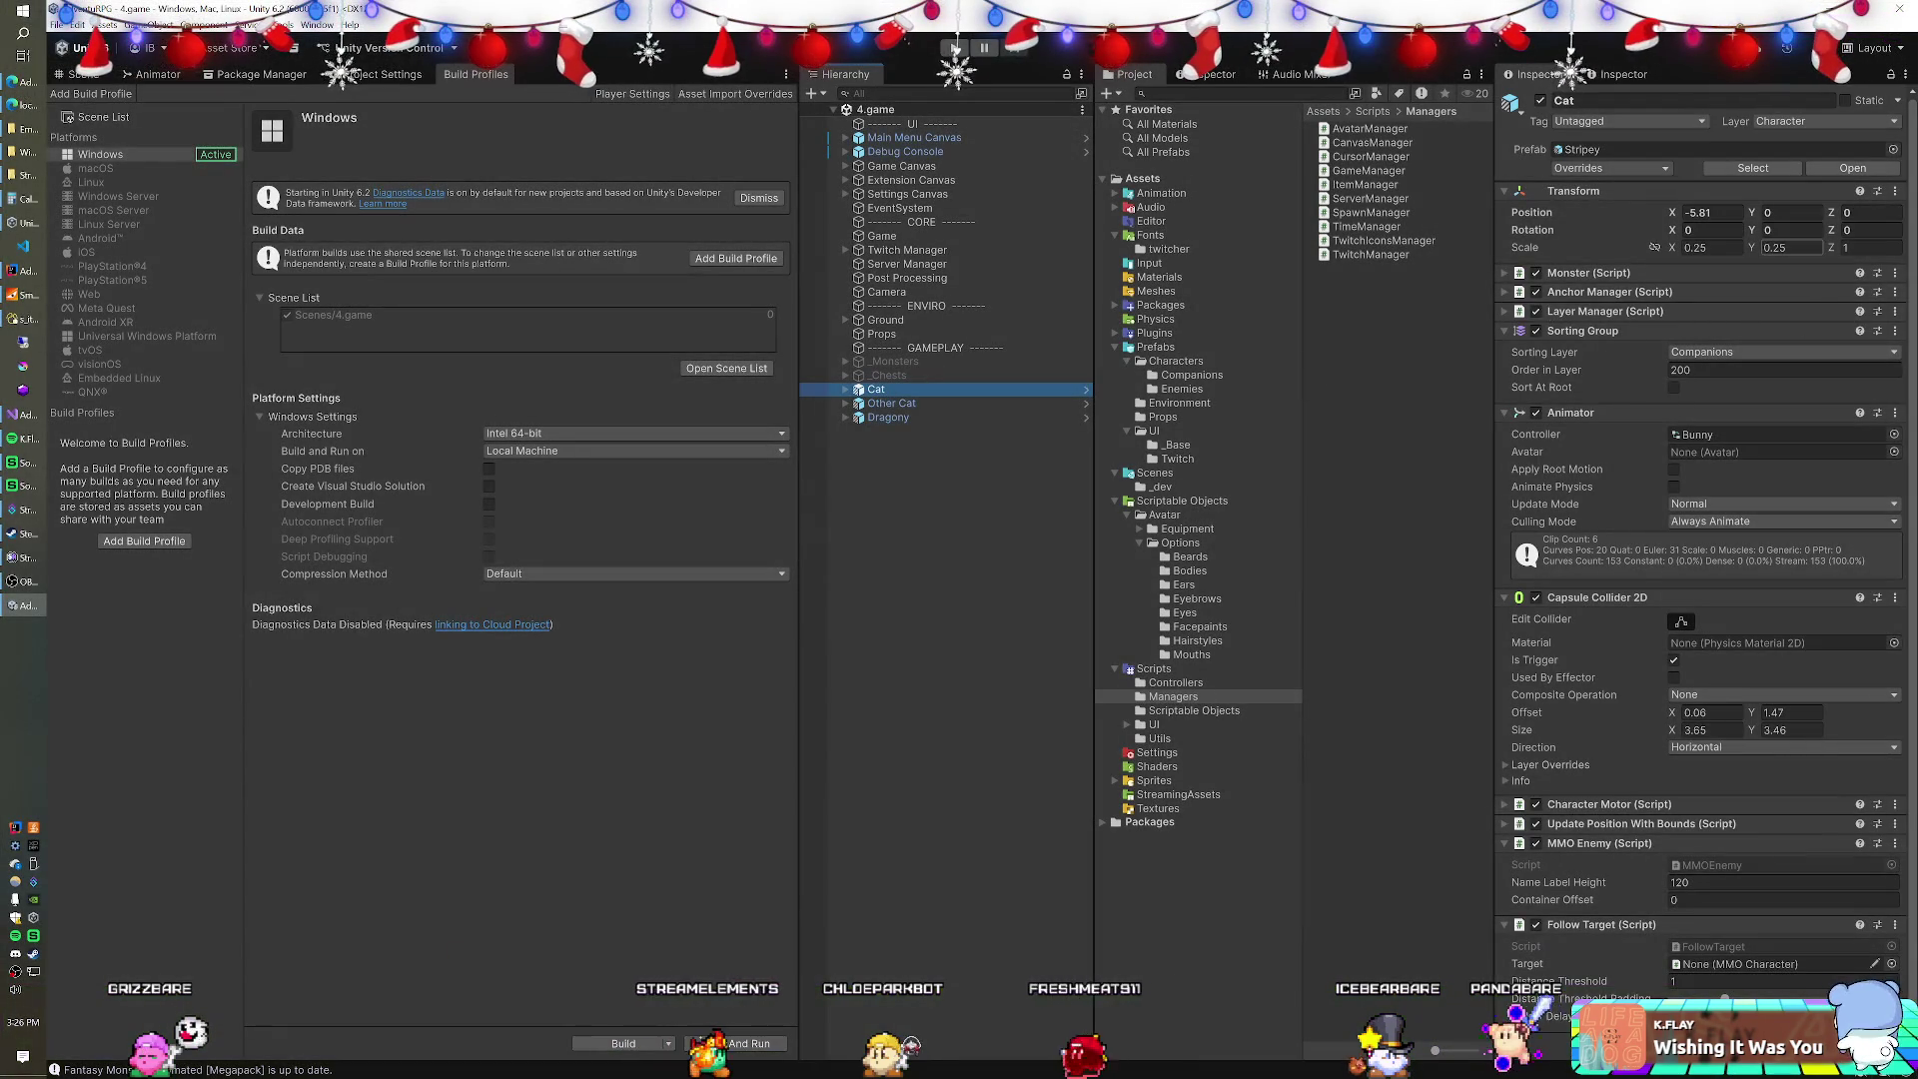
{"action": "left_click", "coordinate": [1192, 375]}
{"action": "left_click", "coordinate": [1353, 127]}
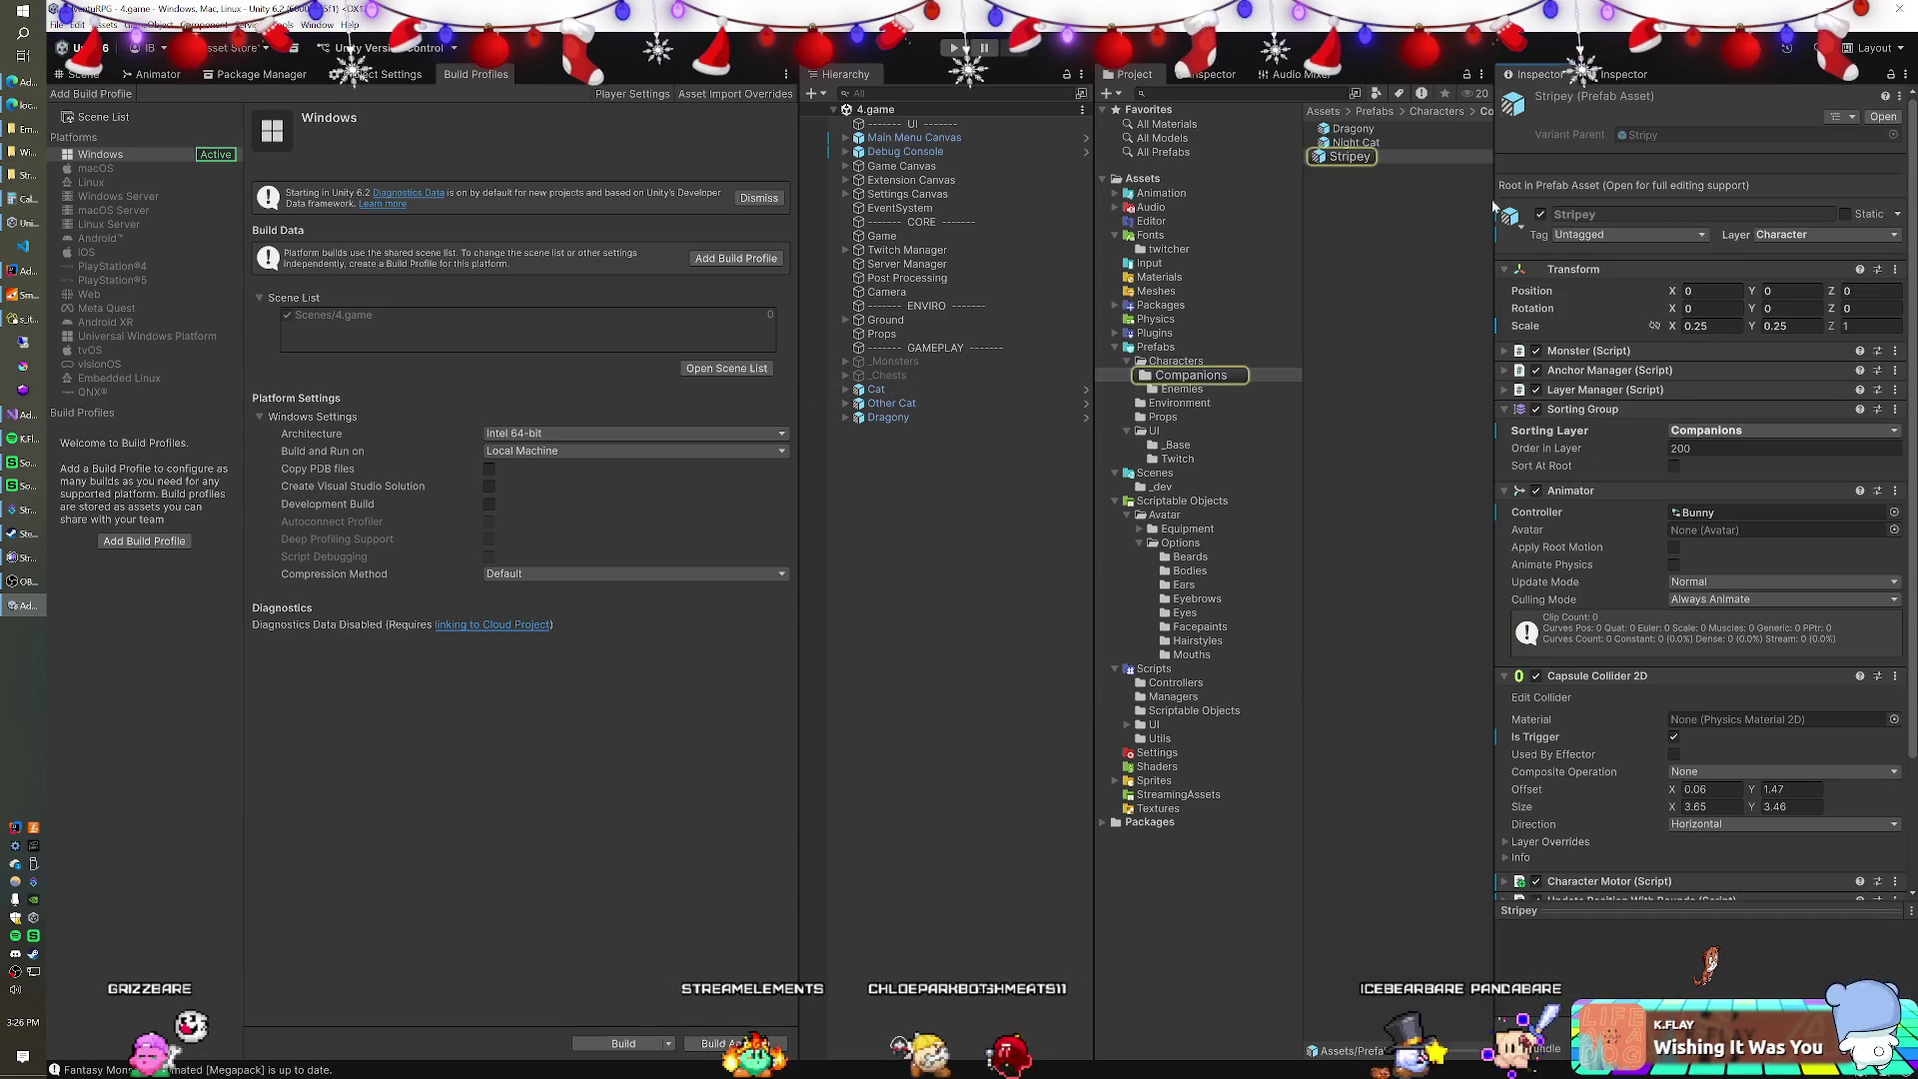
{"action": "left_click", "coordinate": [1349, 157], "text": "shift"}
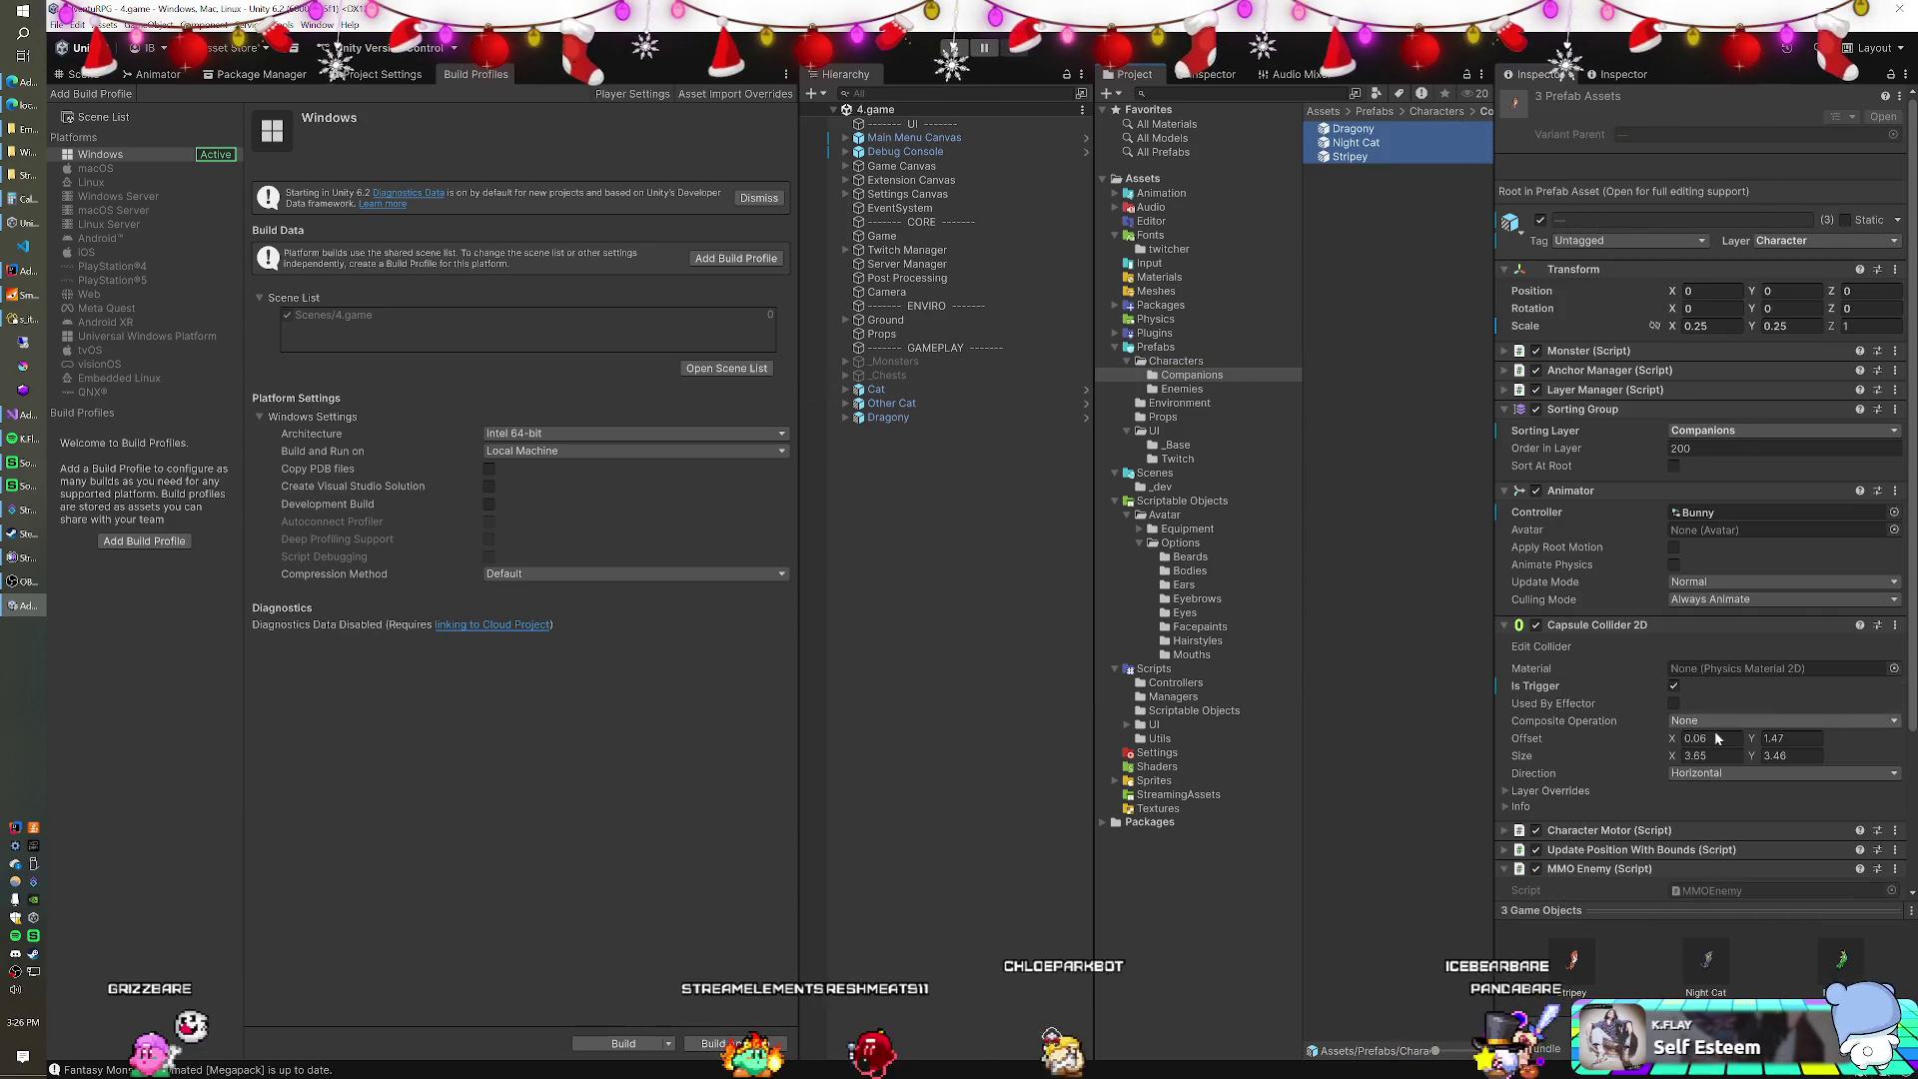
{"action": "scroll", "coordinate": [1718, 748], "scroll_direction": "down", "scroll_amount": 3}
{"action": "left_click", "coordinate": [1694, 809]}
{"action": "type", "text": "0.7"}
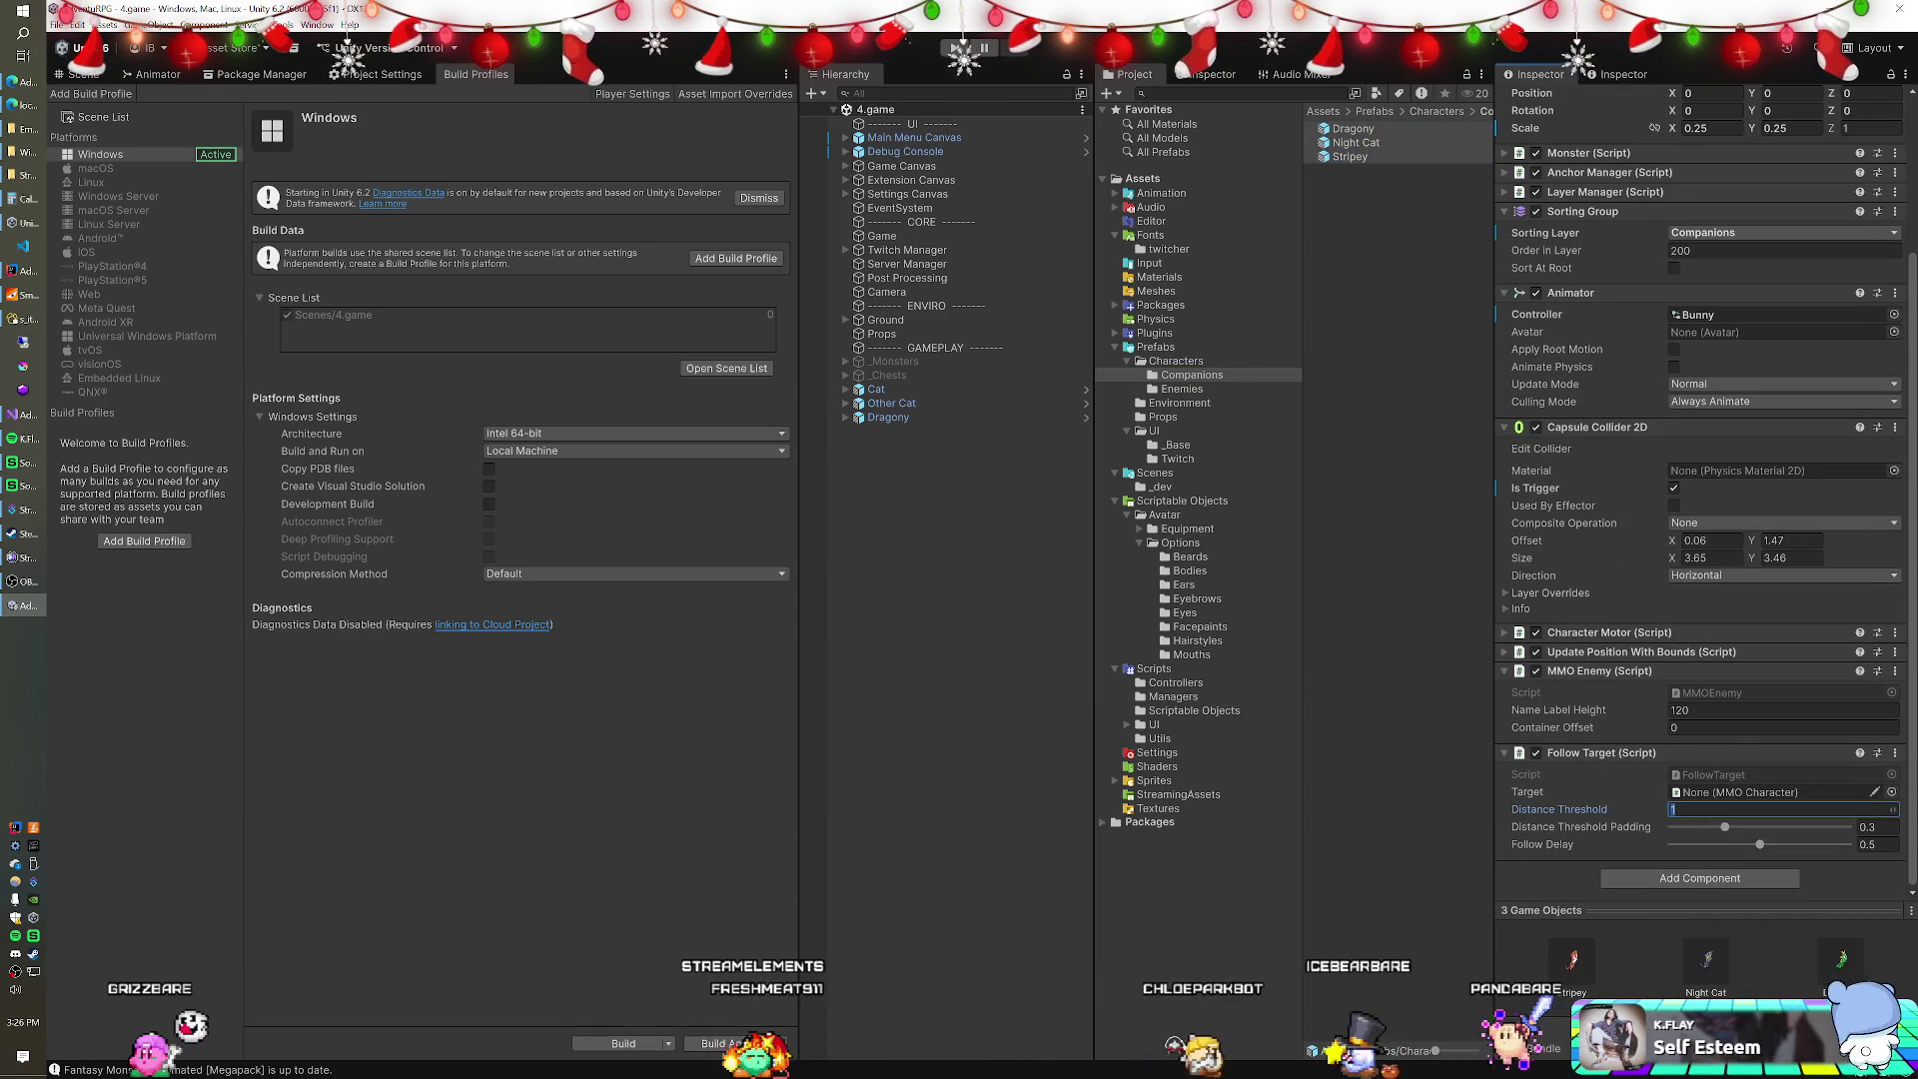
{"action": "key", "text": "Return"}
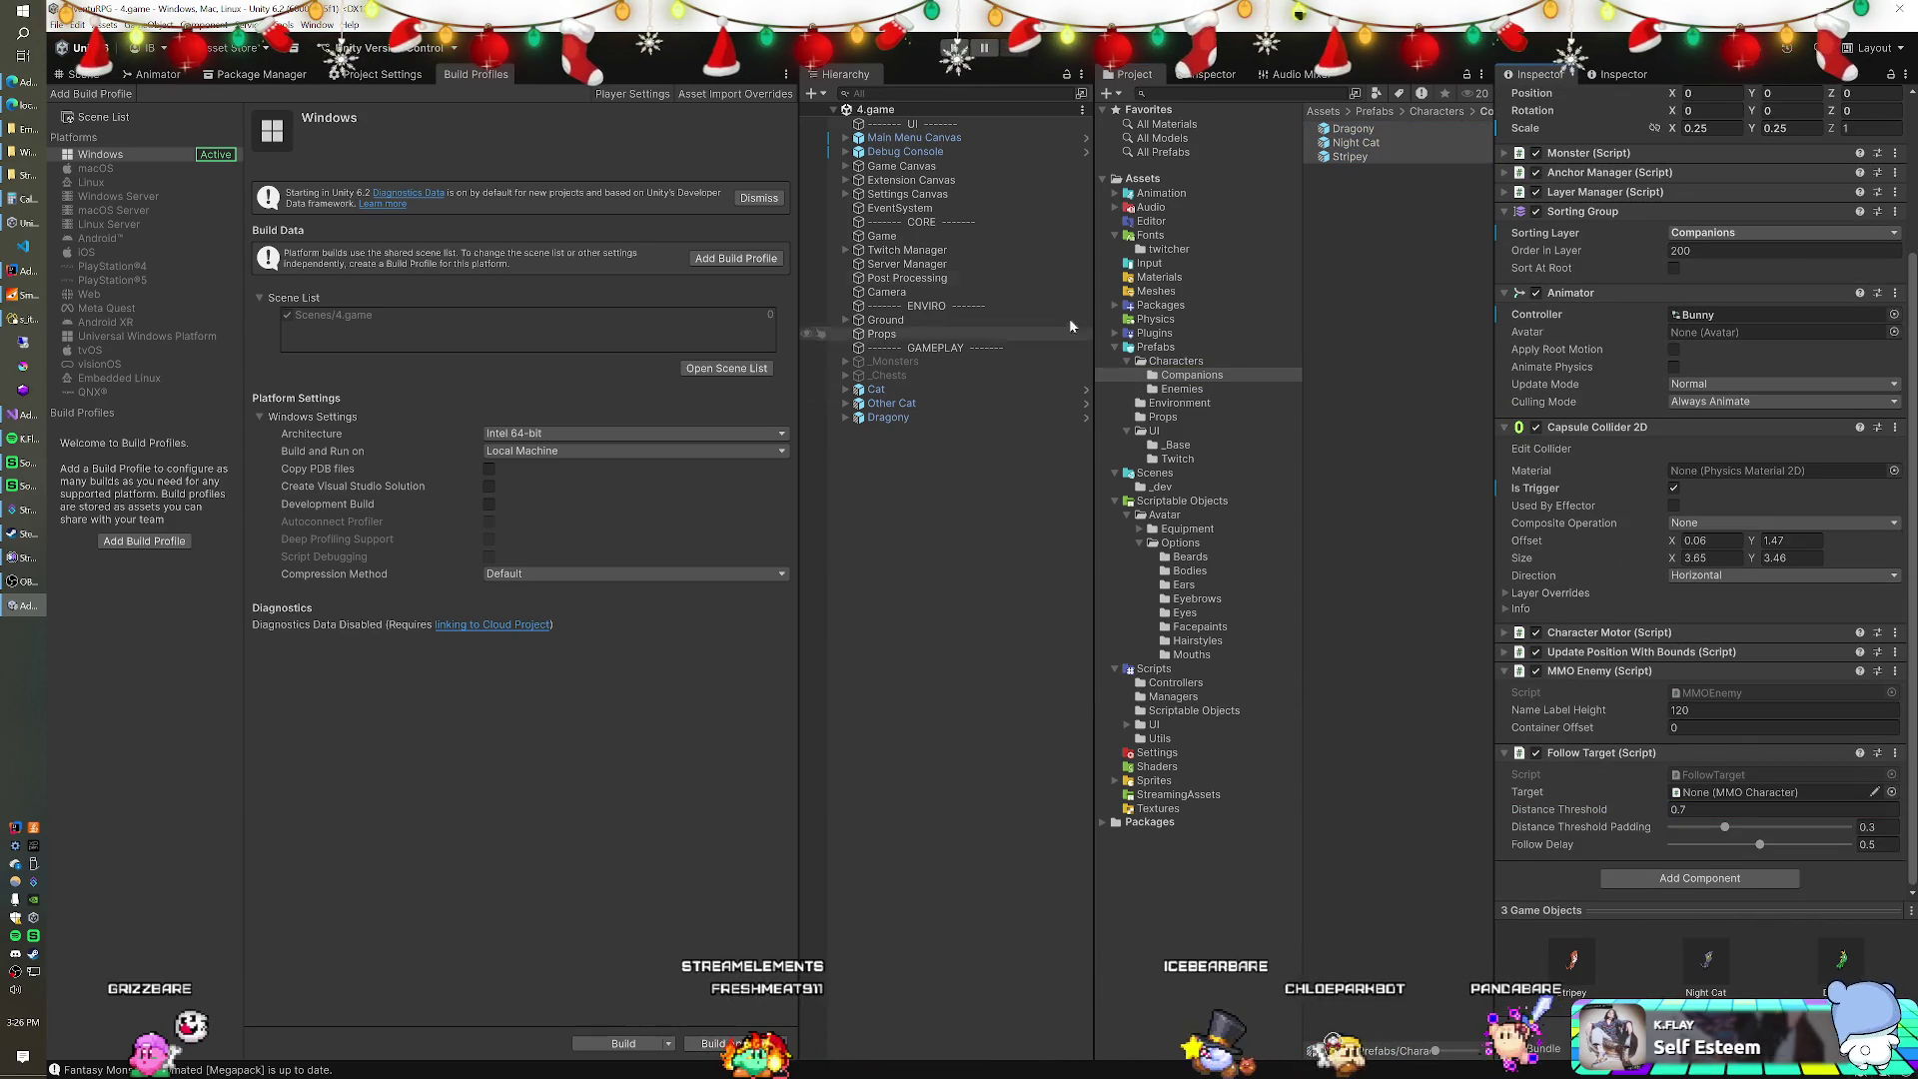
{"action": "left_click", "coordinate": [956, 47]}
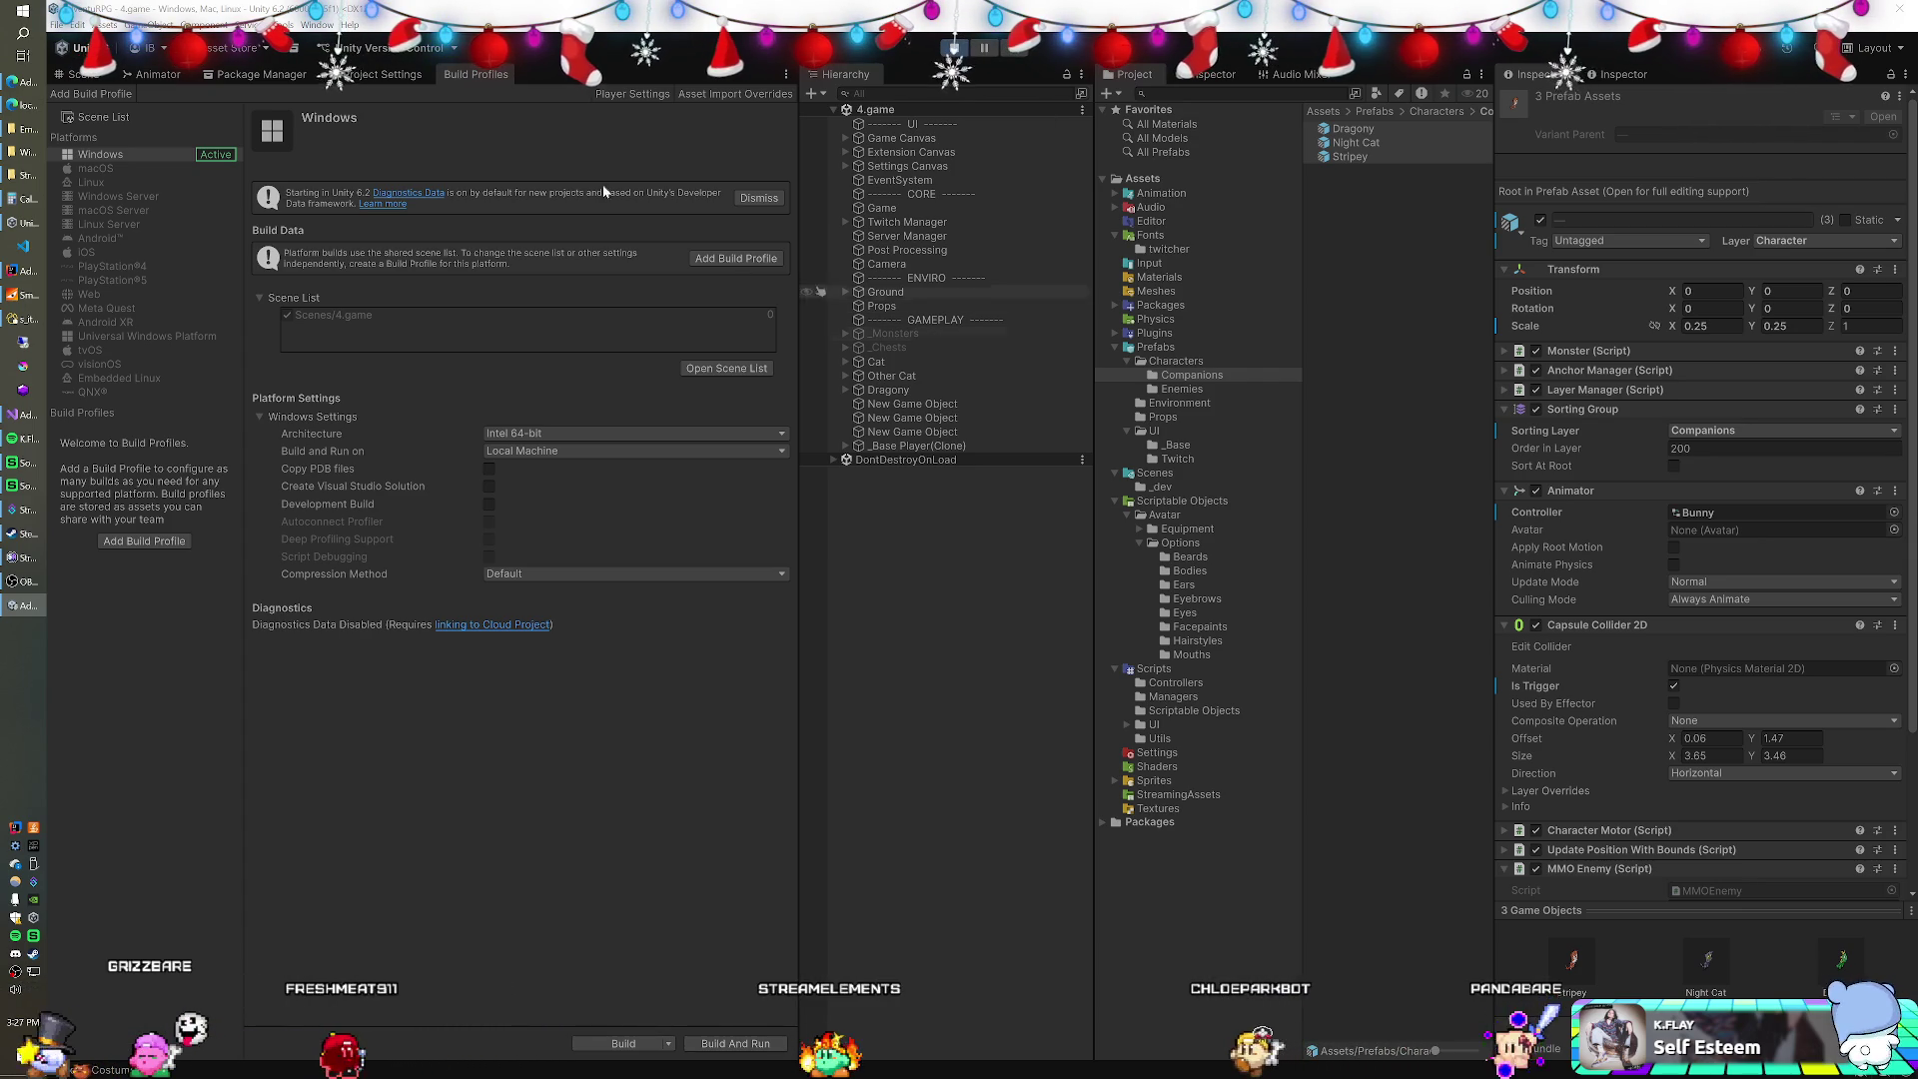
Reconnect both players' AdventuRPG game panels, check the Admin users list, and return to Unity.
{"action": "key", "text": "alt+Tab"}
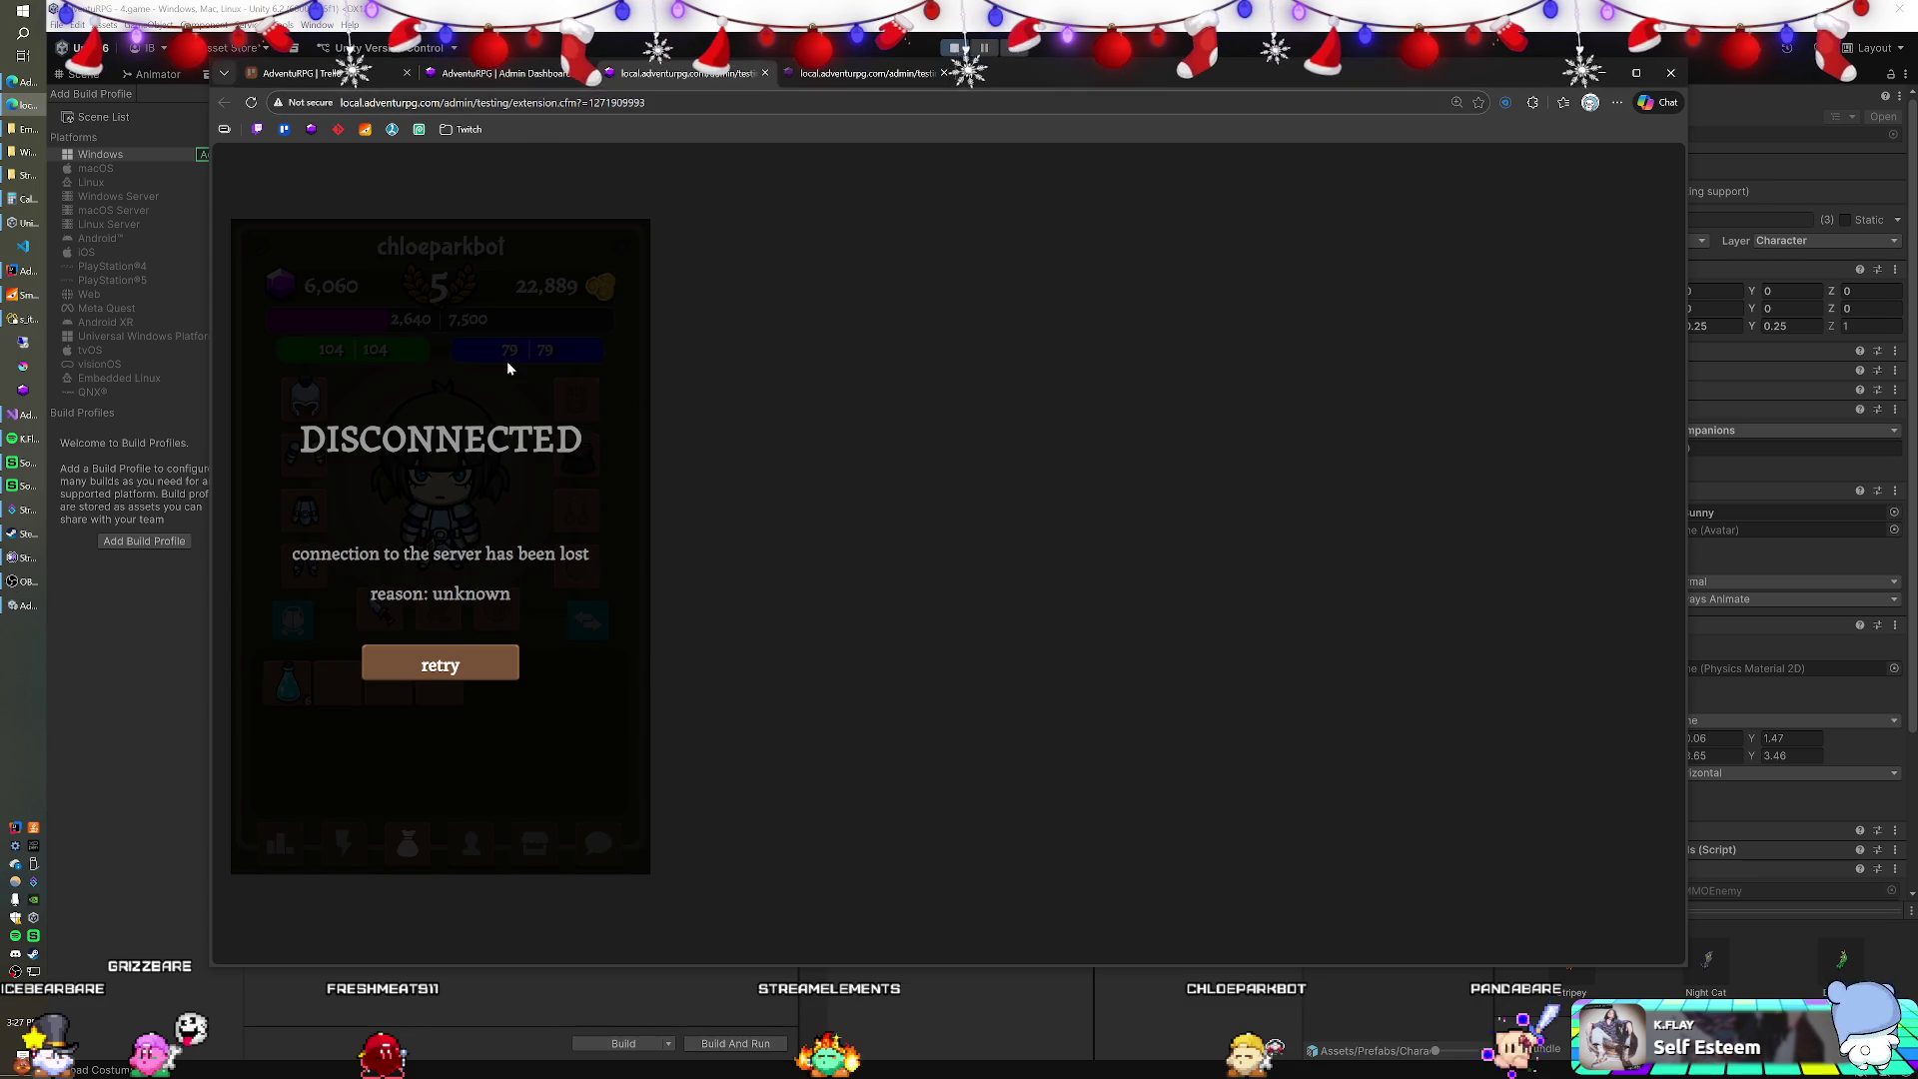
{"action": "left_click", "coordinate": [463, 660]}
{"action": "left_click", "coordinate": [495, 75]}
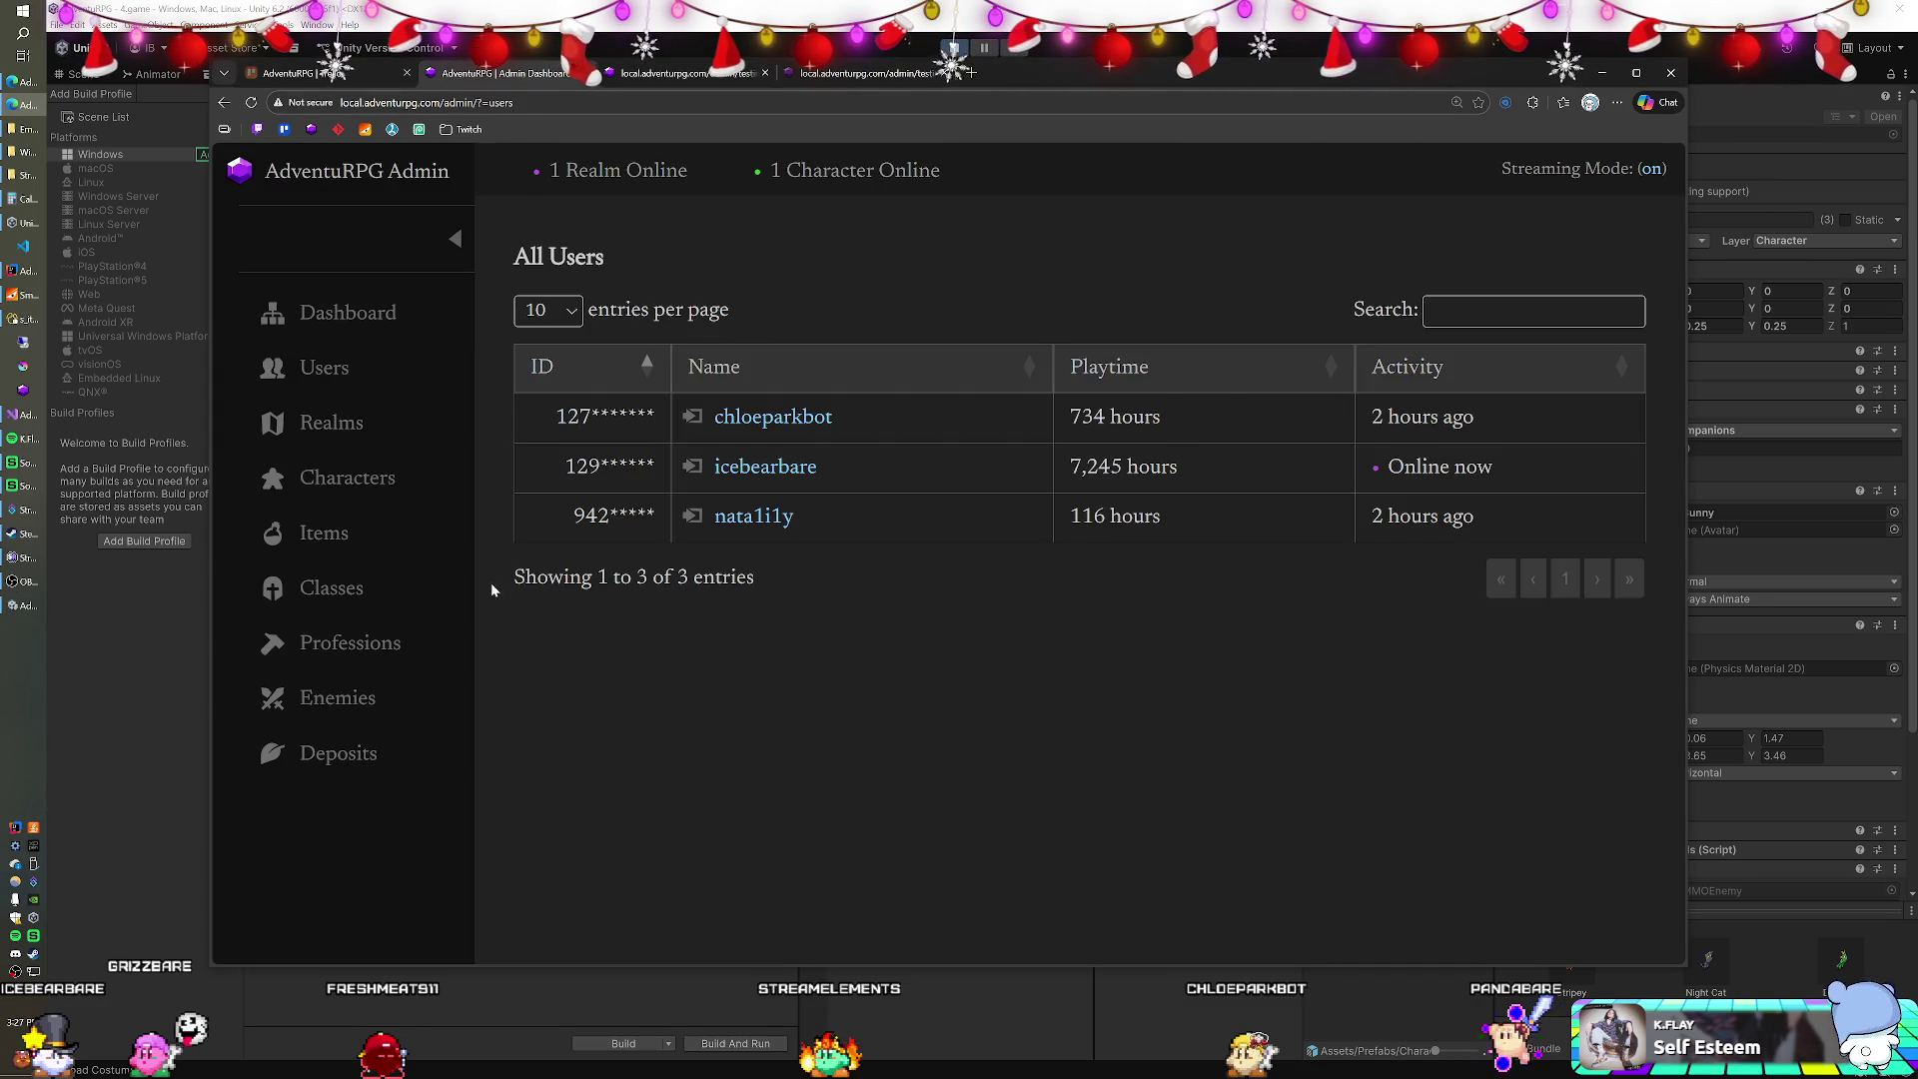
{"action": "left_click", "coordinate": [821, 78]}
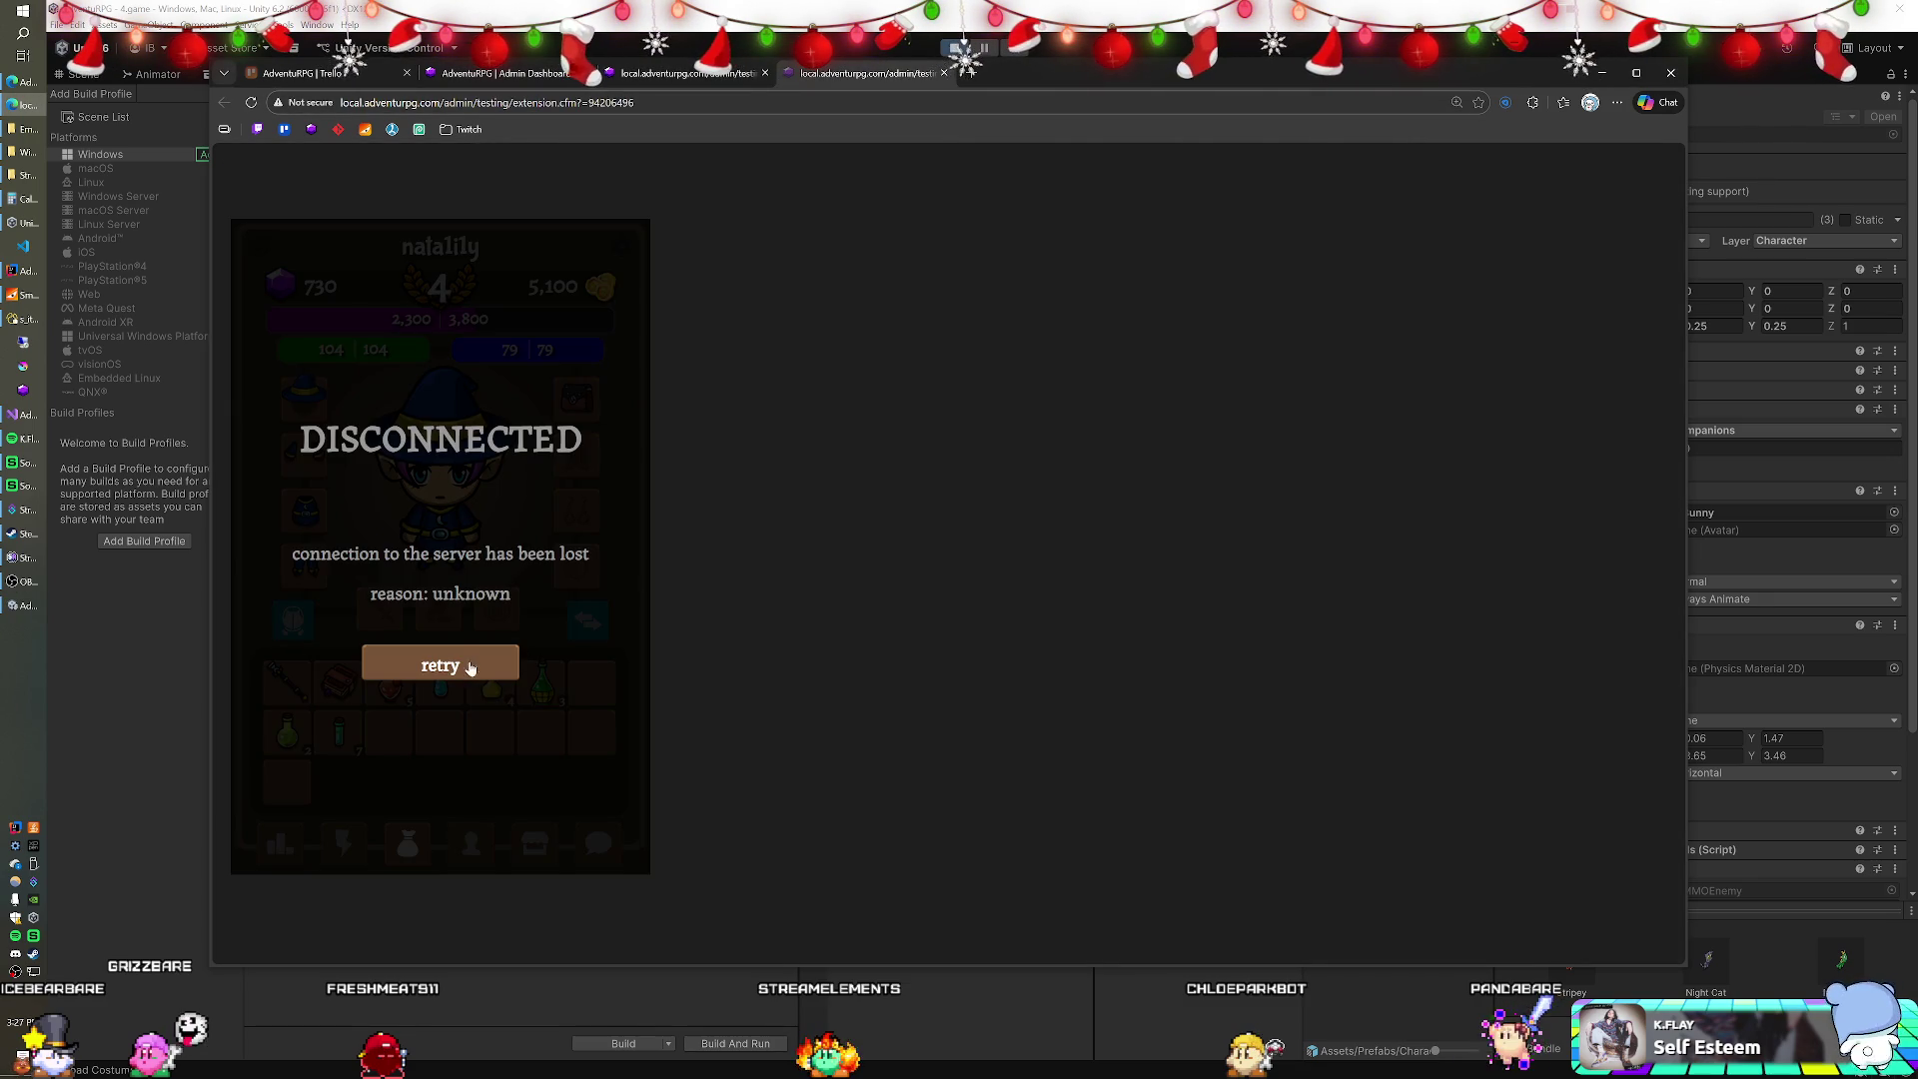
{"action": "left_click", "coordinate": [440, 661]}
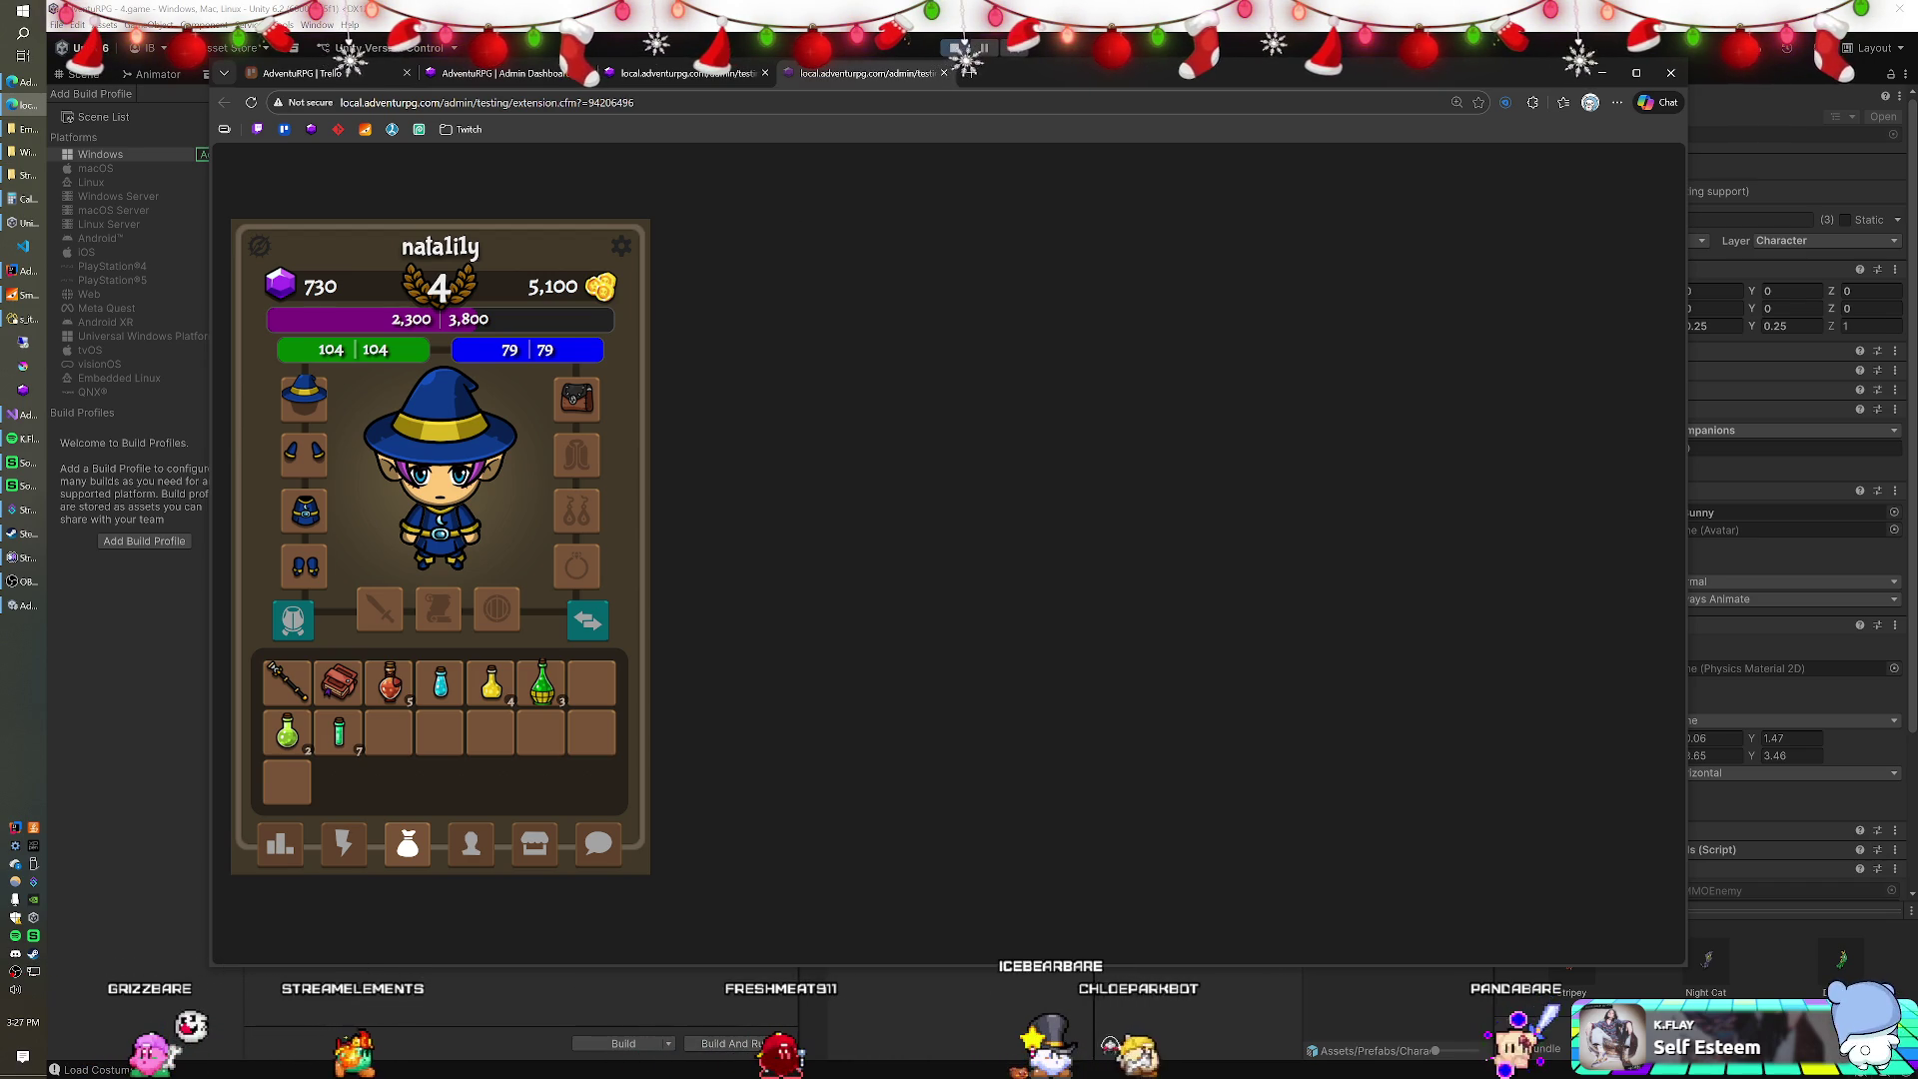
{"action": "left_click", "coordinate": [24, 605]}
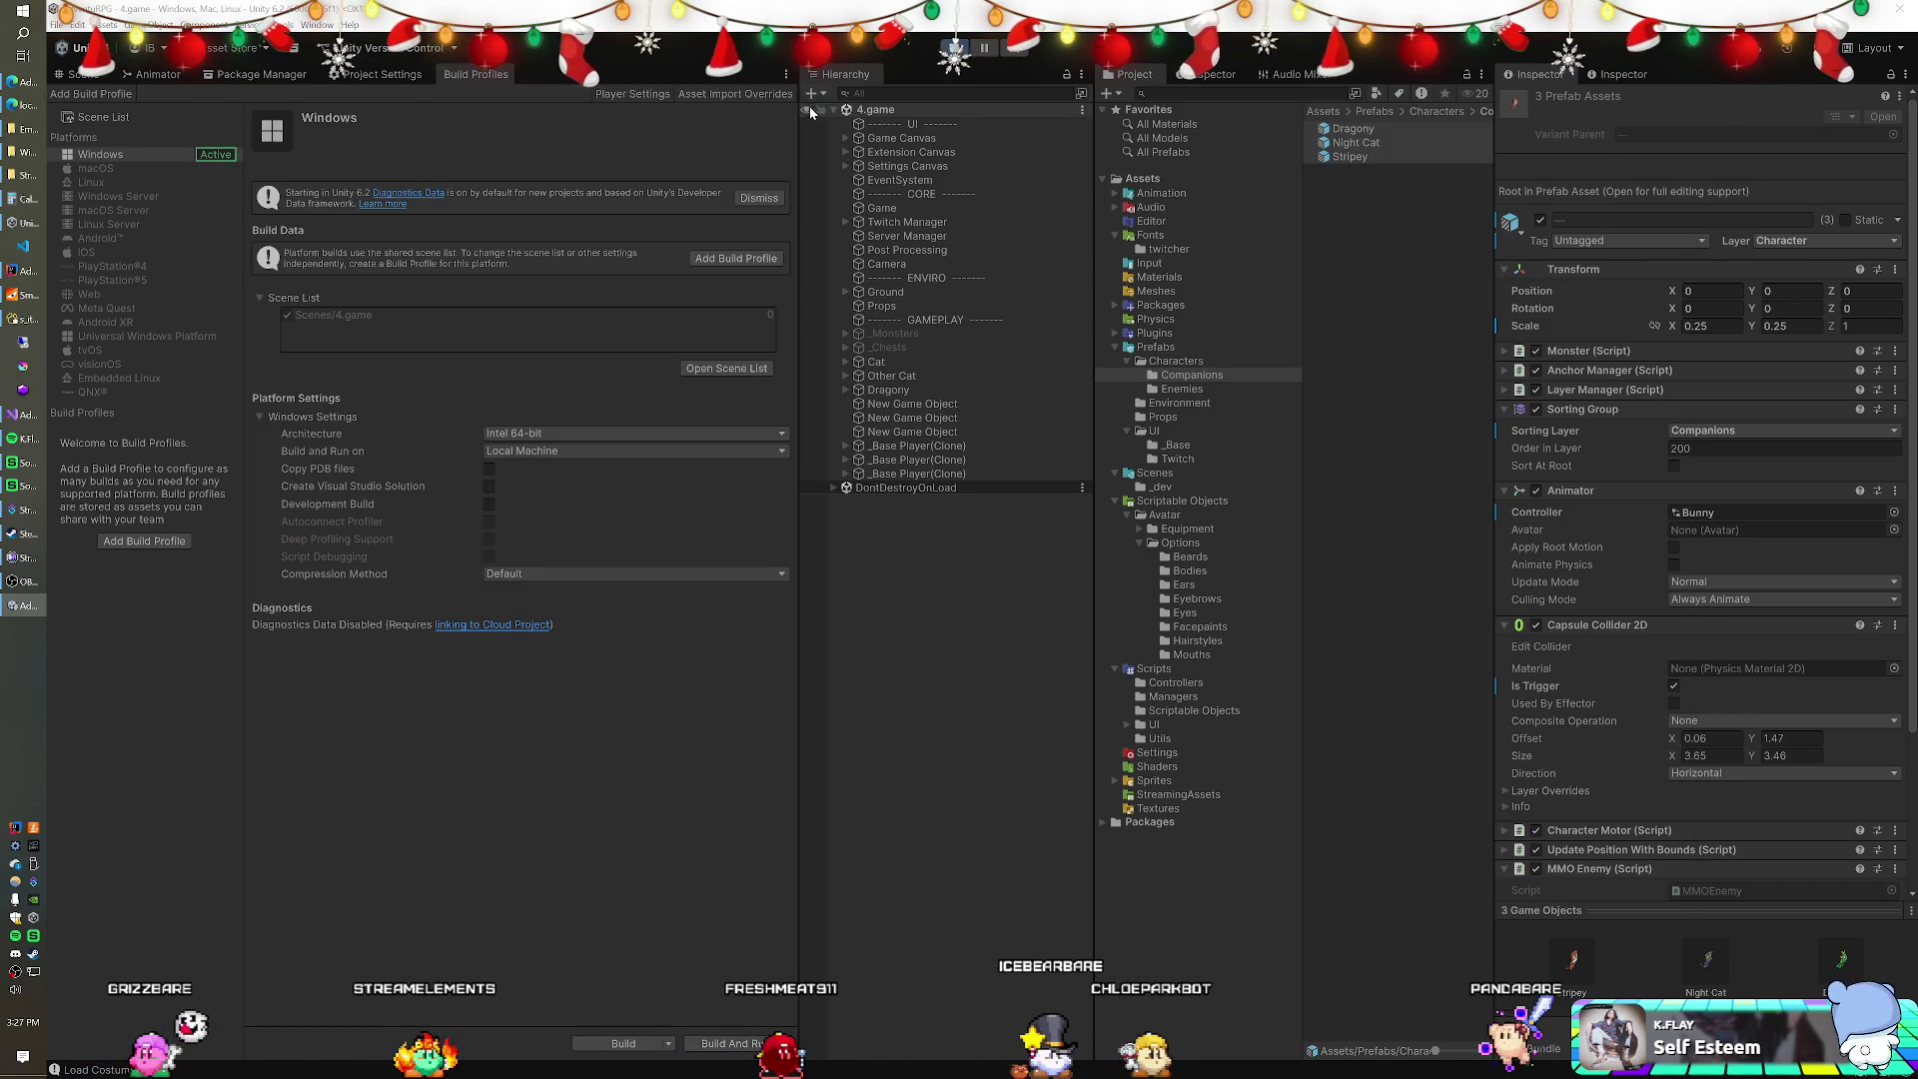
Assign a _Base Player(Clone) as Follow Target for the Cat, Other Cat and Dragony companions.
{"action": "left_click", "coordinate": [915, 360]}
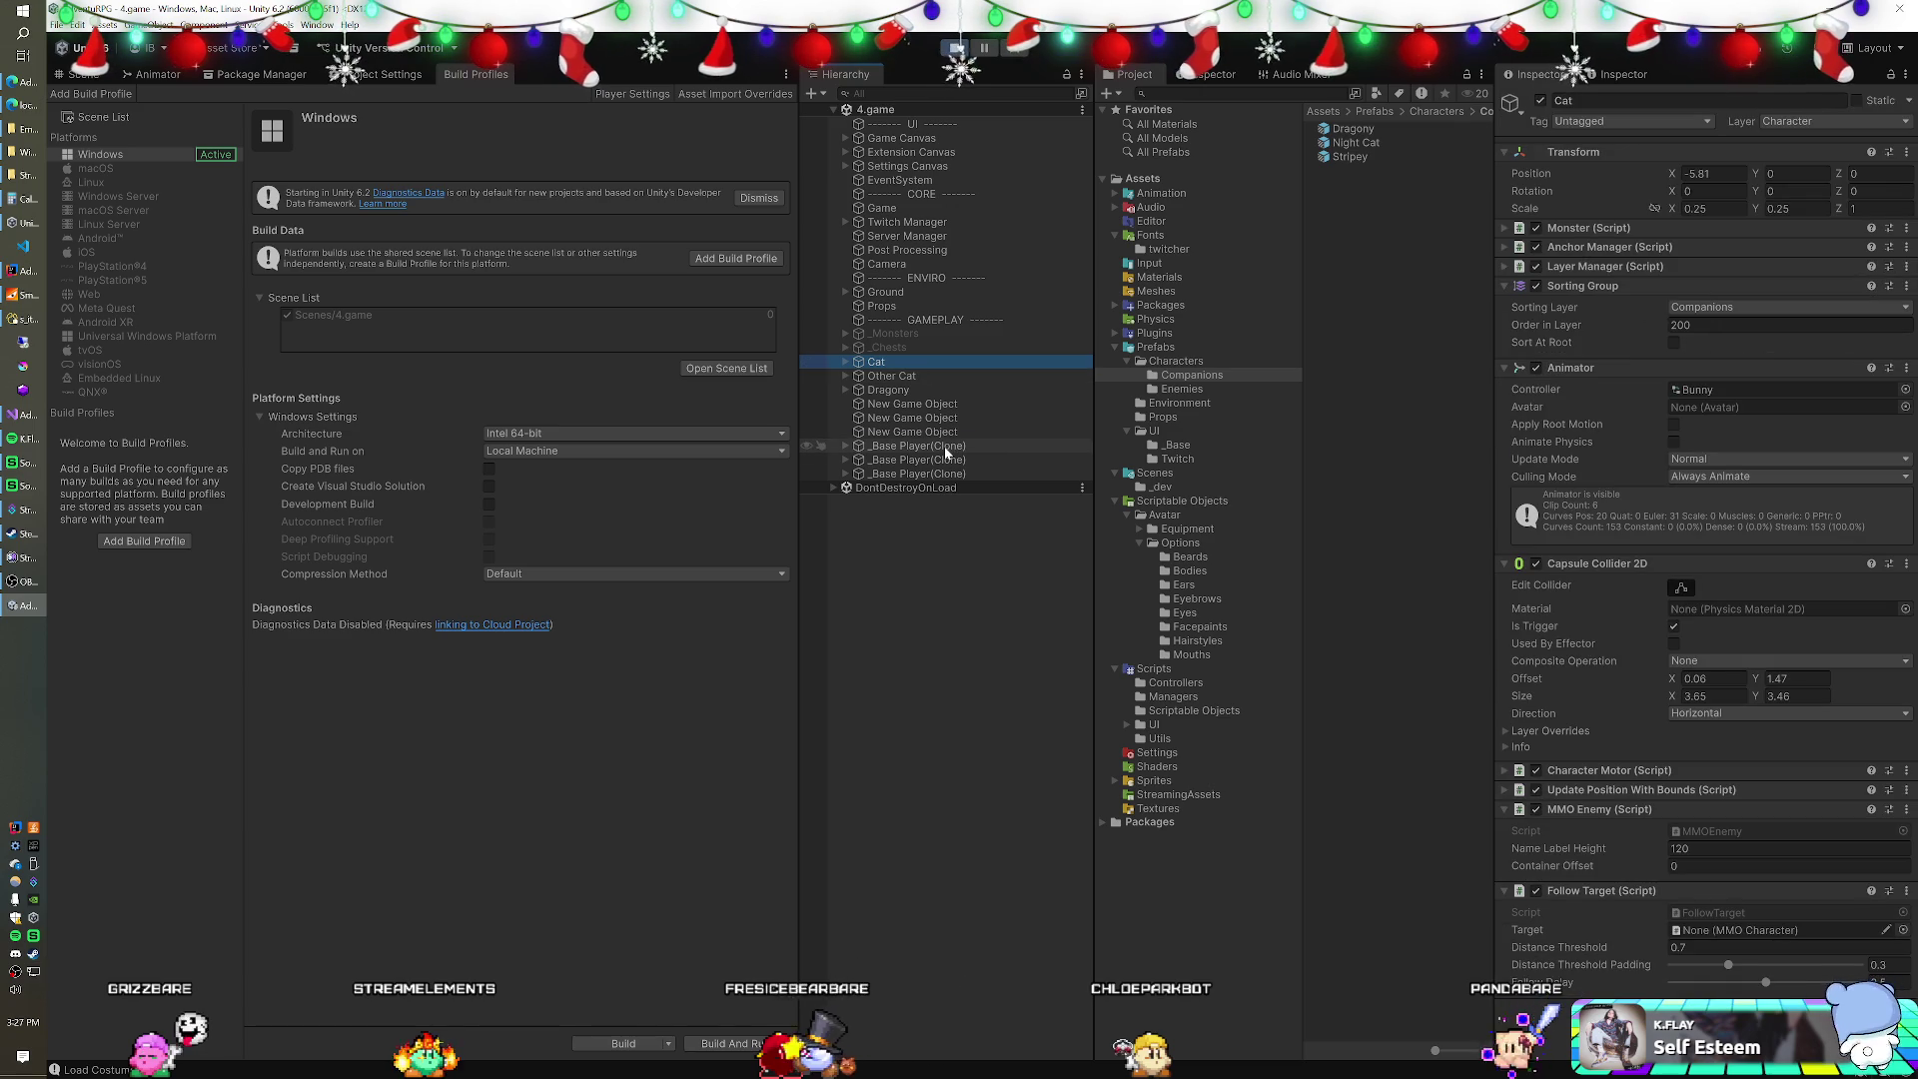
{"action": "left_click_drag", "start_coordinate": [1591, 821], "coordinate": [1733, 934]}
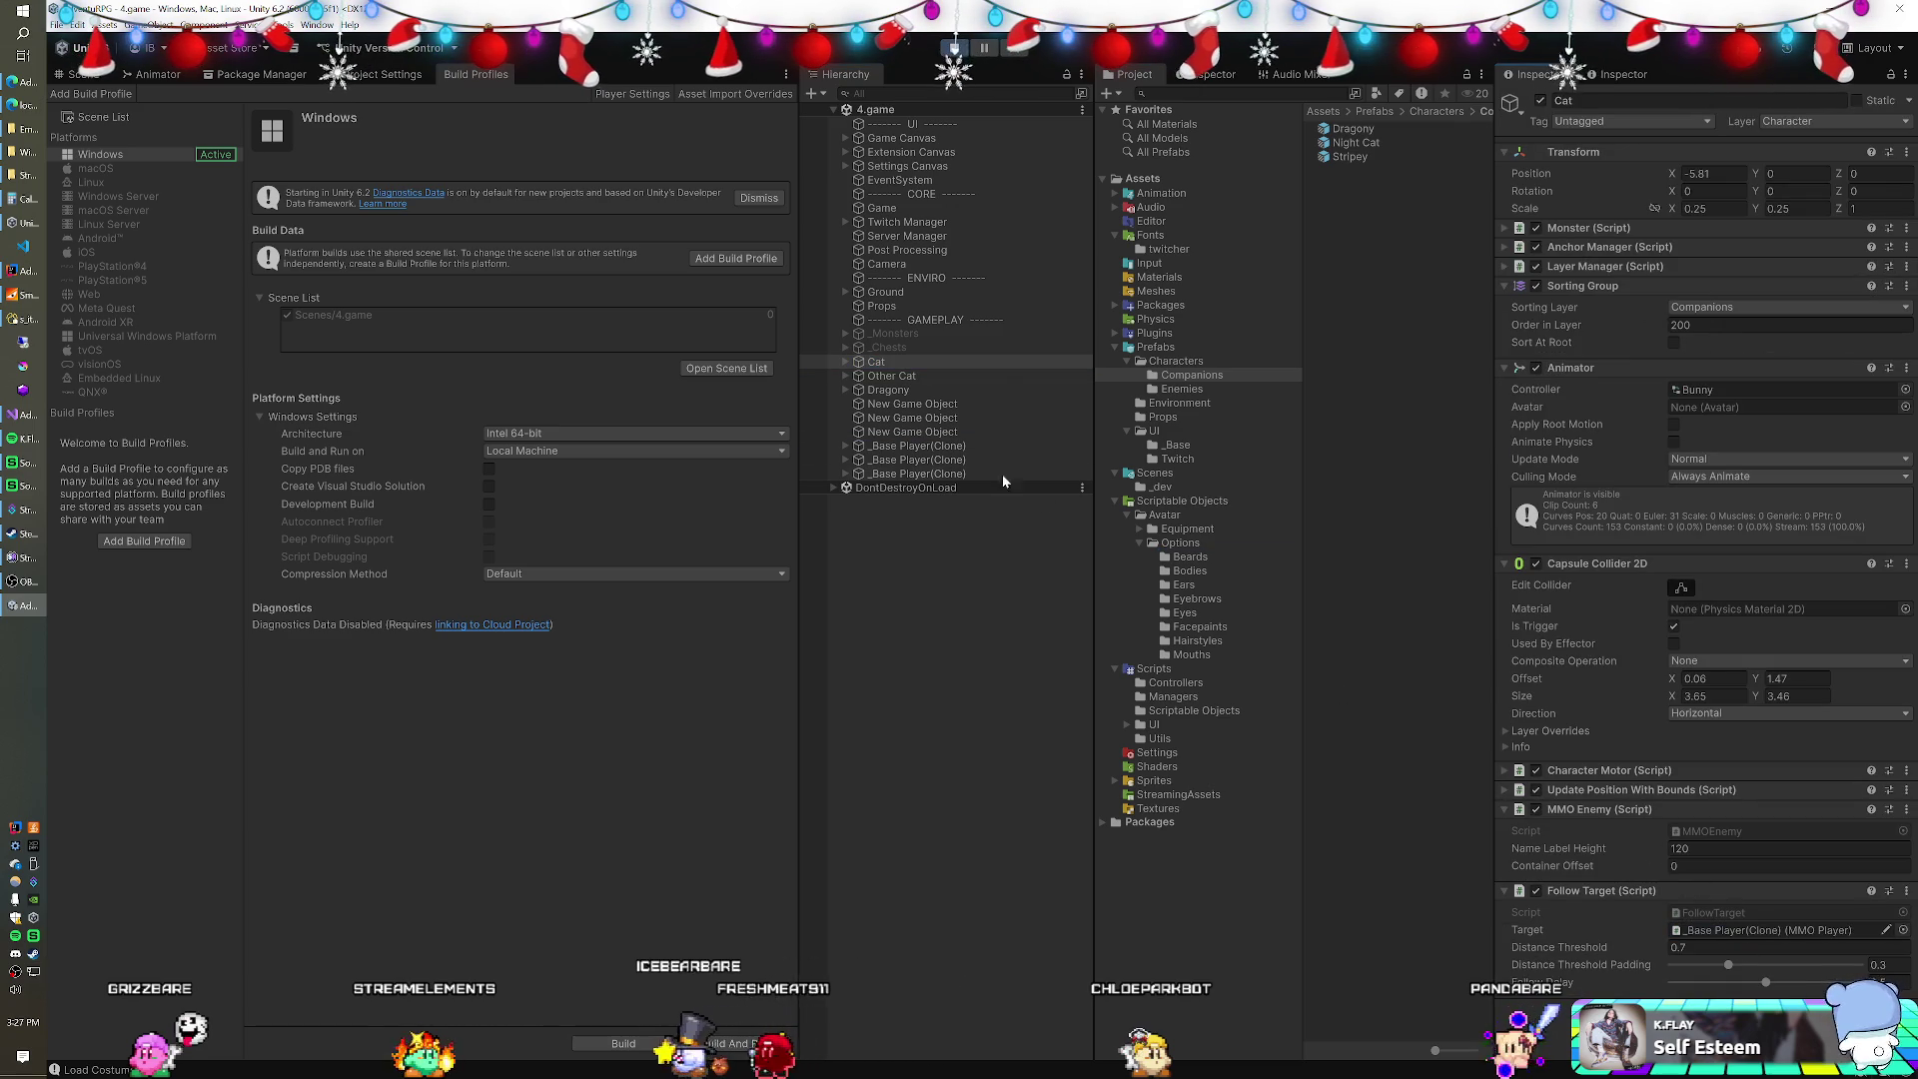
{"action": "left_click", "coordinate": [919, 377]}
{"action": "mouse_move", "coordinate": [909, 459]}
{"action": "left_mouse_down"}
{"action": "mouse_move", "coordinate": [1399, 799]}
{"action": "mouse_move", "coordinate": [1718, 934]}
{"action": "left_mouse_up"}
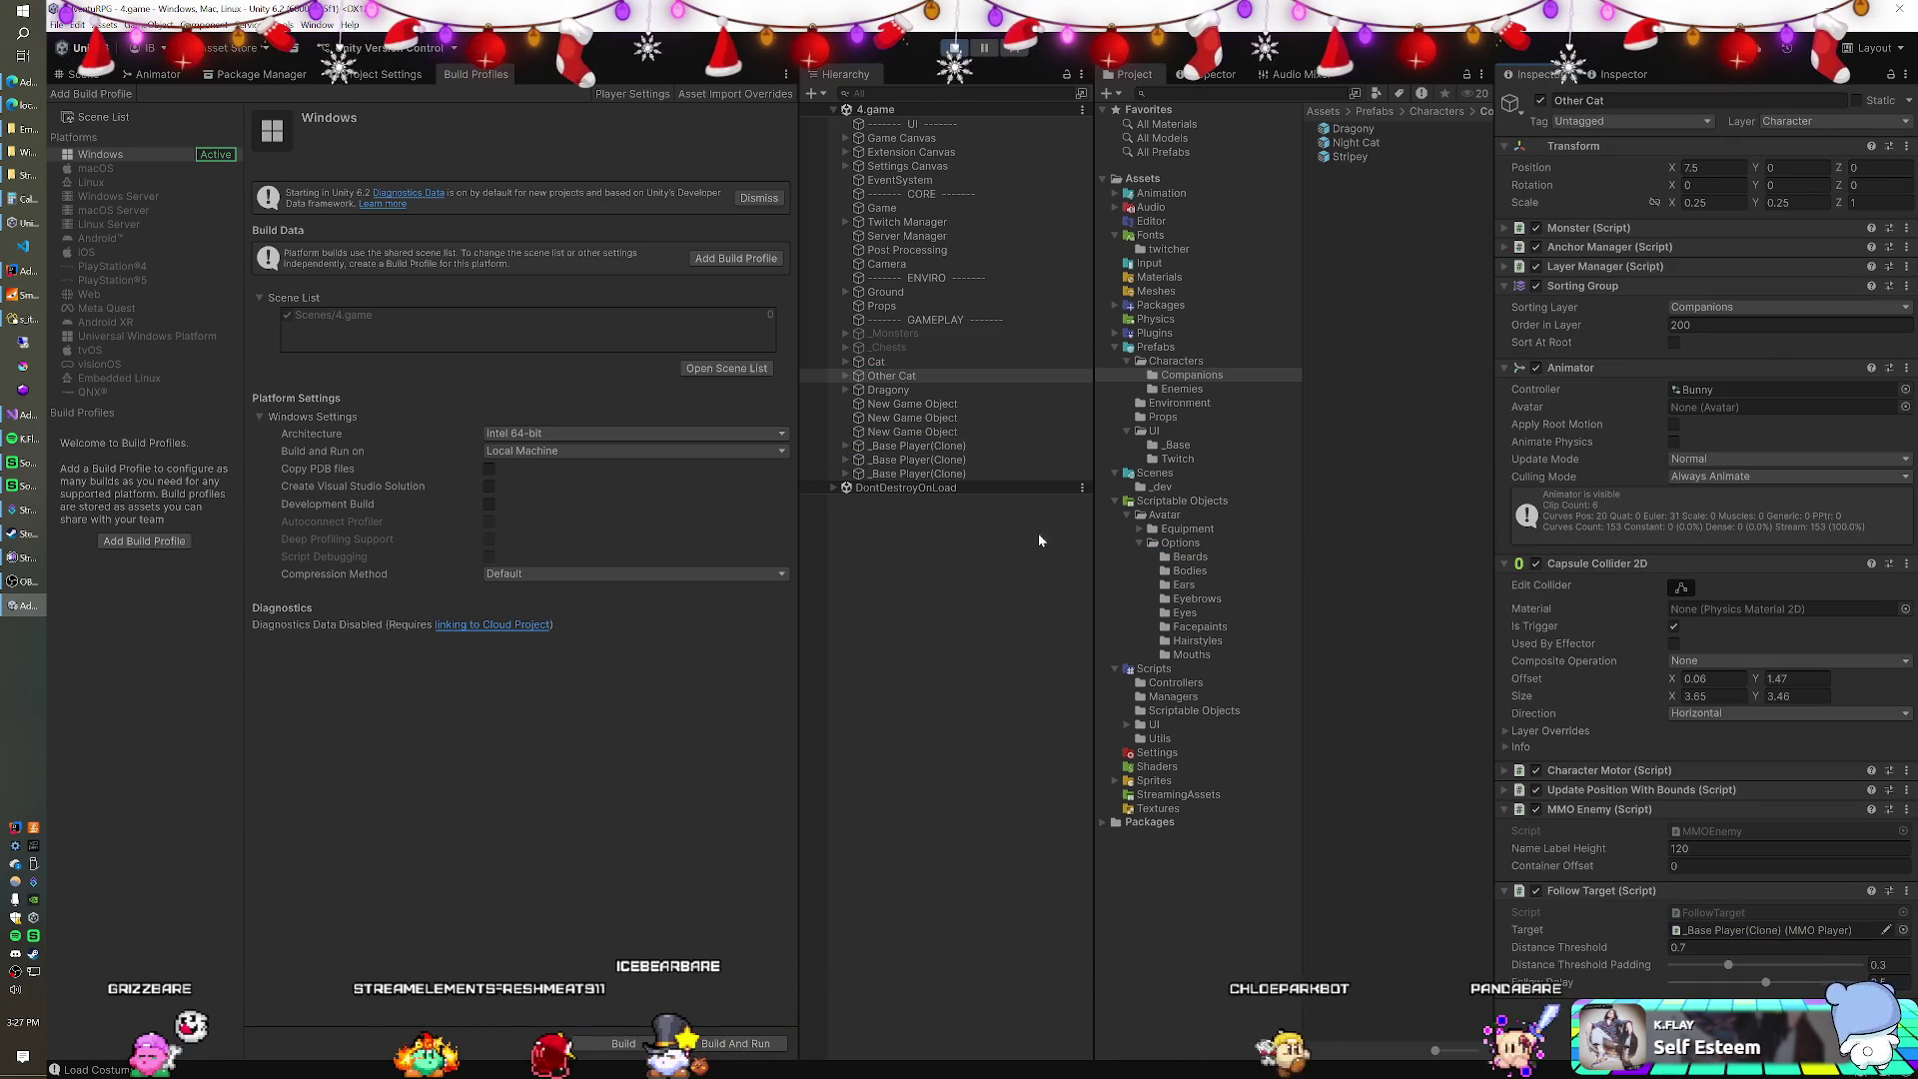
{"action": "left_click", "coordinate": [913, 473]}
{"action": "mouse_move", "coordinate": [899, 392]}
{"action": "left_mouse_down"}
{"action": "mouse_move", "coordinate": [1181, 578]}
{"action": "mouse_move", "coordinate": [1622, 931]}
{"action": "left_mouse_up"}
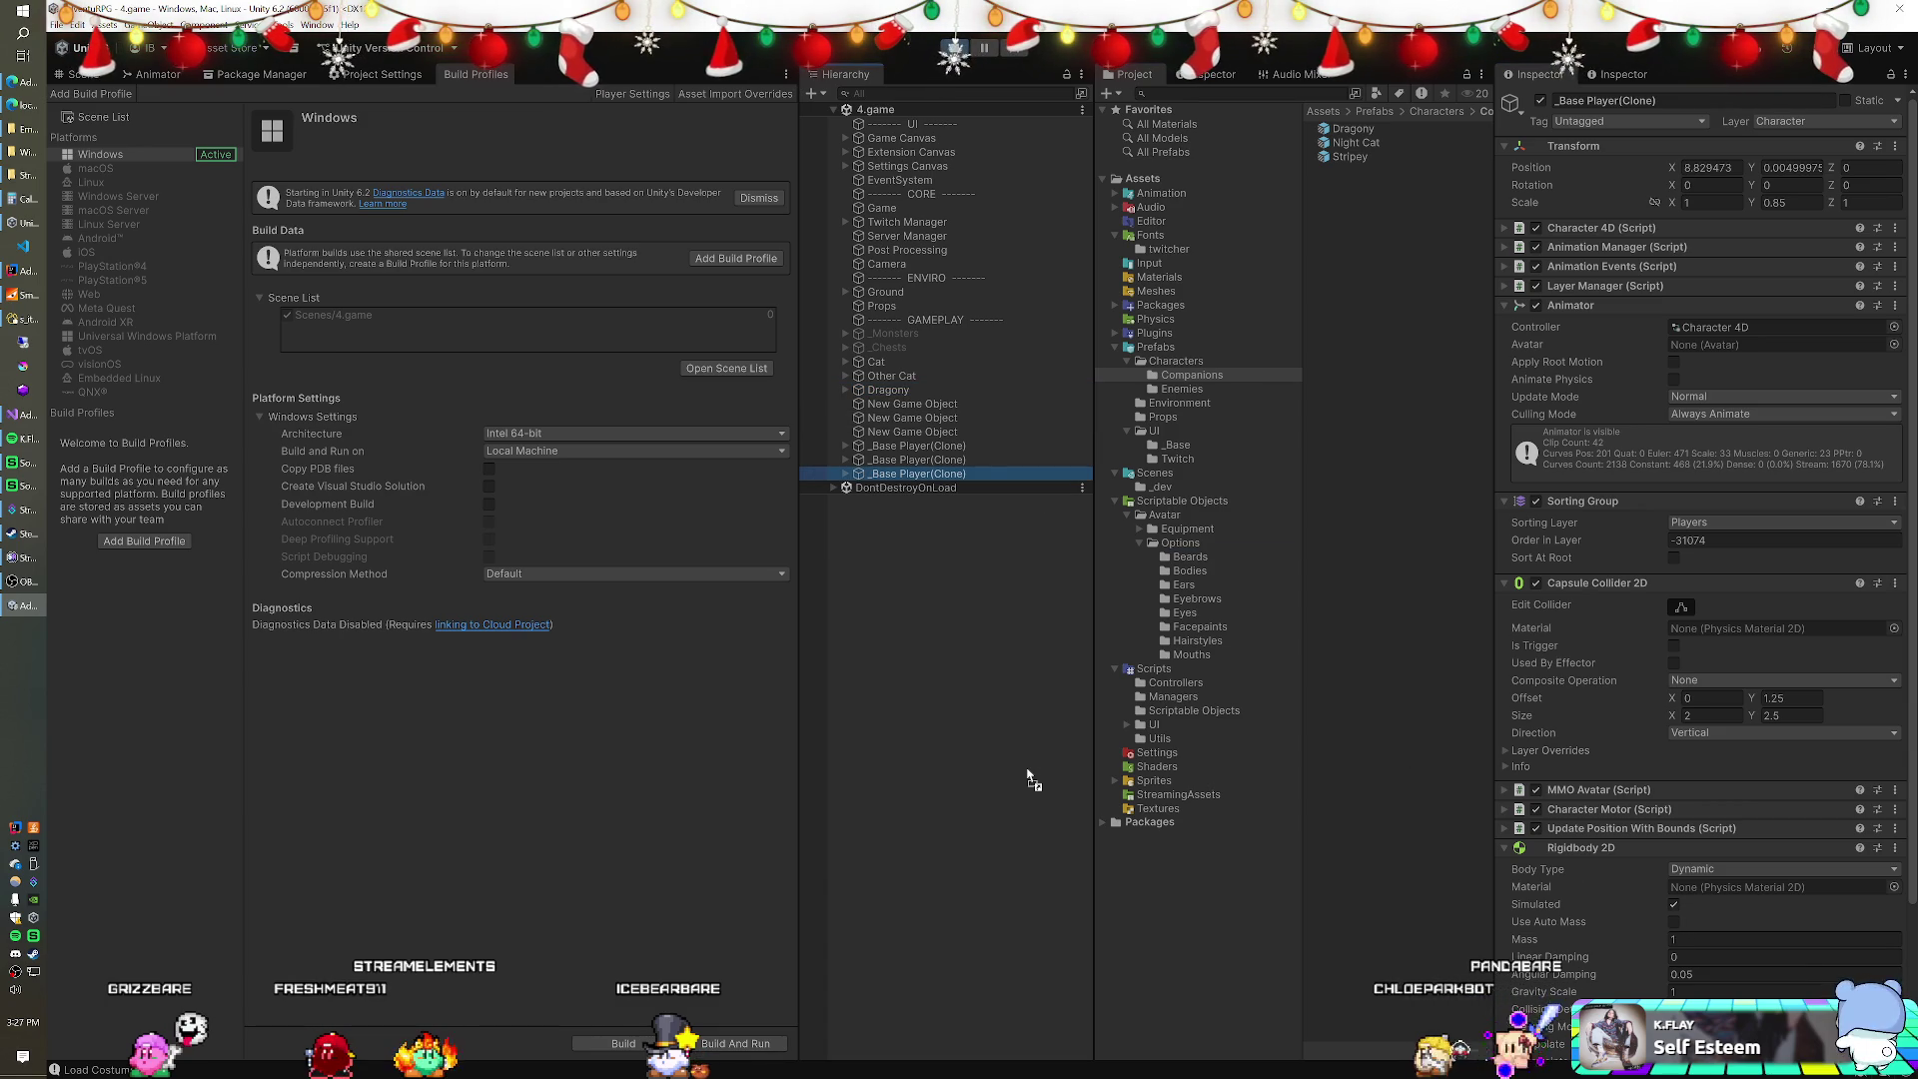
{"action": "left_click", "coordinate": [899, 390]}
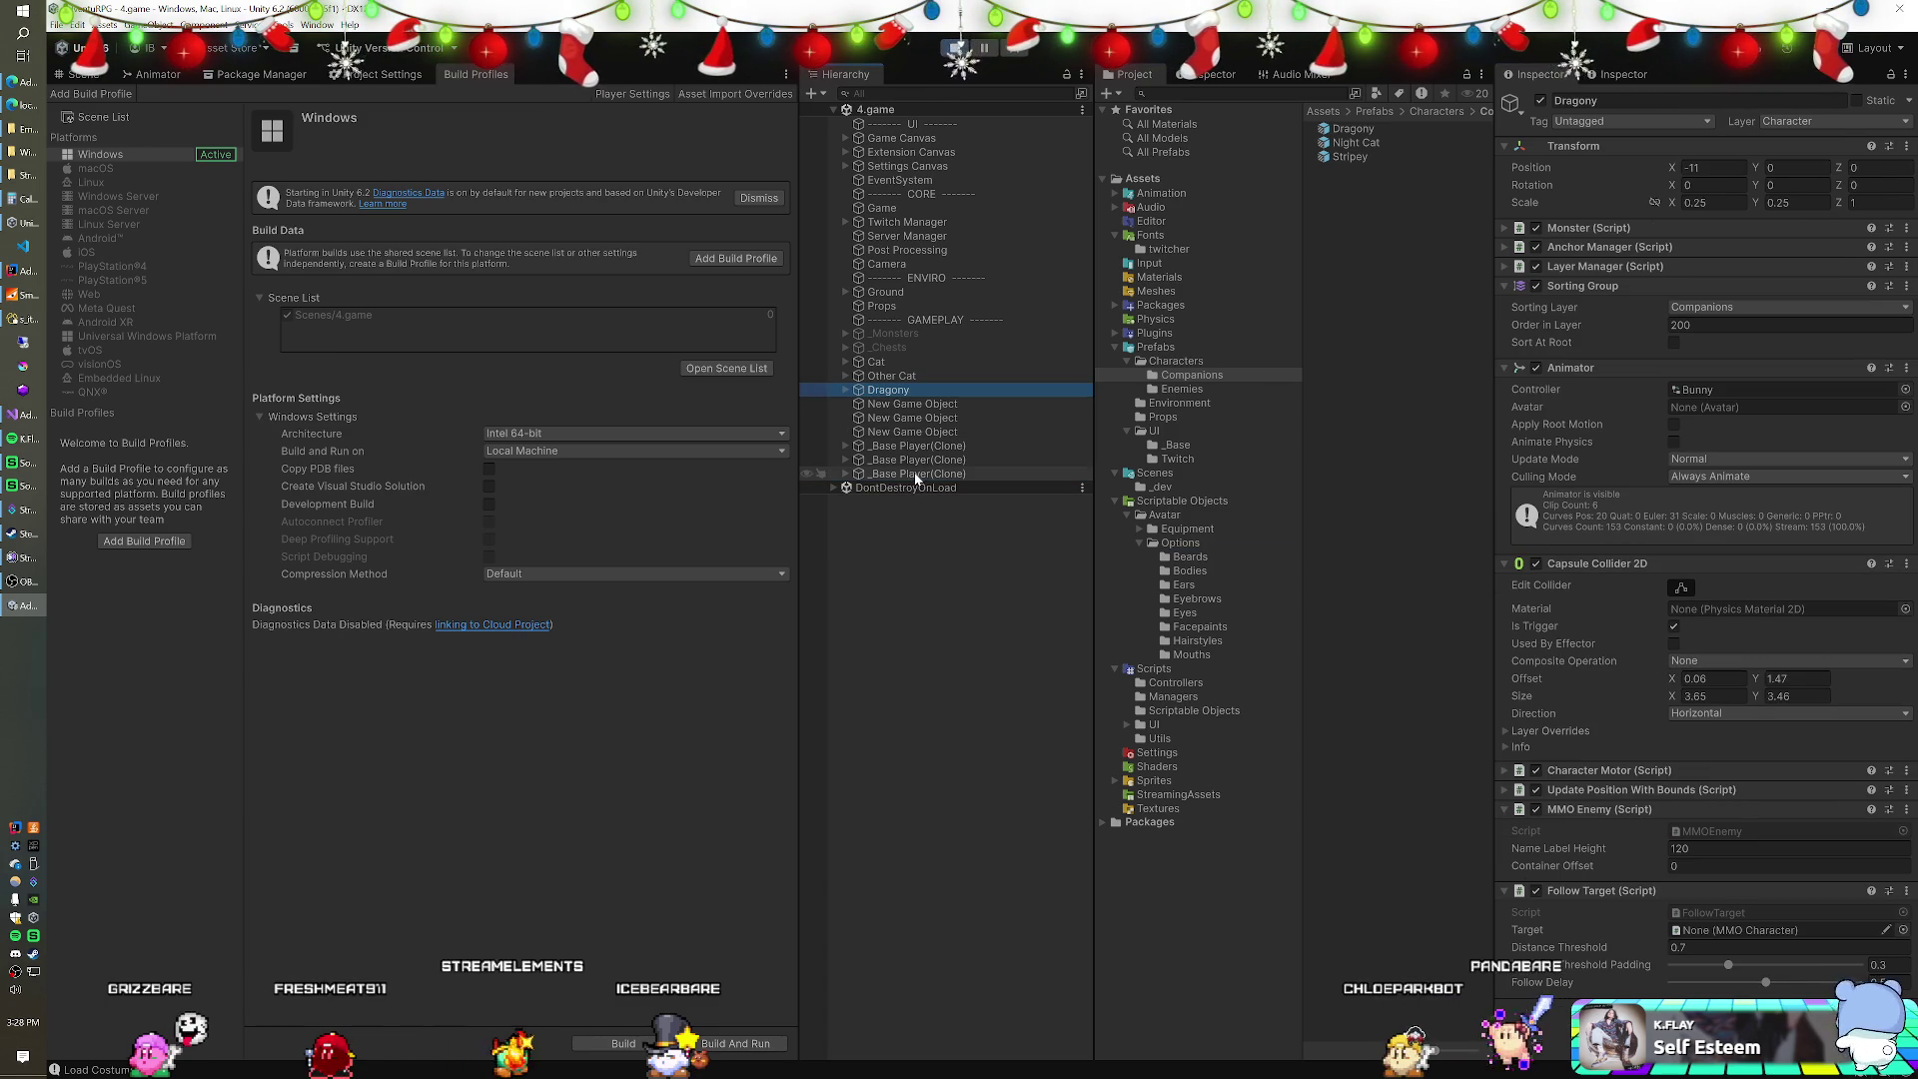
{"action": "left_click_drag", "start_coordinate": [1695, 910], "coordinate": [1714, 932]}
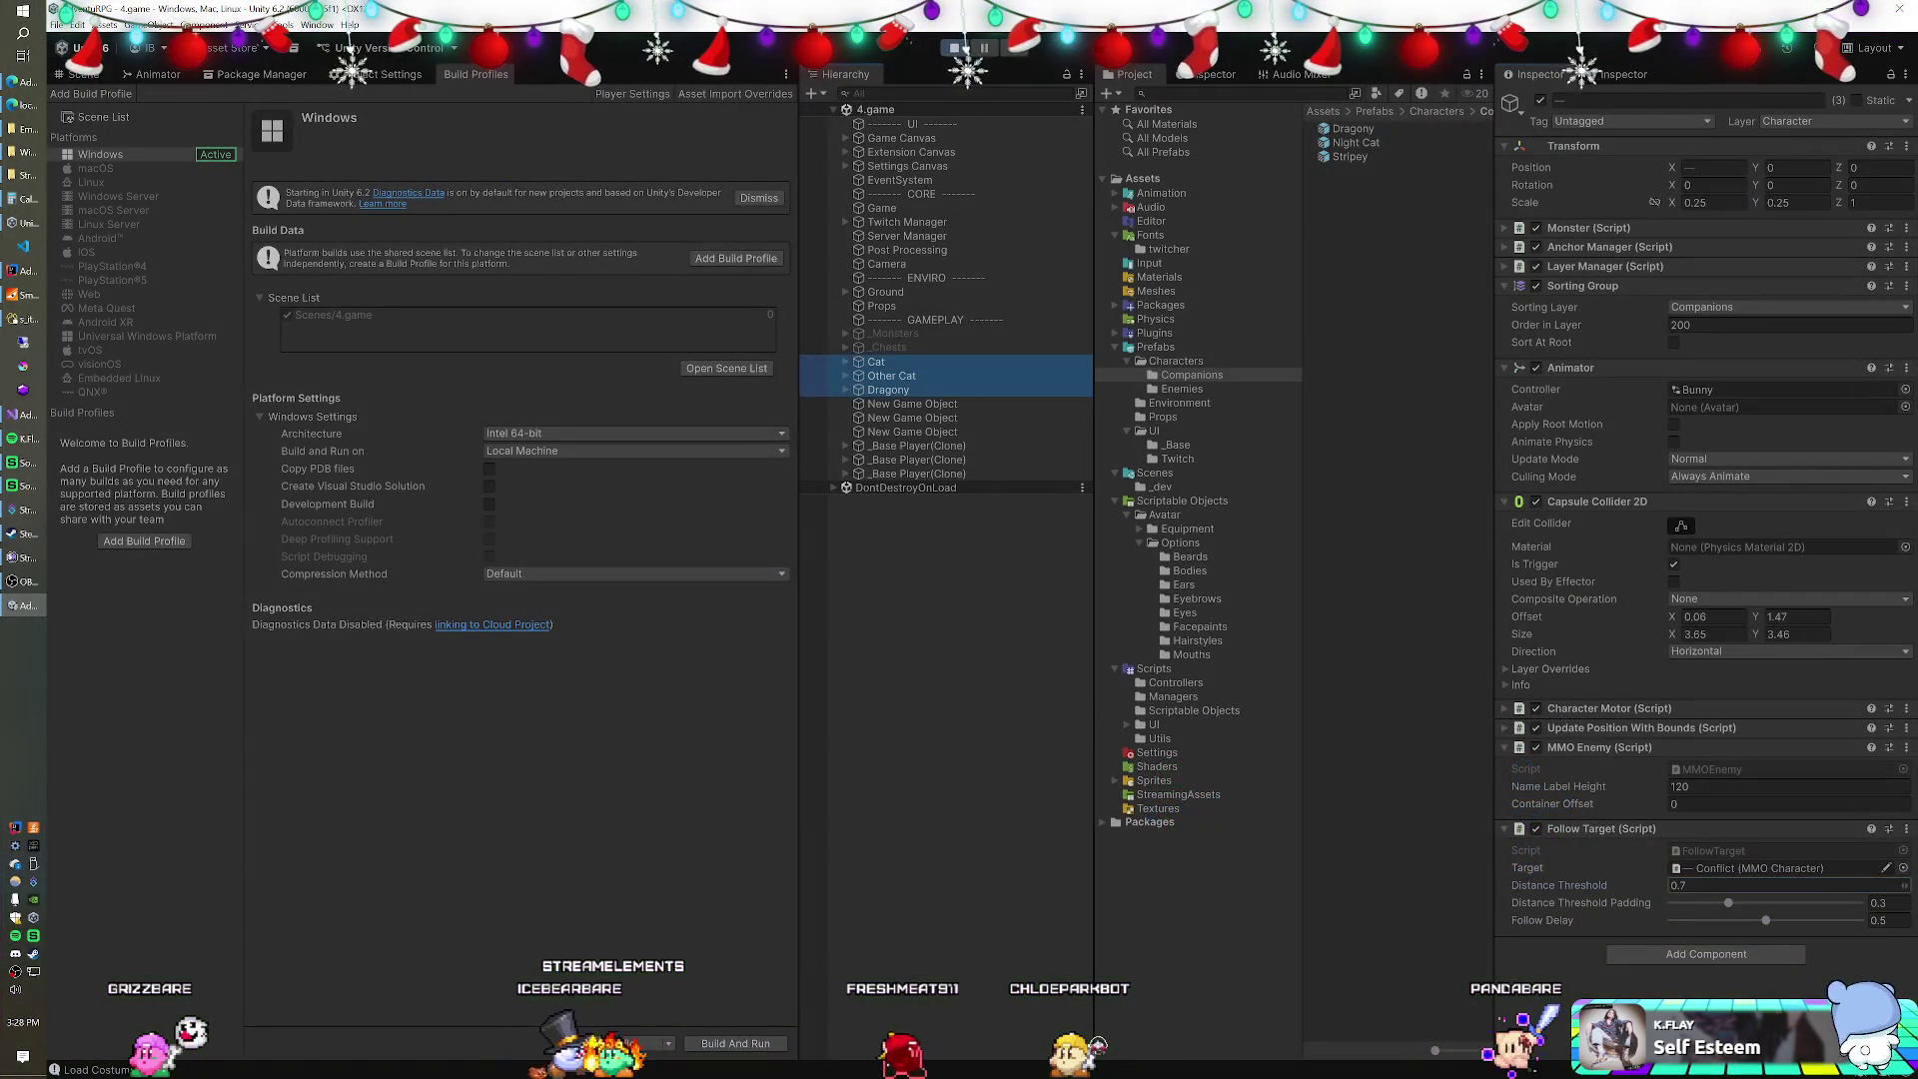
Enter 1 in the selected companions' Follow Target Distance Threshold field.
{"action": "left_click", "coordinate": [1696, 883]}
{"action": "type", "text": "1"}
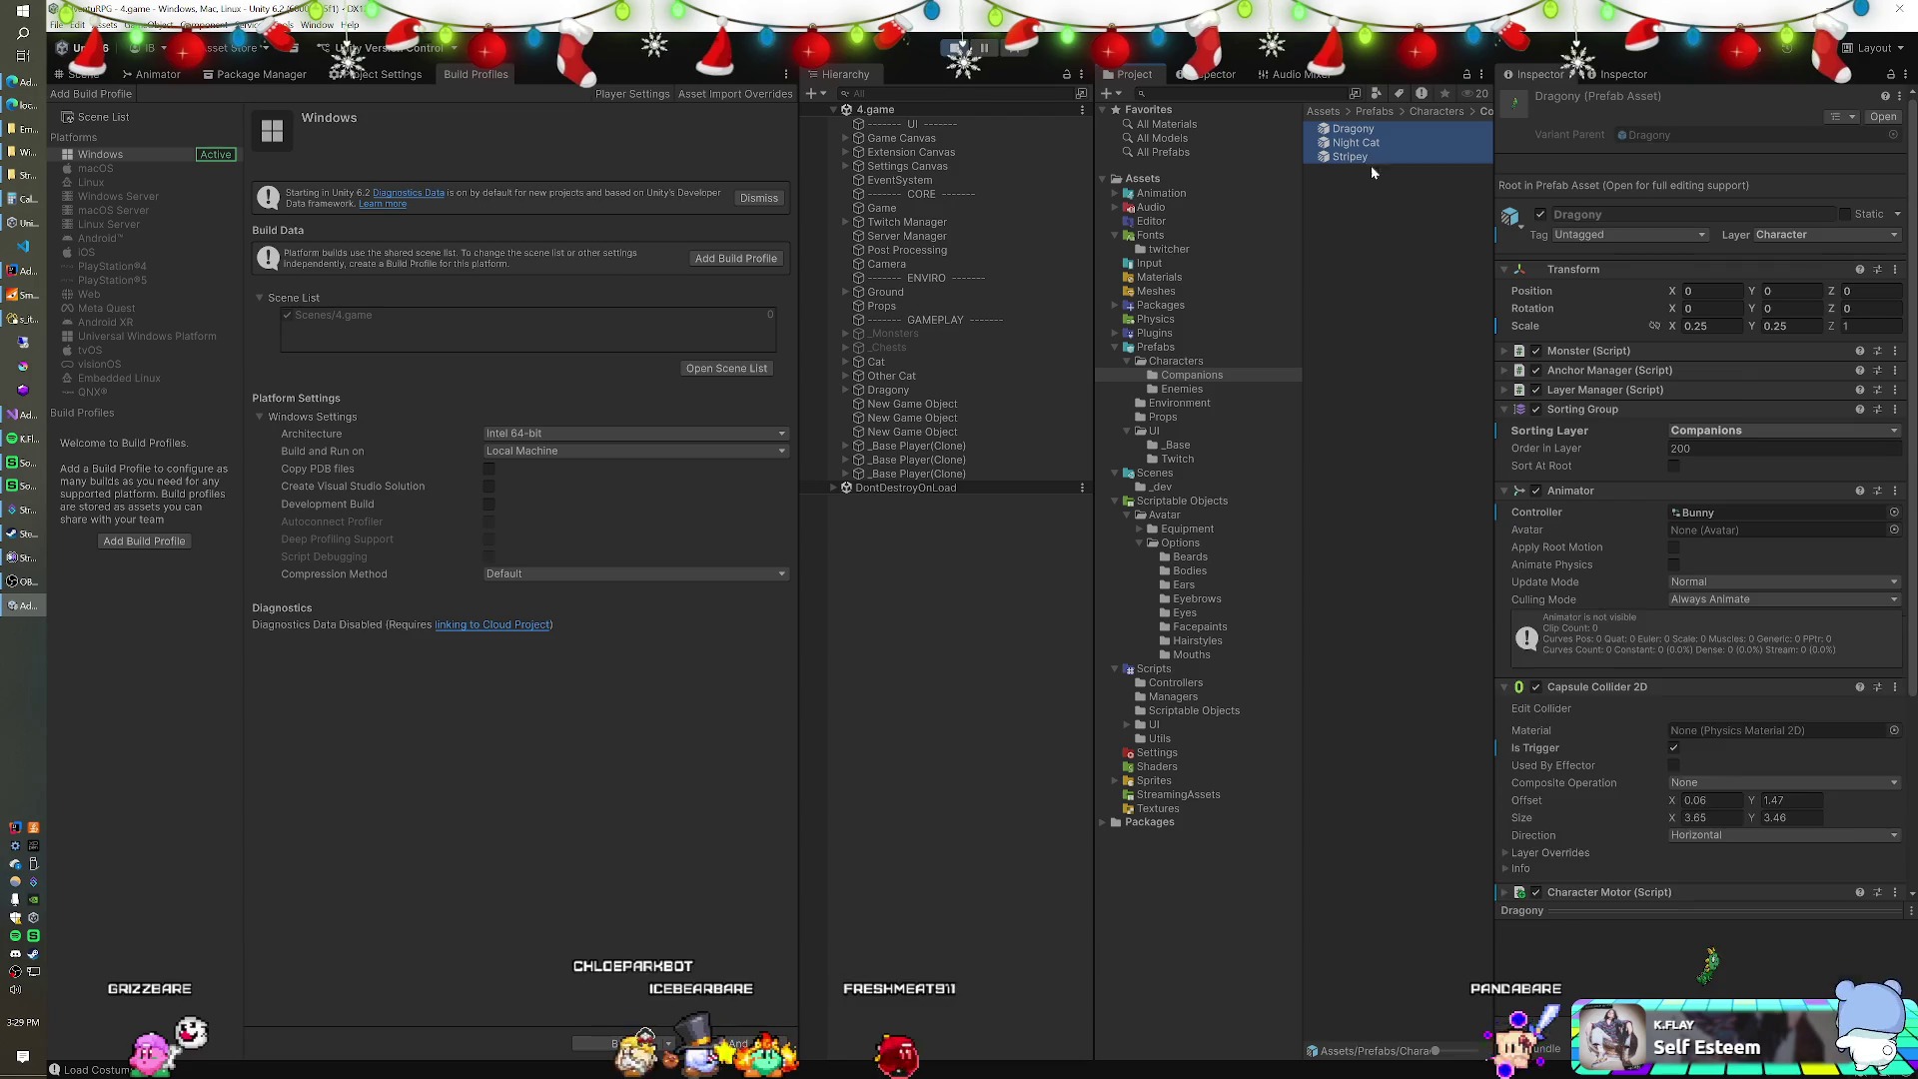
Set the companions' Follow Target Distance Threshold to 1.
{"action": "left_click", "coordinate": [1778, 810]}
{"action": "type", "text": "1"}
{"action": "left_click", "coordinate": [1768, 793]}
{"action": "left_click", "coordinate": [1778, 810]}
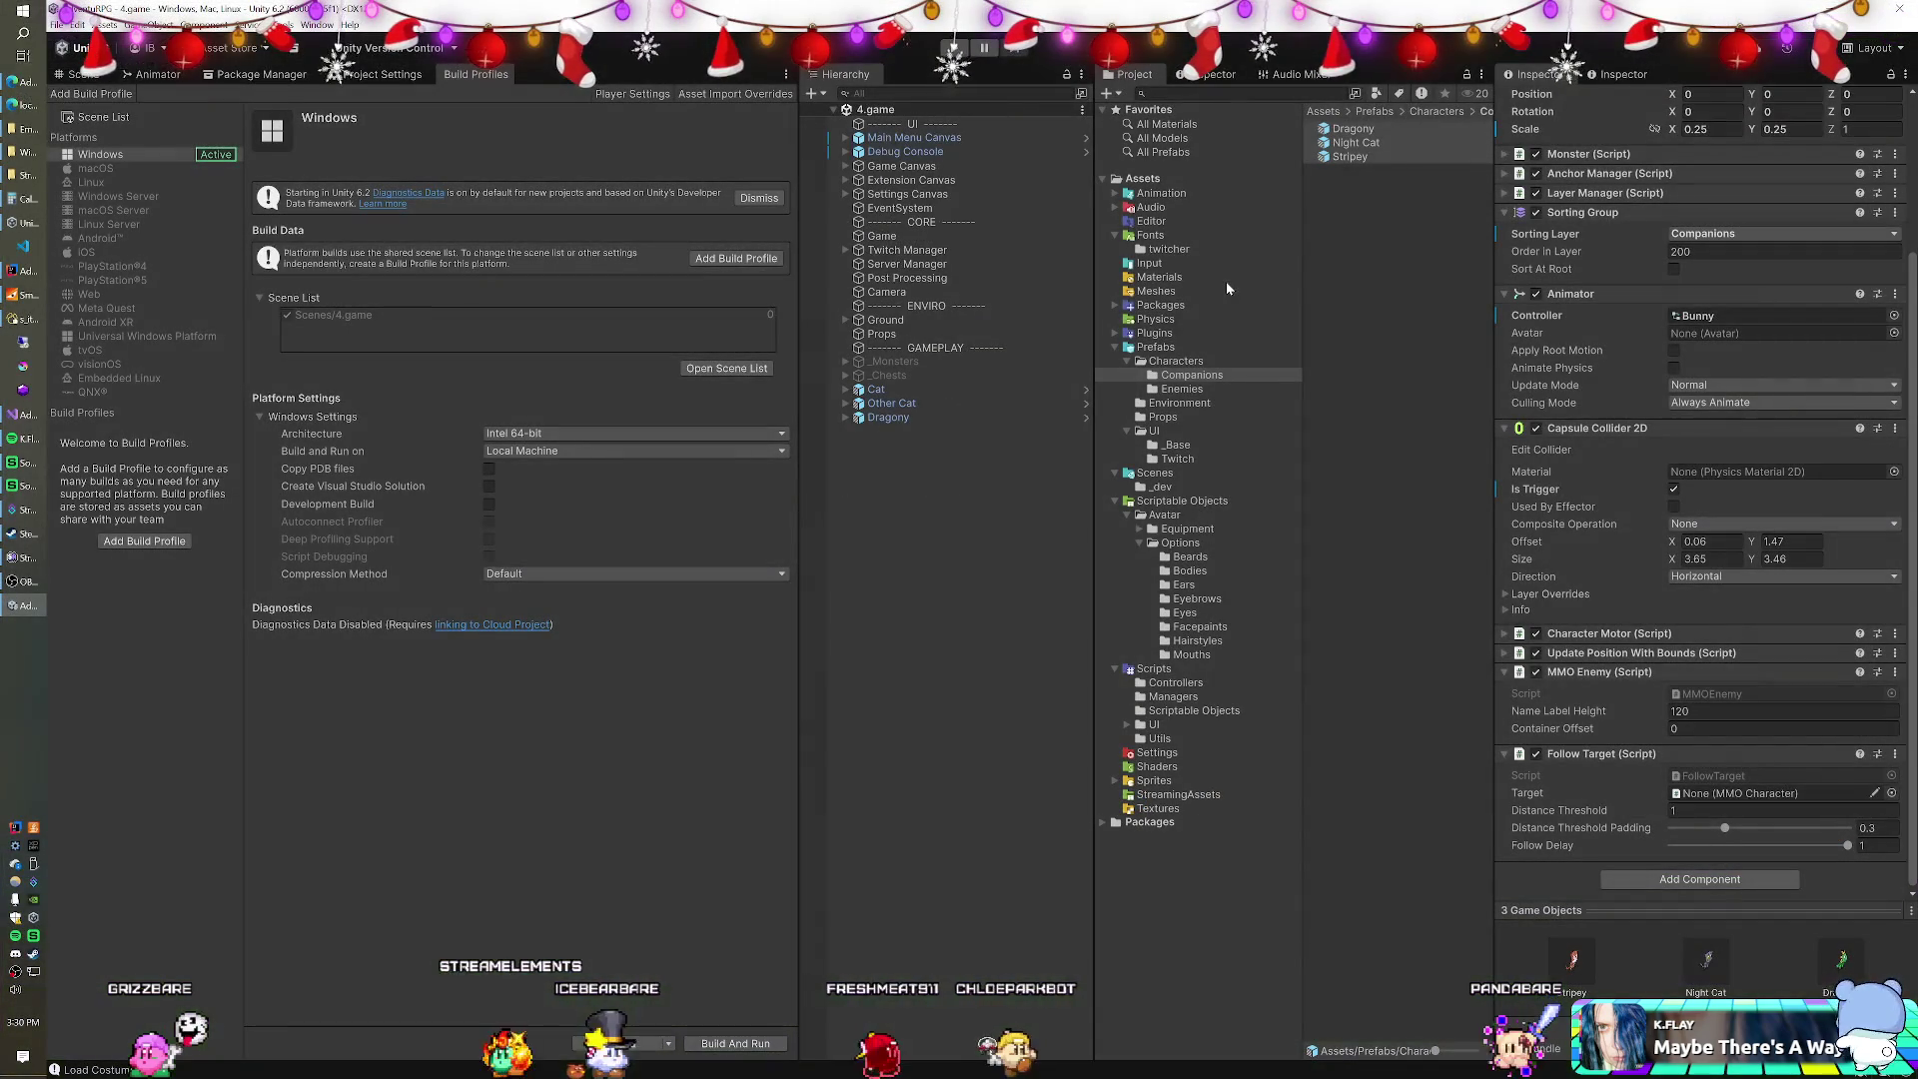
Open the _Base Player prefab from Prefabs > Characters for editing.
{"action": "left_click", "coordinate": [1186, 349]}
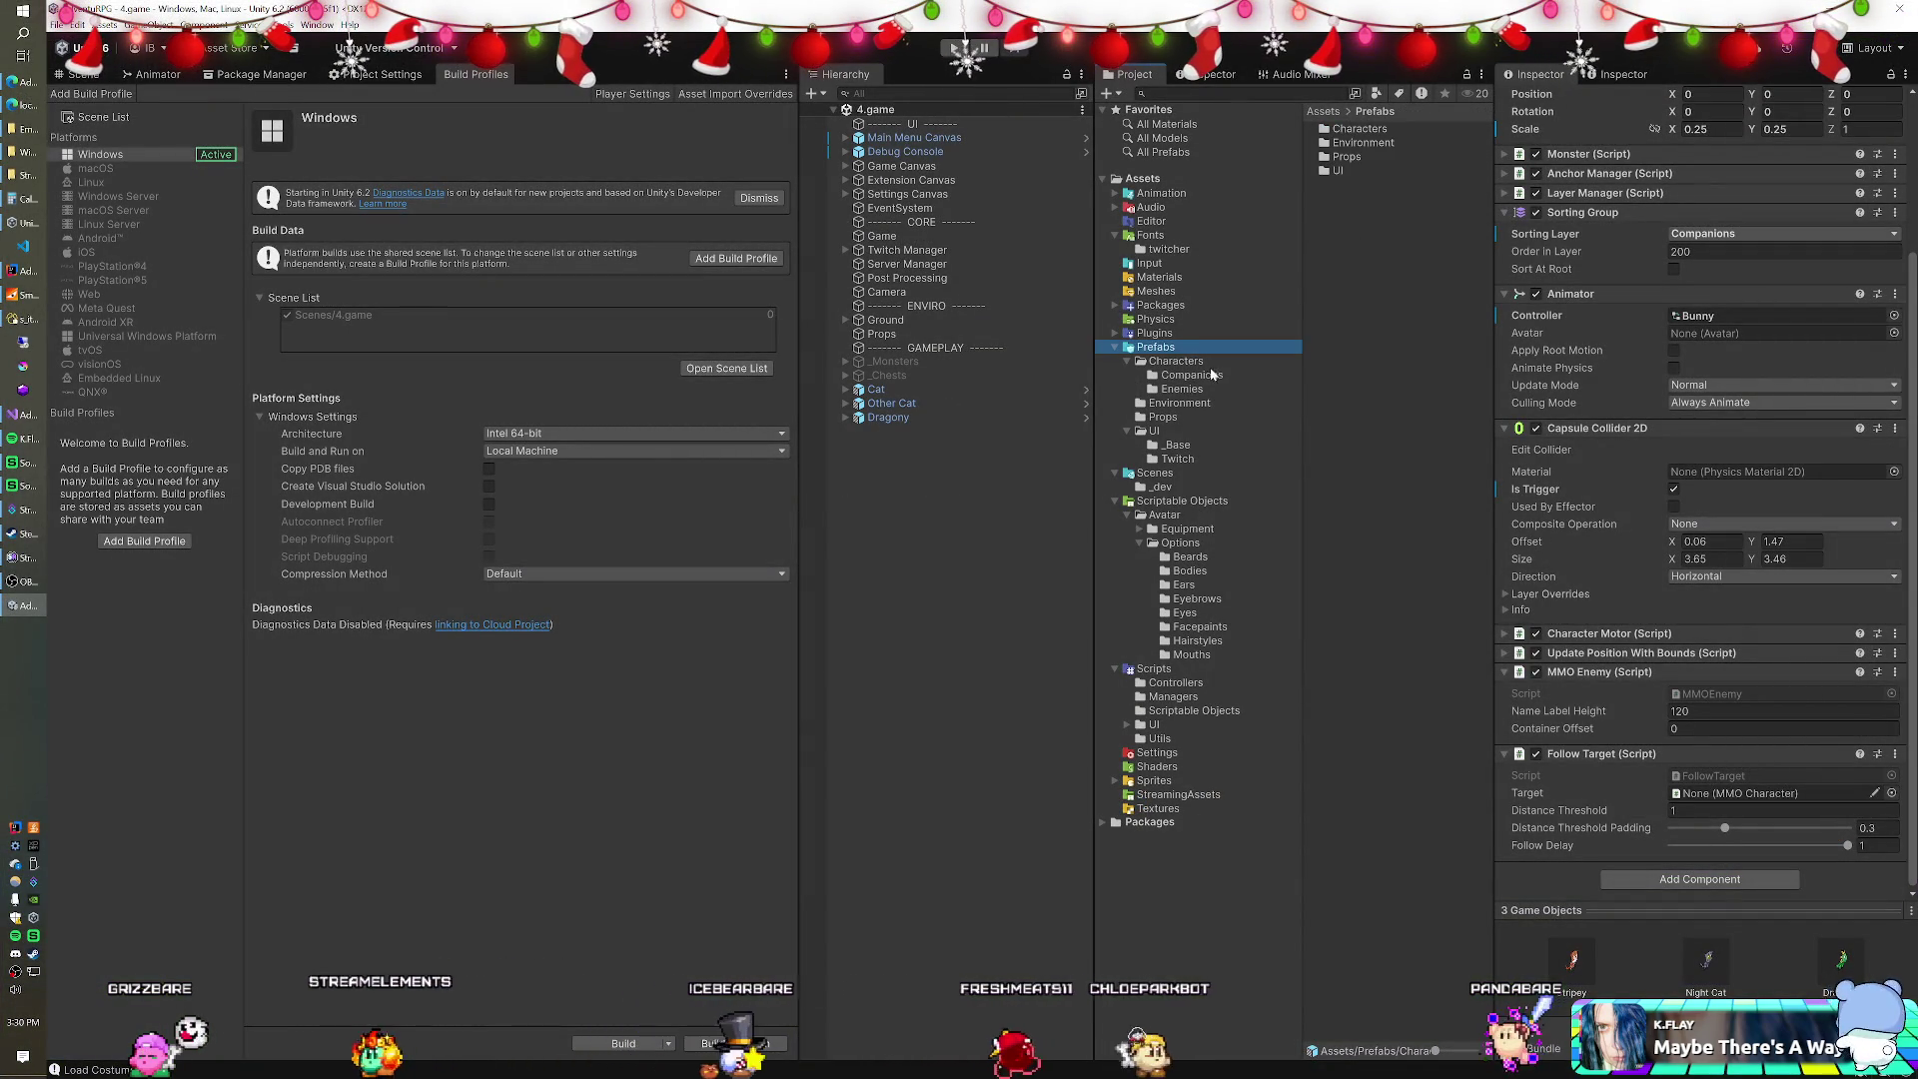
{"action": "left_click", "coordinate": [1177, 361]}
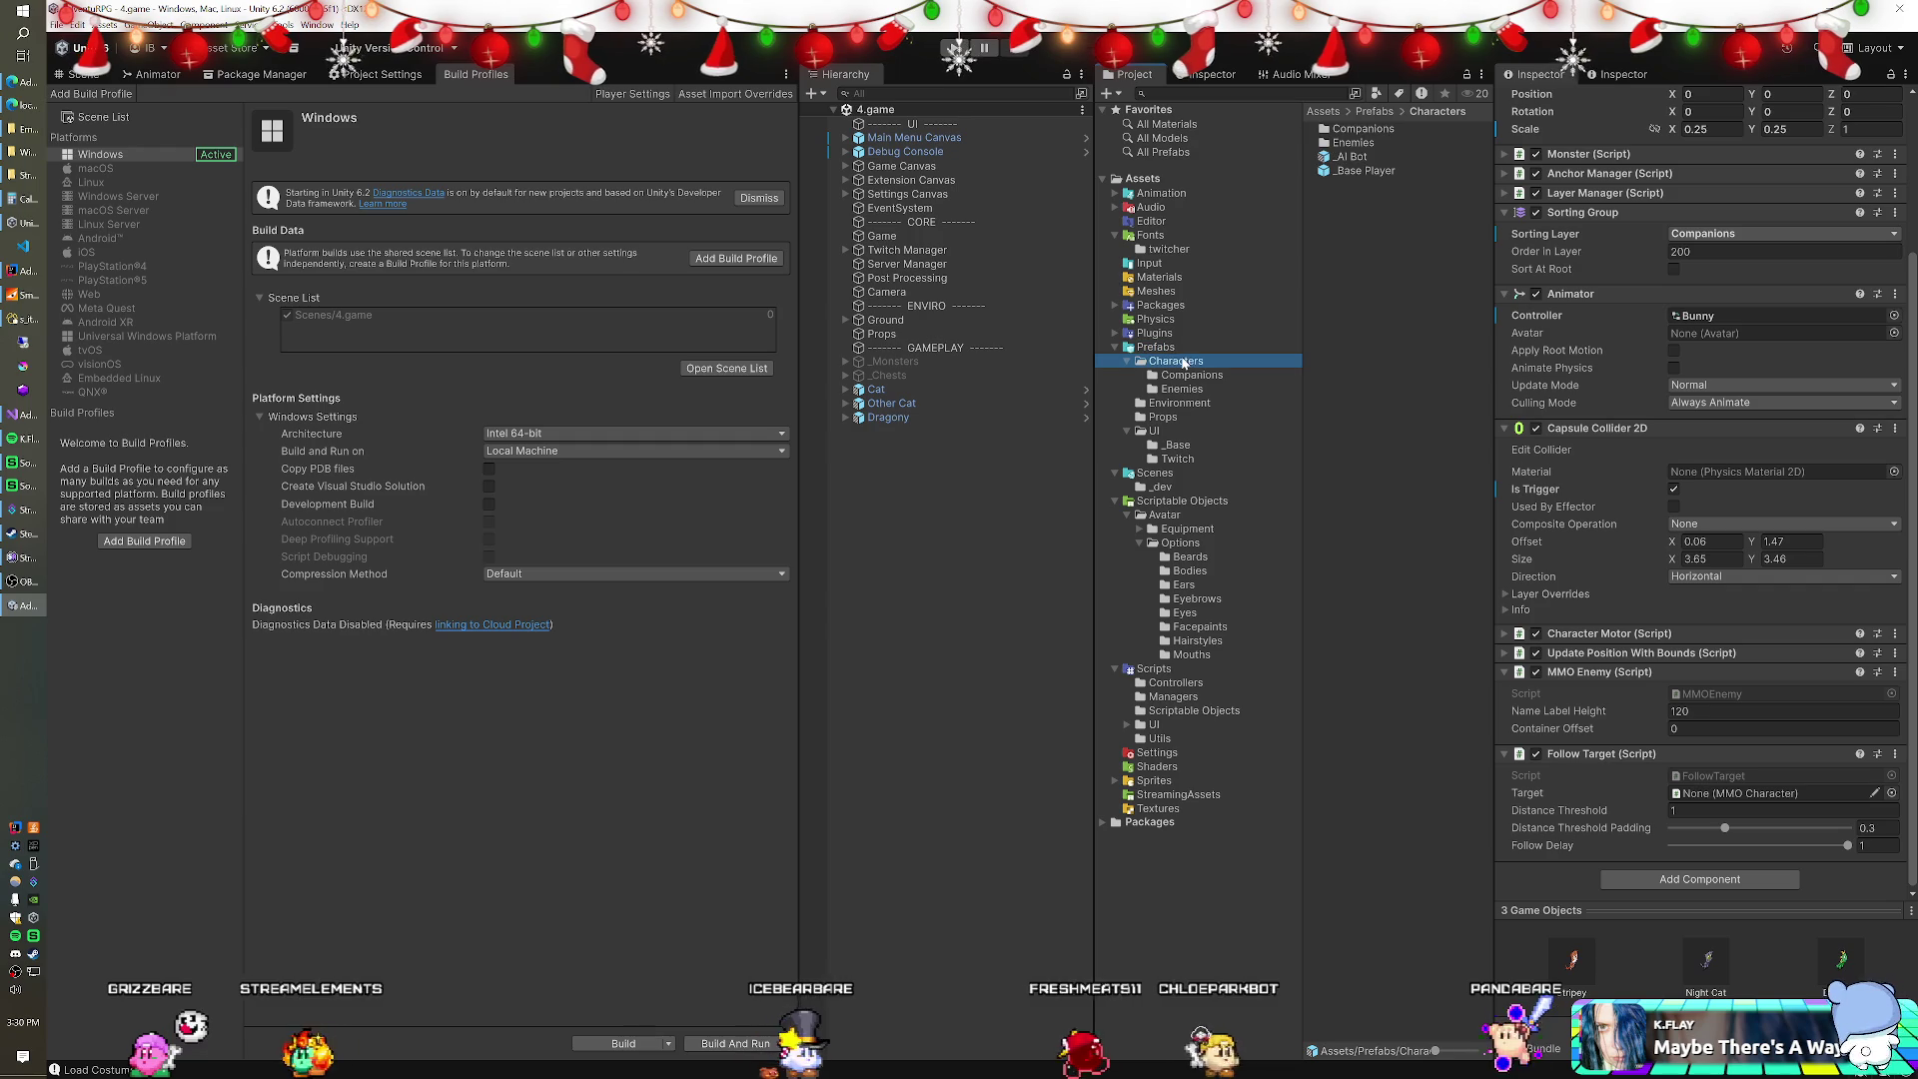
{"action": "double_click", "coordinate": [1360, 170]}
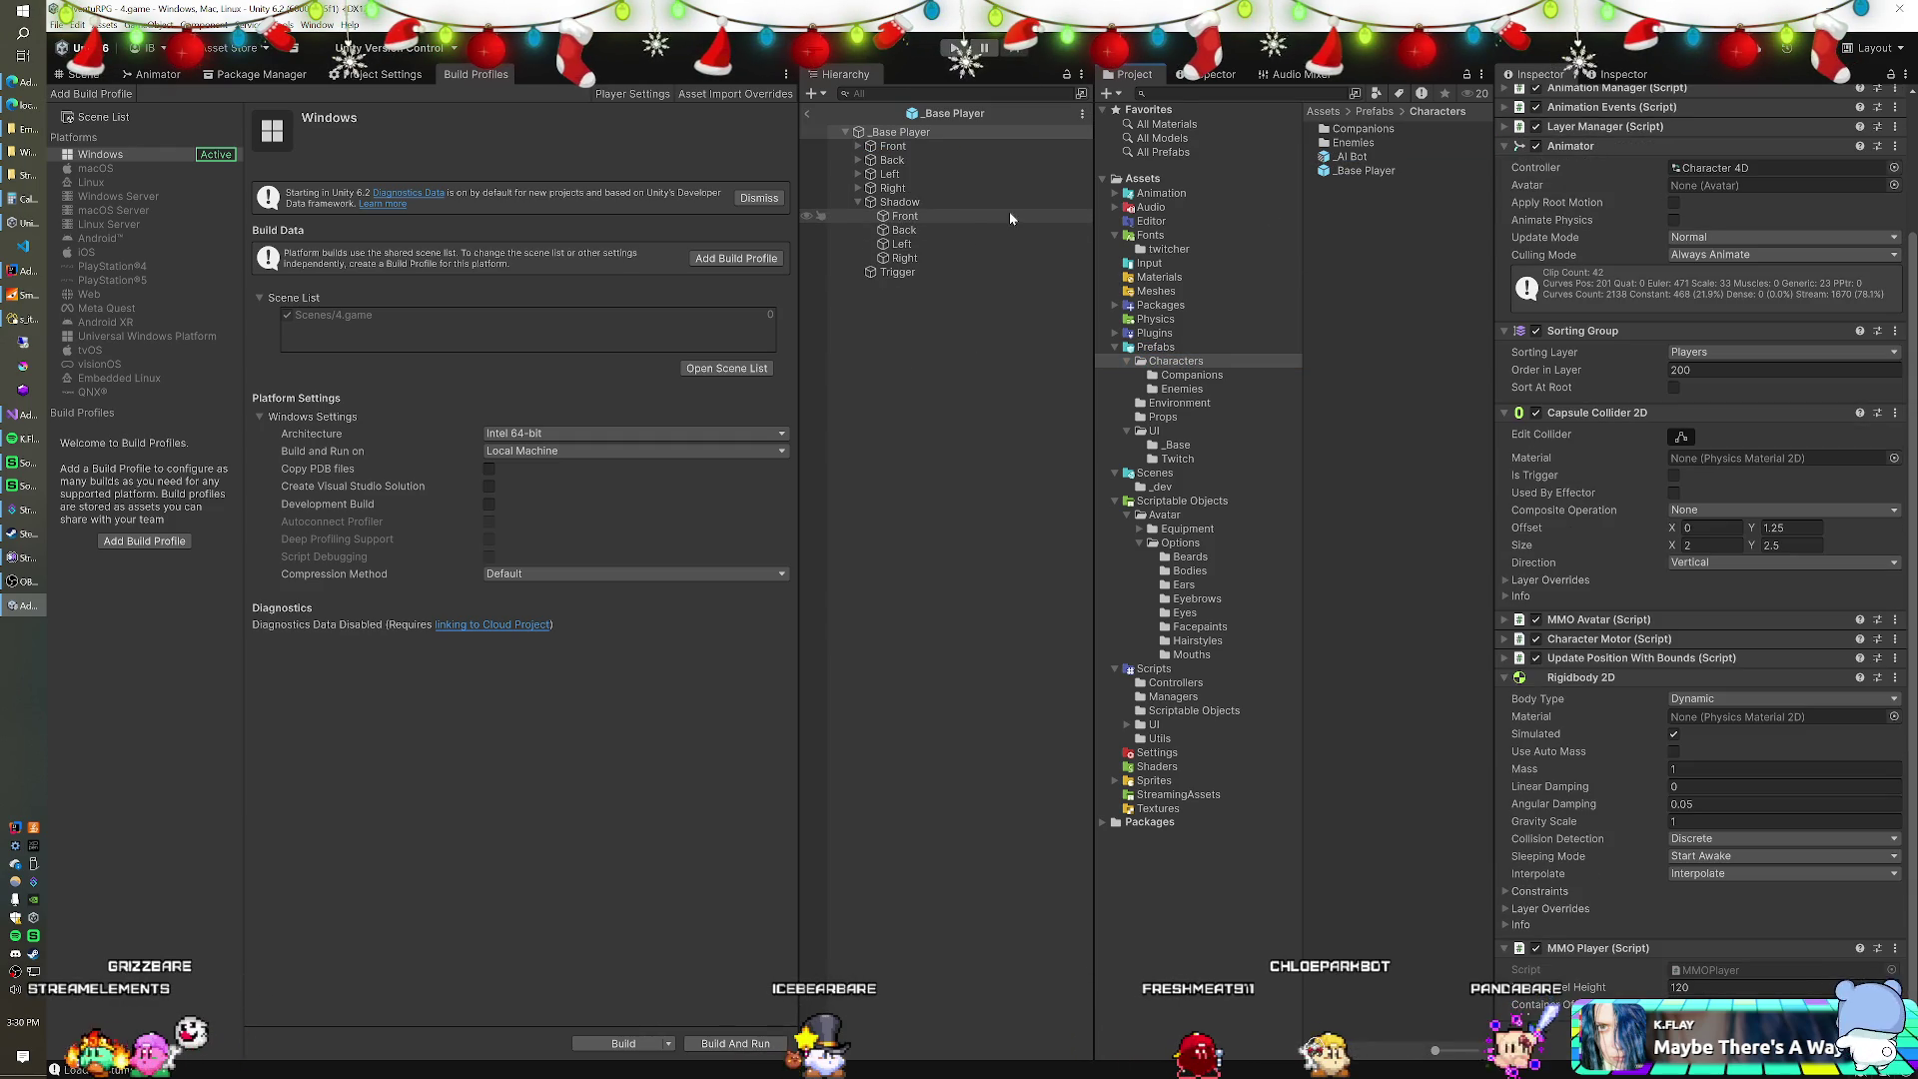
Add a 2D Triangle sprite as a child of the _Base Player root object.
{"action": "left_click", "coordinate": [858, 202]}
{"action": "left_click", "coordinate": [850, 133]}
{"action": "left_click", "coordinate": [812, 93]}
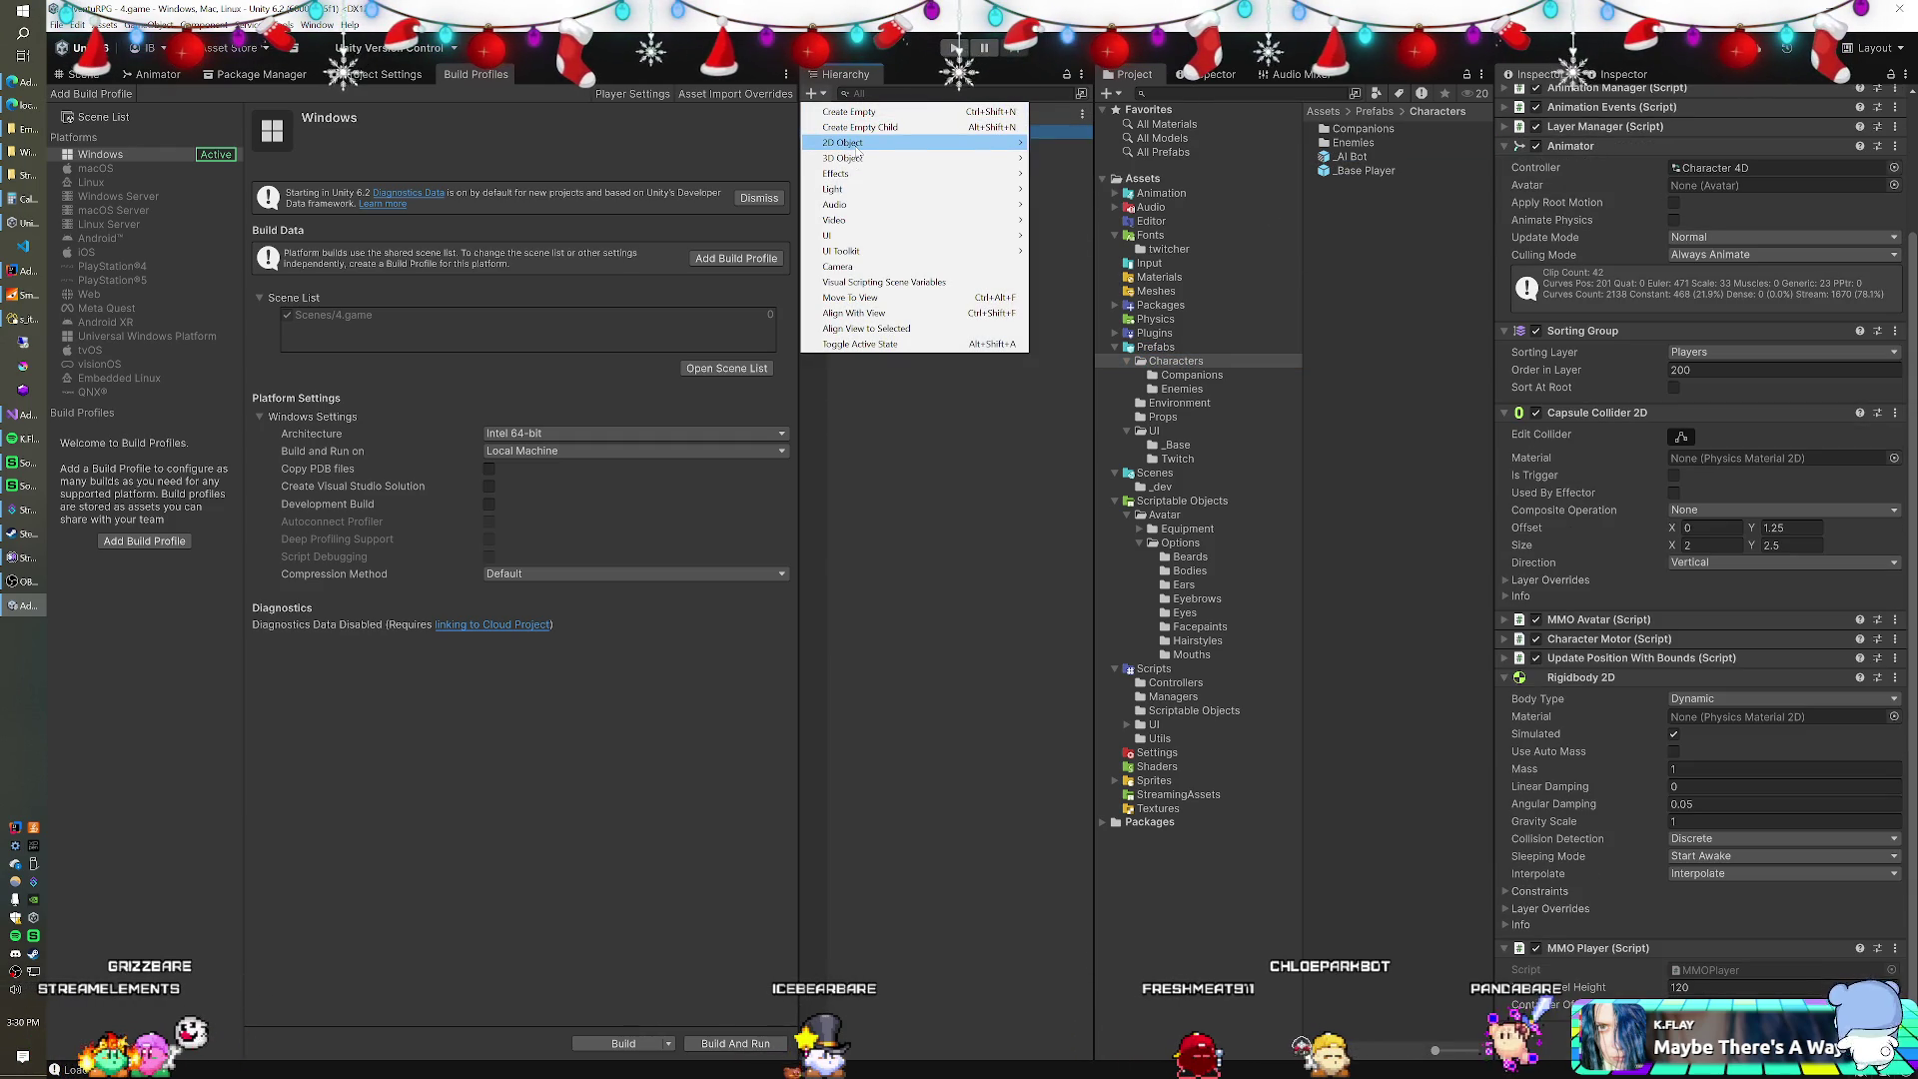
{"action": "mouse_move", "coordinate": [1079, 148]}
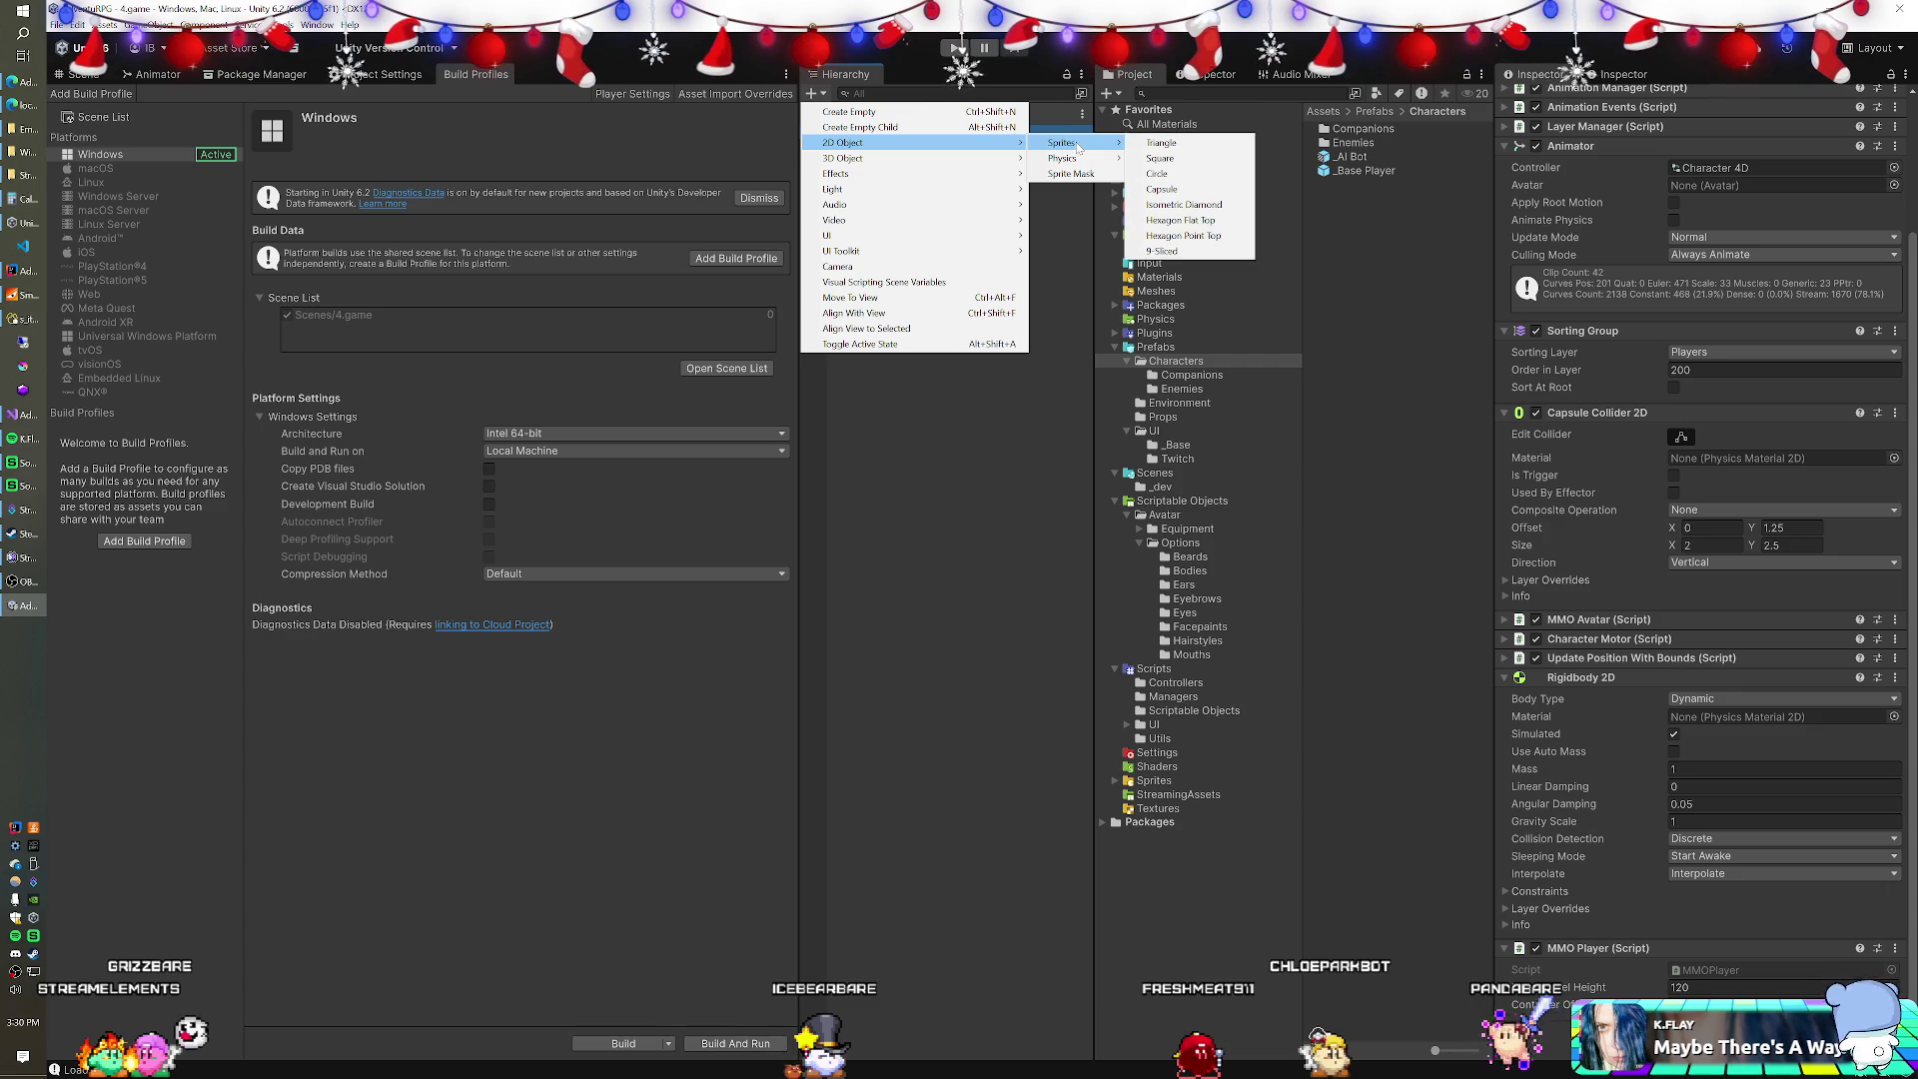
{"action": "left_click", "coordinate": [1161, 142]}
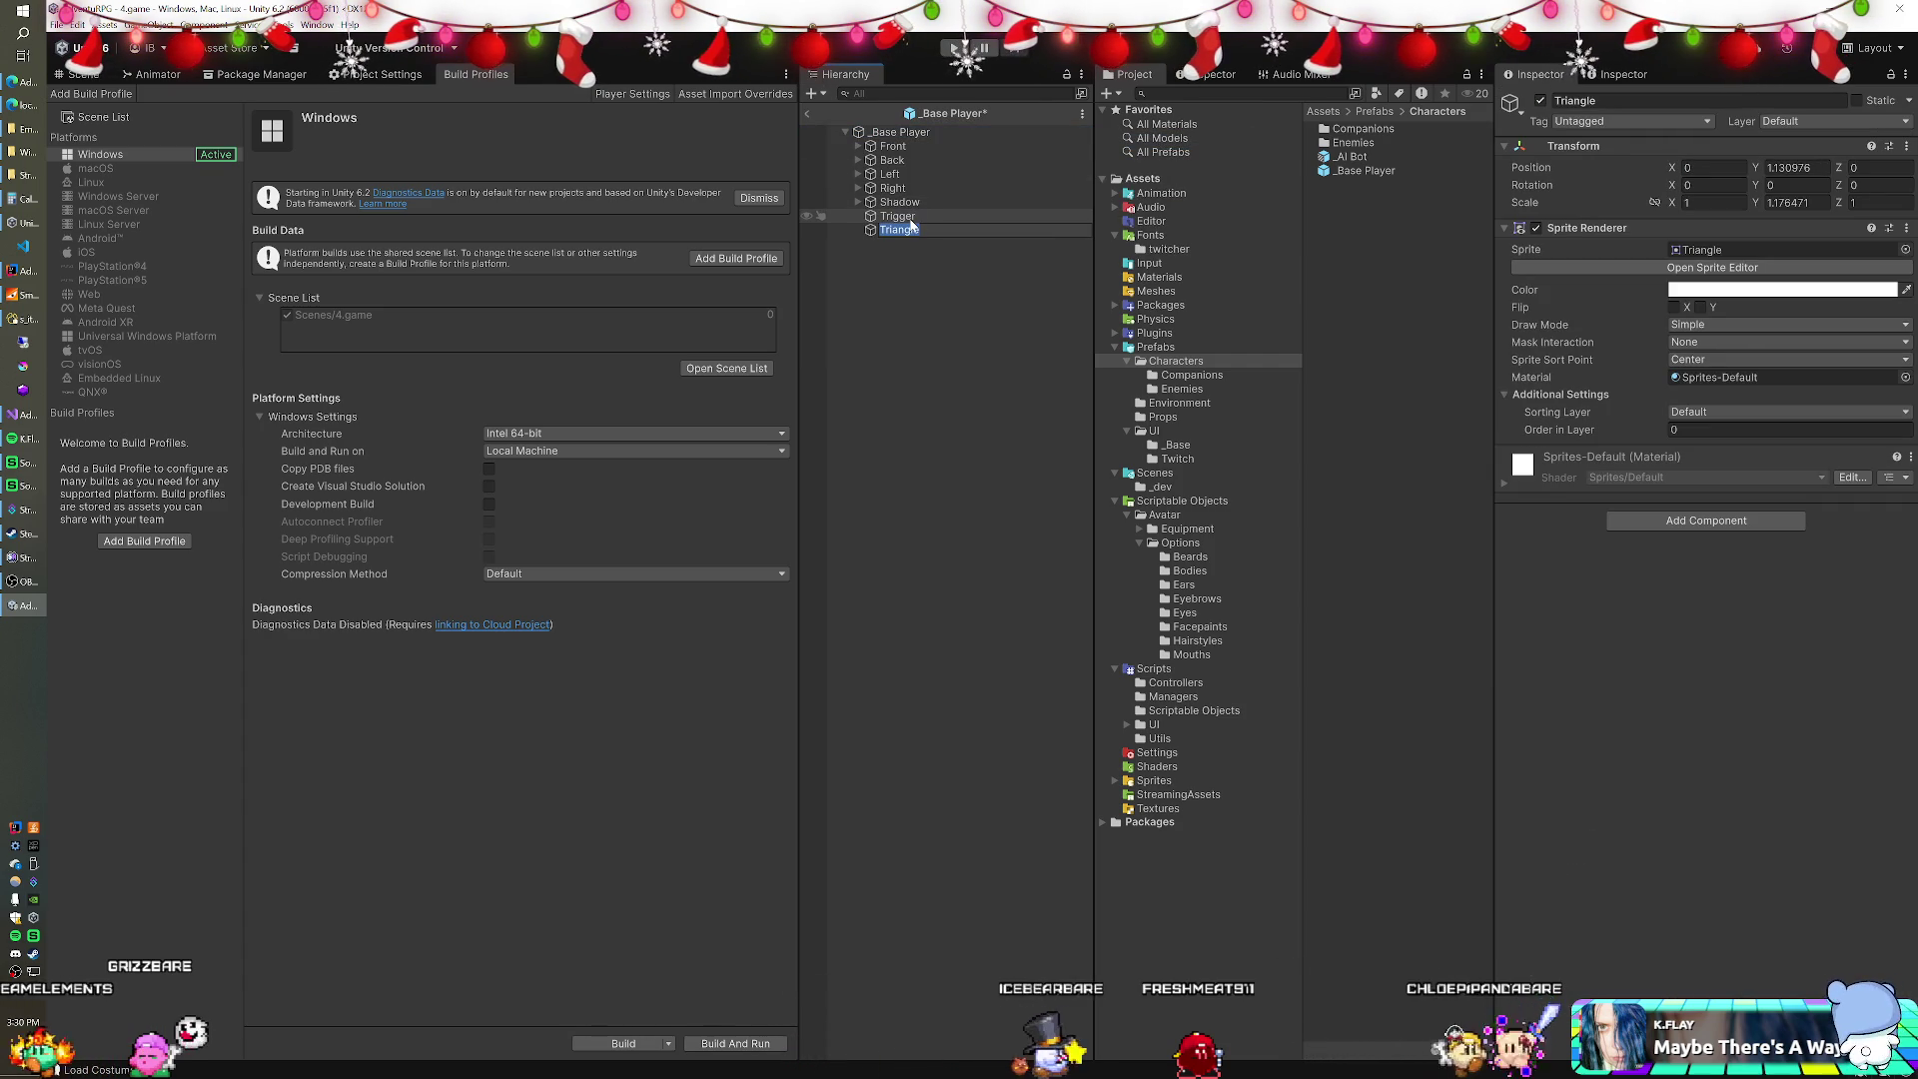
Shrink the Triangle by setting Scale X to 0.025 and Scale Y to 0.25.
{"action": "left_click", "coordinate": [1711, 202]}
{"action": "type", "text": "0.0"}
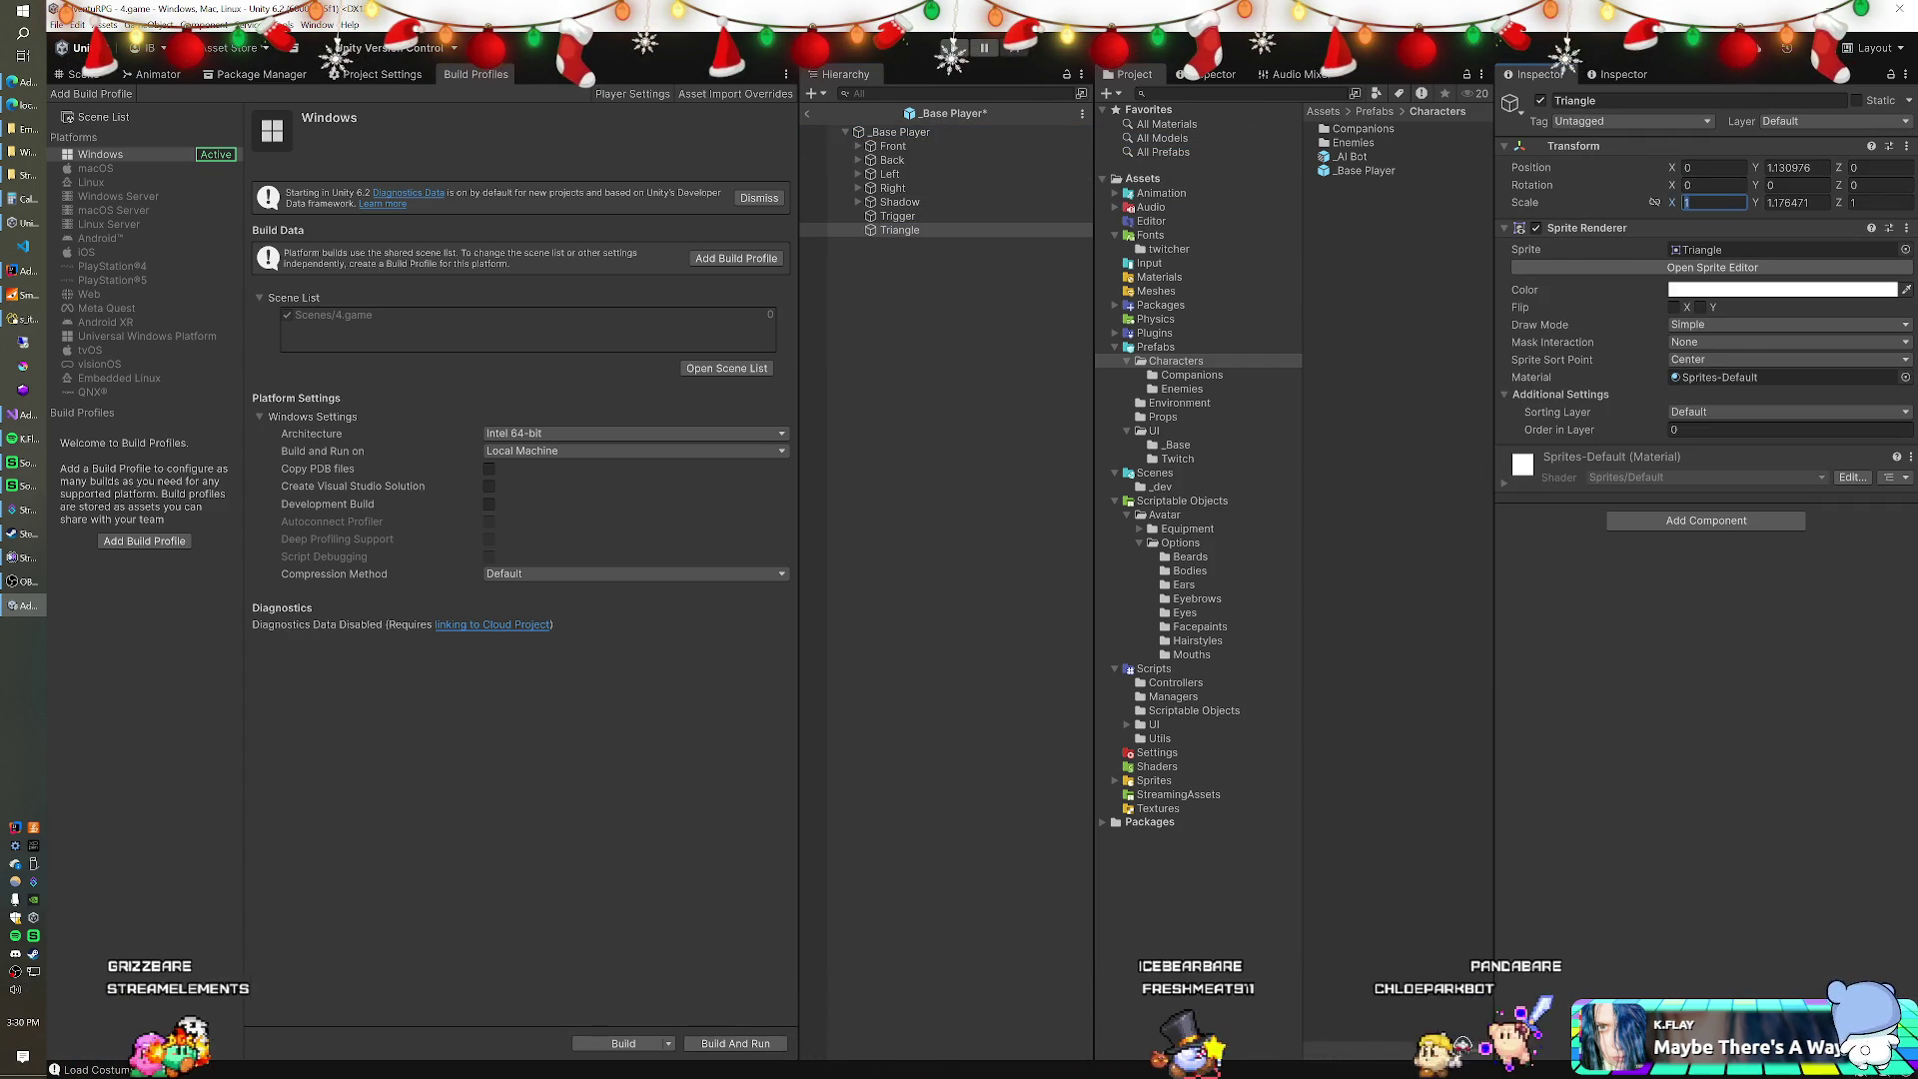
{"action": "type", "text": "25"}
{"action": "key", "text": "Tab"}
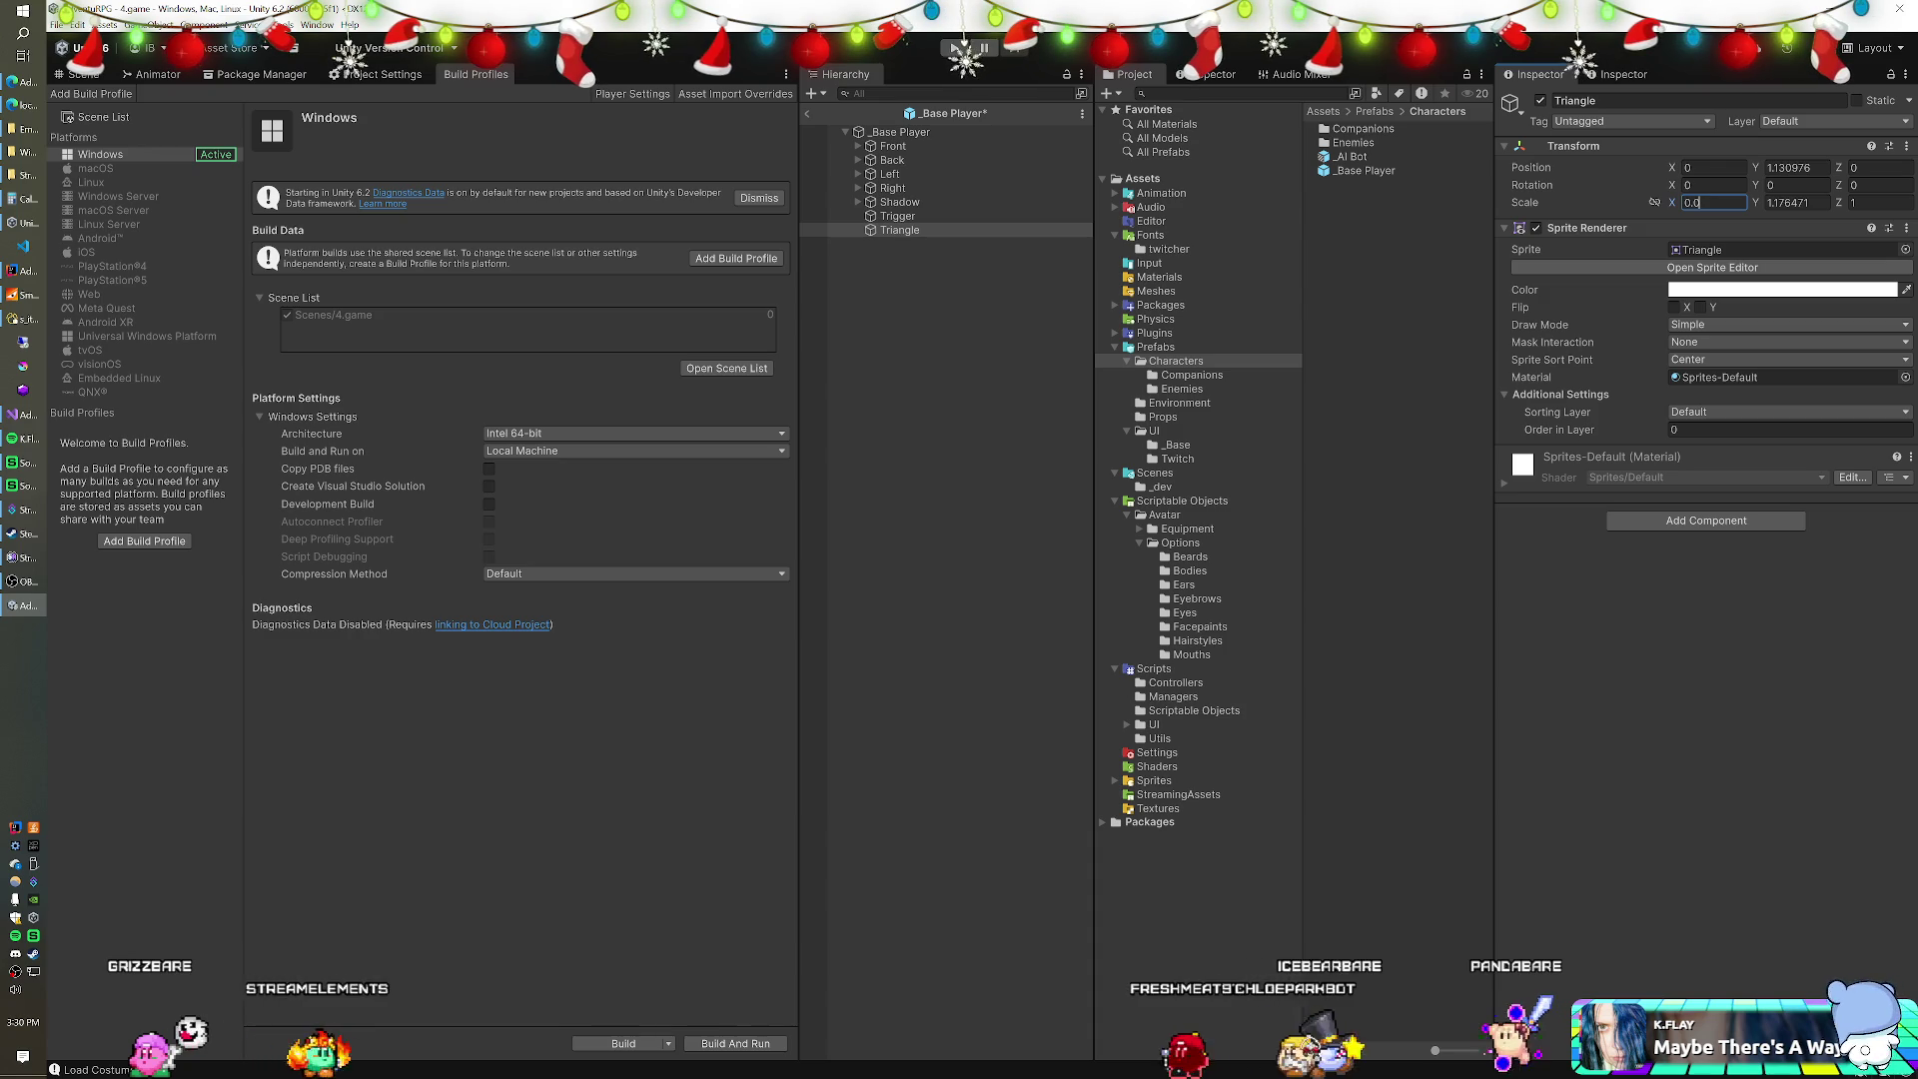
{"action": "type", "text": "0.25"}
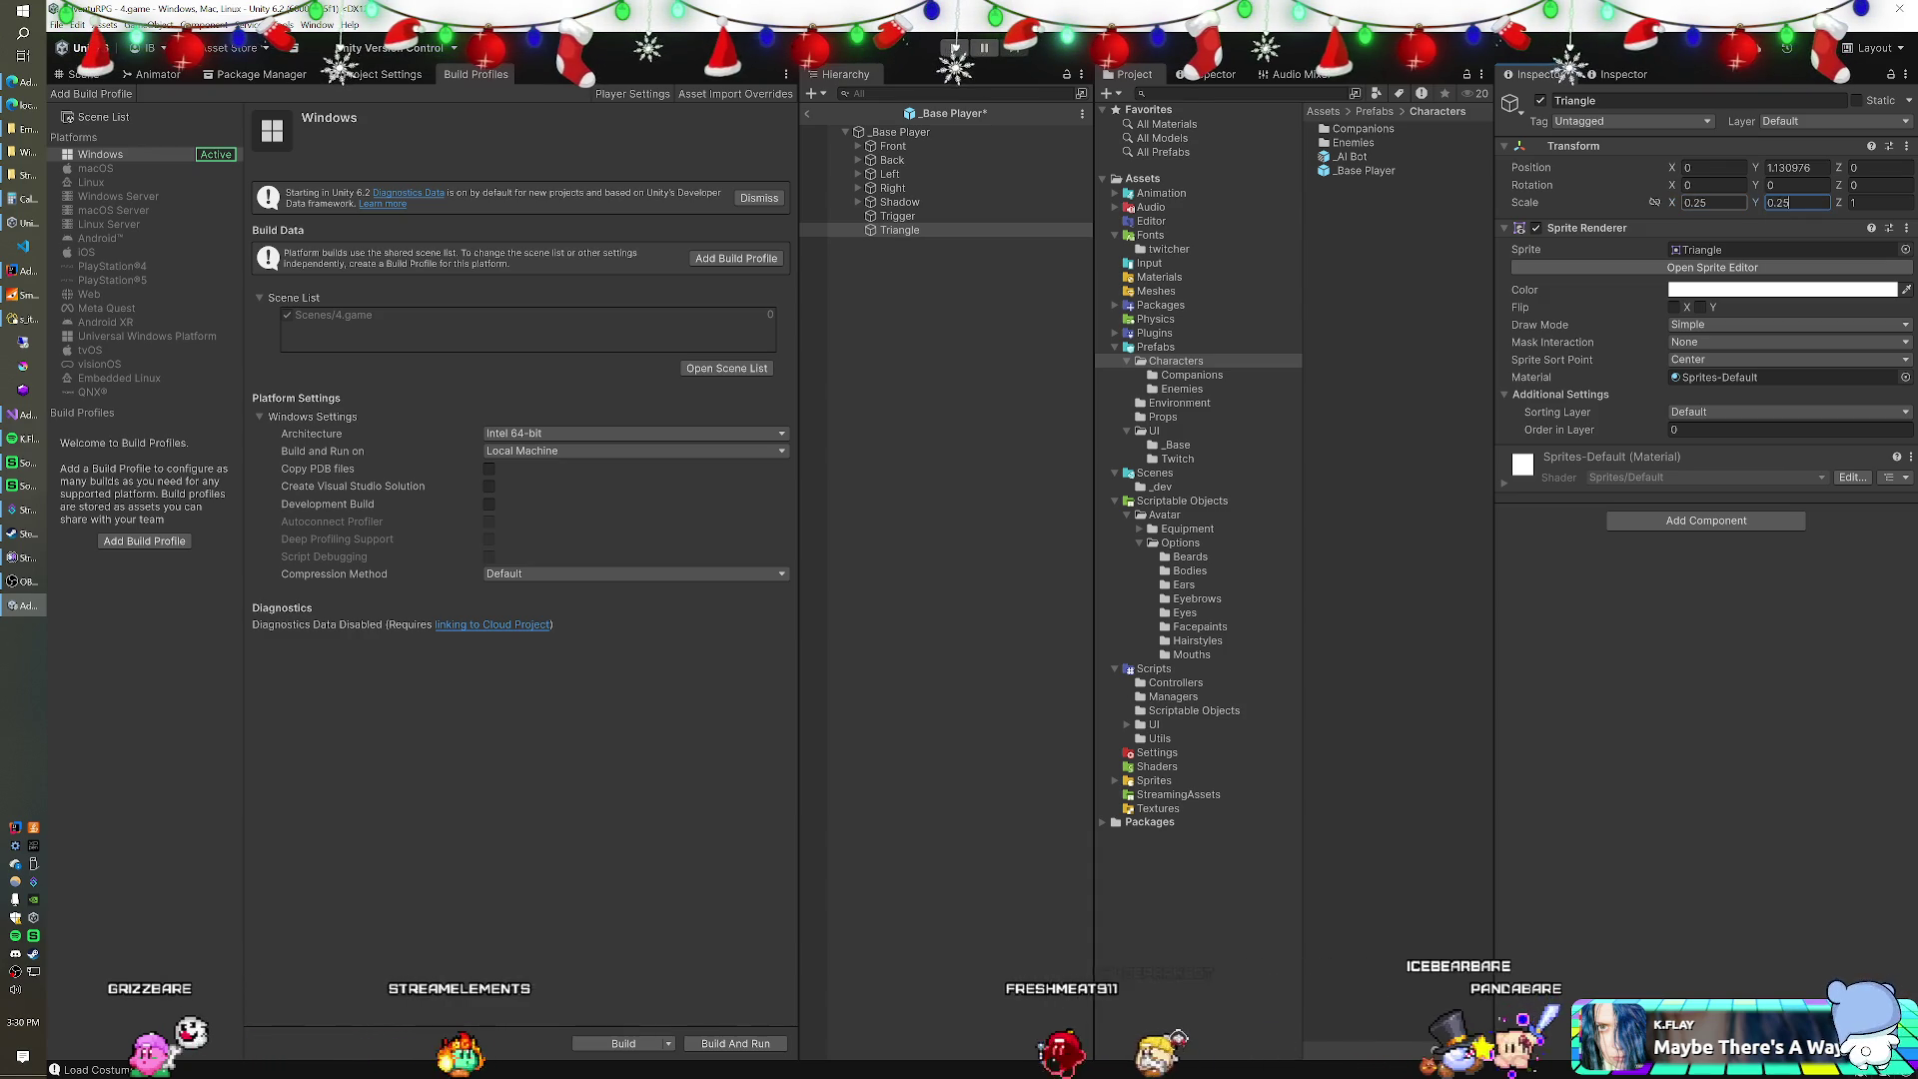
Set the Triangle's Position Y to 0 and duplicate it.
{"action": "left_click", "coordinate": [1797, 167]}
{"action": "type", "text": "0"}
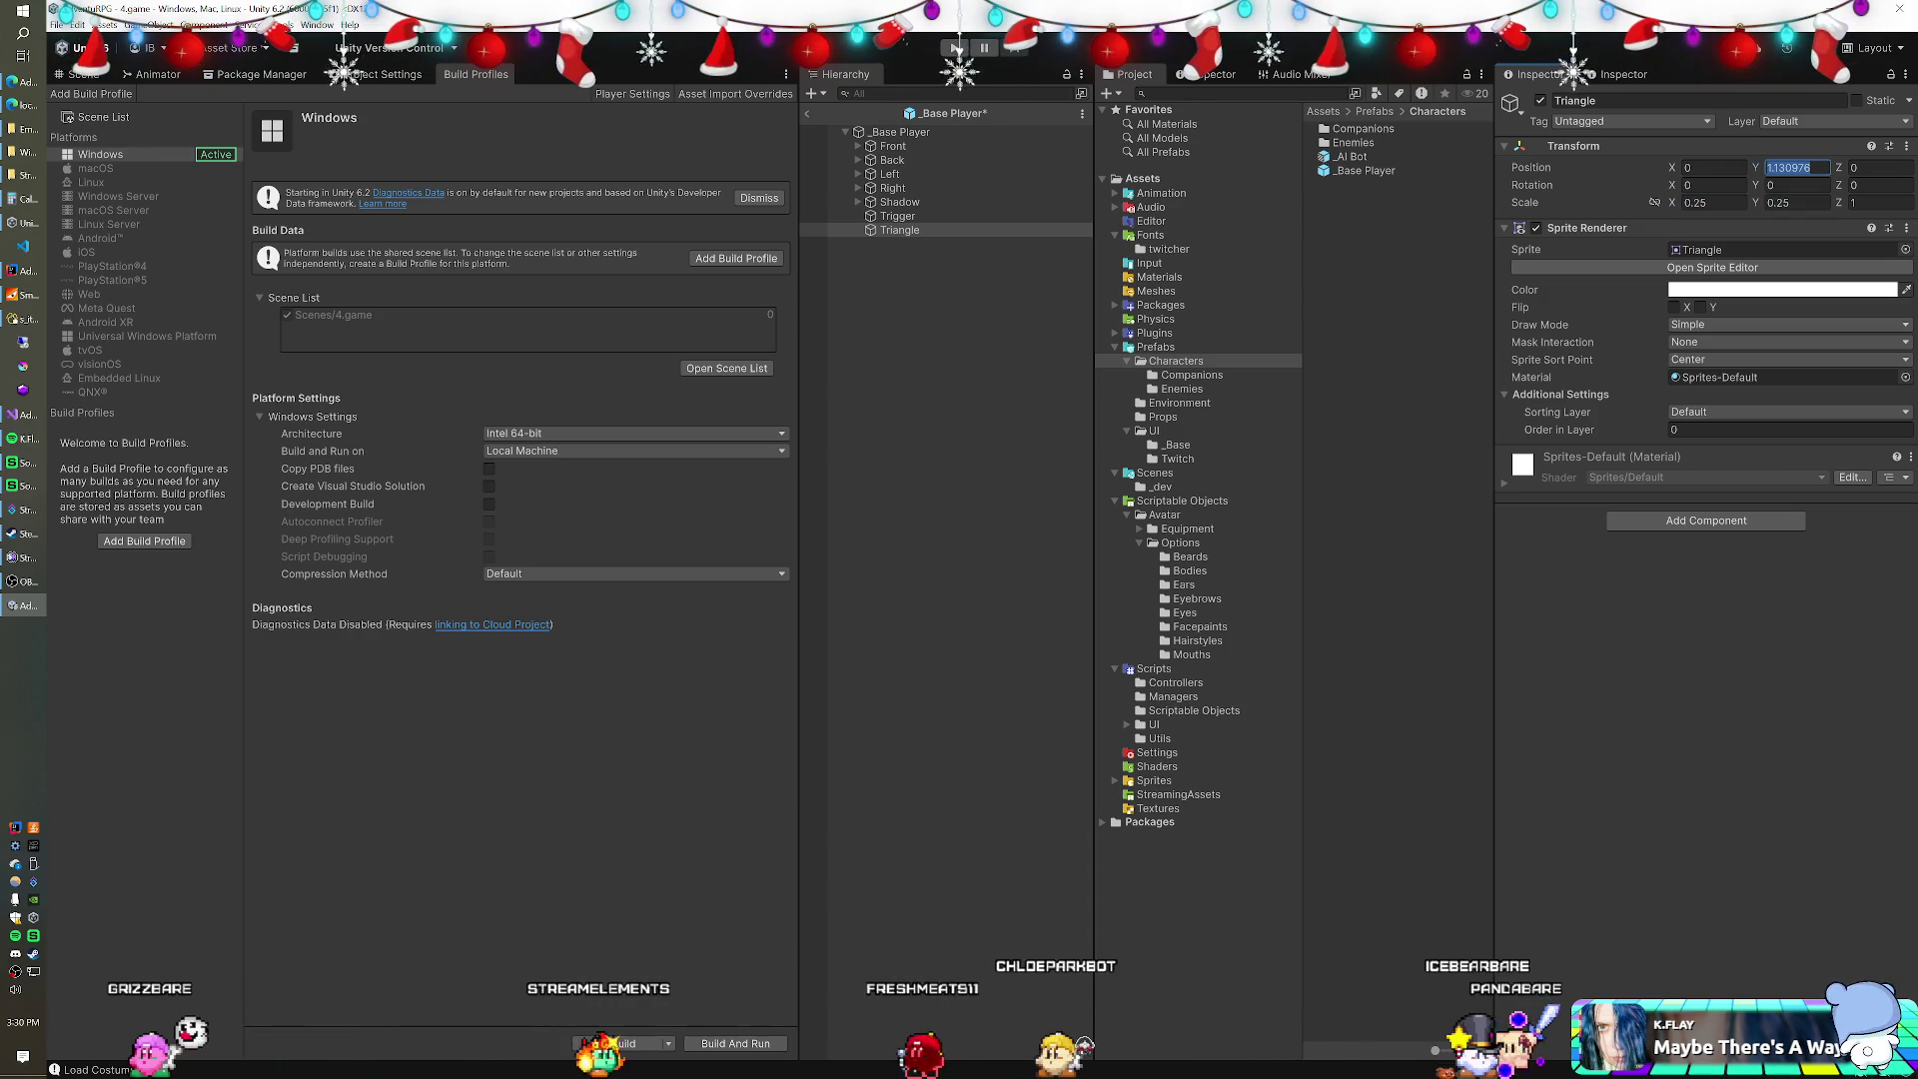
{"action": "left_click", "coordinate": [926, 230]}
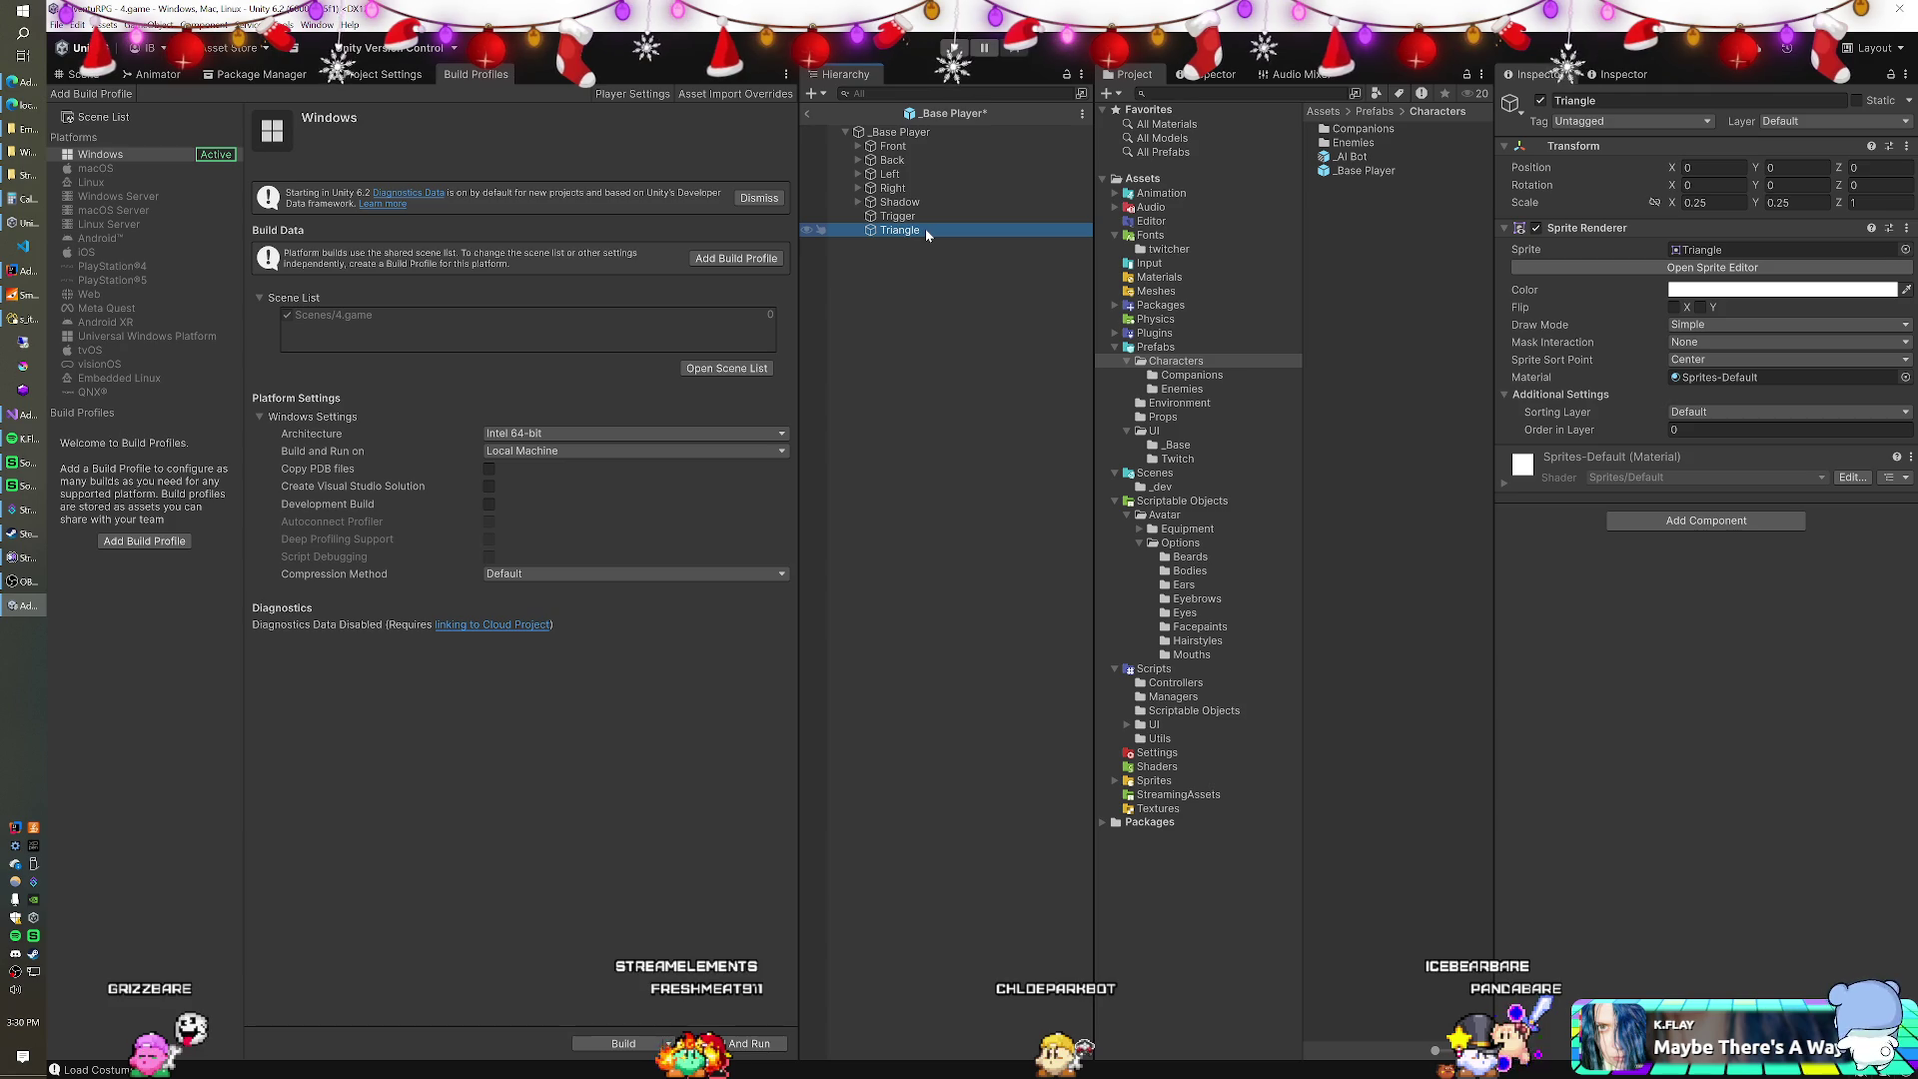
{"action": "key", "text": "ctrl+d"}
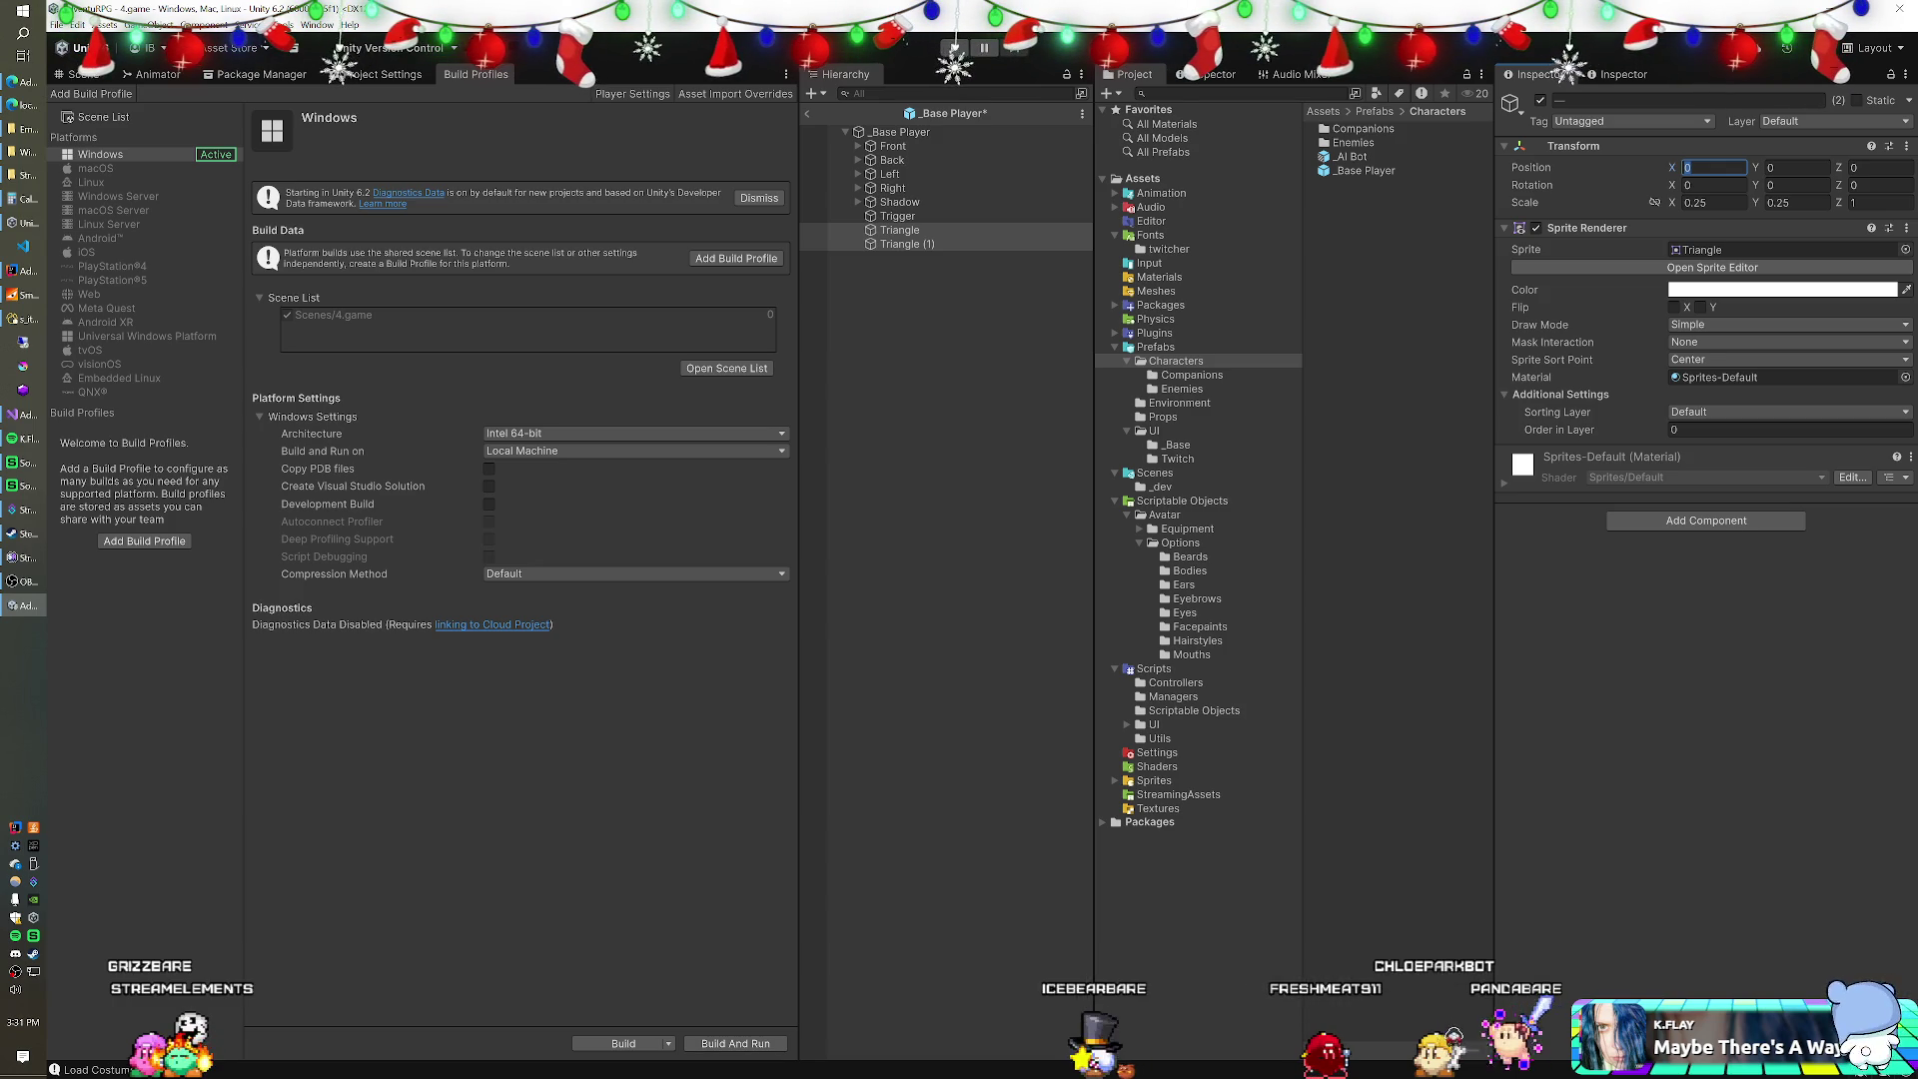
Set Triangle's Position X to 1 and look over the Stripey companion prefab.
{"action": "type", "text": "1"}
{"action": "left_click", "coordinate": [1189, 389]}
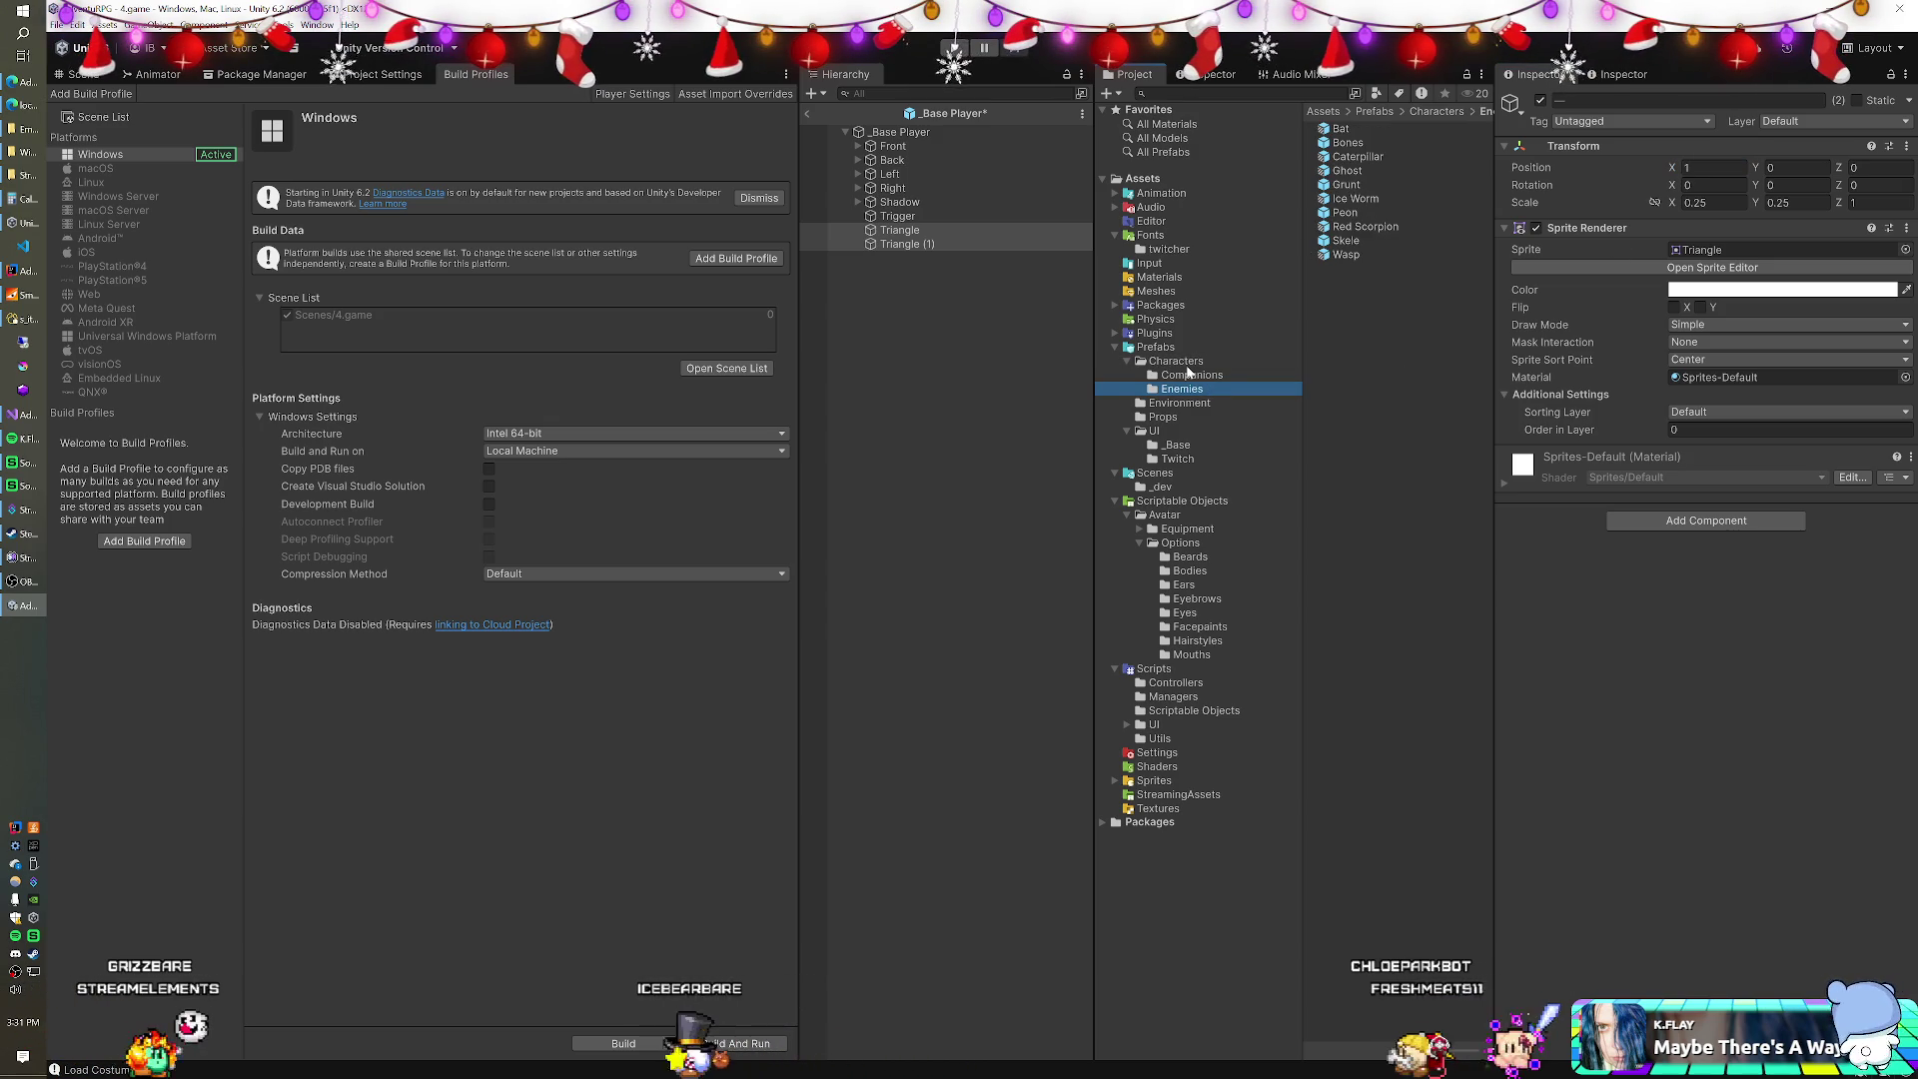
{"action": "left_click", "coordinate": [1191, 374]}
{"action": "left_click", "coordinate": [1349, 157]}
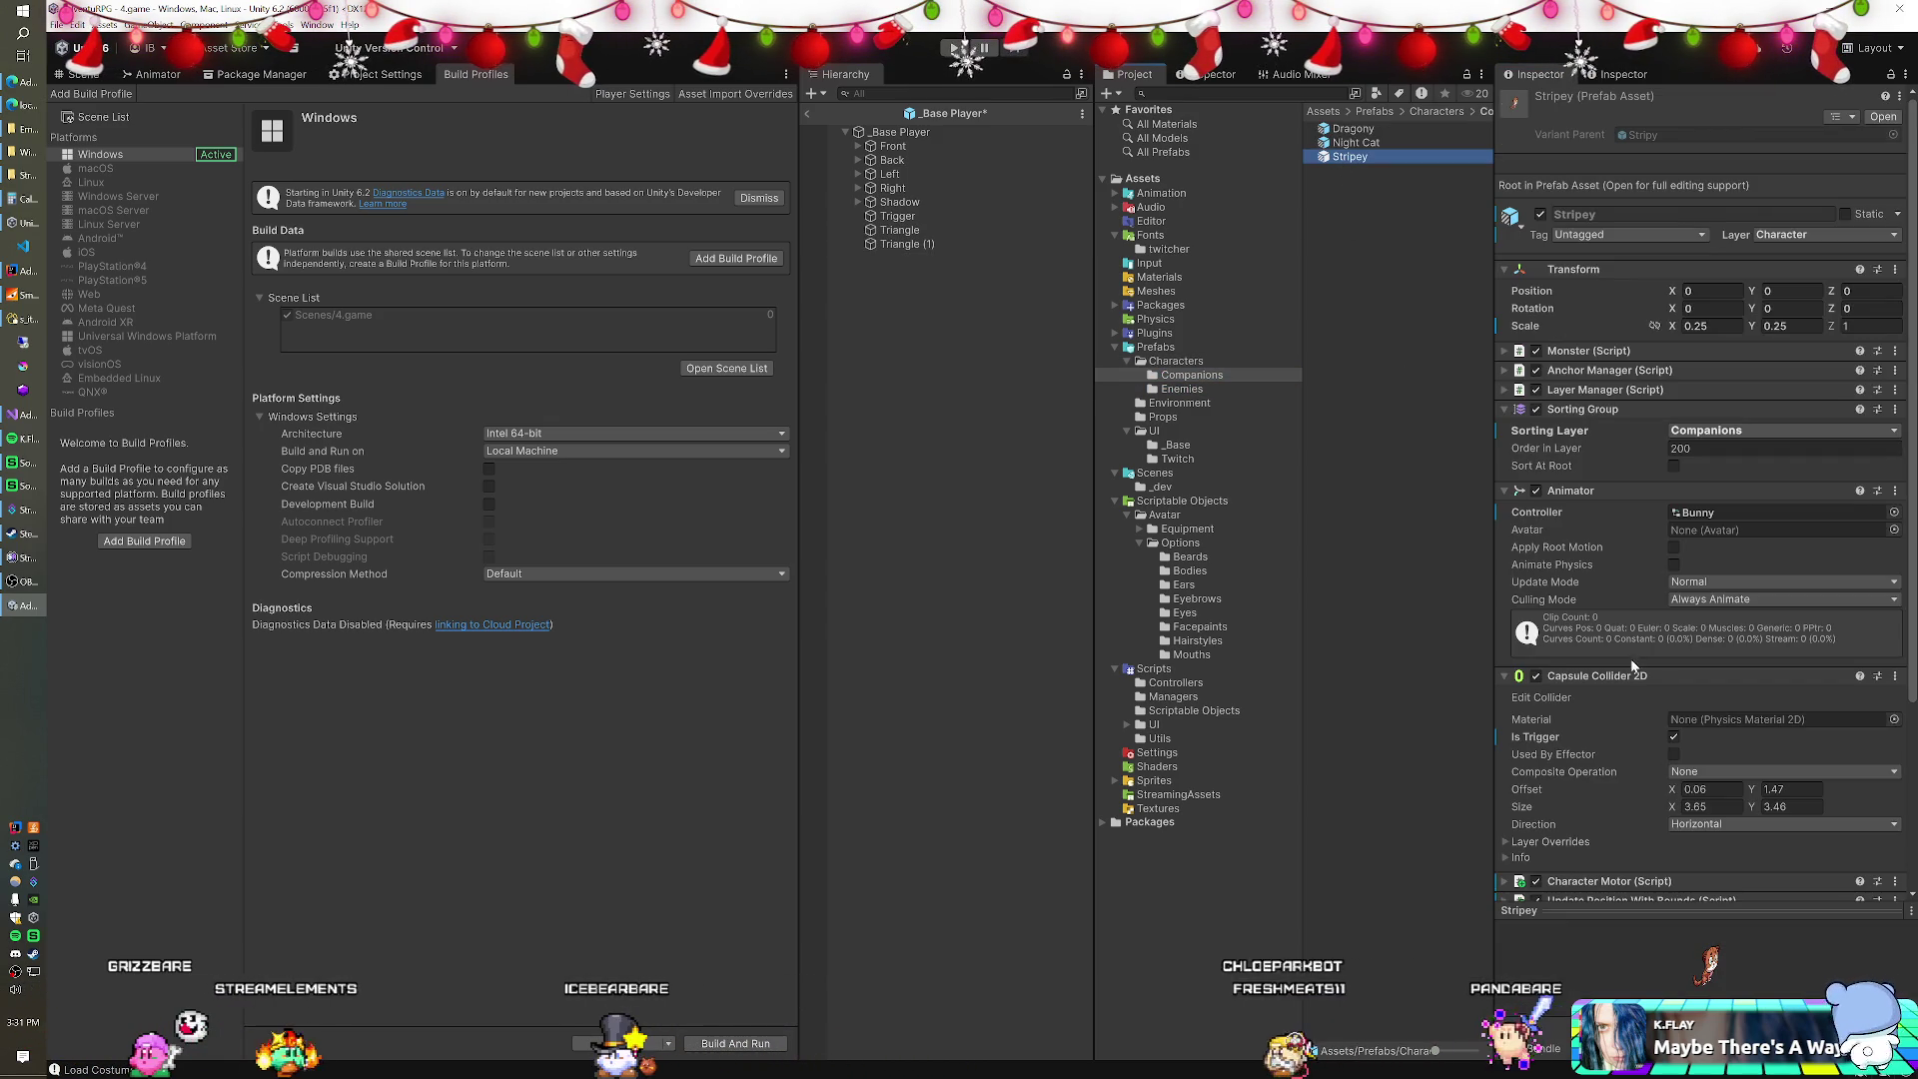
{"action": "scroll", "coordinate": [1598, 677], "scroll_direction": "down", "scroll_amount": 5}
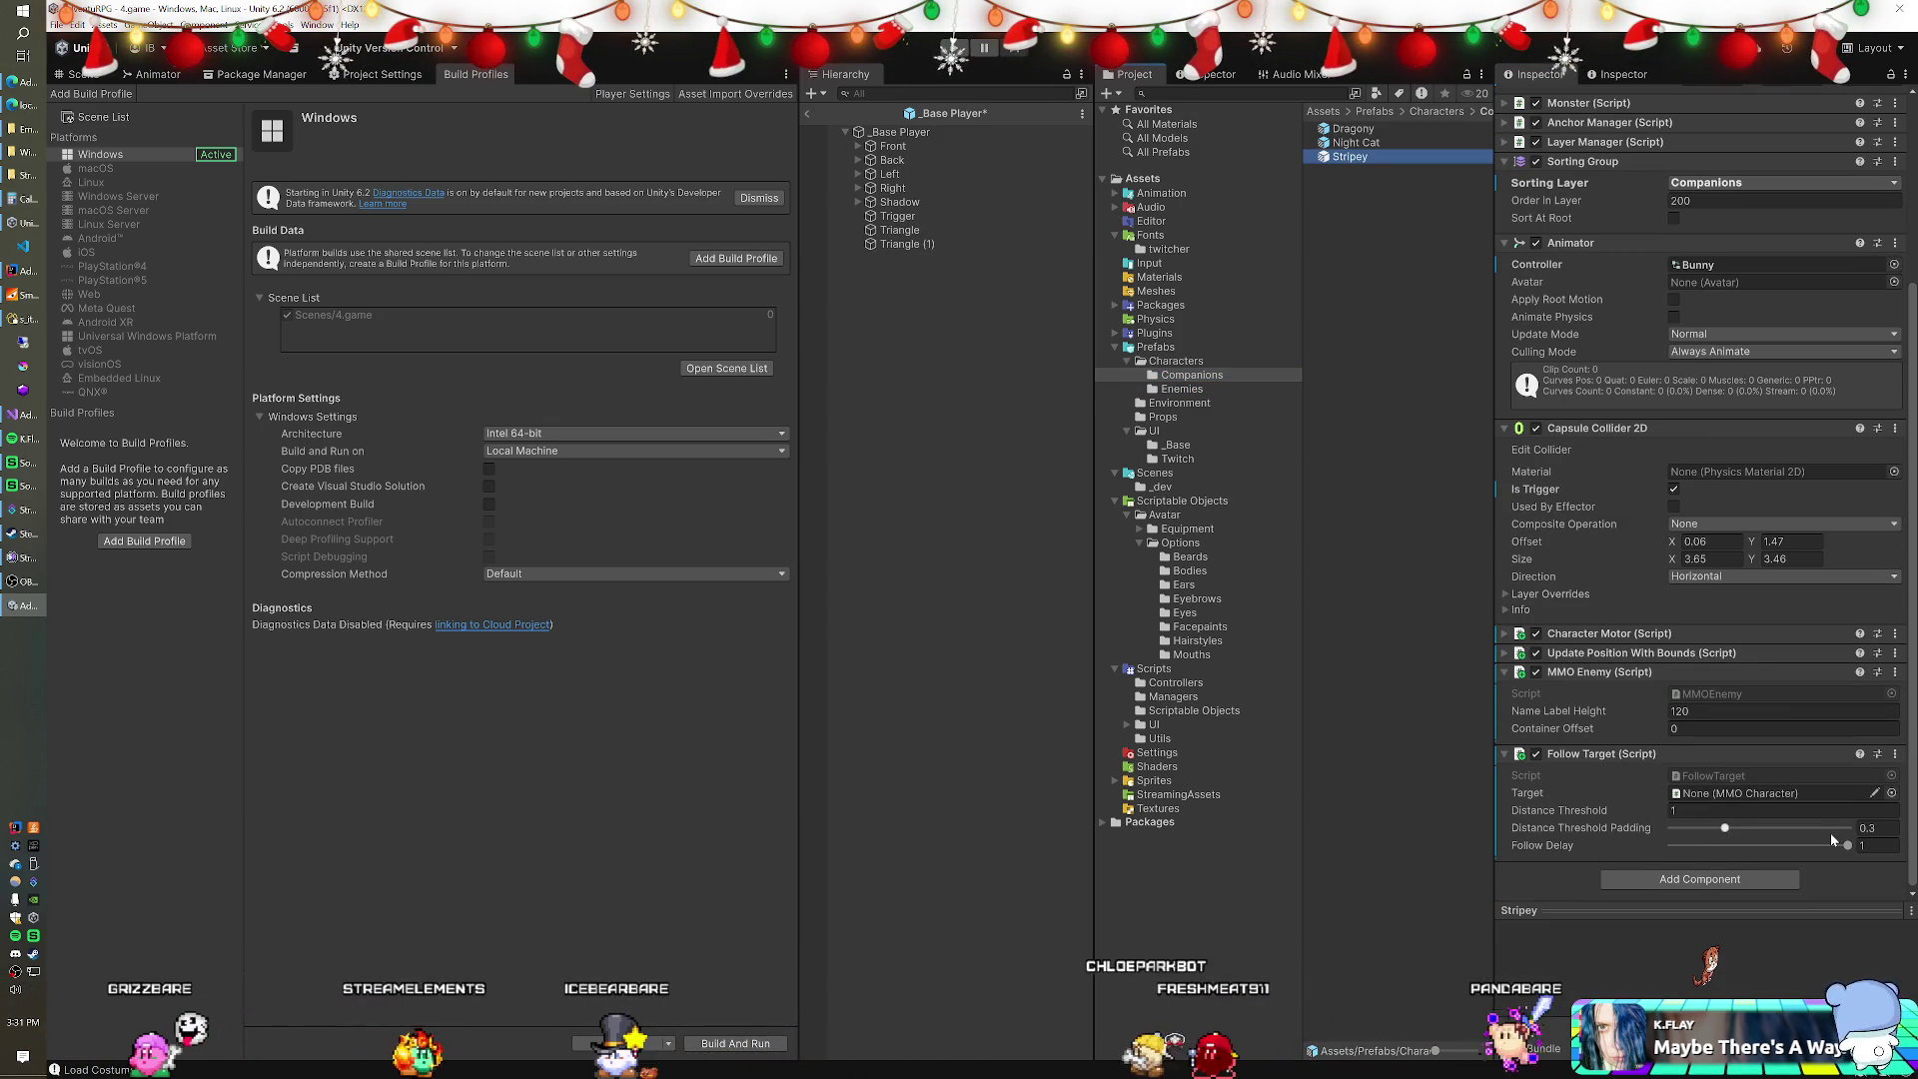
Place Triangle (1) at X -1 and select both triangles for recolouring.
{"action": "left_click", "coordinate": [895, 230]}
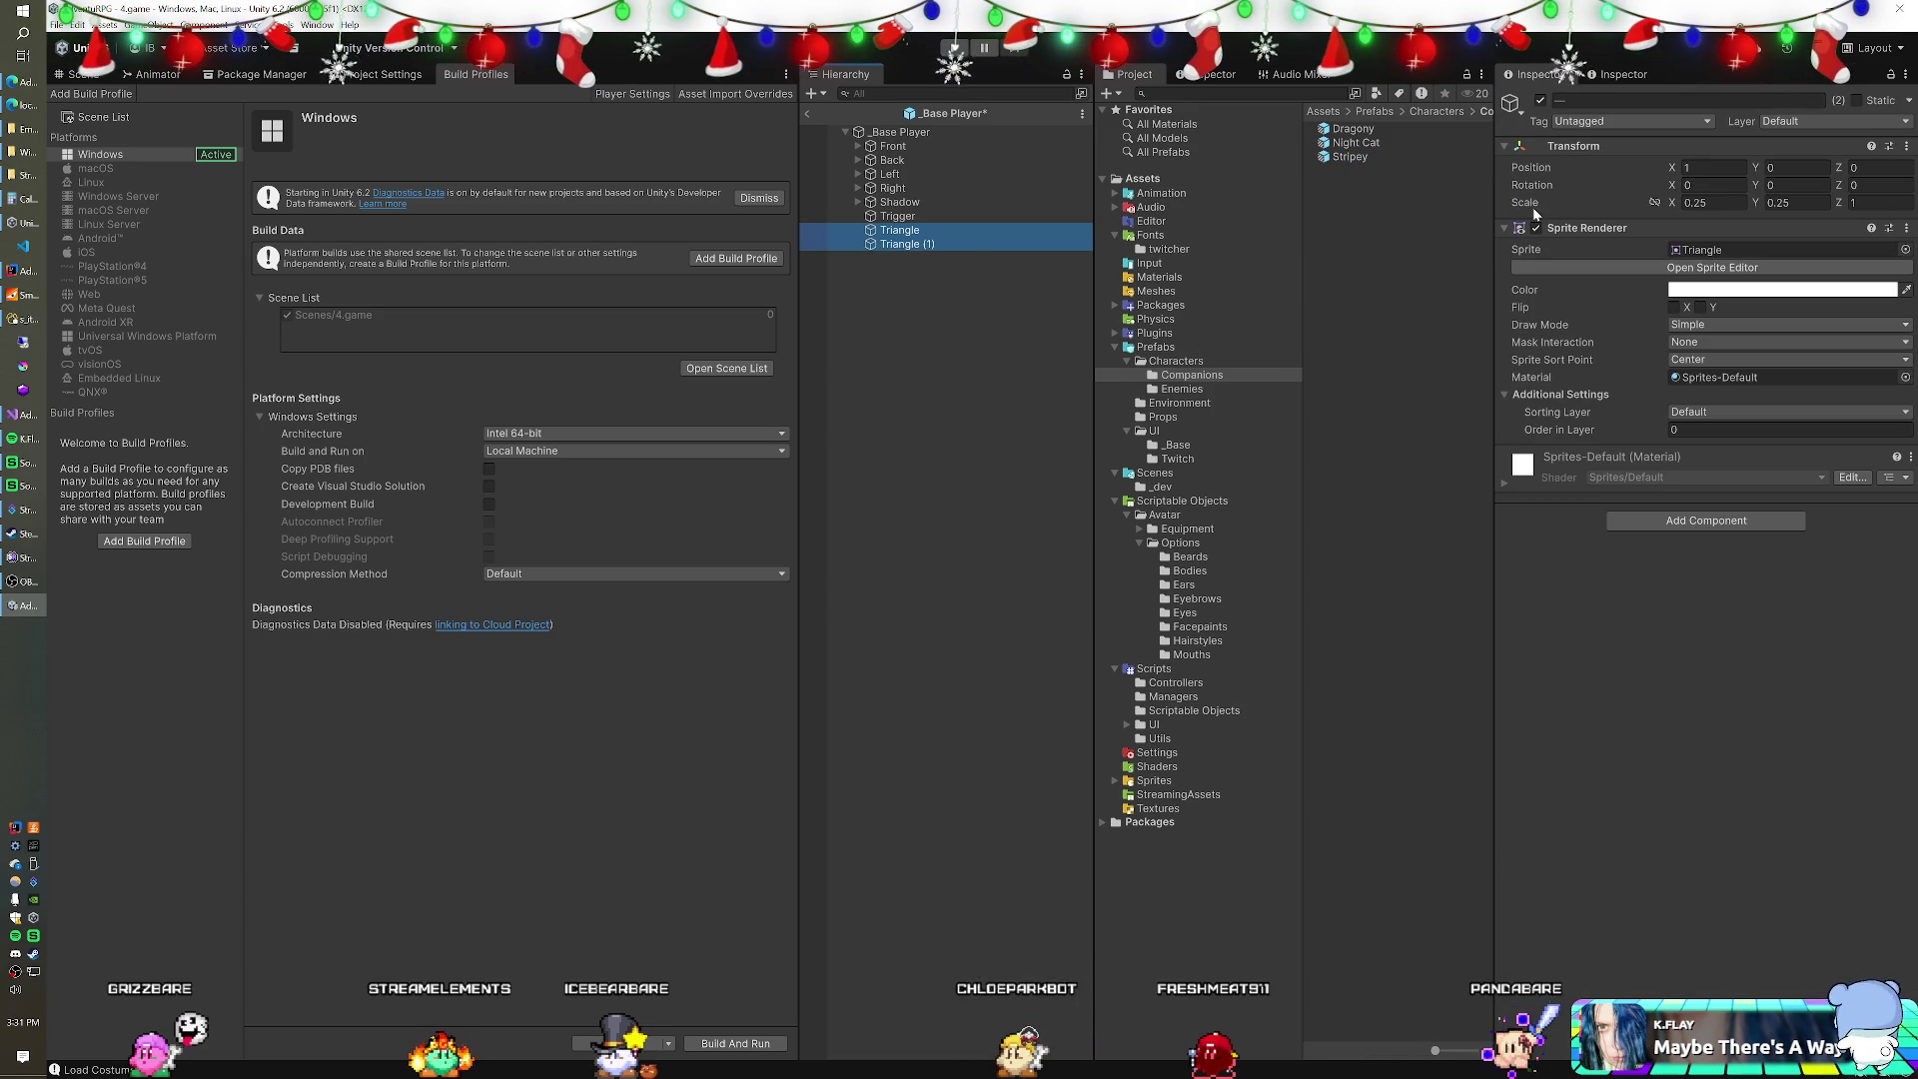
{"action": "left_click", "coordinate": [962, 243]}
{"action": "left_click", "coordinate": [1714, 167]}
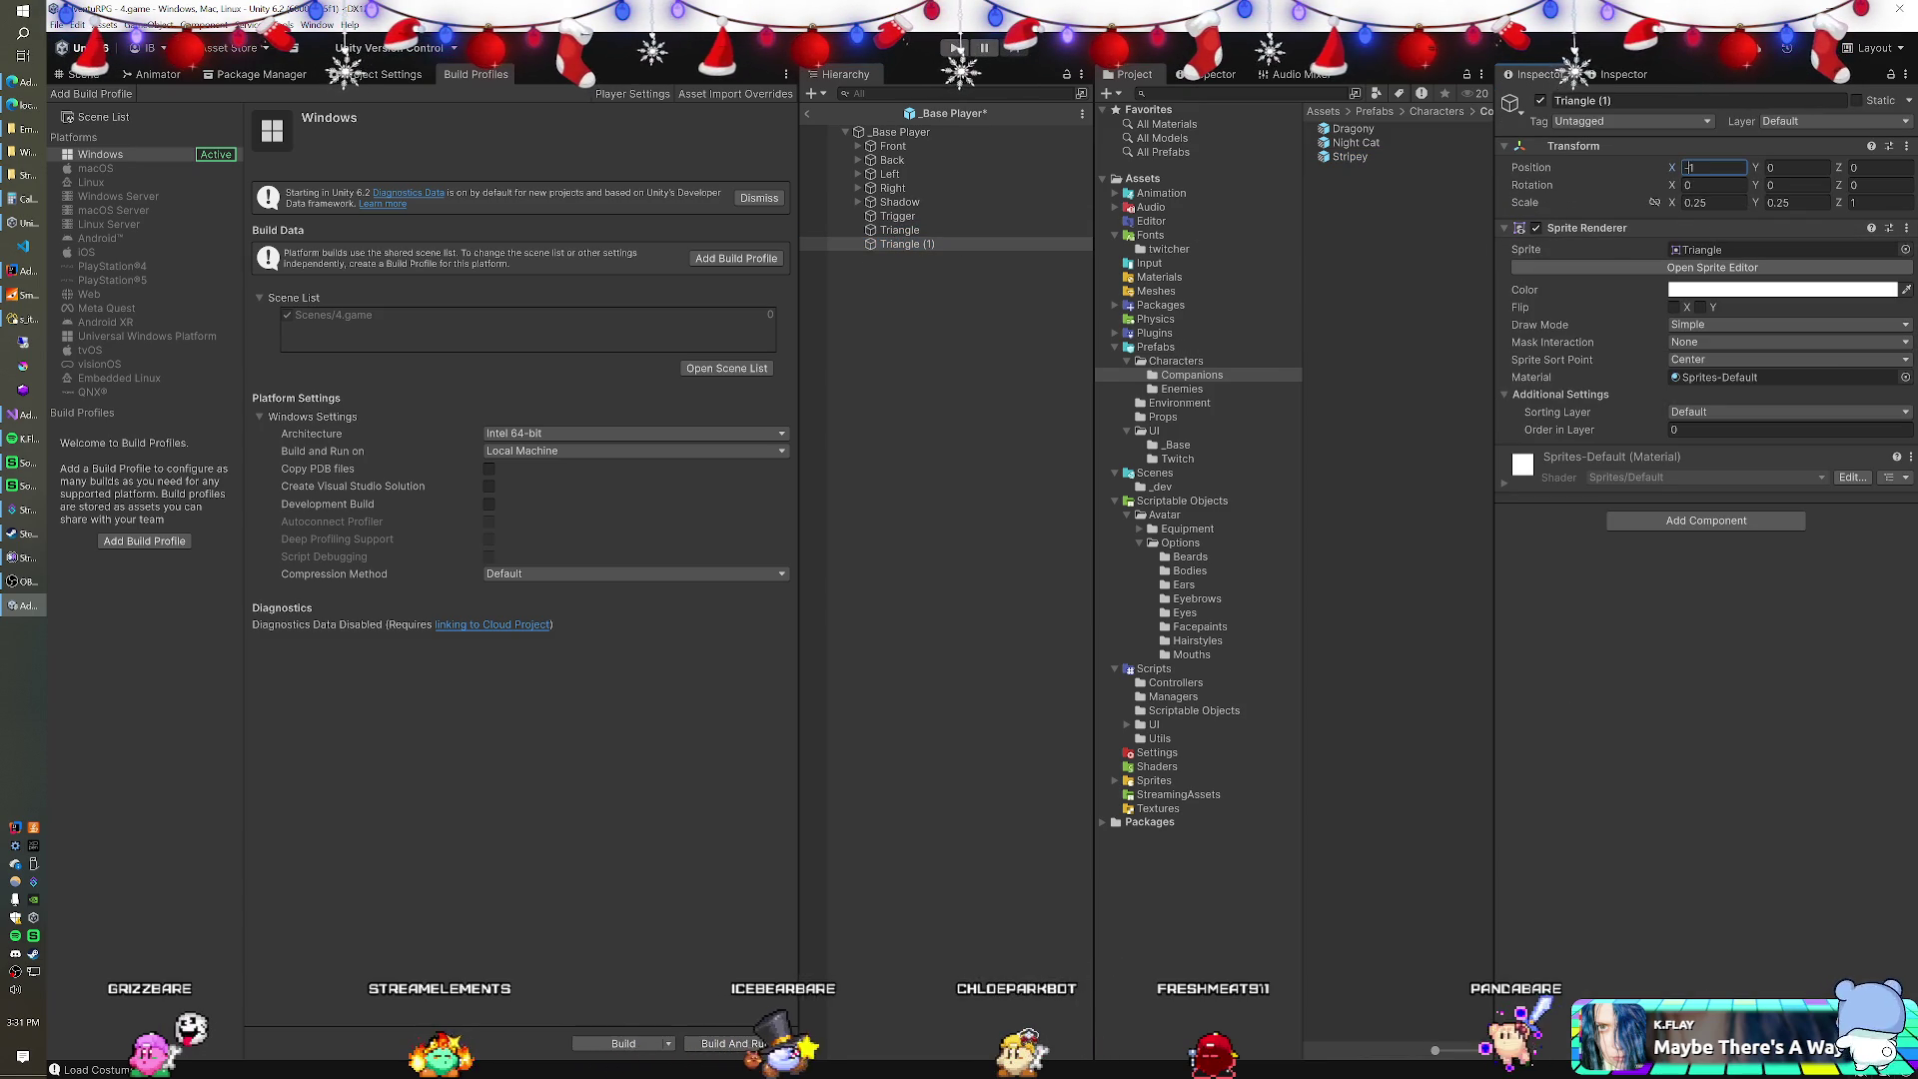
{"action": "left_click", "coordinate": [899, 230]}
{"action": "left_click", "coordinate": [907, 244], "text": "shift"}
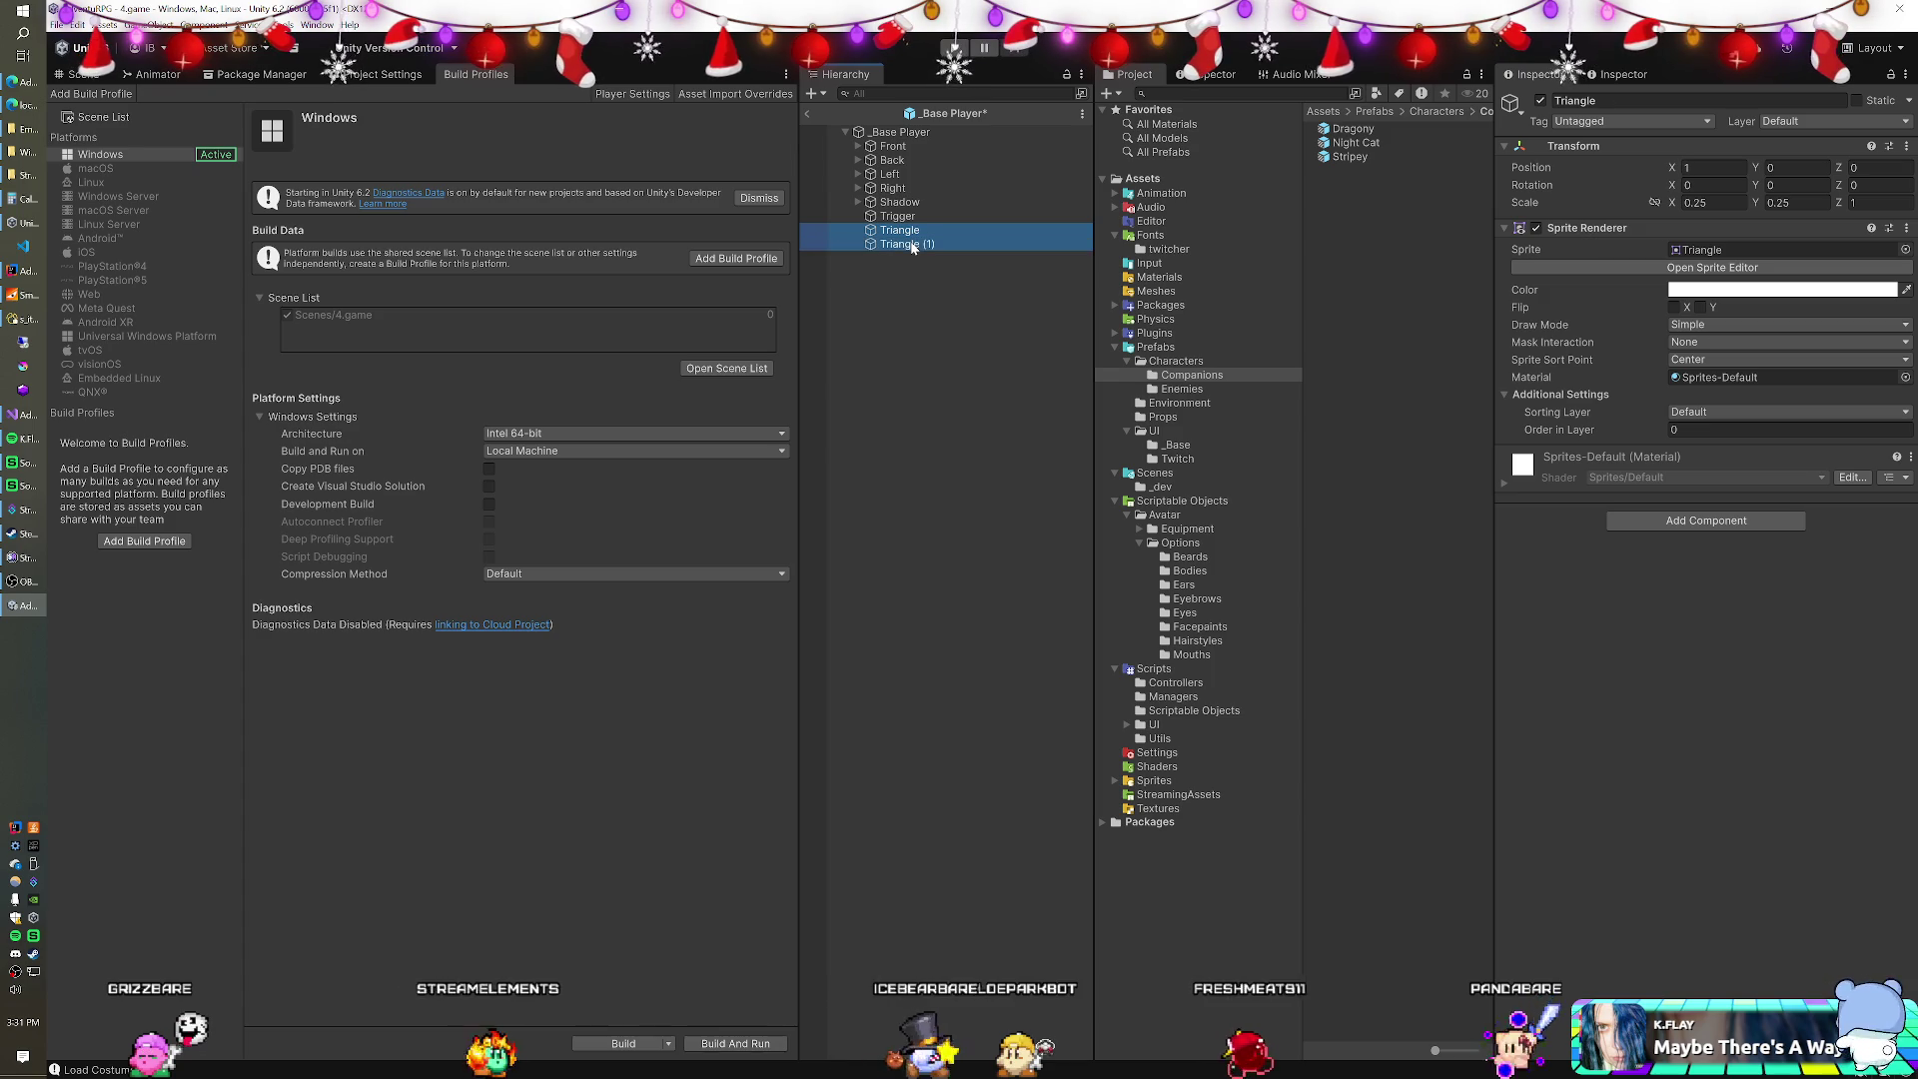
{"action": "left_click", "coordinate": [1679, 294]}
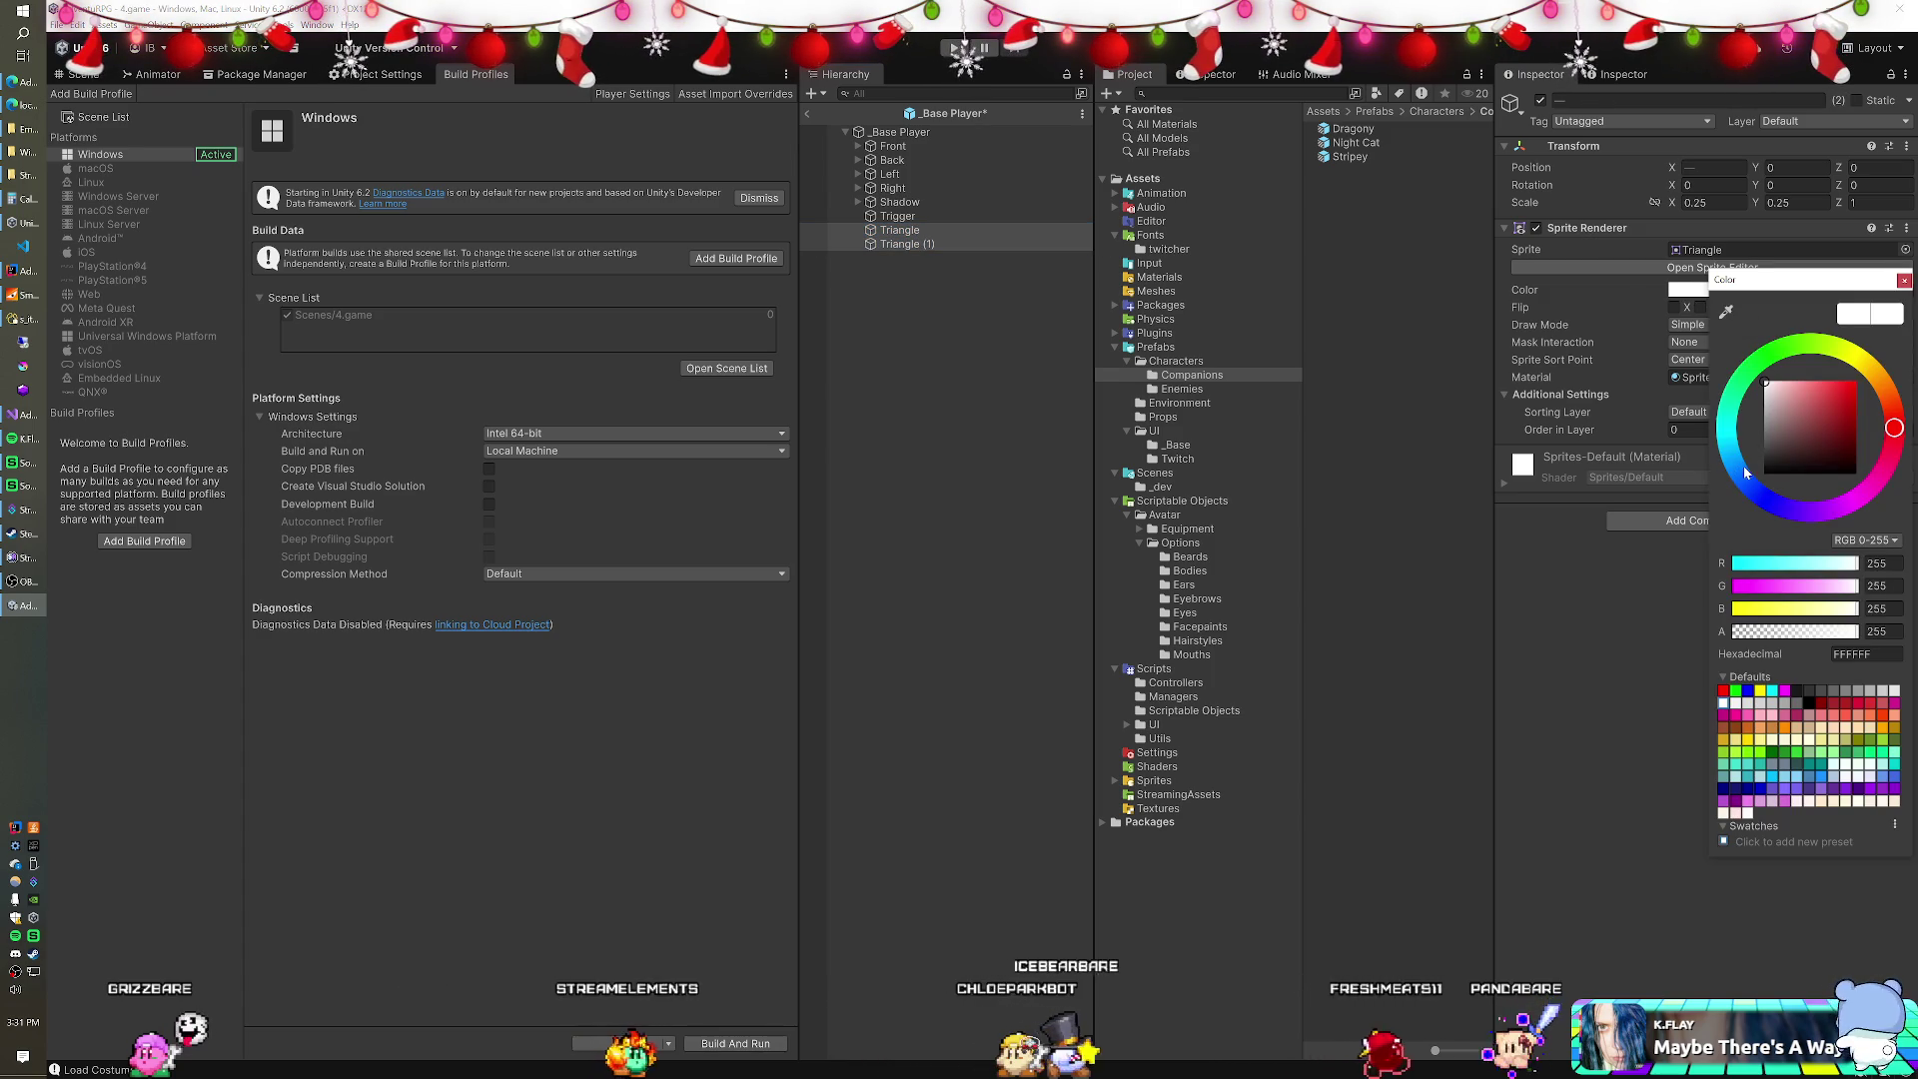
Colour both triangles cyan.
{"action": "mouse_move", "coordinate": [1729, 453]}
{"action": "left_mouse_down"}
{"action": "mouse_move", "coordinate": [1736, 492]}
{"action": "mouse_move", "coordinate": [1759, 431]}
{"action": "left_mouse_up"}
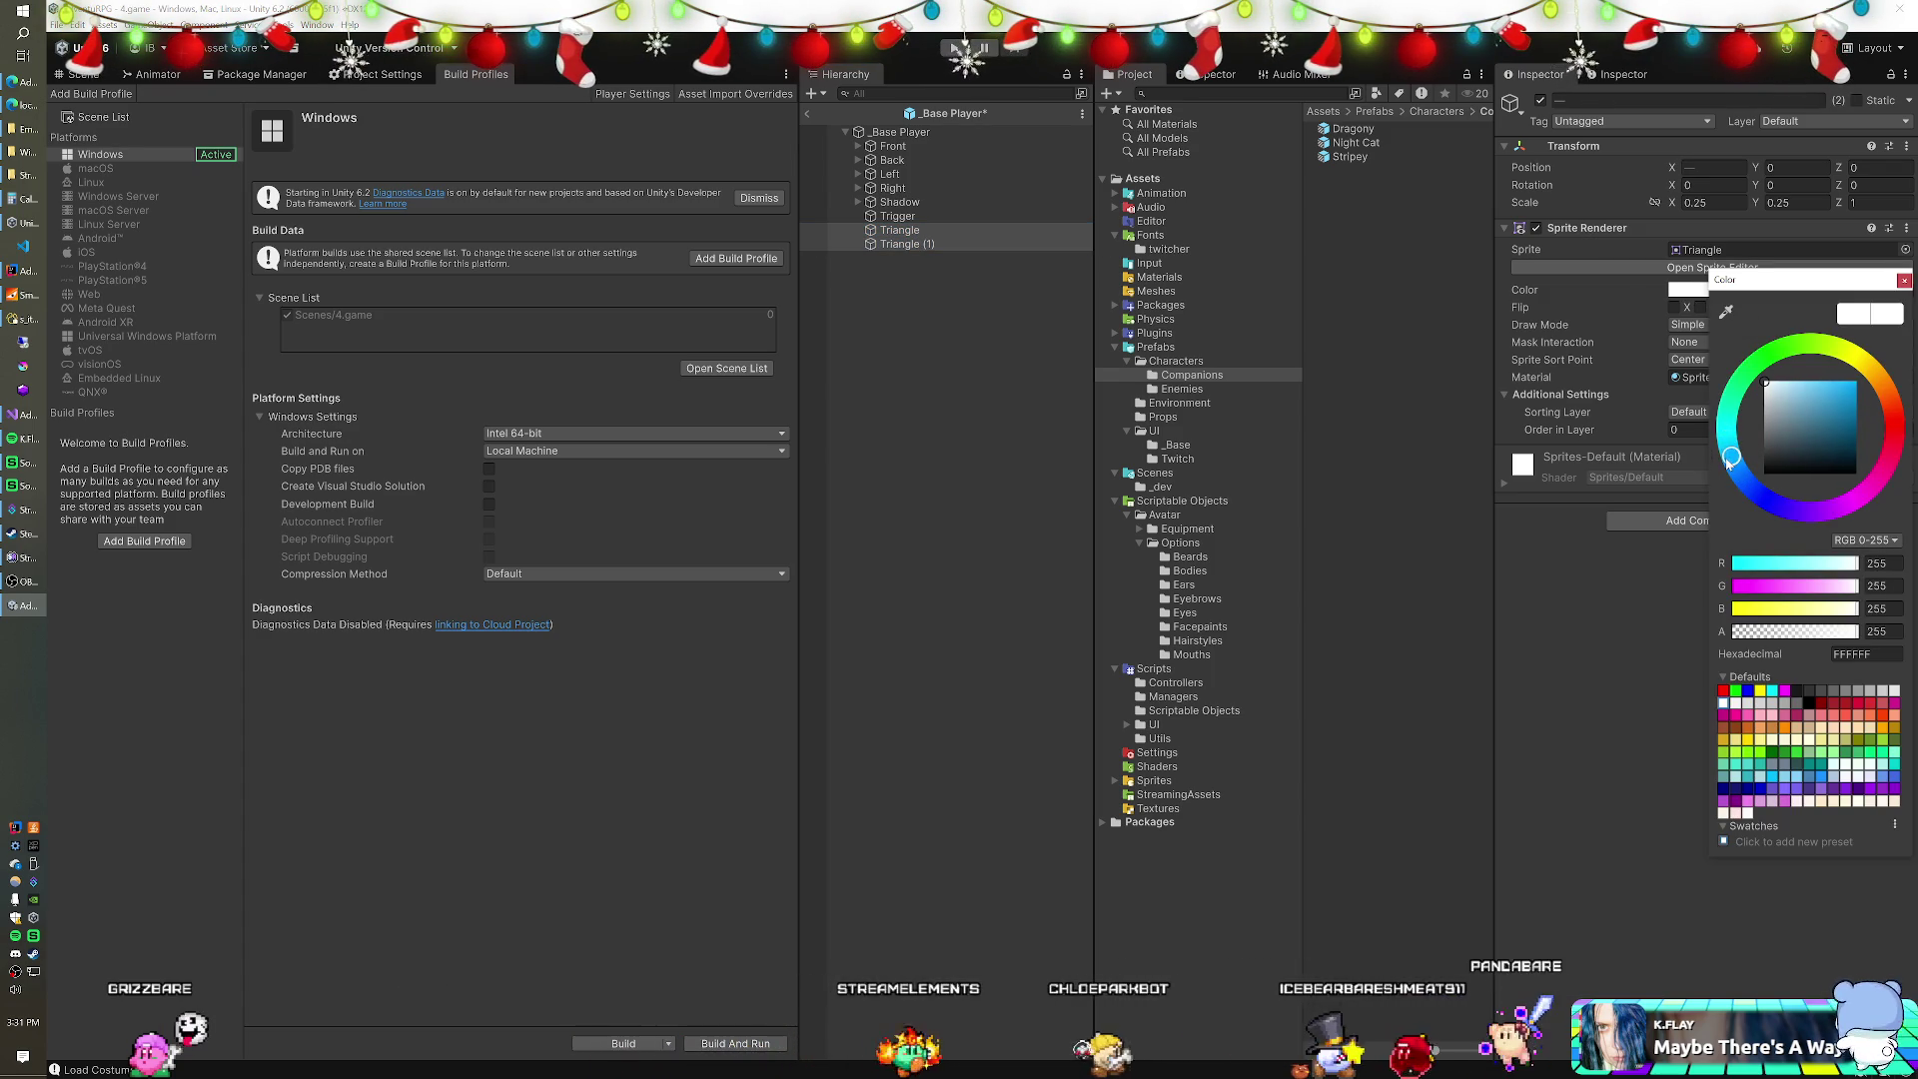
{"action": "left_click", "coordinate": [1853, 385]}
{"action": "left_click", "coordinate": [1051, 260]}
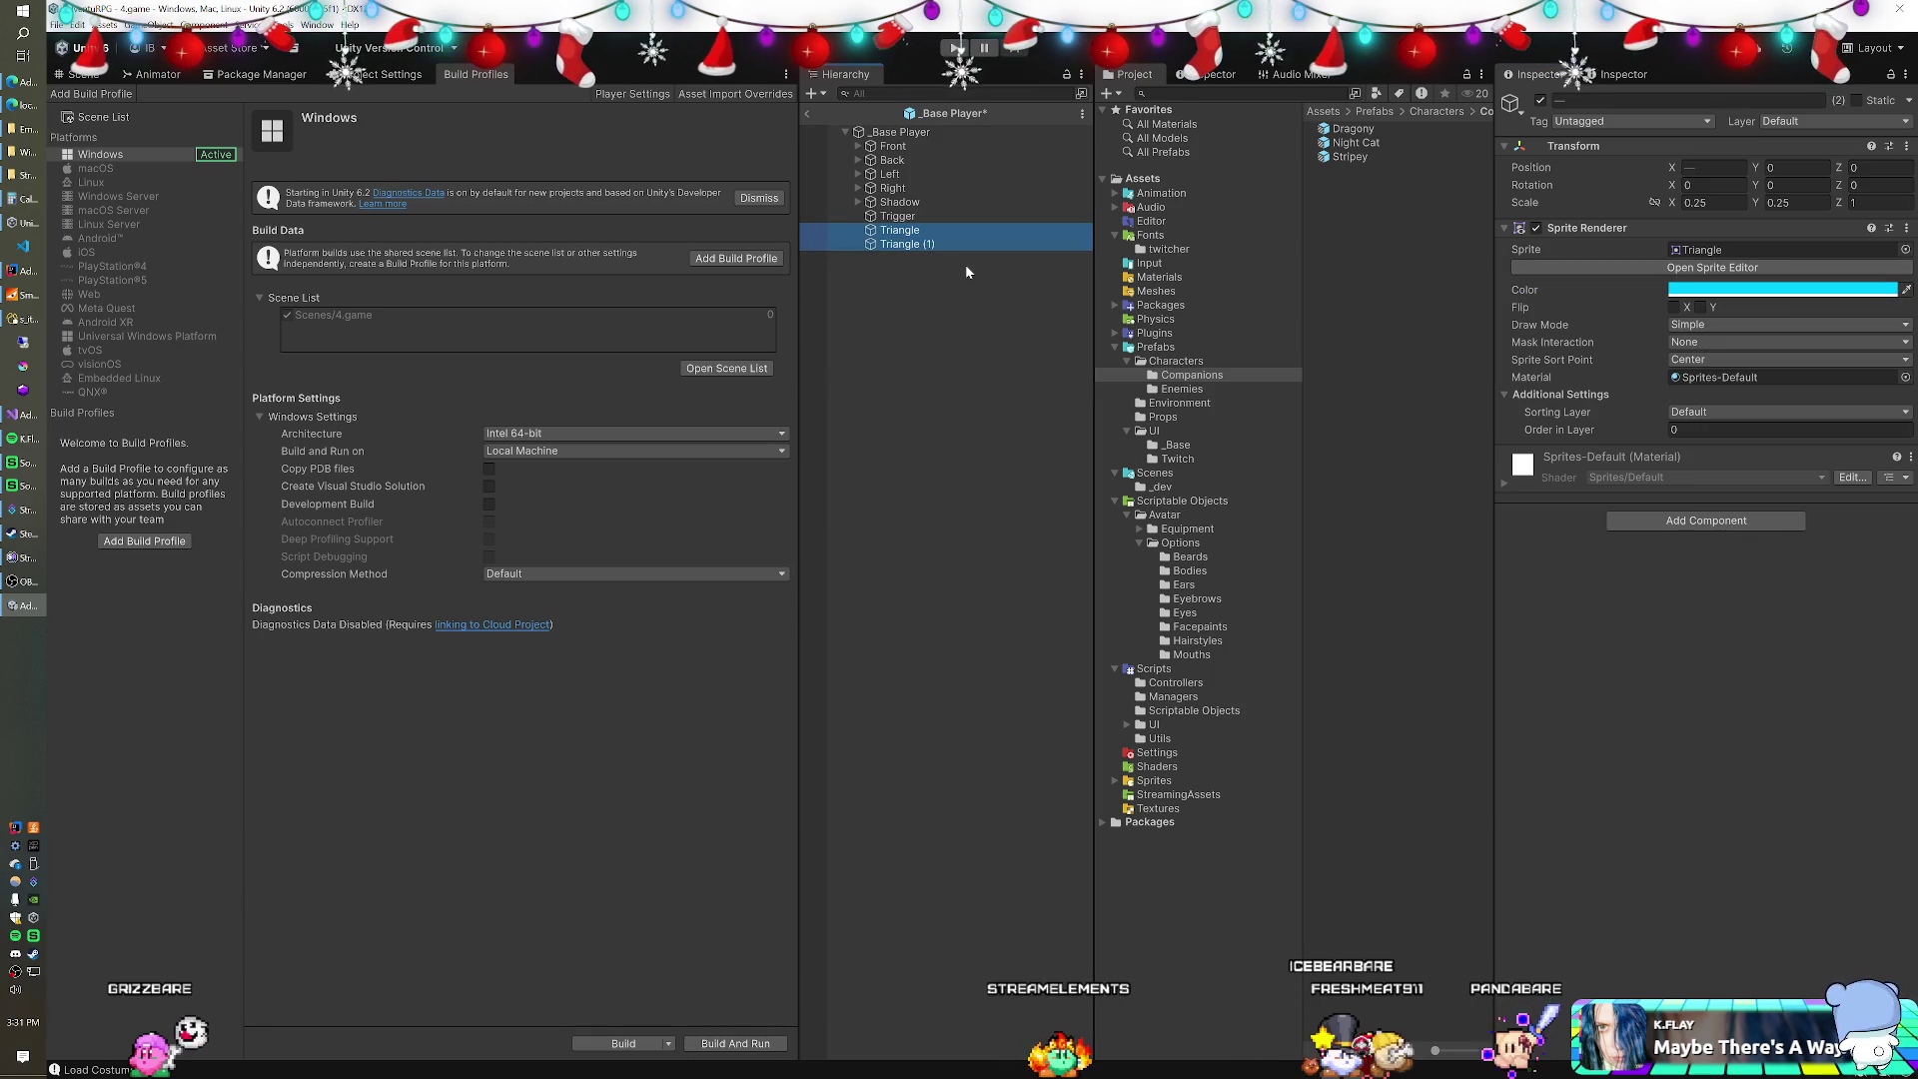
Duplicate the cyan triangles, set Triangle (3) to X -1.3, save, and exit the prefab.
{"action": "key", "text": "ctrl+d"}
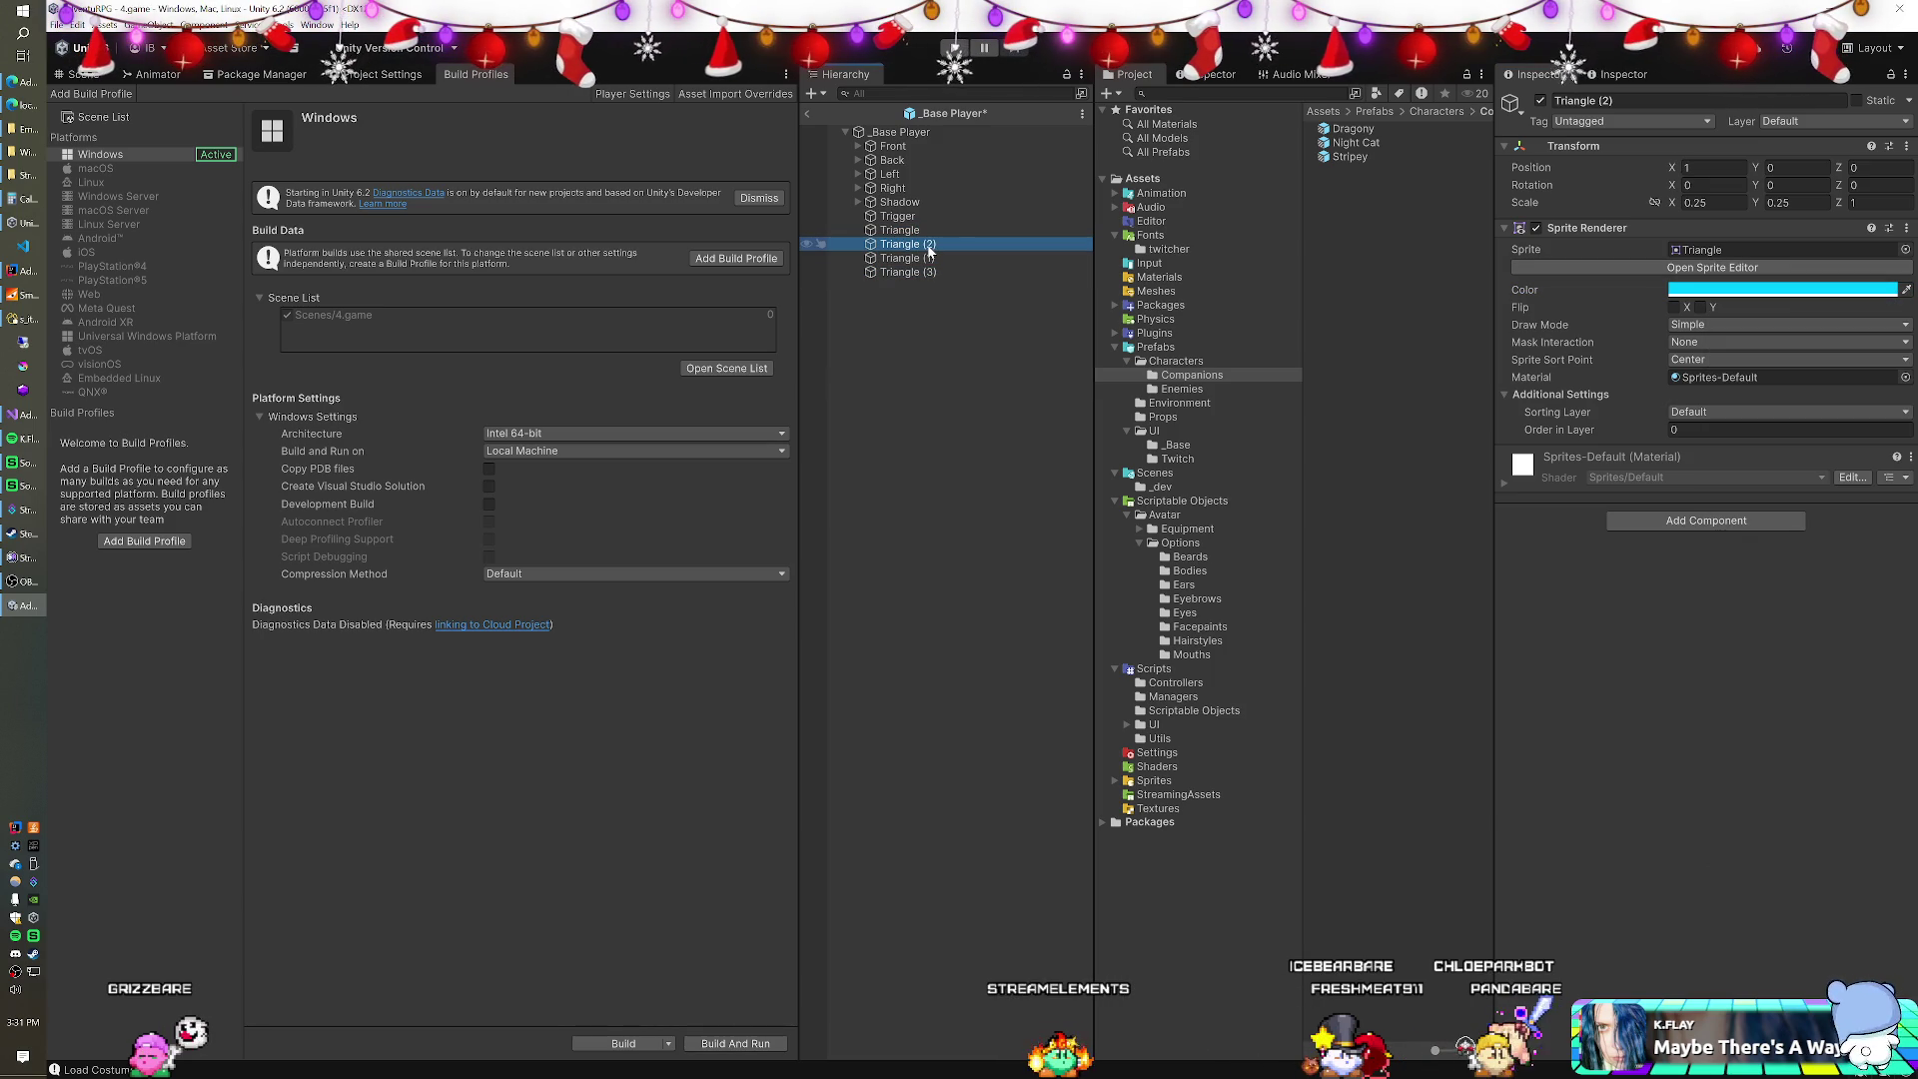
{"action": "left_click", "coordinate": [929, 257]}
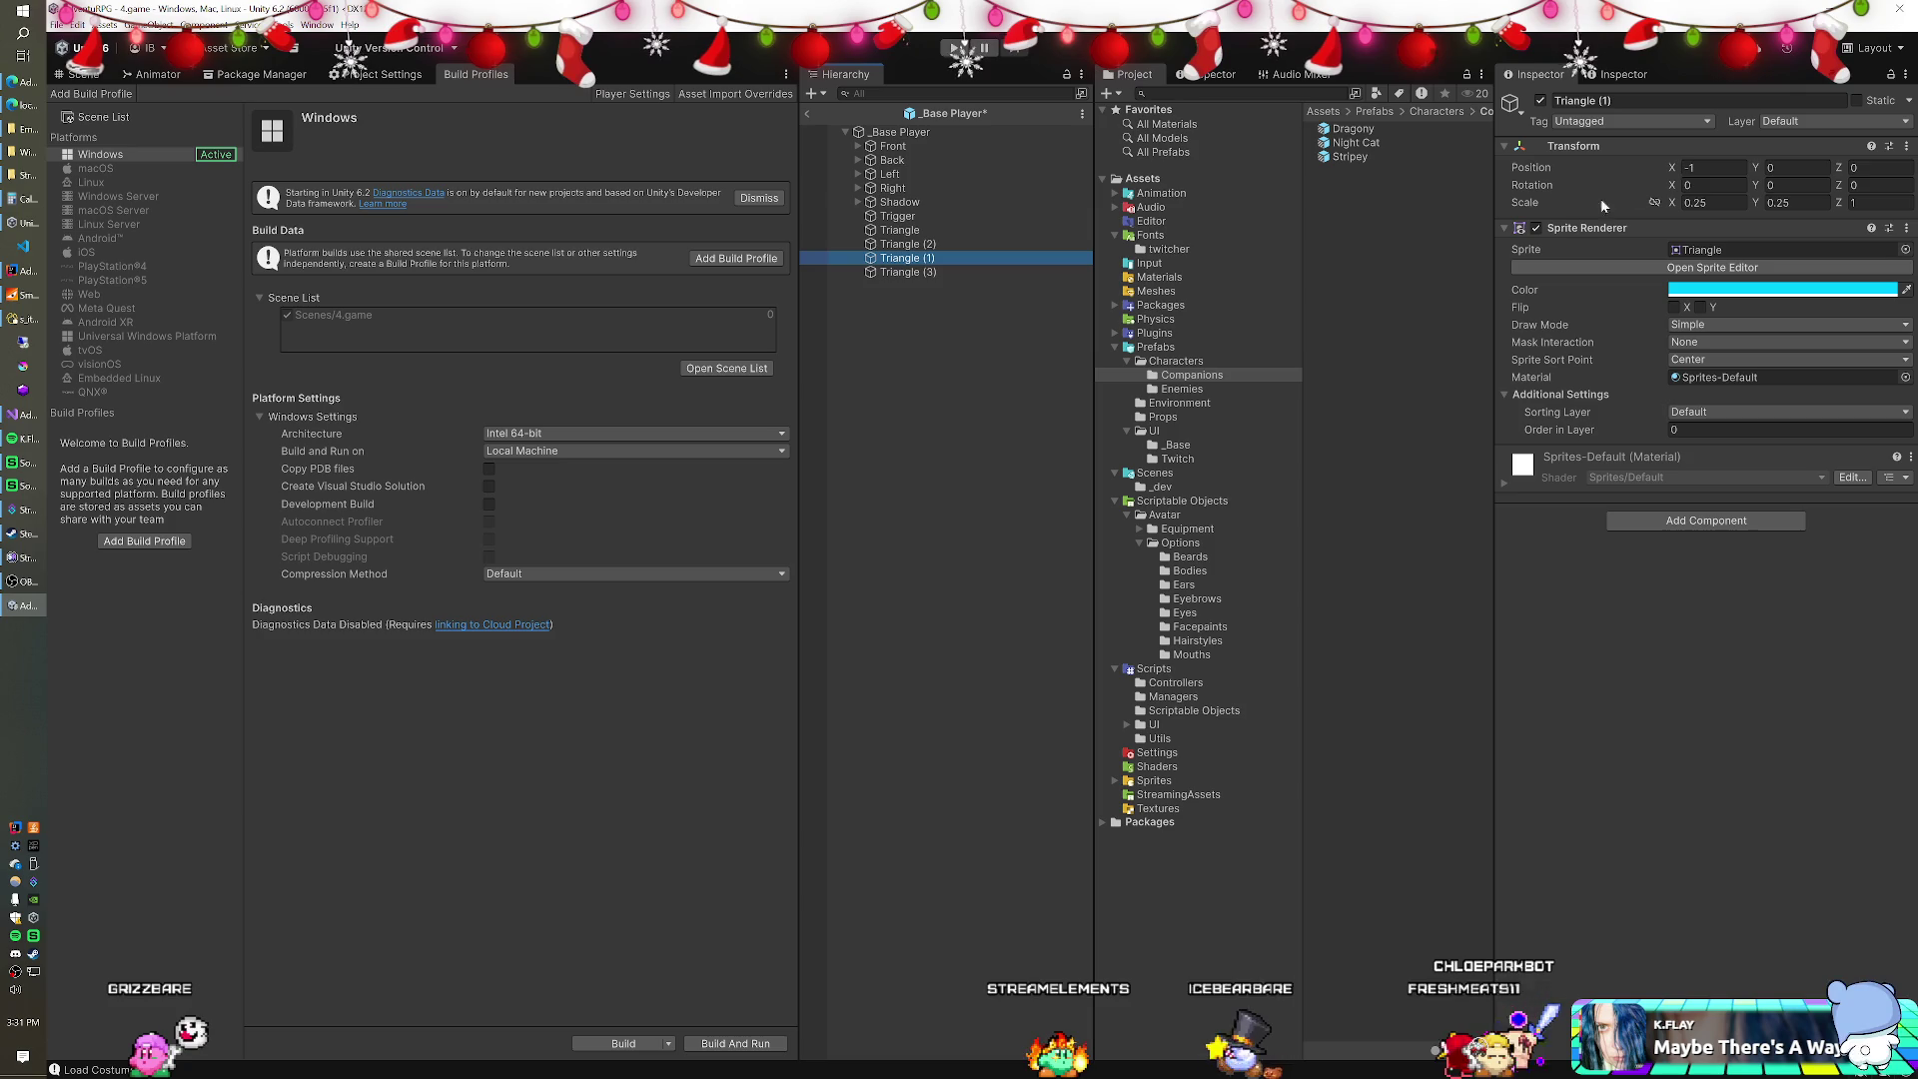
{"action": "left_click", "coordinate": [1713, 168]}
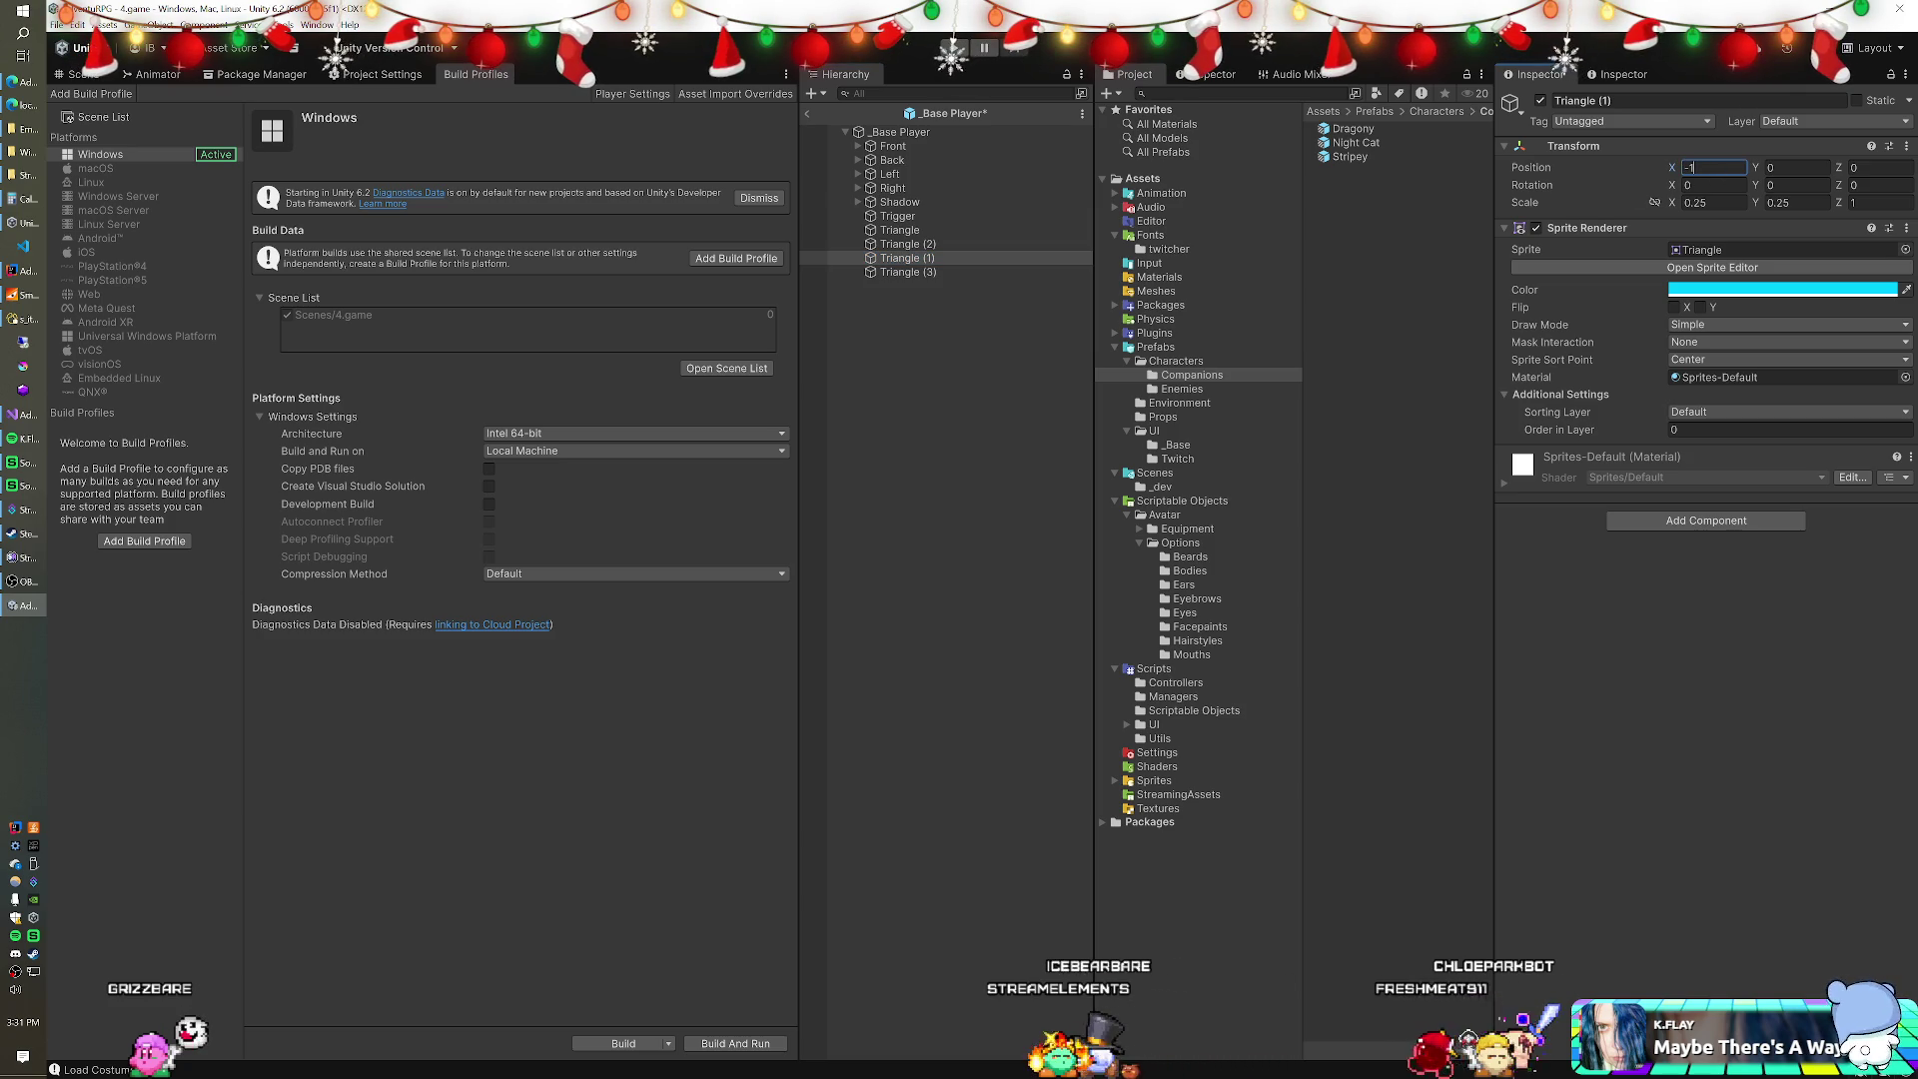
{"action": "type", "text": ".3"}
{"action": "left_click", "coordinate": [907, 271]}
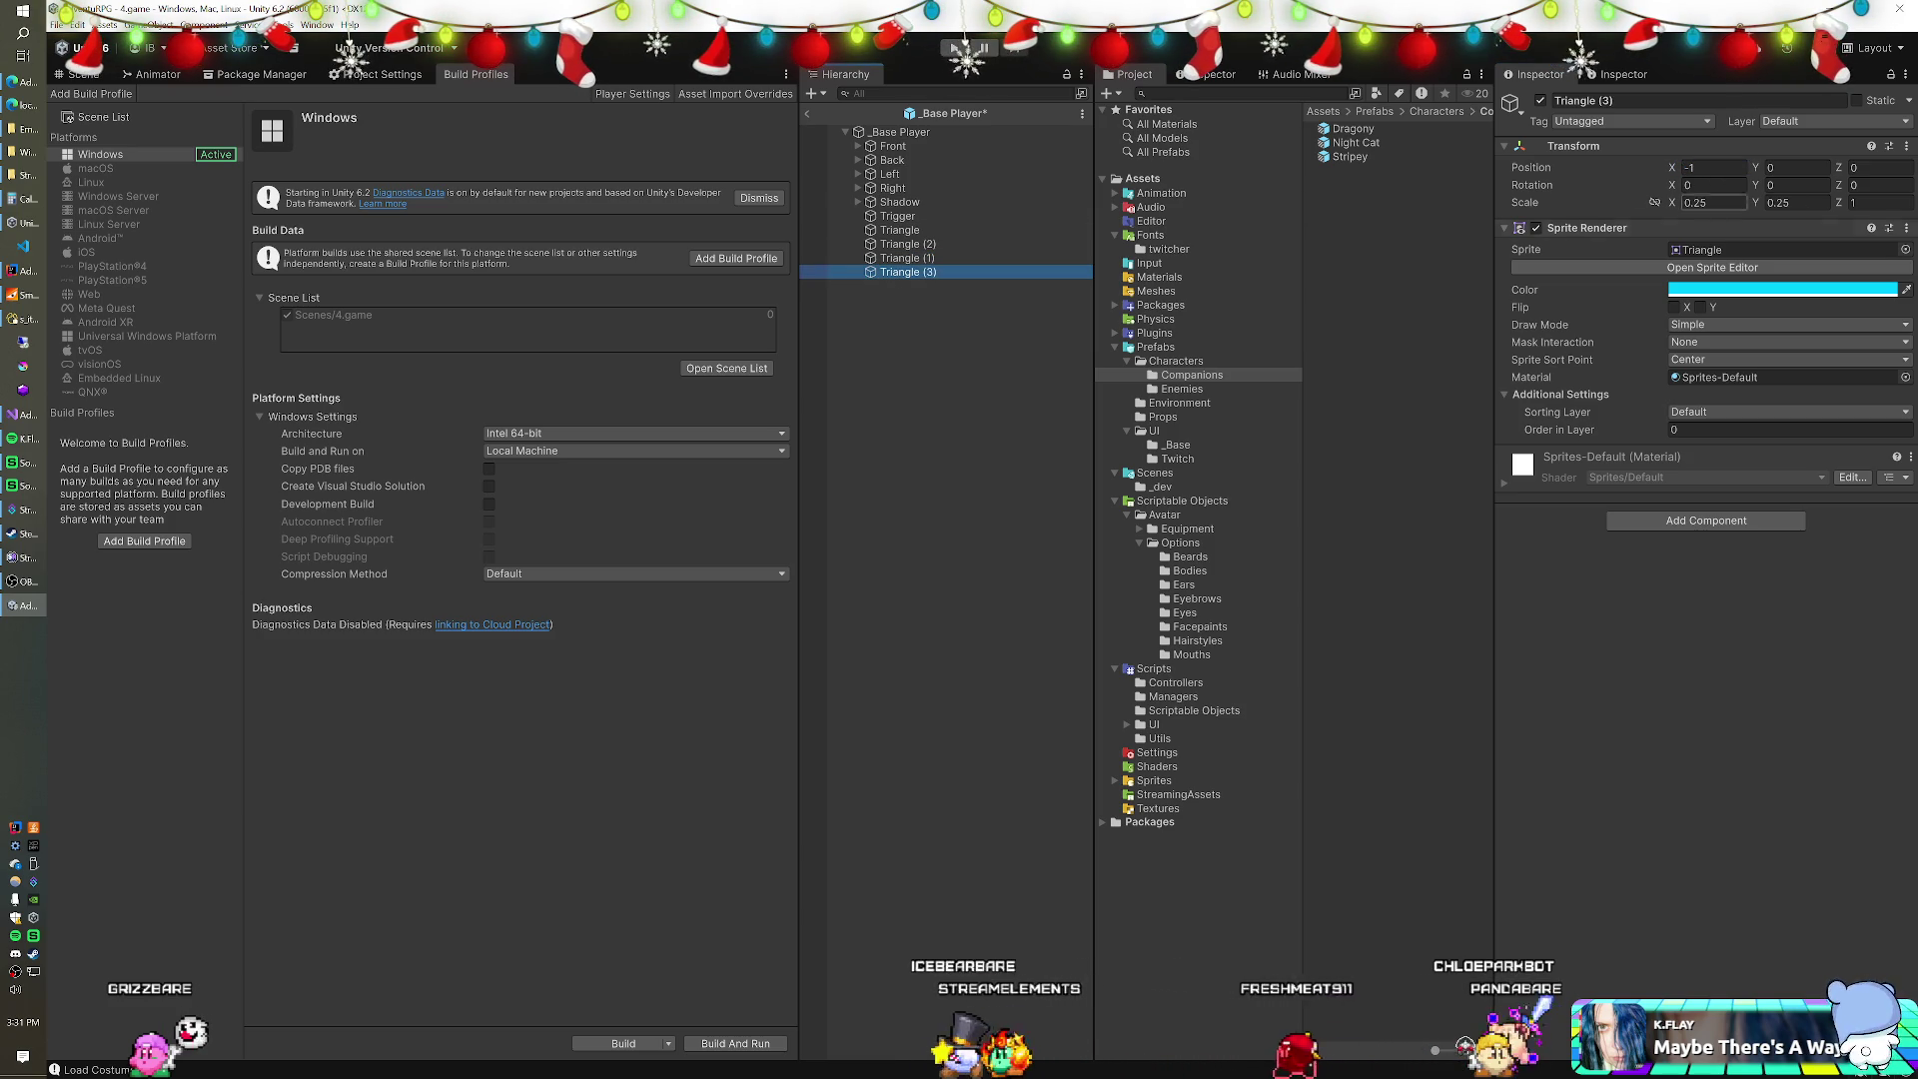
{"action": "left_click", "coordinate": [1712, 167]}
{"action": "type", "text": "-1.3"}
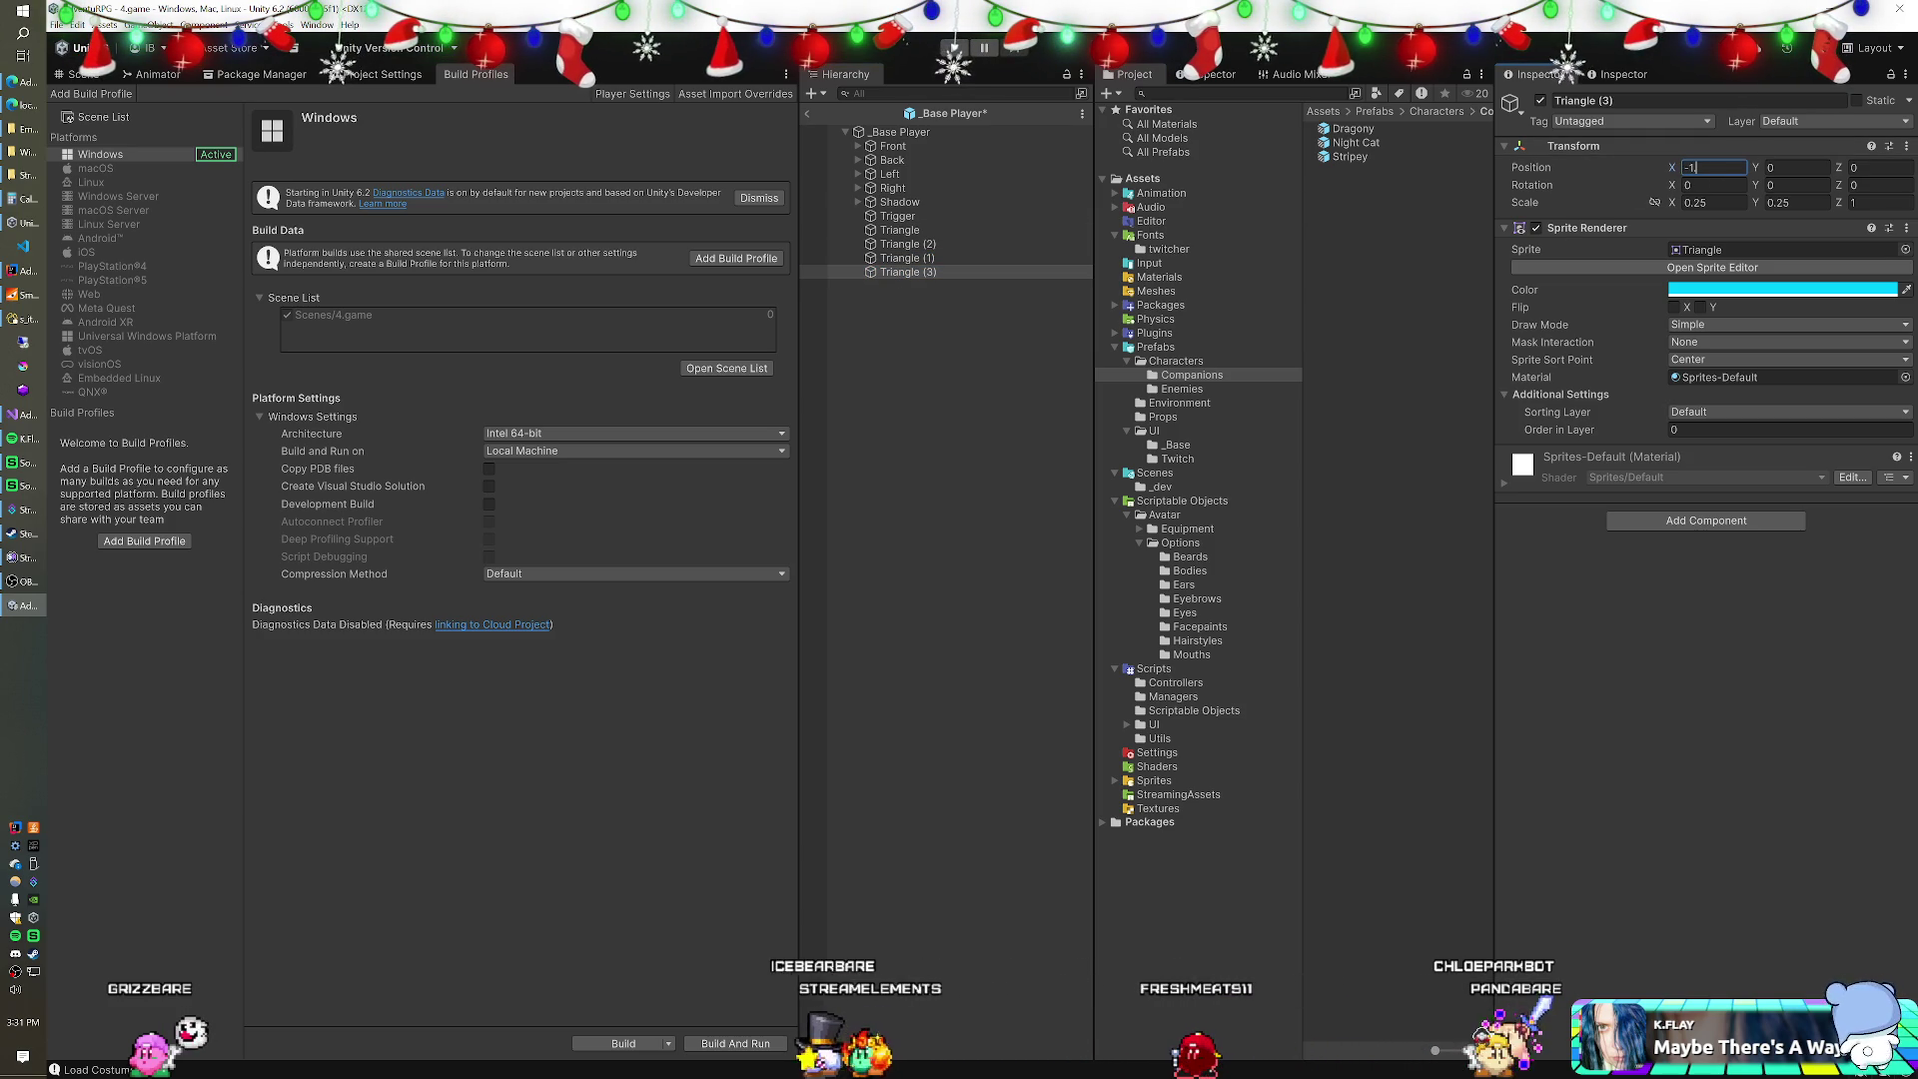
{"action": "key", "text": "ctrl+s"}
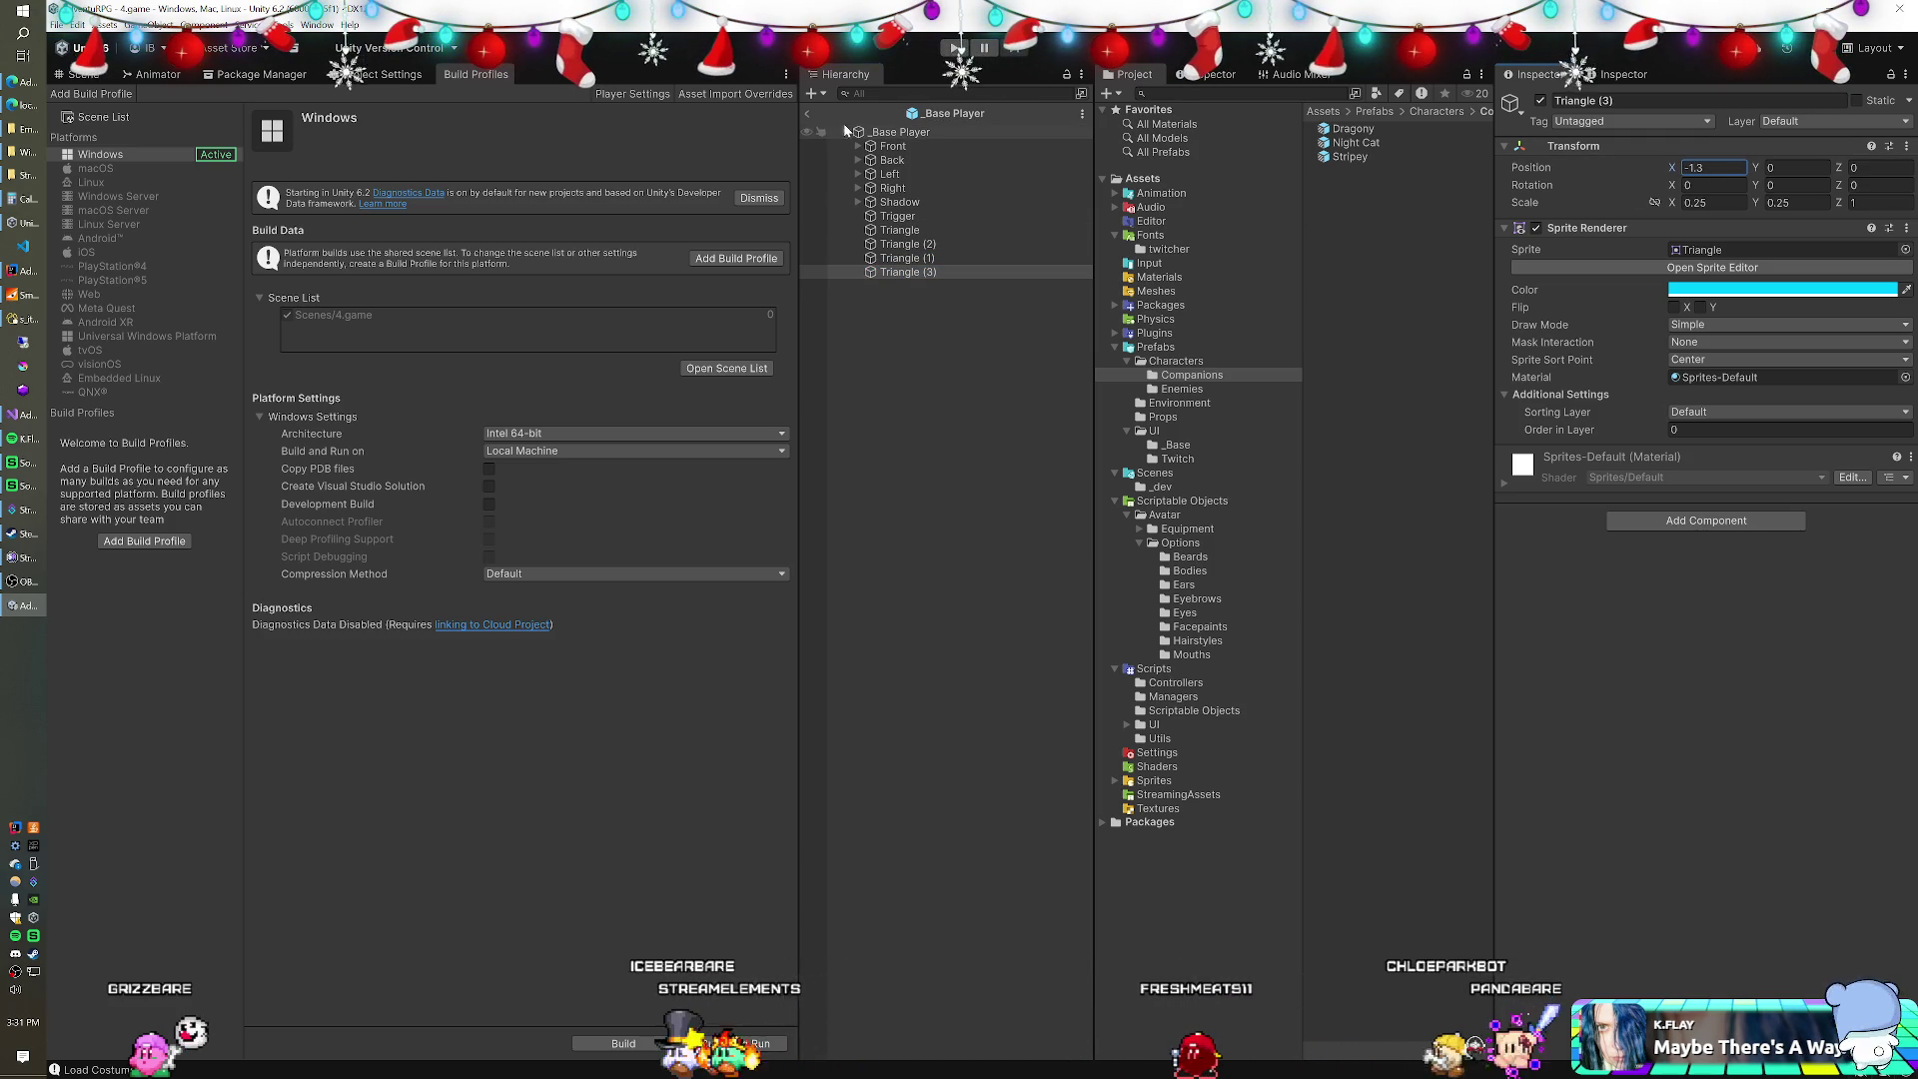
{"action": "left_click", "coordinate": [808, 113]}
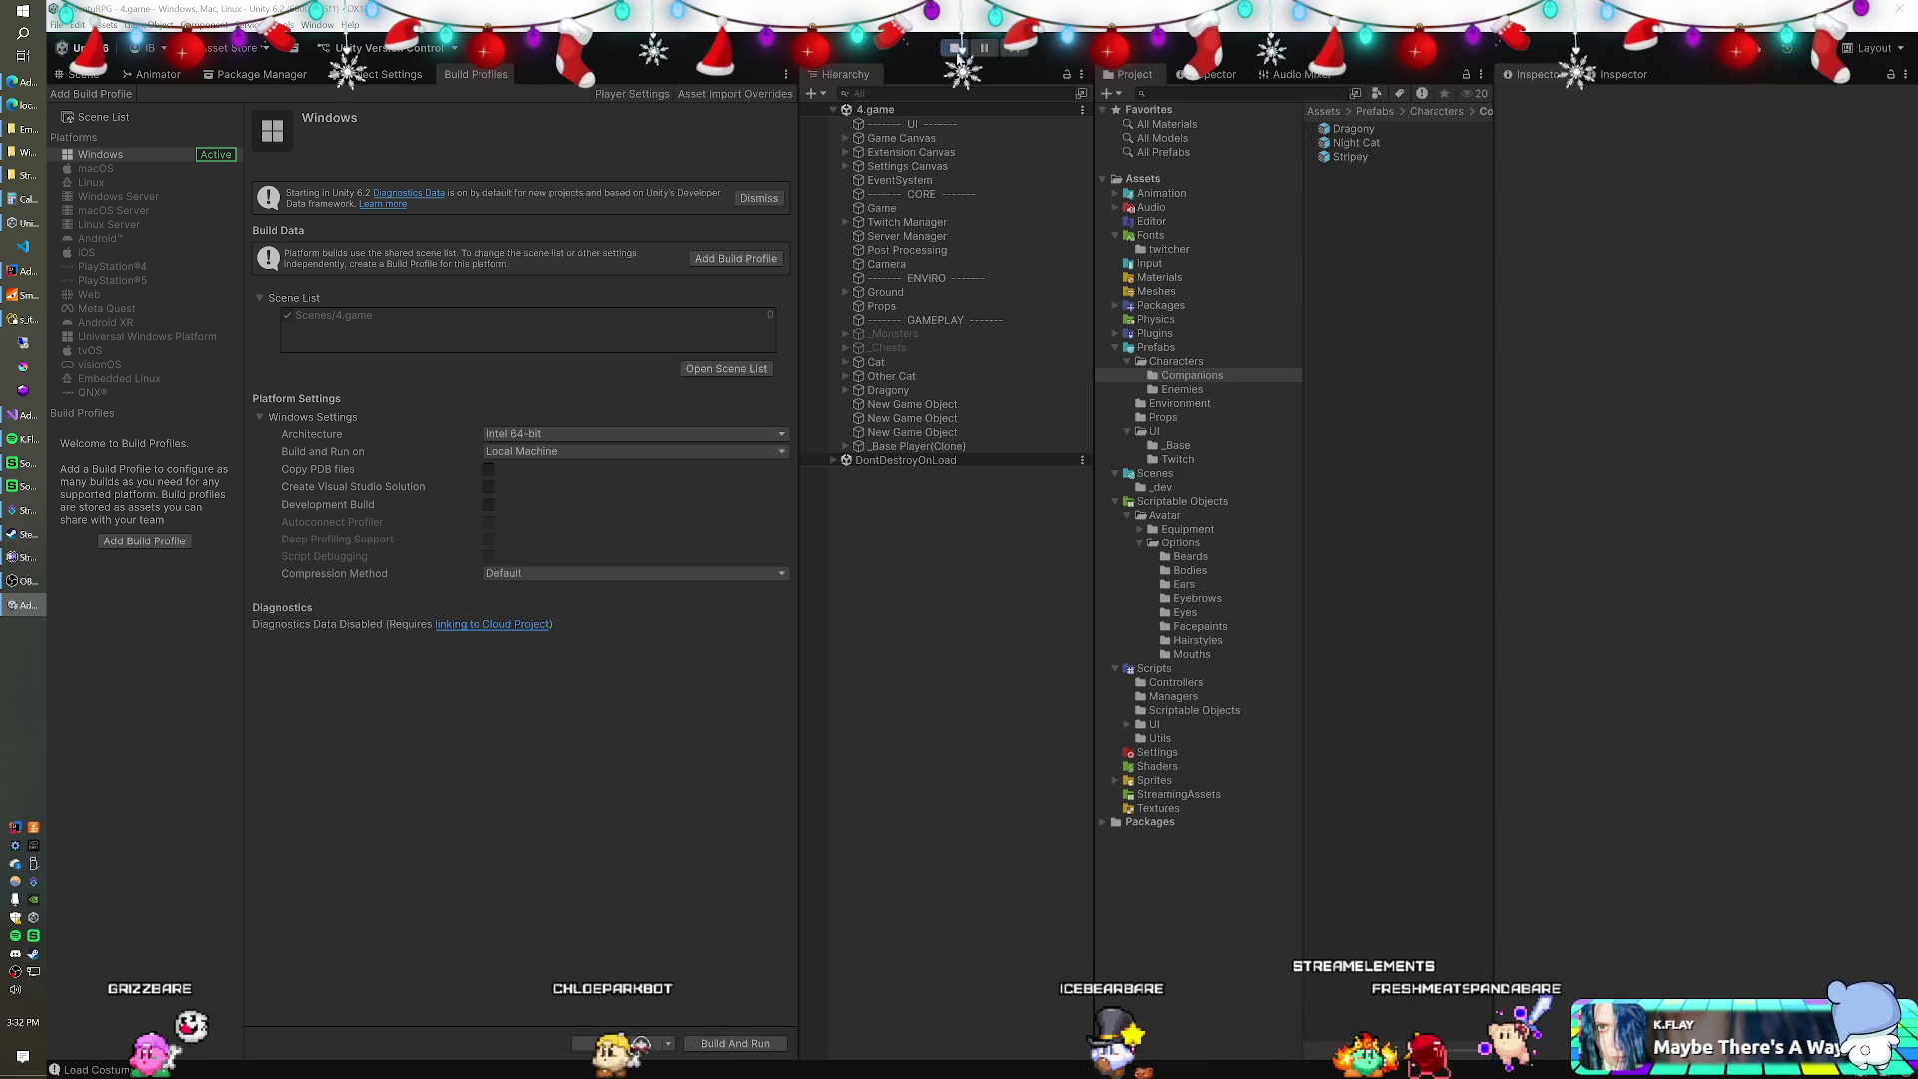
Stop the game and reopen the _Base Player prefab from Prefabs/Characters.
{"action": "left_click", "coordinate": [957, 49]}
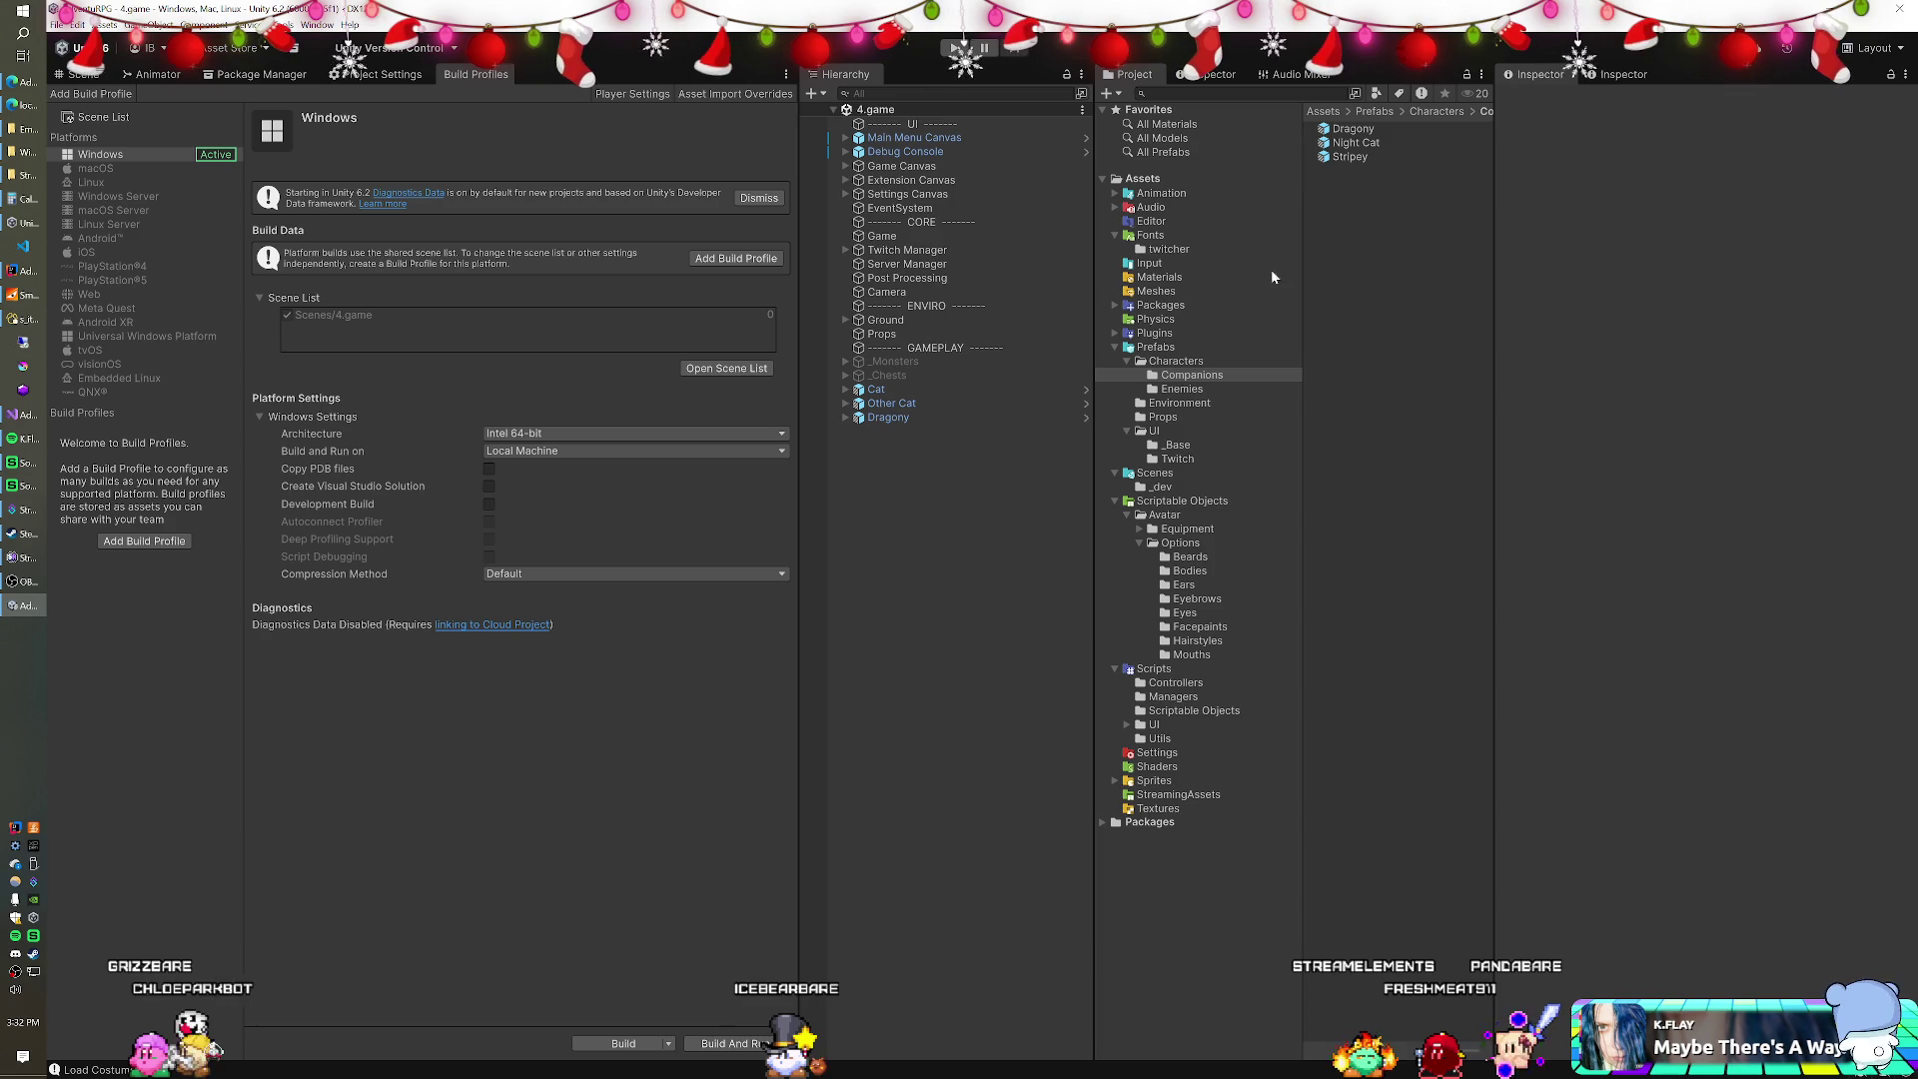
{"action": "left_click", "coordinate": [1179, 362]}
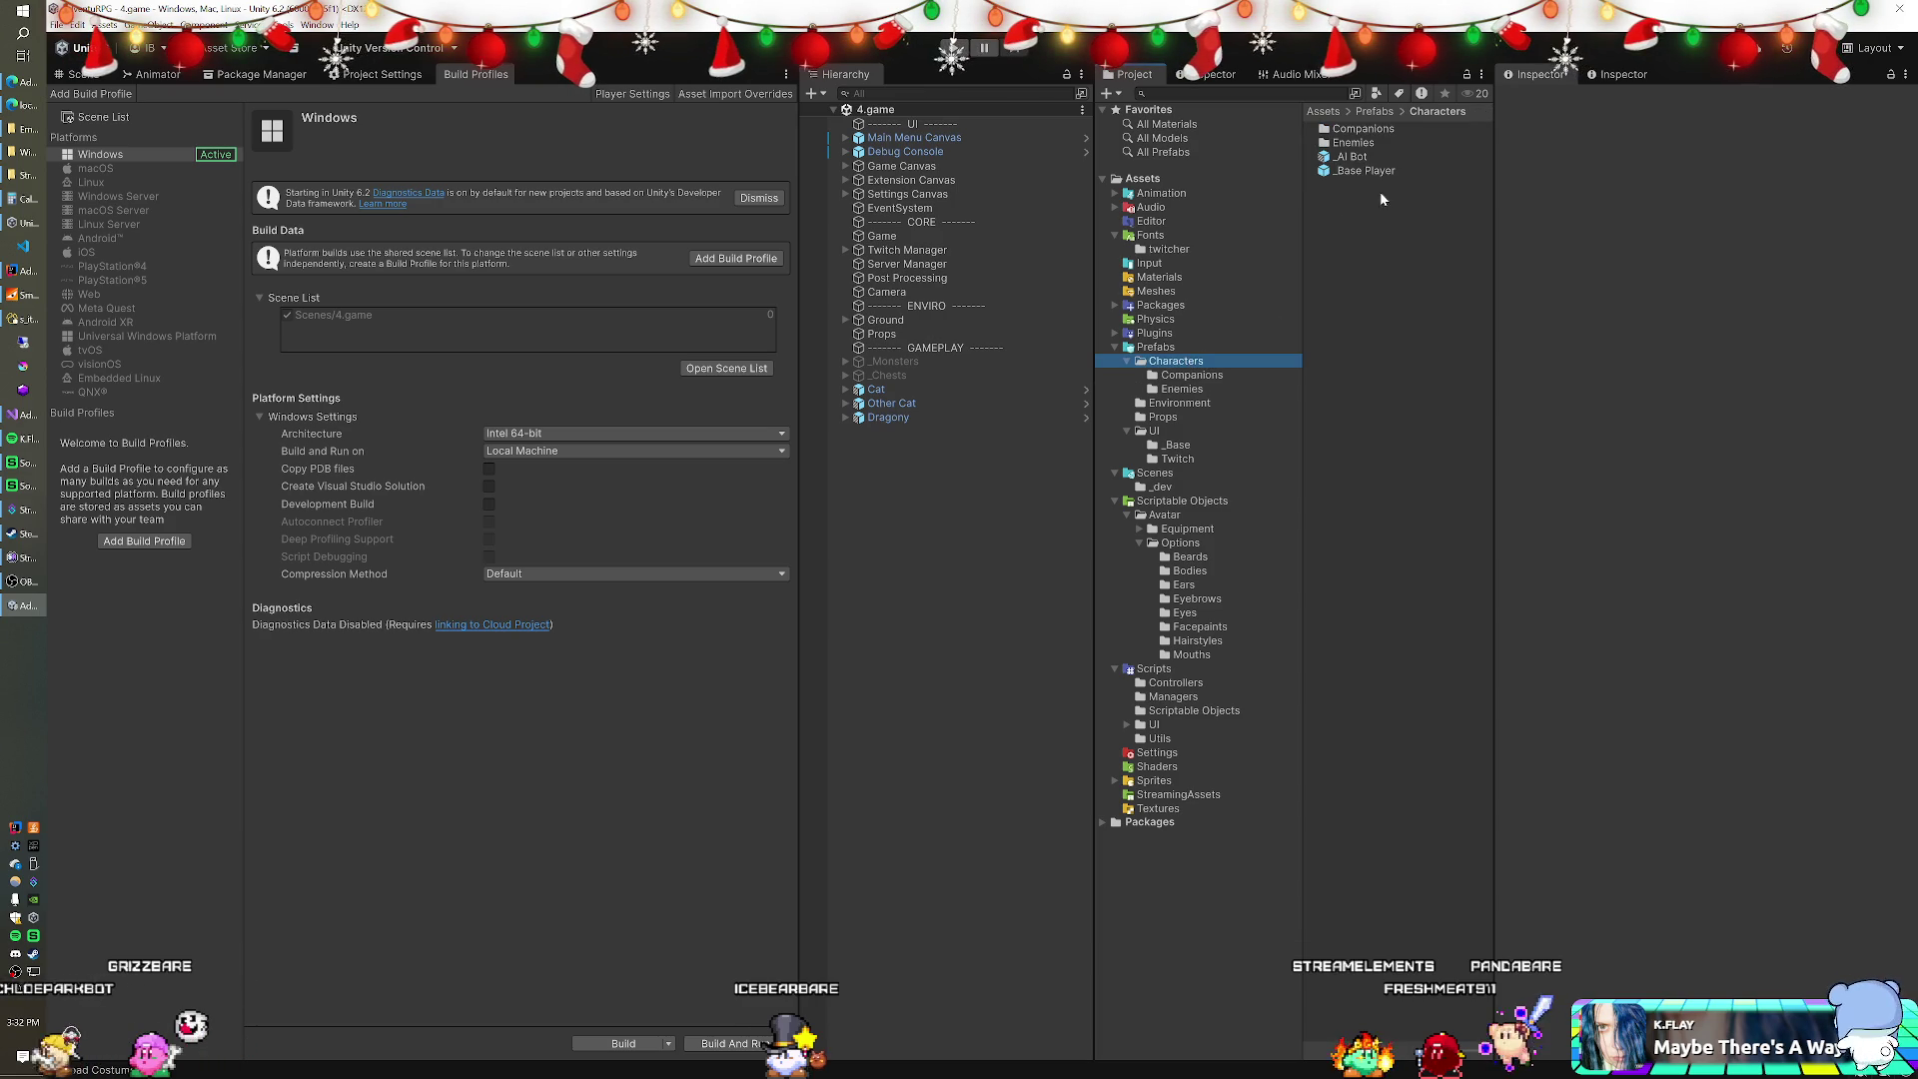
{"action": "double_click", "coordinate": [1366, 171]}
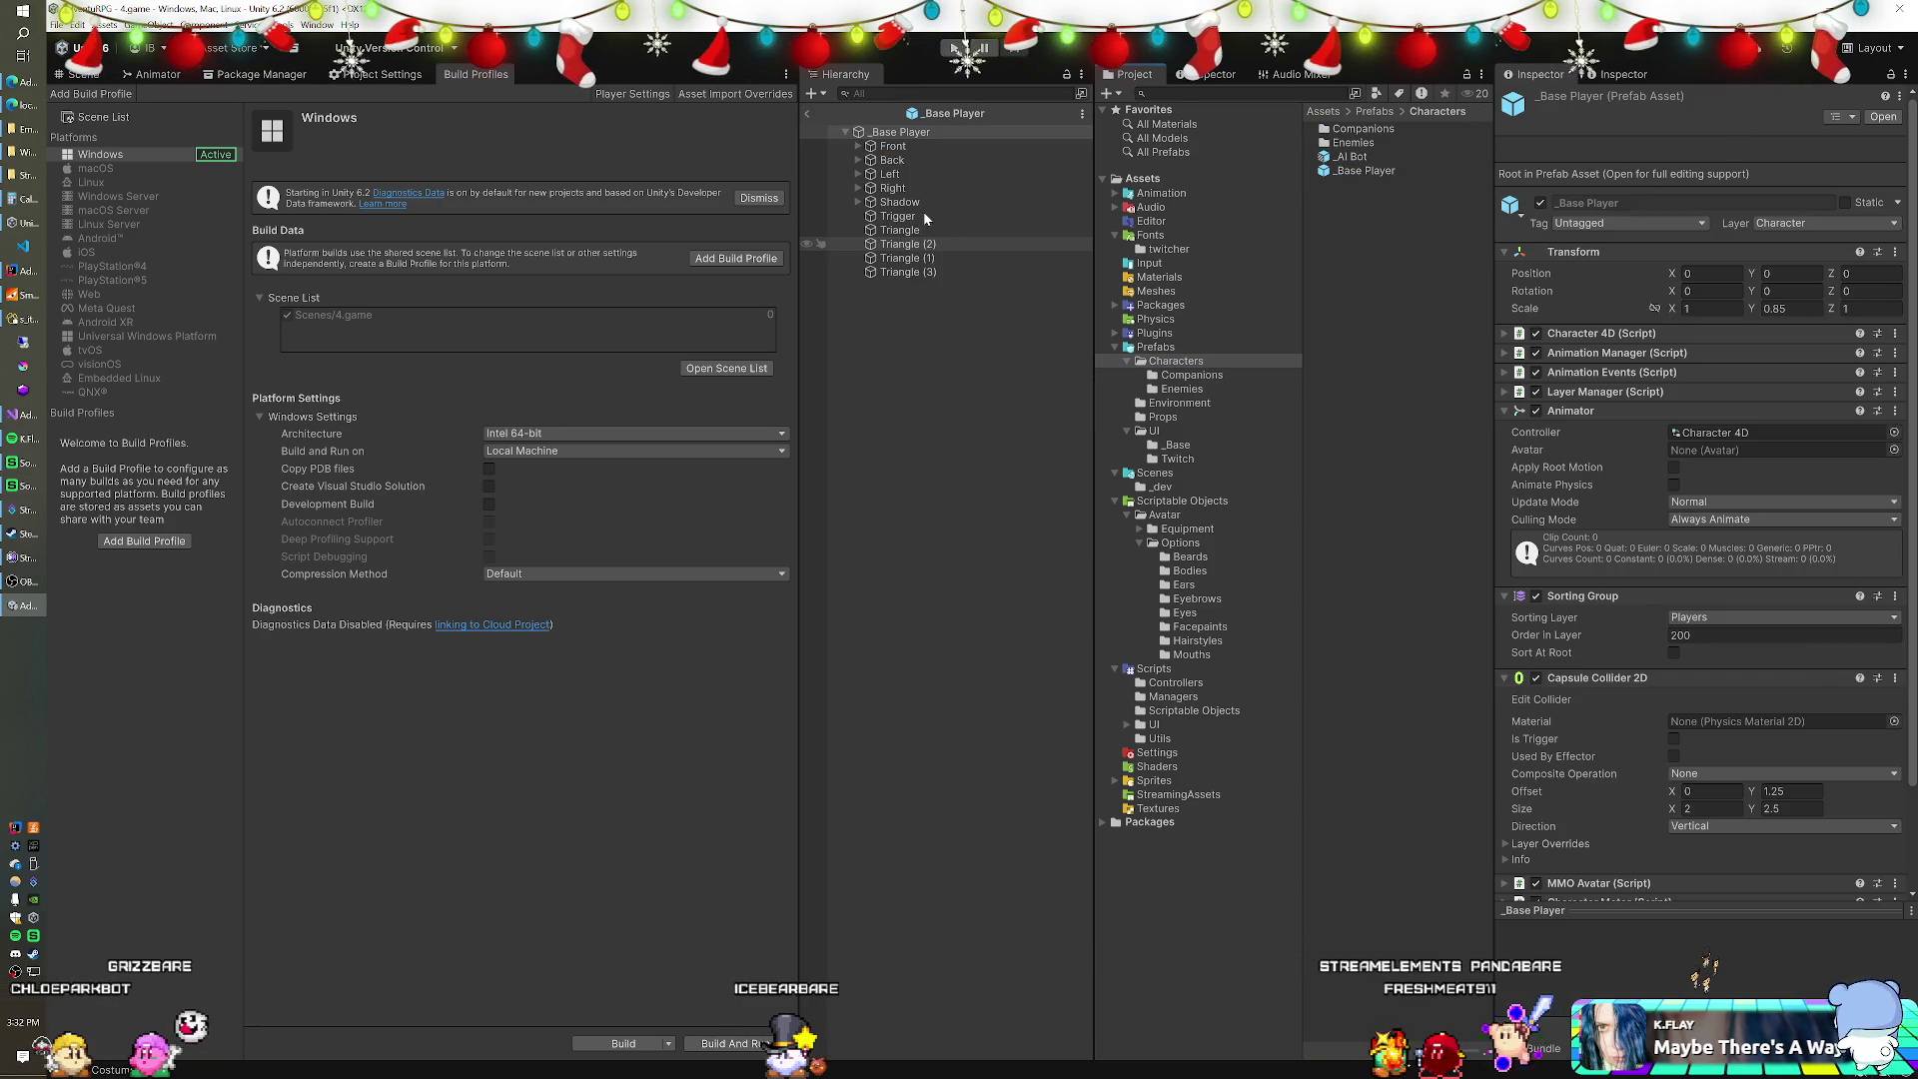
Set Triangle (2)'s Position X to -1 and bring the Scene view forward.
{"action": "left_click", "coordinate": [908, 259]}
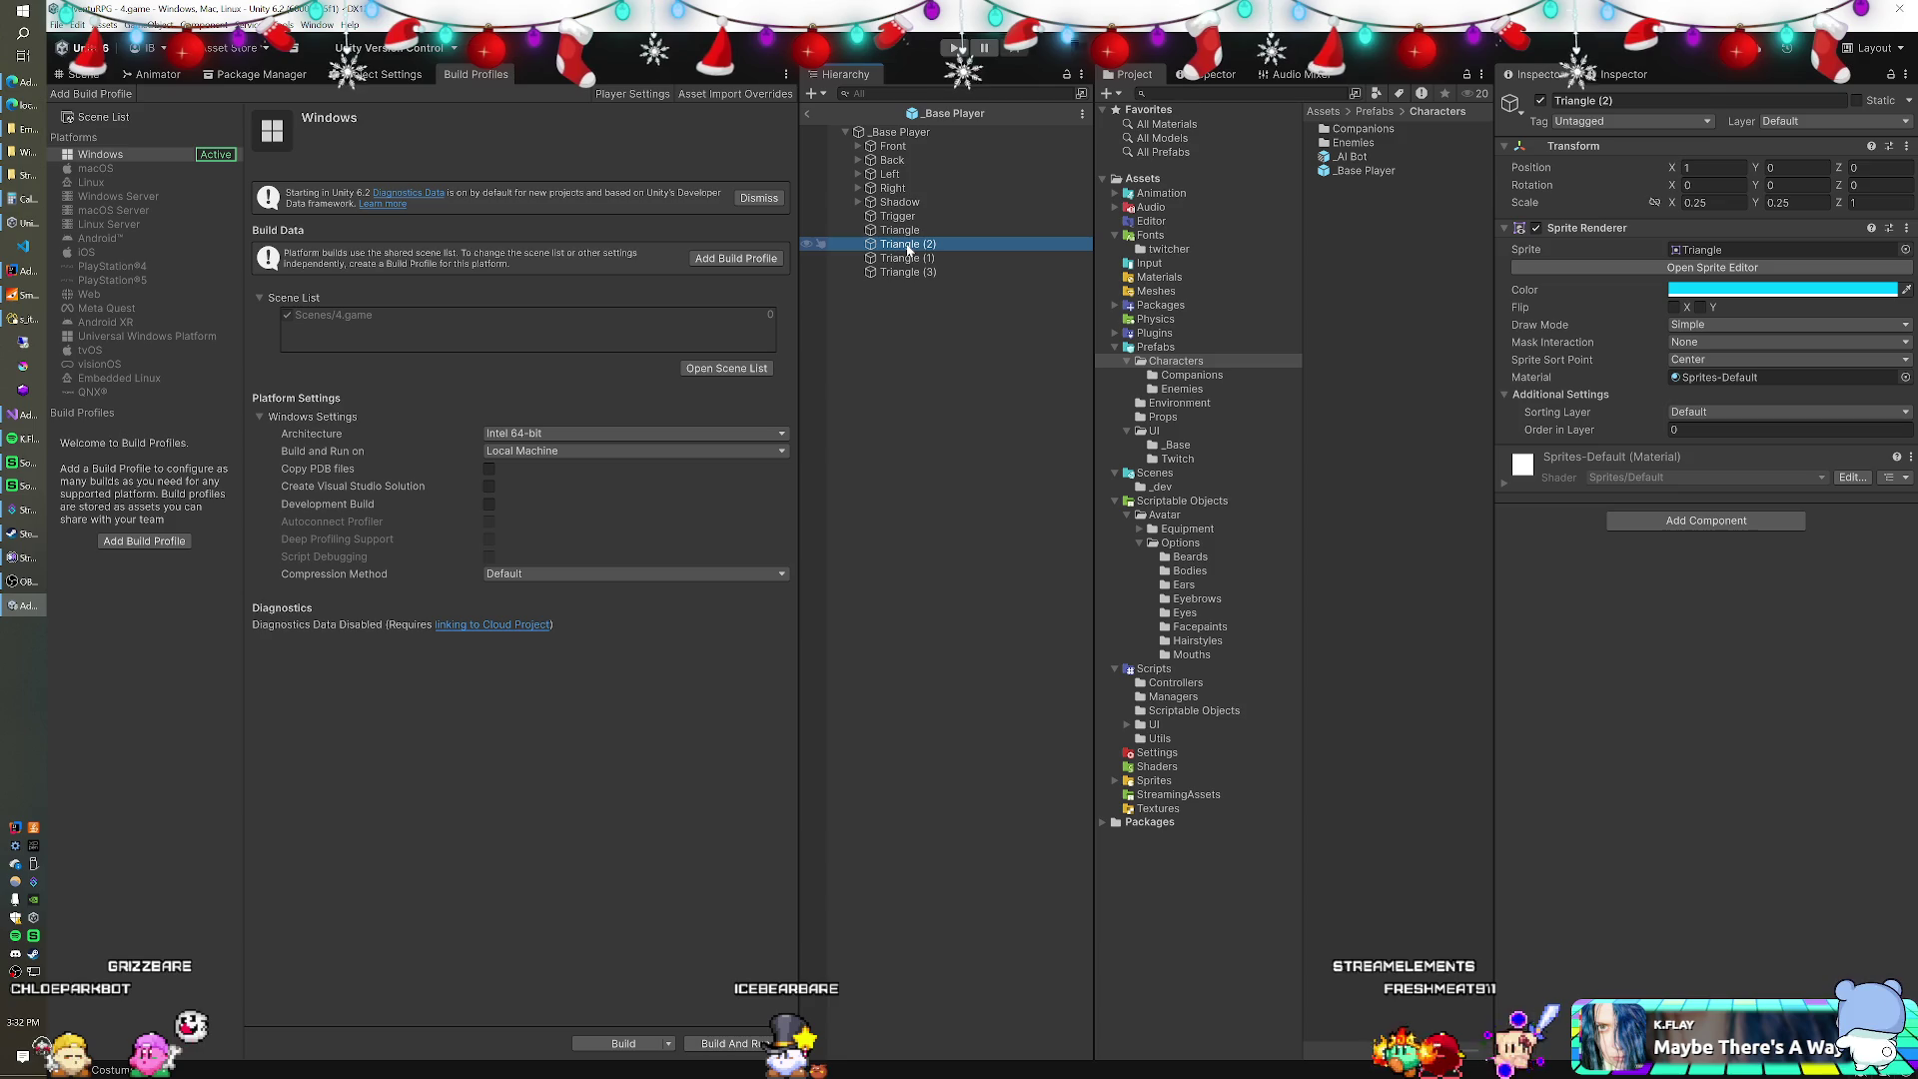
{"action": "key", "text": "Up"}
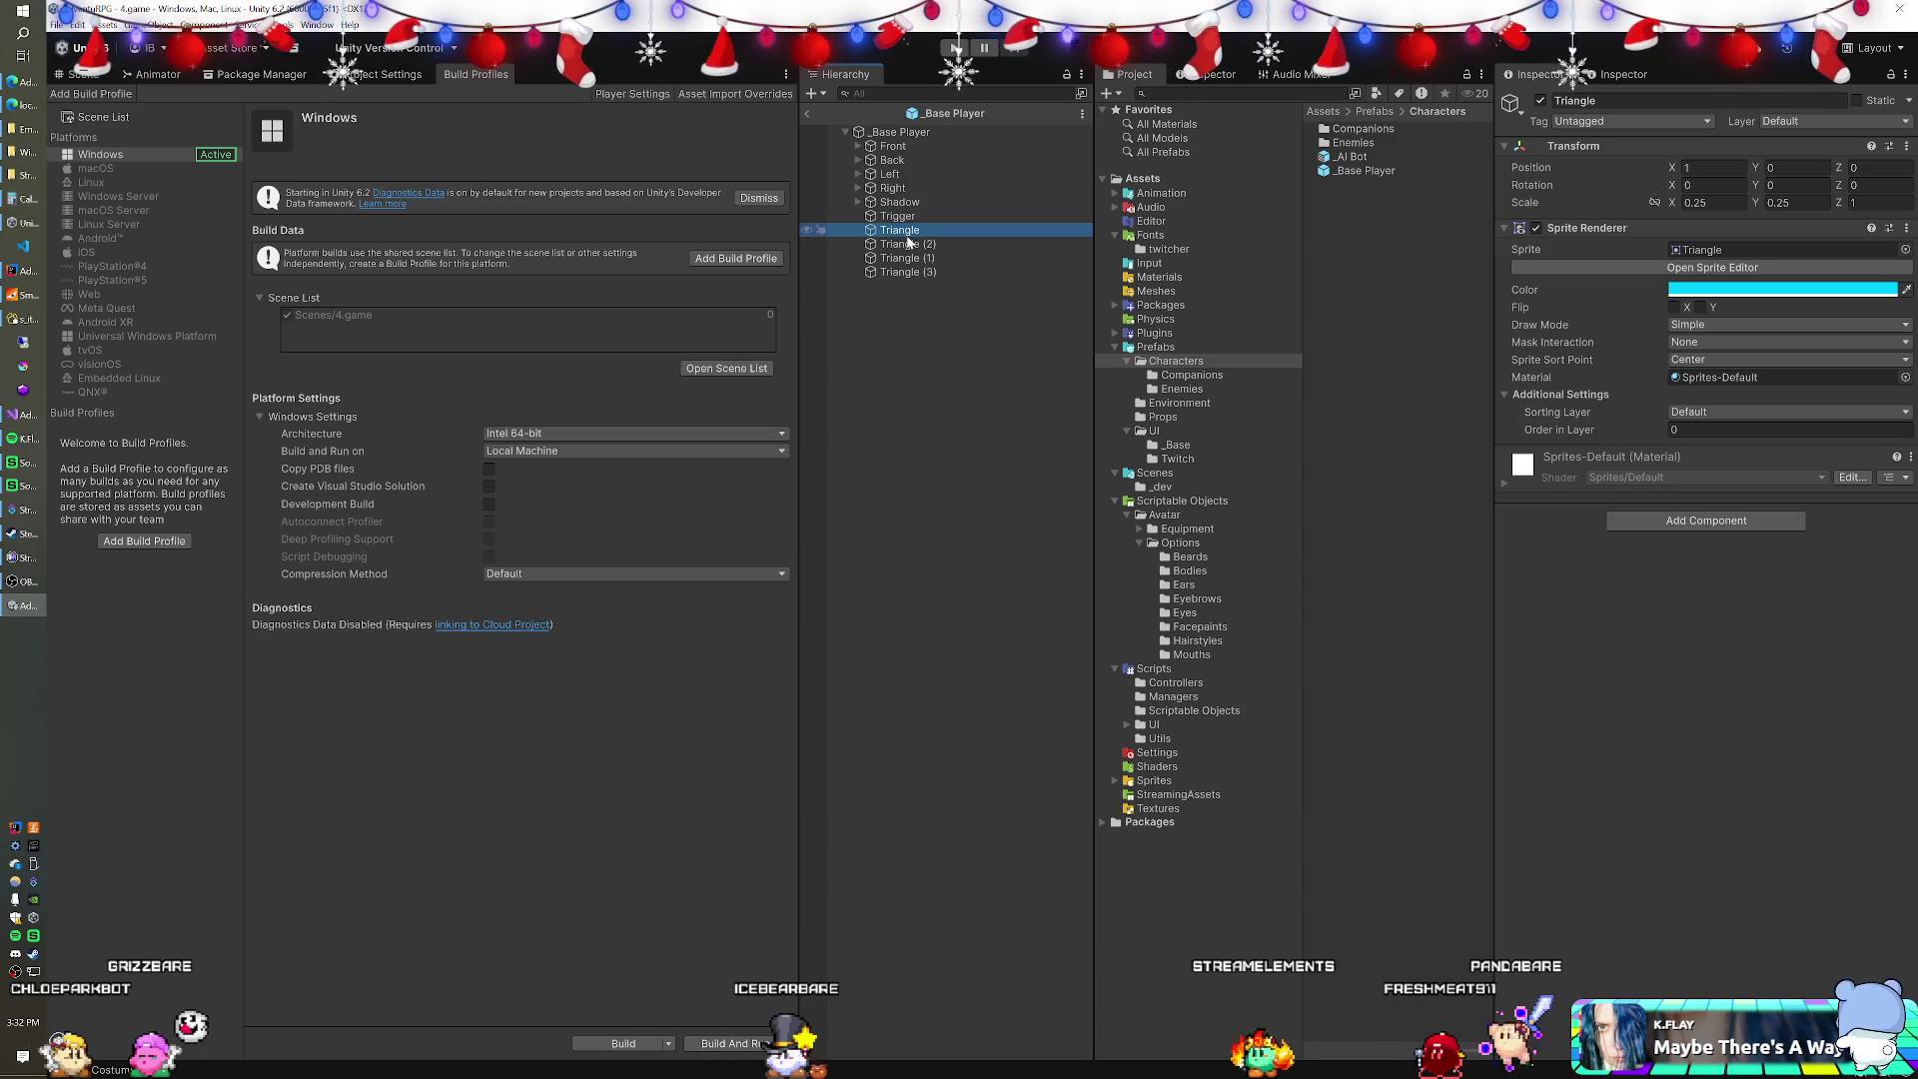
{"action": "left_click", "coordinate": [909, 244]}
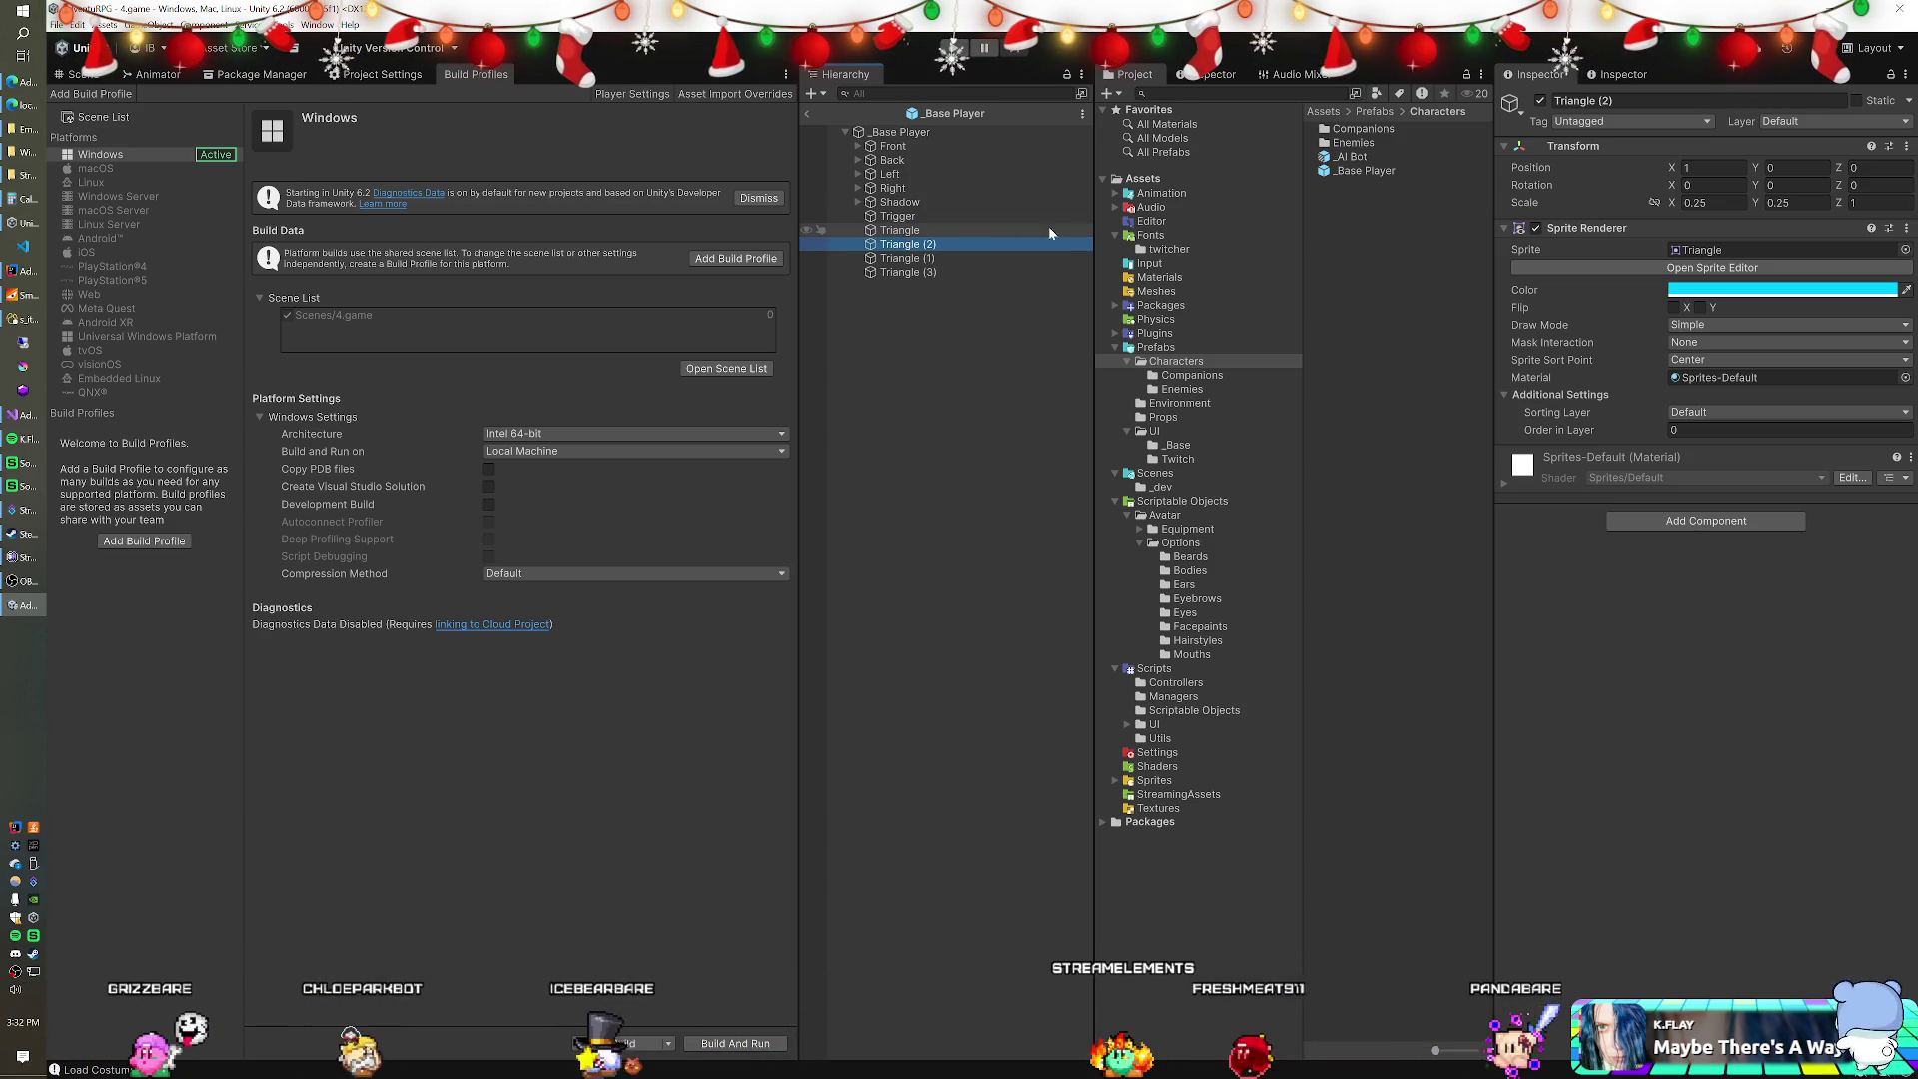
{"action": "left_click", "coordinate": [1710, 167]}
{"action": "type", "text": "-1"}
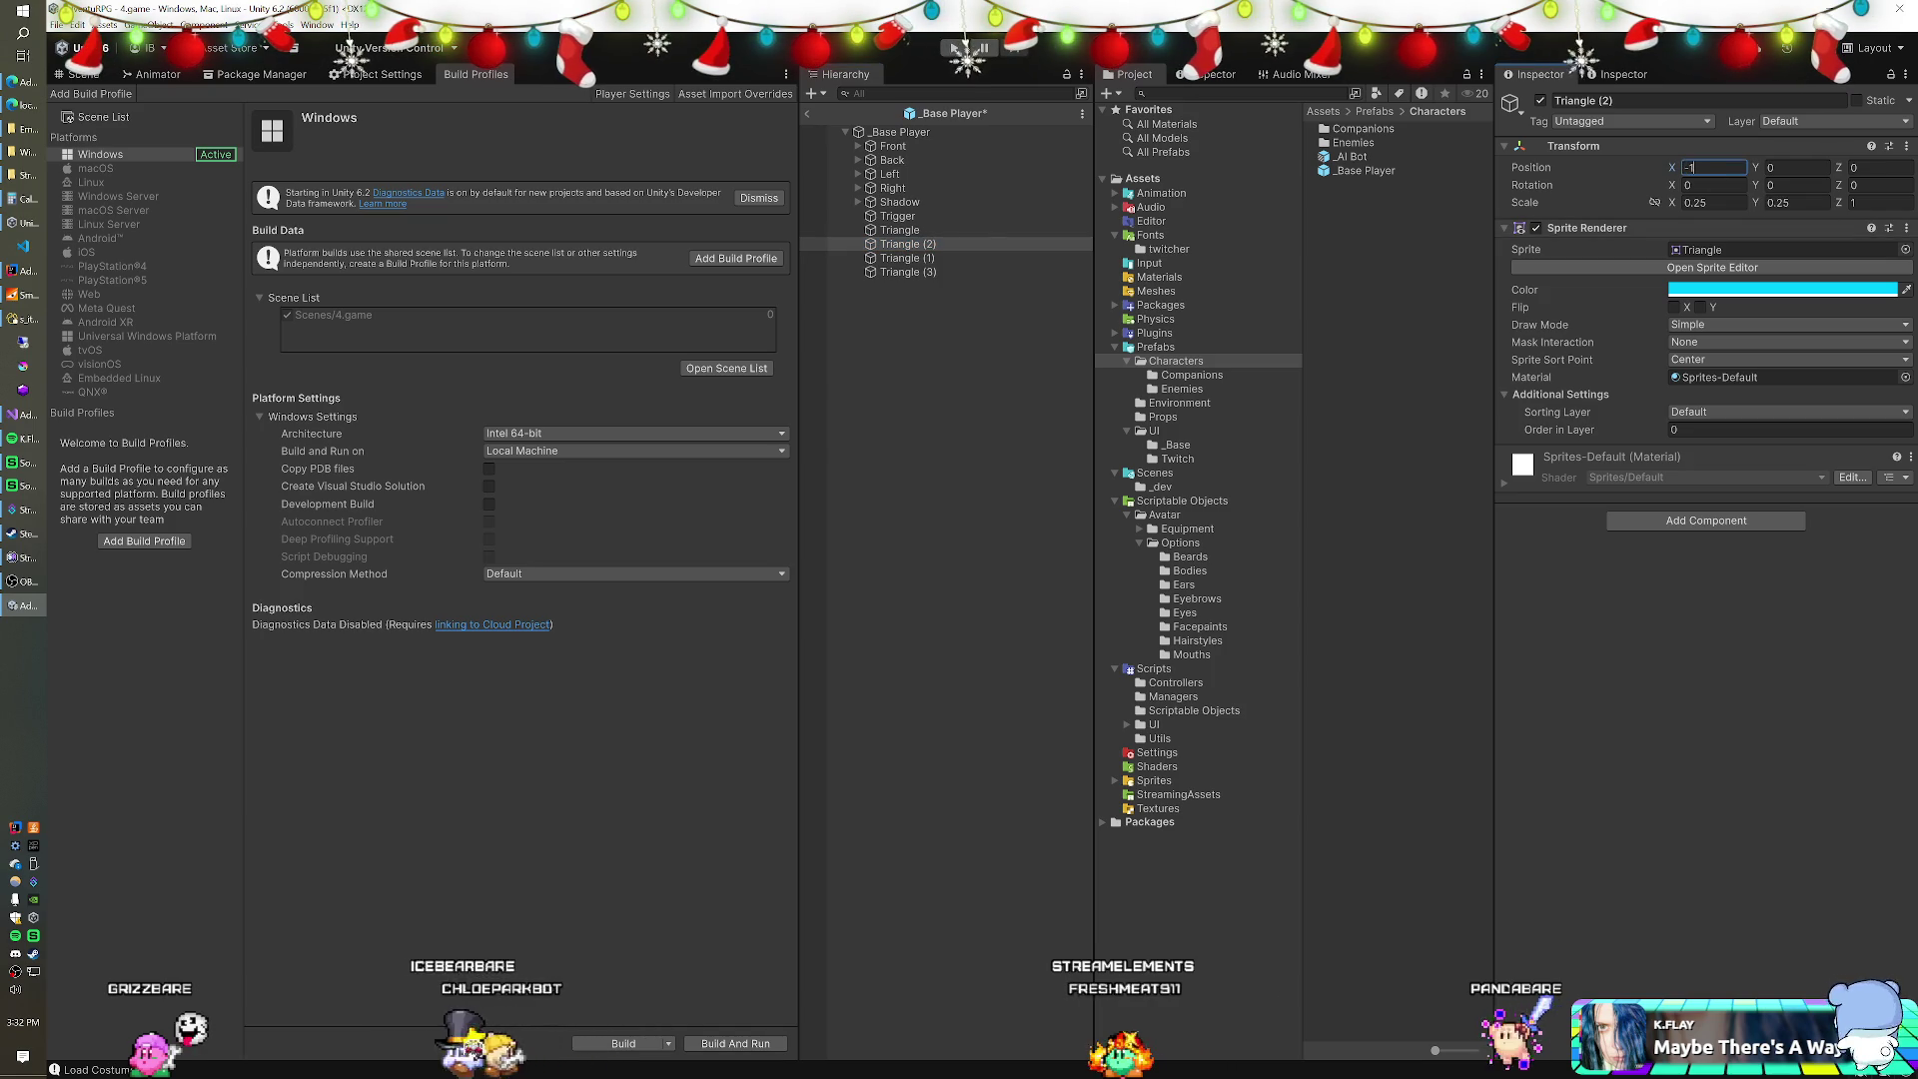
{"action": "left_click", "coordinate": [945, 258]}
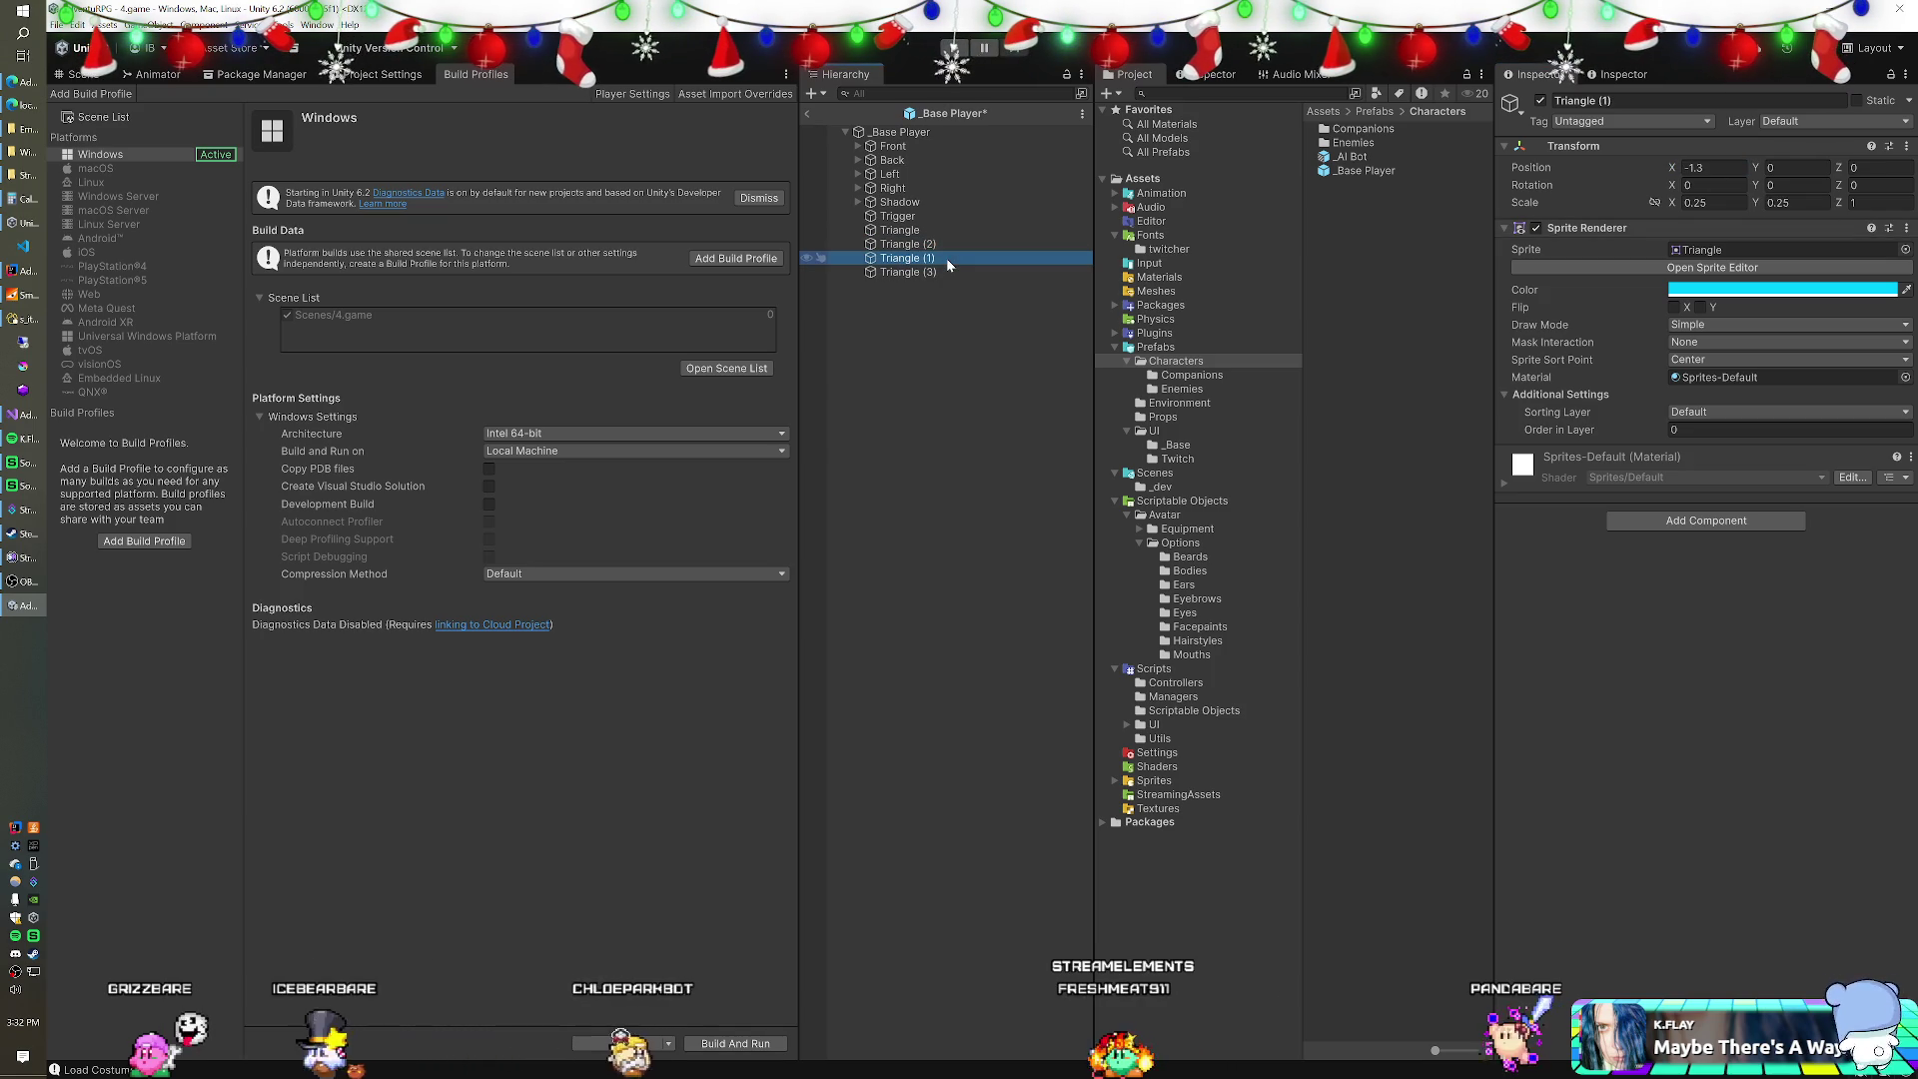
{"action": "left_click", "coordinate": [90, 75]}
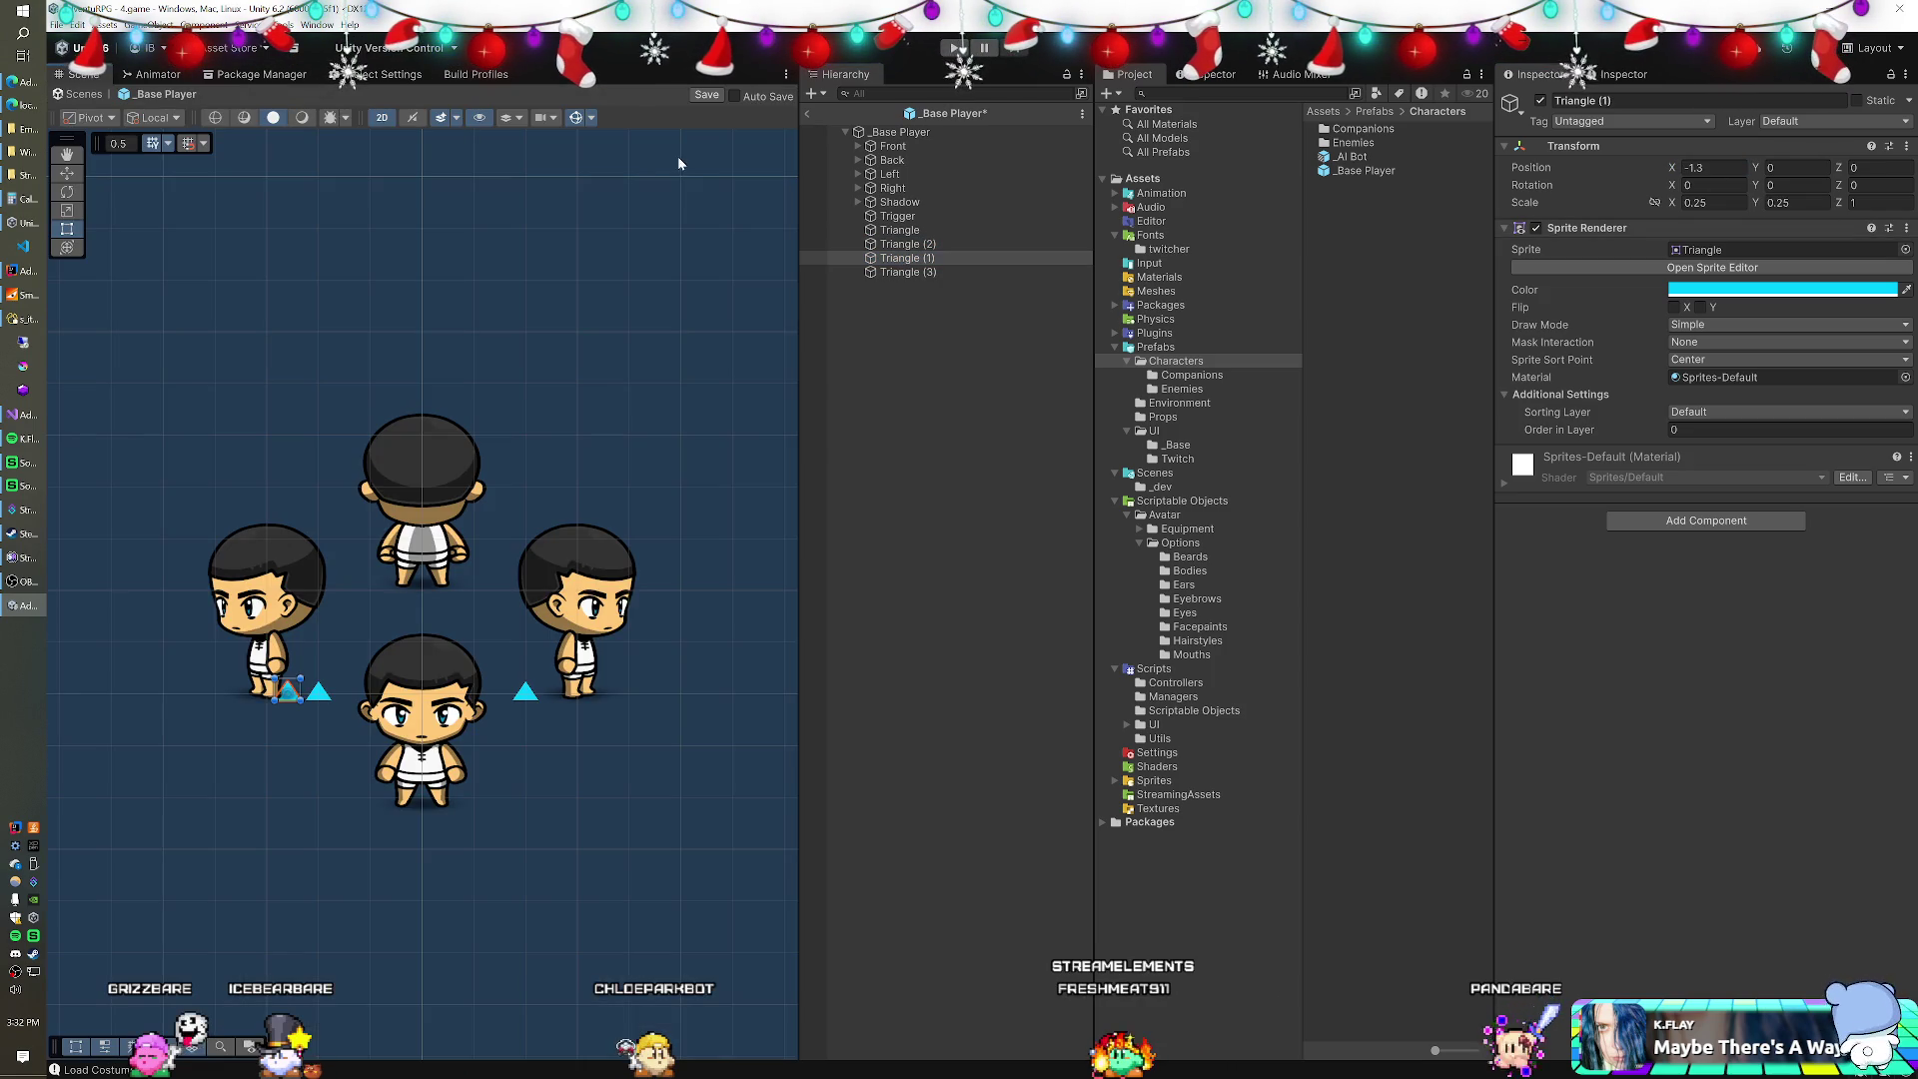
Change Triangle (3)'s Position X from -1.3 to 1.3 by removing the minus sign.
{"action": "left_click", "coordinate": [914, 272]}
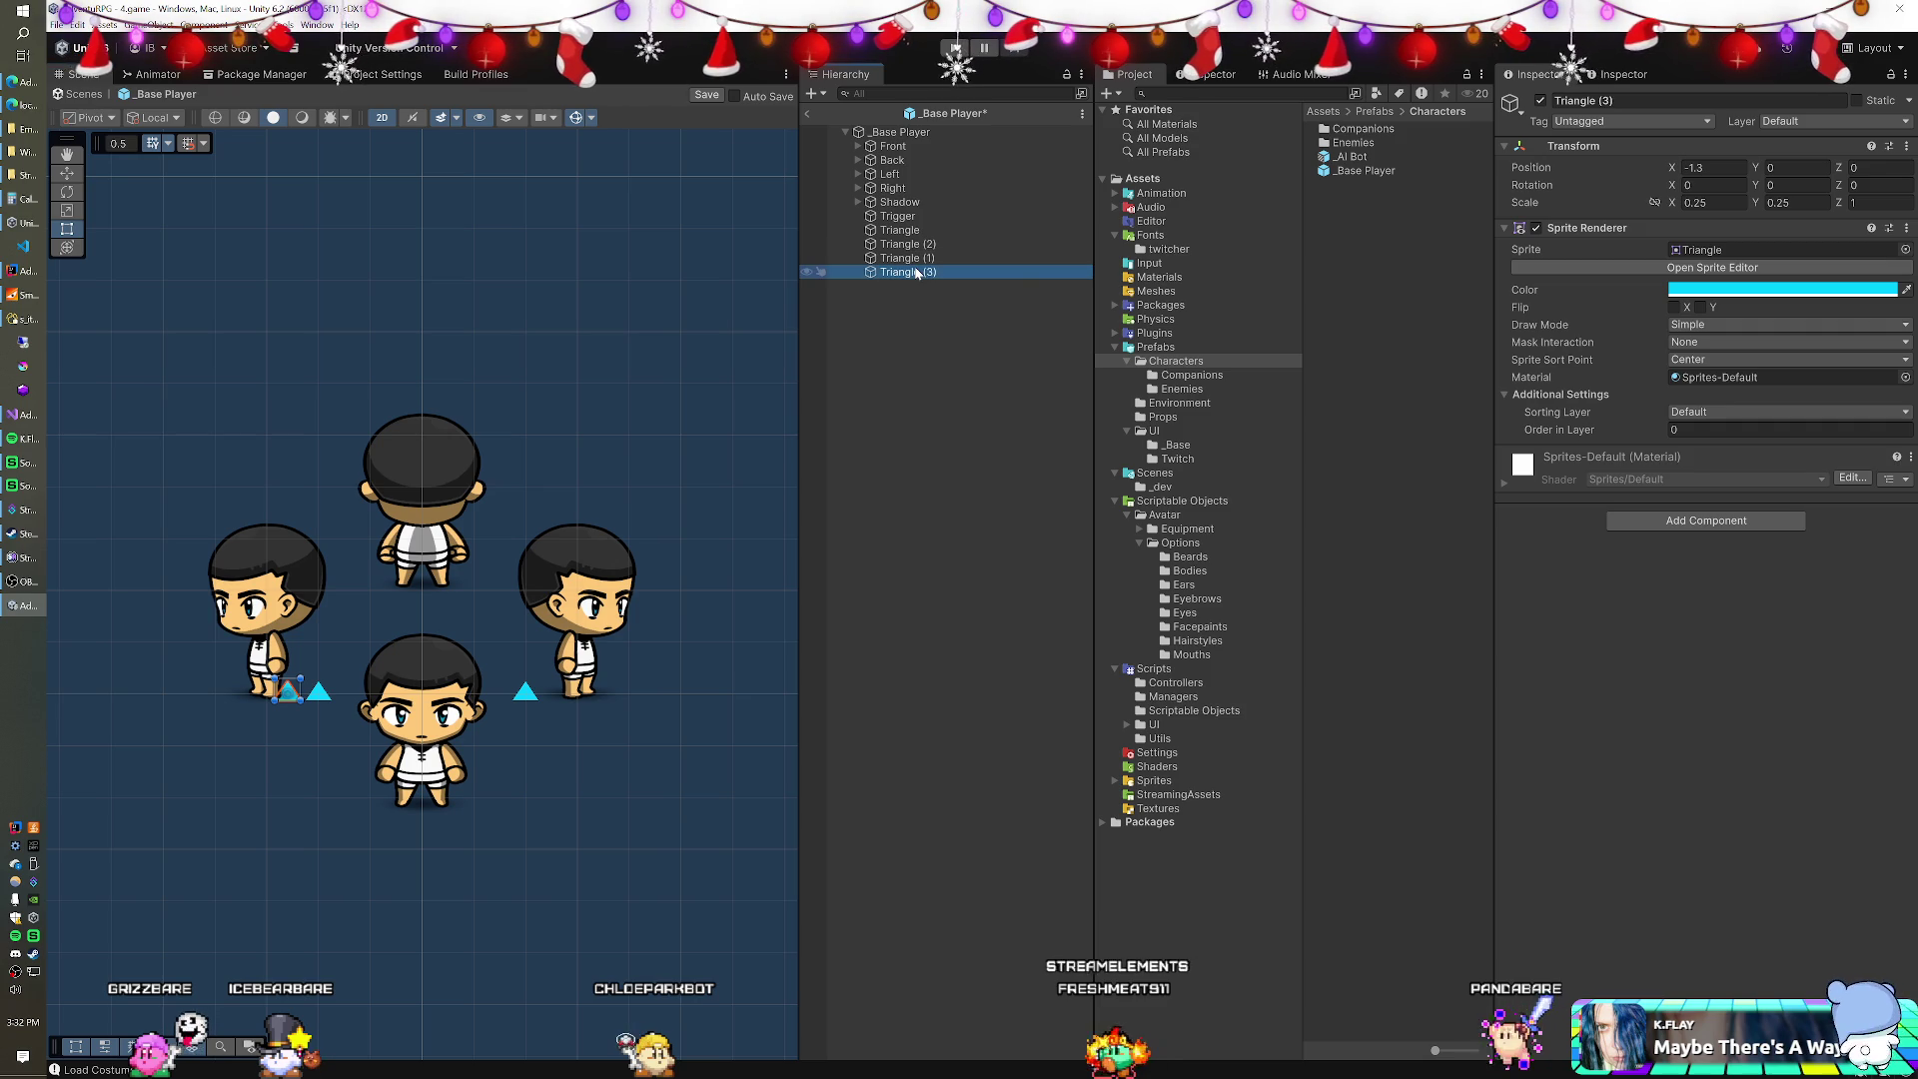
{"action": "left_click", "coordinate": [1684, 168]}
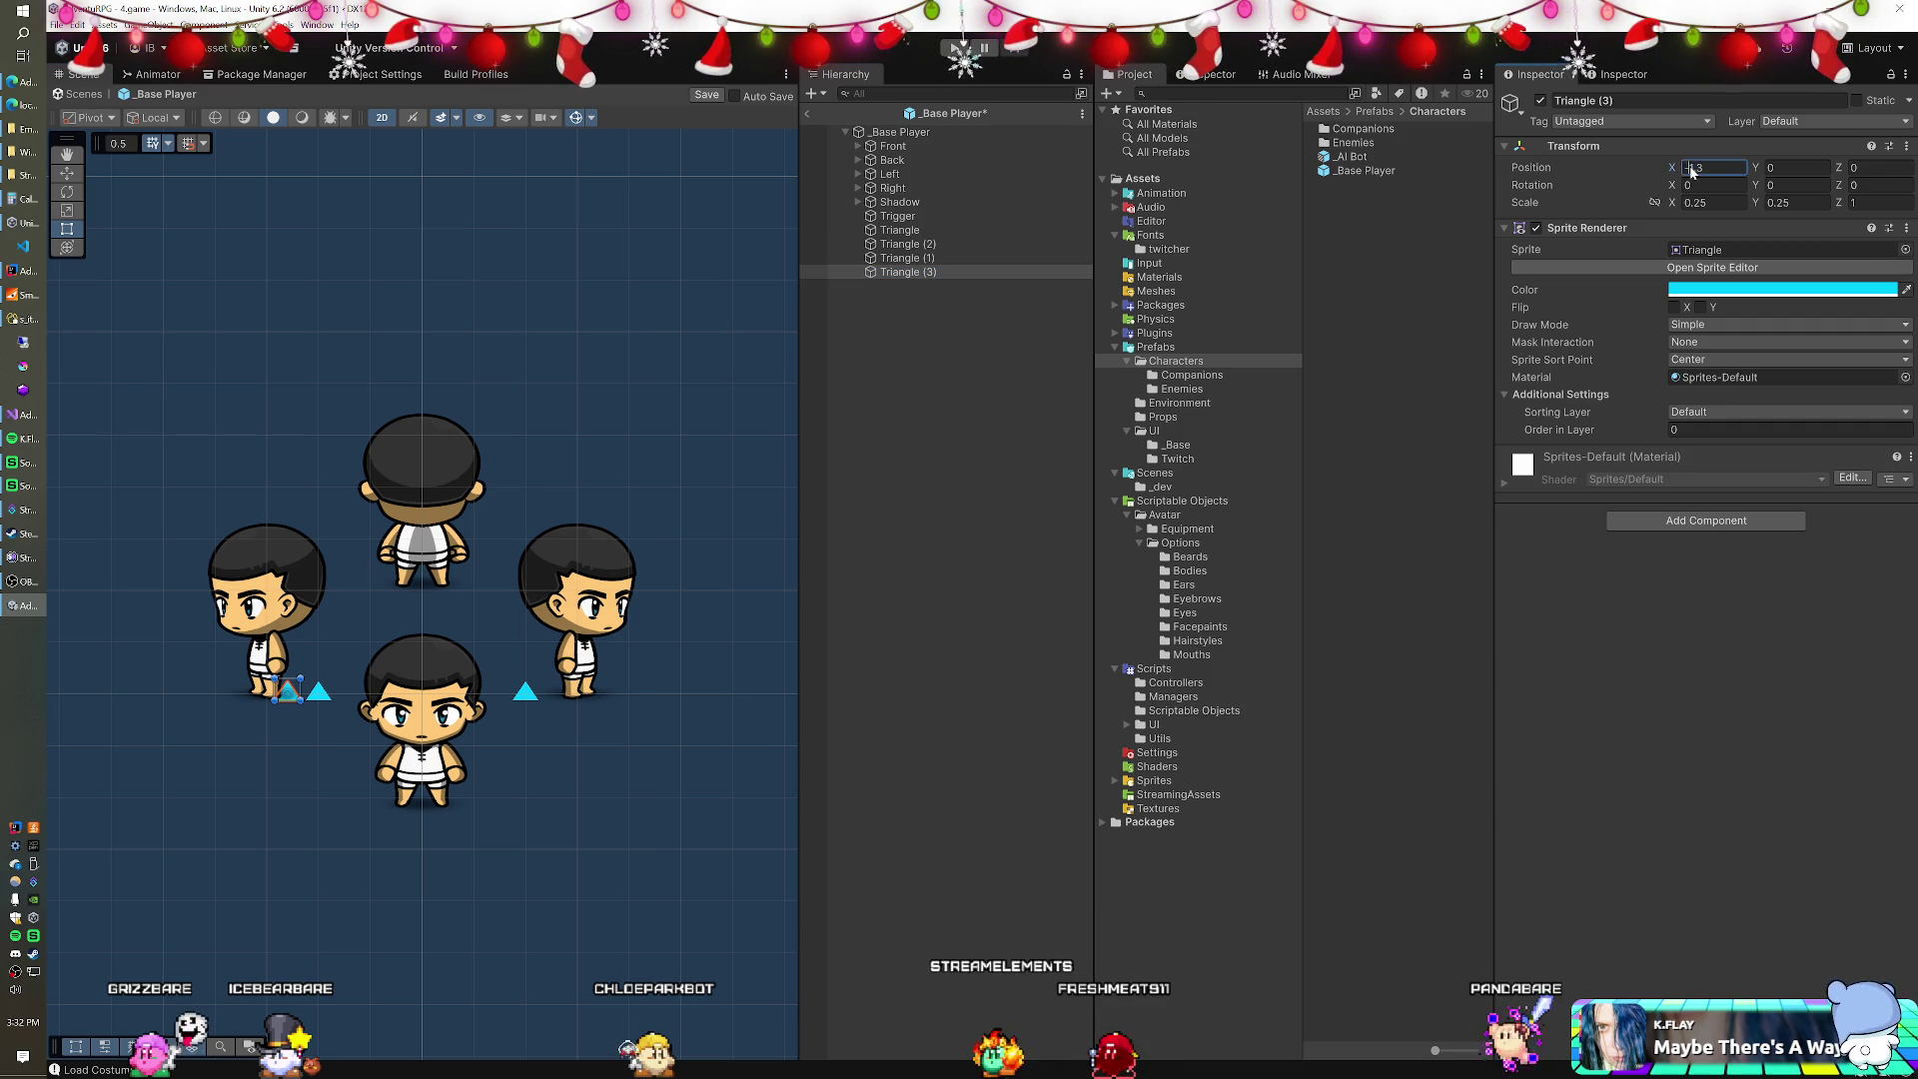
{"action": "key", "text": "Delete"}
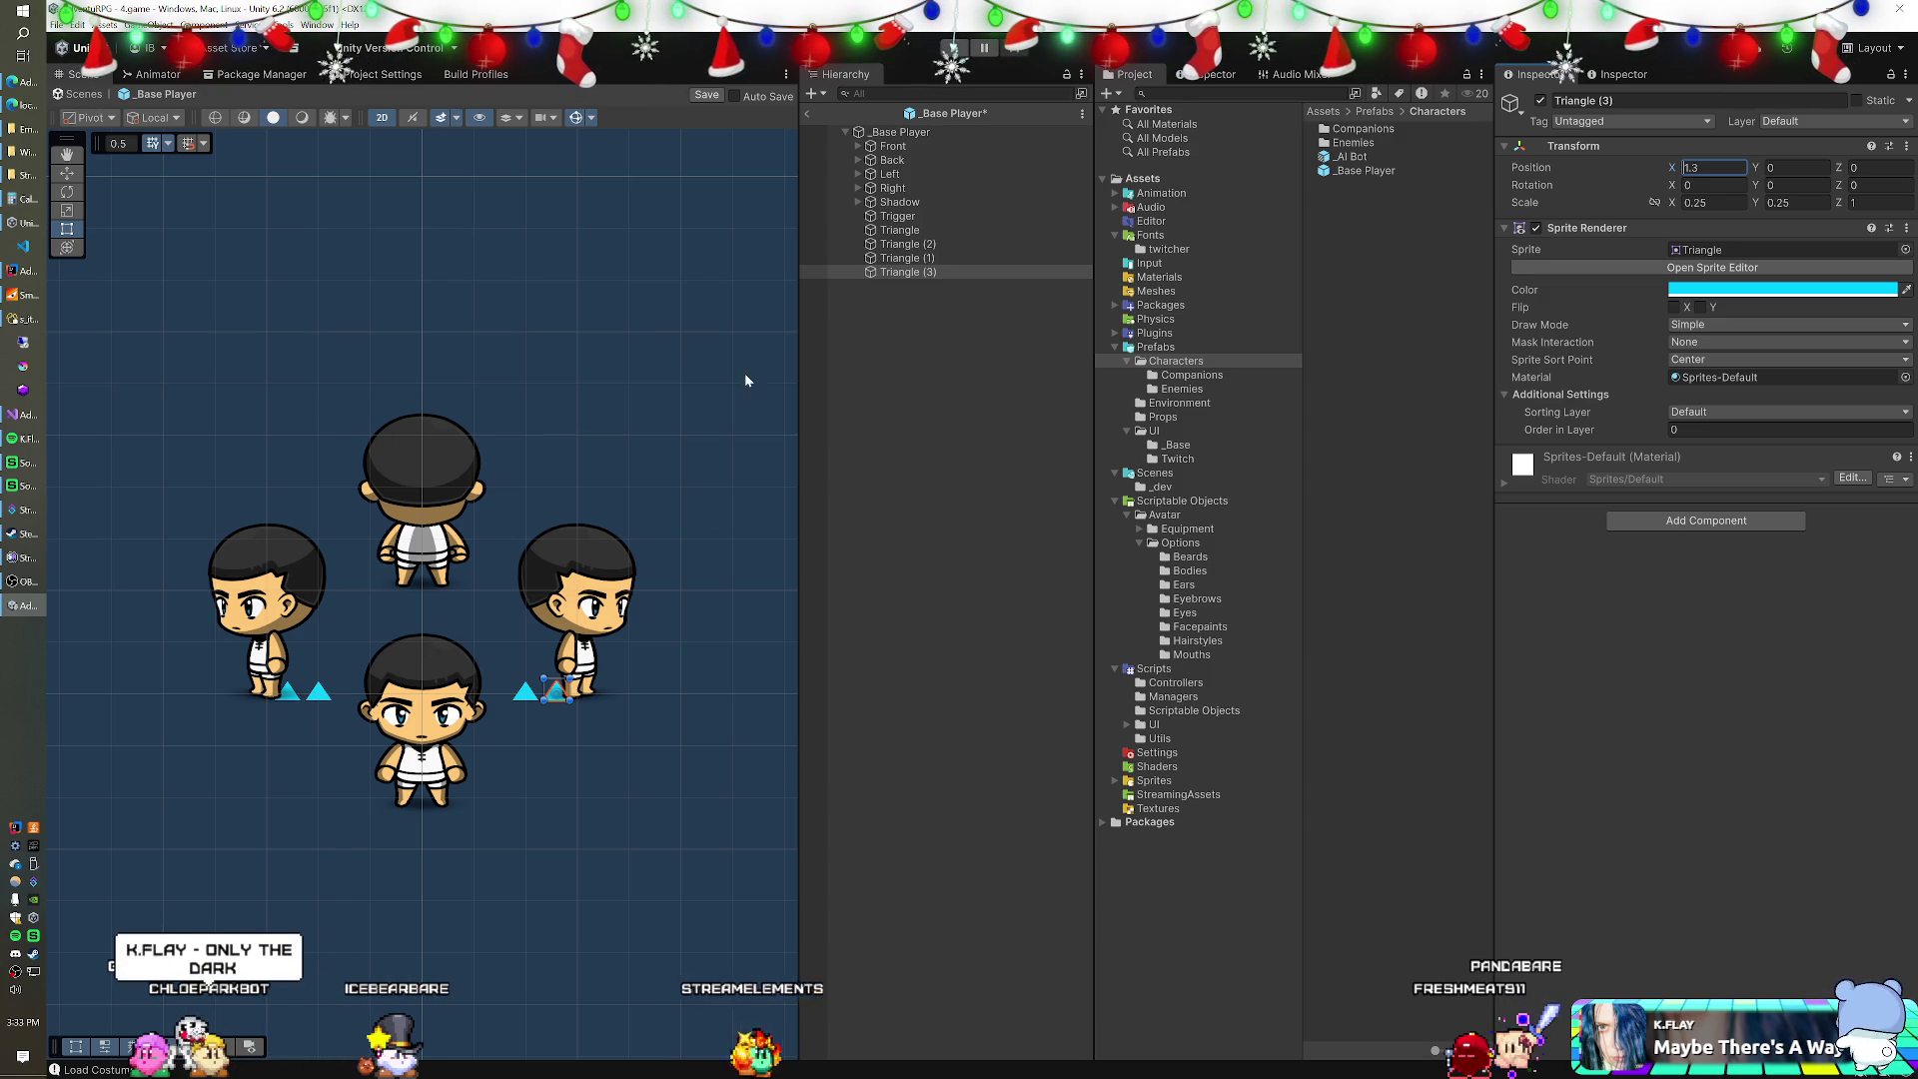
{"action": "left_click", "coordinate": [897, 178]}
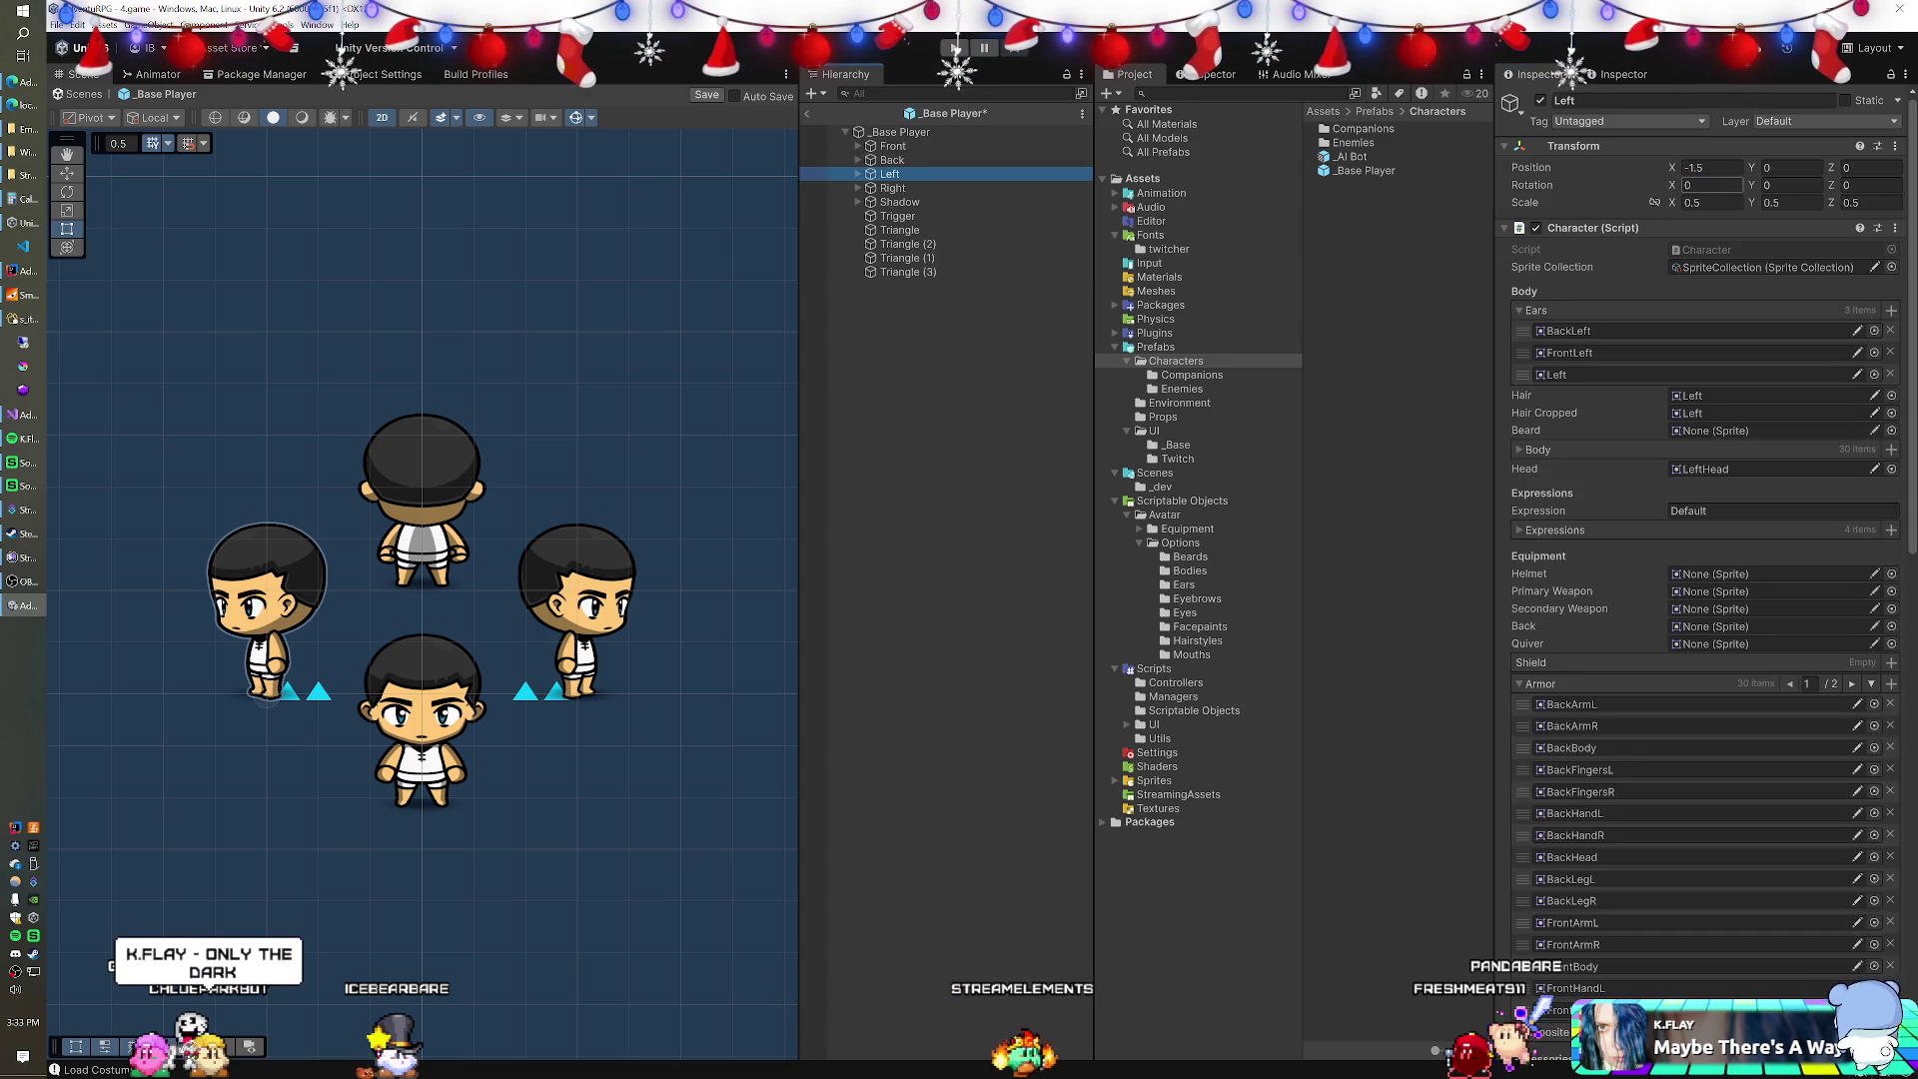
Centre the Left character view at X 0 and hide Front, Back, Right and Shadow.
{"action": "left_click", "coordinate": [1711, 167]}
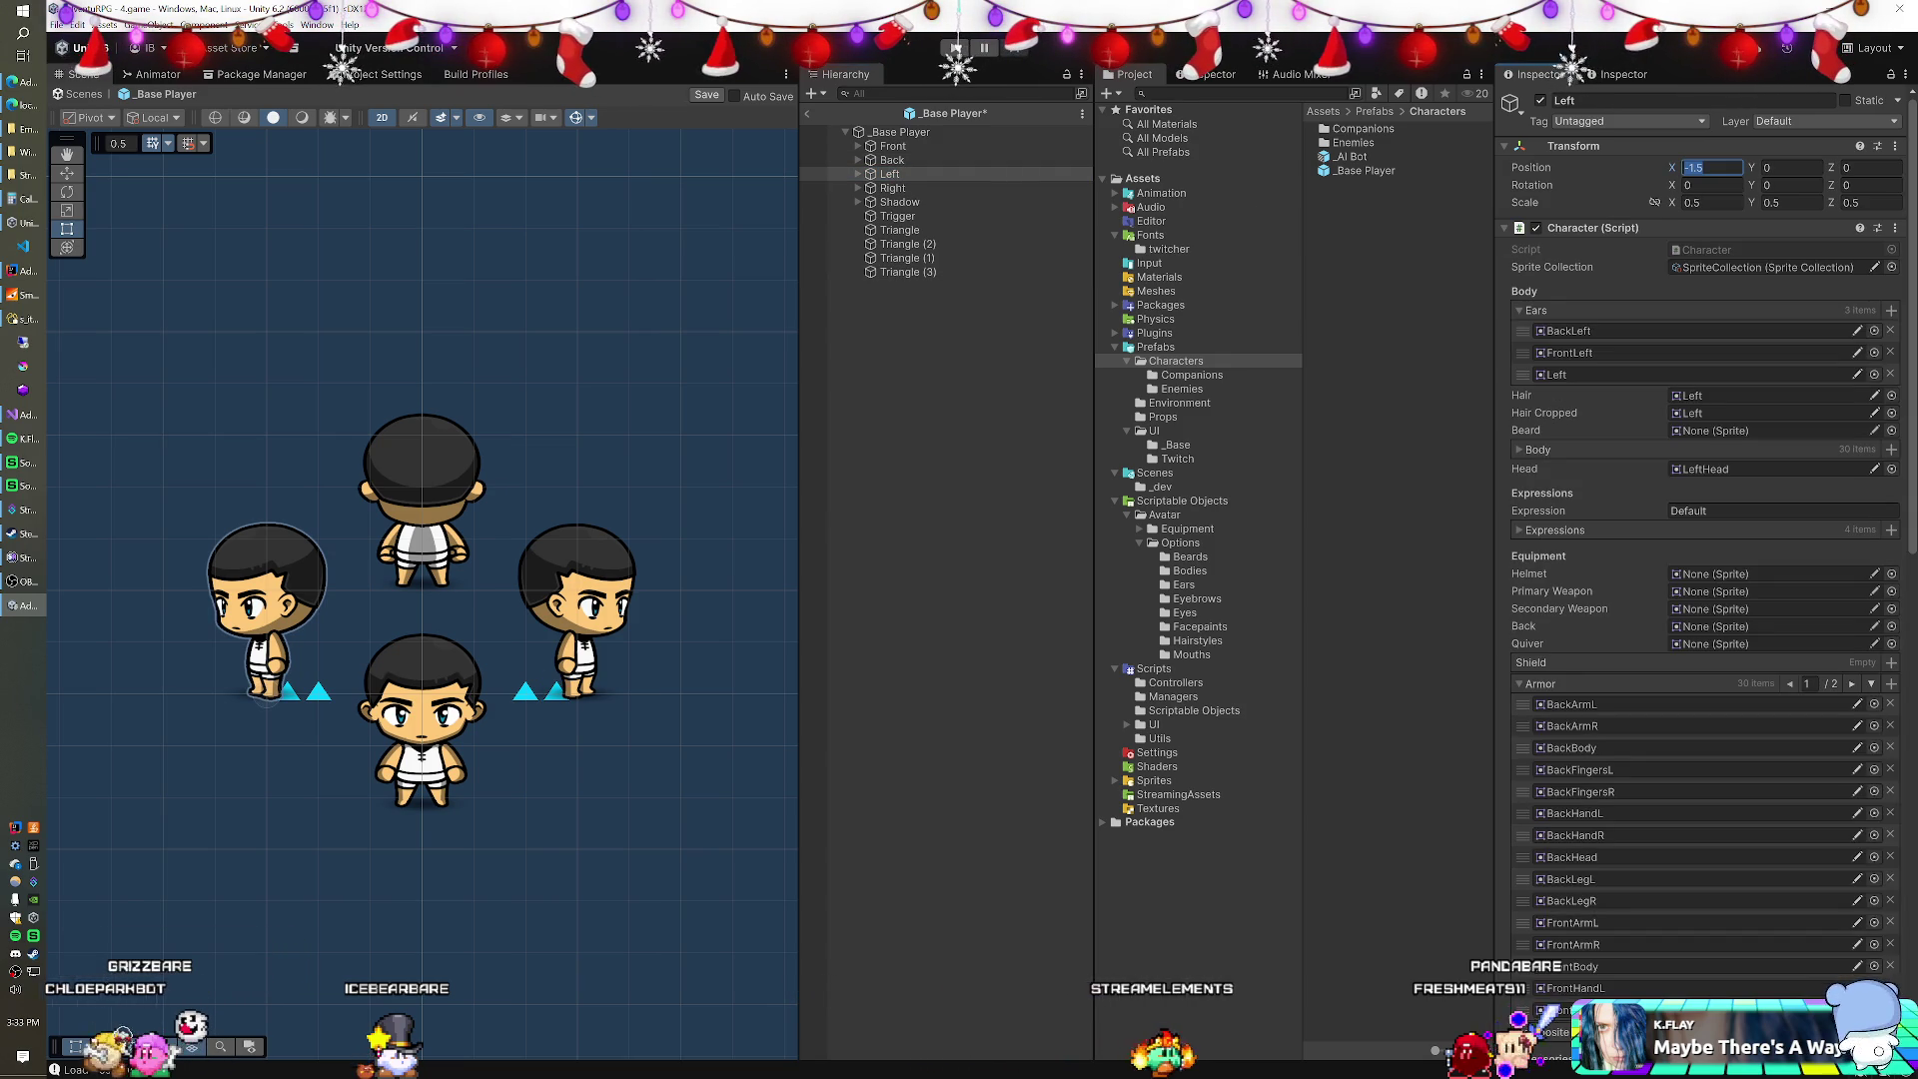
{"action": "type", "text": "0"}
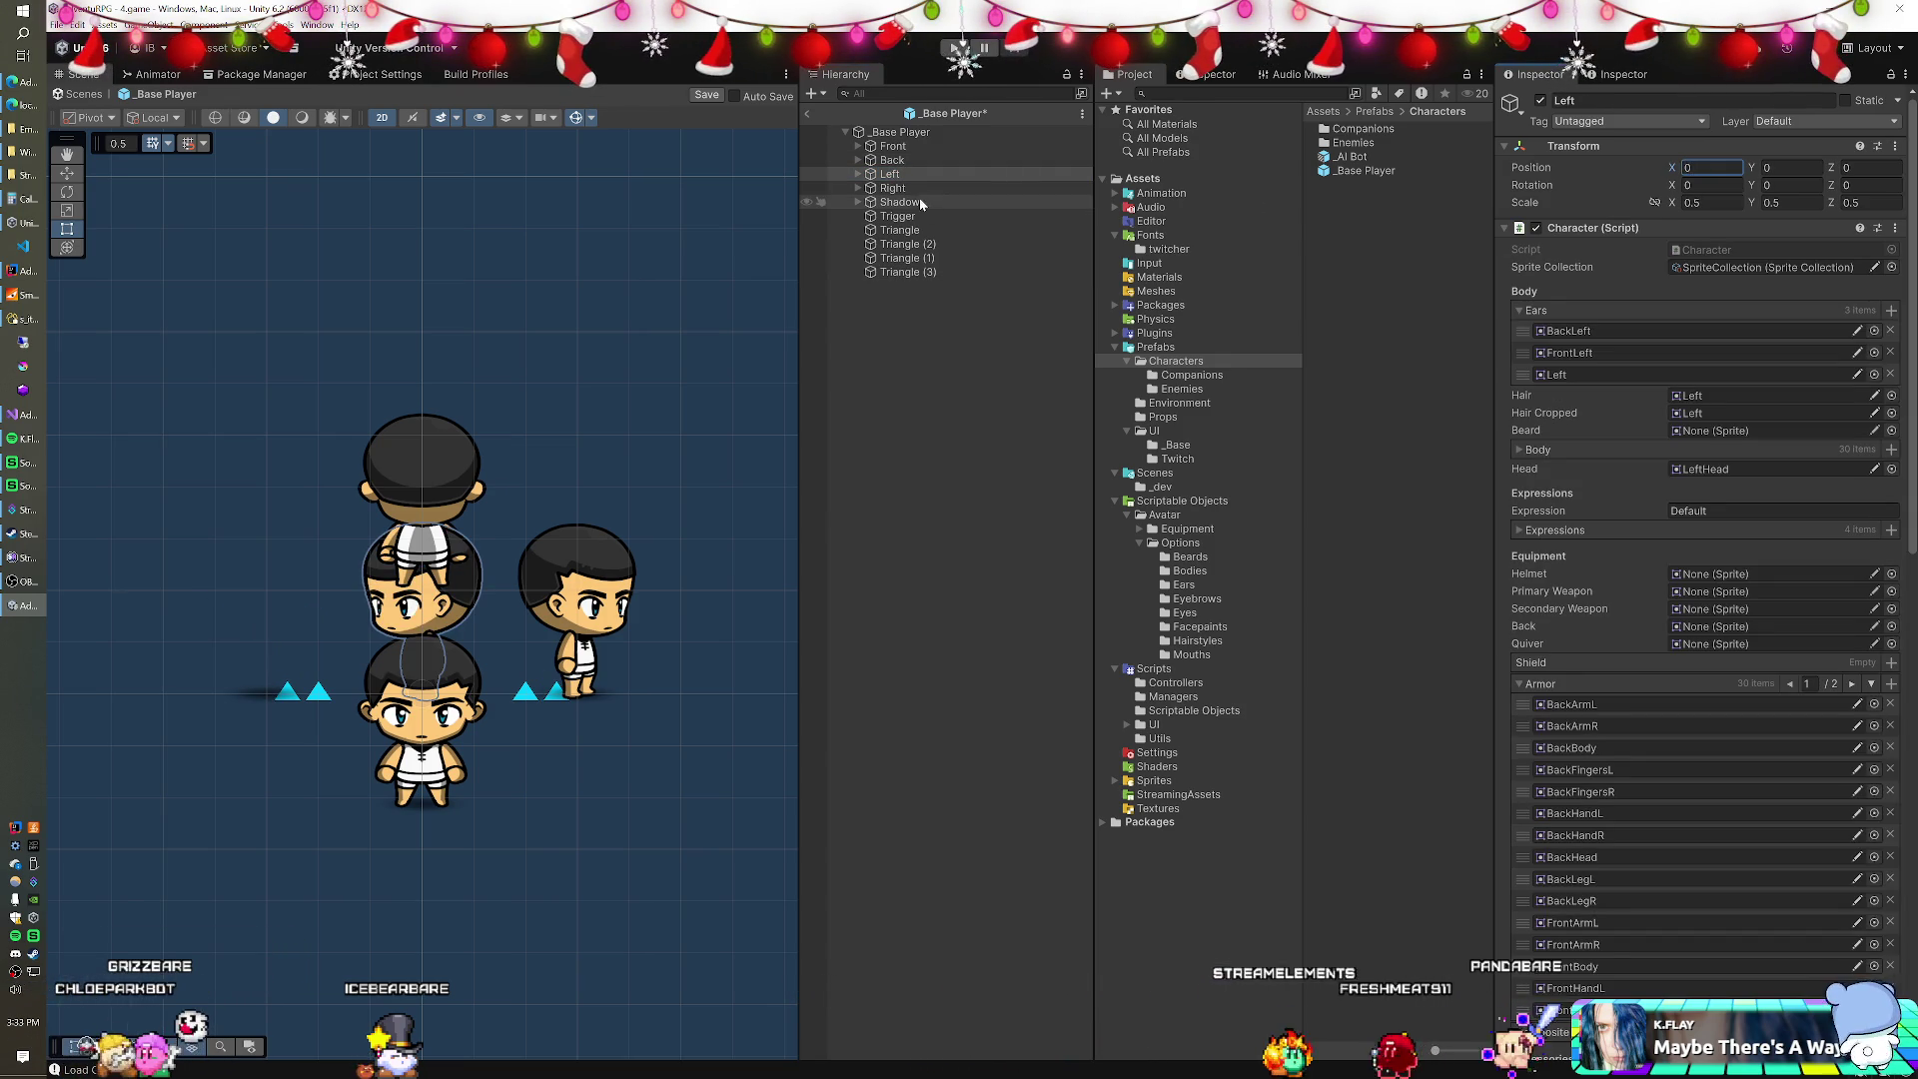
{"action": "left_click", "coordinate": [899, 201], "text": "shift"}
{"action": "left_click", "coordinate": [894, 146], "text": "ctrl"}
{"action": "left_click", "coordinate": [1541, 100]}
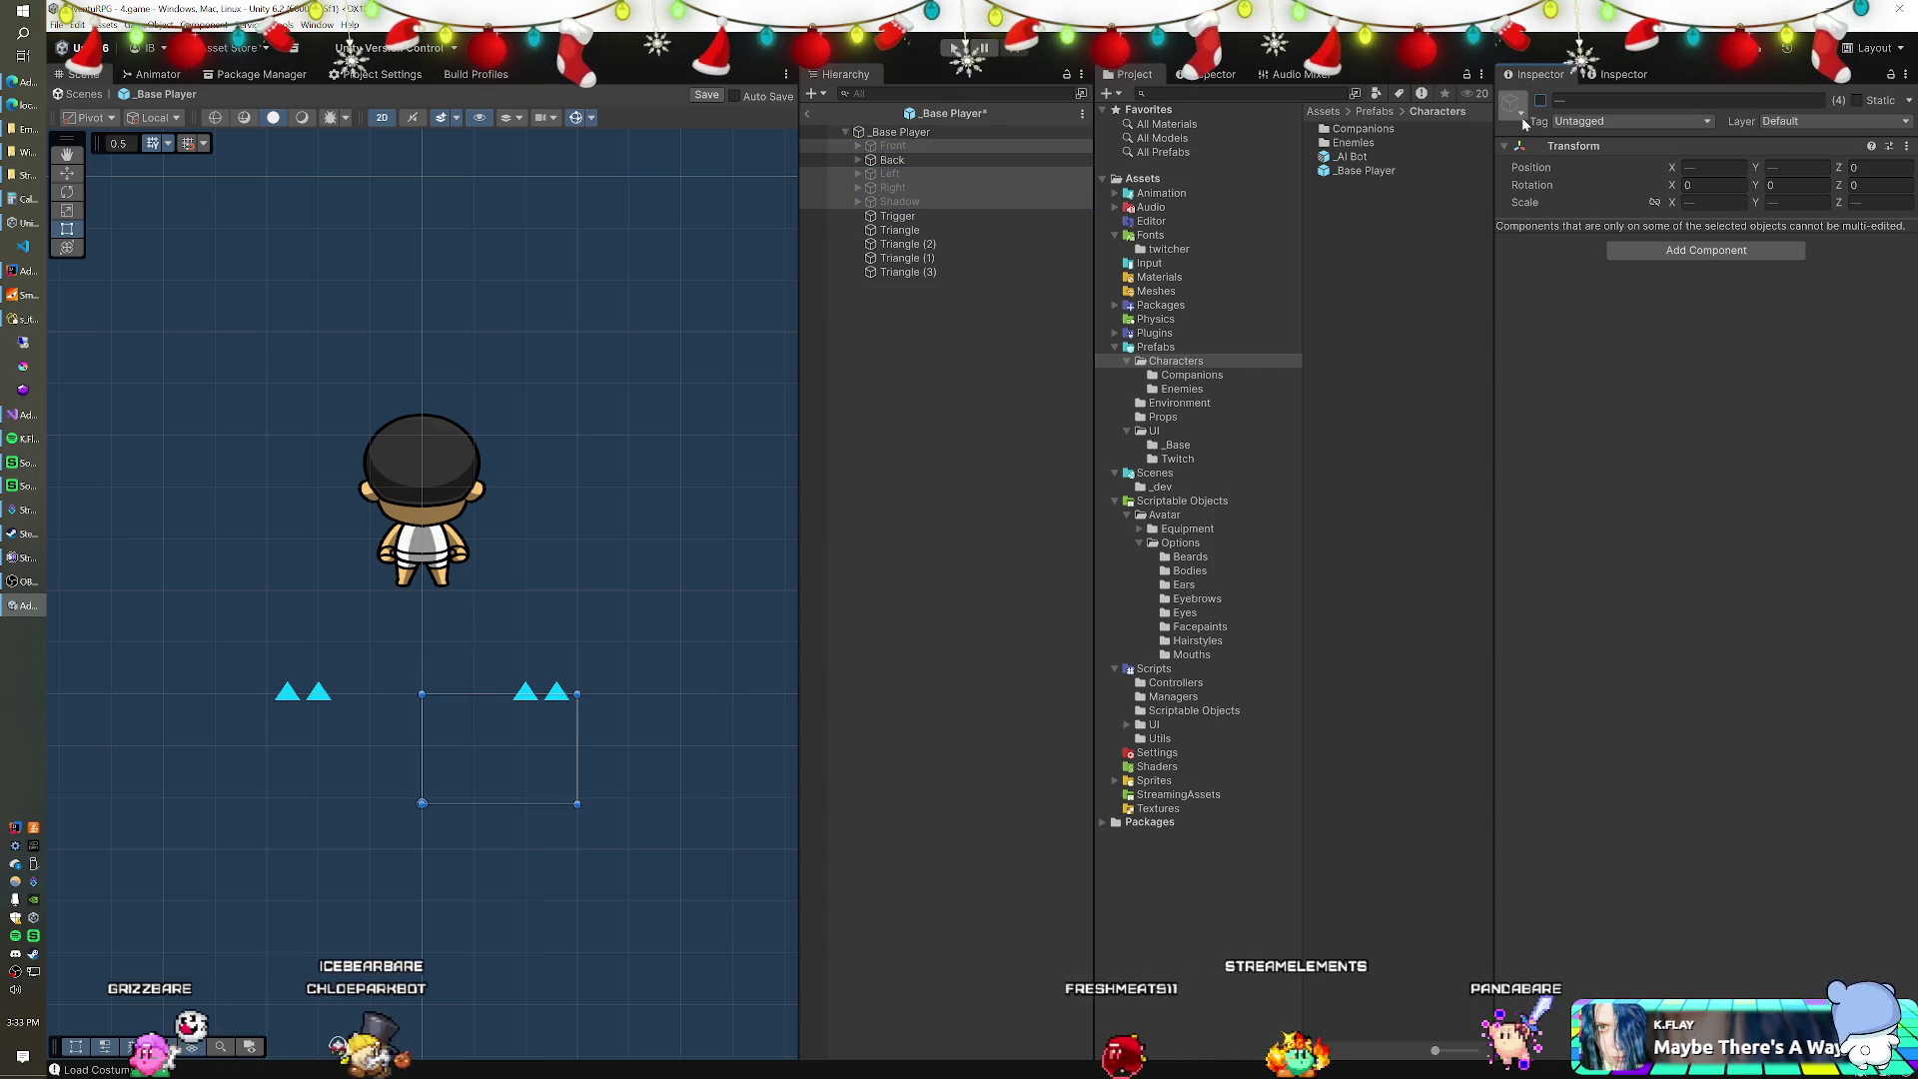
{"action": "left_click", "coordinate": [944, 161]}
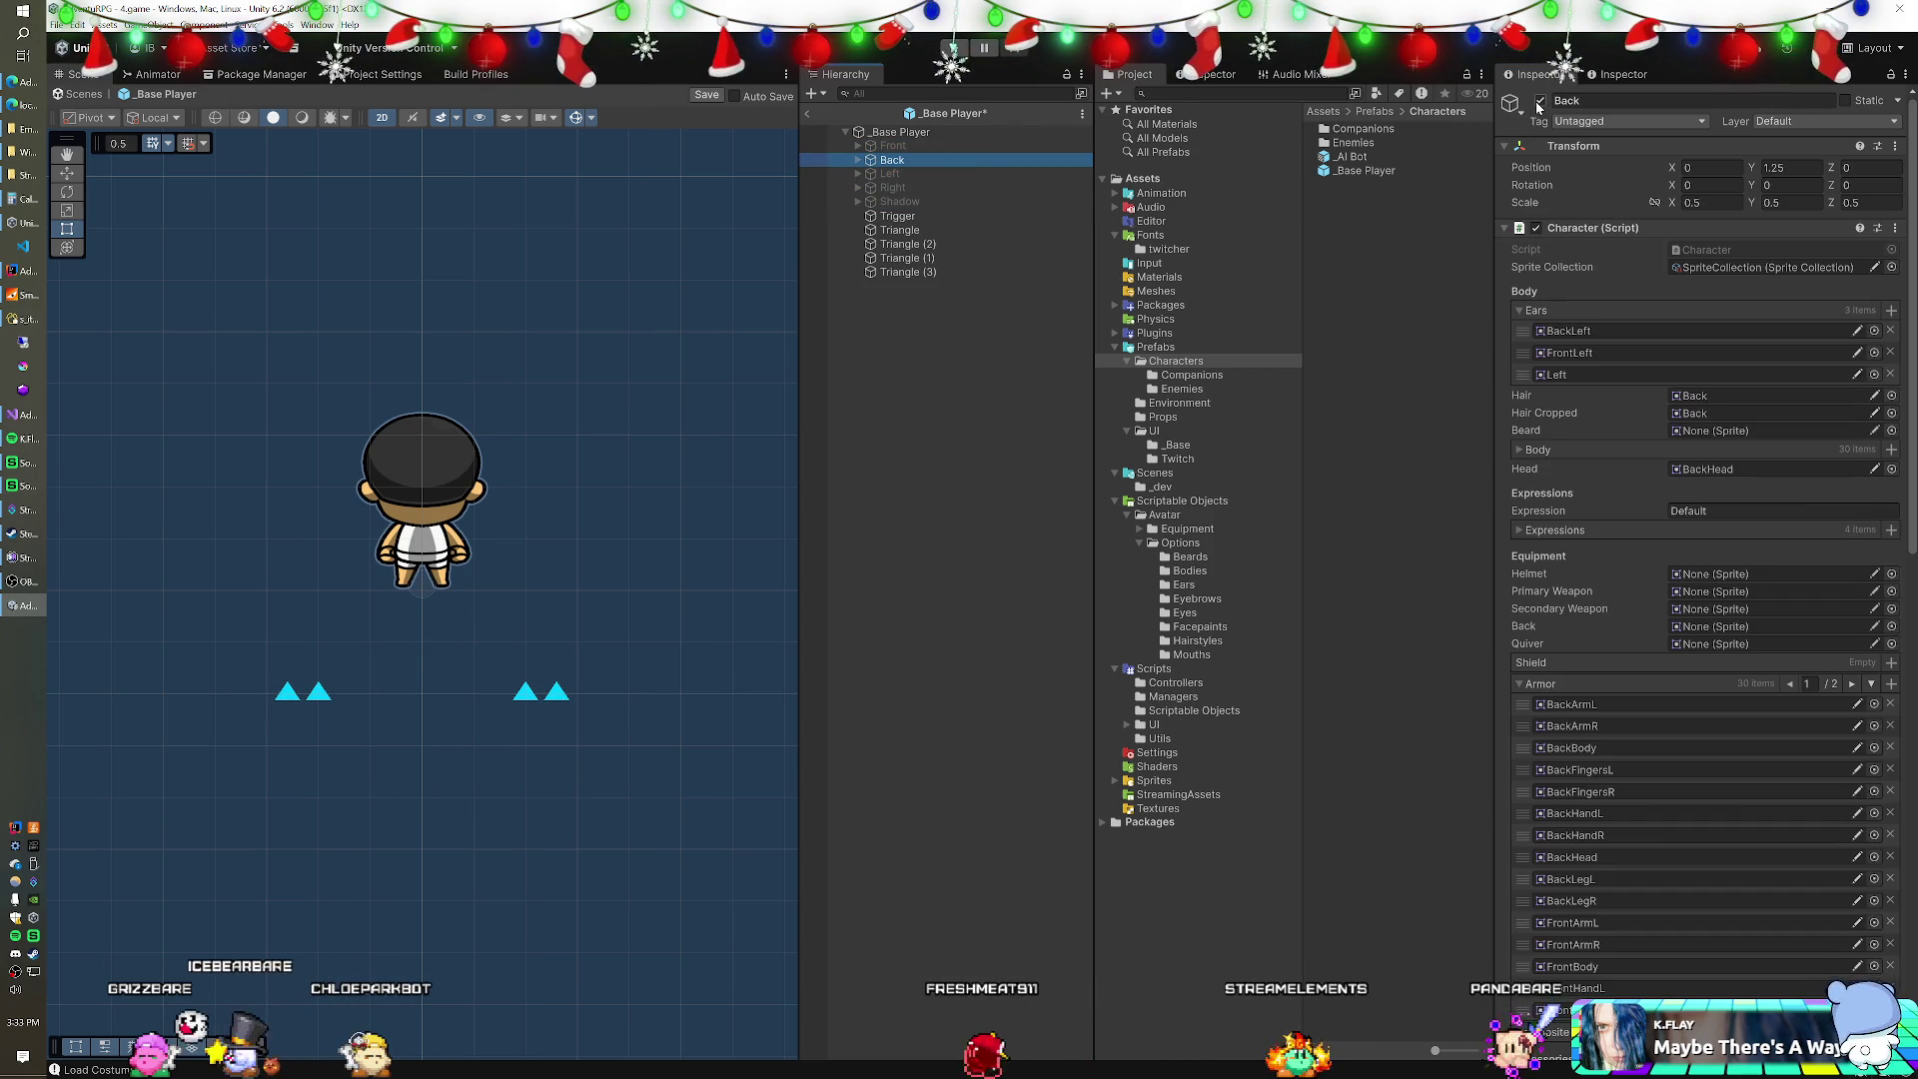
{"action": "left_click", "coordinate": [1540, 100]}
{"action": "left_click", "coordinate": [889, 174]}
{"action": "left_click", "coordinate": [1541, 99]}
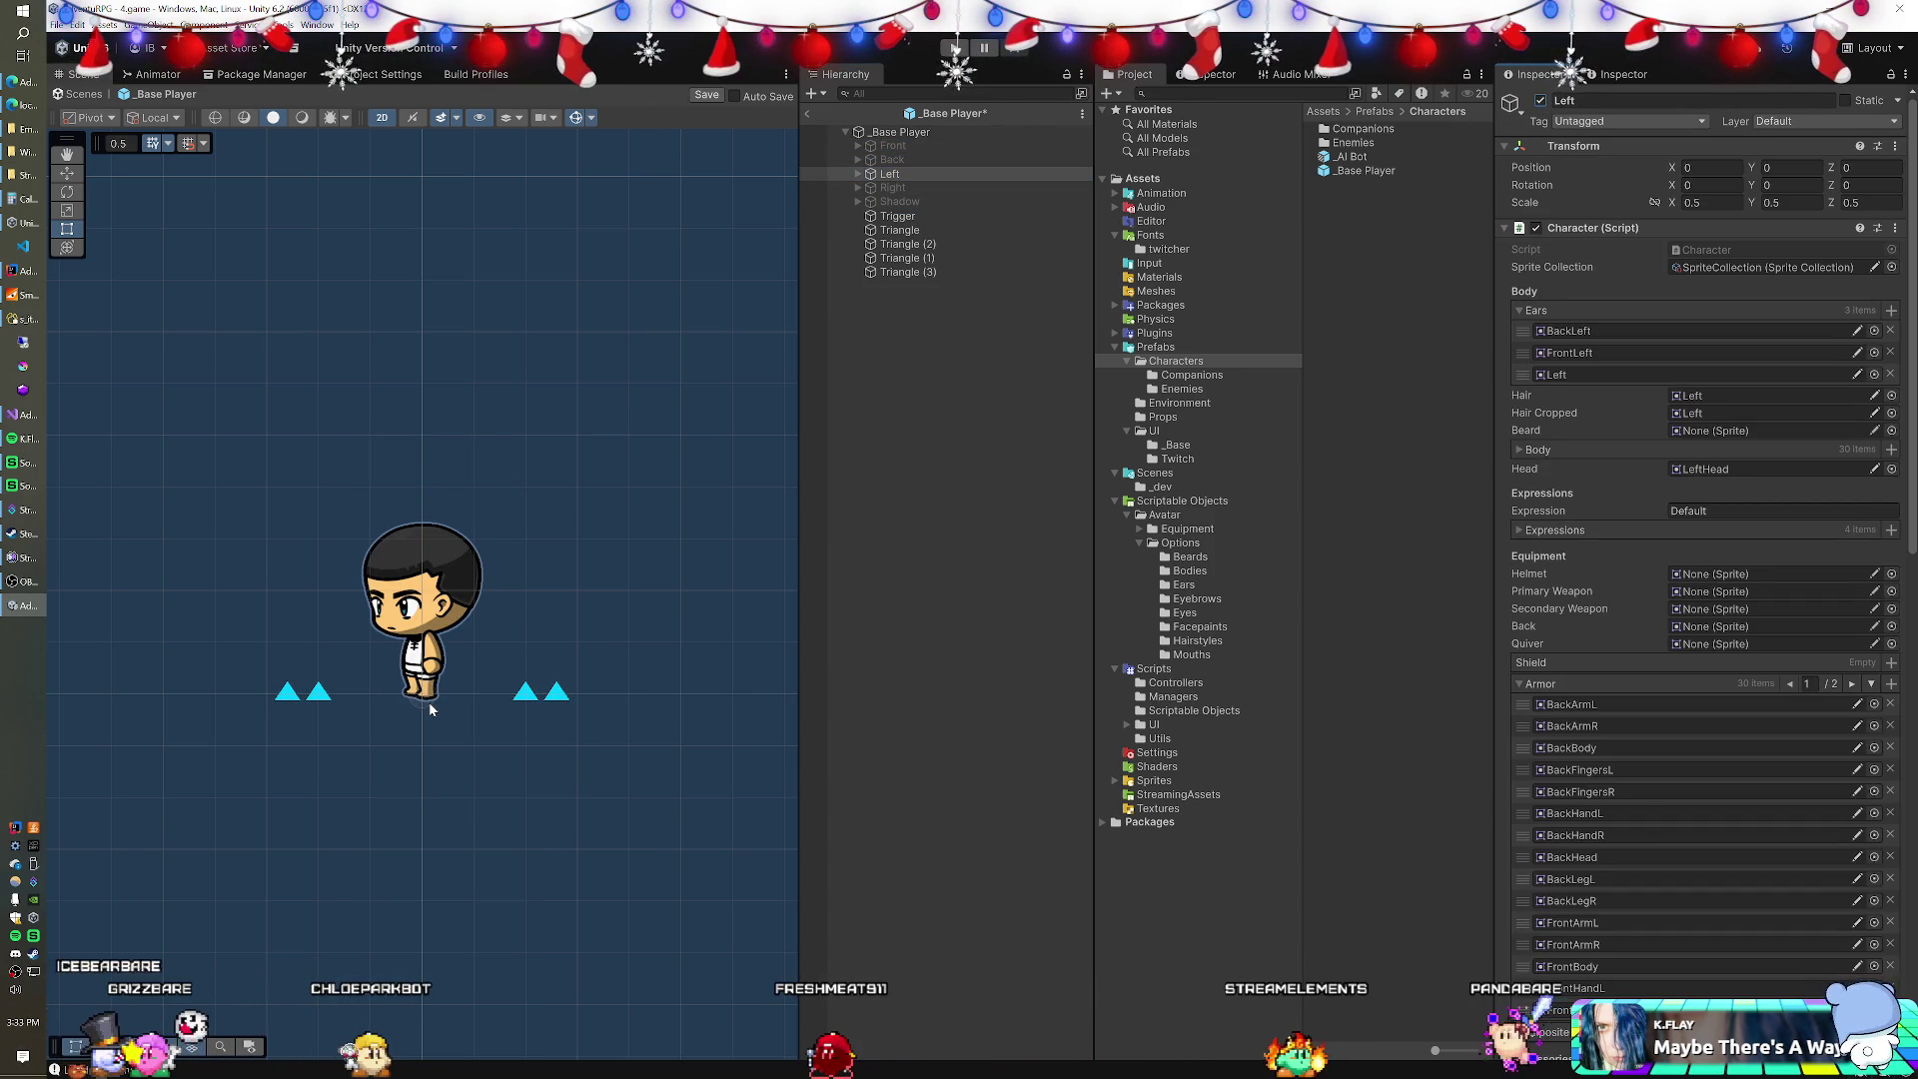
Move Triangle (1) farther left to Position X -1.66.
{"action": "left_click", "coordinate": [921, 258]}
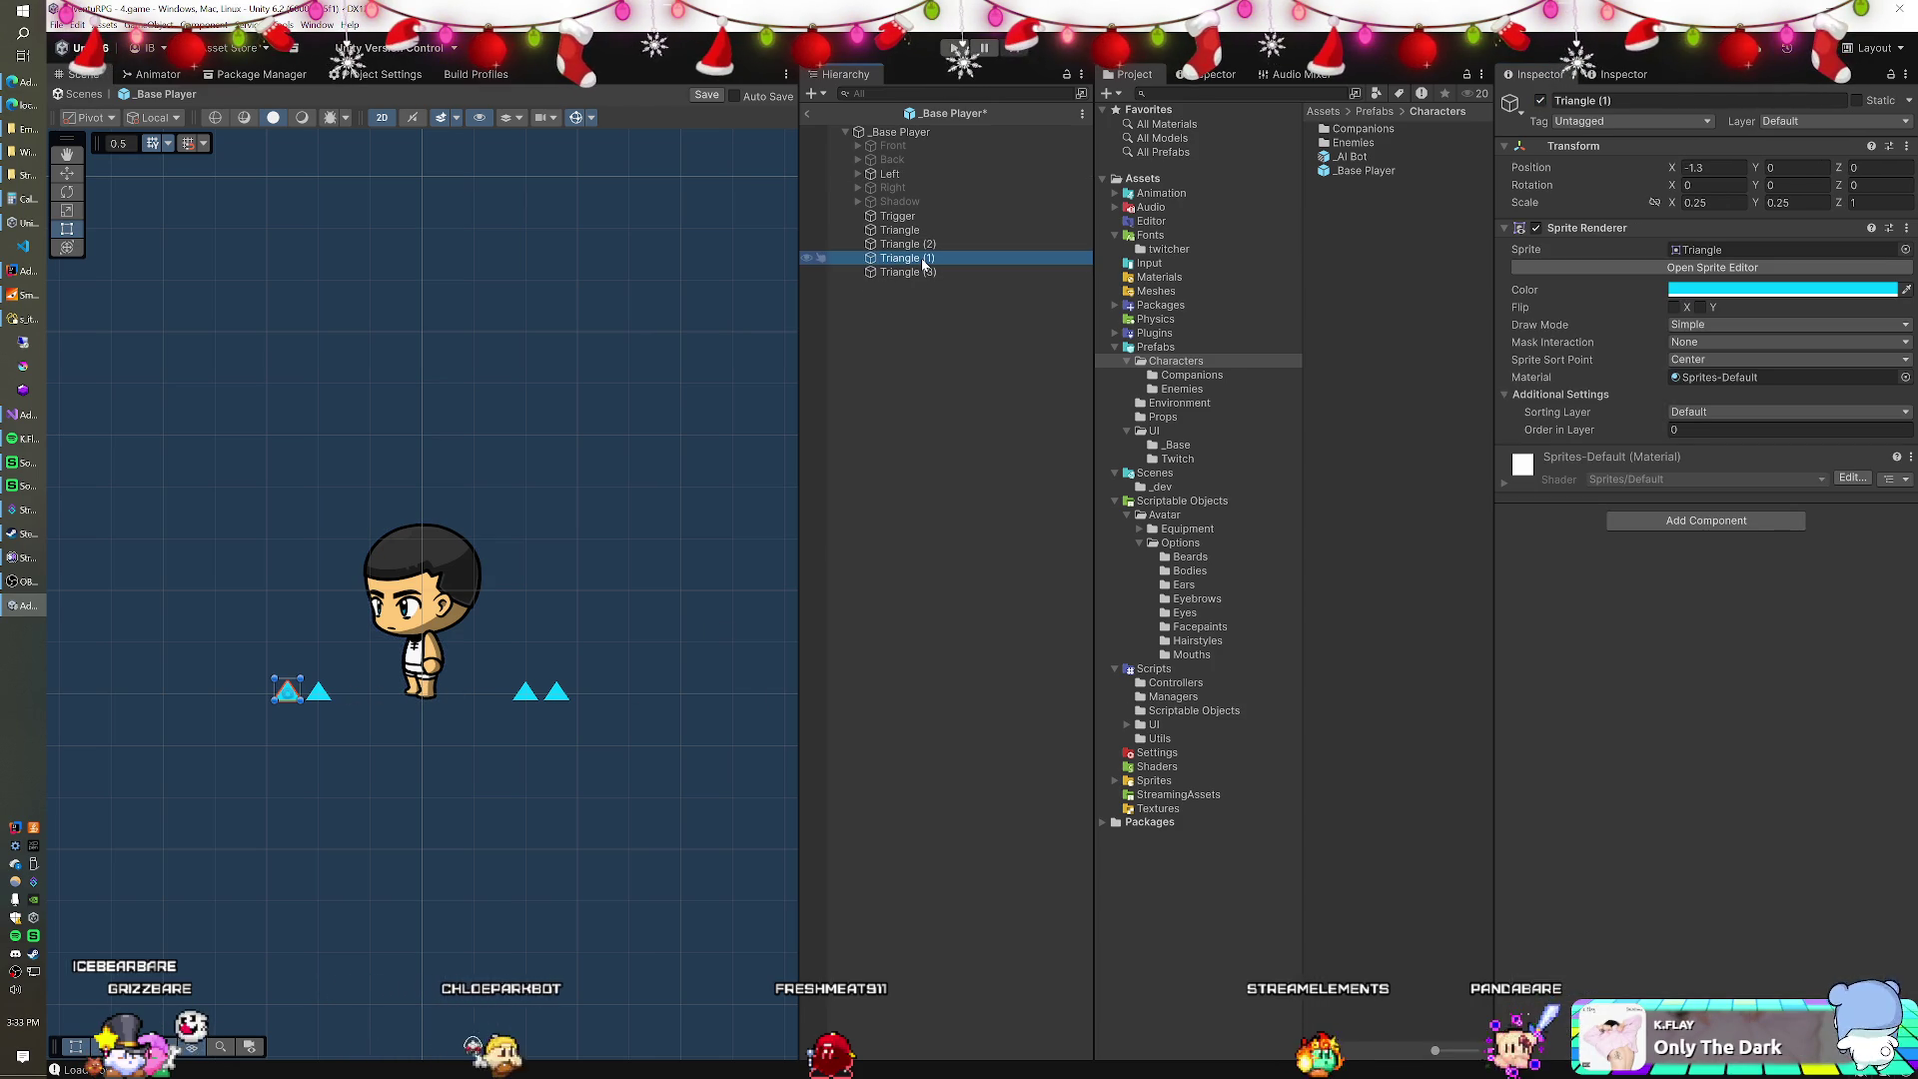
{"action": "left_click", "coordinate": [1713, 167]}
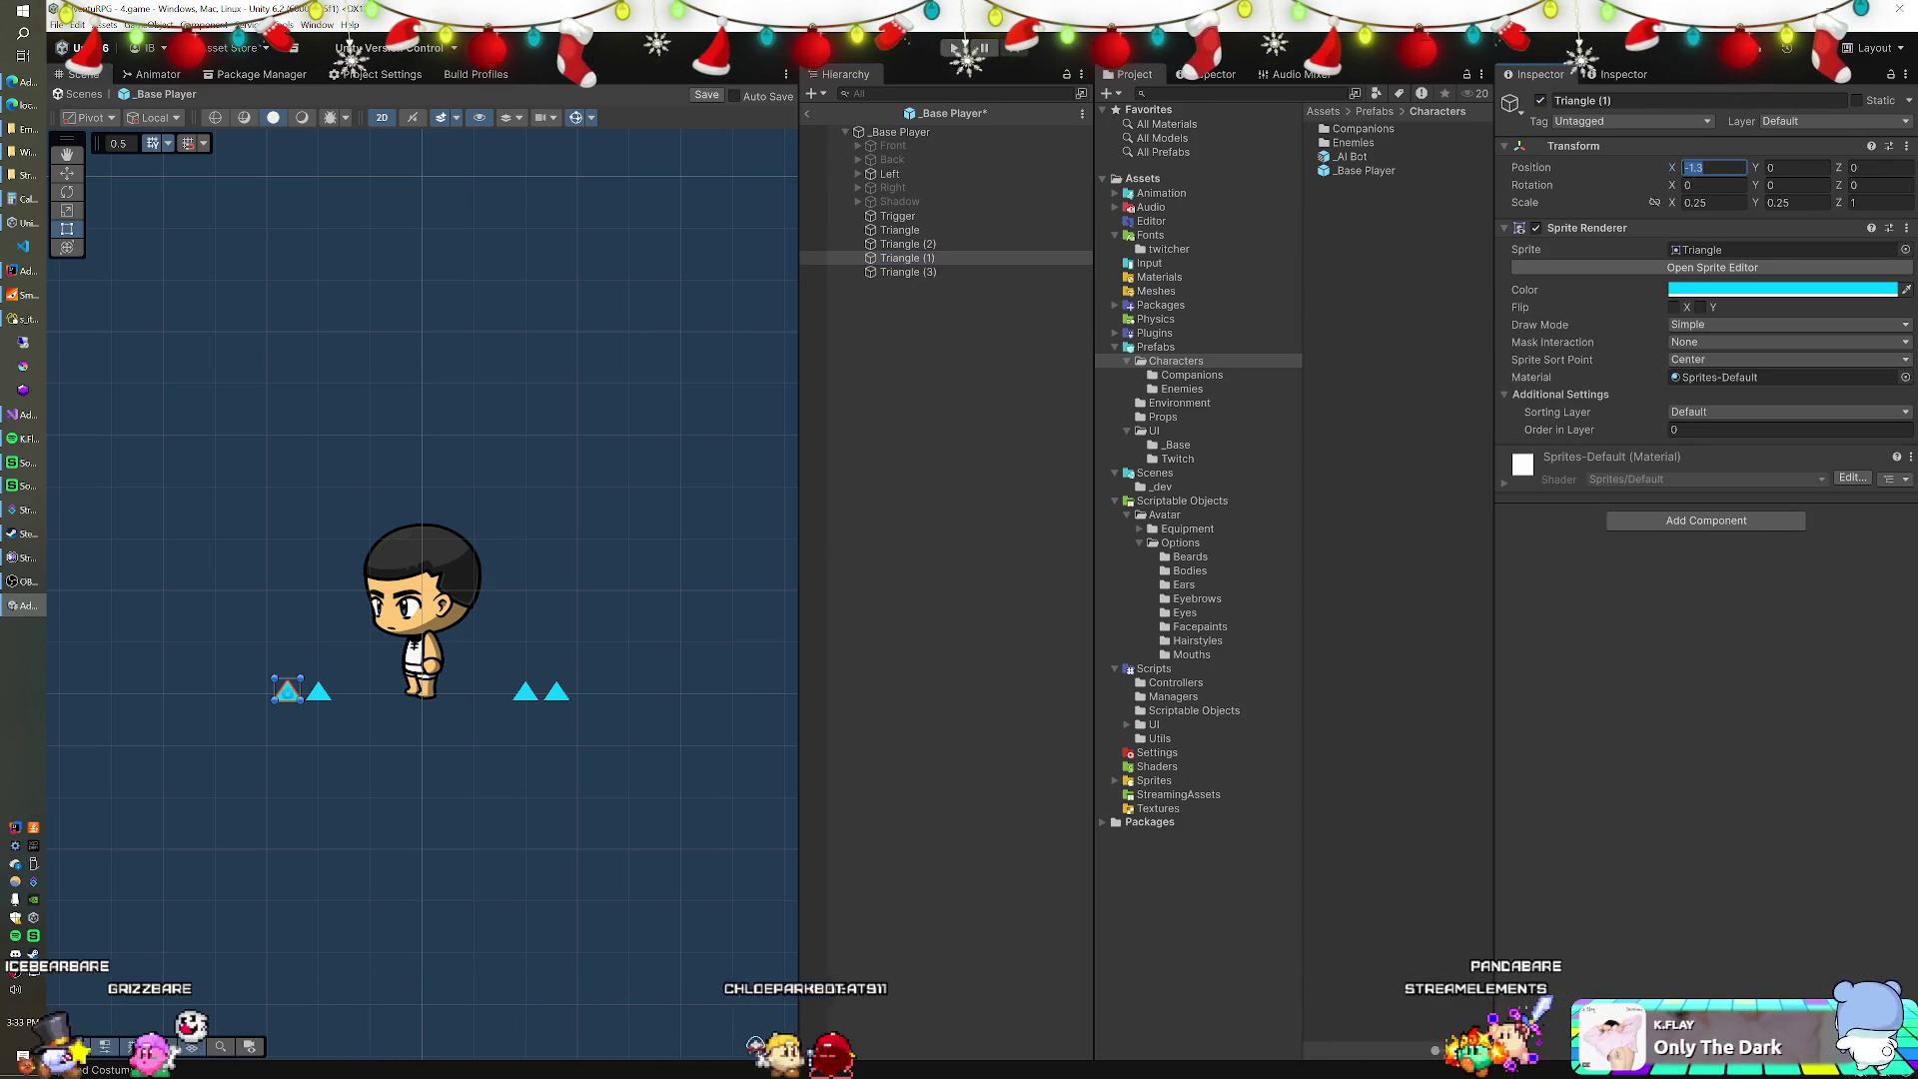
{"action": "type", "text": "-2"}
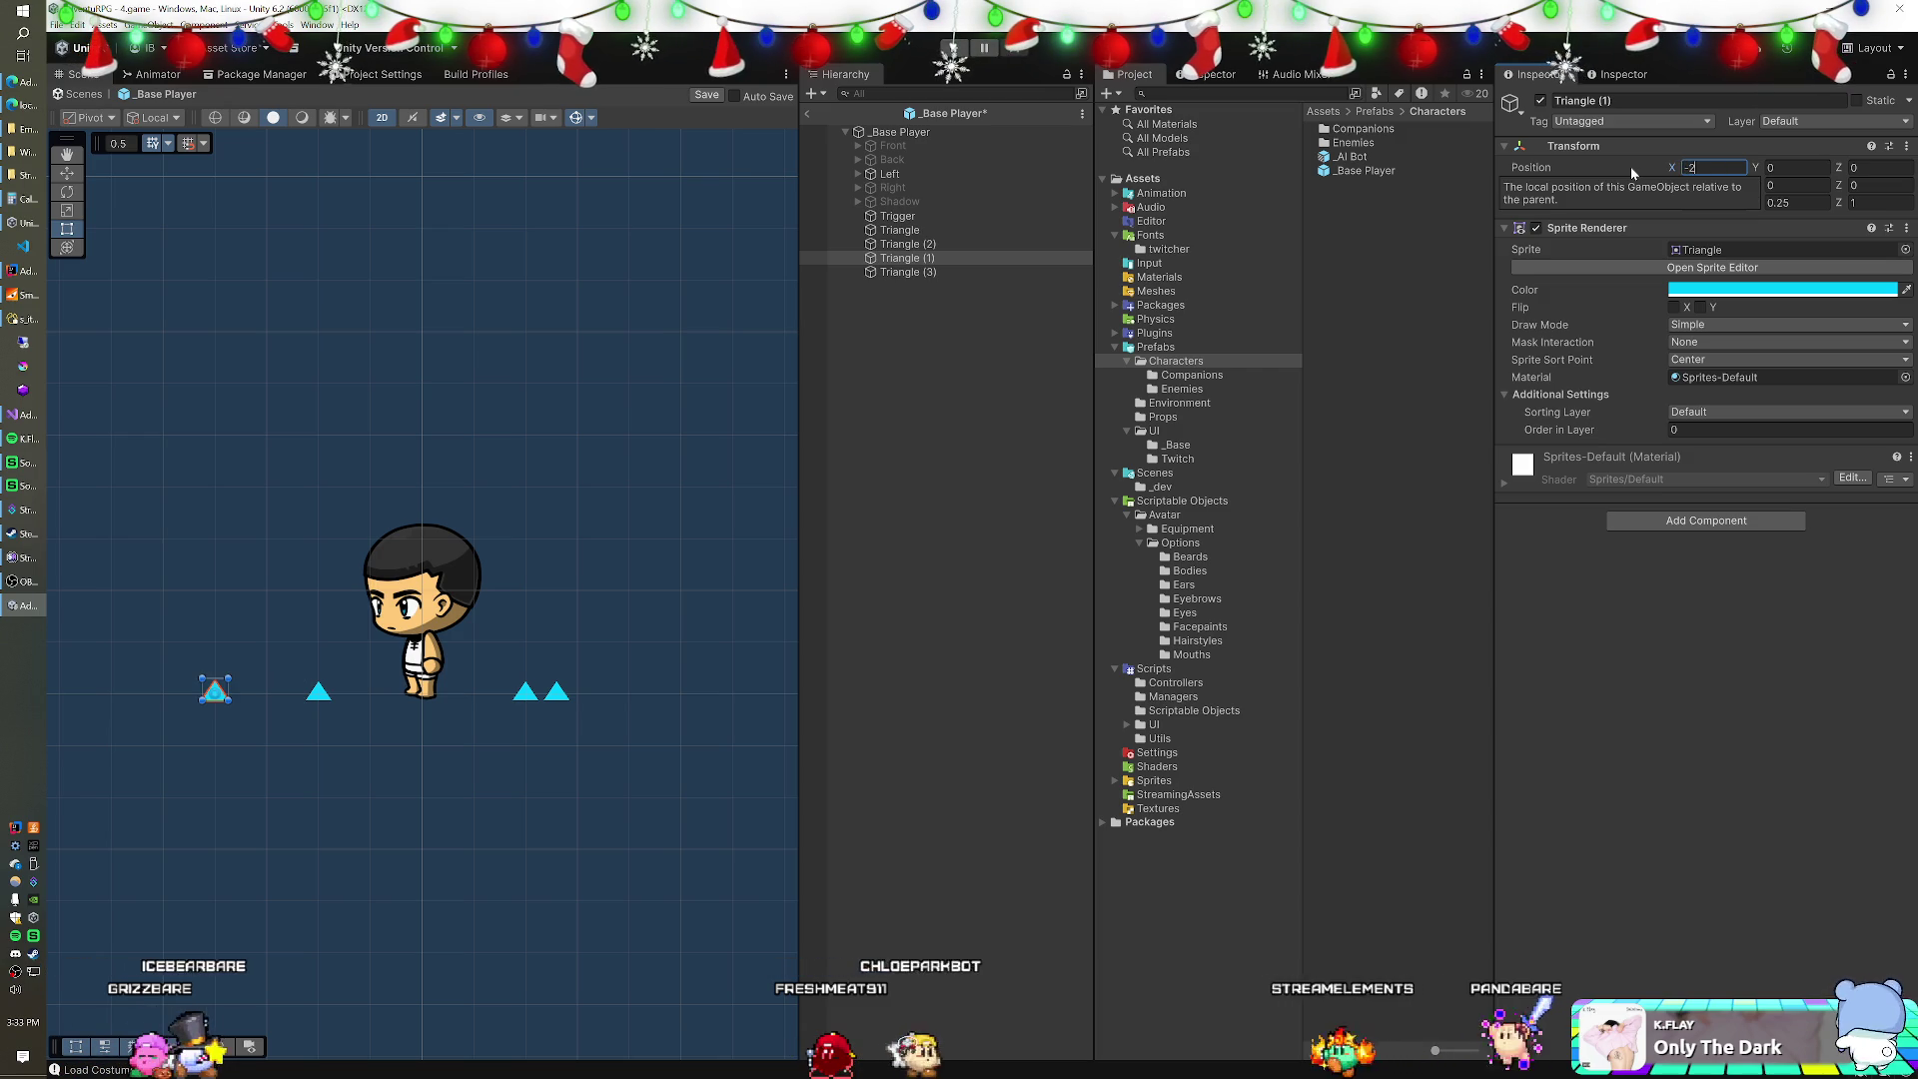
{"action": "key", "text": "BackSpace"}
{"action": "key", "text": "BackSpace"}
{"action": "type", "text": "-1.5"}
{"action": "key", "text": "BackSpace"}
{"action": "type", "text": "66"}
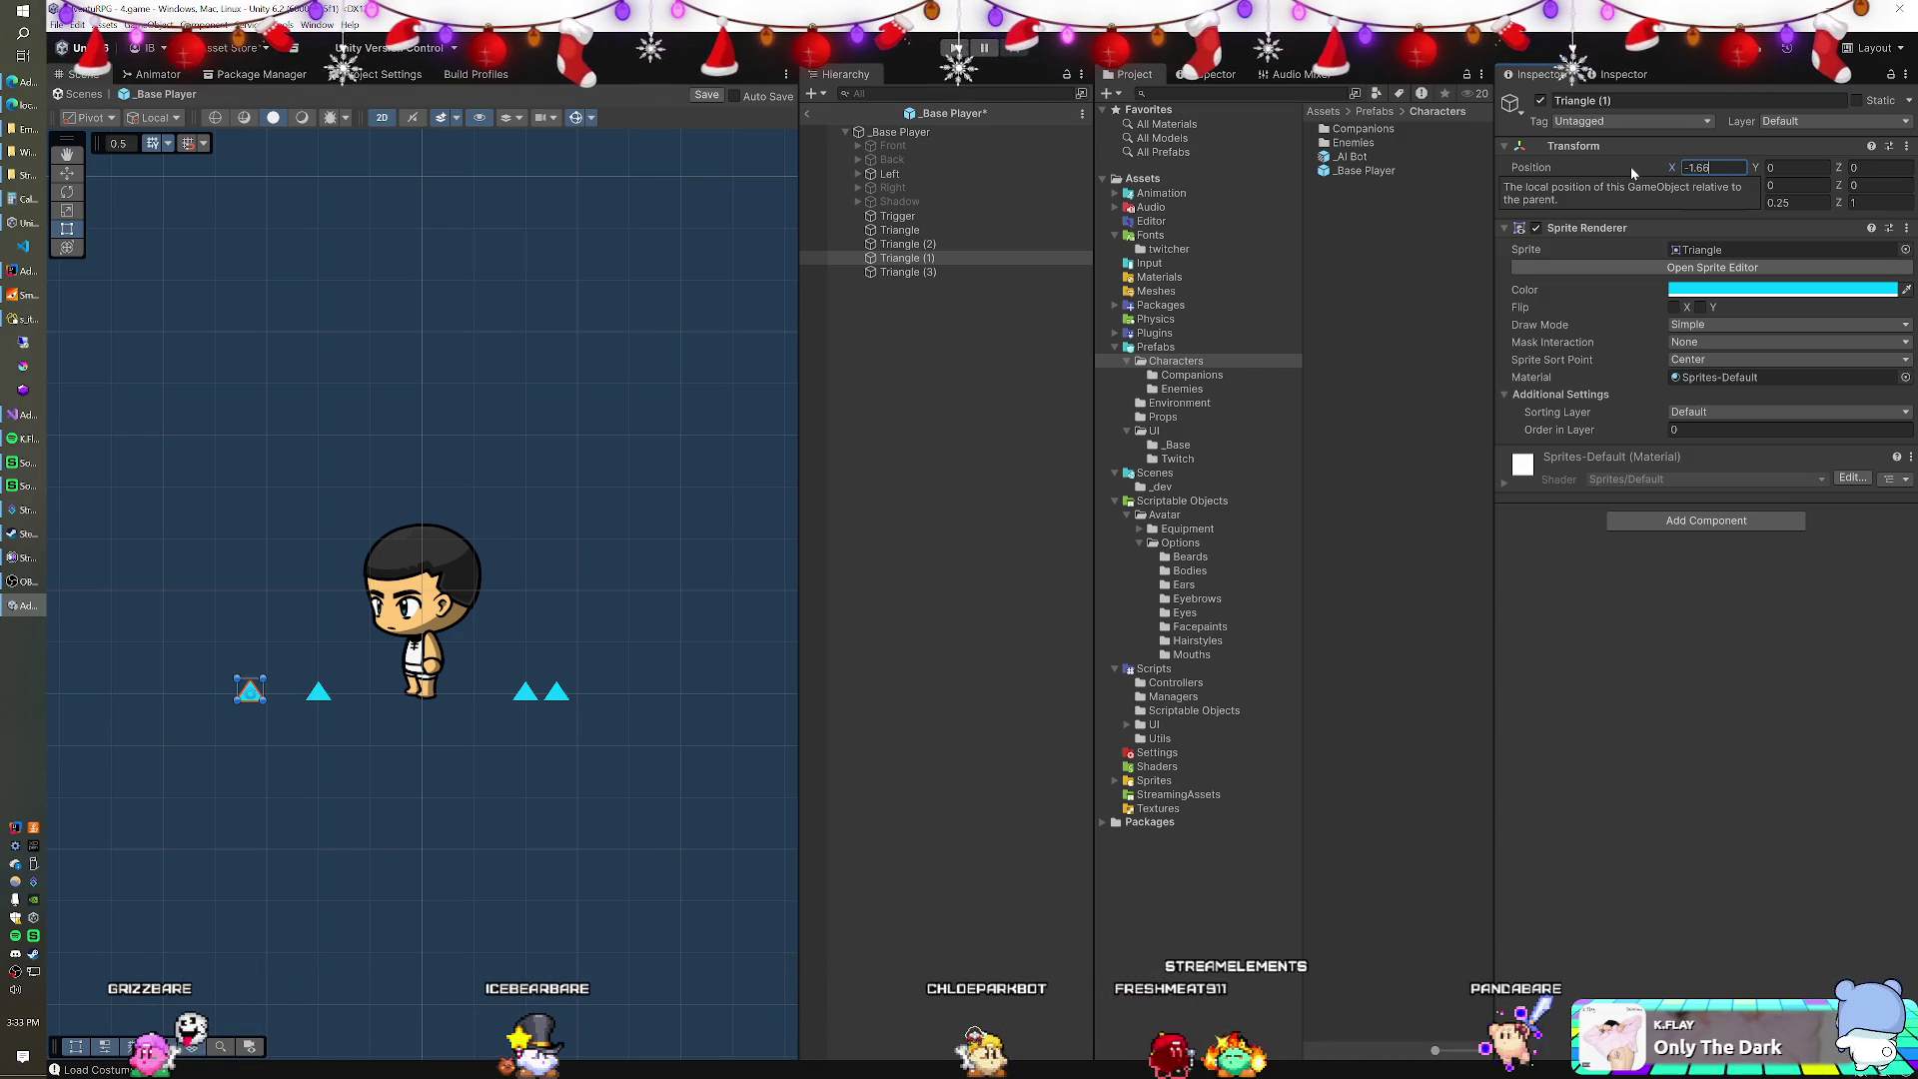
{"action": "left_click", "coordinate": [871, 274]}
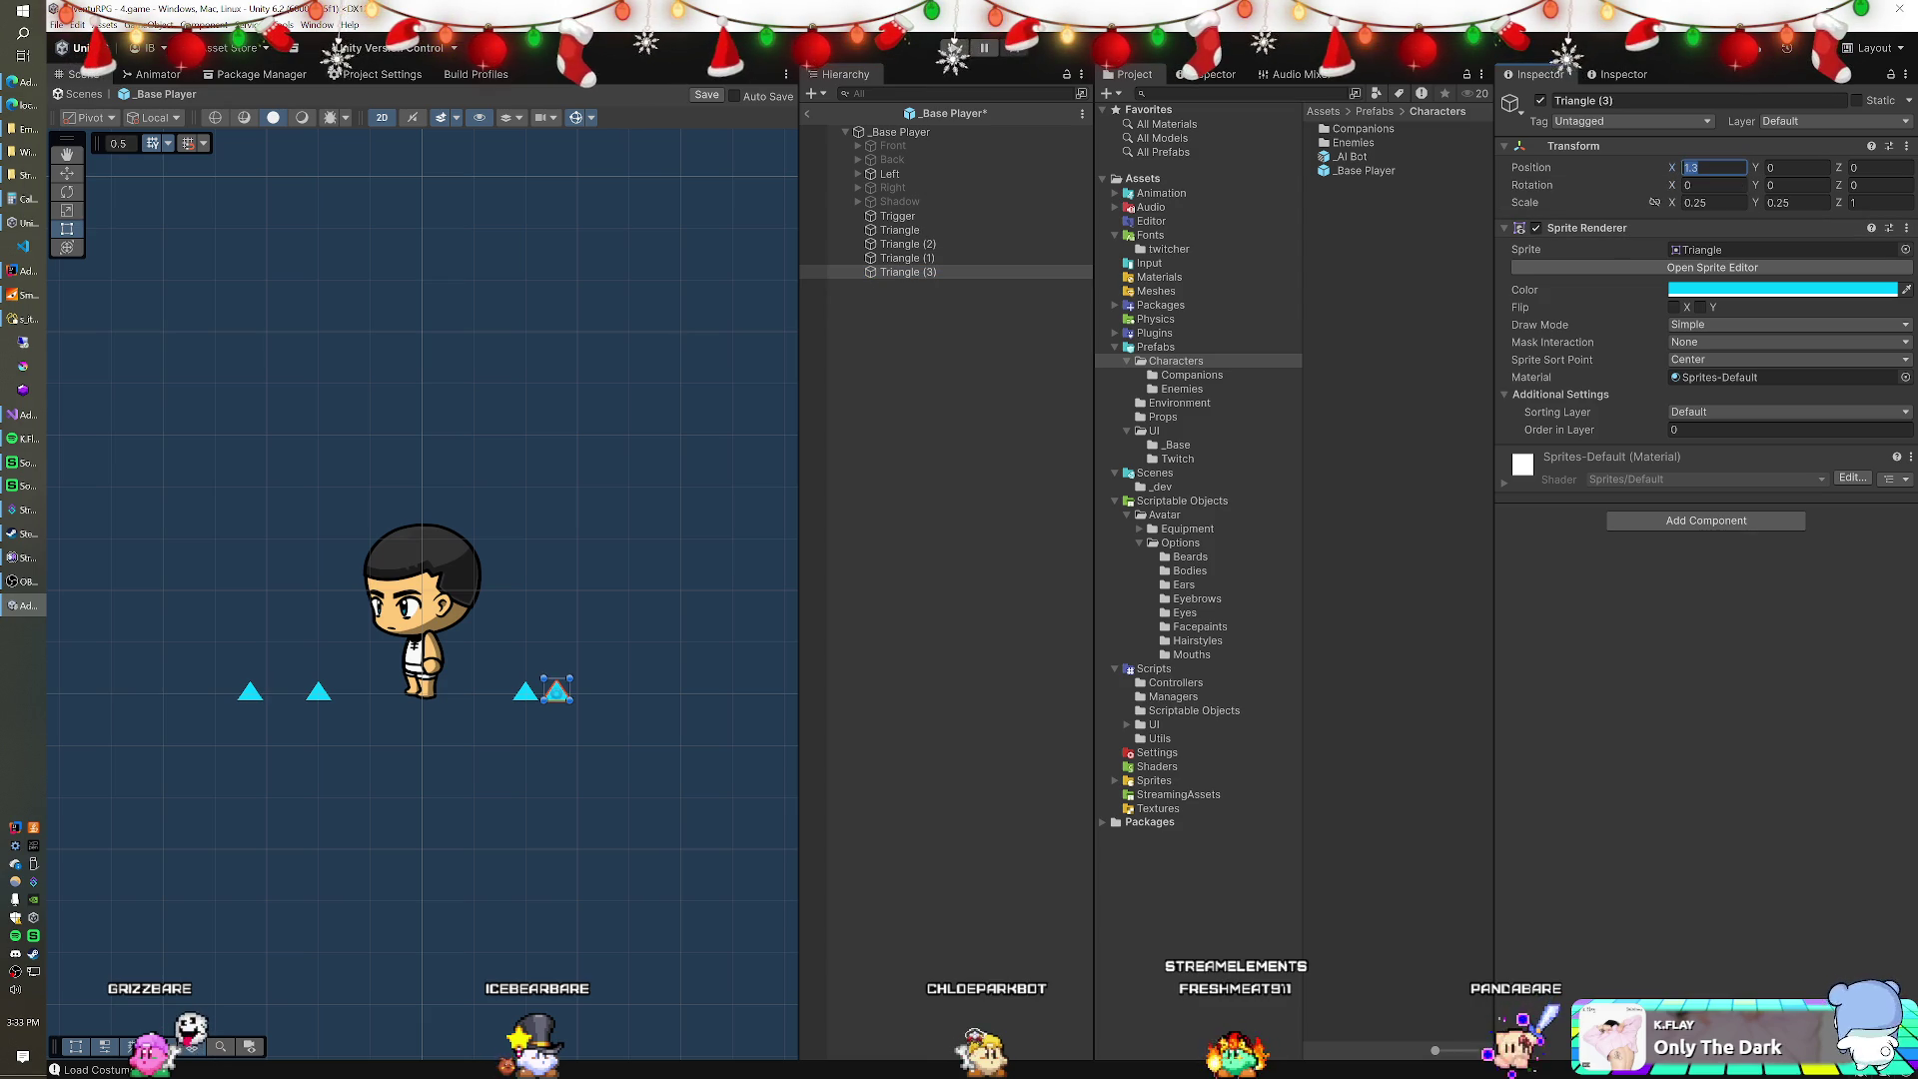
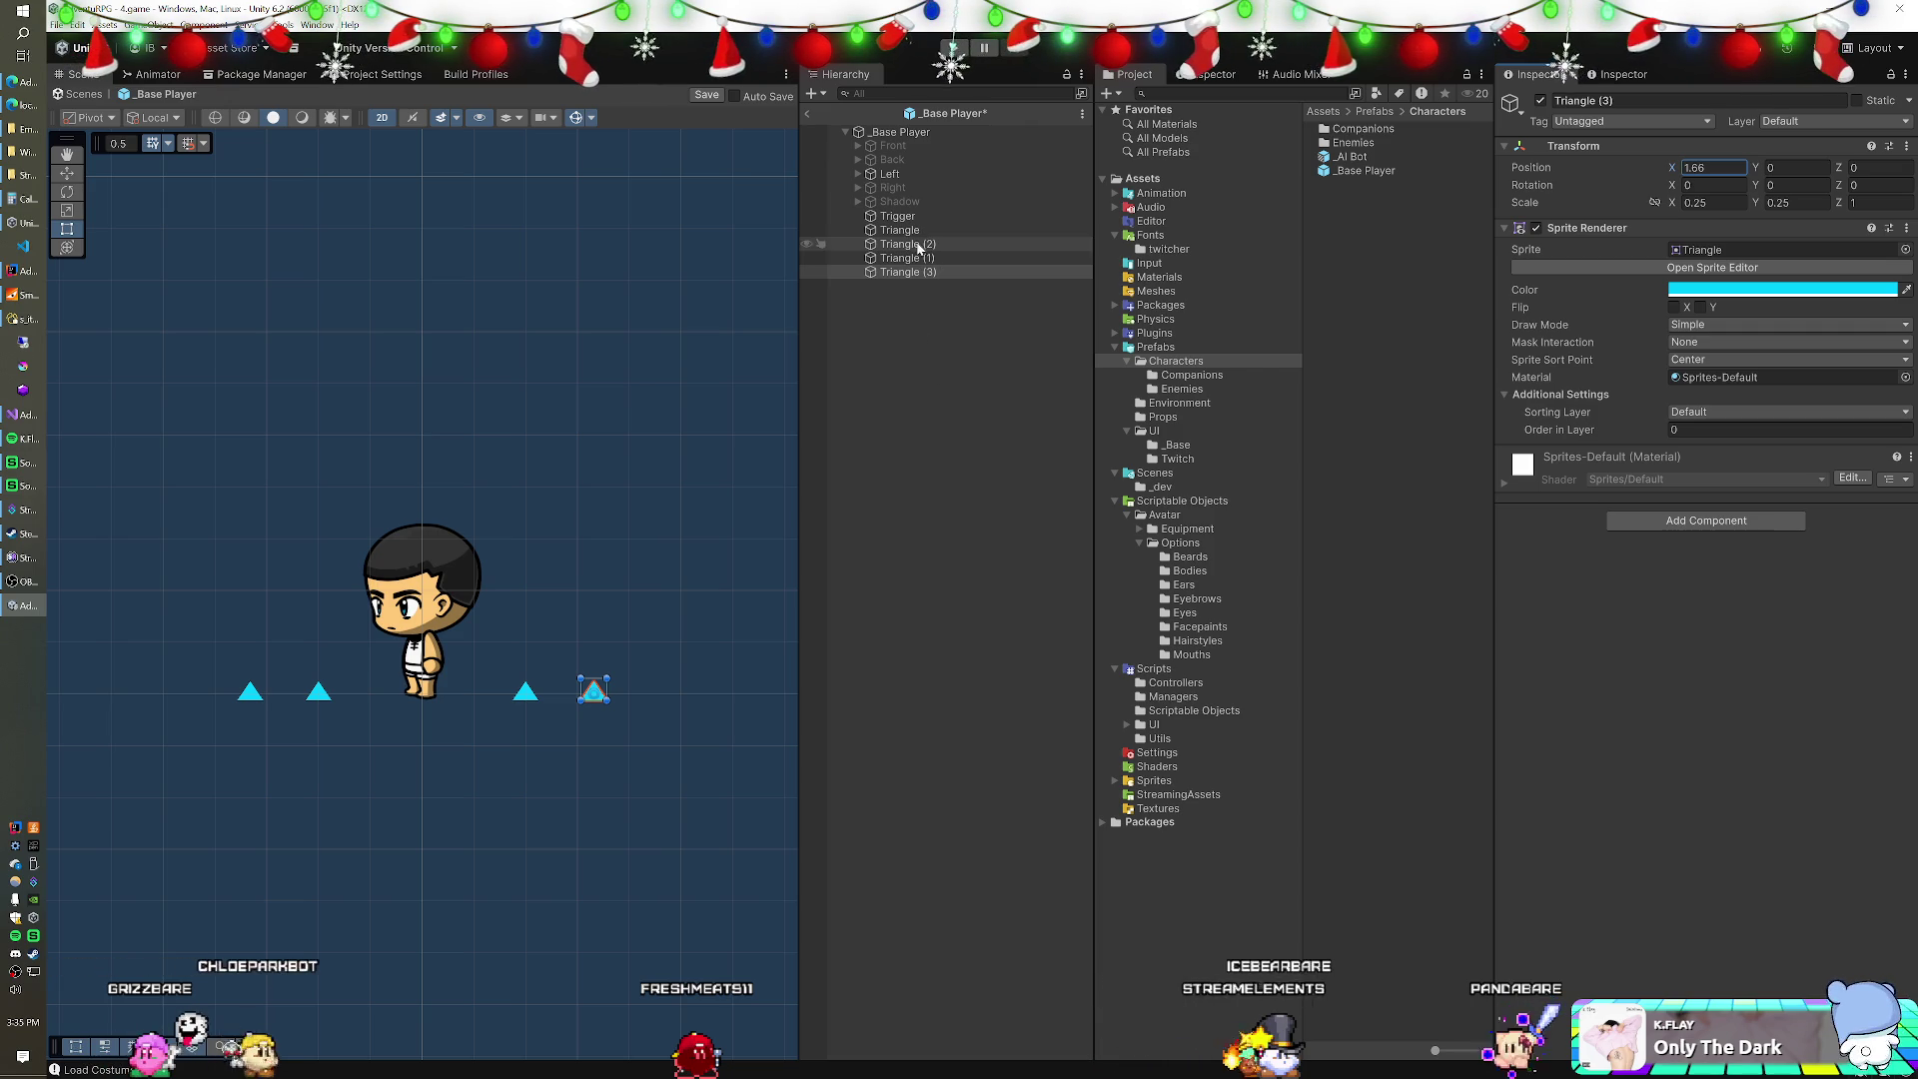
Save the _Base Player prefab with its four triangle sprites and go back to the 4.game scene.
{"action": "left_click", "coordinate": [707, 96]}
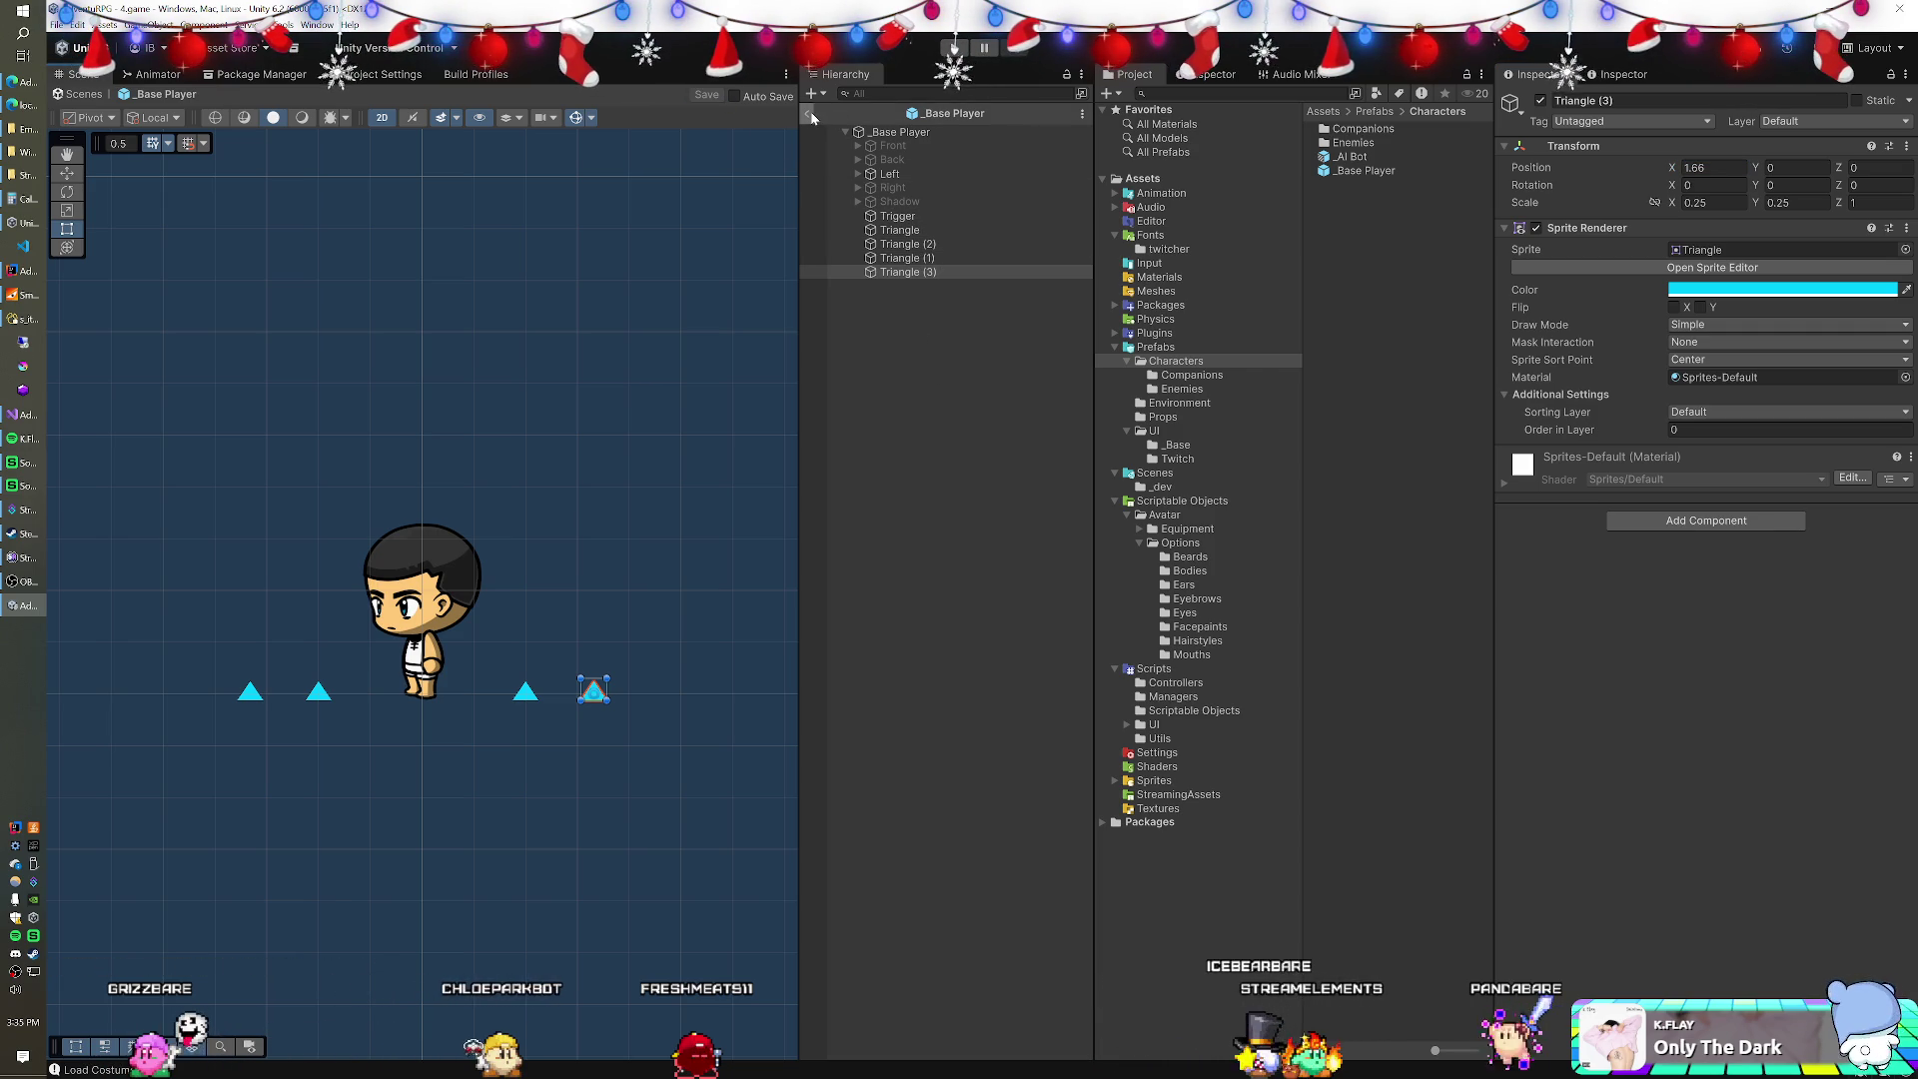
{"action": "left_click", "coordinate": [909, 271]}
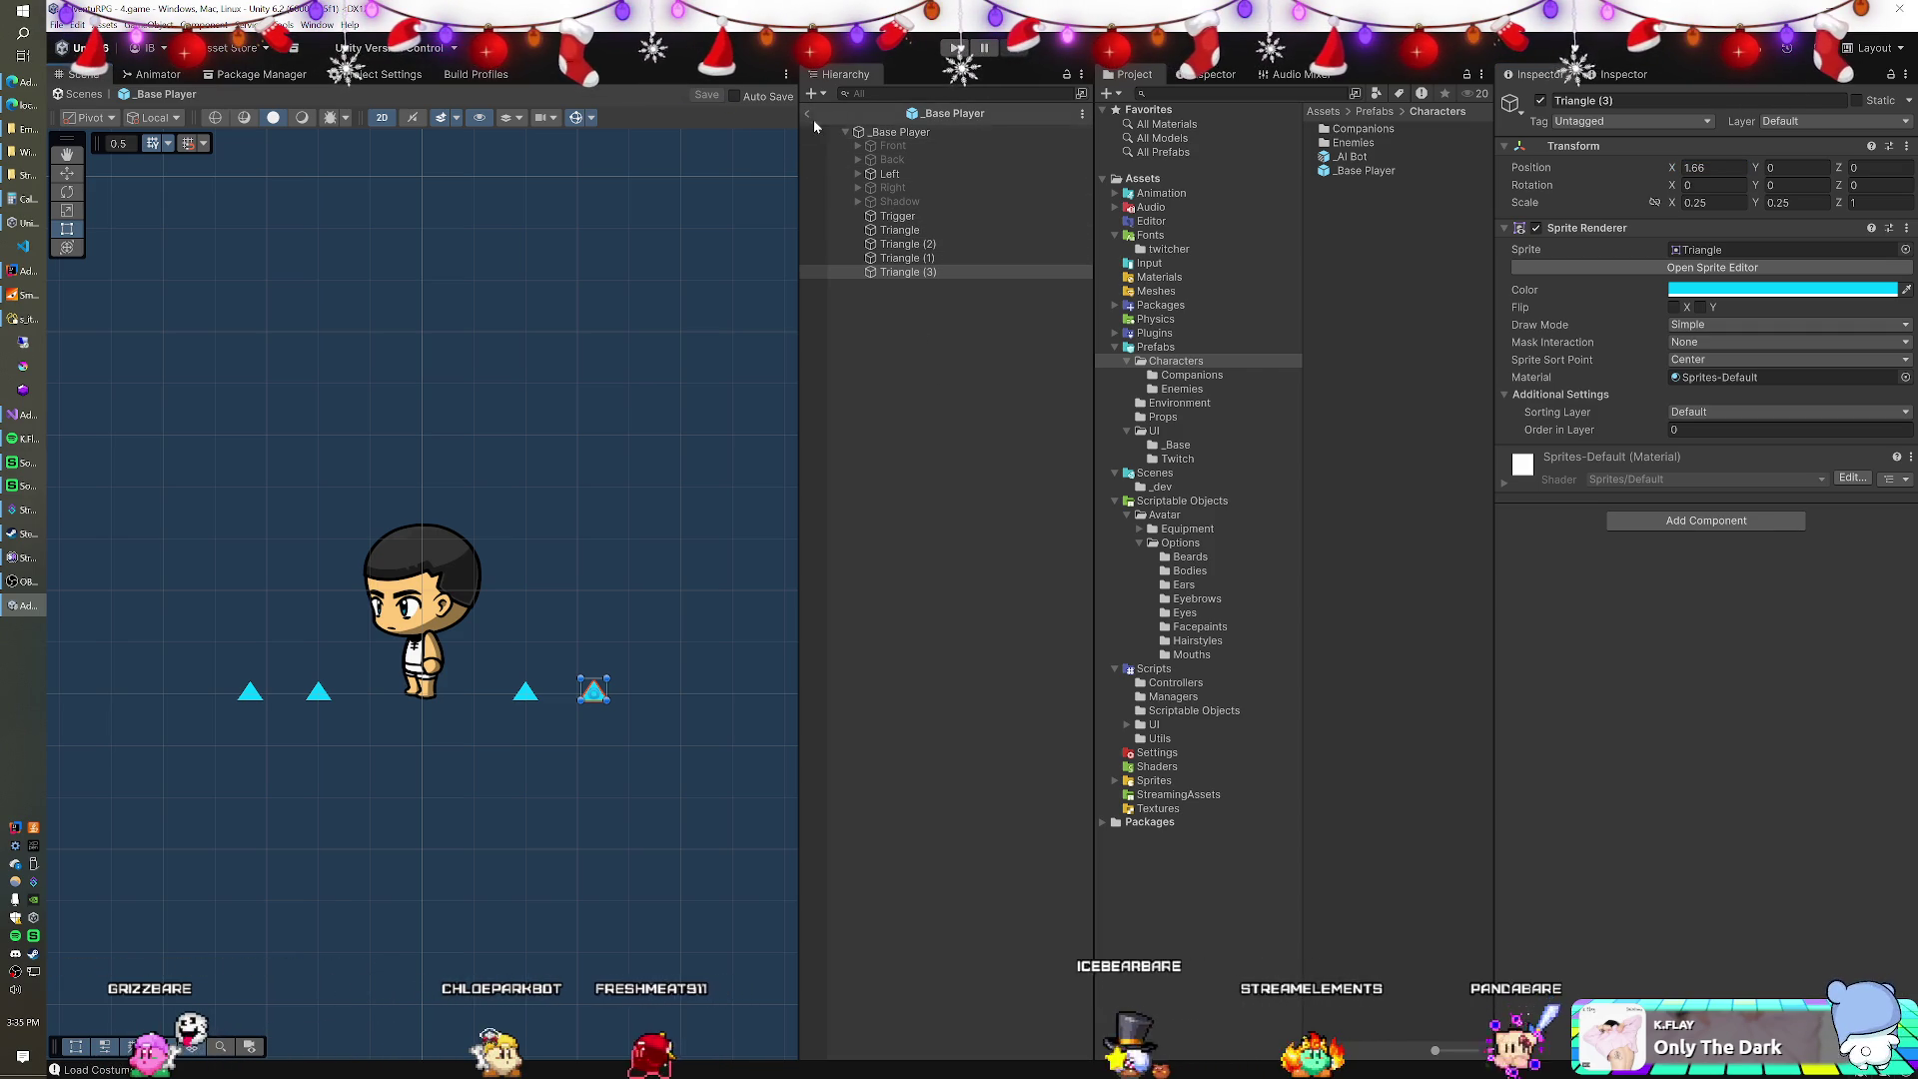
{"action": "left_click", "coordinate": [808, 114]}
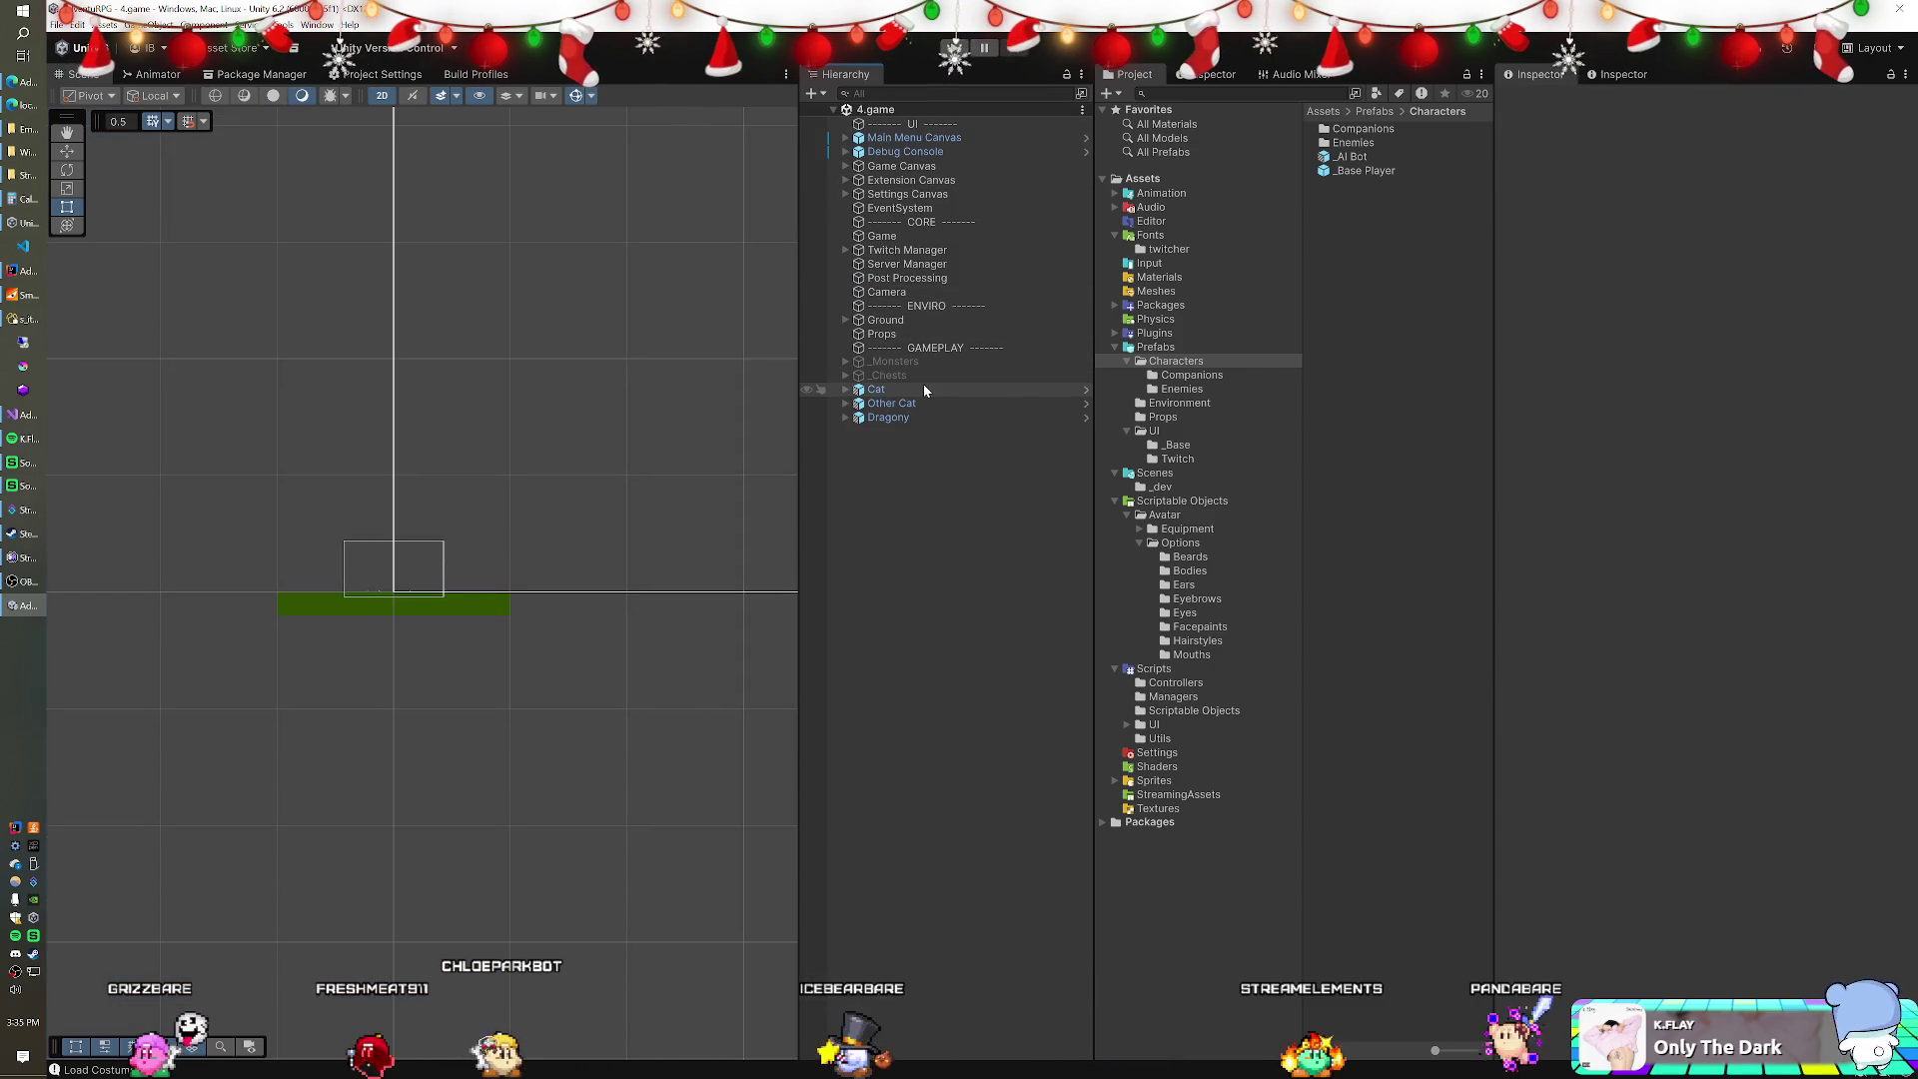
Set Follow Target's Distance Threshold Padding to 0.66 on the Dragony, Night Cat and Stripey prefabs.
{"action": "left_click", "coordinate": [1176, 376]}
{"action": "left_click", "coordinate": [1349, 156]}
{"action": "left_click", "coordinate": [1353, 129], "text": "shift"}
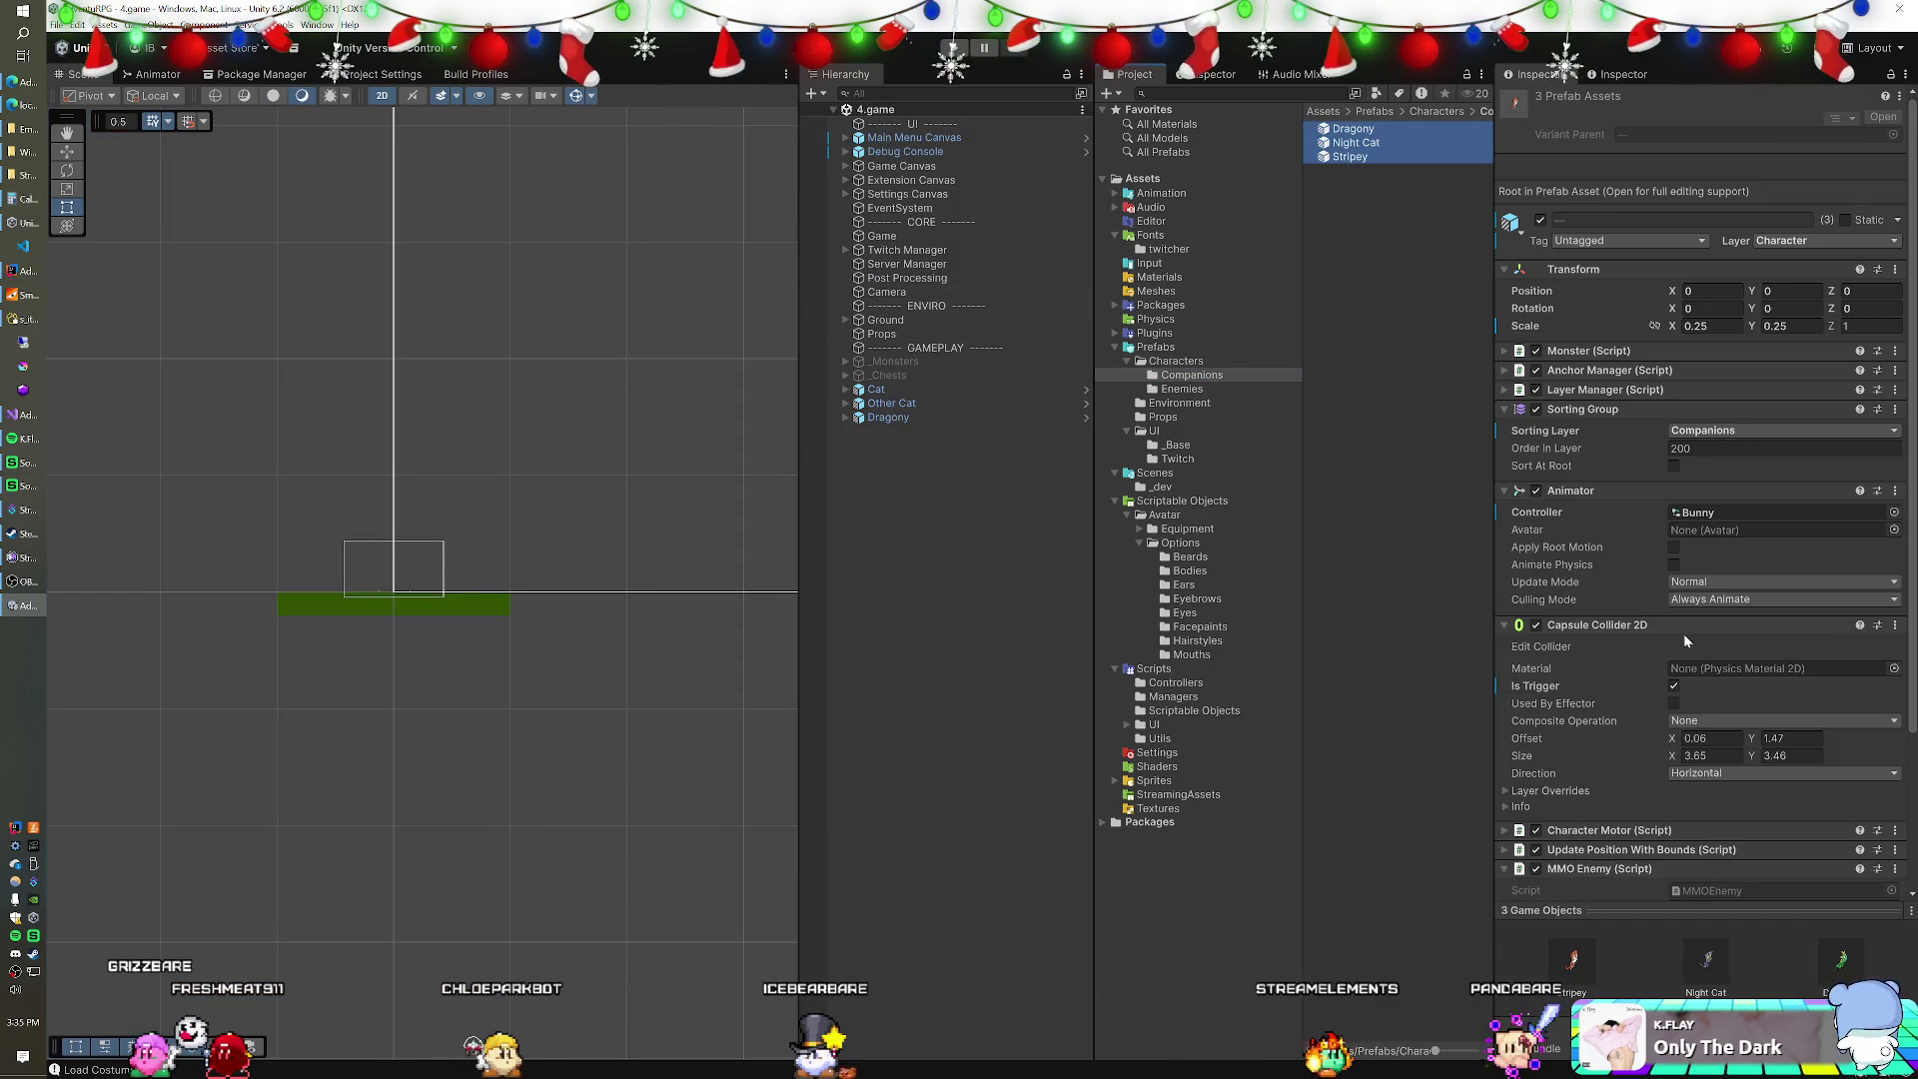
{"action": "scroll", "coordinate": [1678, 620], "scroll_direction": "down", "scroll_amount": 4}
{"action": "left_click", "coordinate": [1866, 828]}
{"action": "type", "text": "0.66"}
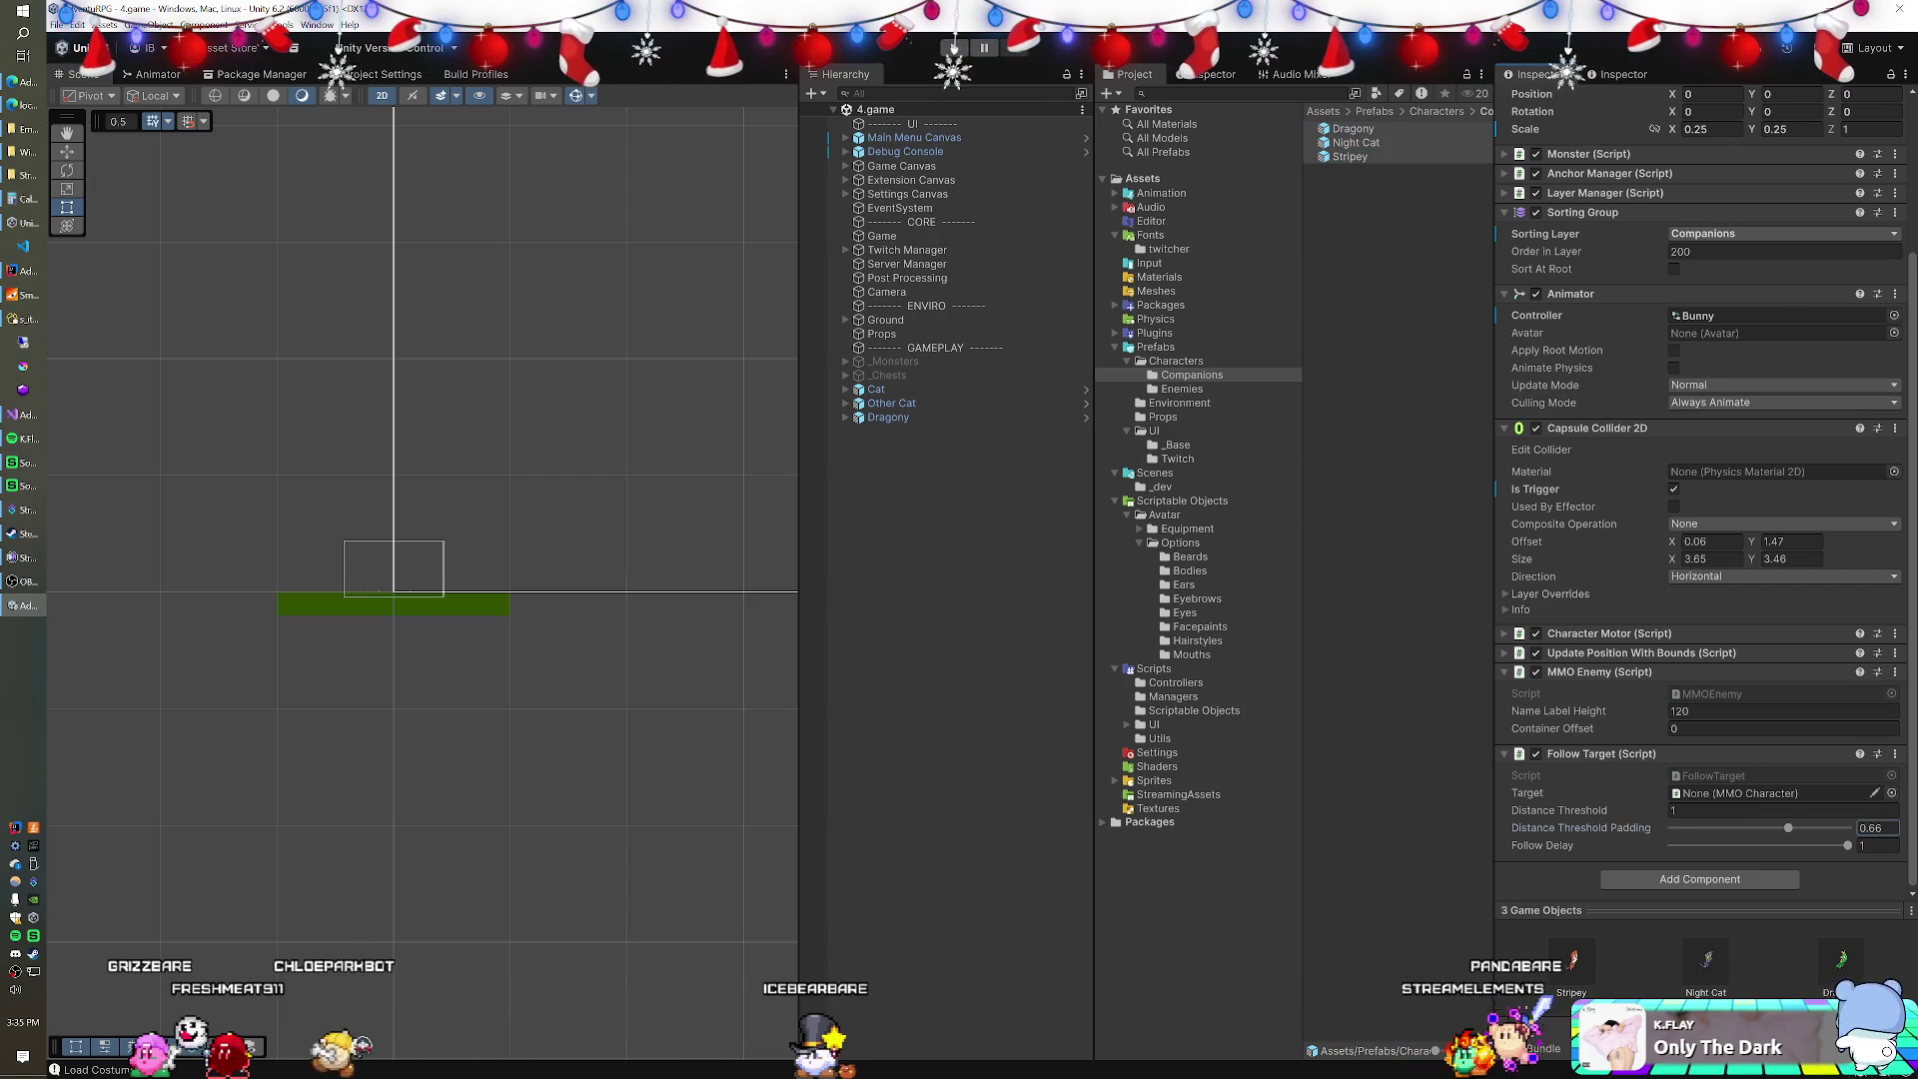
{"action": "left_click", "coordinate": [1545, 782]}
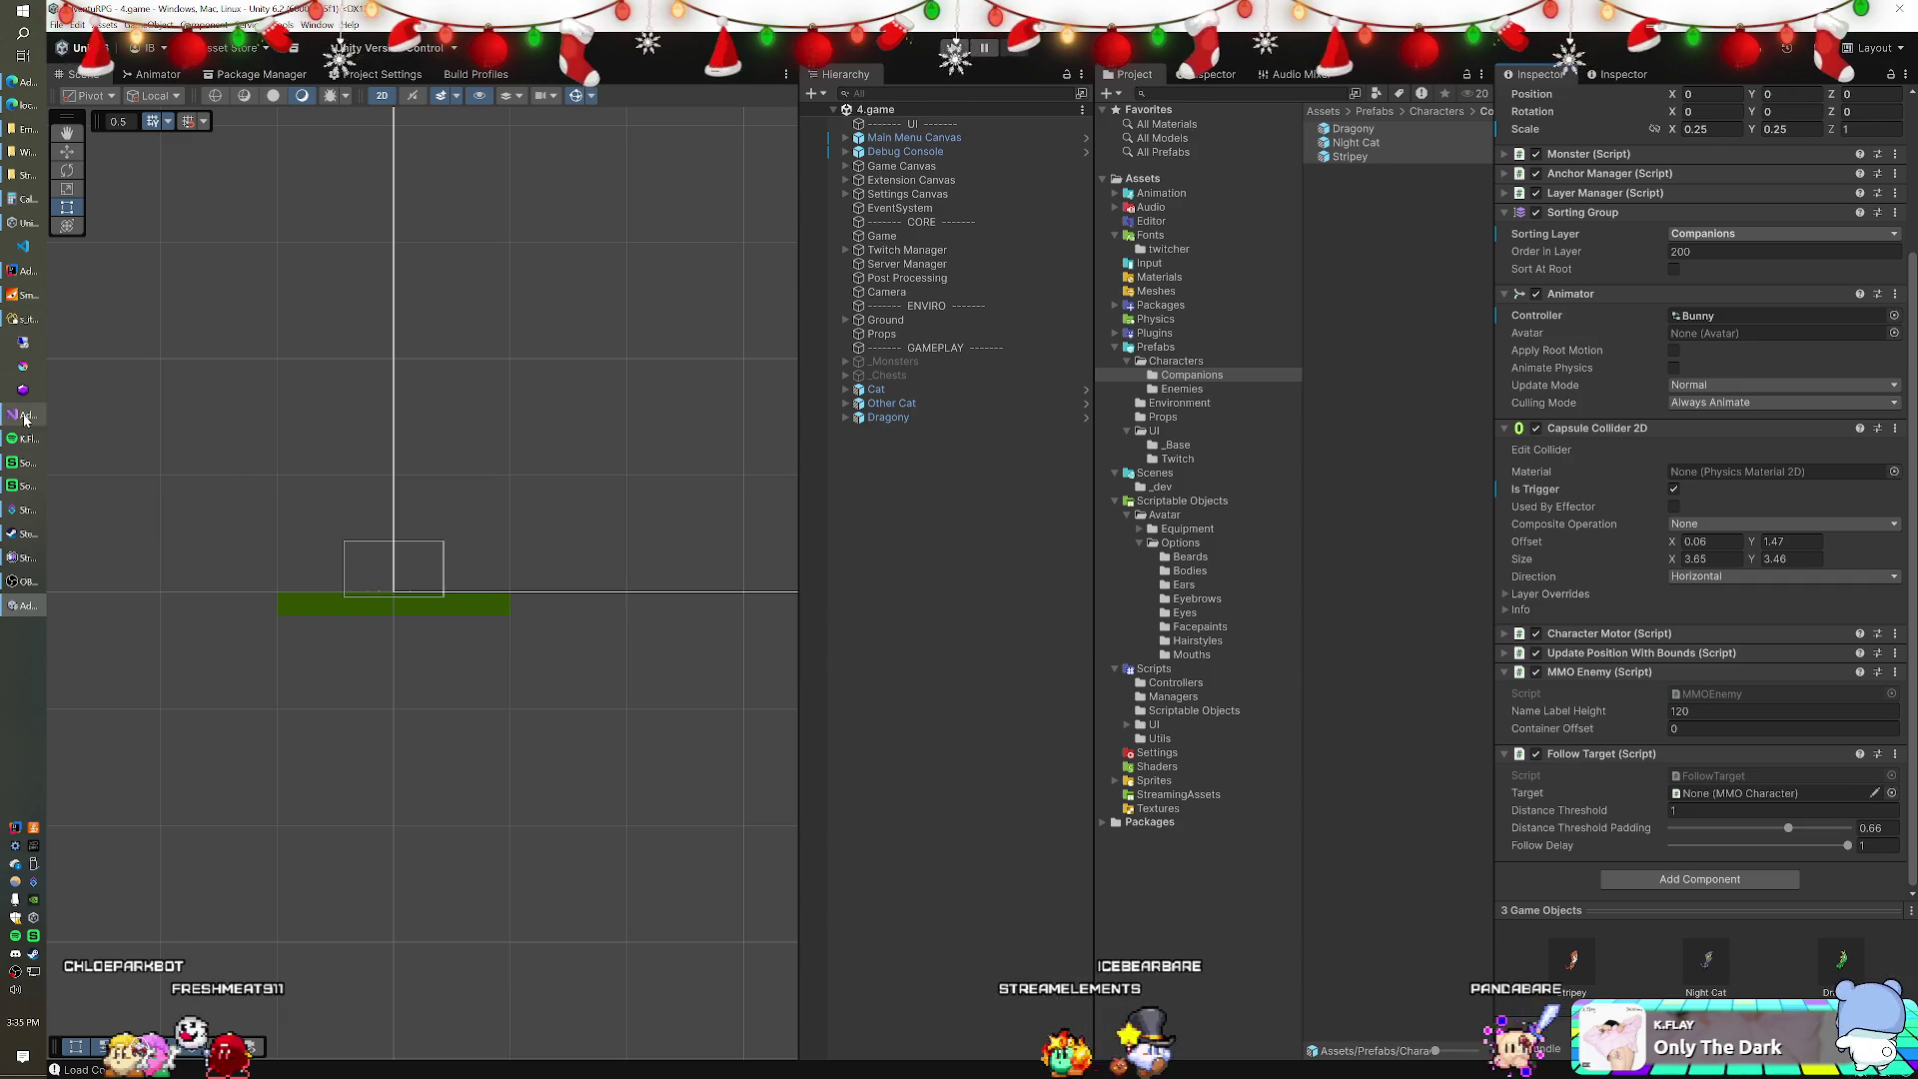
{"action": "key", "text": "alt+Tab"}
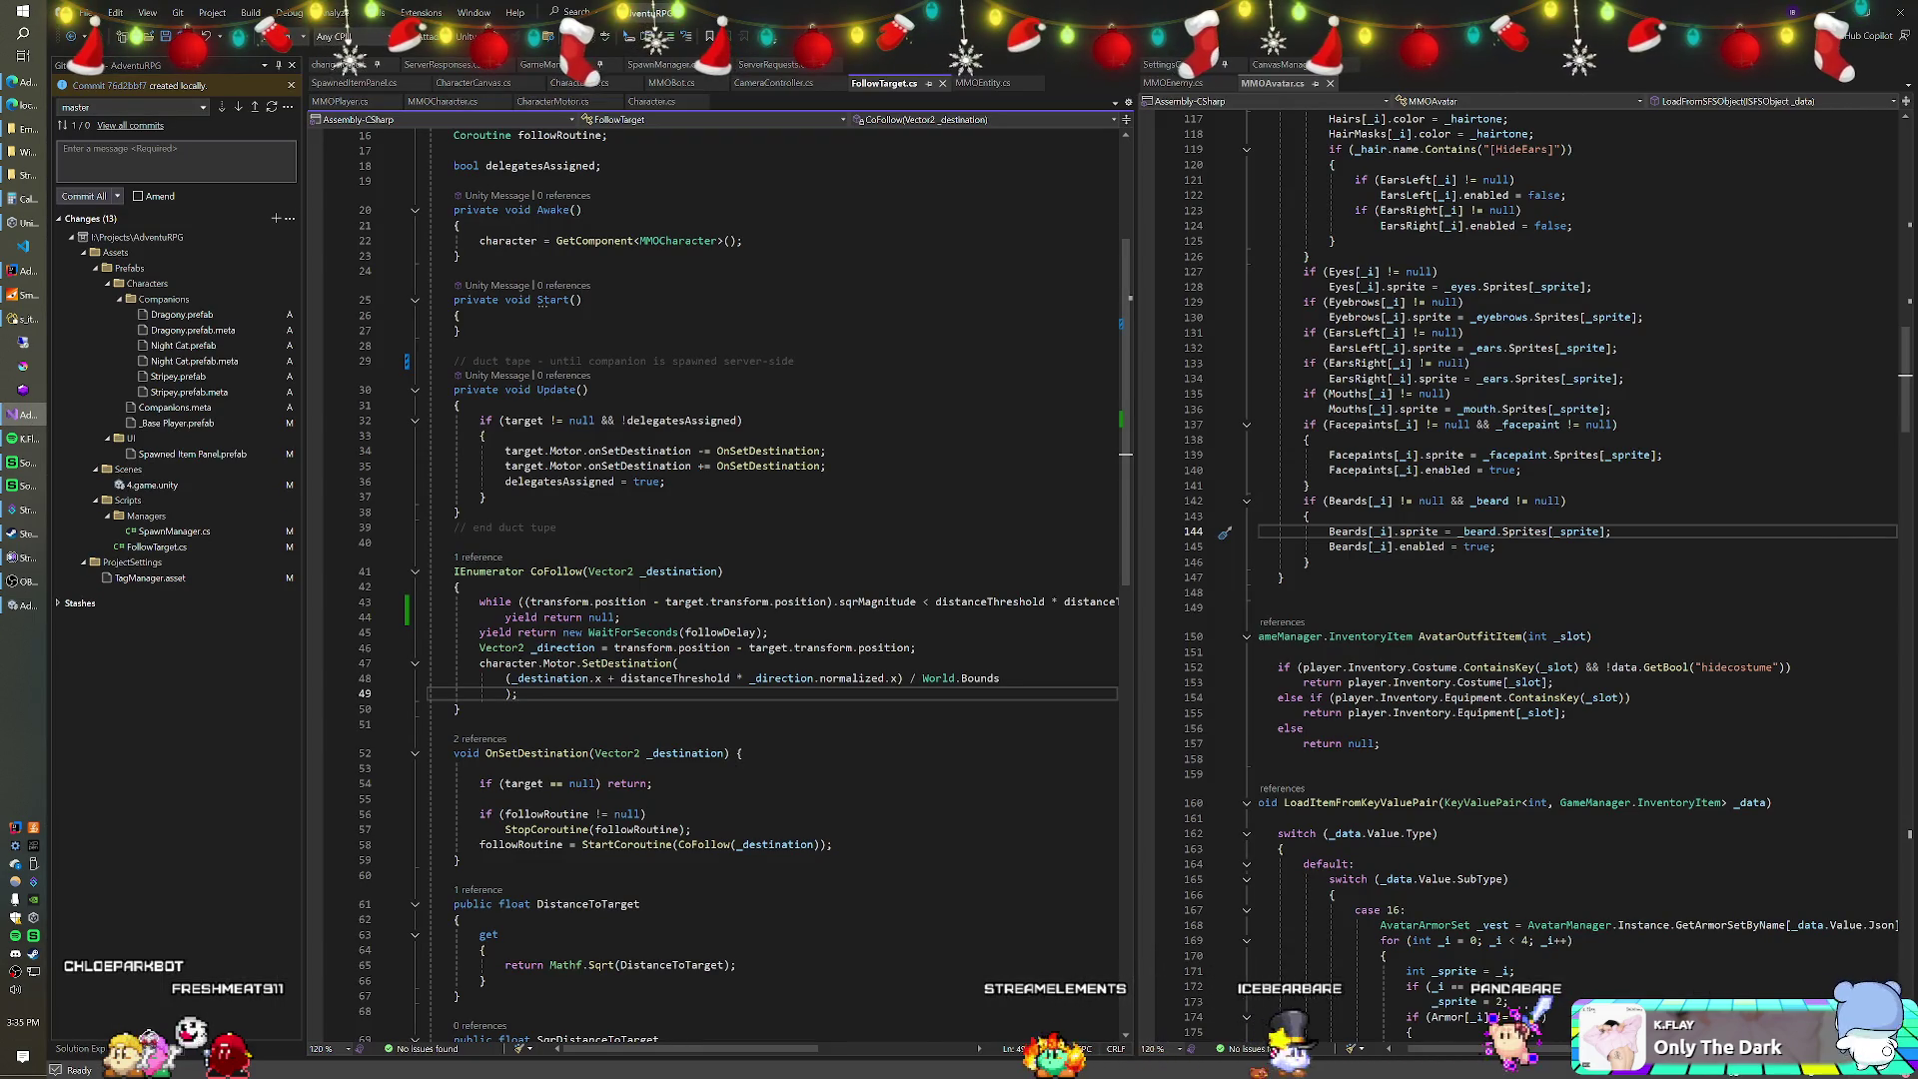
{"action": "mouse_move", "coordinate": [737, 1051]}
{"action": "left_mouse_down"}
{"action": "mouse_move", "coordinate": [890, 1051]}
{"action": "mouse_move", "coordinate": [672, 1044]}
{"action": "mouse_move", "coordinate": [859, 1049]}
{"action": "mouse_move", "coordinate": [719, 1054]}
{"action": "left_mouse_up"}
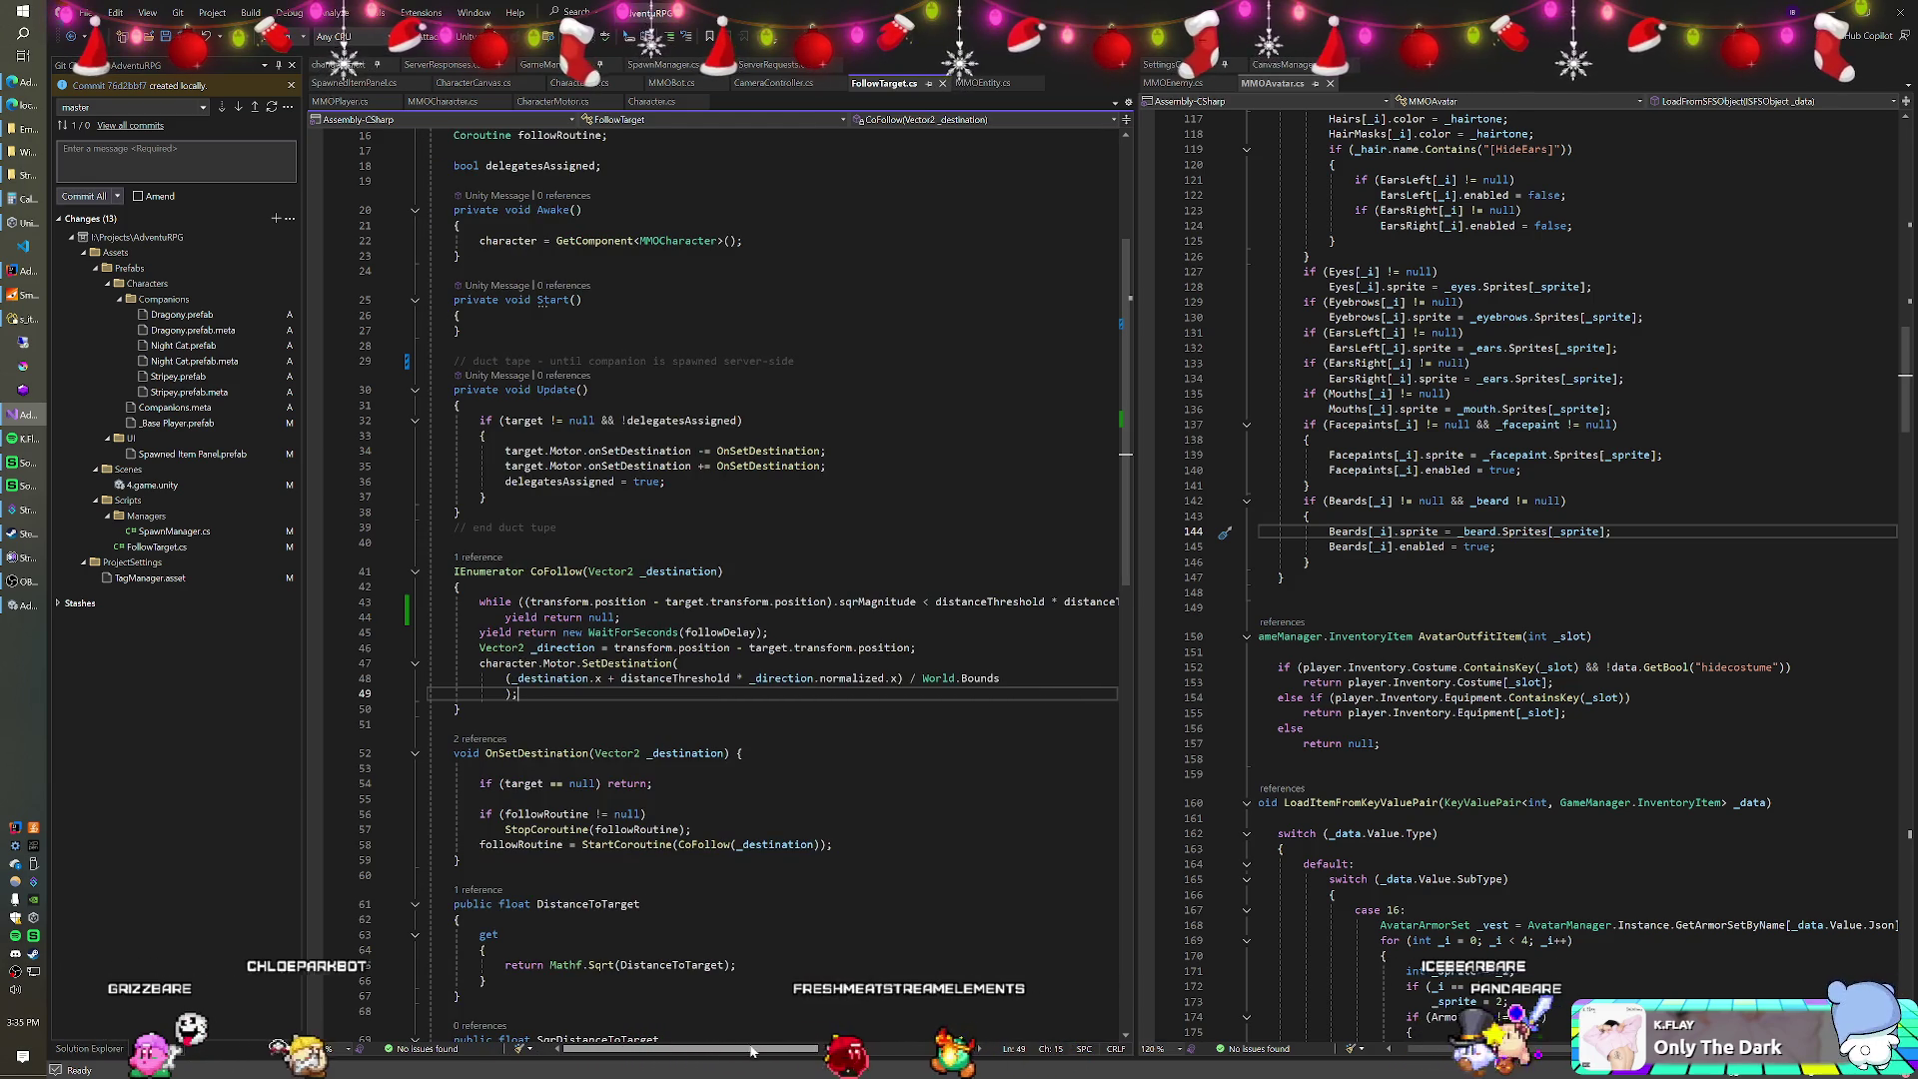
{"action": "left_click_drag", "start_coordinate": [719, 1054], "coordinate": [793, 1046]}
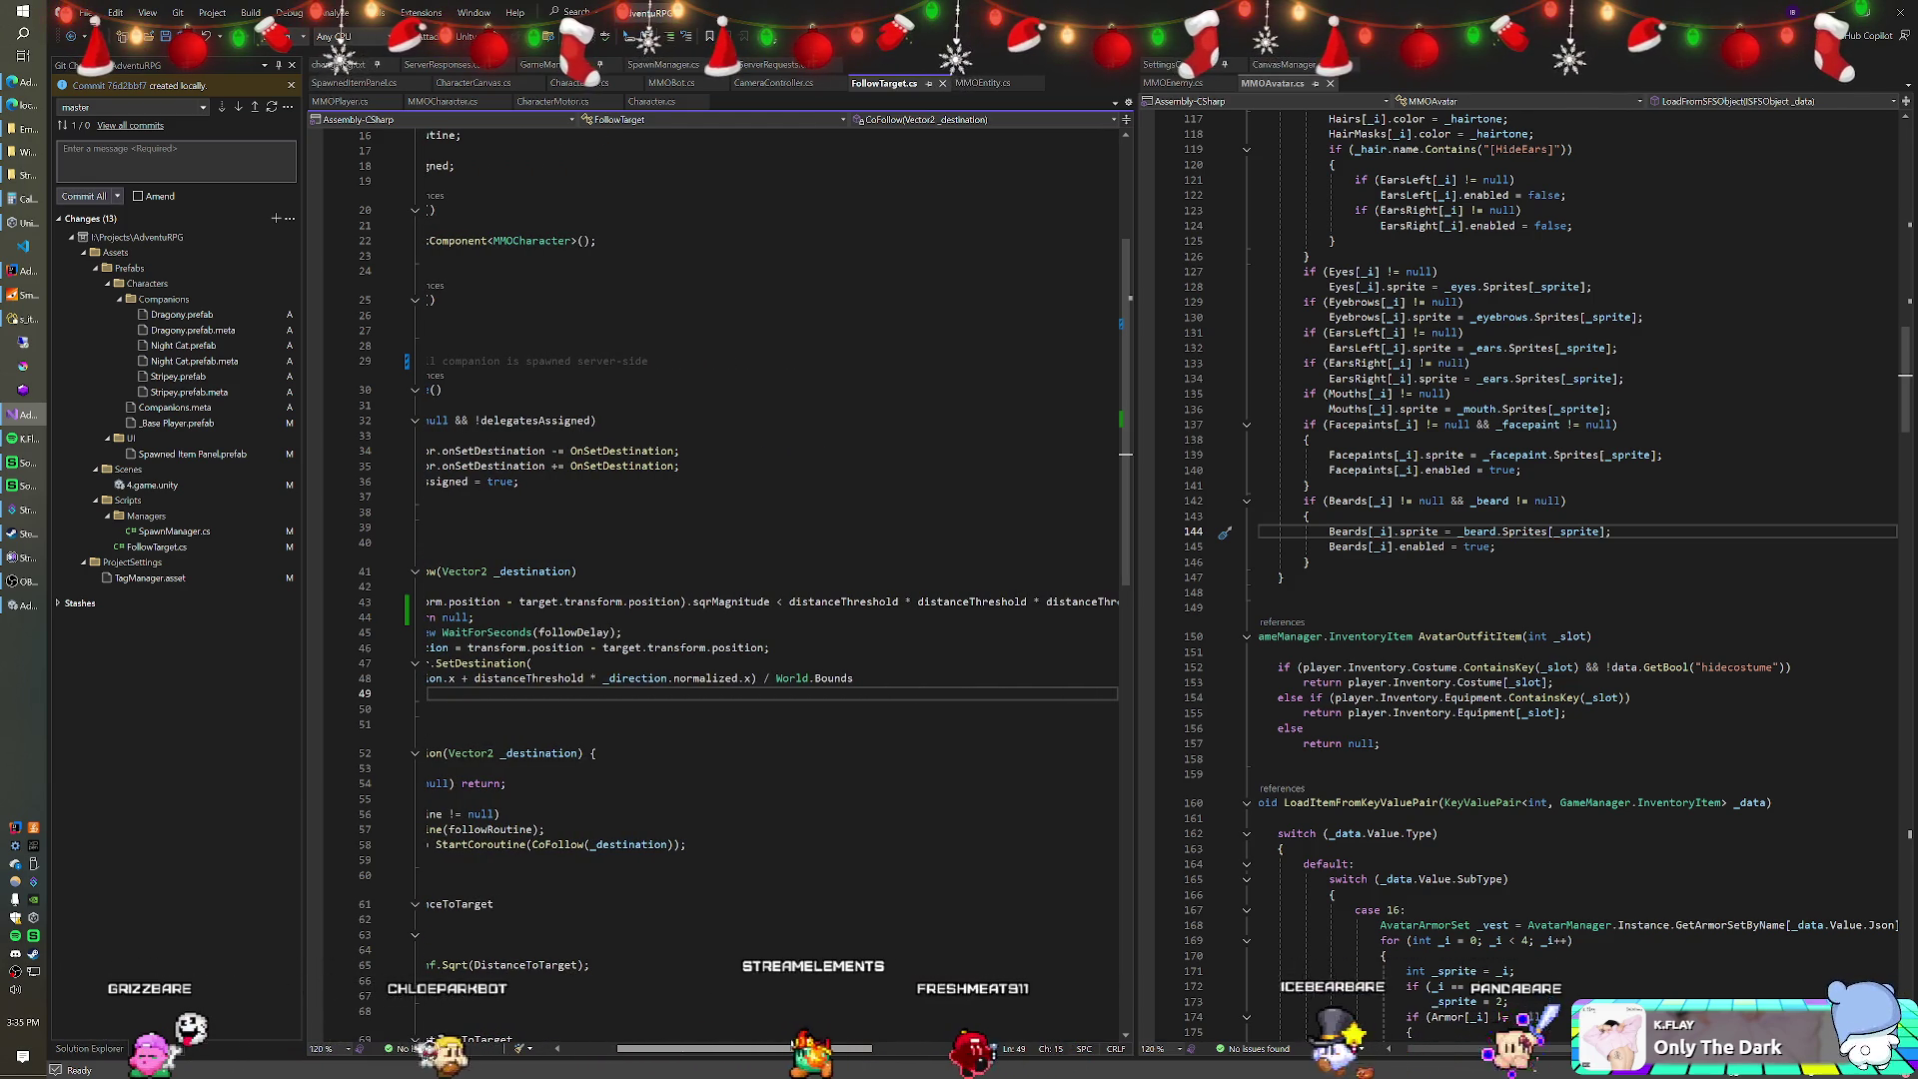
{"action": "left_click_drag", "start_coordinate": [792, 1046], "coordinate": [647, 1049]}
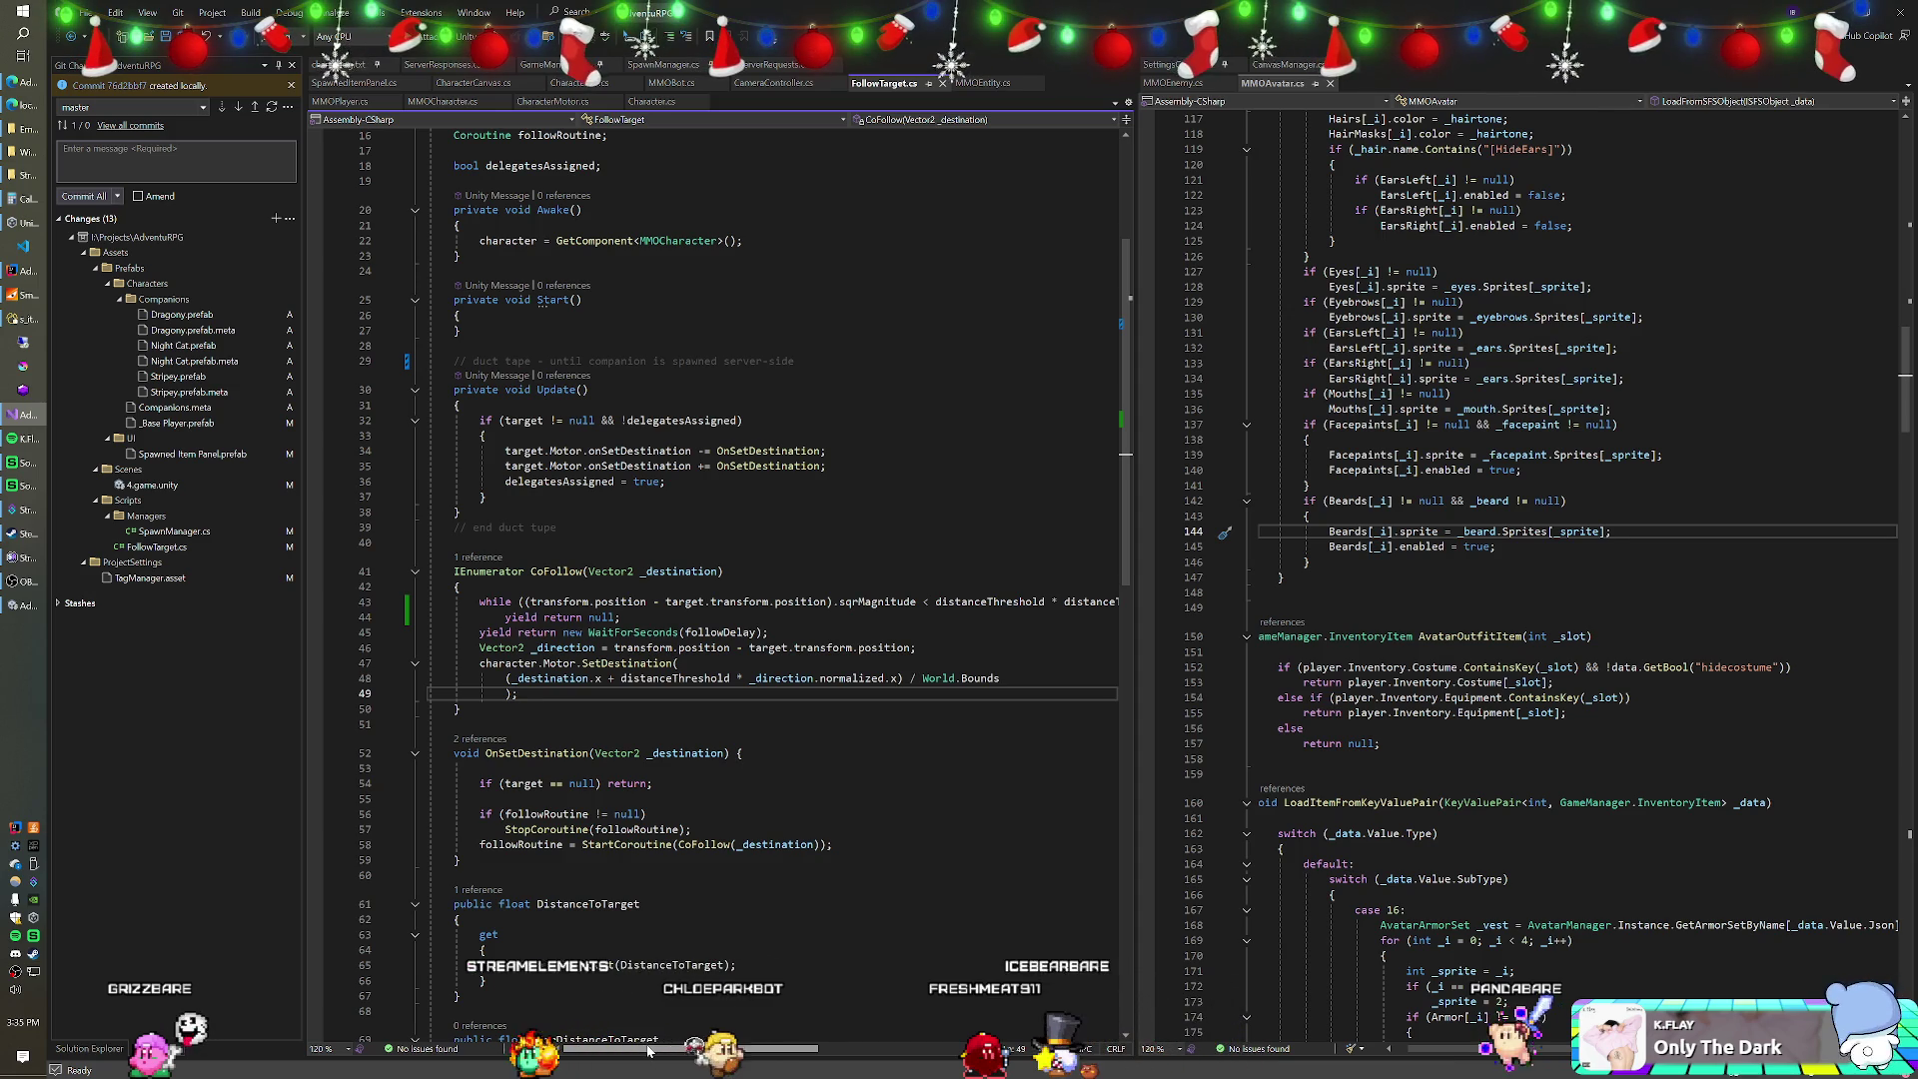
{"action": "left_click_drag", "start_coordinate": [648, 1049], "coordinate": [1009, 1046]}
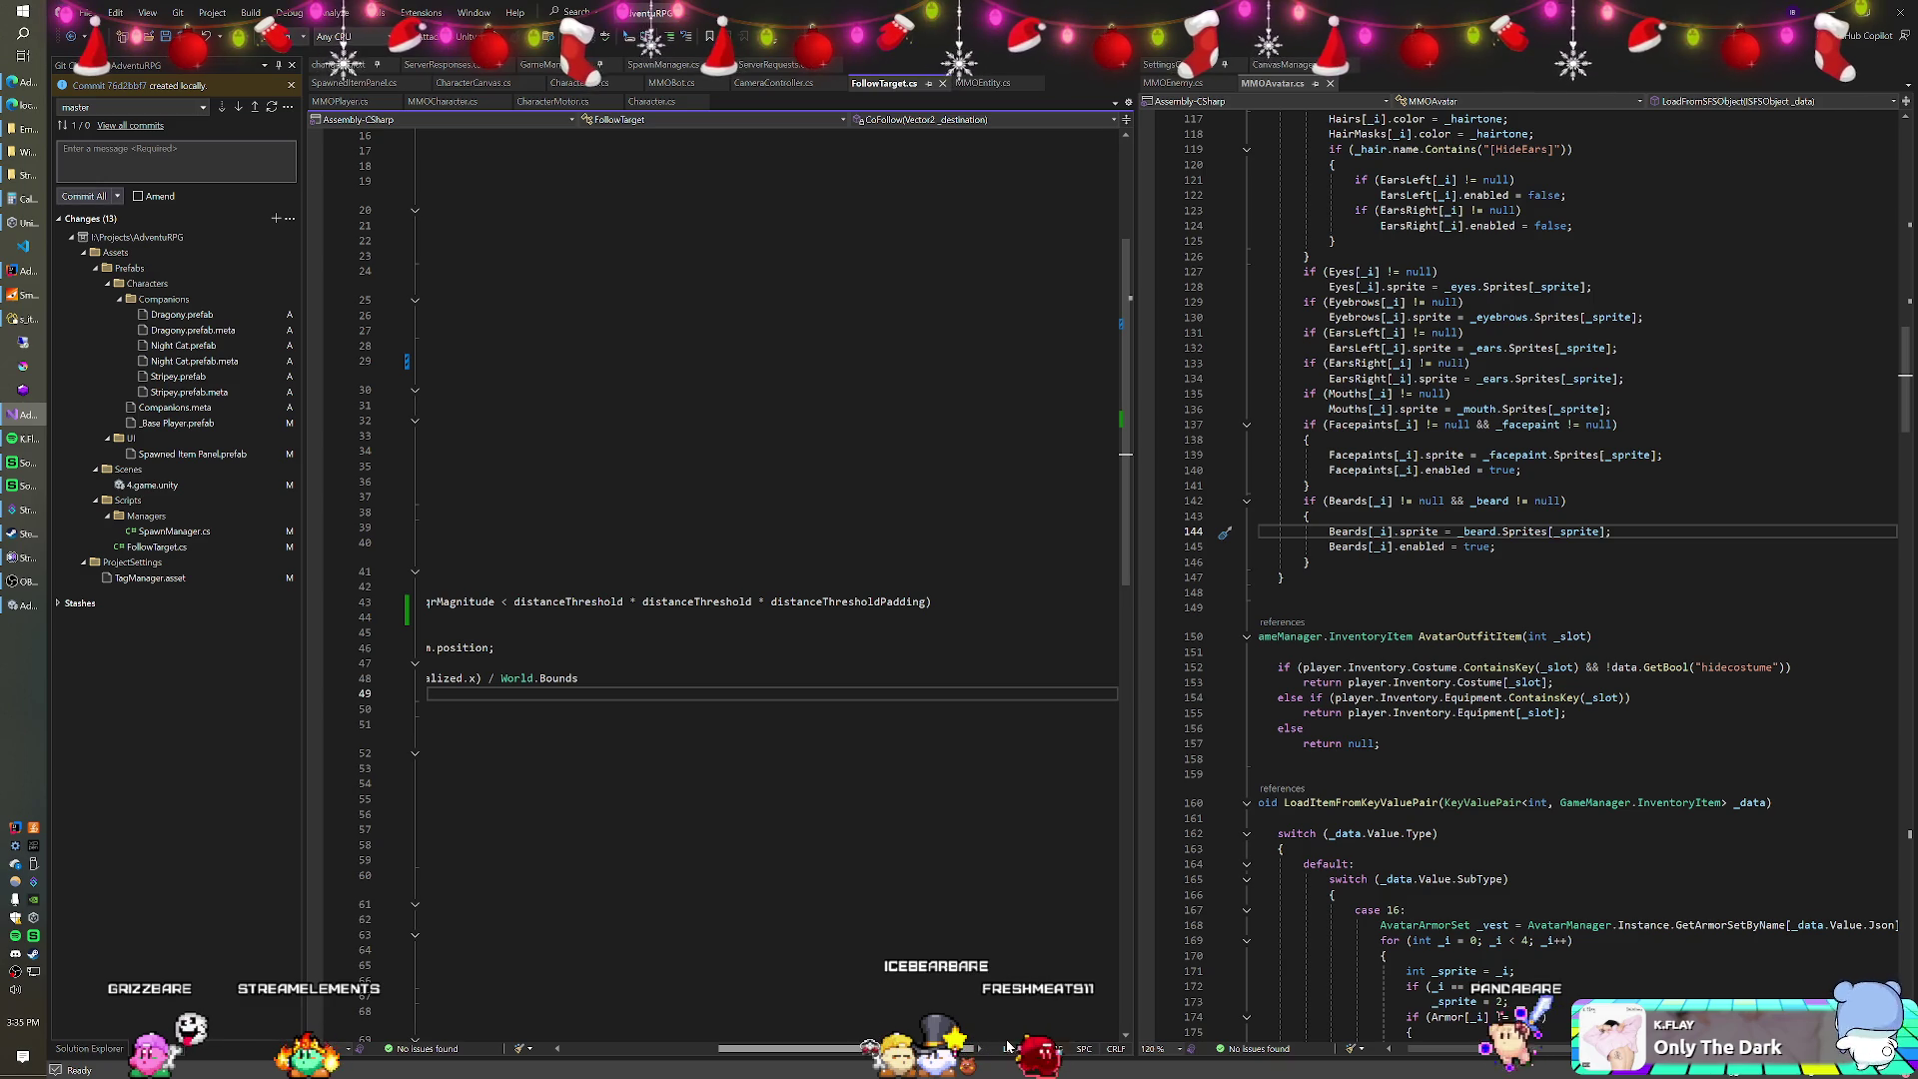
{"action": "left_click", "coordinate": [927, 601]}
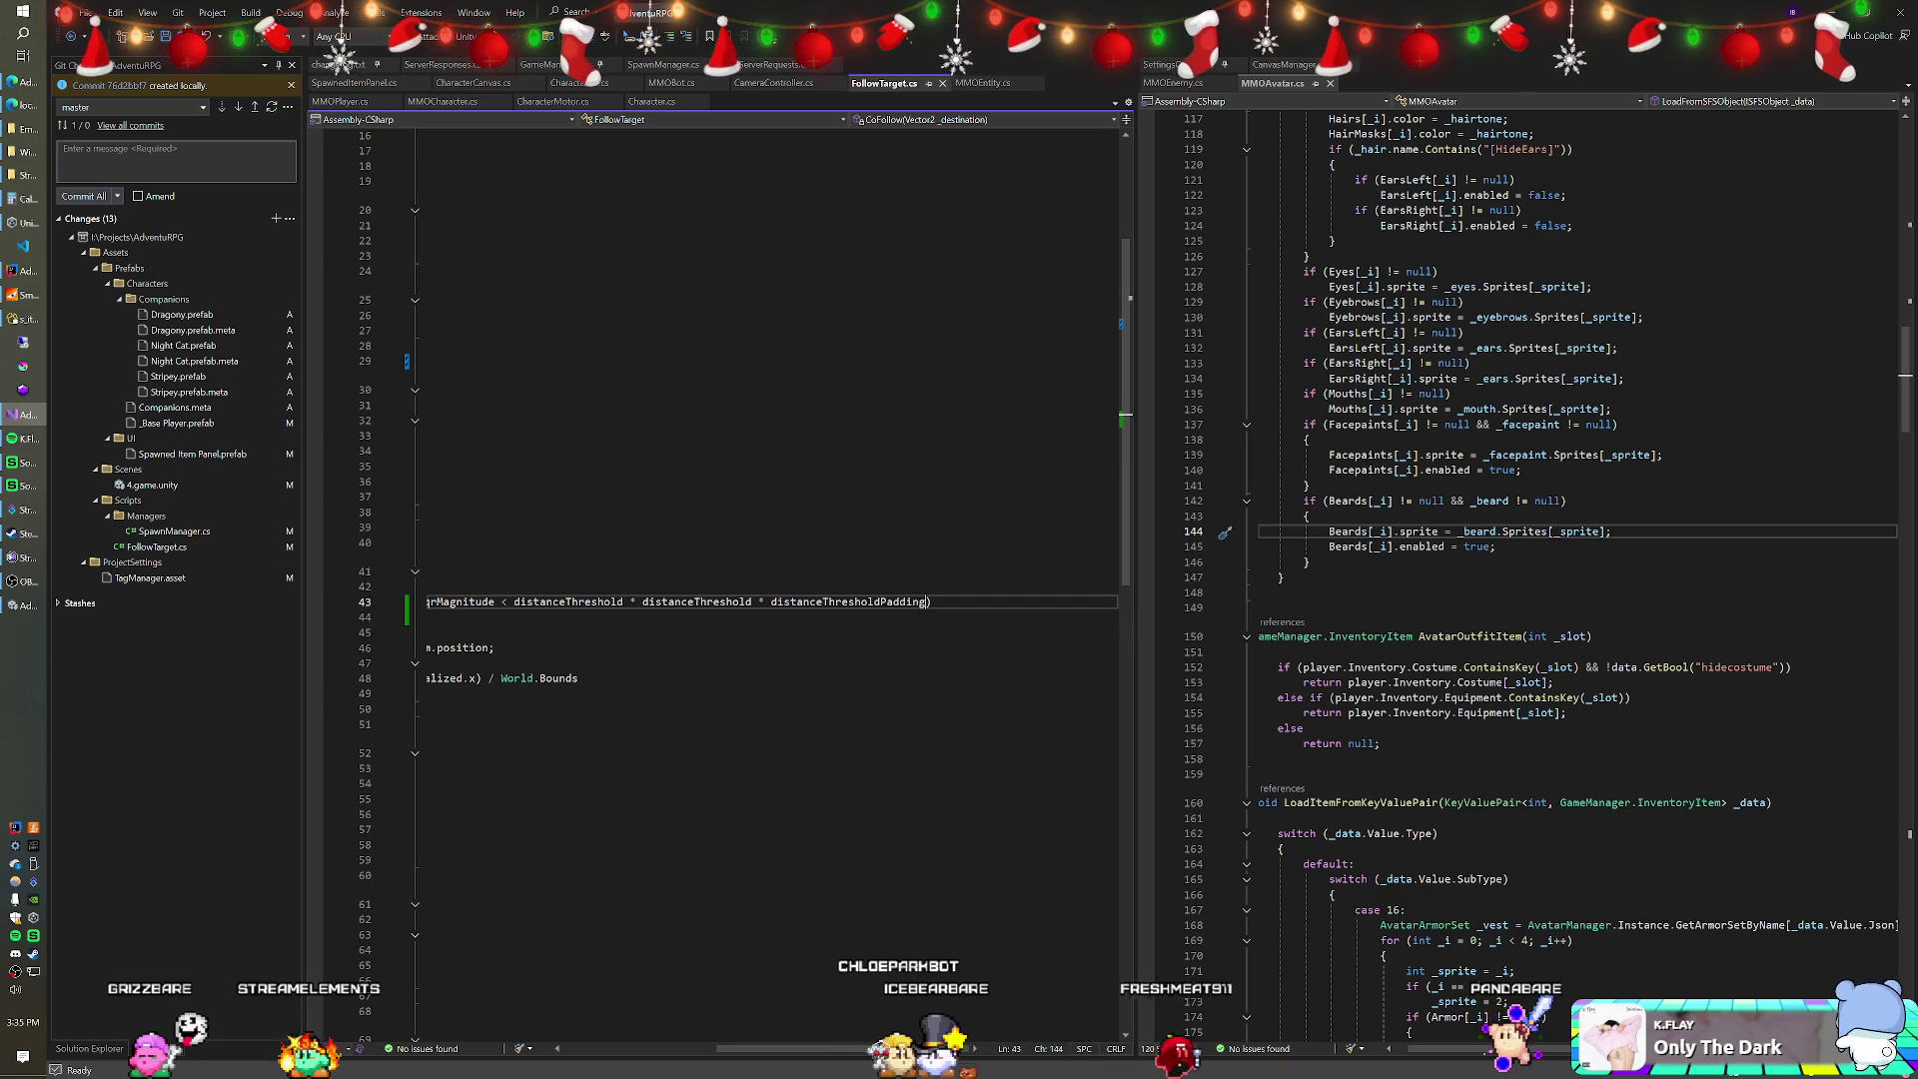
Rewrite line 43's loop condition to Mathf.Pow(distanceThreshold * distanceThresholdPadding, 2f) and save FollowTarget.cs.
{"action": "double_click", "coordinate": [919, 601]}
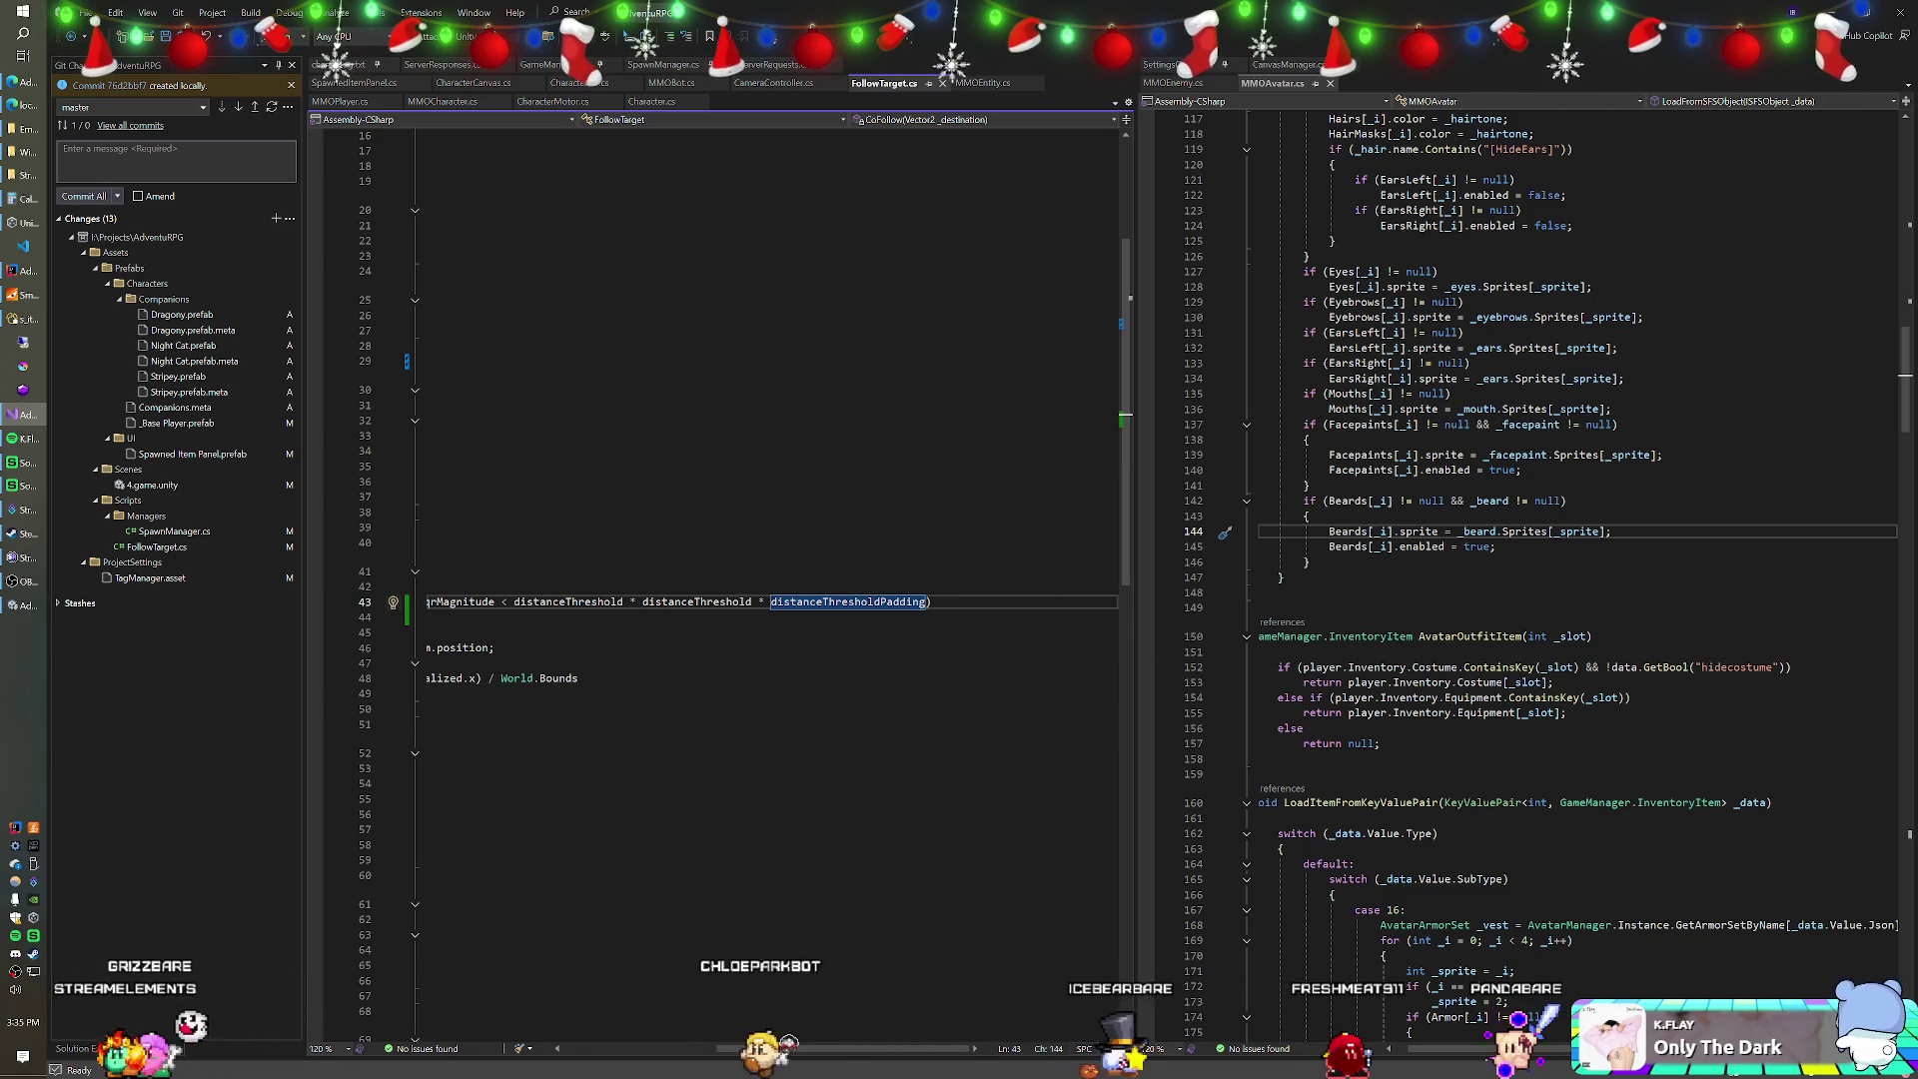
{"action": "left_click_drag", "start_coordinate": [514, 602], "coordinate": [597, 601]}
{"action": "left_click", "coordinate": [644, 601]}
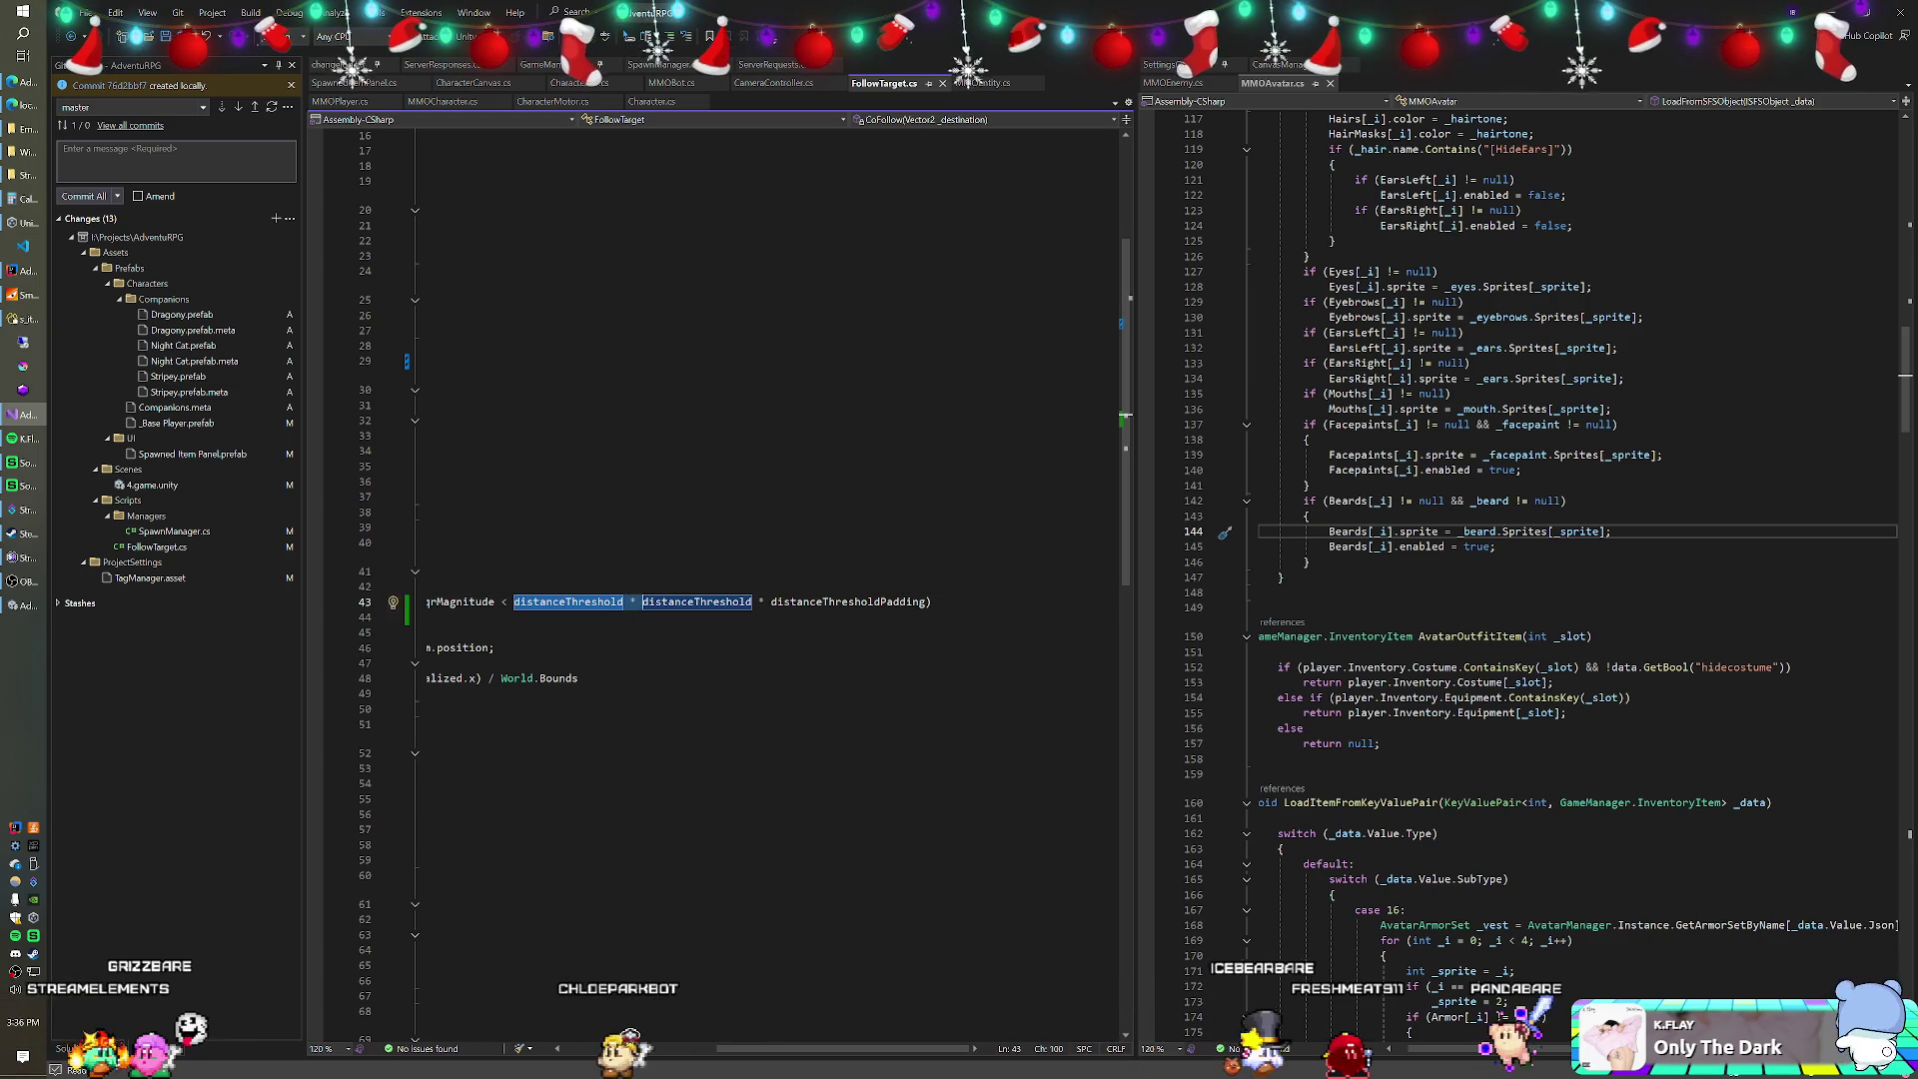
{"action": "key", "text": "ctrl+BackSpace"}
{"action": "key", "text": "ctrl+BackSpace"}
{"action": "type", "text": "Mathf."}
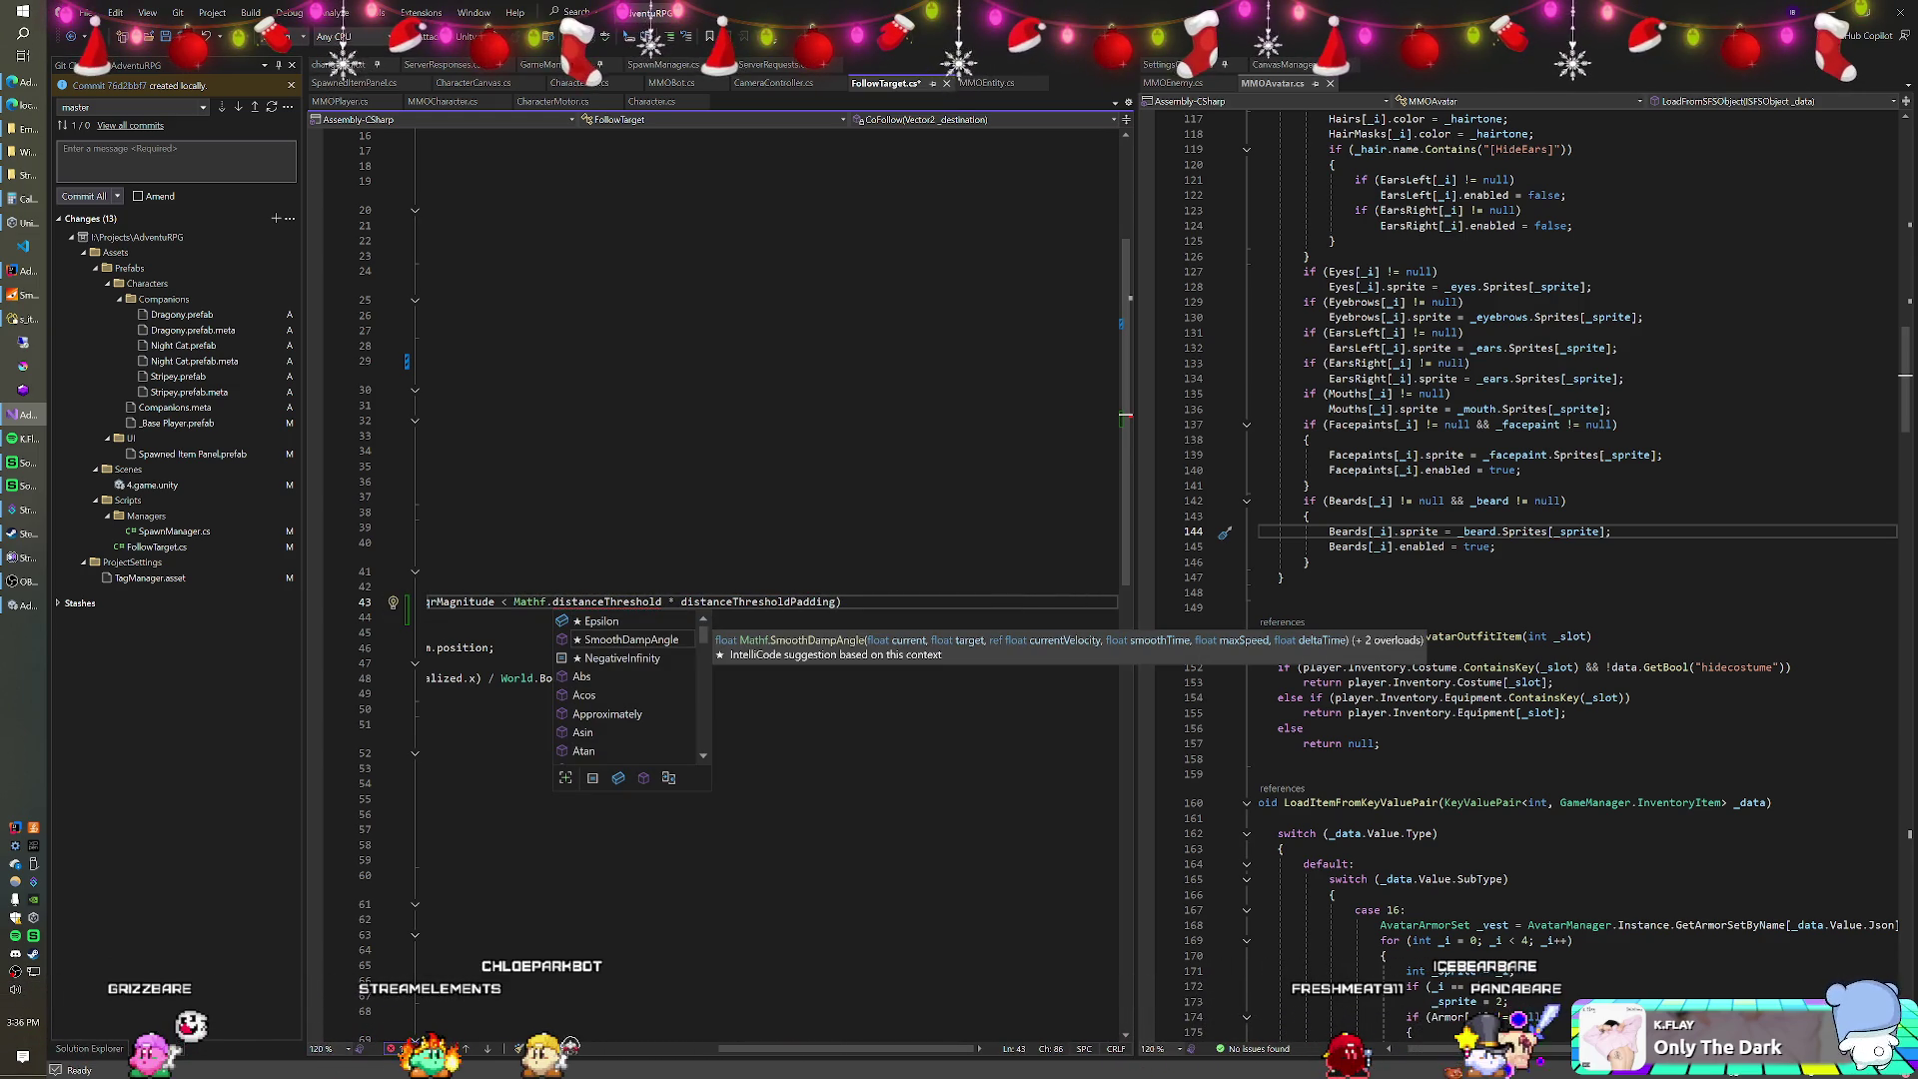
{"action": "type", "text": "Pow("}
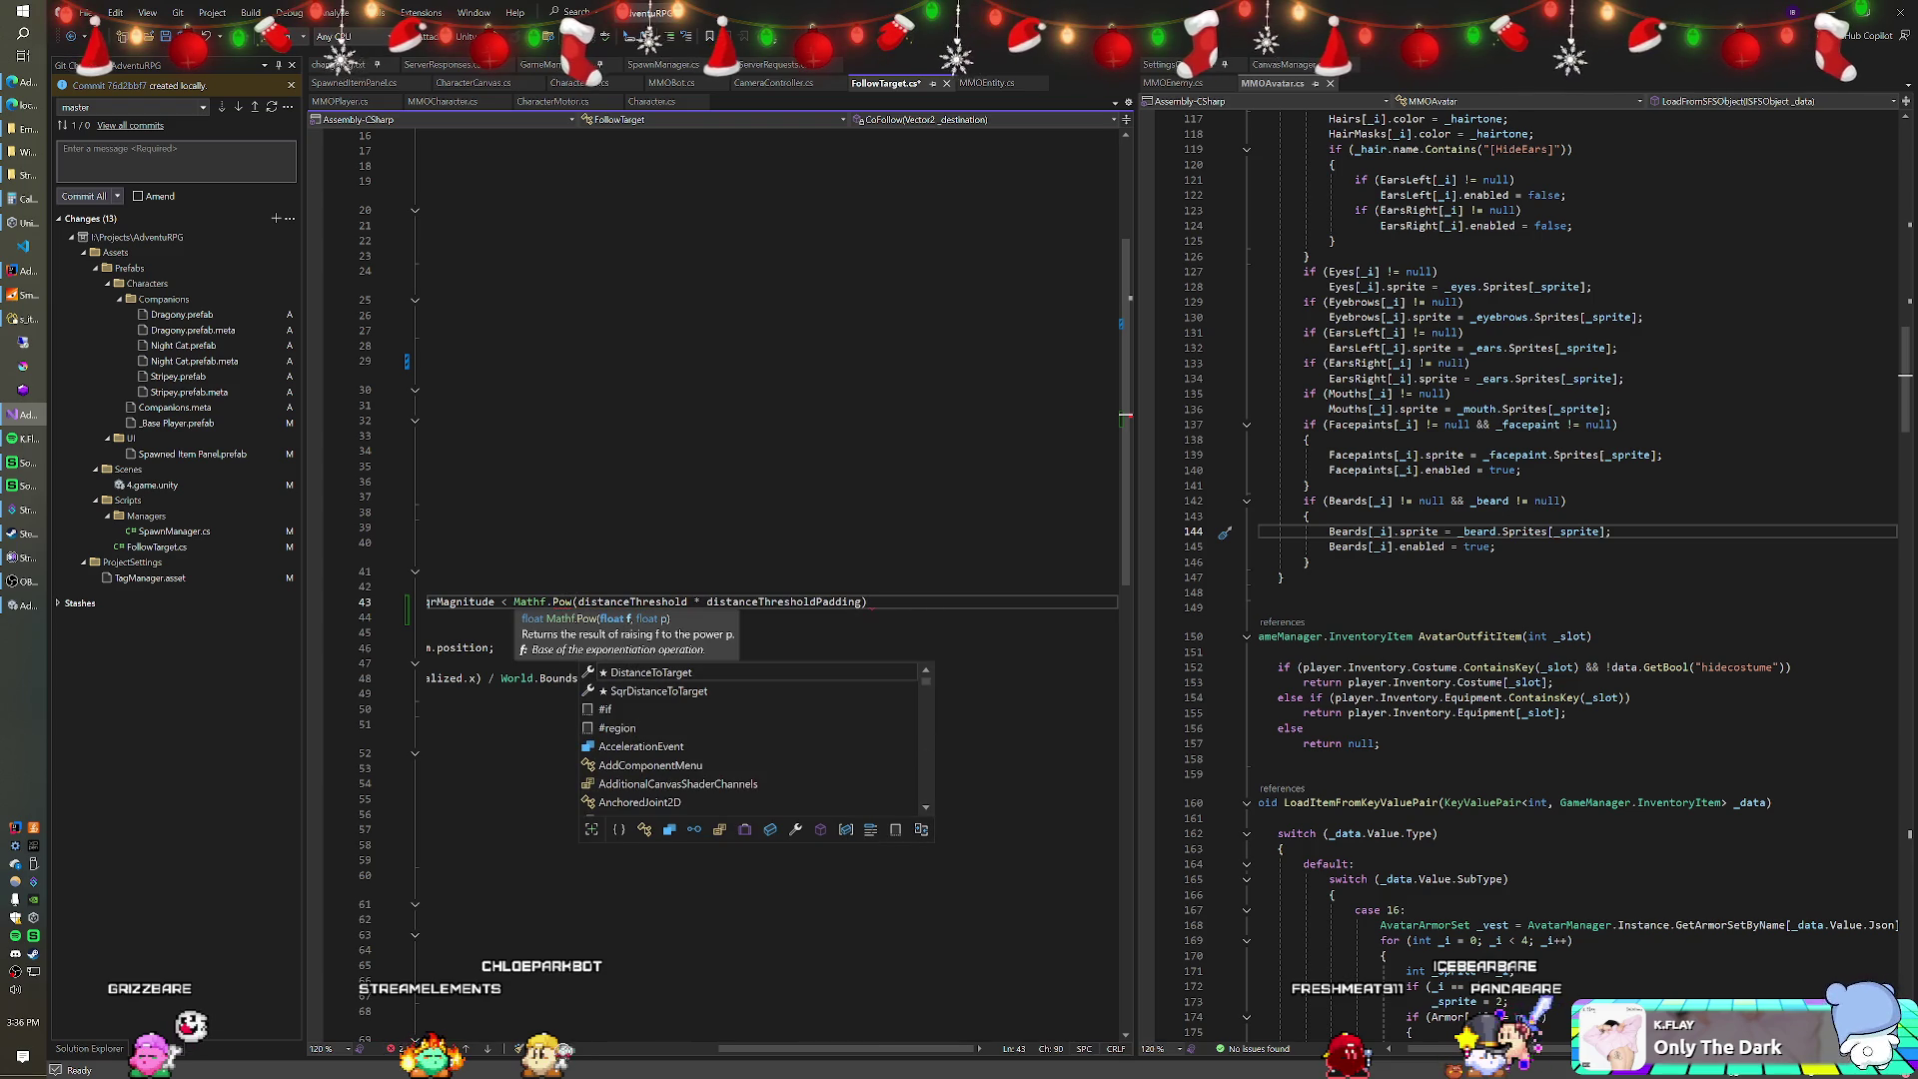
{"action": "left_click", "coordinate": [865, 601]}
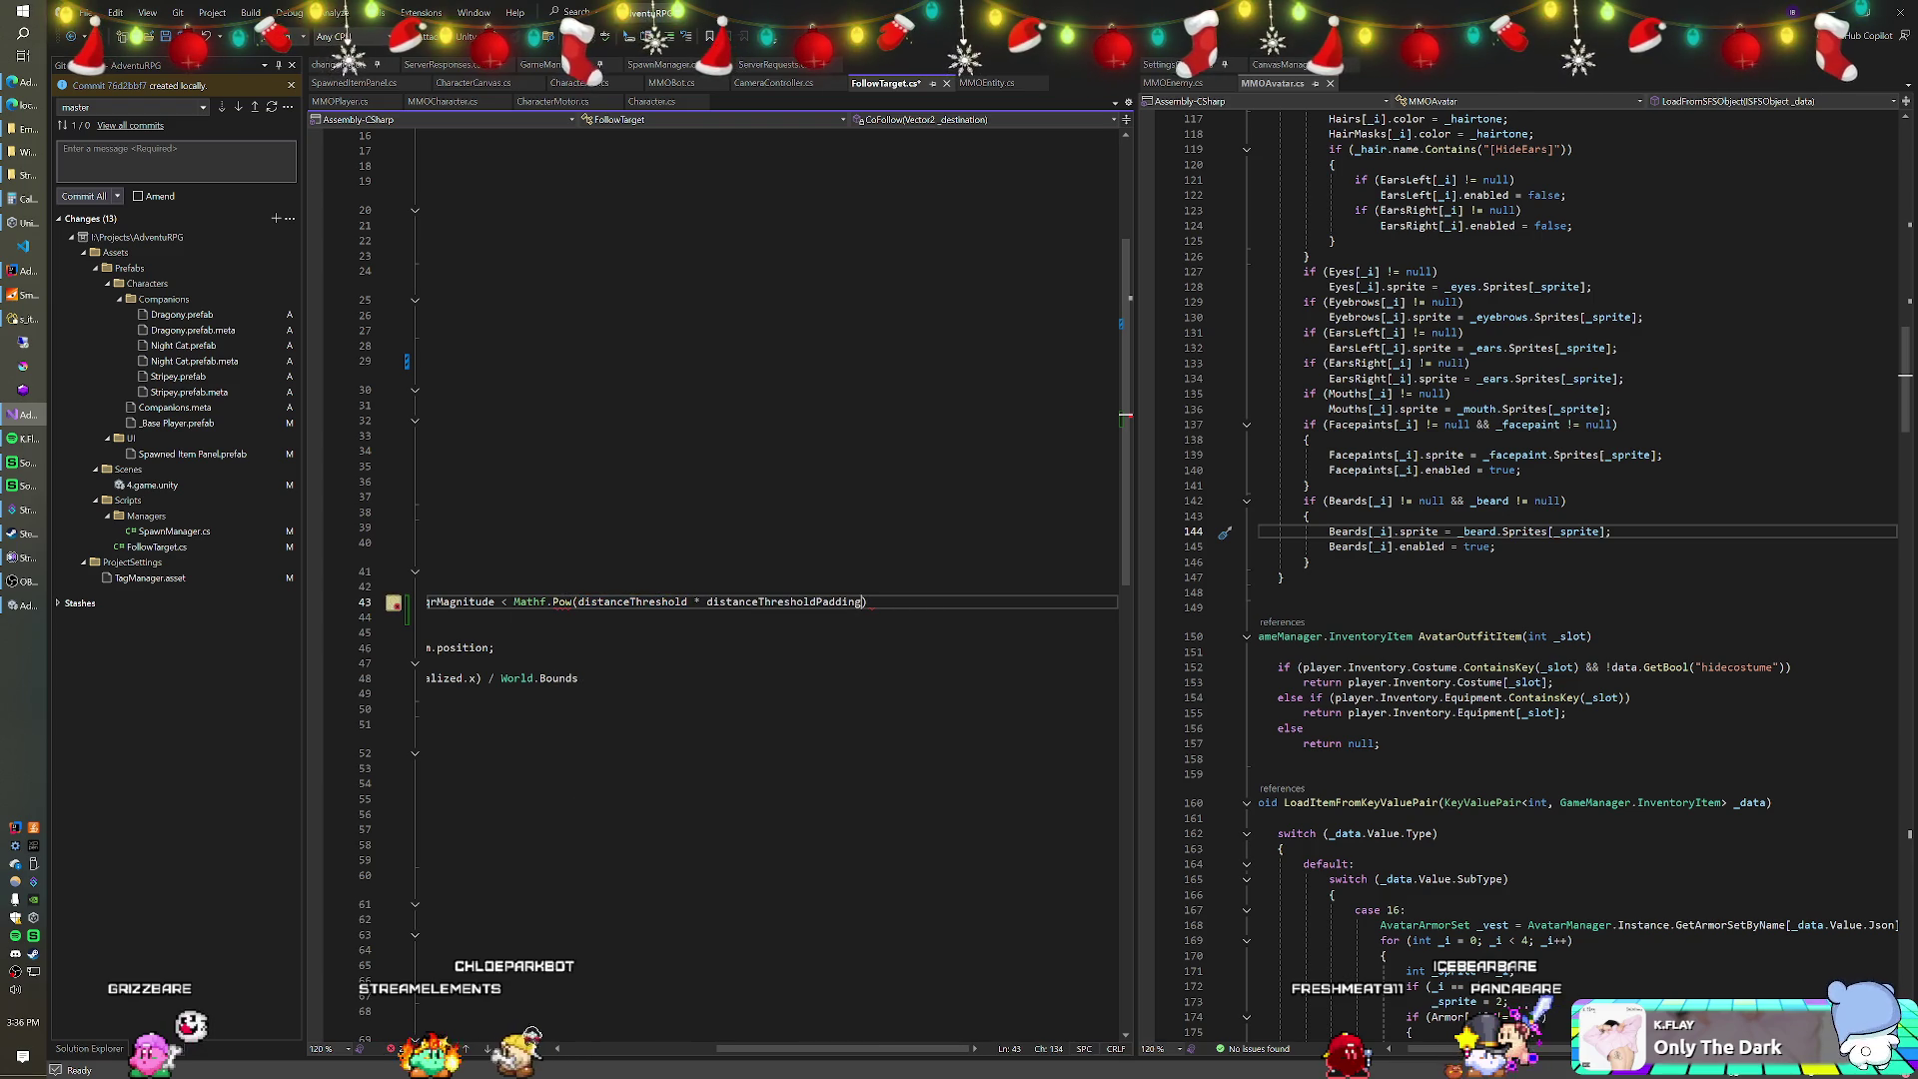
{"action": "type", "text": ", 2f)"}
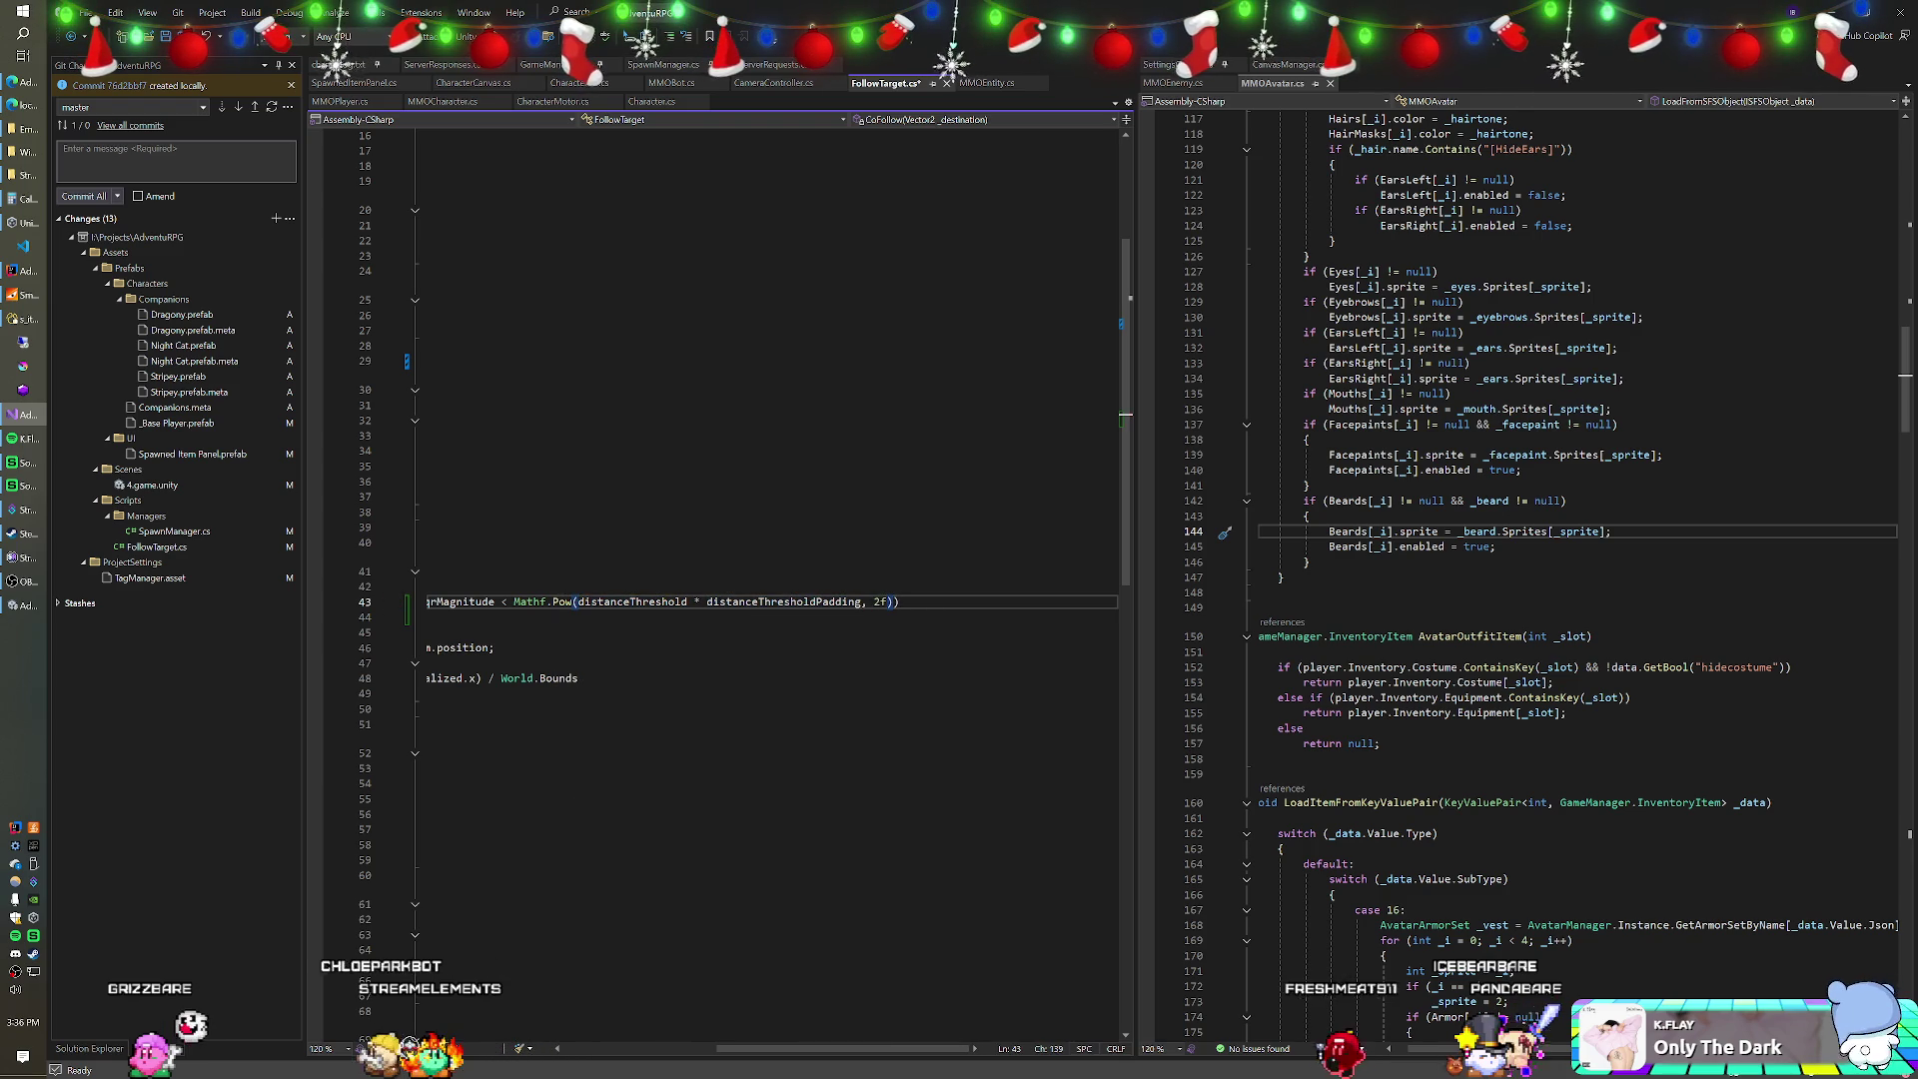
{"action": "left_click", "coordinate": [691, 829]}
{"action": "key", "text": "ctrl+s"}
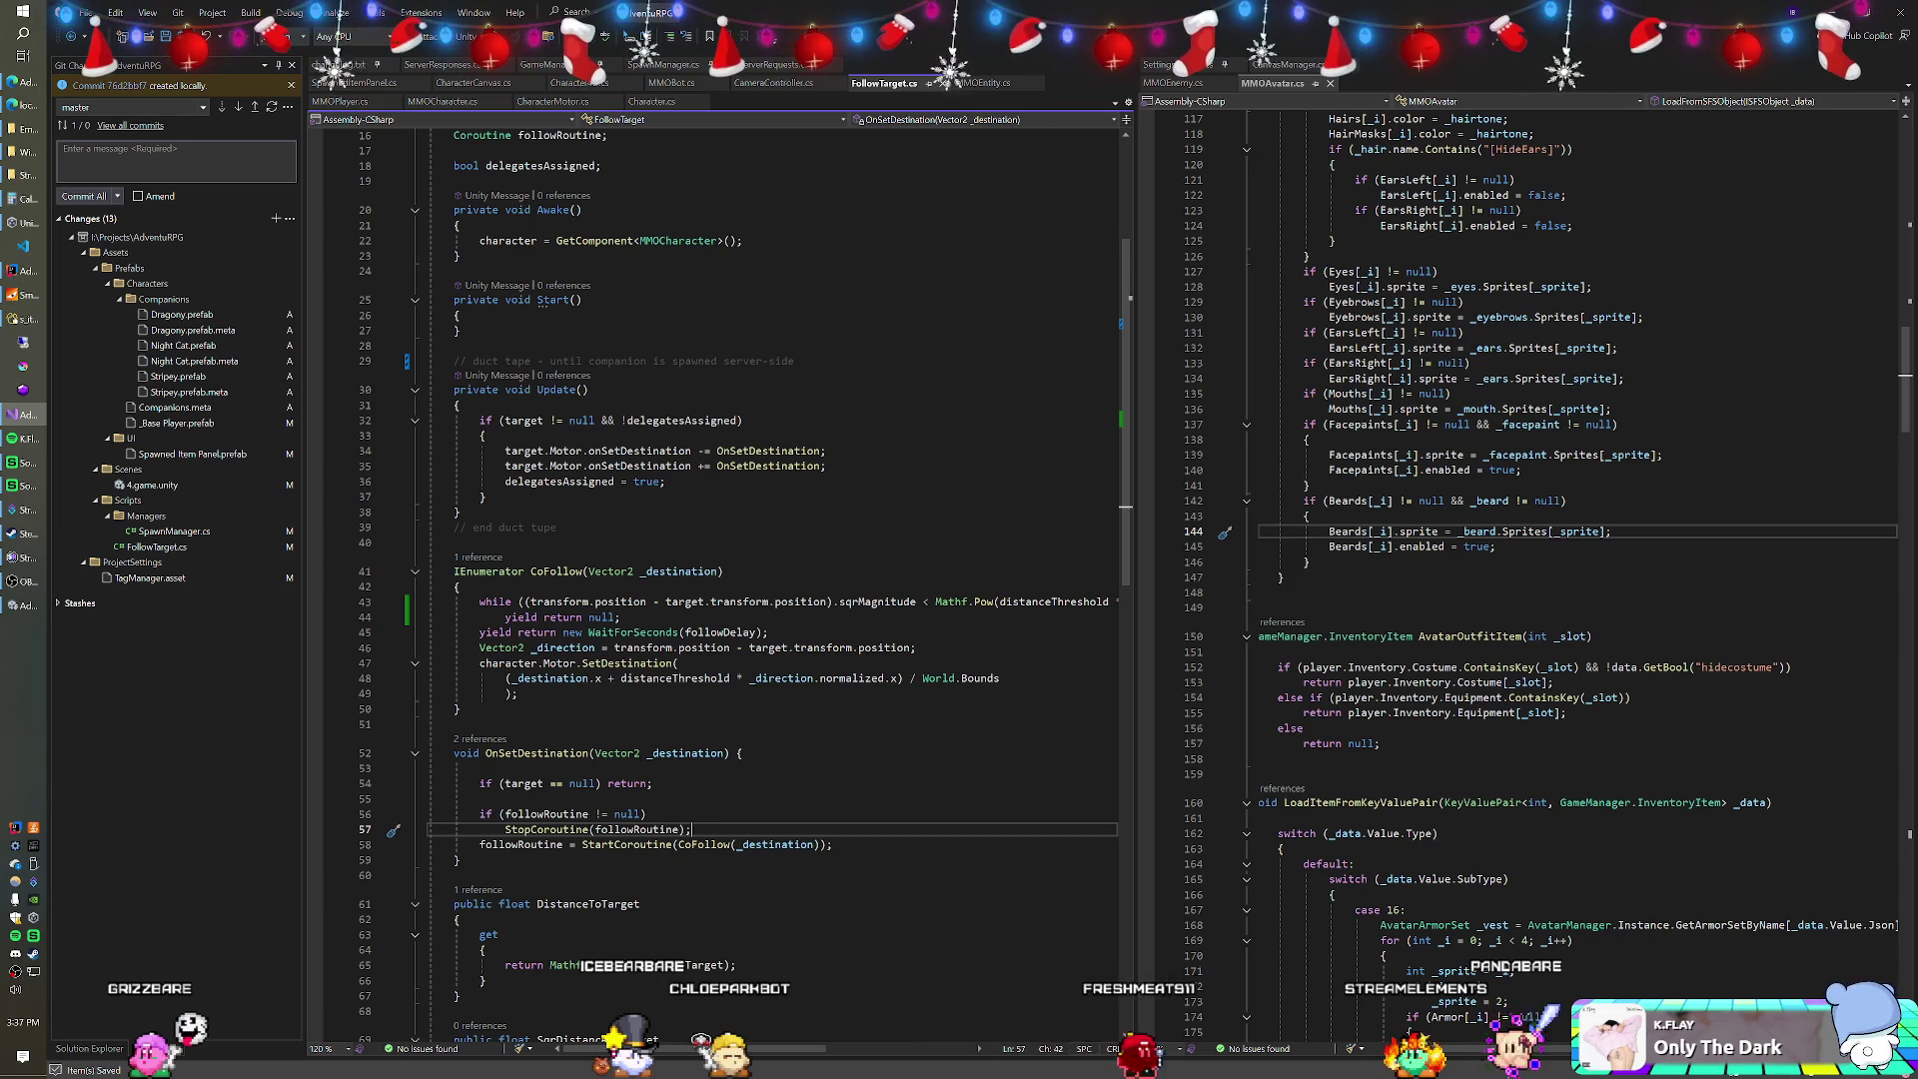
Switch from Visual Studio back to the Unity editor.
{"action": "key", "text": "alt+Tab"}
{"action": "key", "text": "alt+Tab"}
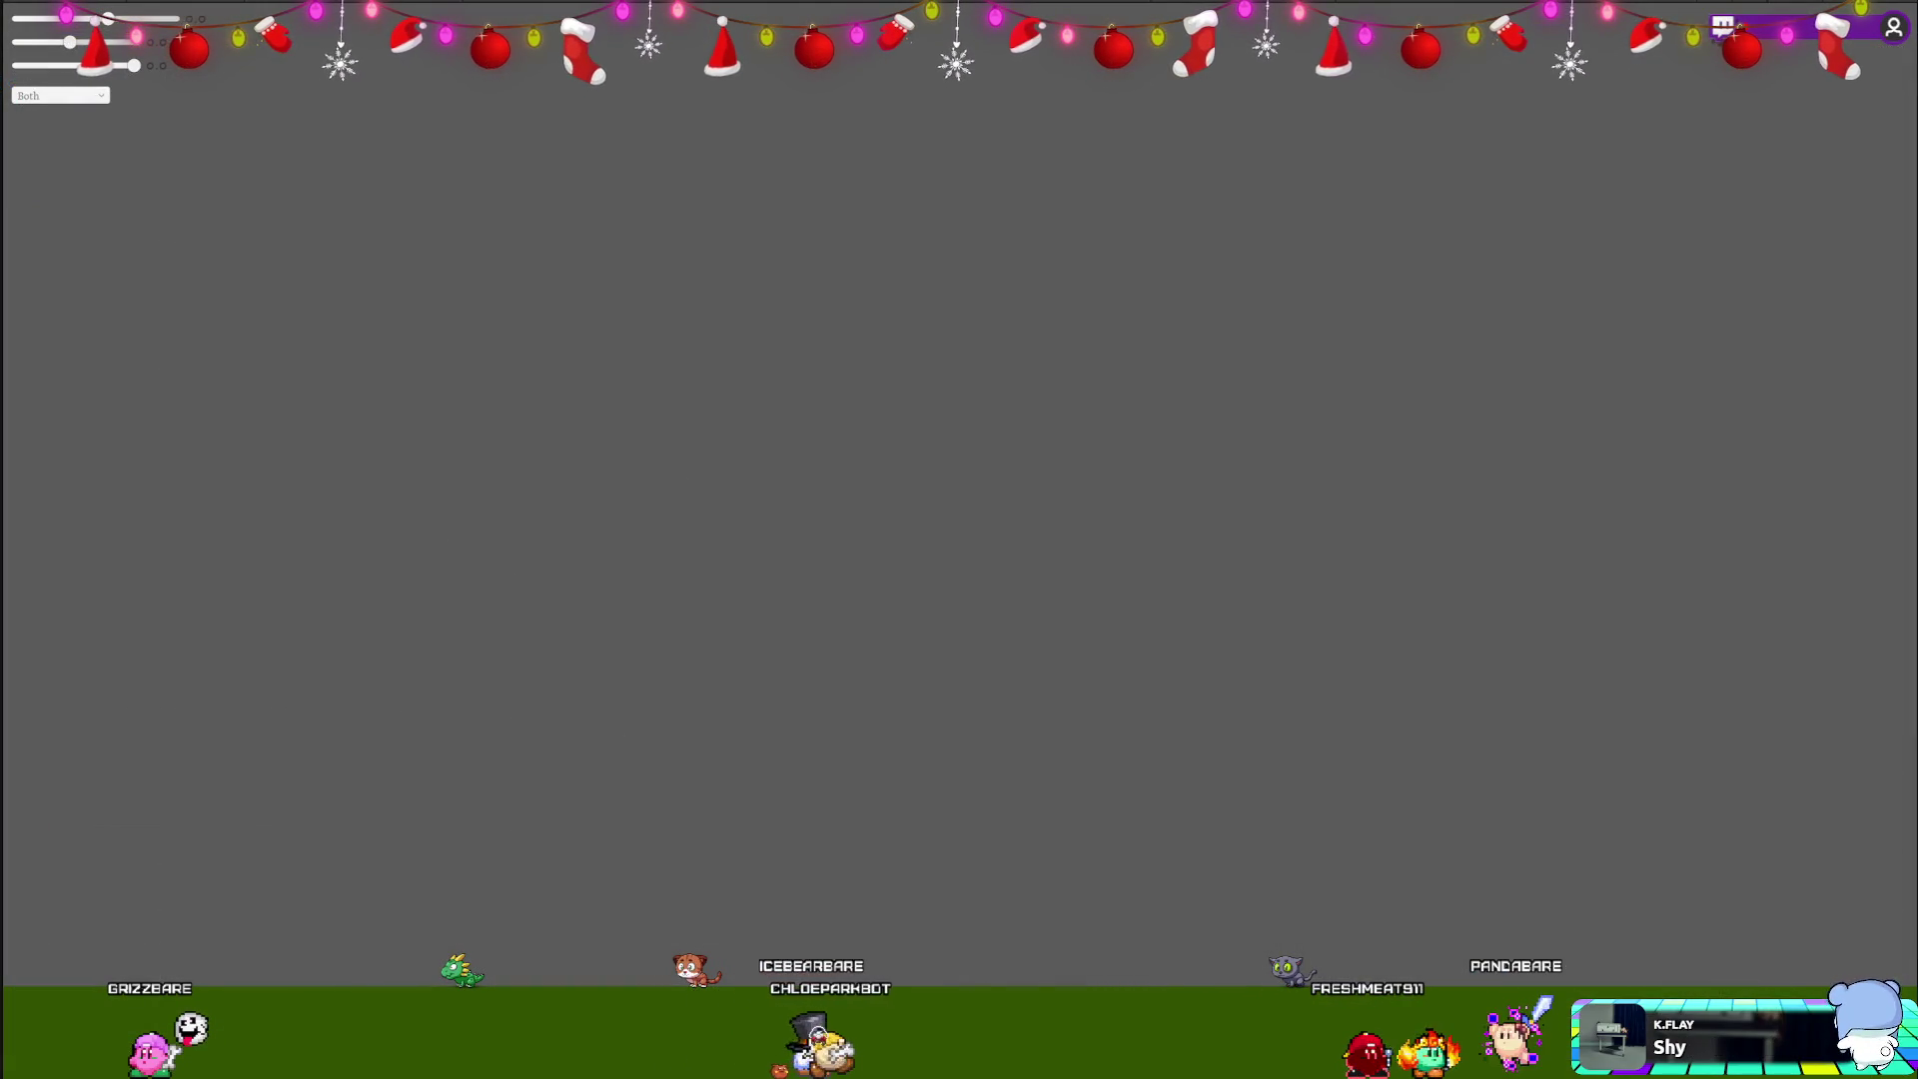
Open _Base Player from the Characters folder in Prefab Mode.
{"action": "key", "text": "alt+Tab"}
{"action": "left_click", "coordinate": [1183, 365]}
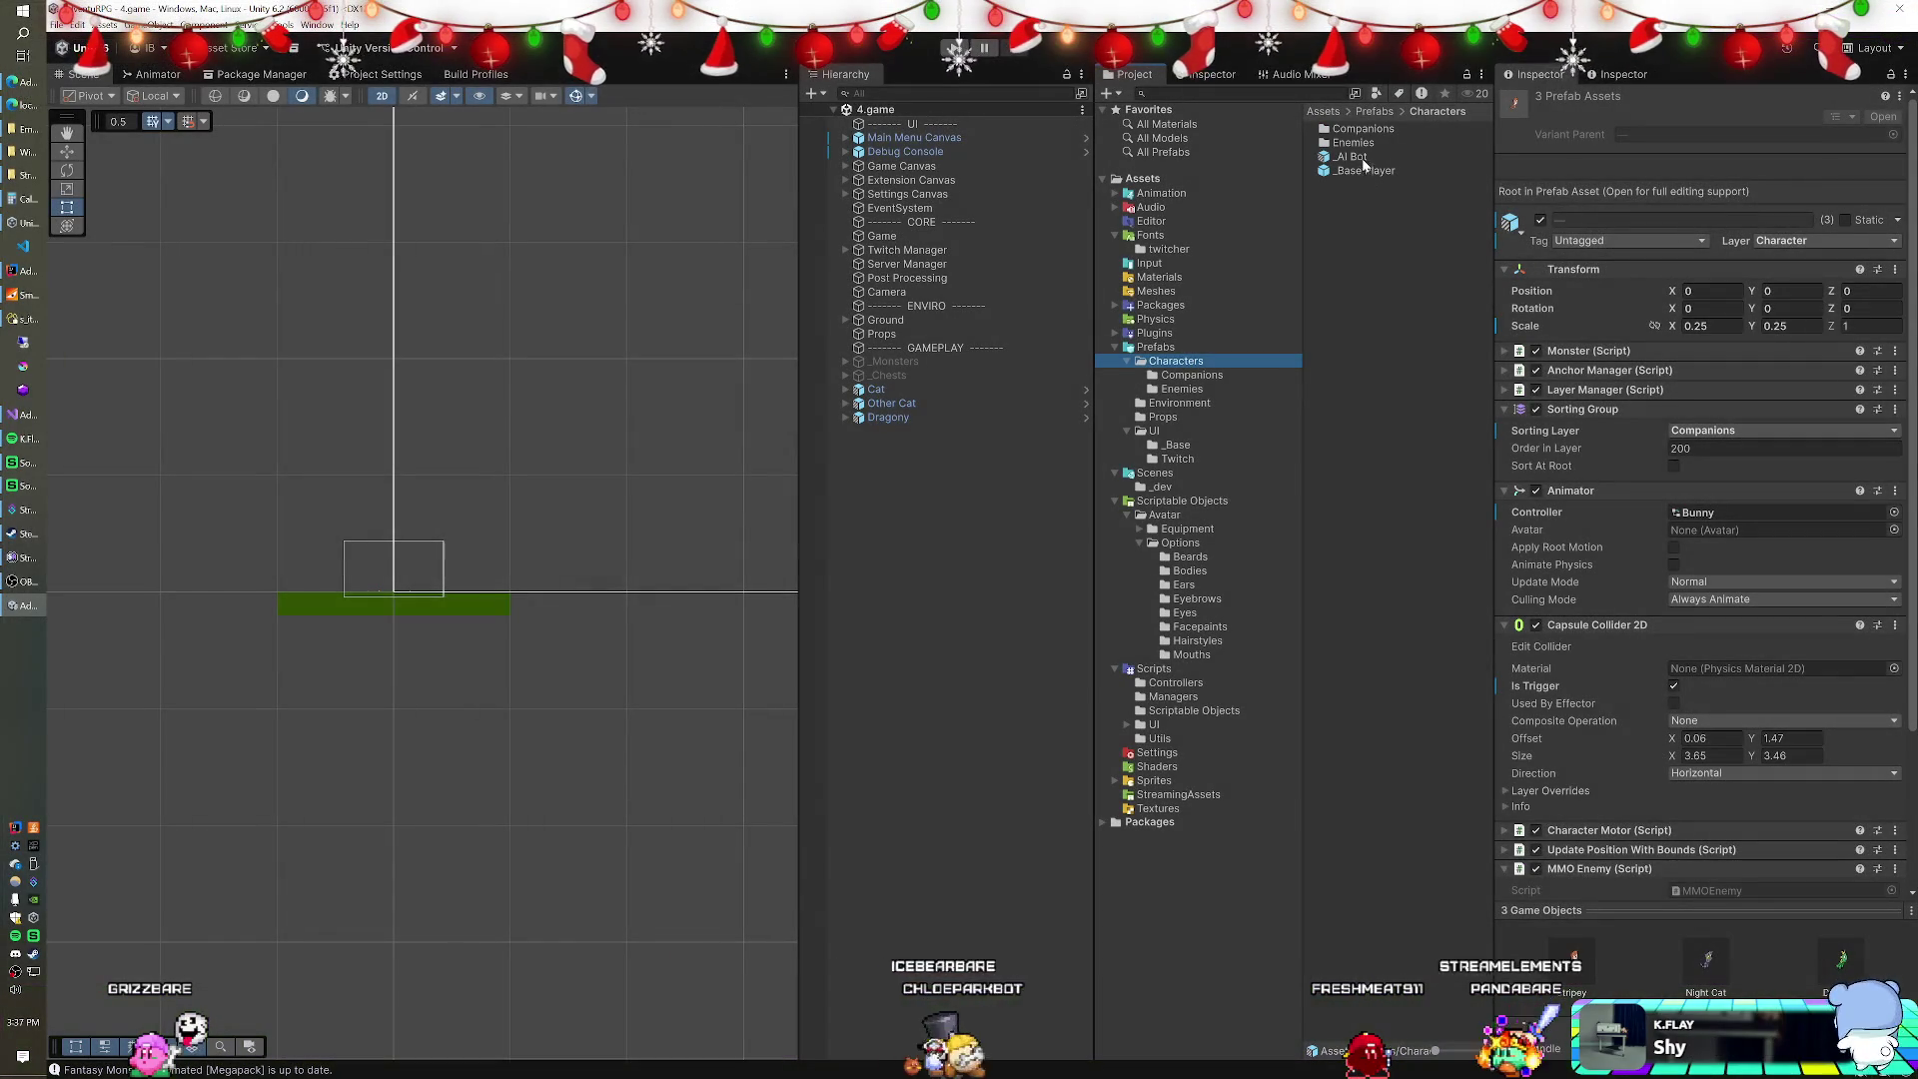
{"action": "double_click", "coordinate": [1358, 170]}
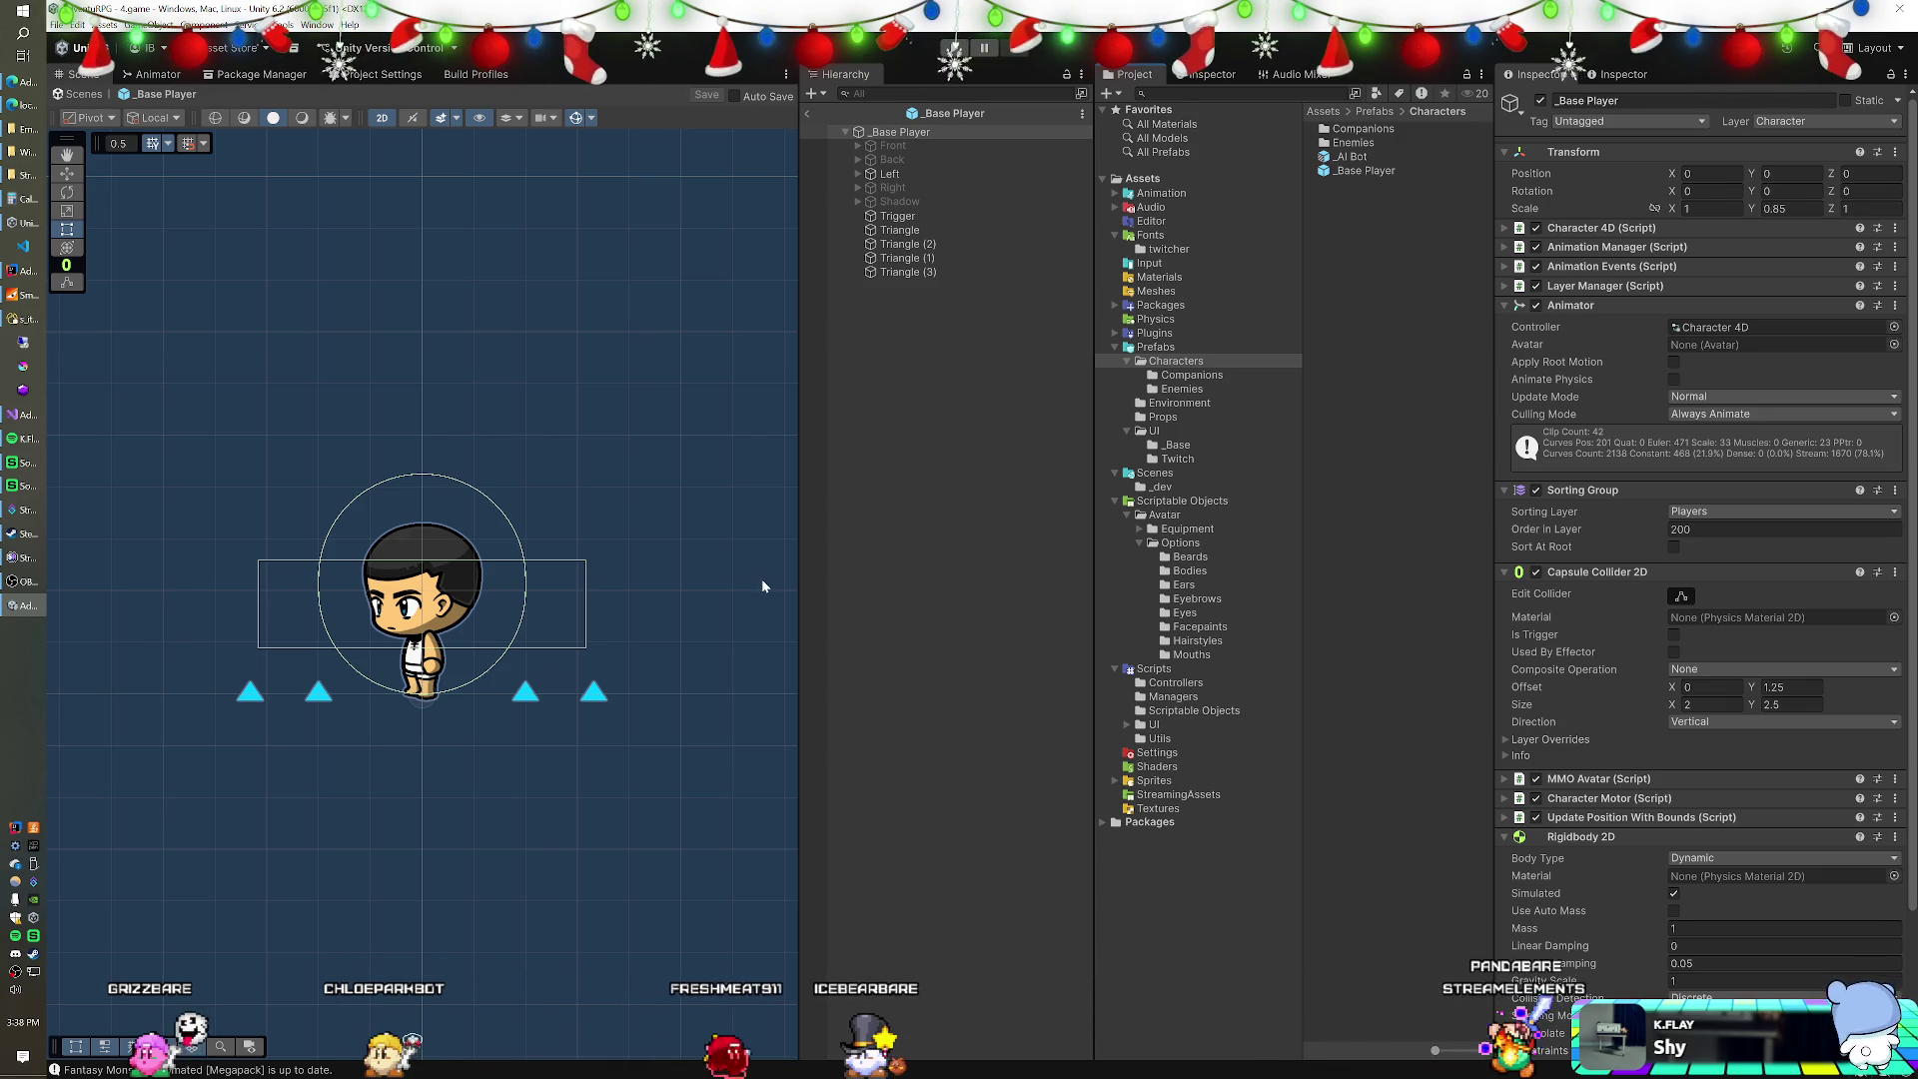
Select the Right, Shadow, Back and Front sprites and frame them in the Scene view.
{"action": "left_click", "coordinate": [911, 200]}
{"action": "left_click", "coordinate": [911, 188], "text": "ctrl"}
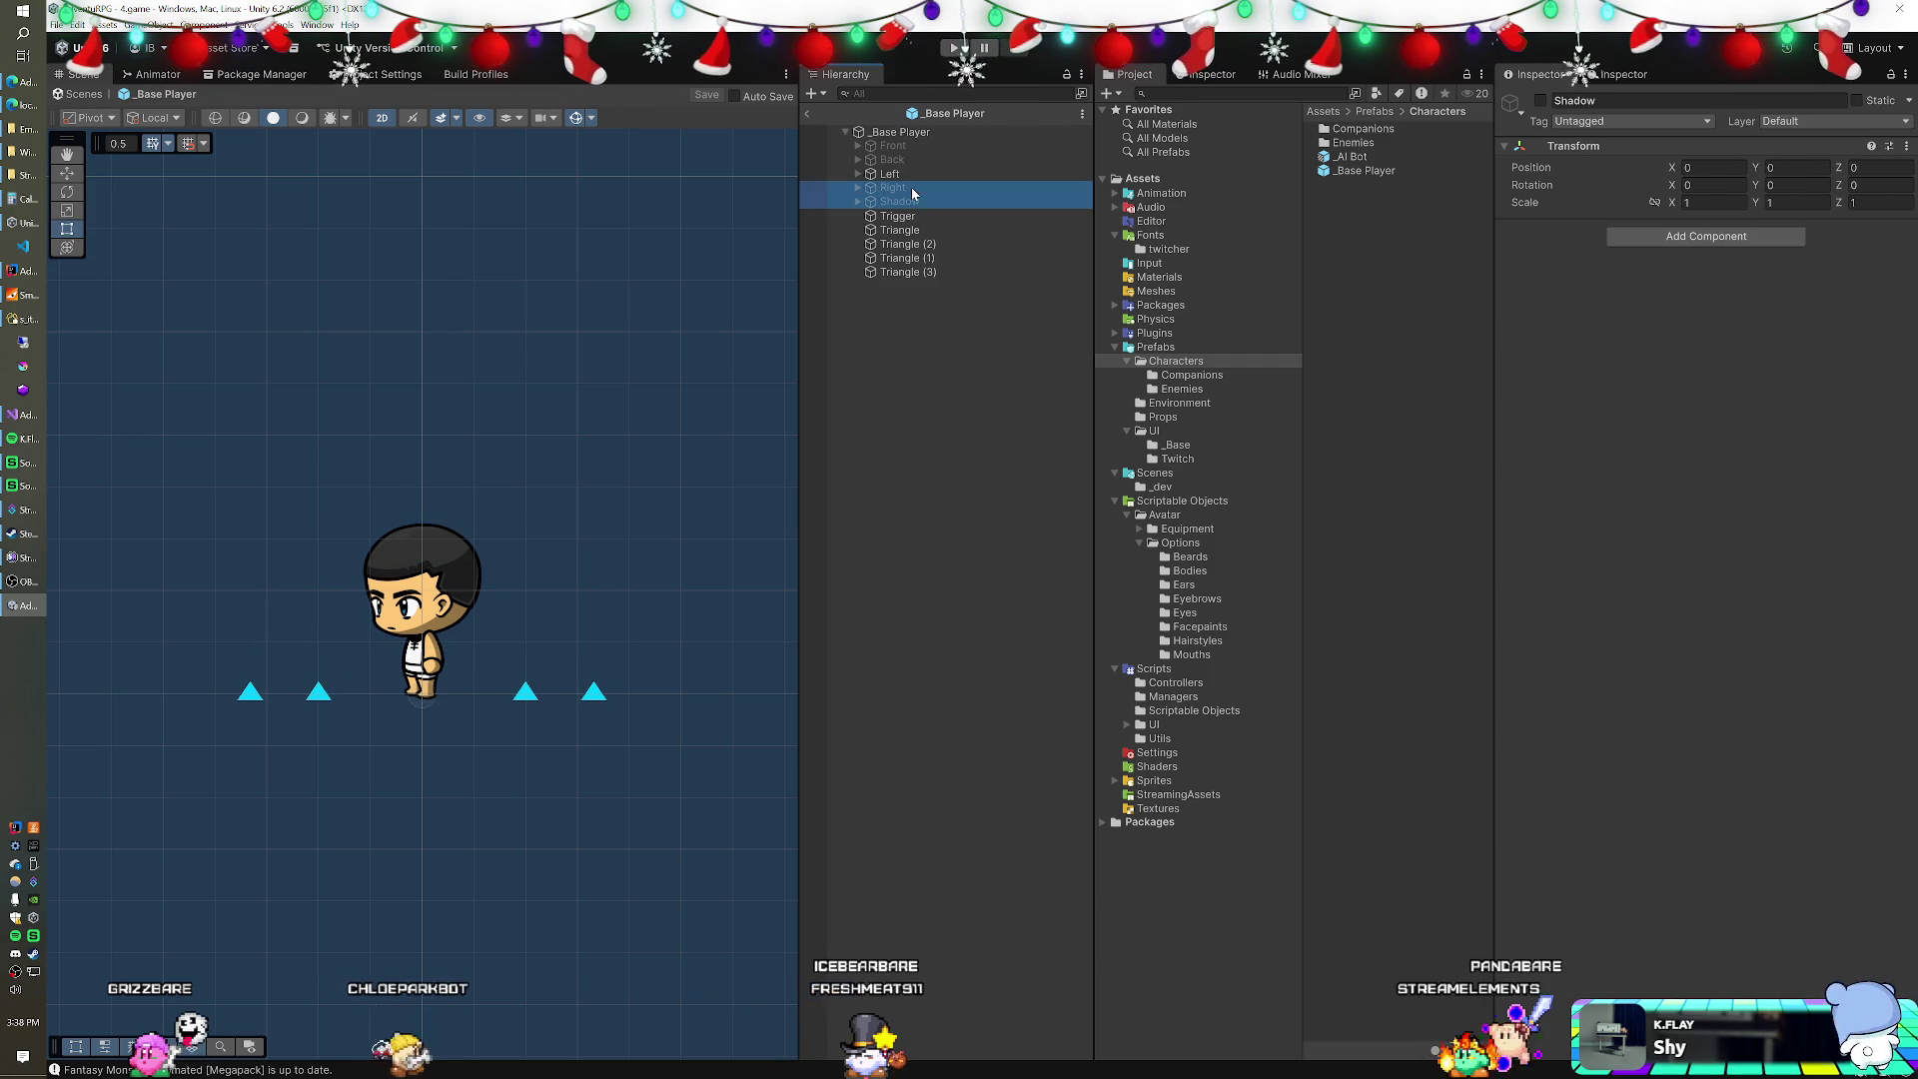
{"action": "left_click", "coordinate": [909, 158], "text": "ctrl"}
{"action": "left_click", "coordinate": [904, 145], "text": "ctrl"}
{"action": "key", "text": "f"}
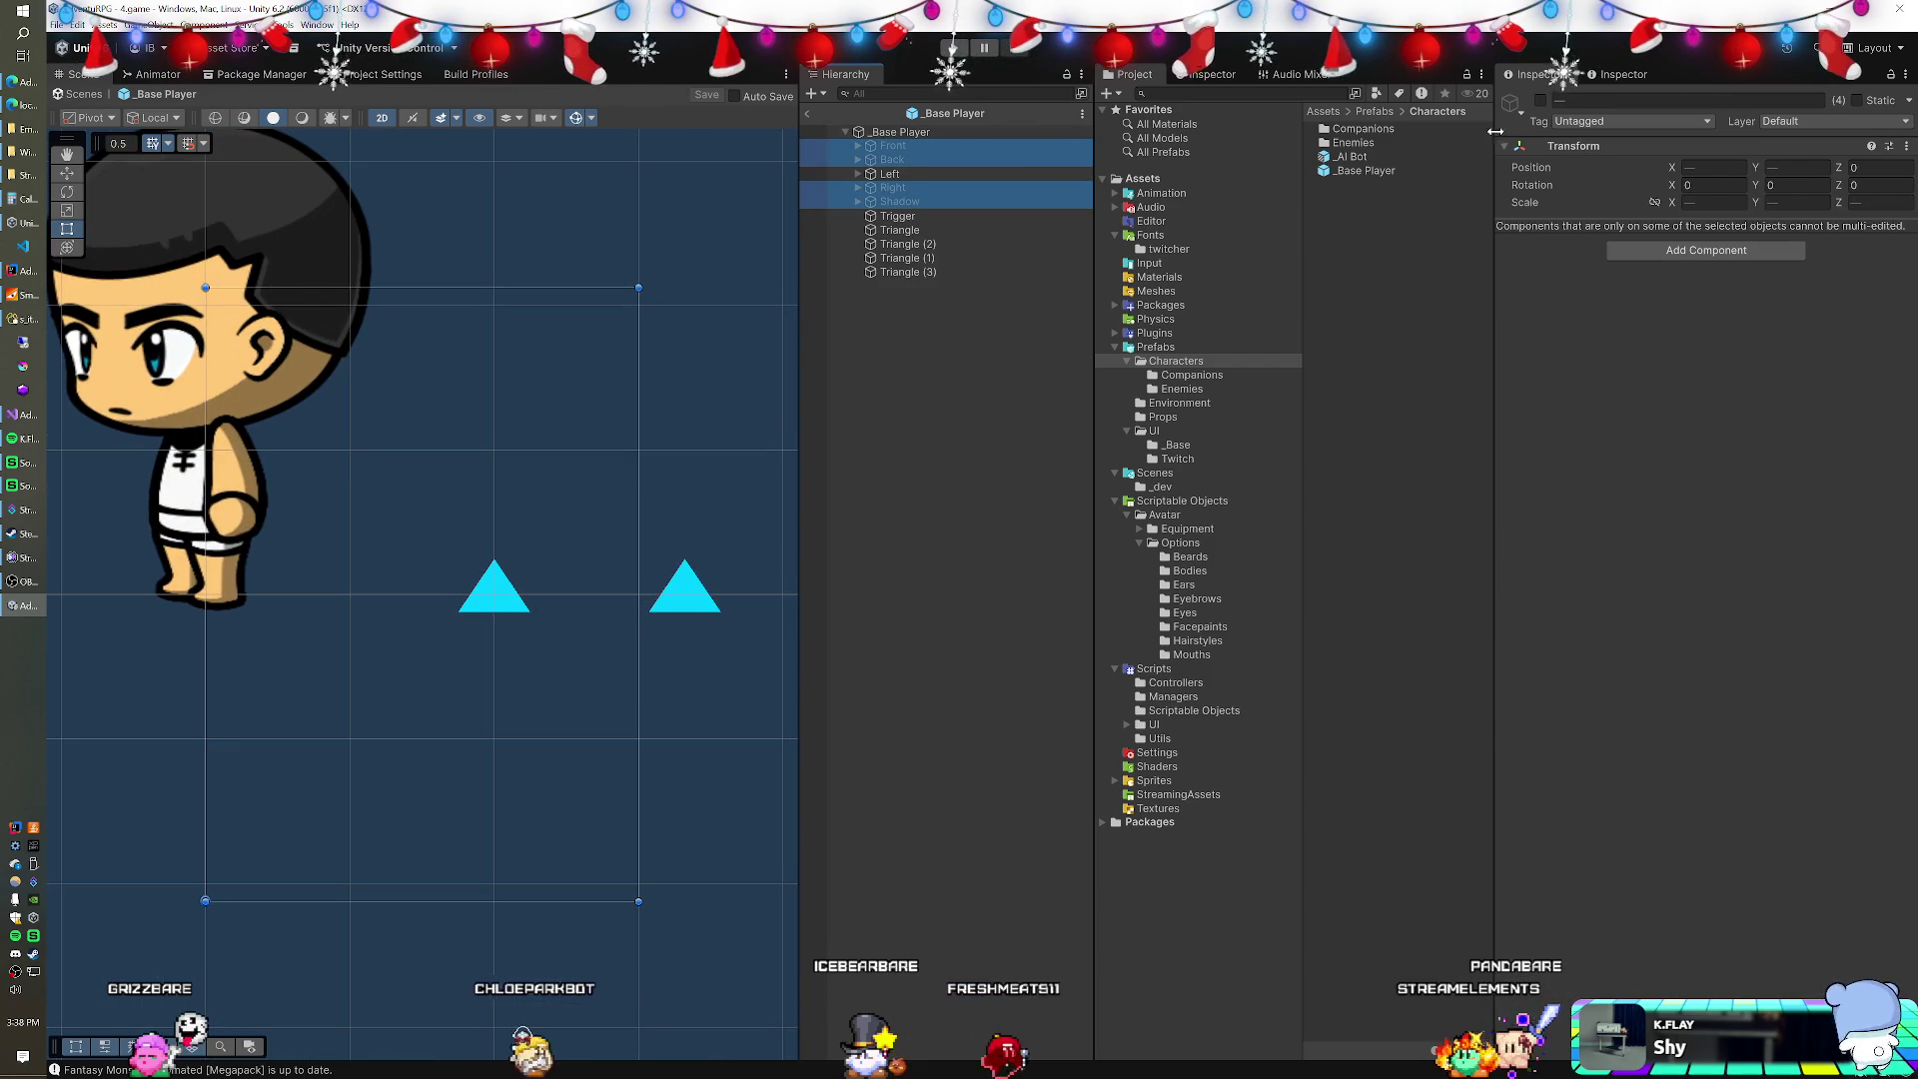
{"action": "scroll", "coordinate": [470, 470], "scroll_direction": "down", "scroll_amount": 6}
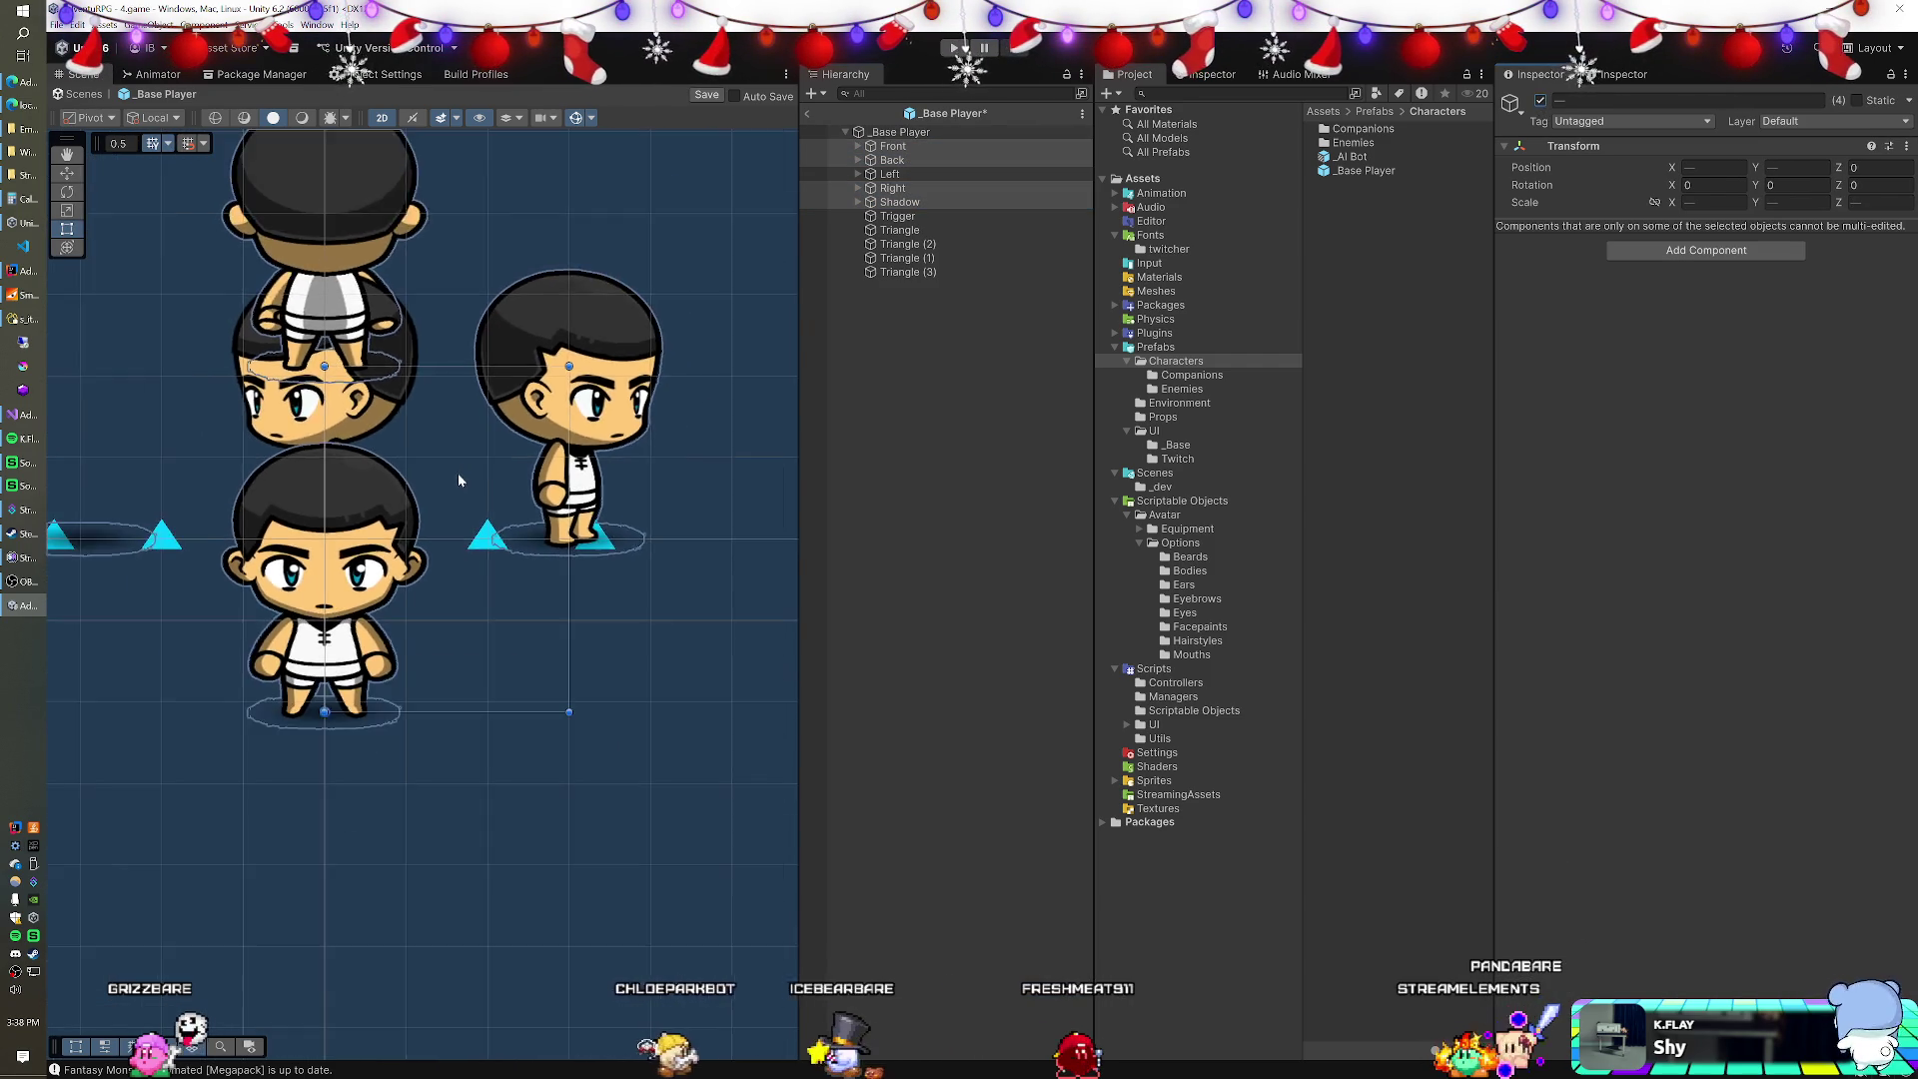
{"action": "scroll", "coordinate": [458, 472], "scroll_direction": "down", "scroll_amount": 2}
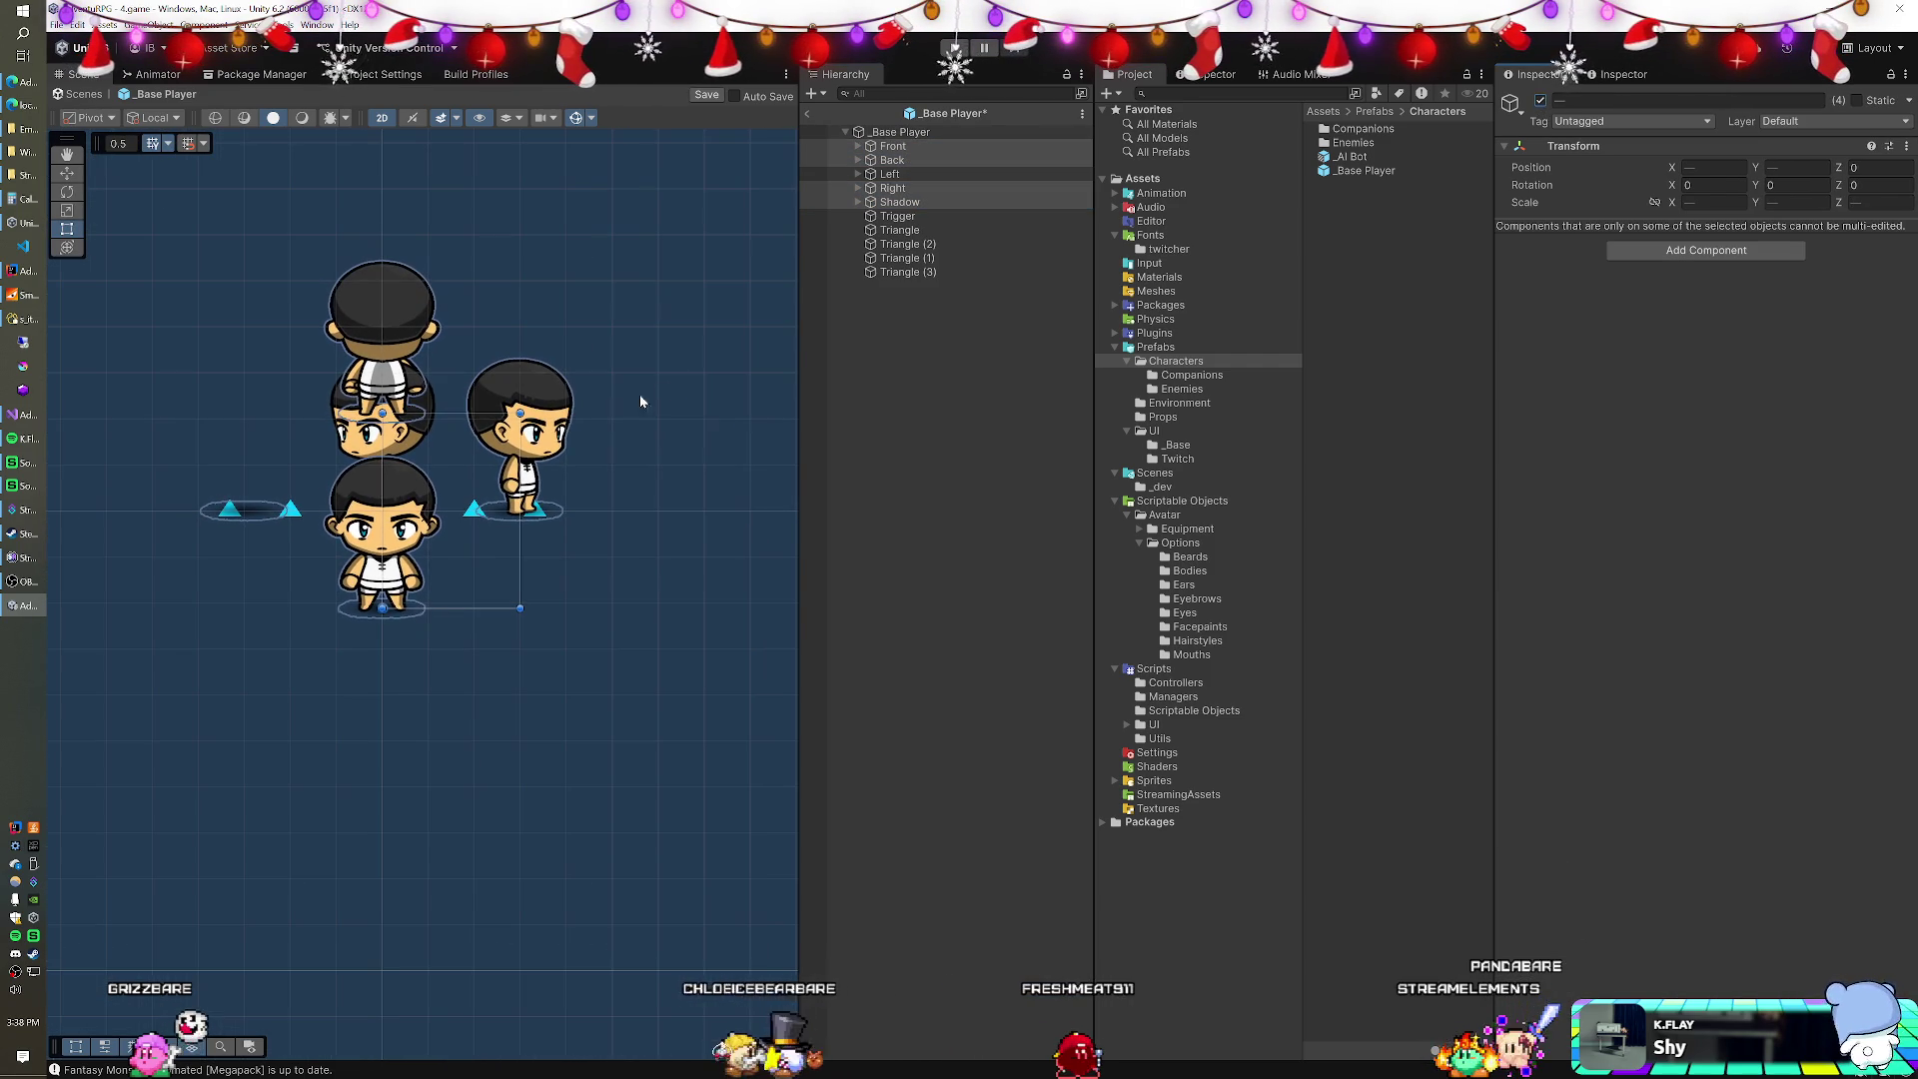
Set the Left sprite's Position X to -1.5 and return to the game scene.
{"action": "left_click", "coordinate": [907, 174]}
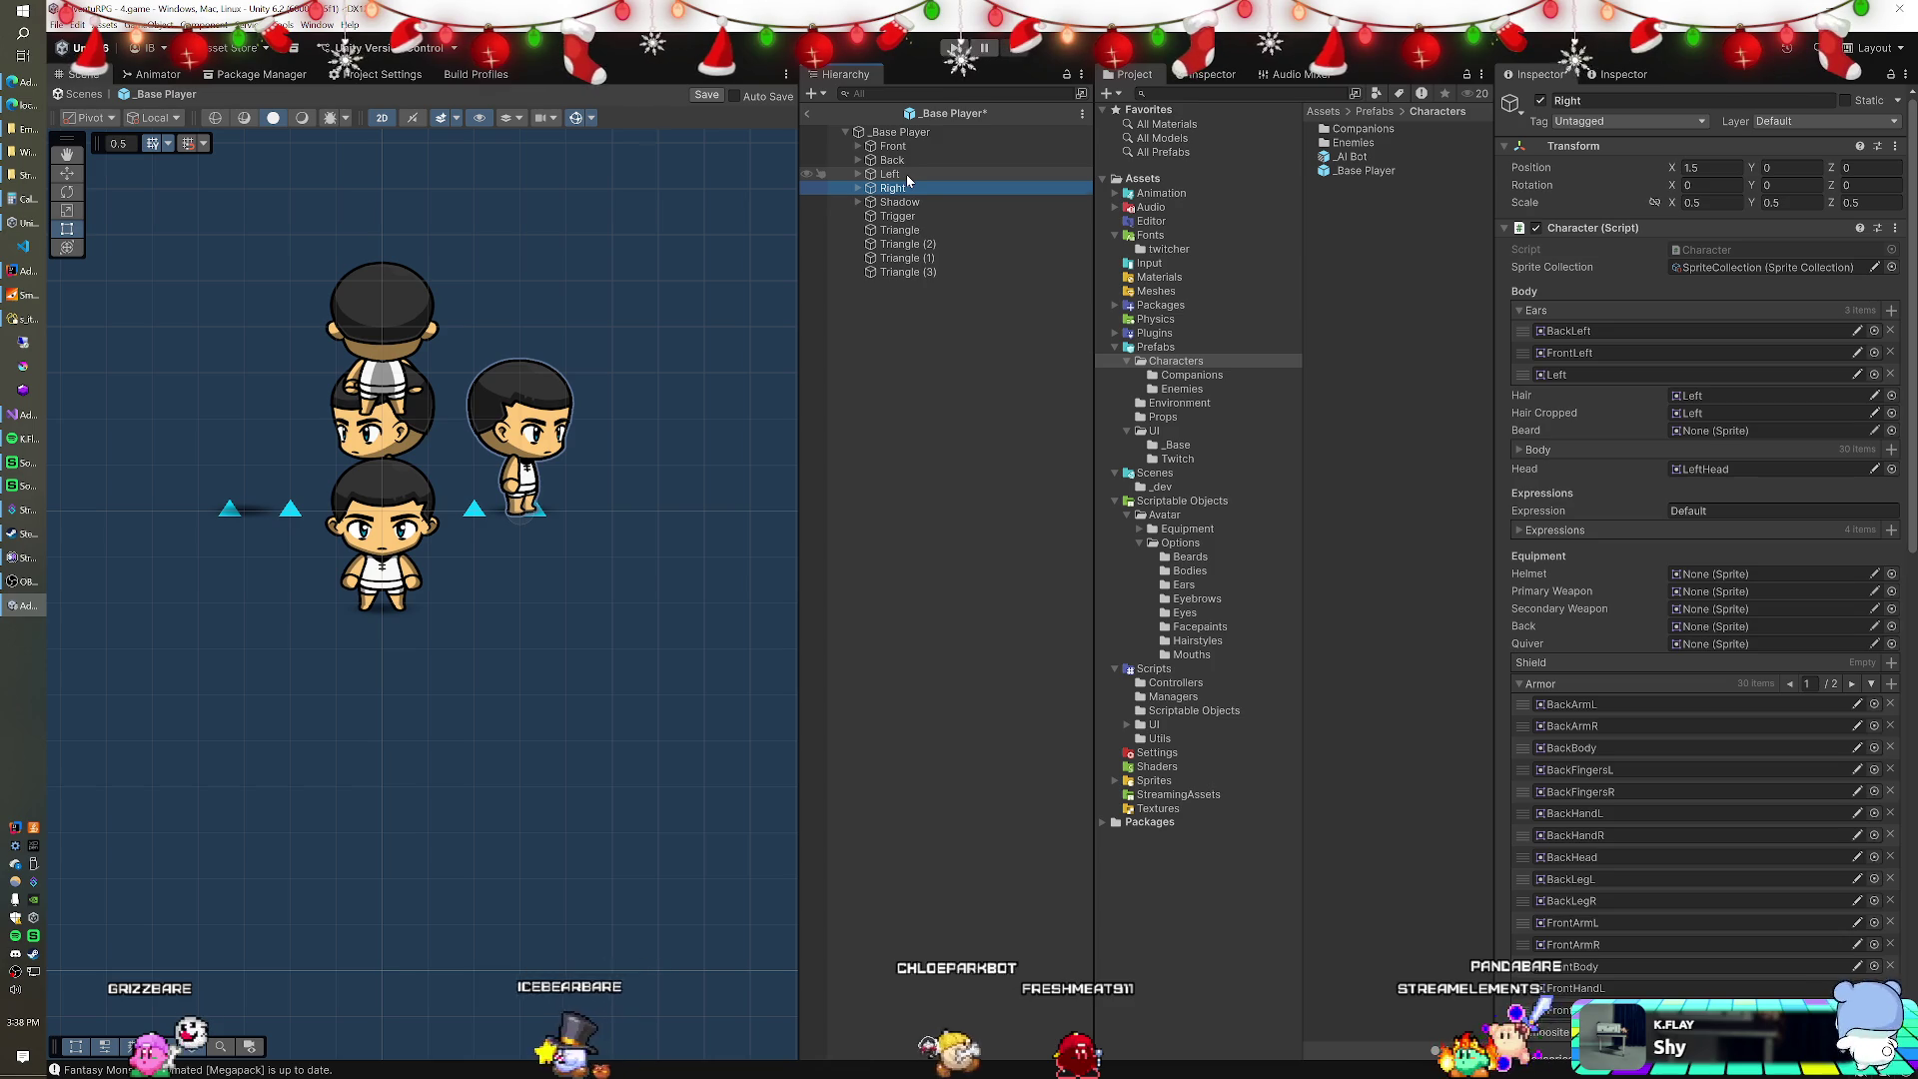
{"action": "left_click", "coordinate": [1711, 167]}
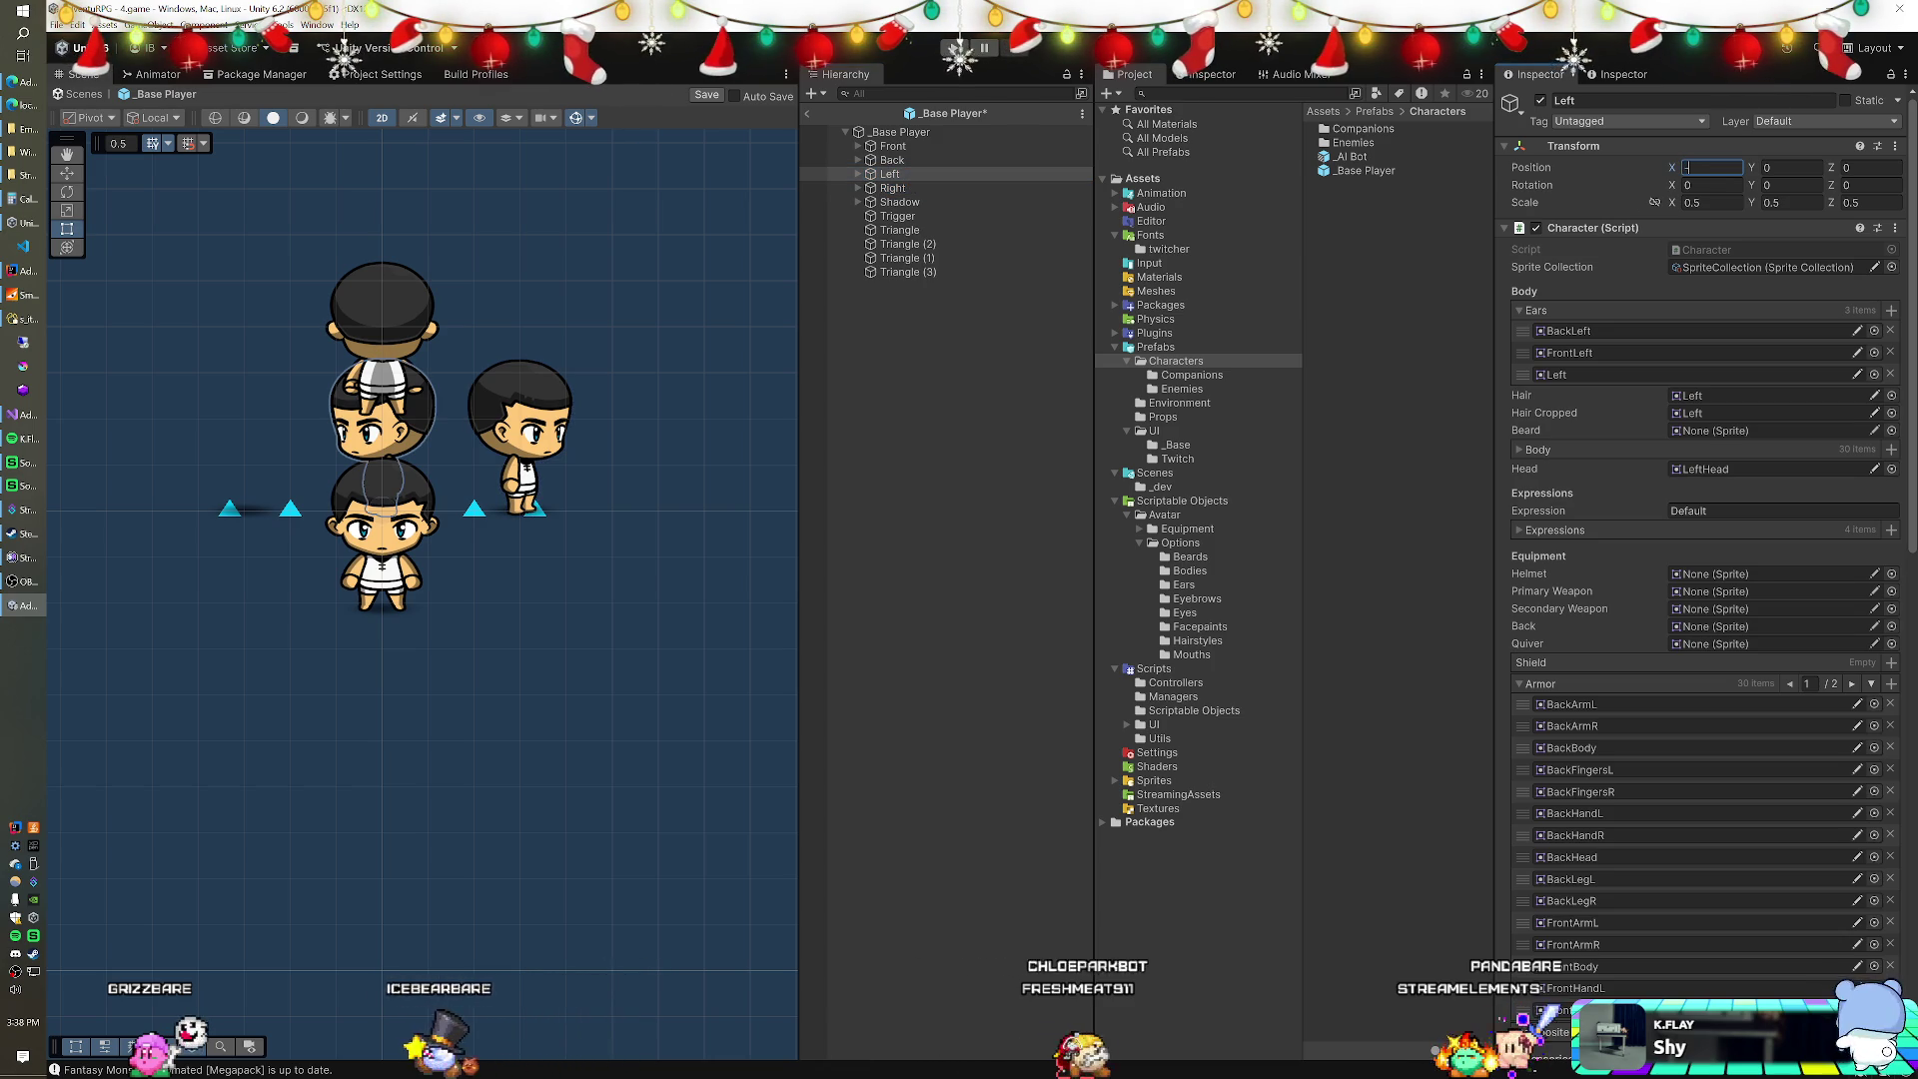
{"action": "type", "text": "-1.5"}
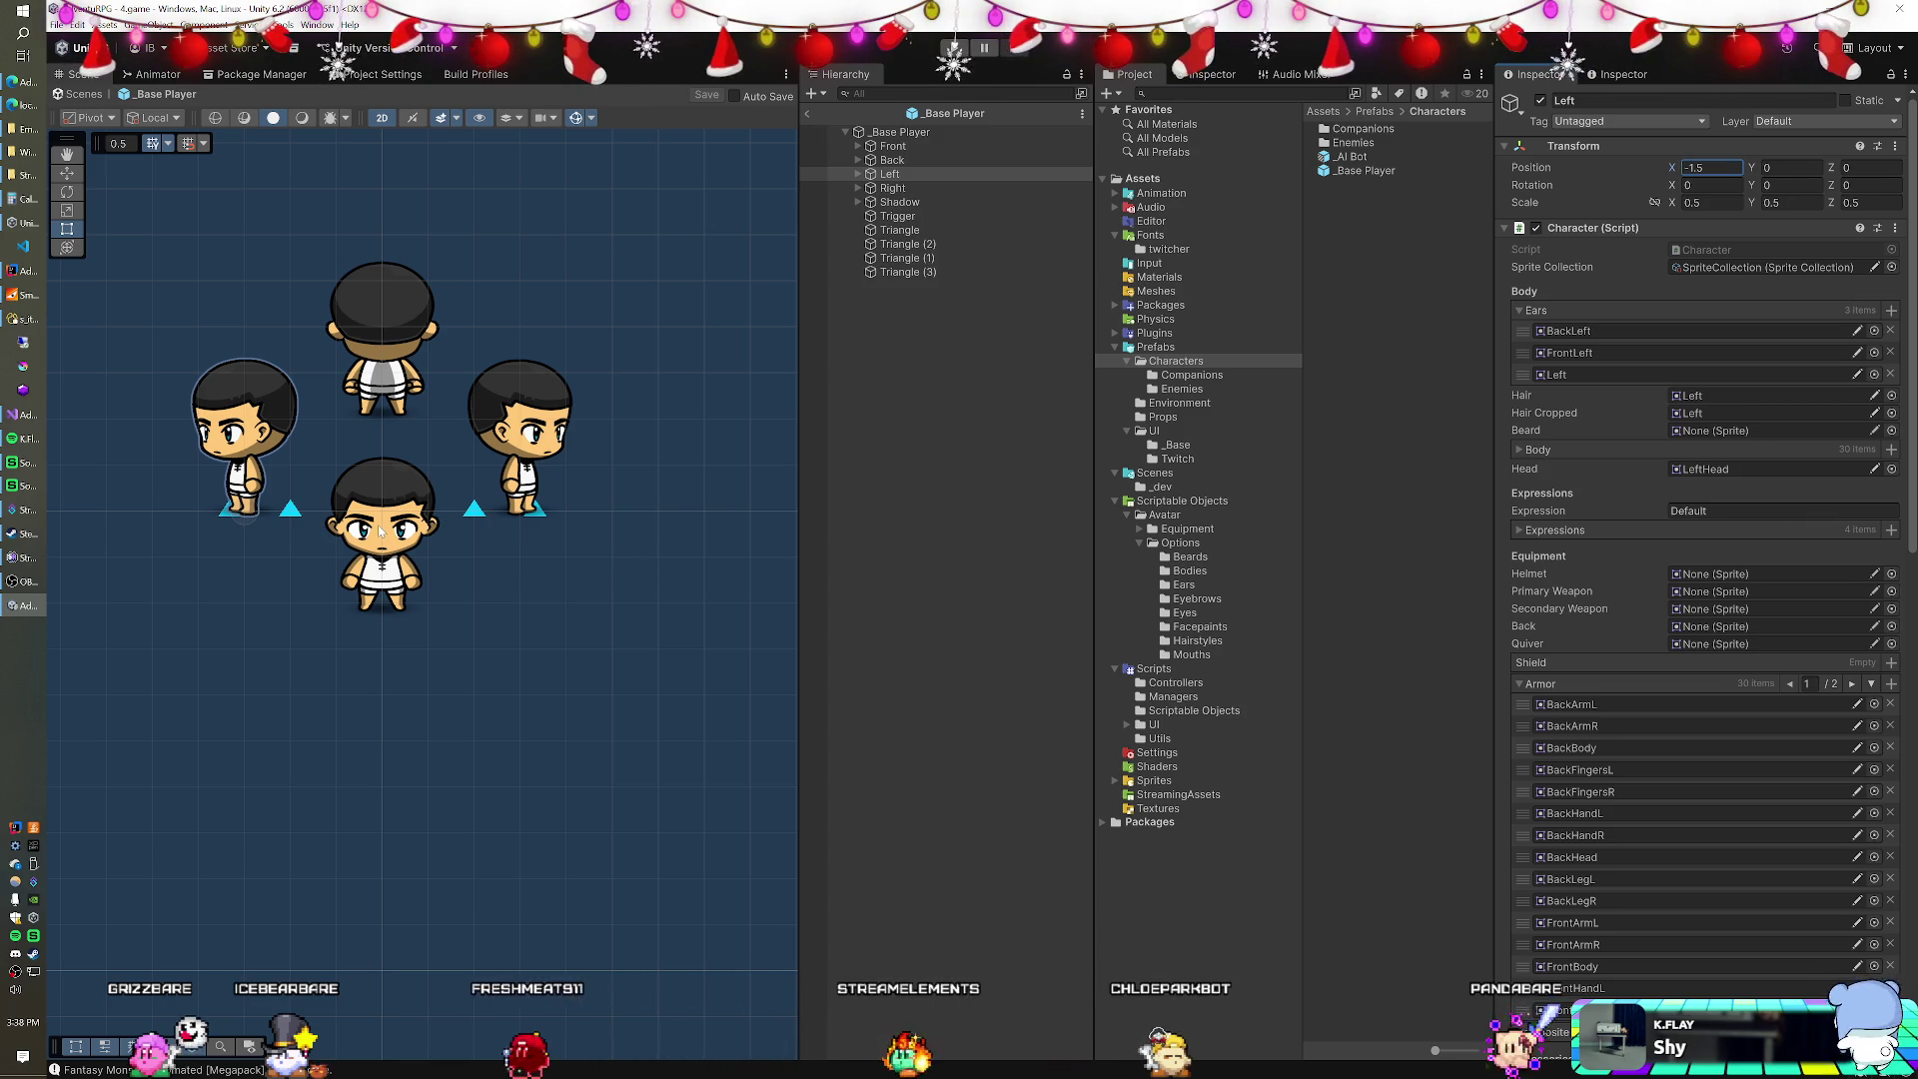
{"action": "left_click", "coordinate": [840, 40]}
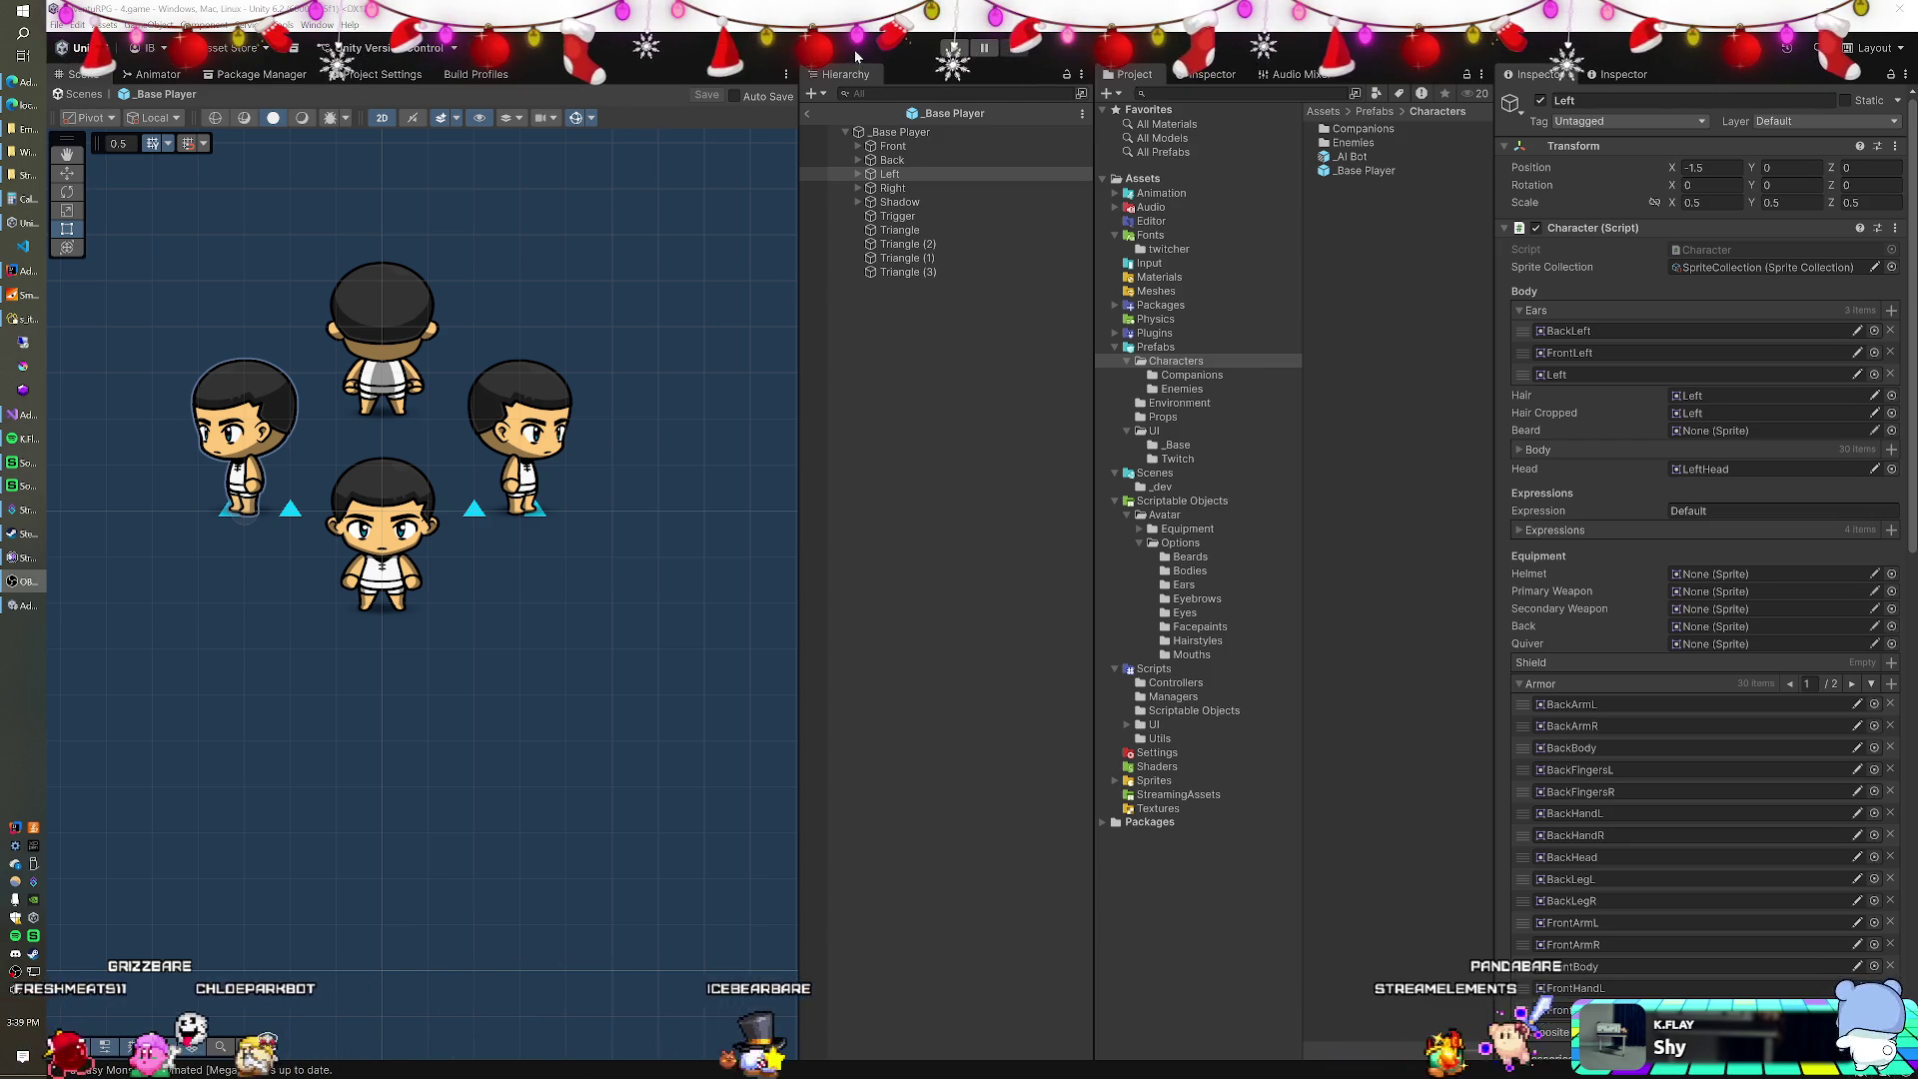
{"action": "left_click", "coordinate": [807, 113]}
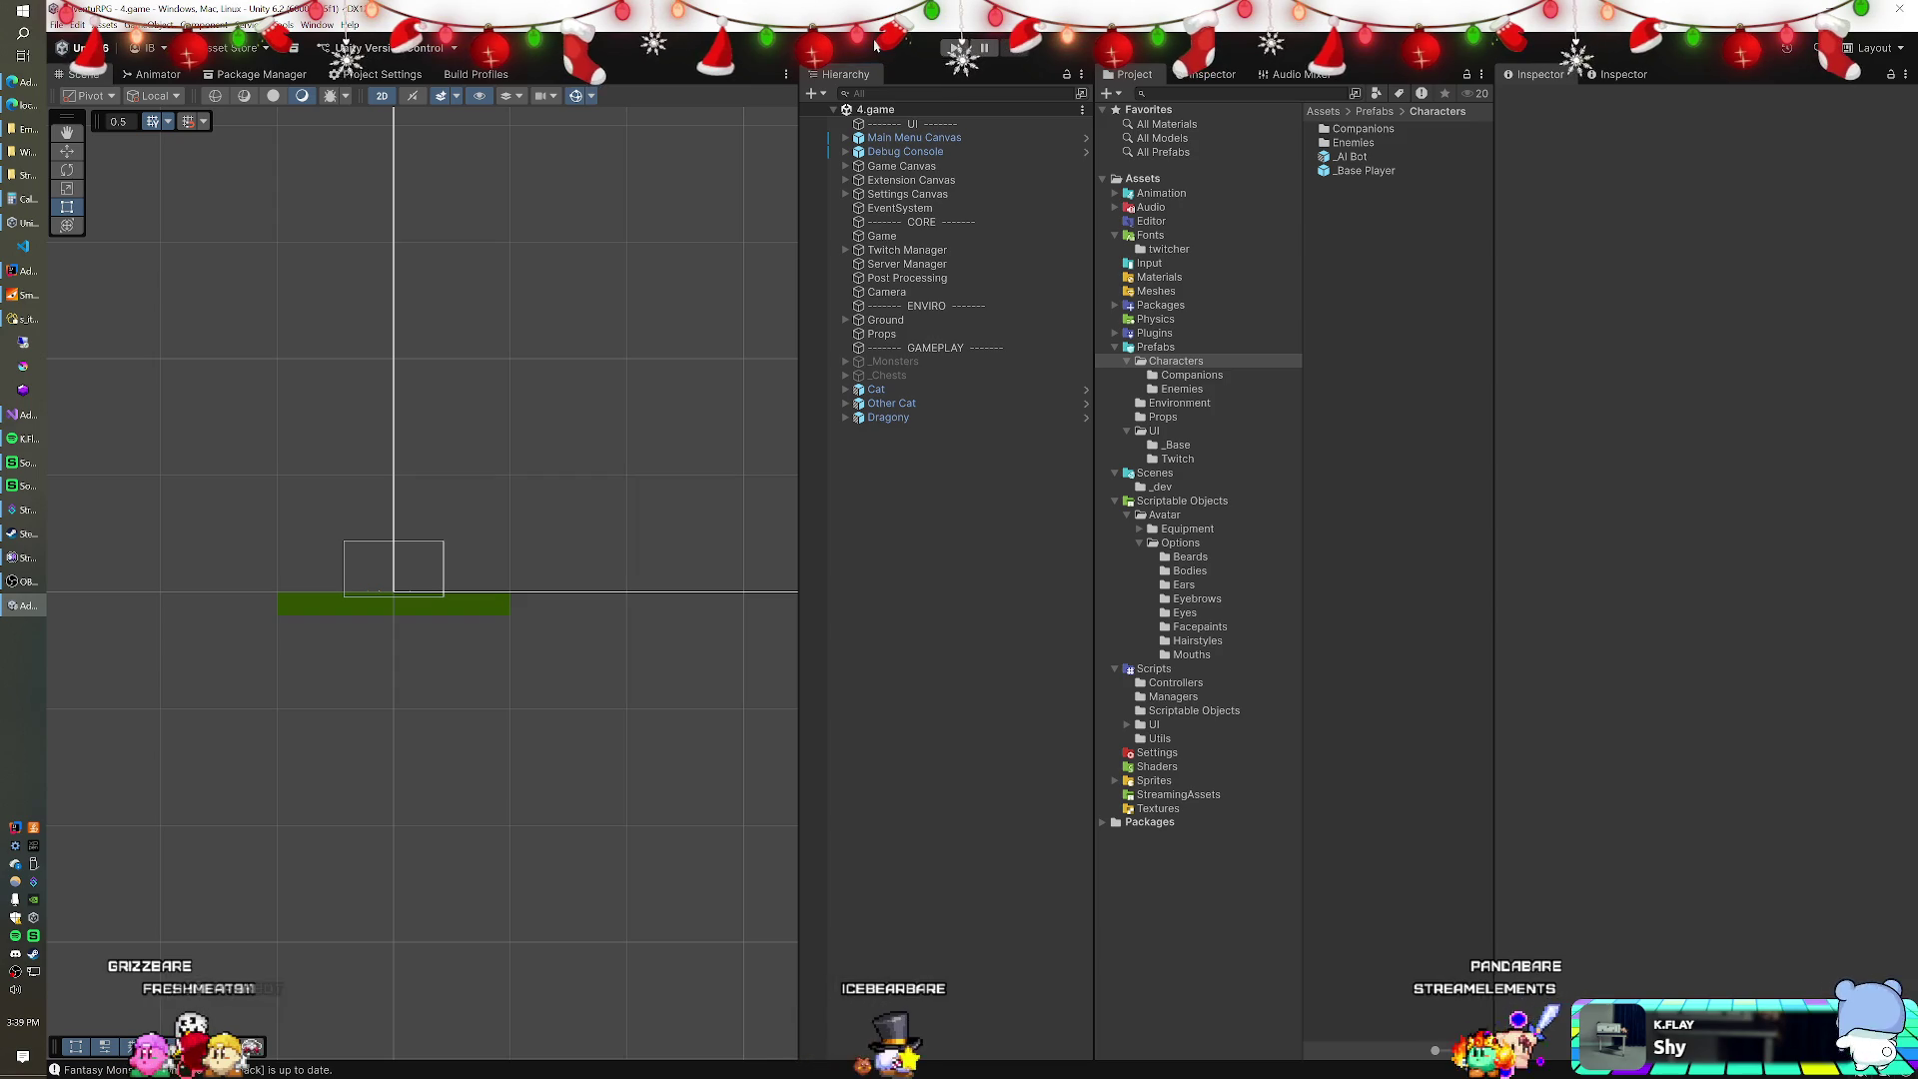
Start the game in Play mode and inspect Dragony's component settings.
{"action": "left_click", "coordinate": [956, 47]}
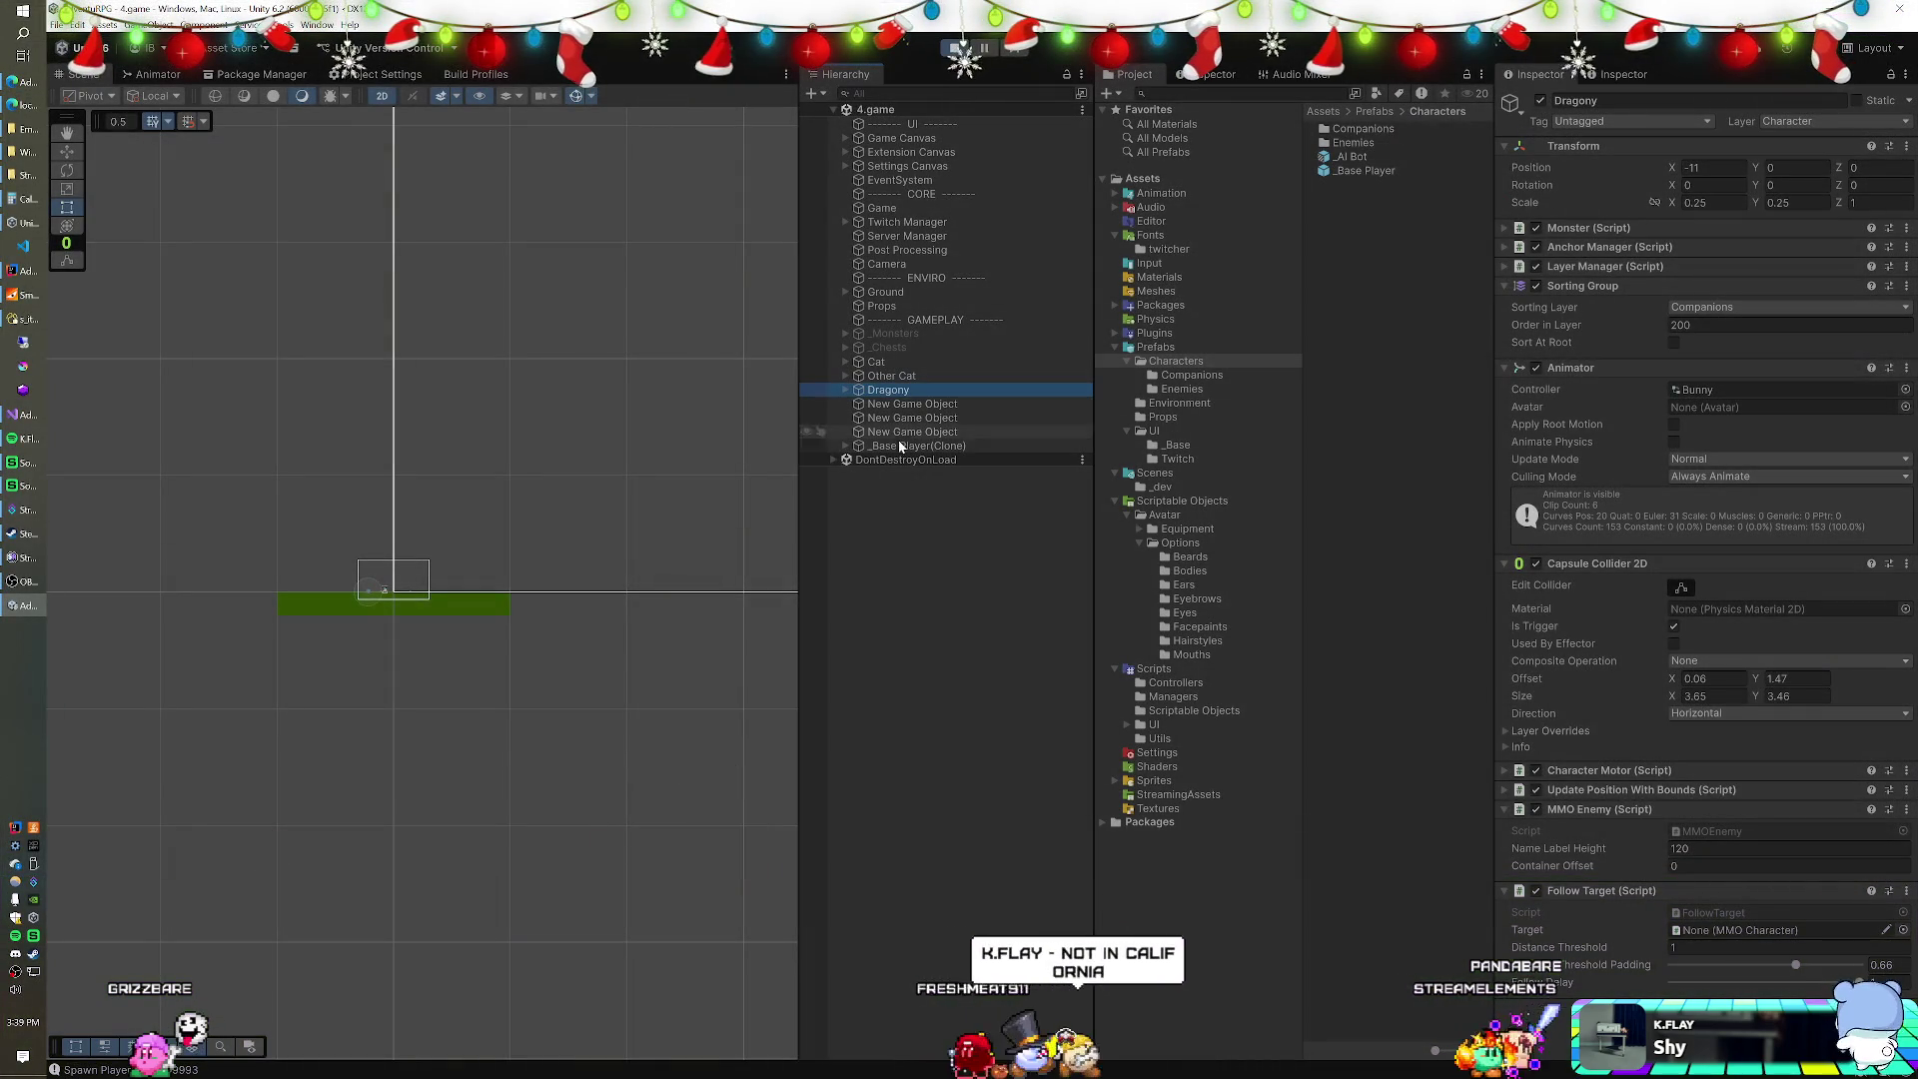
{"action": "left_click", "coordinate": [1706, 857]}
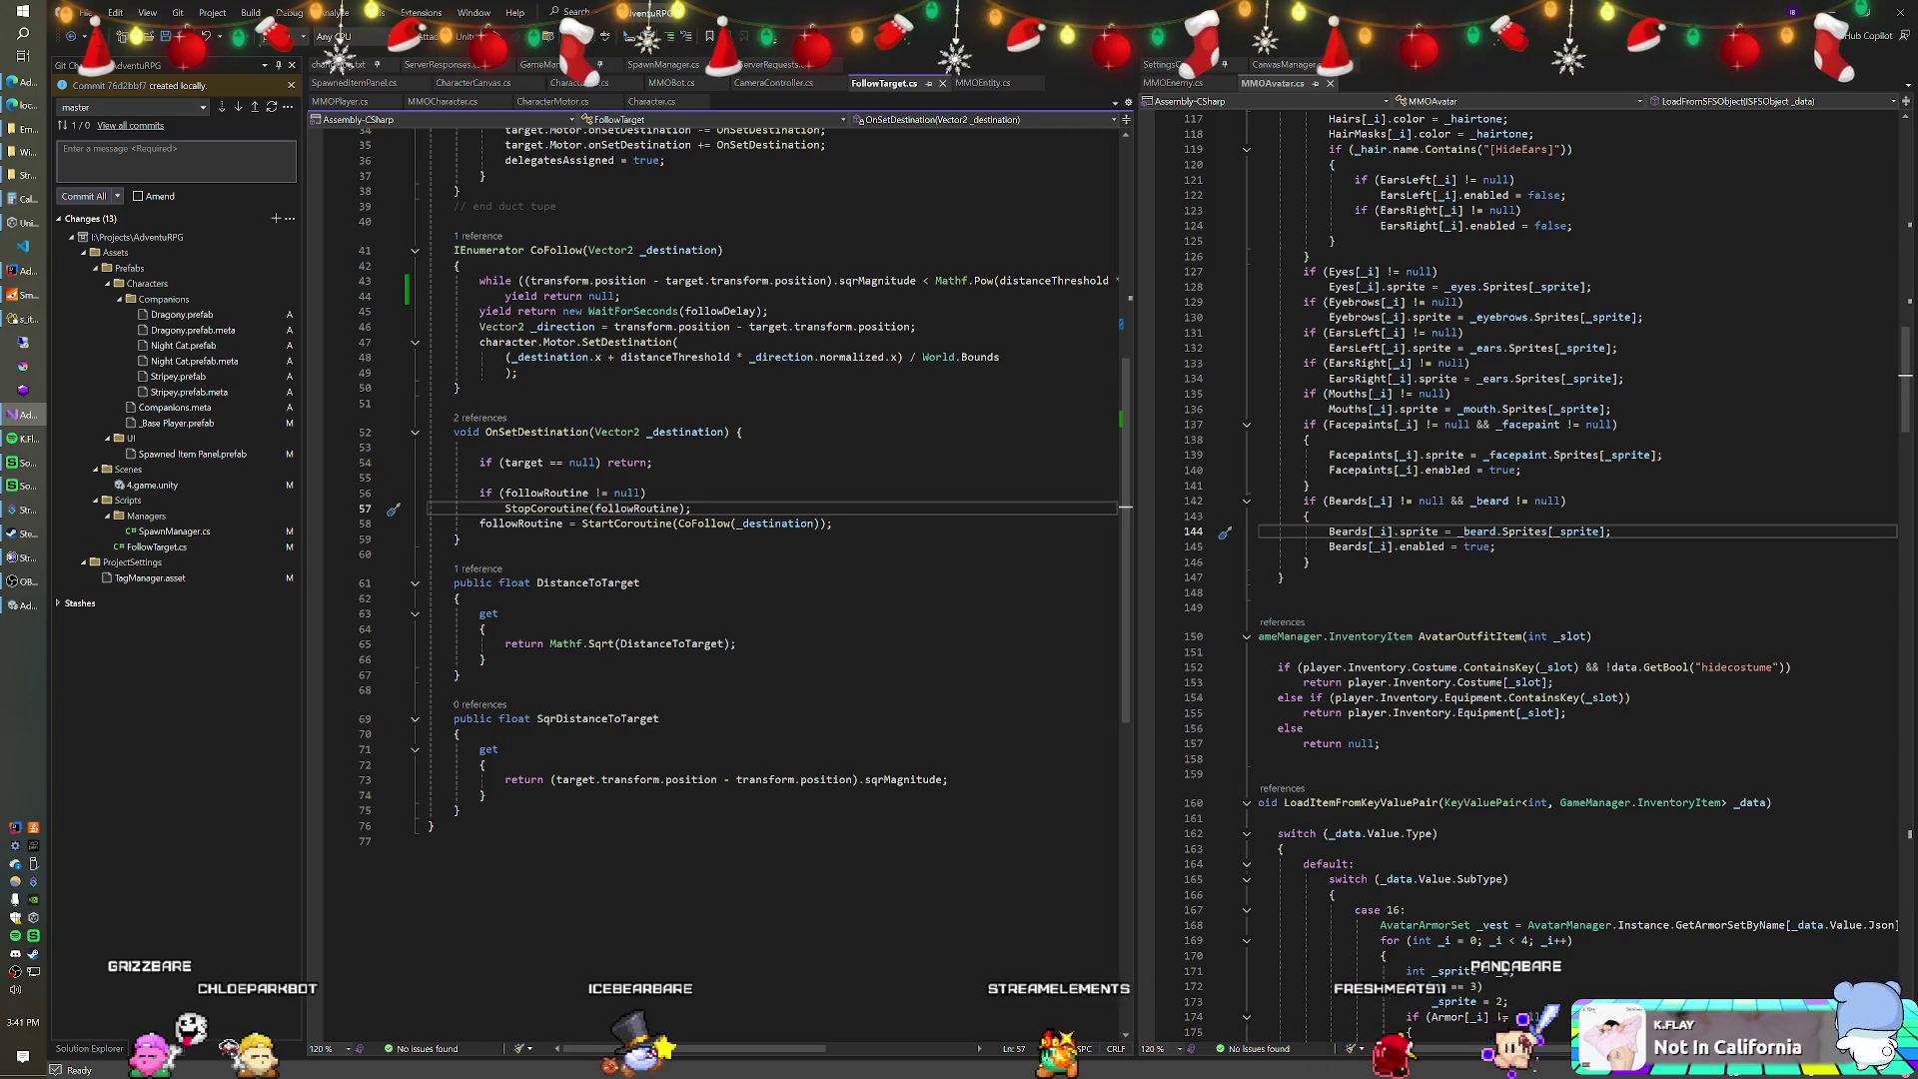
{"action": "scroll", "coordinate": [714, 579], "scroll_direction": "up", "scroll_amount": 3}
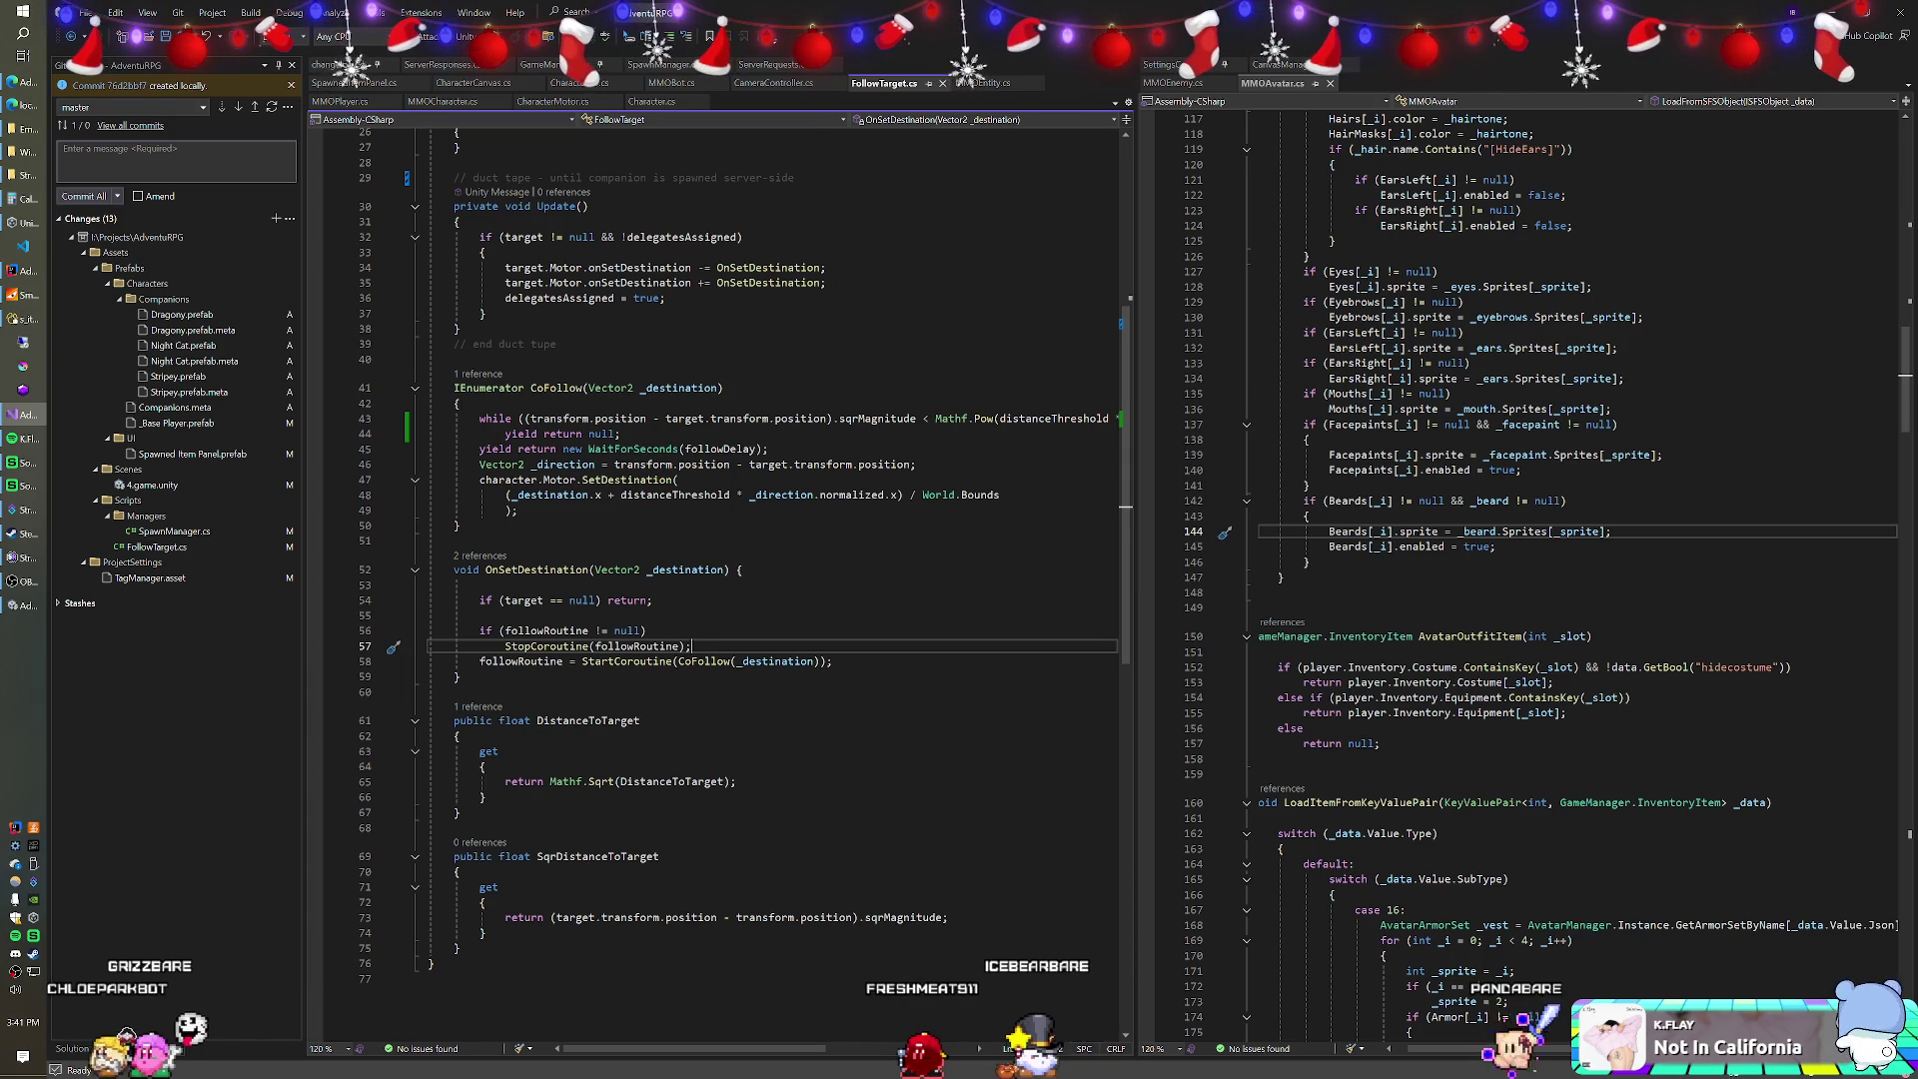
{"action": "scroll", "coordinate": [715, 580], "scroll_direction": "up", "scroll_amount": 2}
{"action": "scroll", "coordinate": [714, 580], "scroll_direction": "up", "scroll_amount": 2}
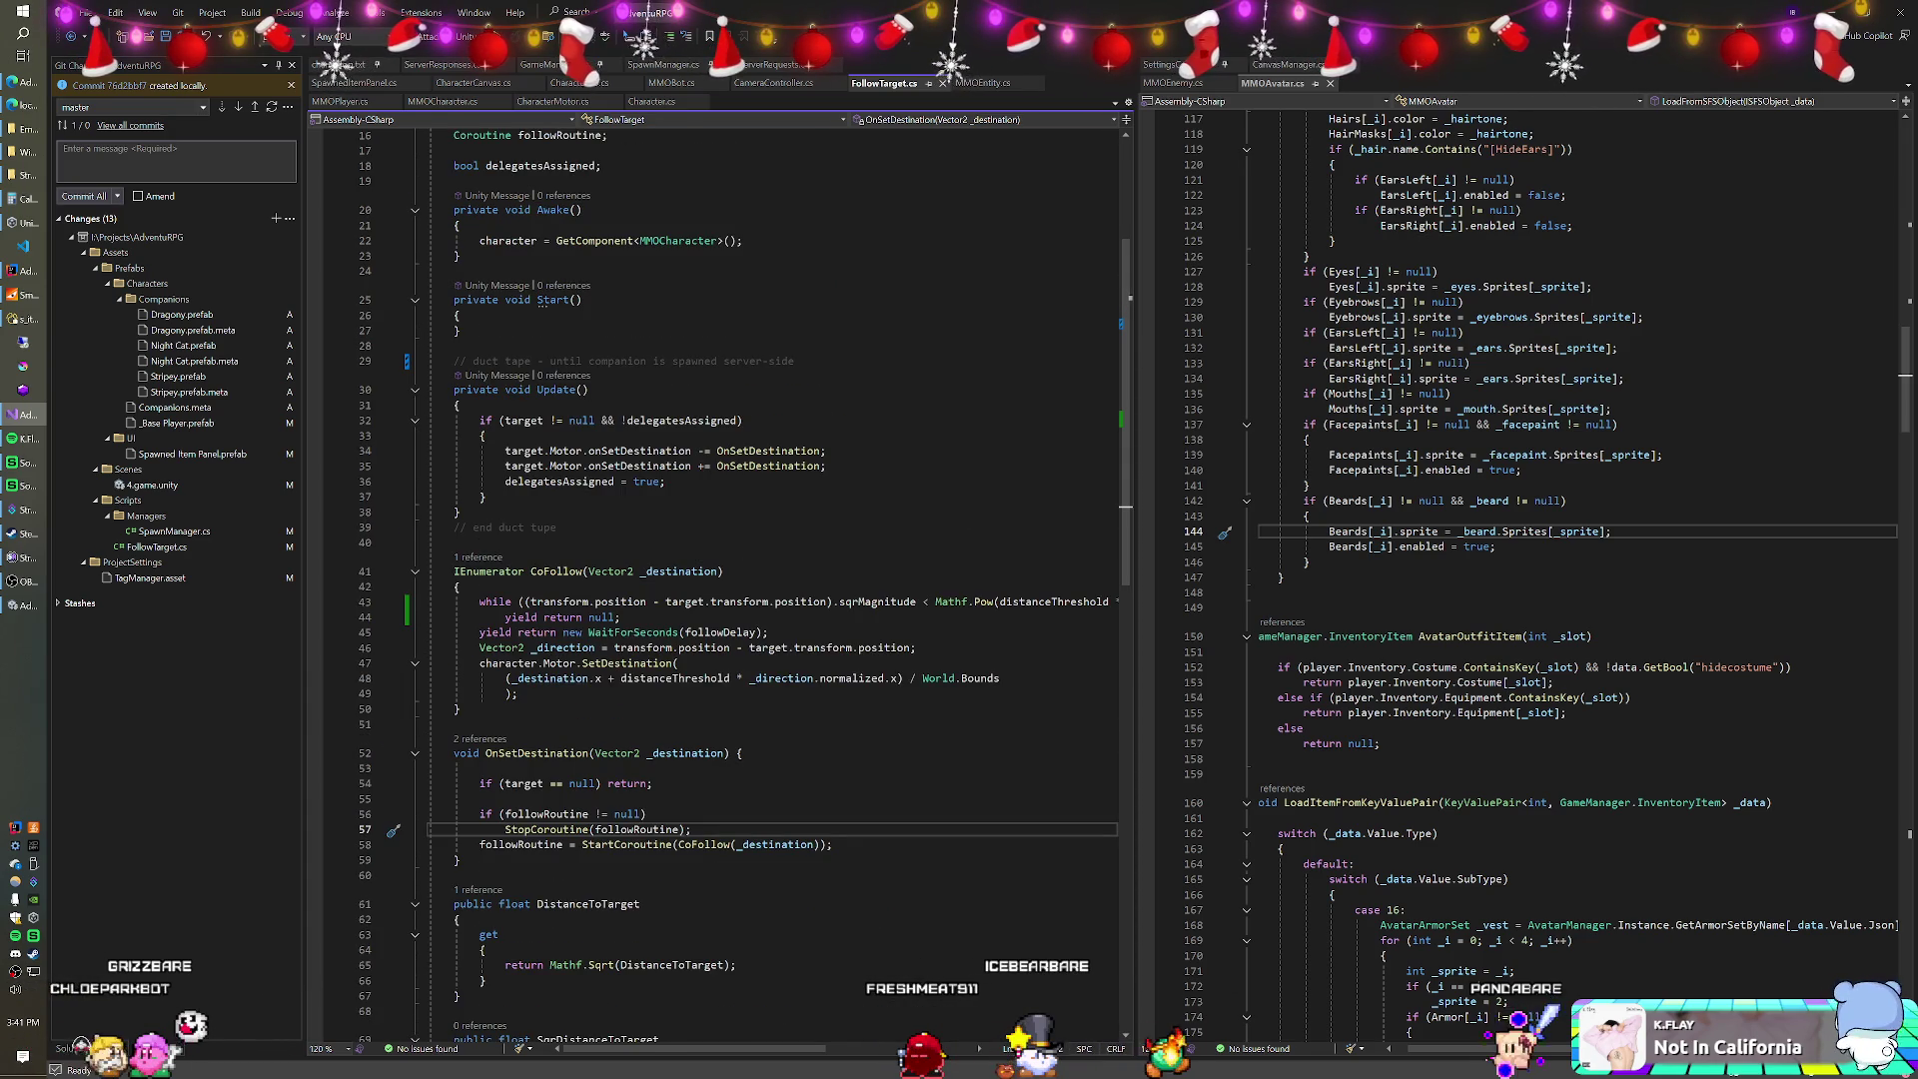
{"action": "scroll", "coordinate": [714, 580], "scroll_direction": "down", "scroll_amount": 1}
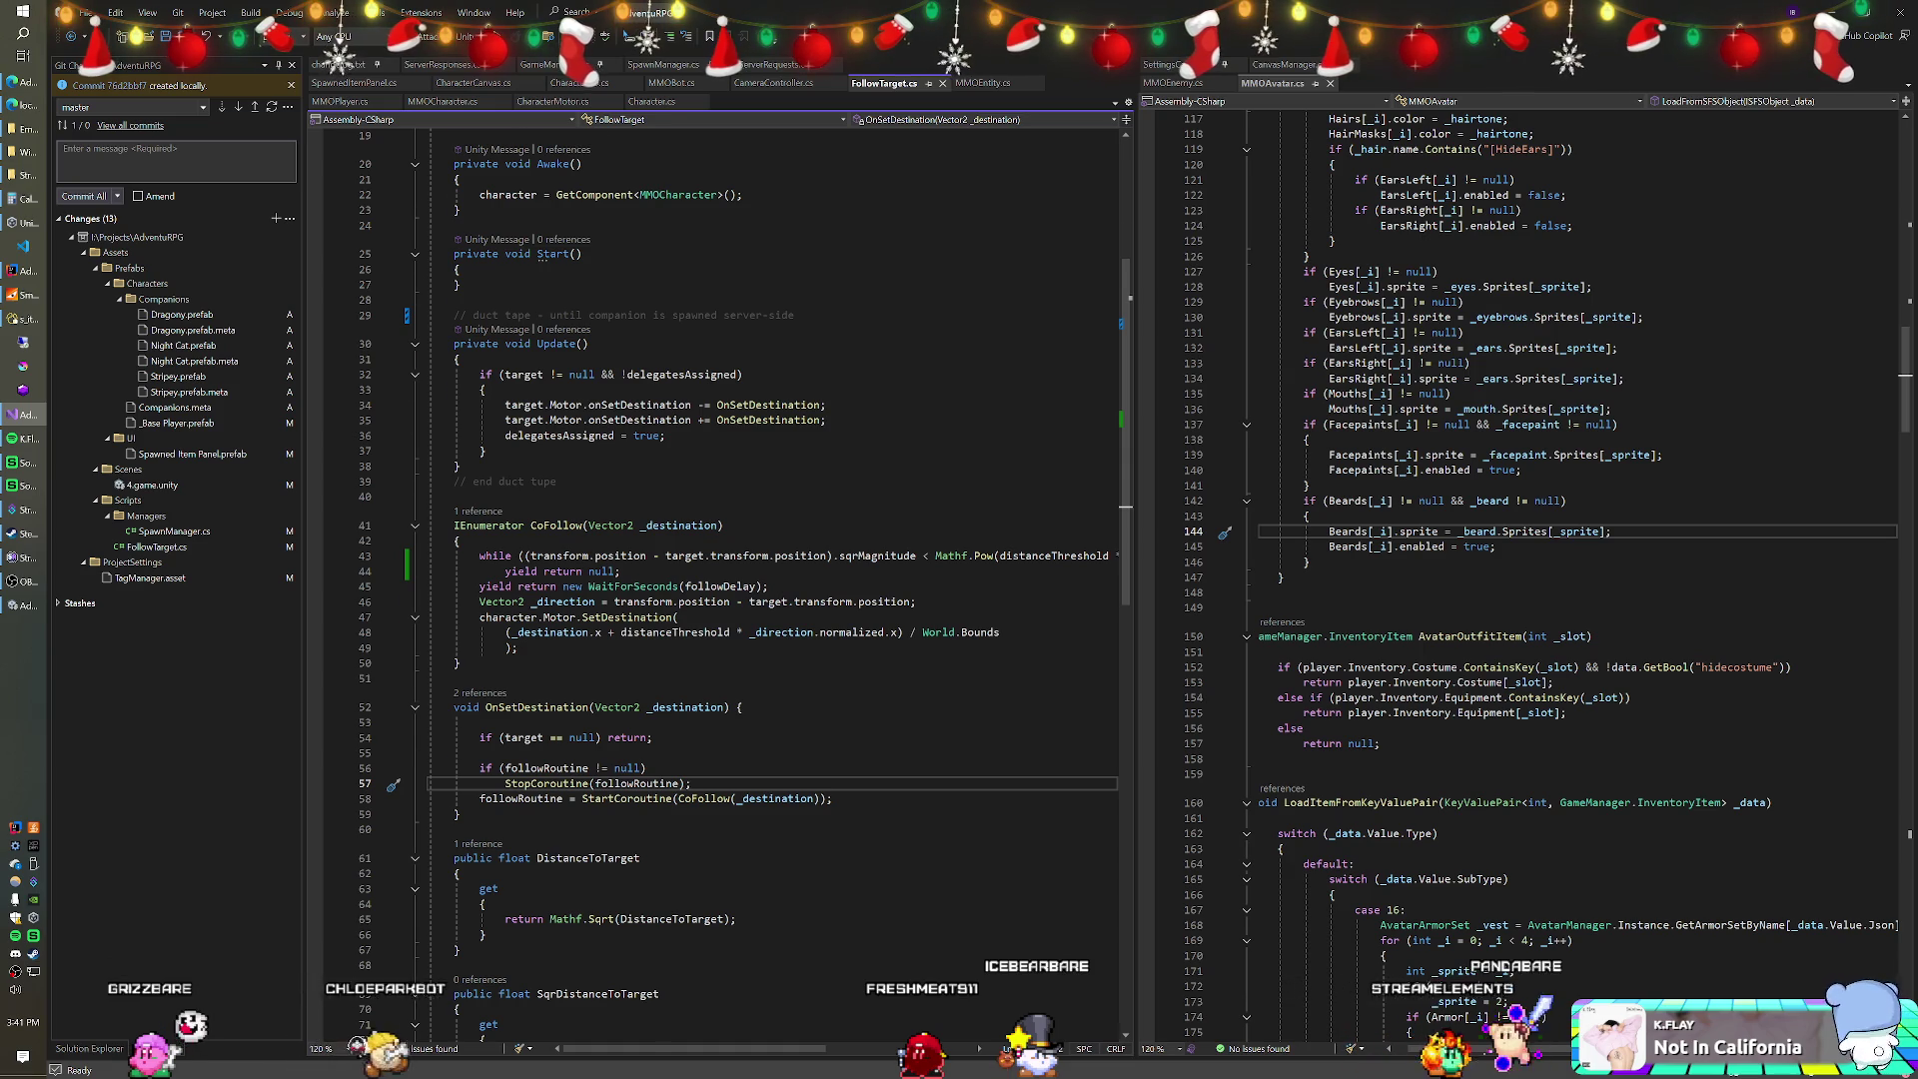
{"action": "scroll", "coordinate": [729, 579], "scroll_direction": "up", "scroll_amount": 4}
{"action": "scroll", "coordinate": [740, 579], "scroll_direction": "down", "scroll_amount": 5}
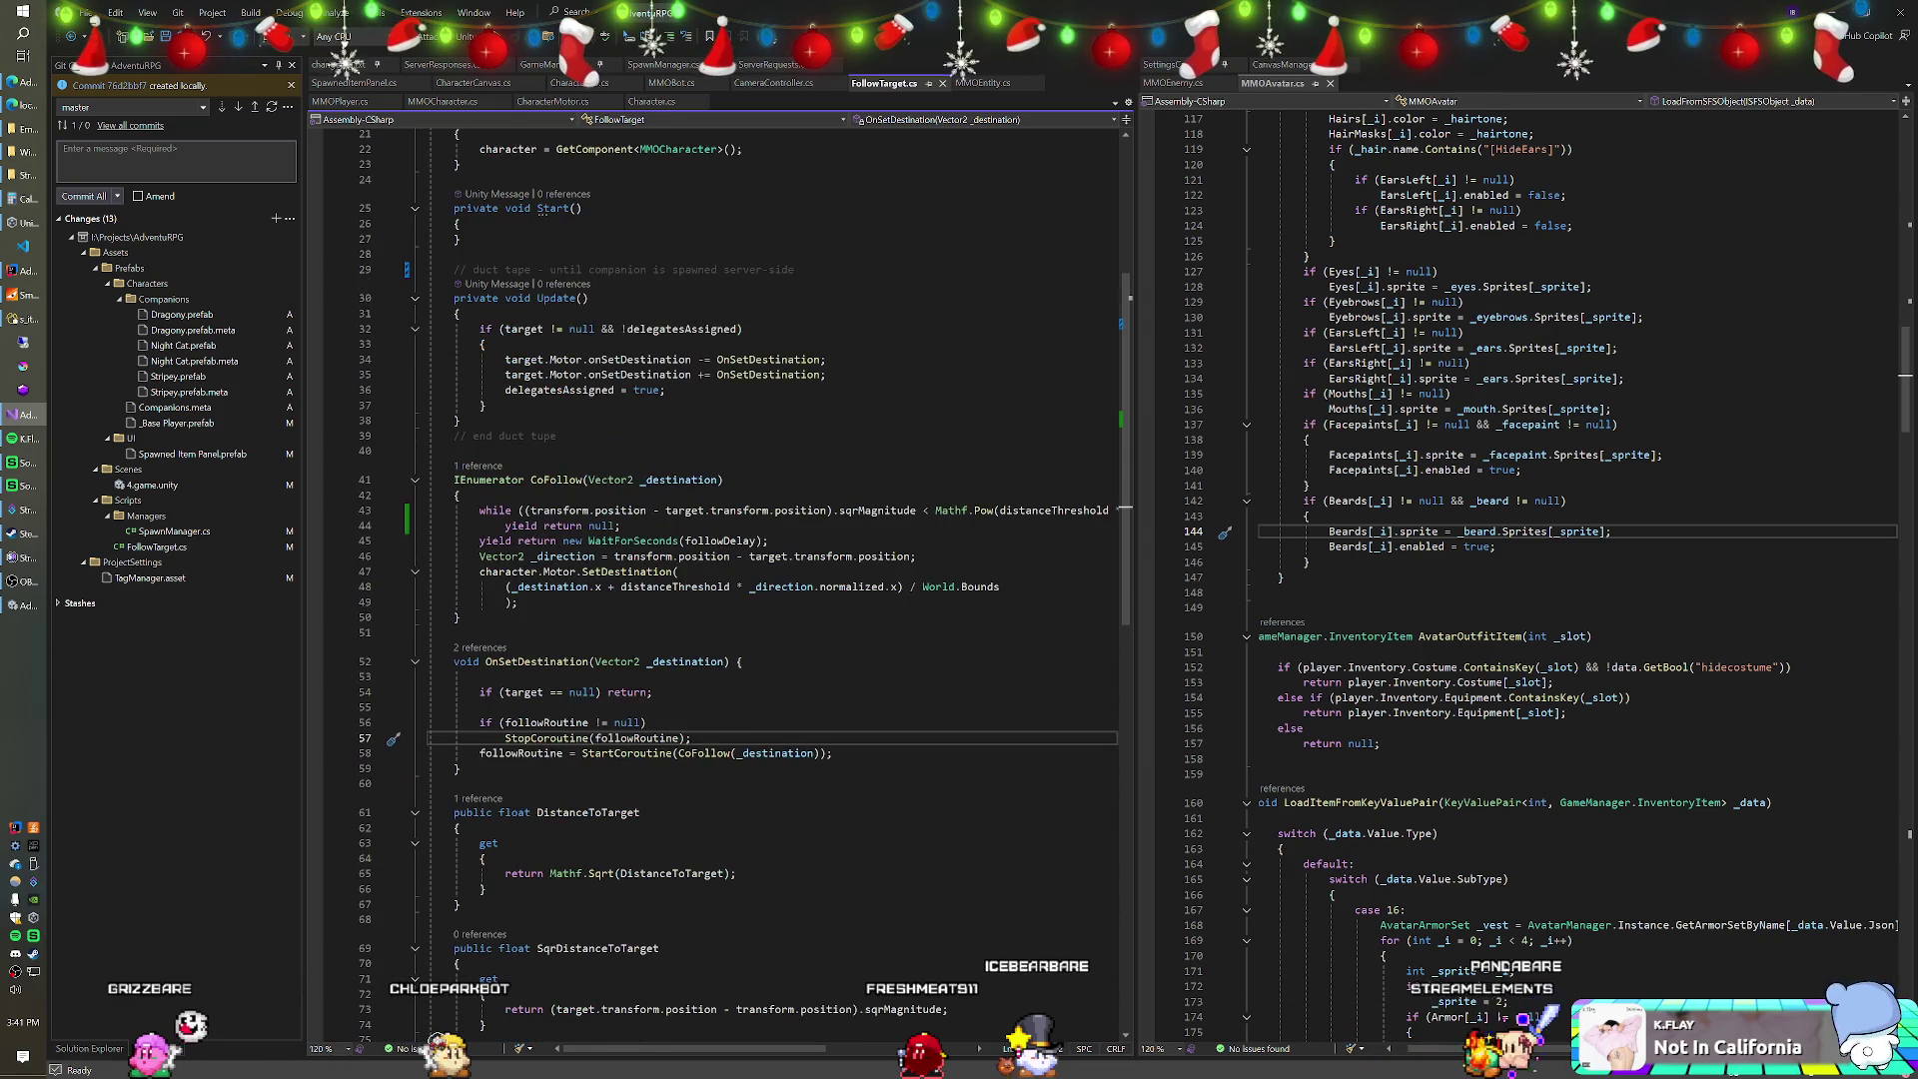
{"action": "scroll", "coordinate": [715, 580], "scroll_direction": "up", "scroll_amount": 7}
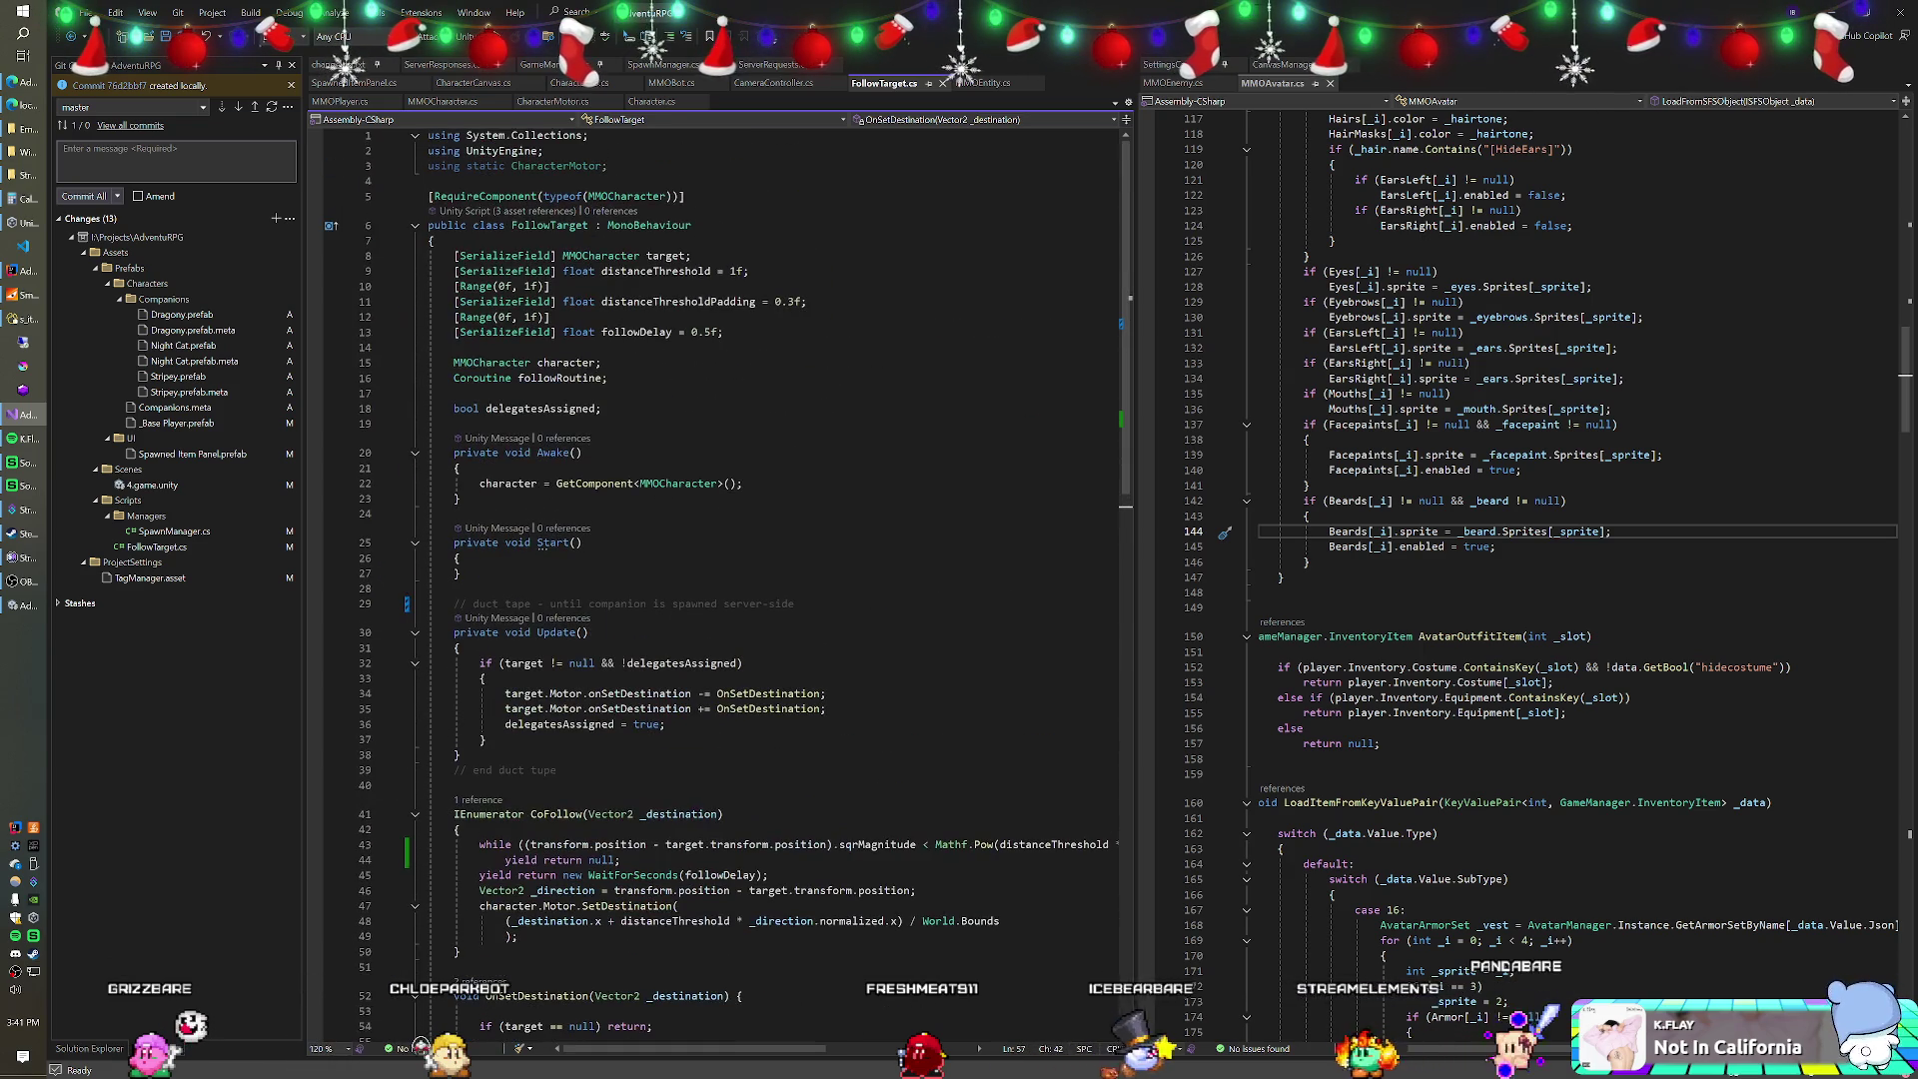
{"action": "scroll", "coordinate": [714, 579], "scroll_direction": "down", "scroll_amount": 6}
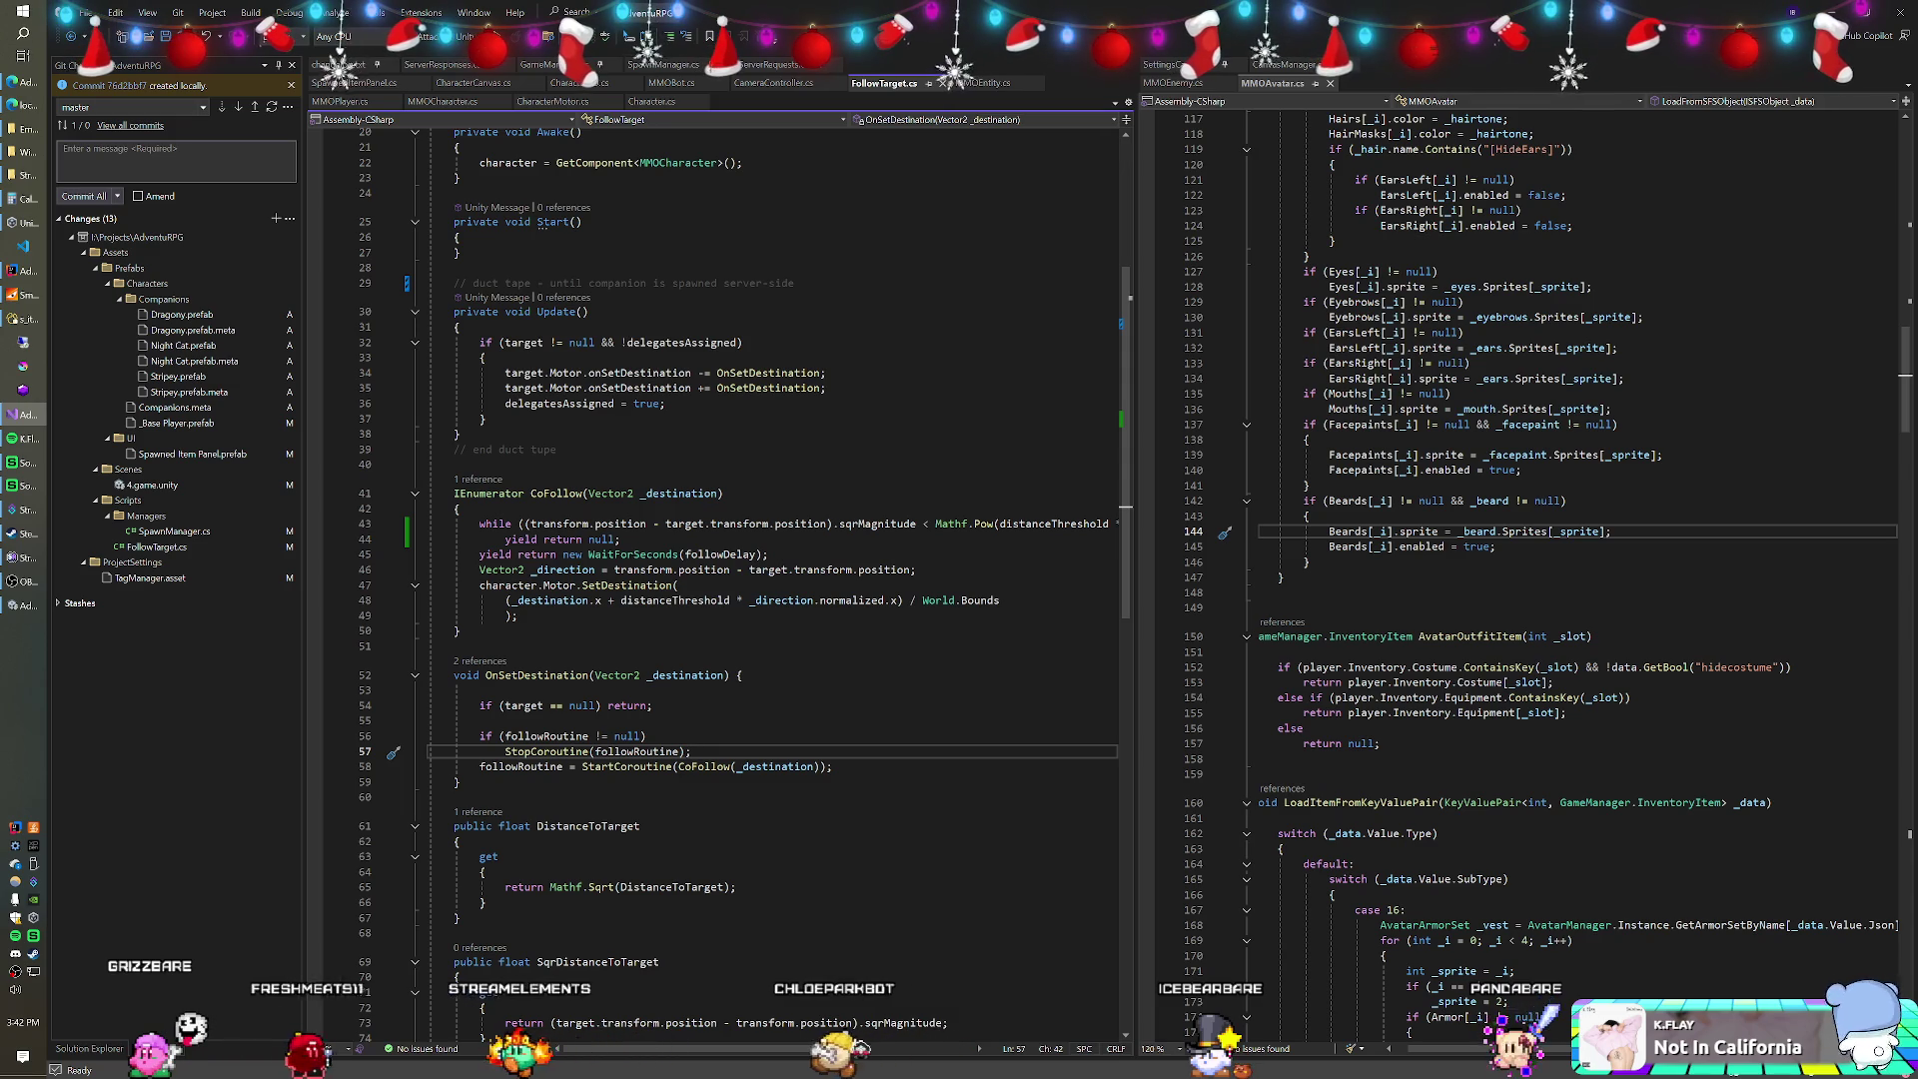
Try swapping the sqrMagnitude expression for DistanceToTarget, then restore the original Mathf.Pow condition.
{"action": "mouse_move", "coordinate": [879, 525]}
{"action": "left_click_drag", "start_coordinate": [916, 525], "coordinate": [527, 524]}
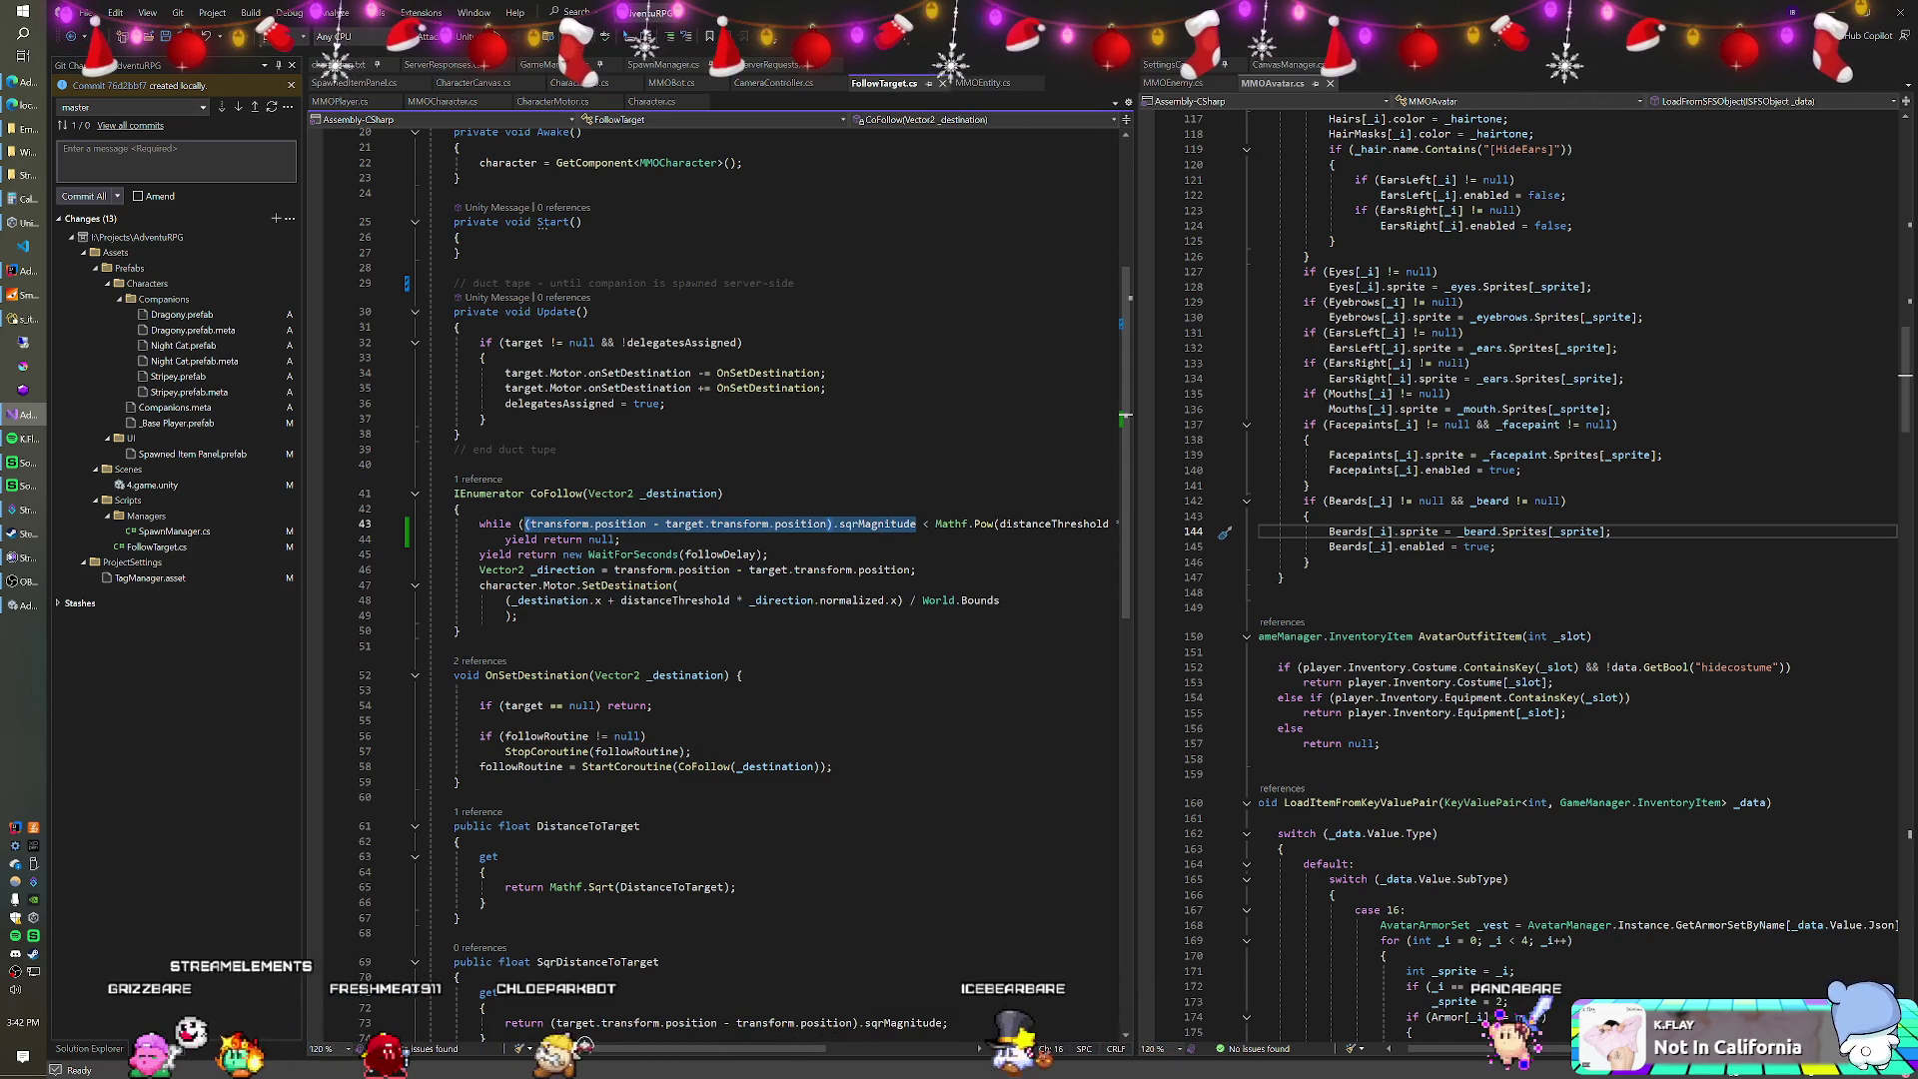
{"action": "type", "text": "Dist < Mathf.Pow(distanceThreshold * distanceThresholdPadding, 2f"}
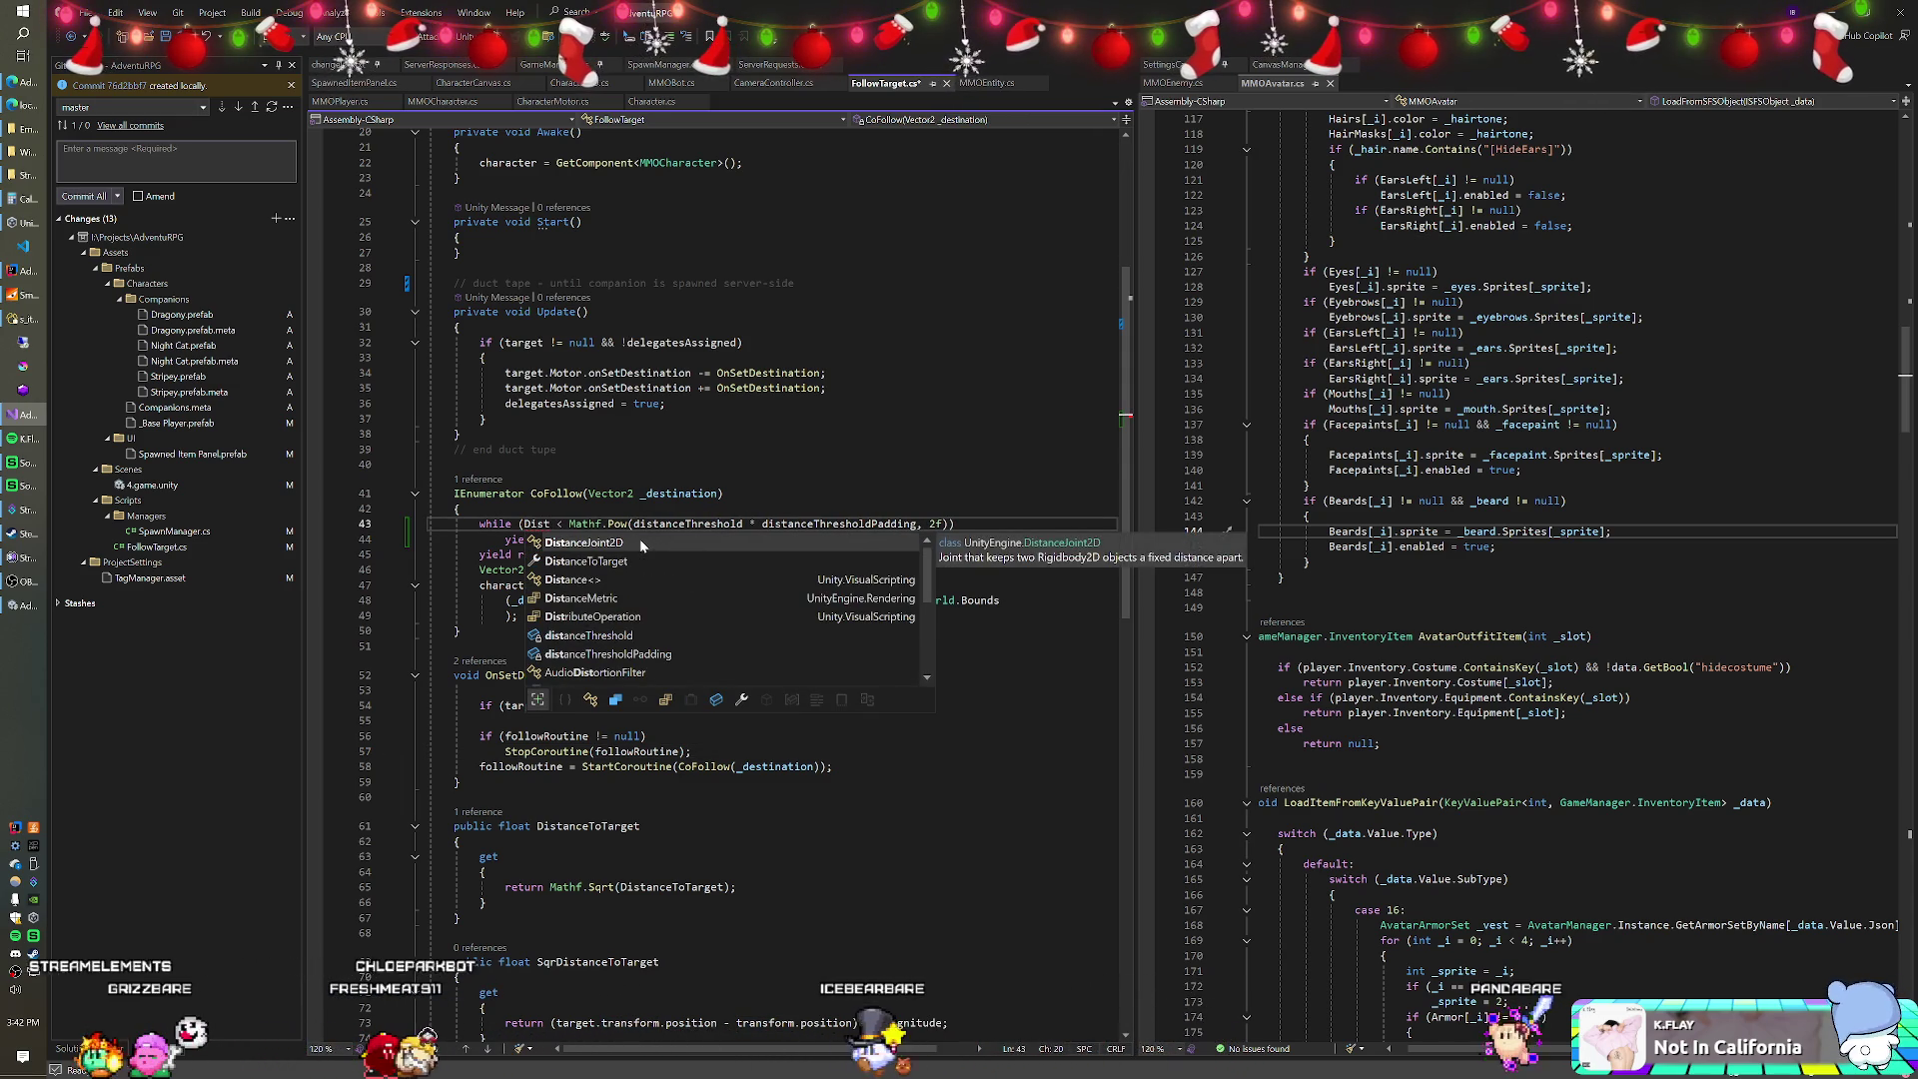
{"action": "key", "text": "Down"}
{"action": "key", "text": "Tab"}
{"action": "key", "text": "Right"}
{"action": "key", "text": "Right"}
{"action": "key", "text": "Right"}
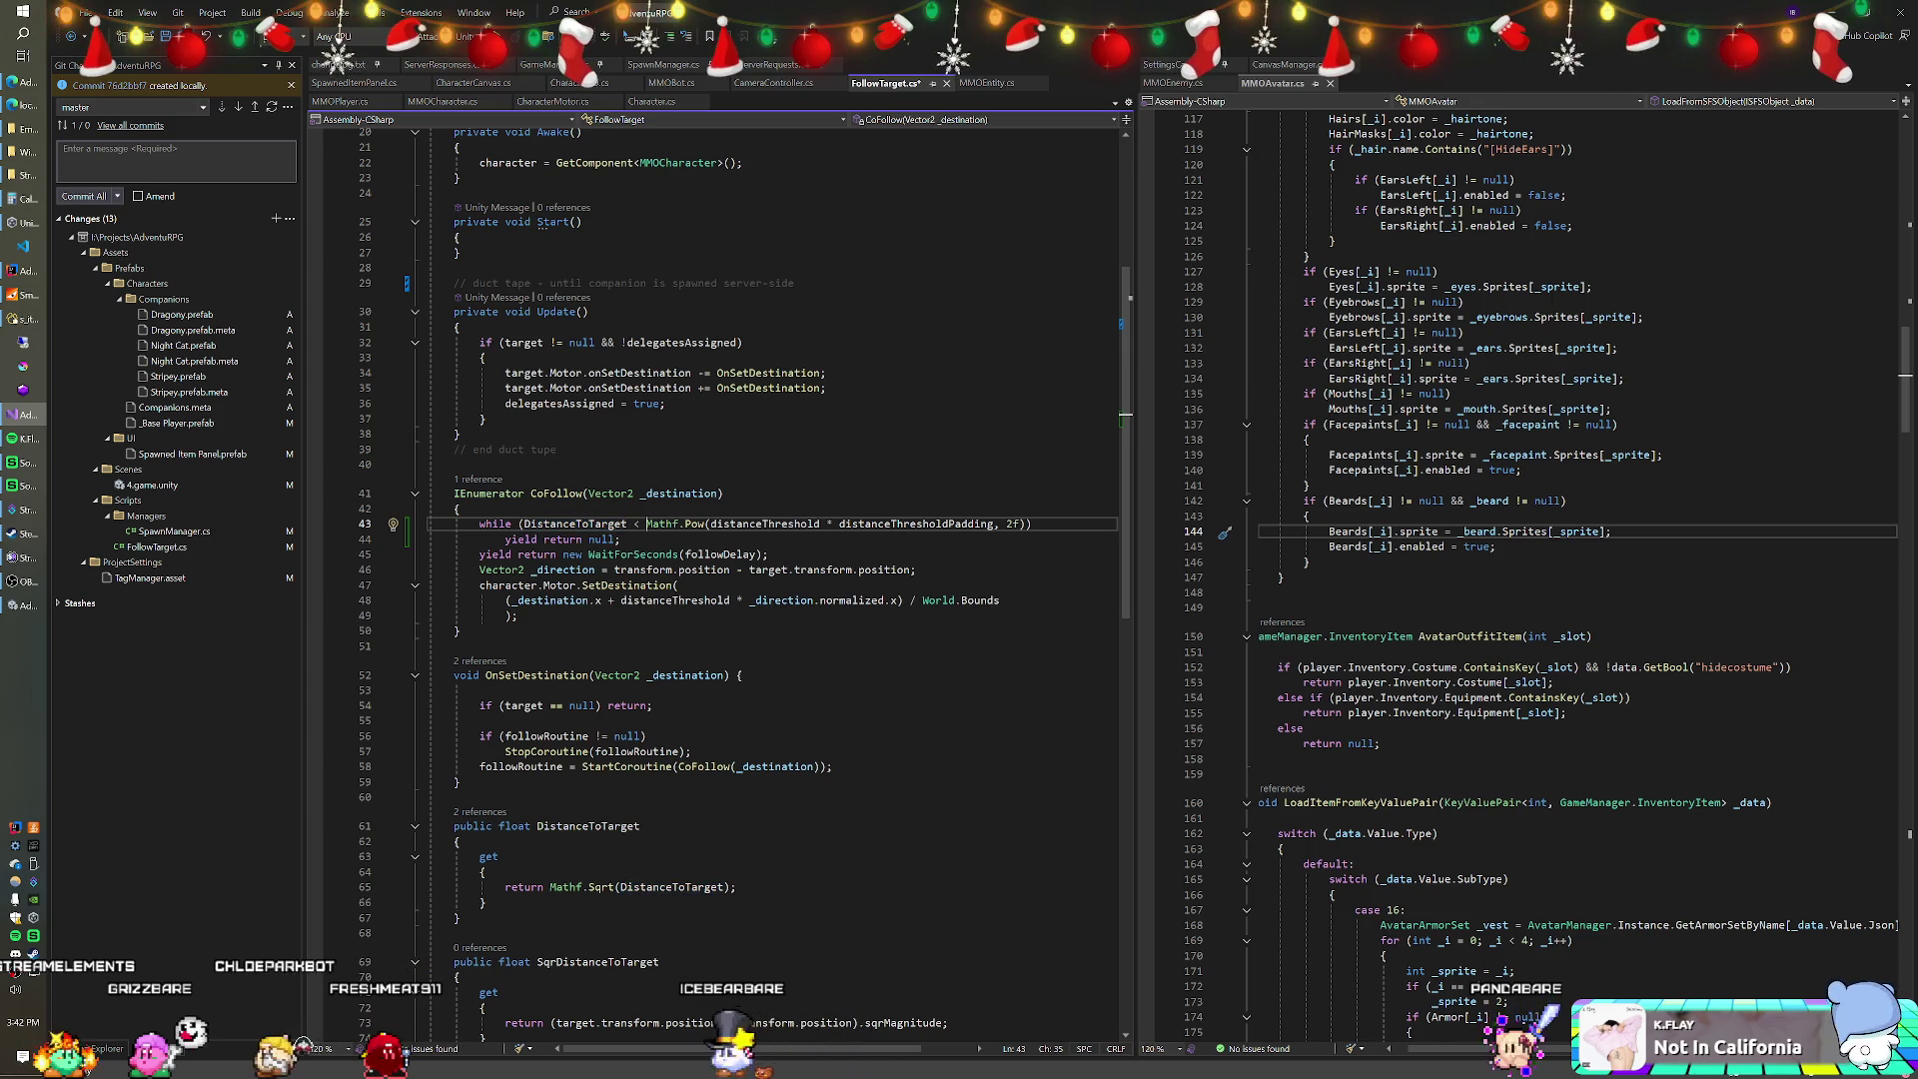
{"action": "key", "text": "ctrl+shift+Right"}
{"action": "key", "text": "ctrl+shift+Right"}
{"action": "key", "text": "ctrl+shift+Right"}
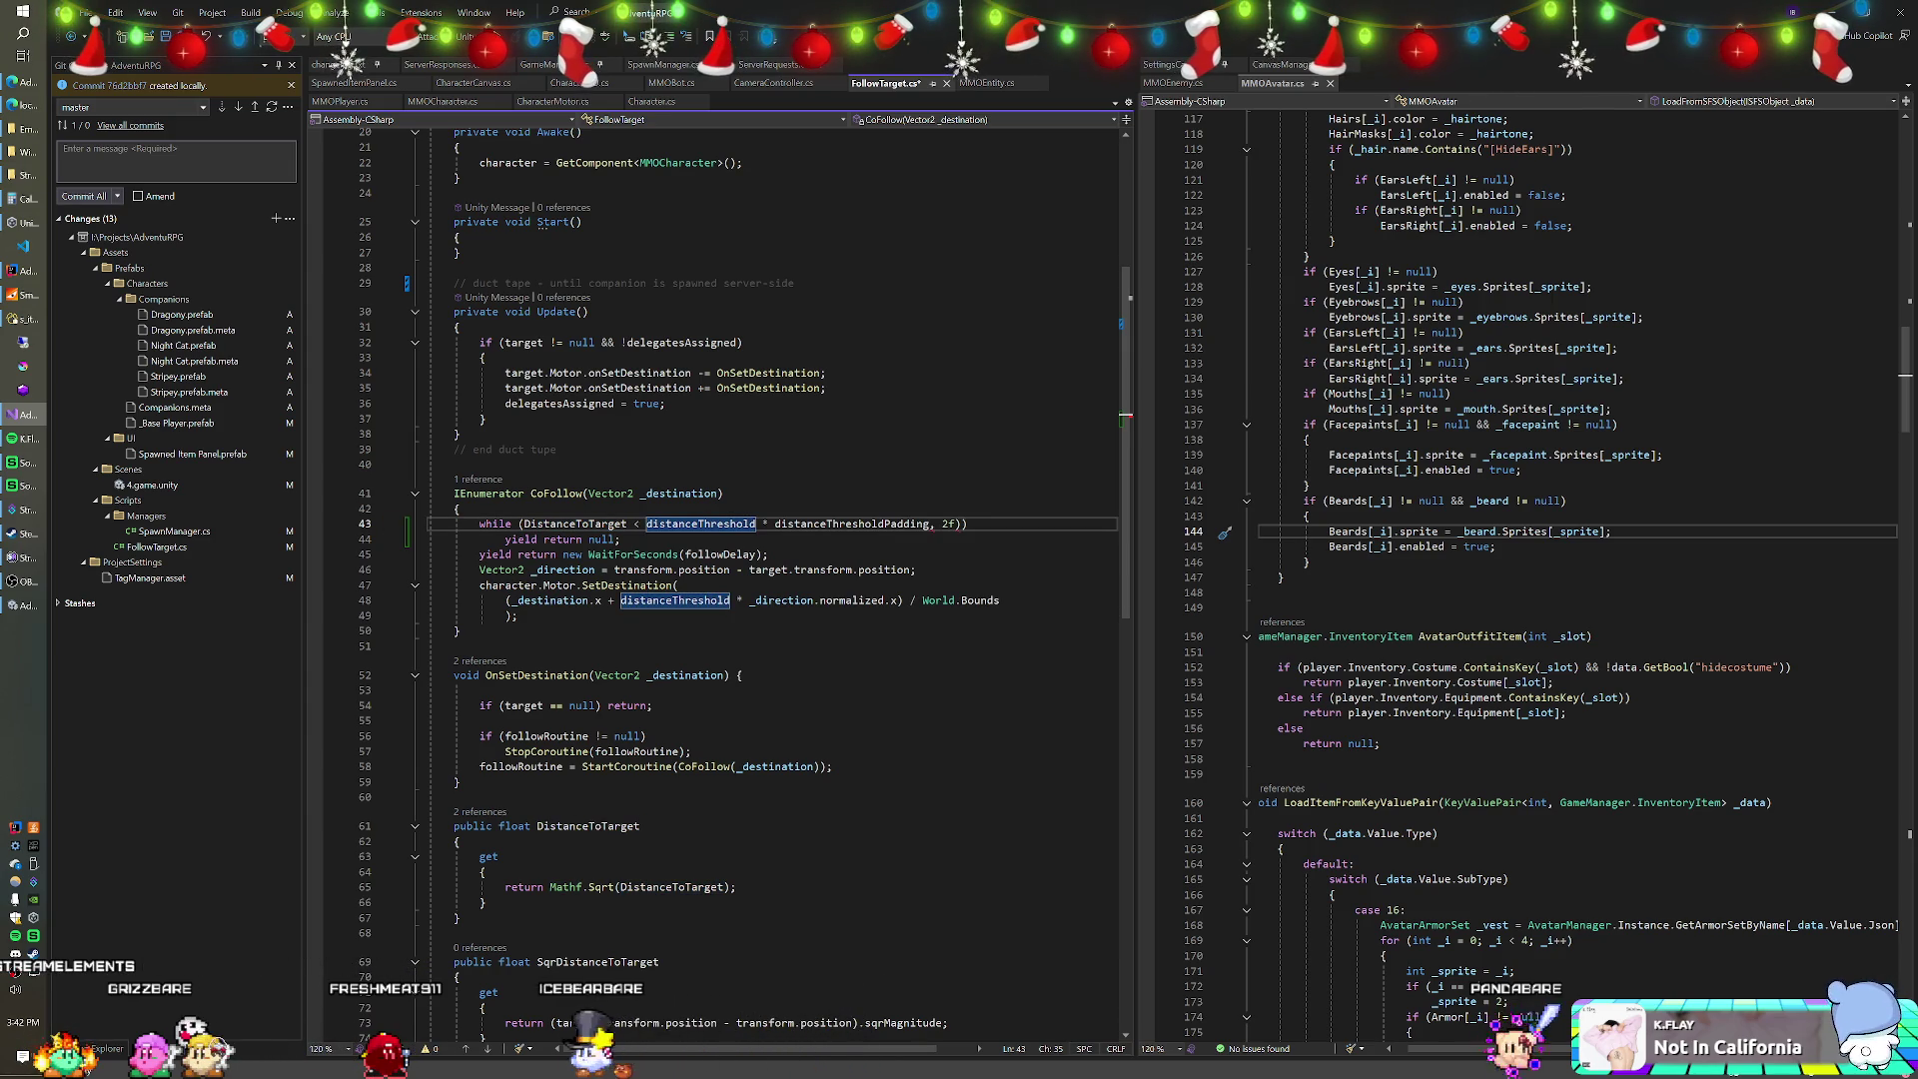
{"action": "left_click", "coordinate": [759, 524]}
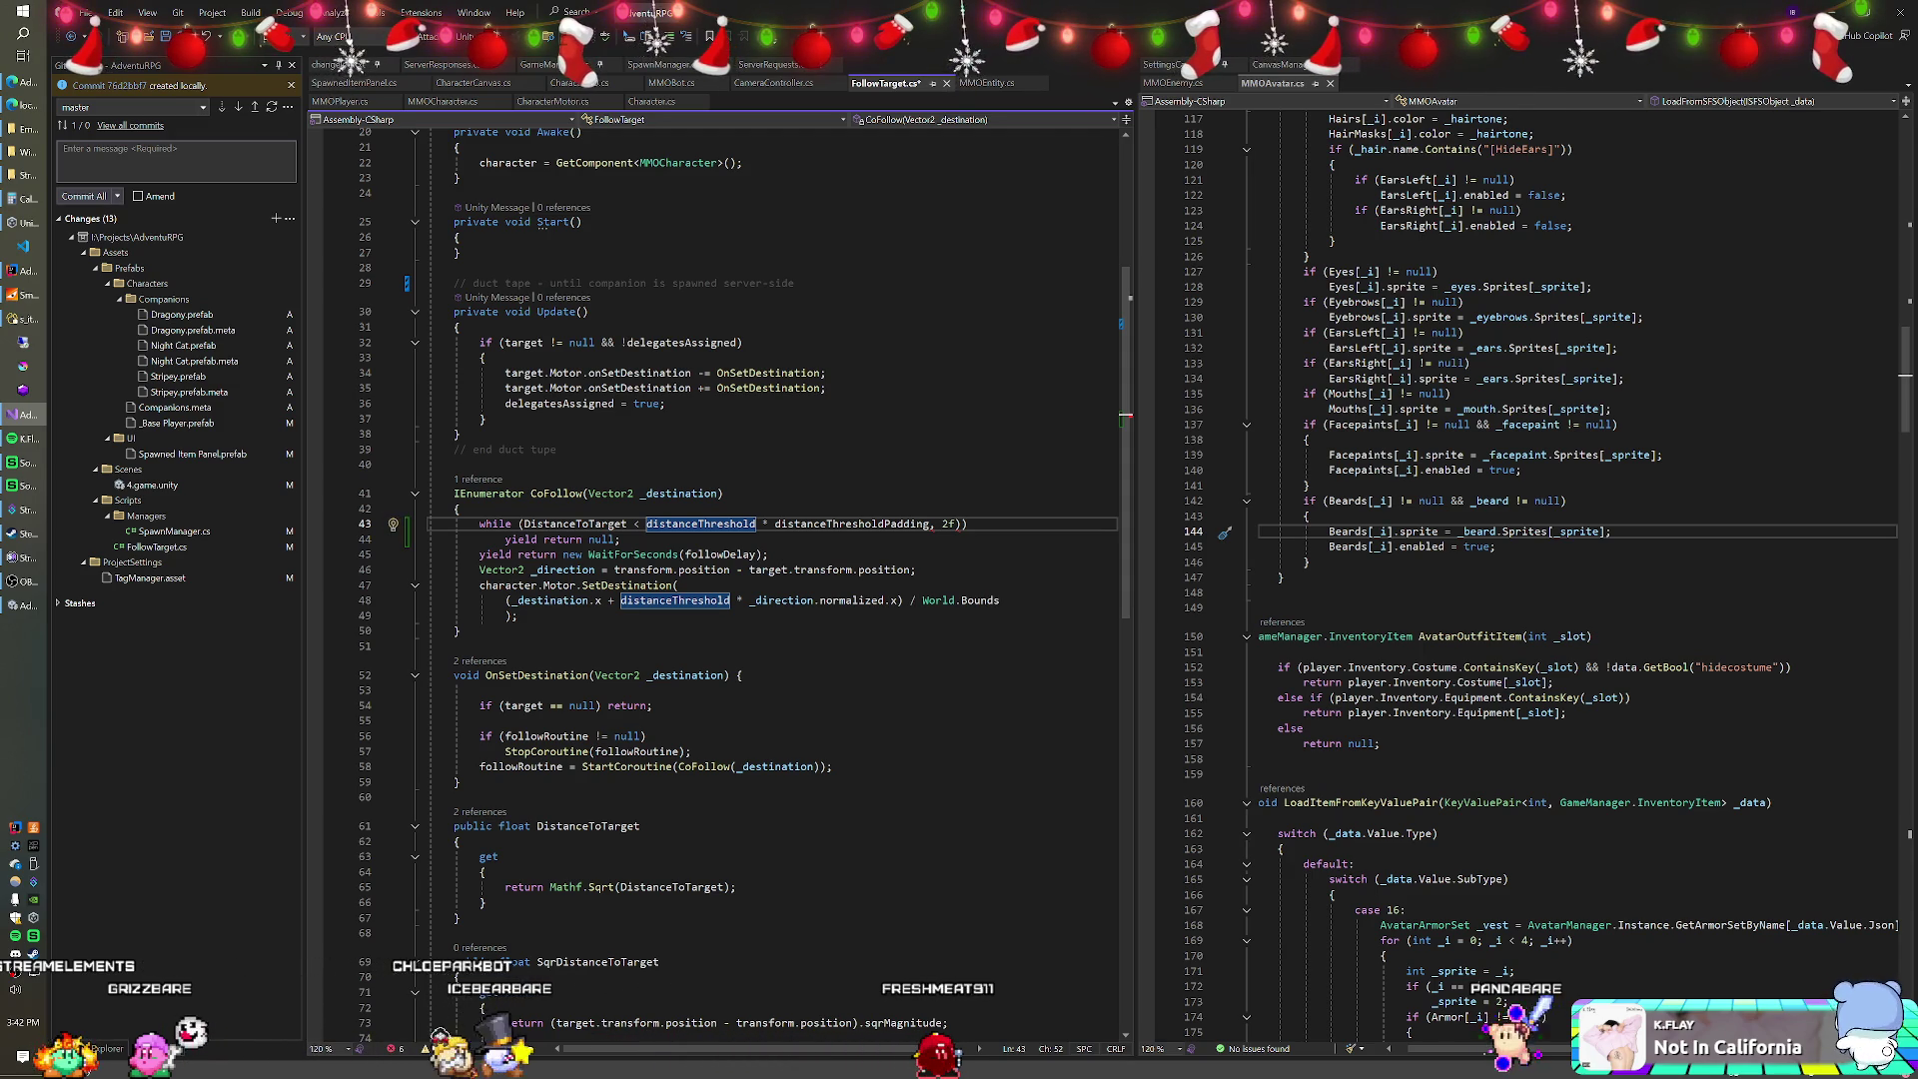
{"action": "key", "text": "ctrl+Left"}
{"action": "type", "text": "Mathf.Pow("}
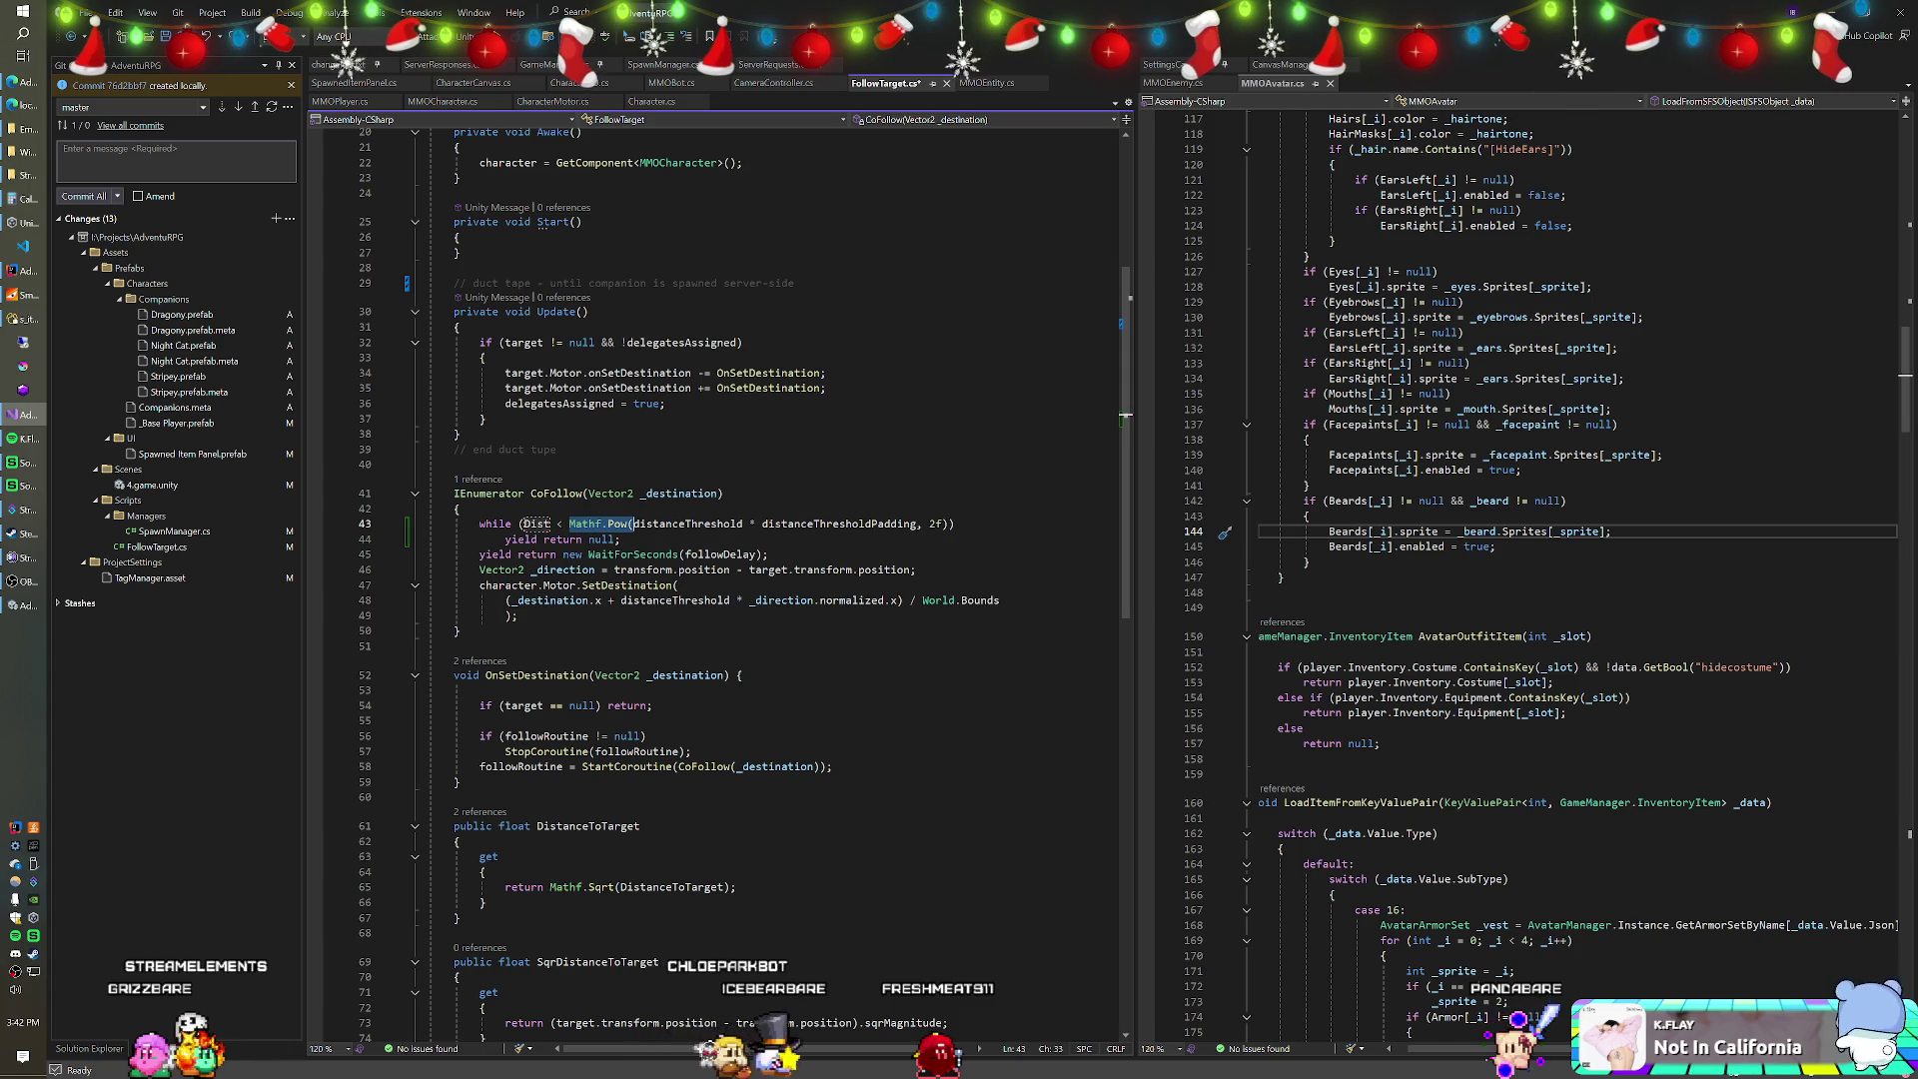
{"action": "key", "text": "Tab"}
{"action": "left_click", "coordinate": [461, 508]}
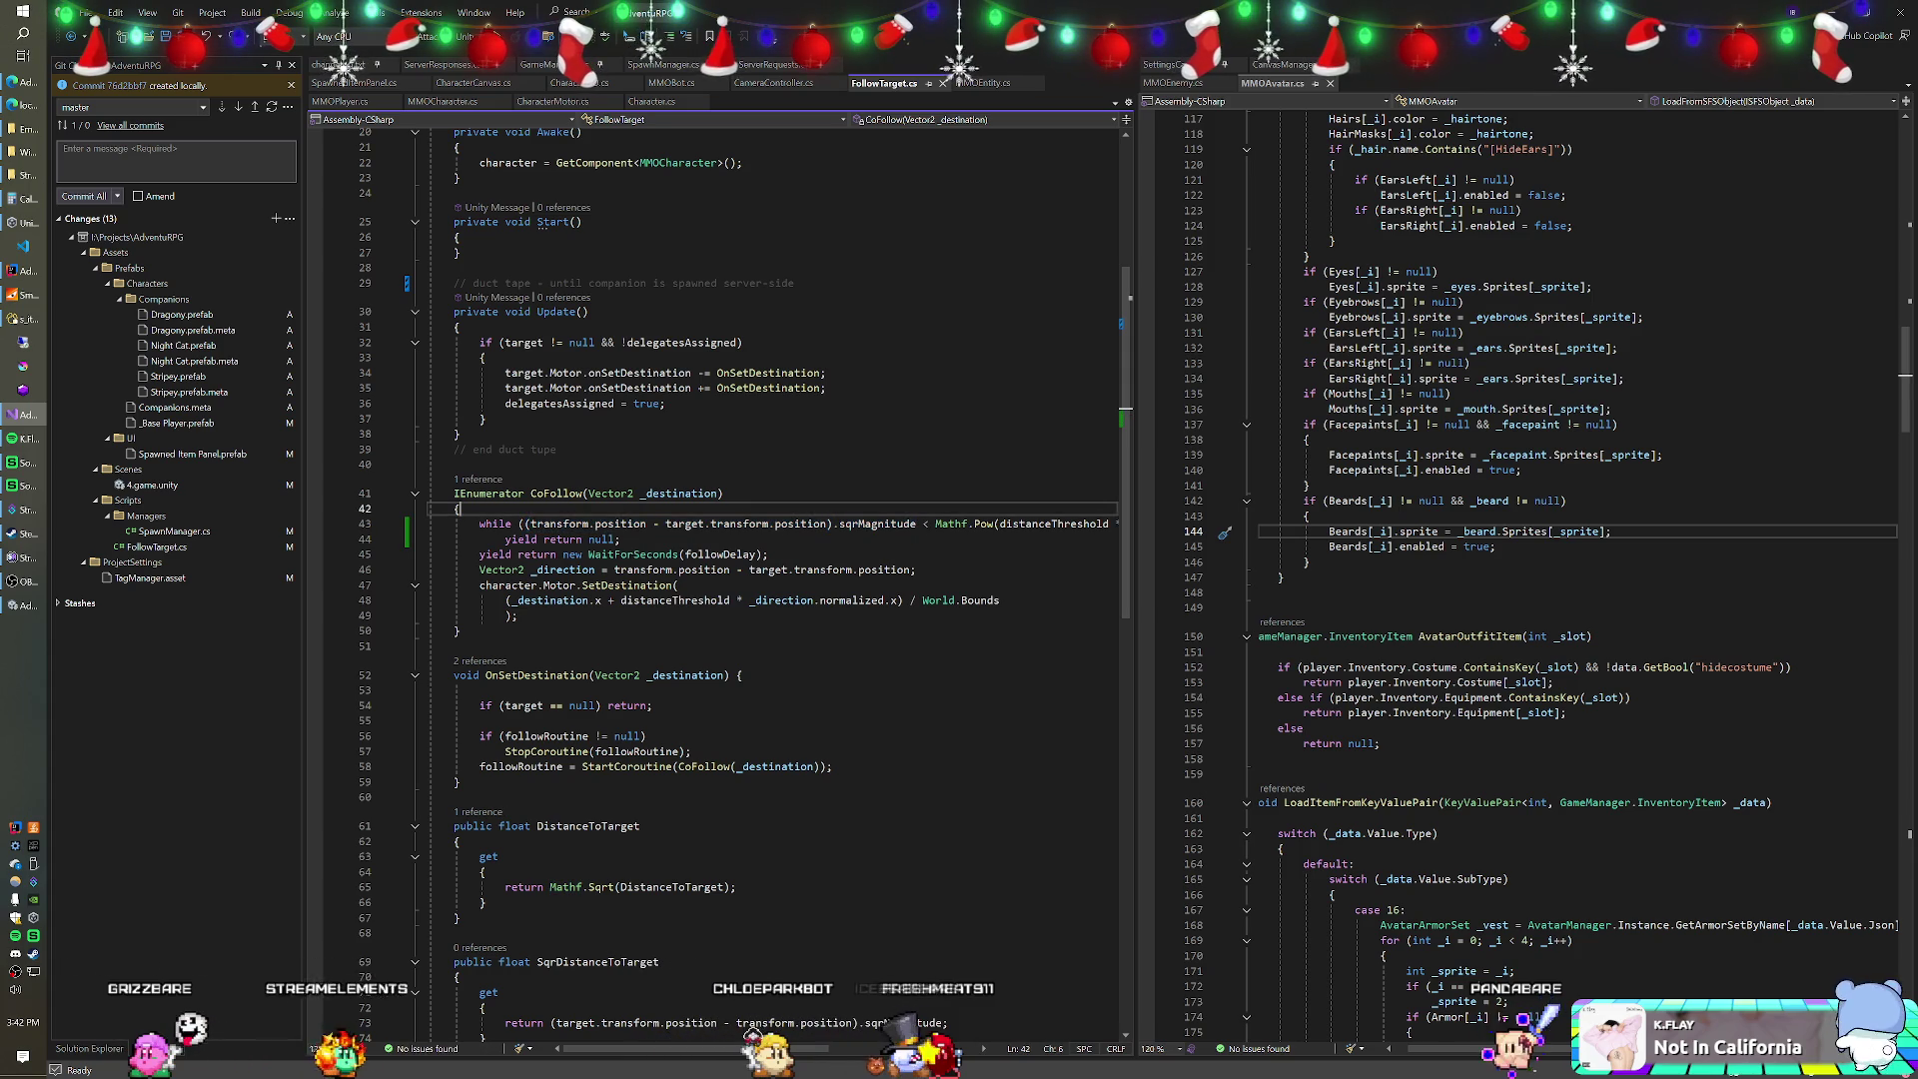
Replace the sqrMagnitude expression on line 43 with SqrDistanceToTarget.
{"action": "left_click_drag", "start_coordinate": [526, 524], "coordinate": [666, 523]}
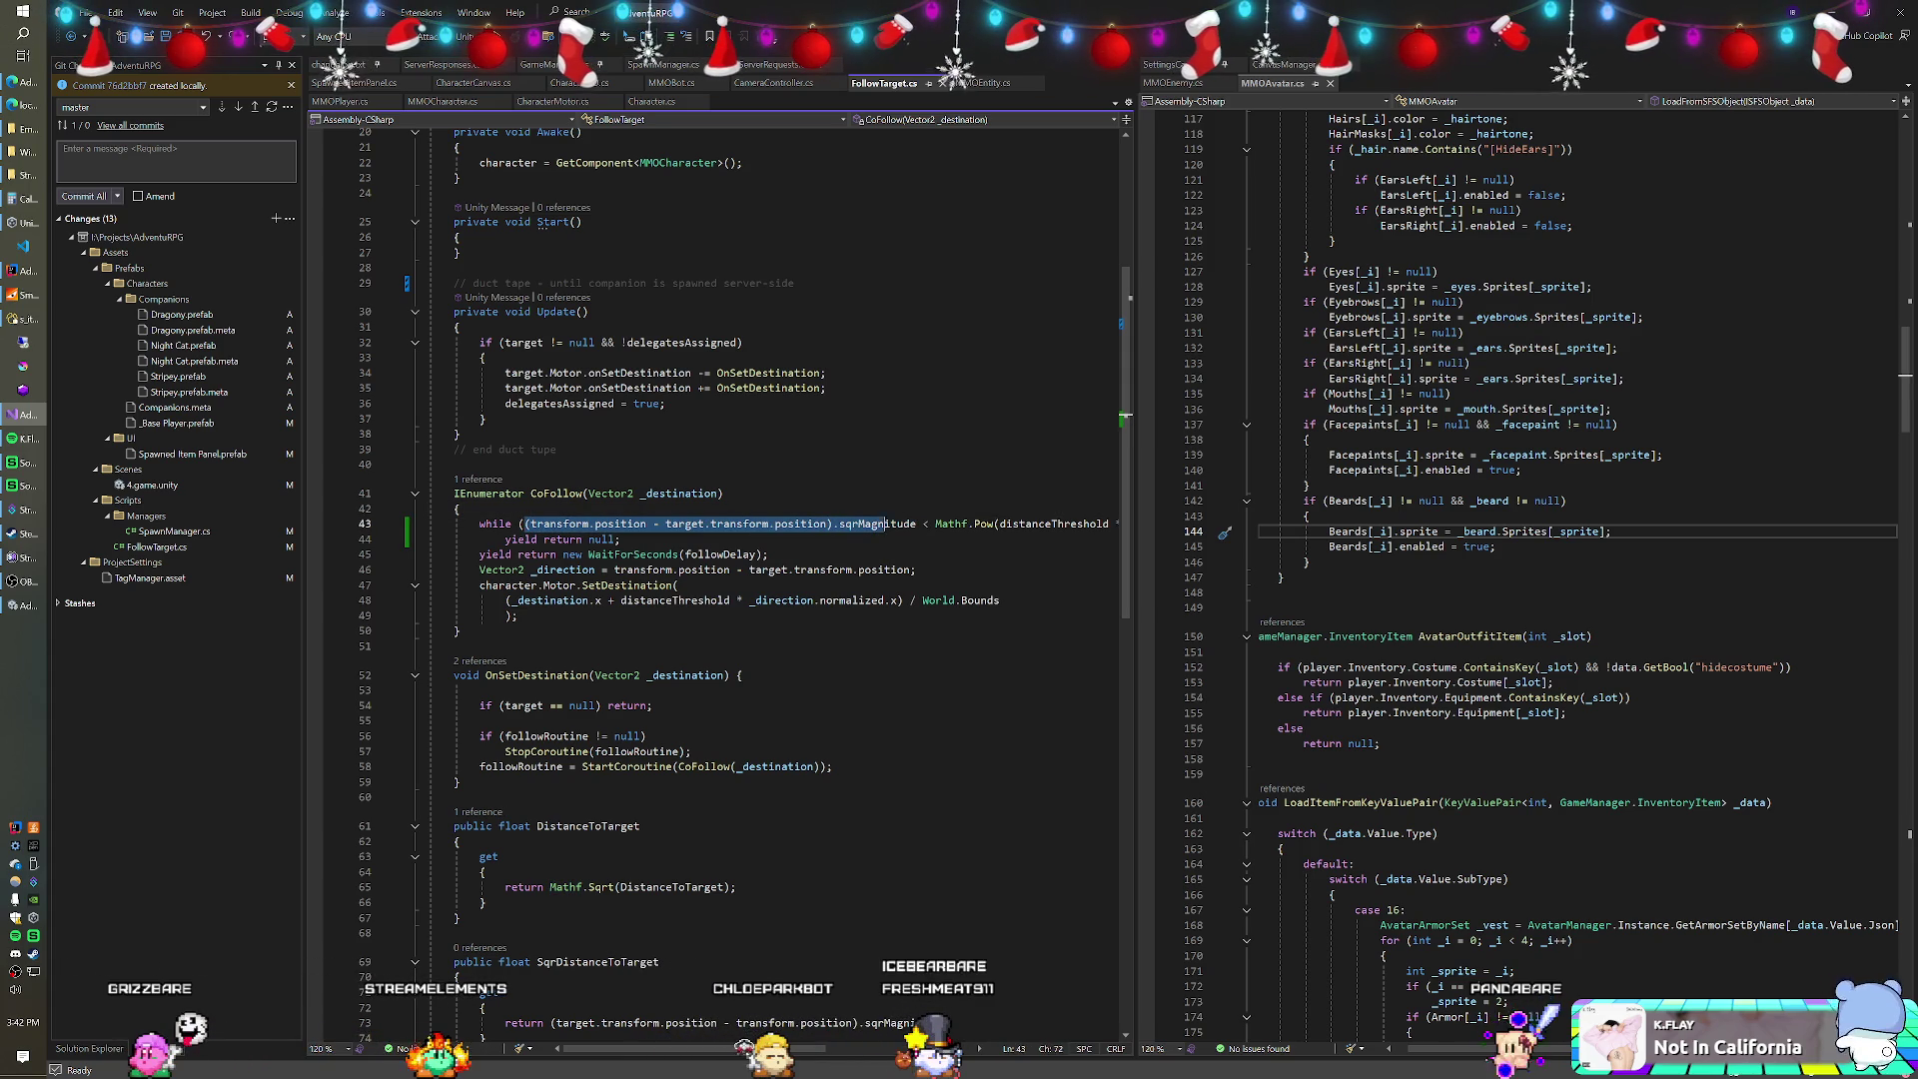
{"action": "type", "text": "Sq"}
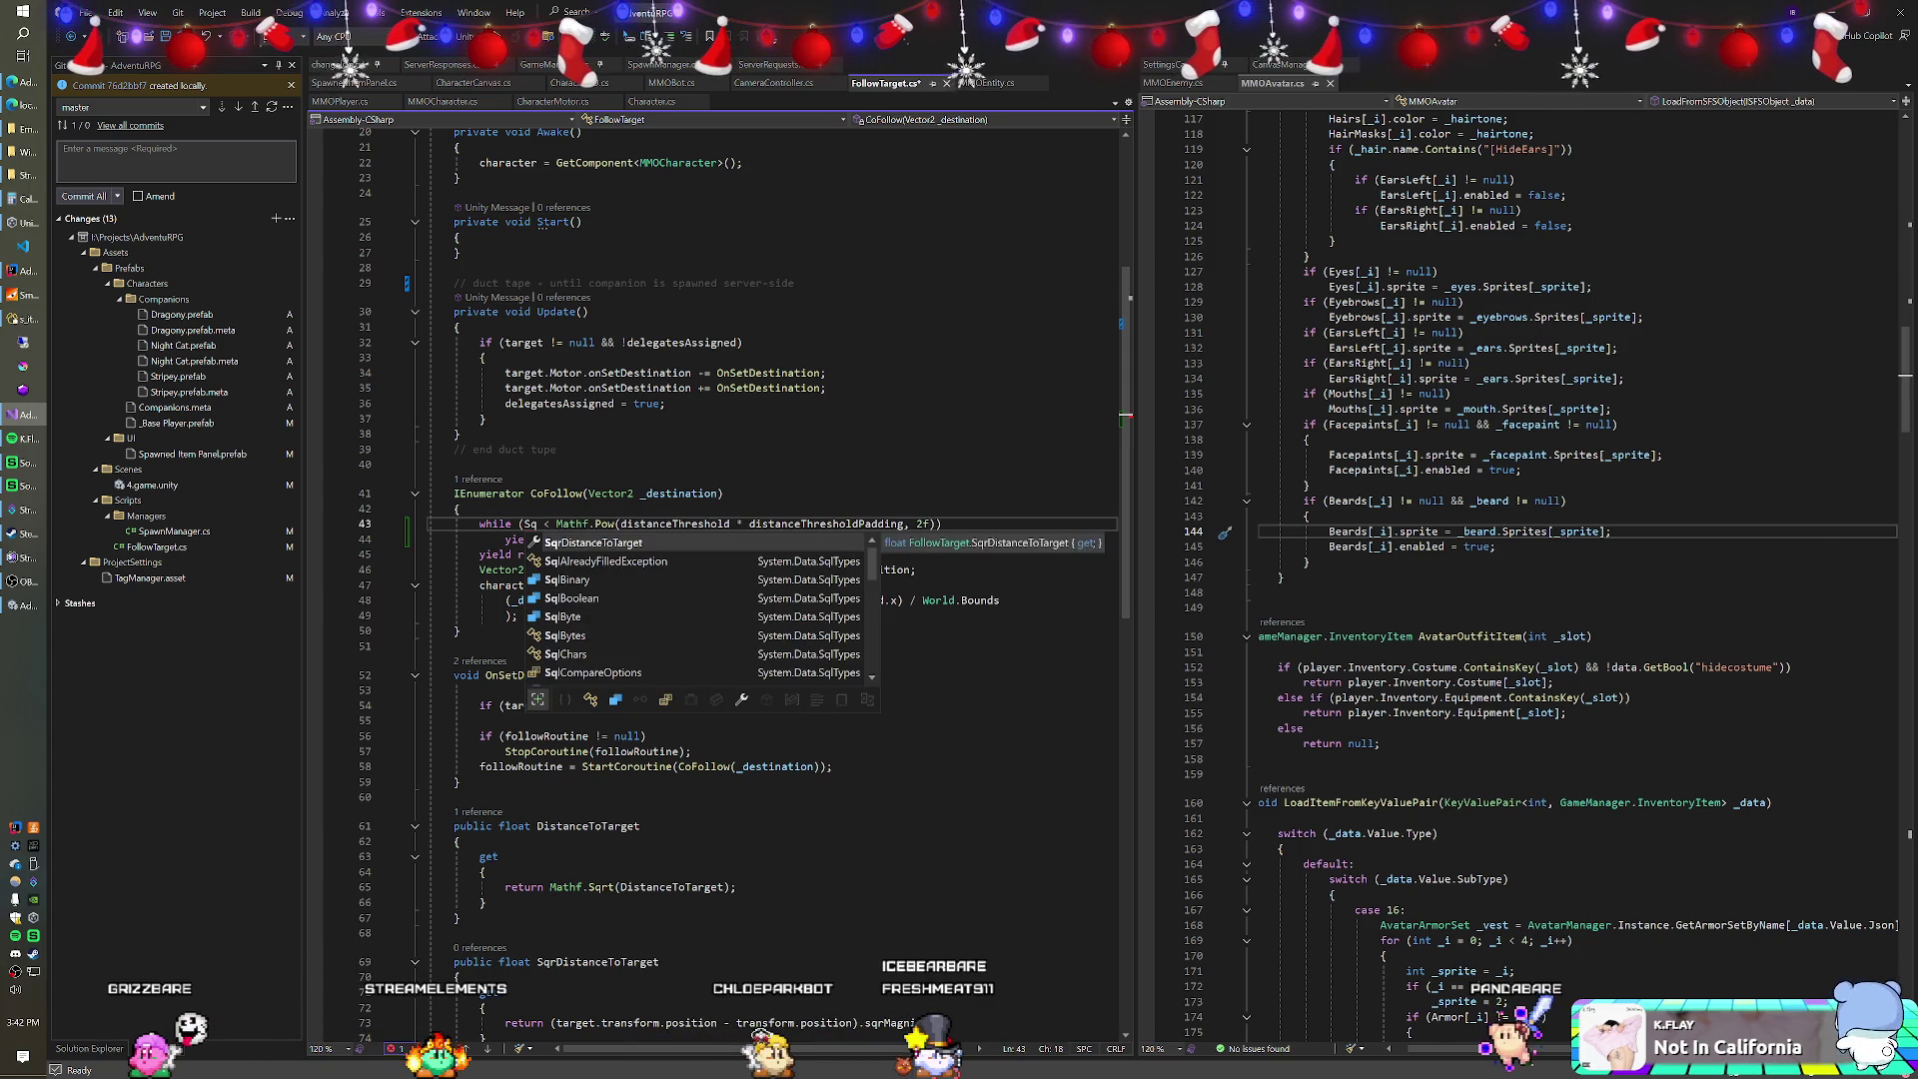
{"action": "key", "text": "Tab"}
{"action": "left_click", "coordinate": [723, 494]}
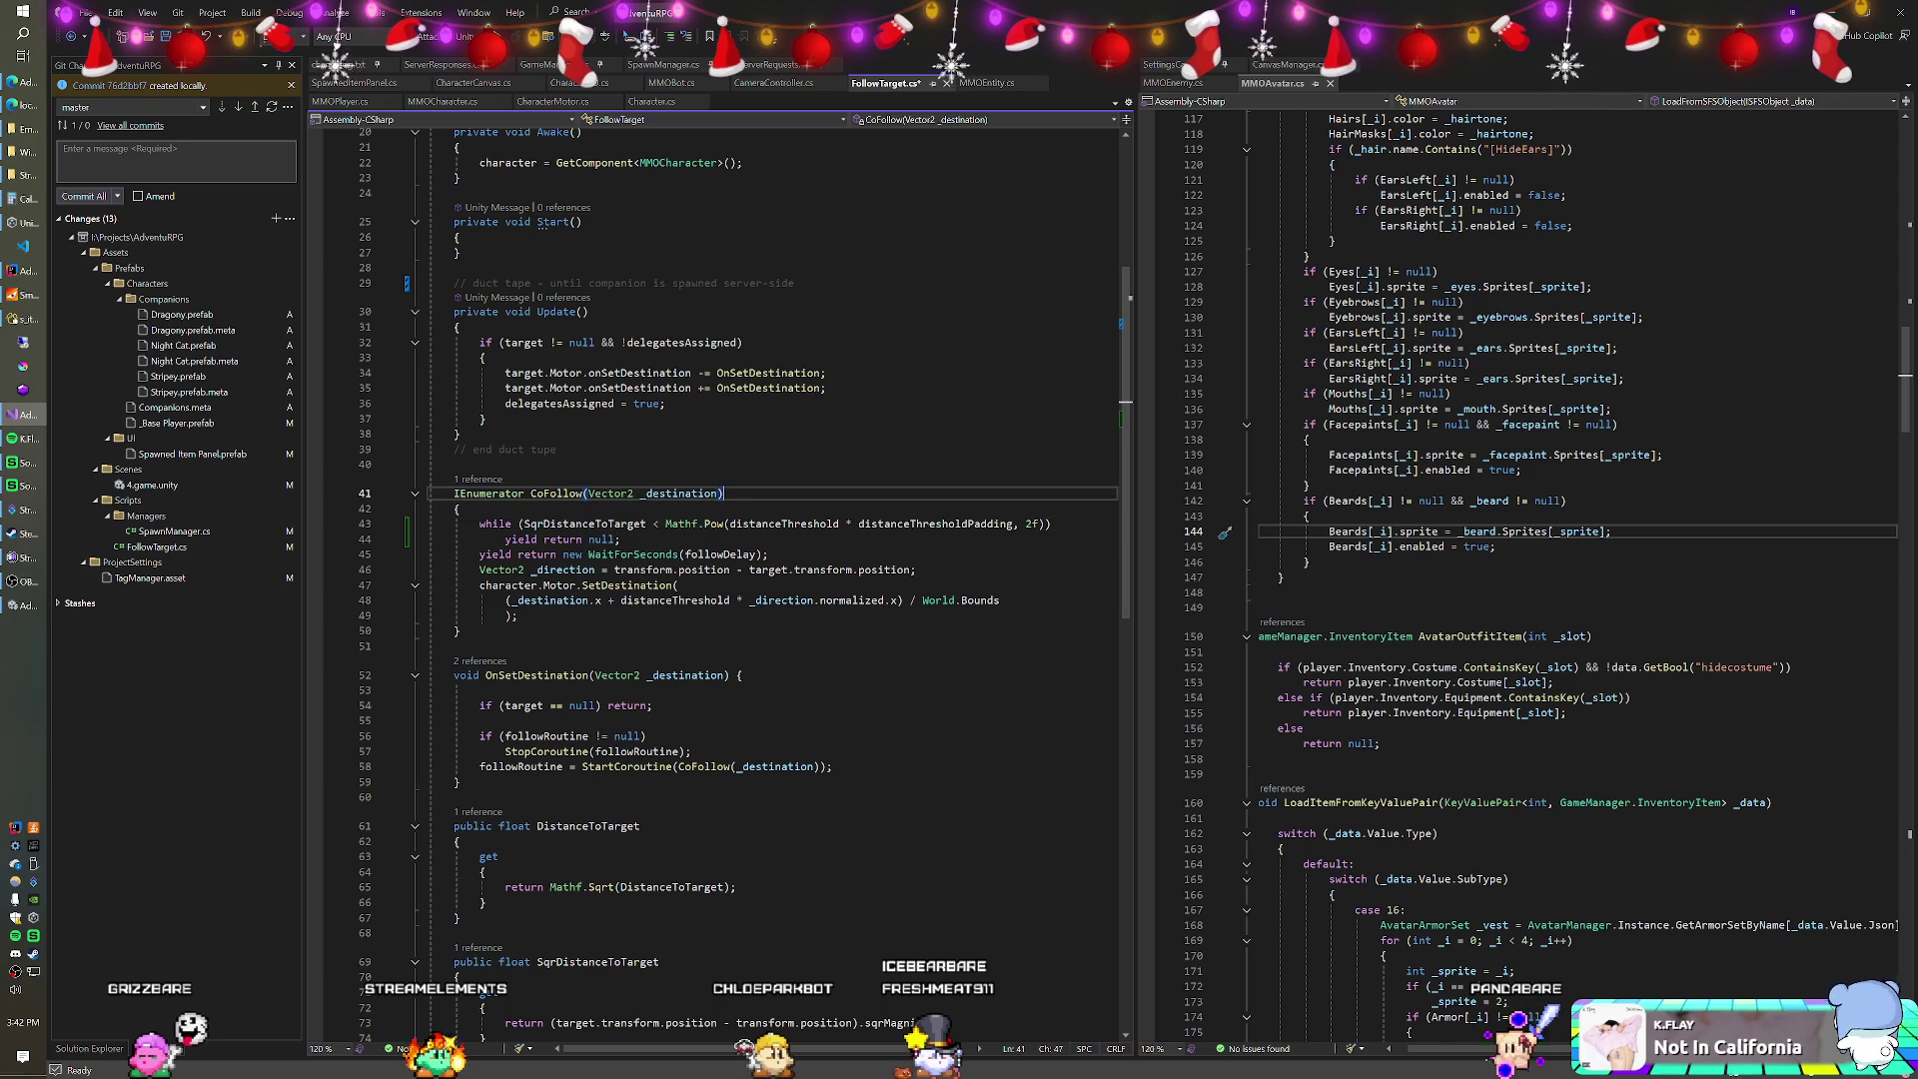
{"action": "left_click", "coordinate": [848, 523]}
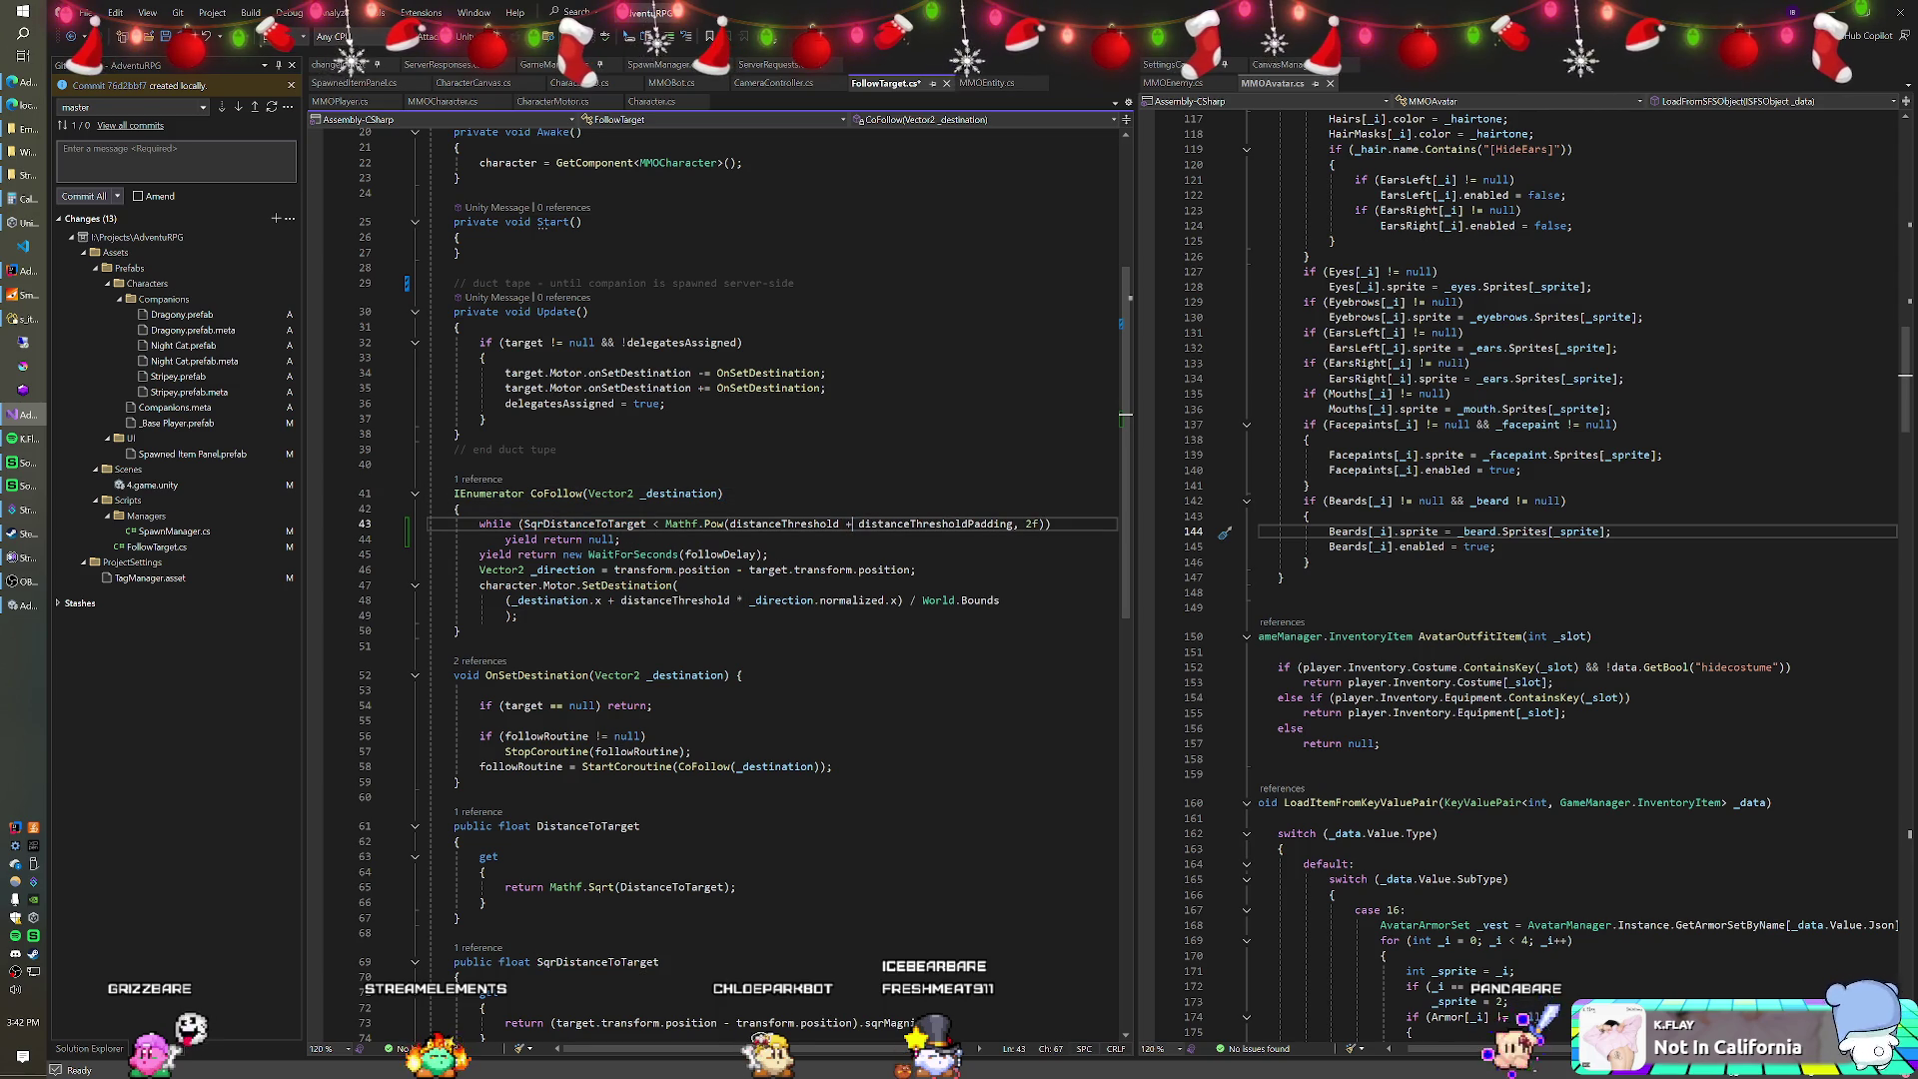
{"action": "left_click", "coordinate": [461, 508]}
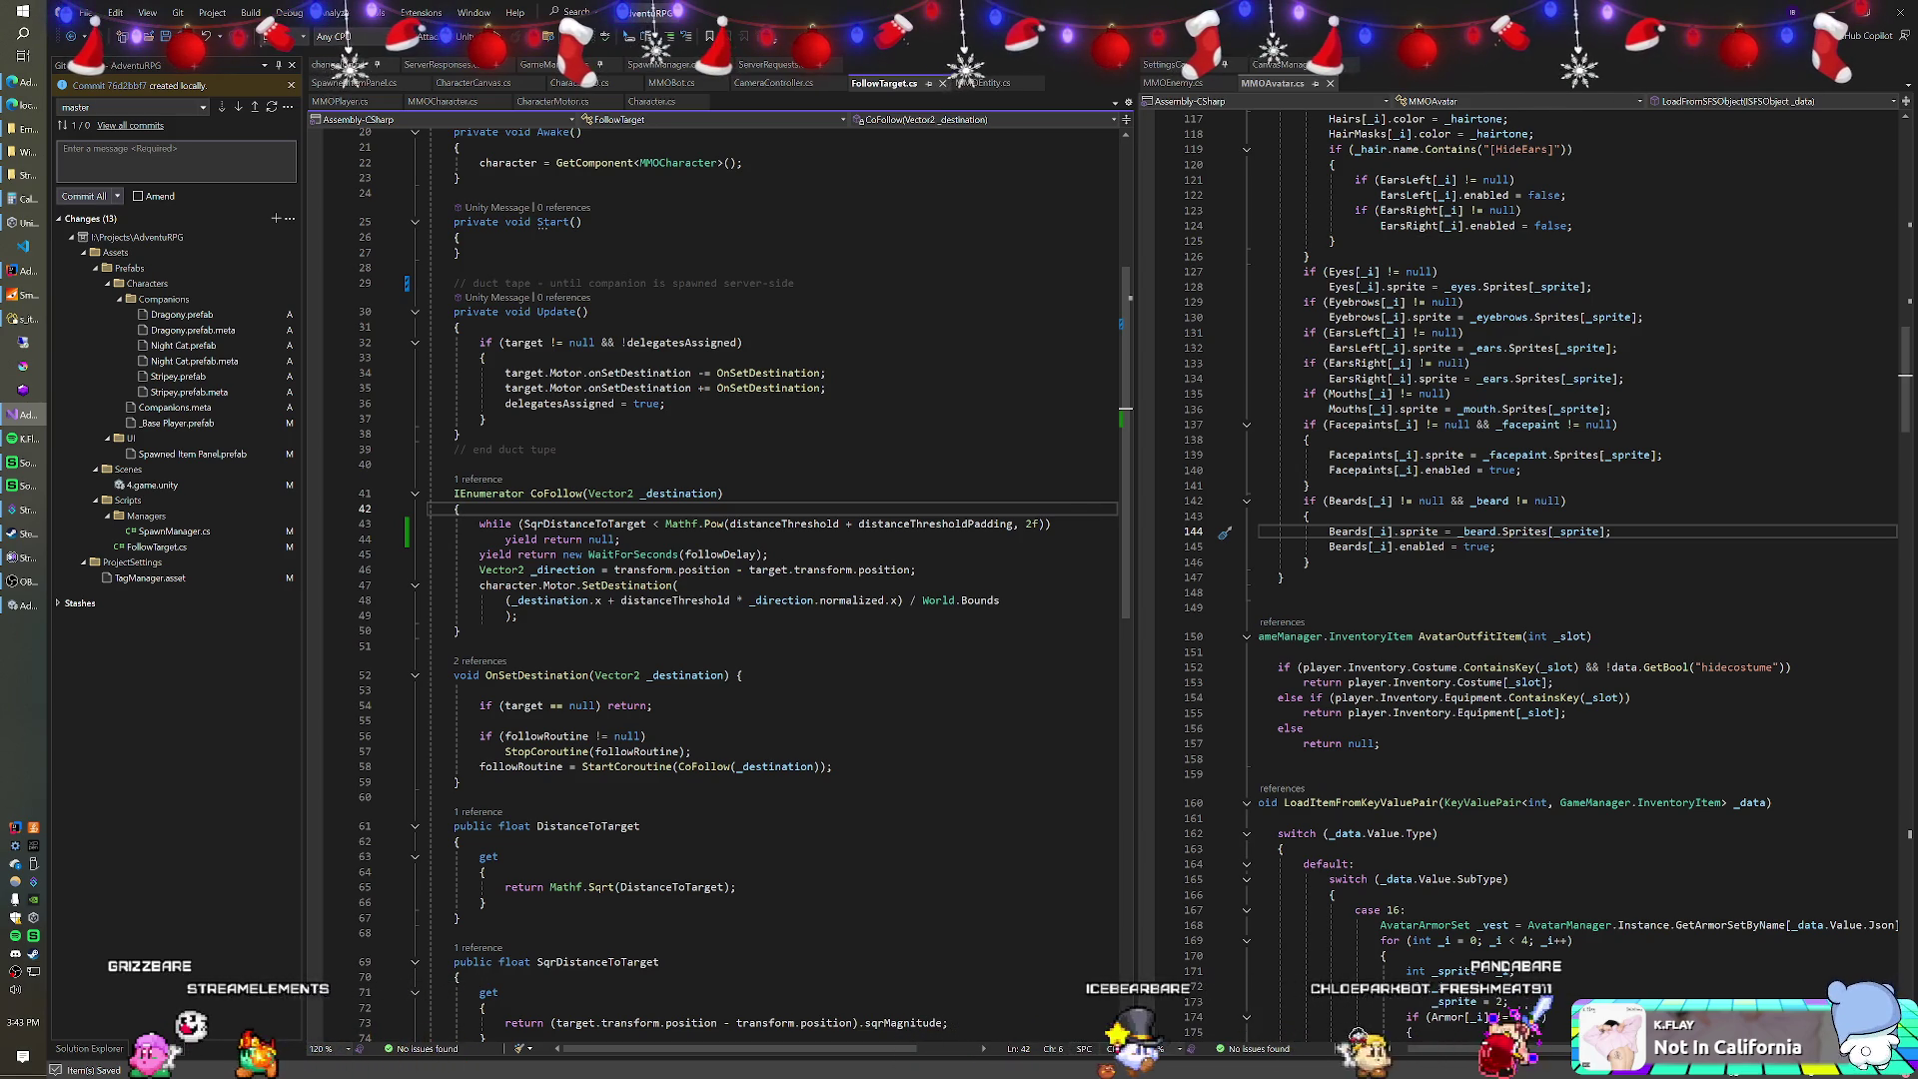
Enter Play mode and assign _Base Player(Clone) as Dragony's Follow Target target.
{"action": "left_click", "coordinate": [455, 464]}
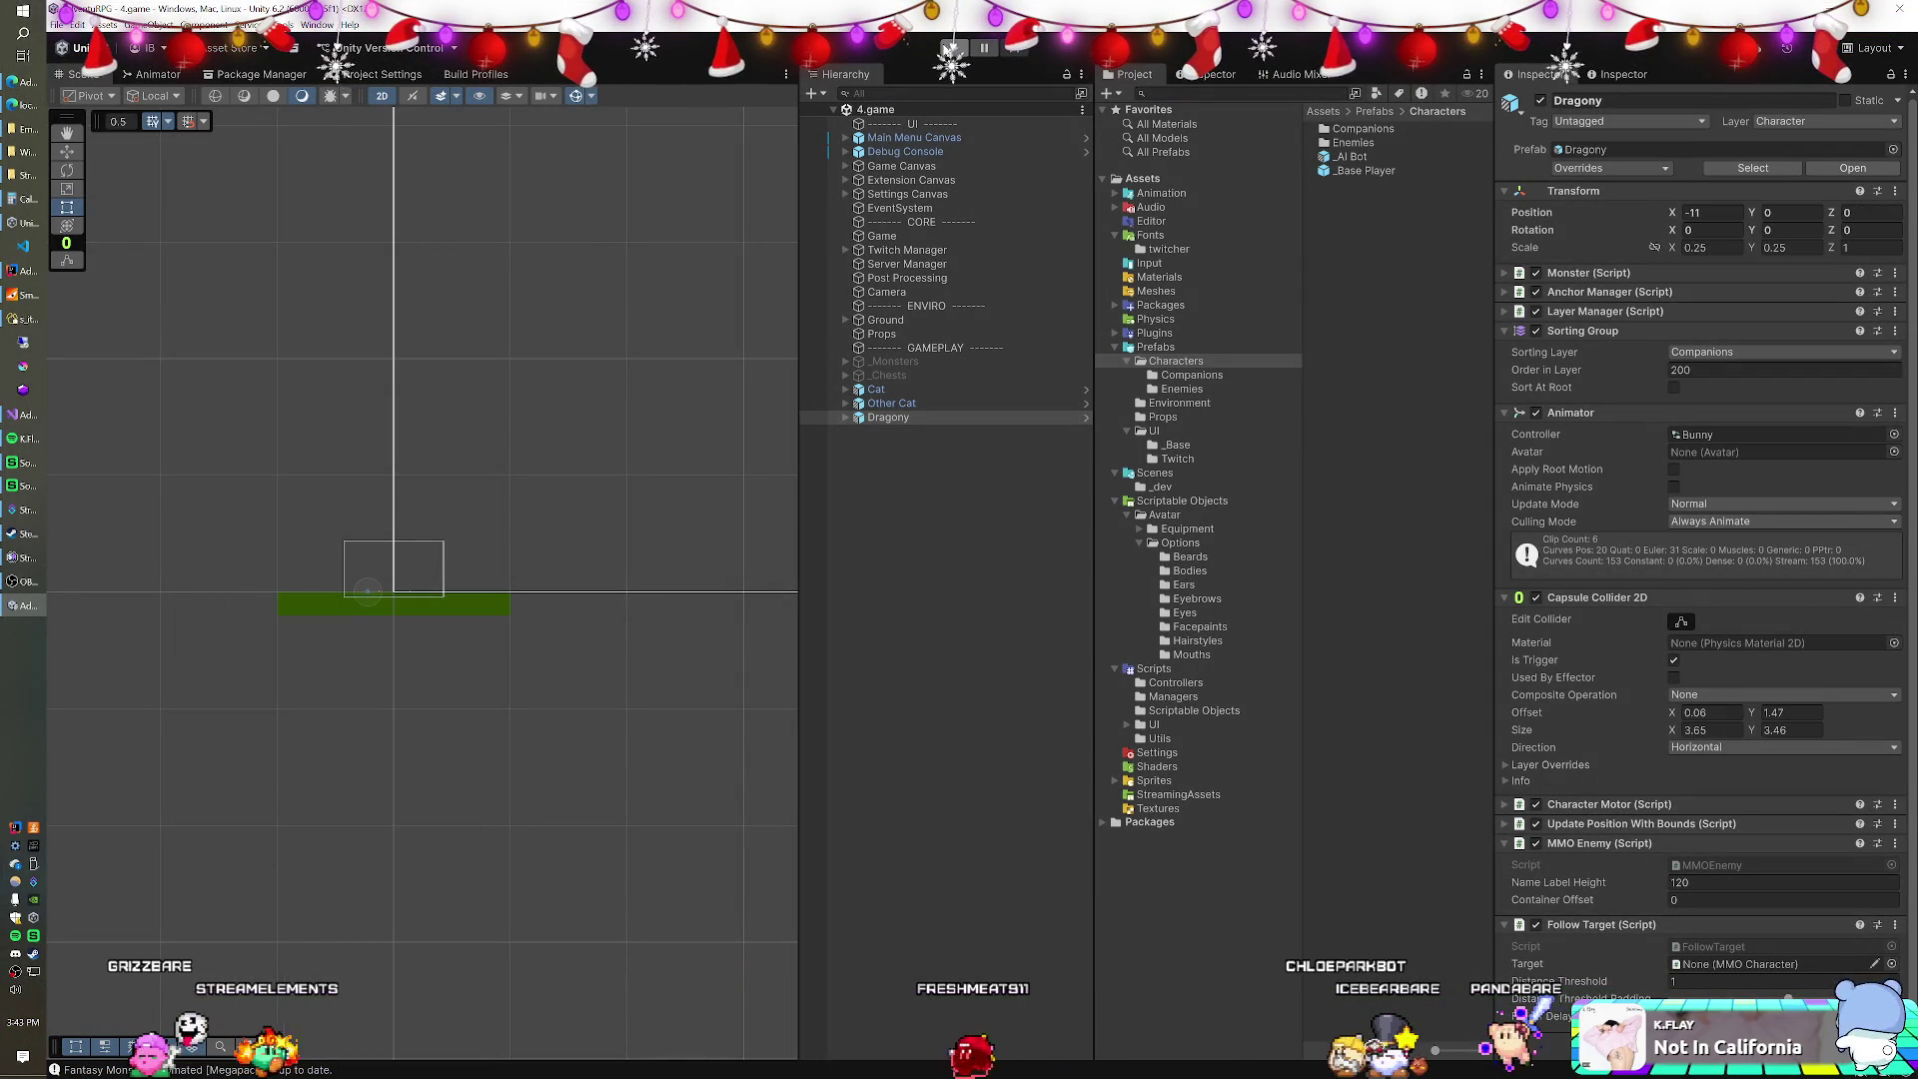
{"action": "left_click", "coordinate": [949, 48]}
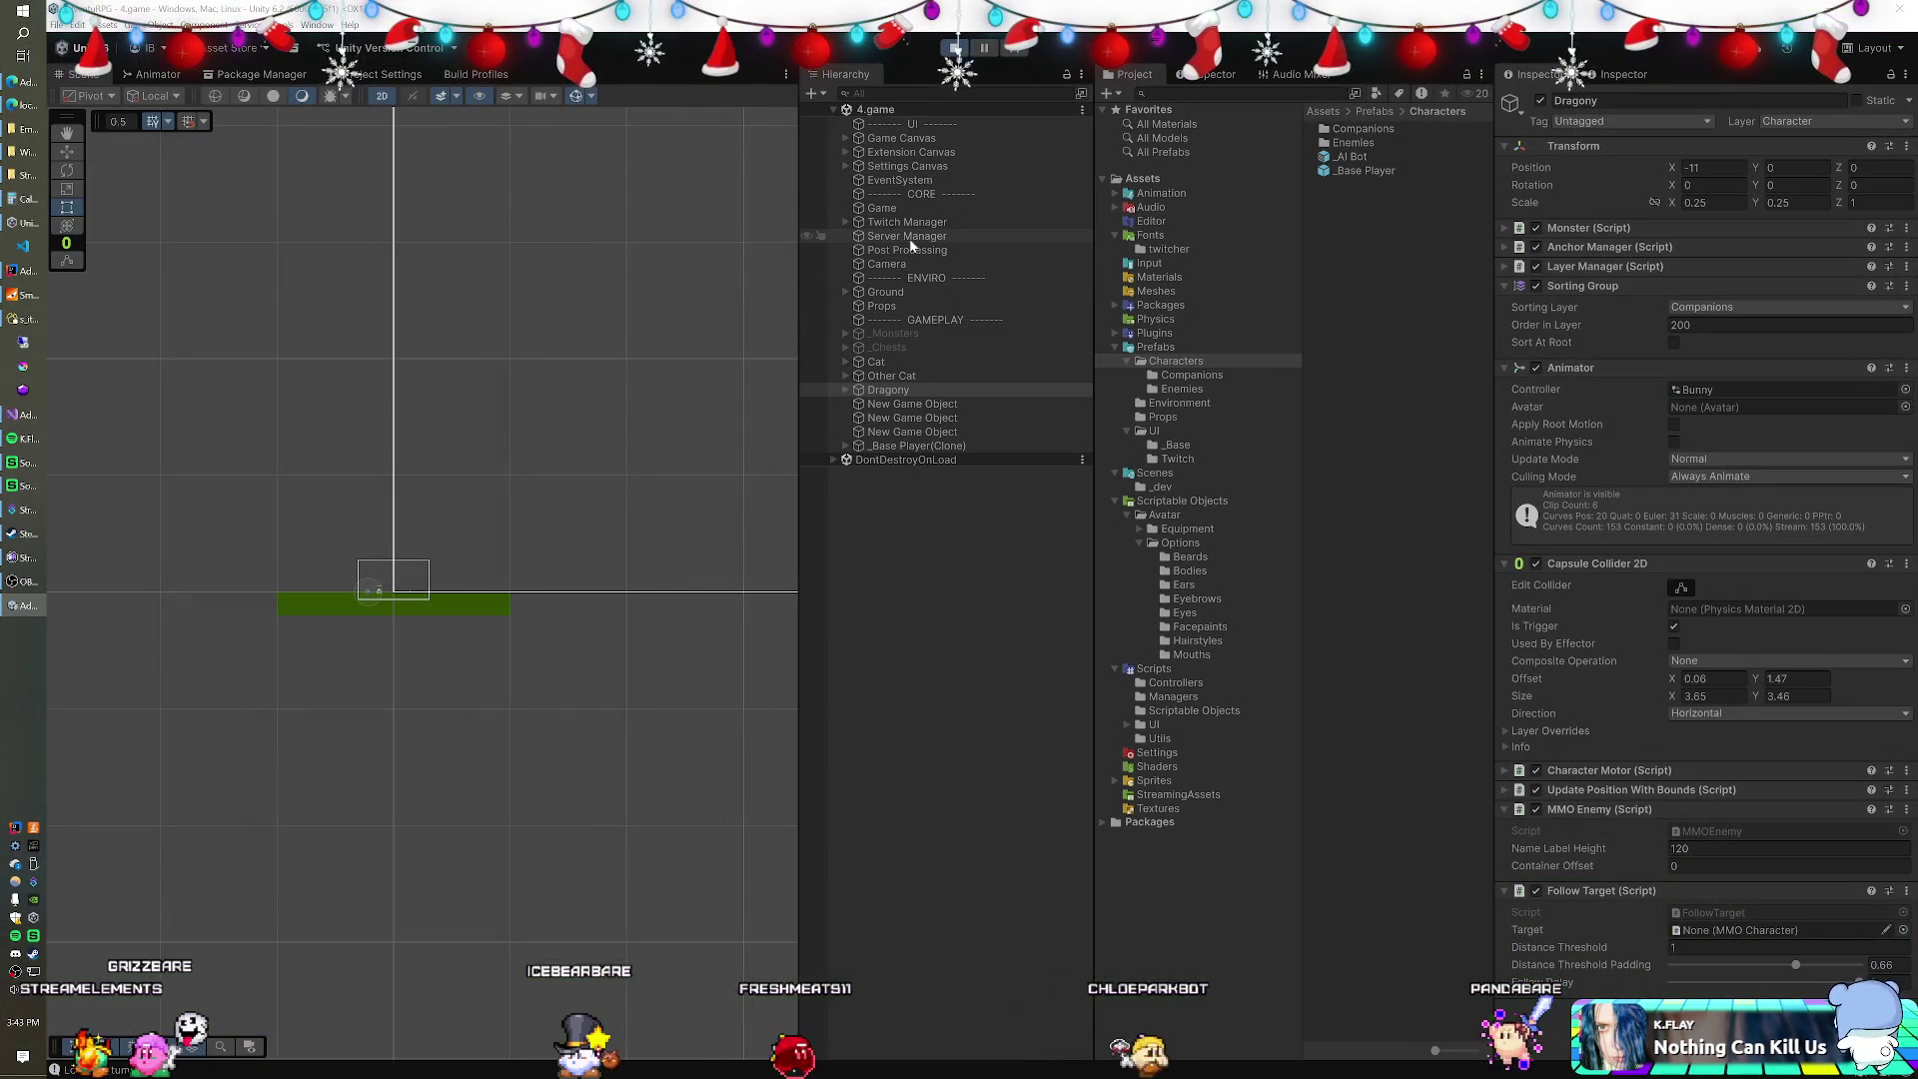
{"action": "left_click_drag", "start_coordinate": [884, 394], "coordinate": [1771, 933]}
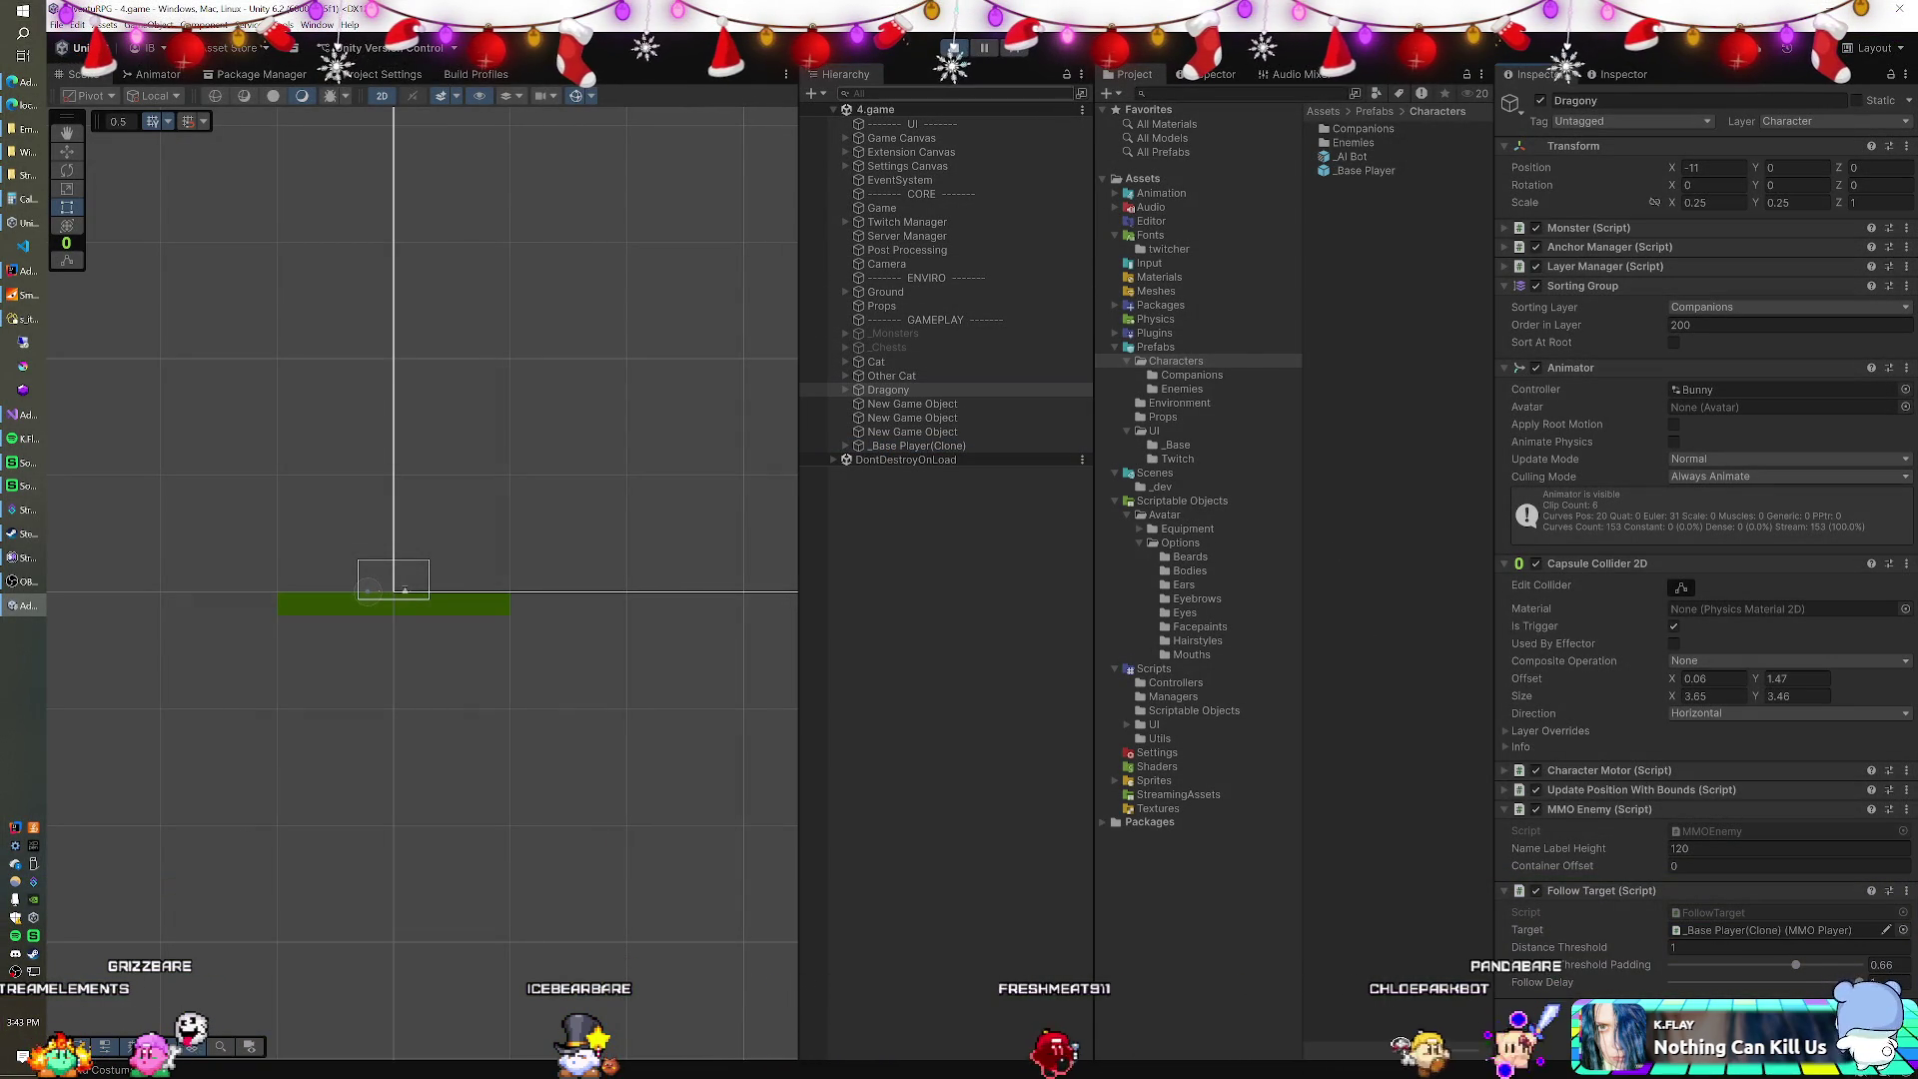
{"action": "left_click", "coordinate": [992, 123]}
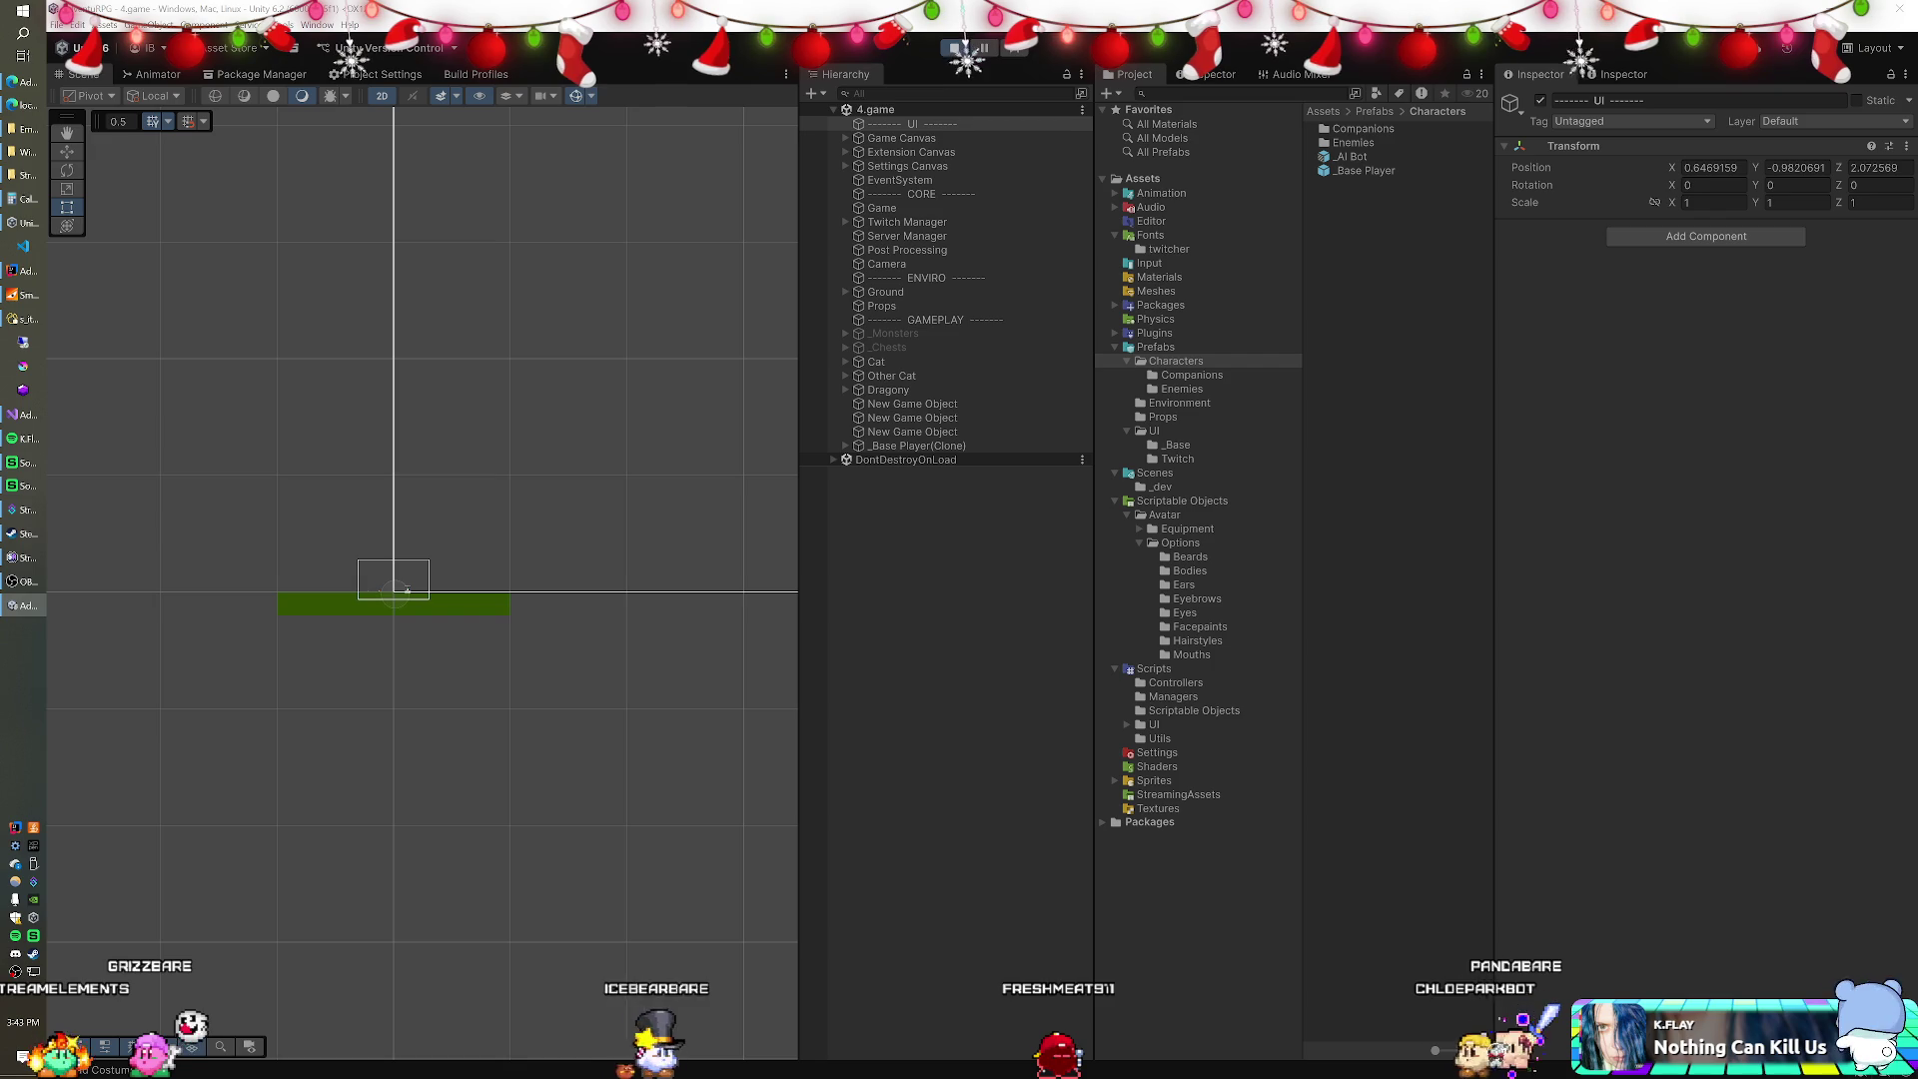